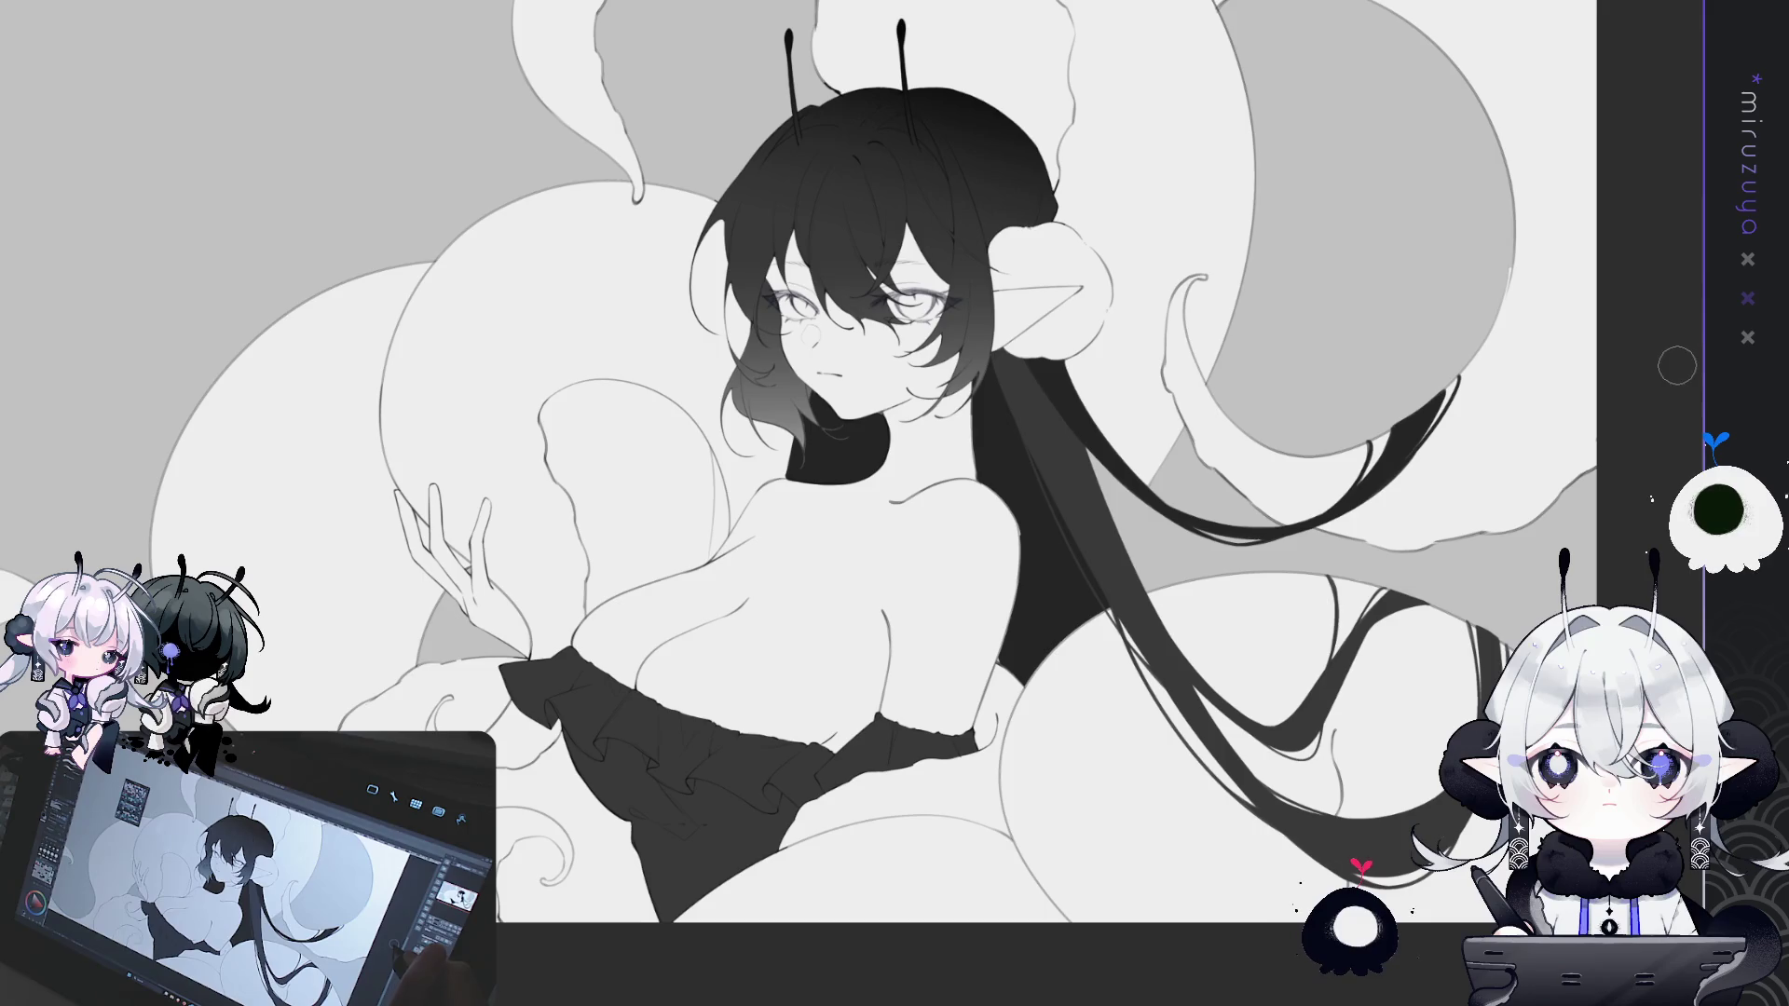
# - Pan the canvas to bring the right tentacle and the long hair into view
pyautogui.scroll(5, 894, 503)
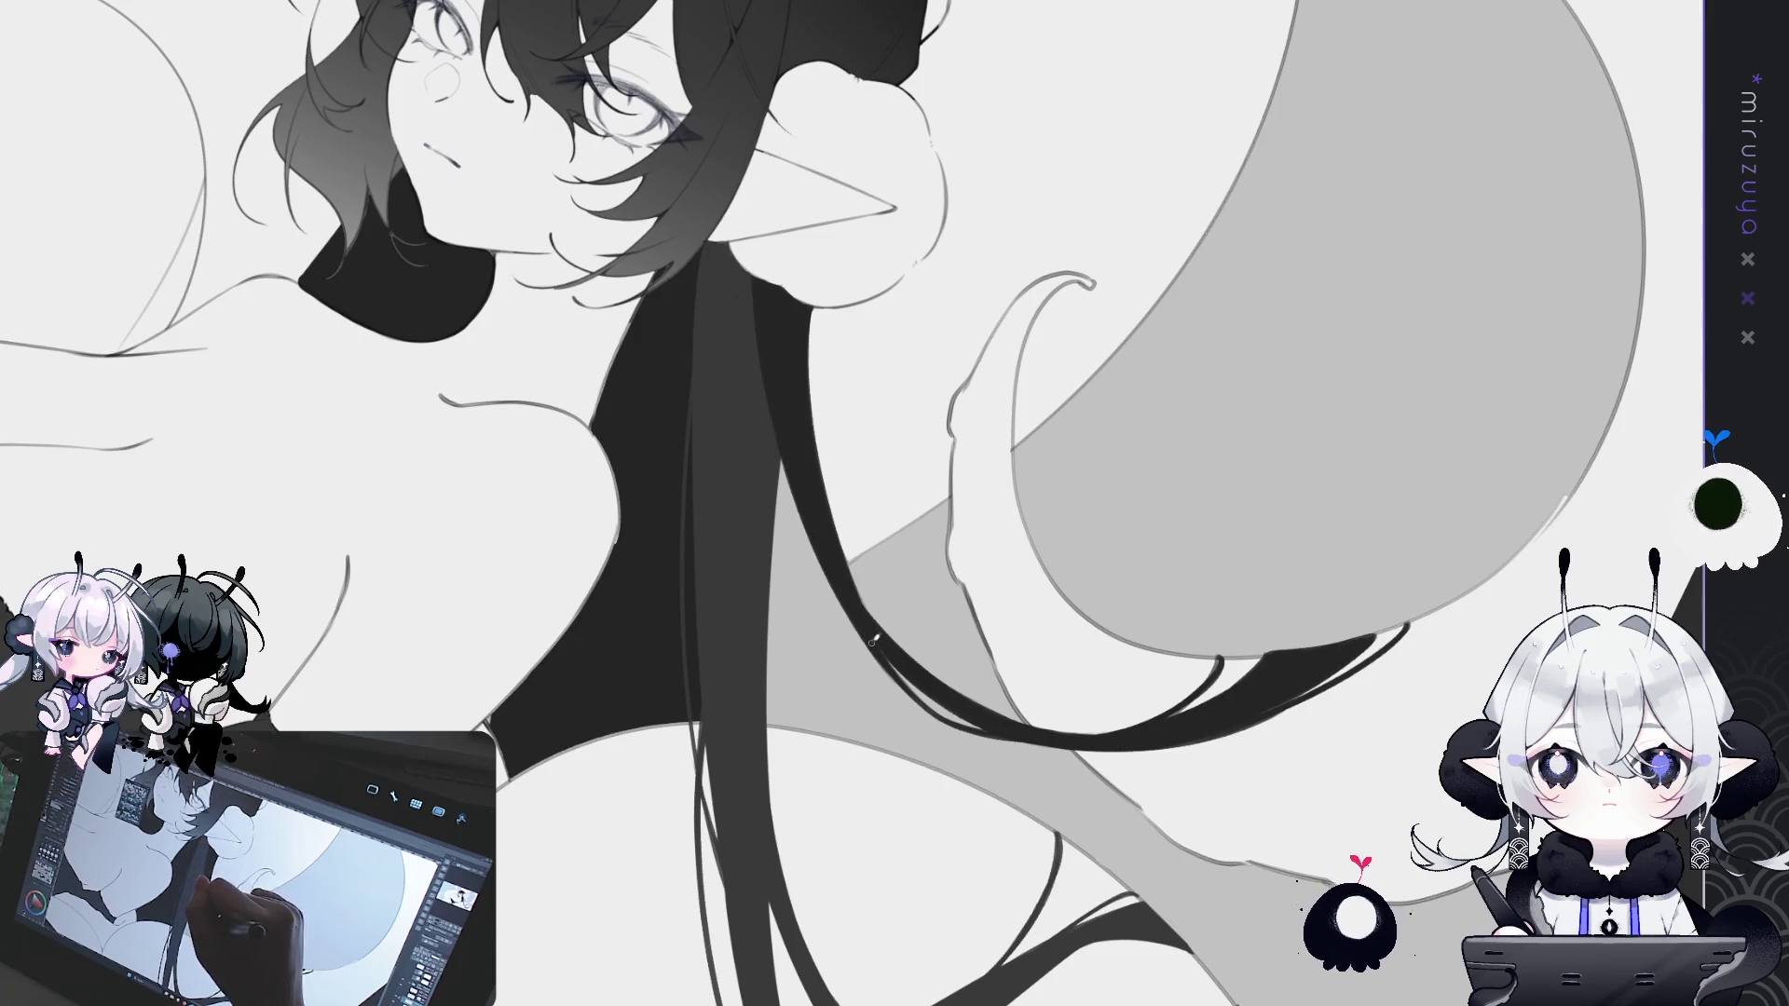
pyautogui.scroll(-3, 974, 421)
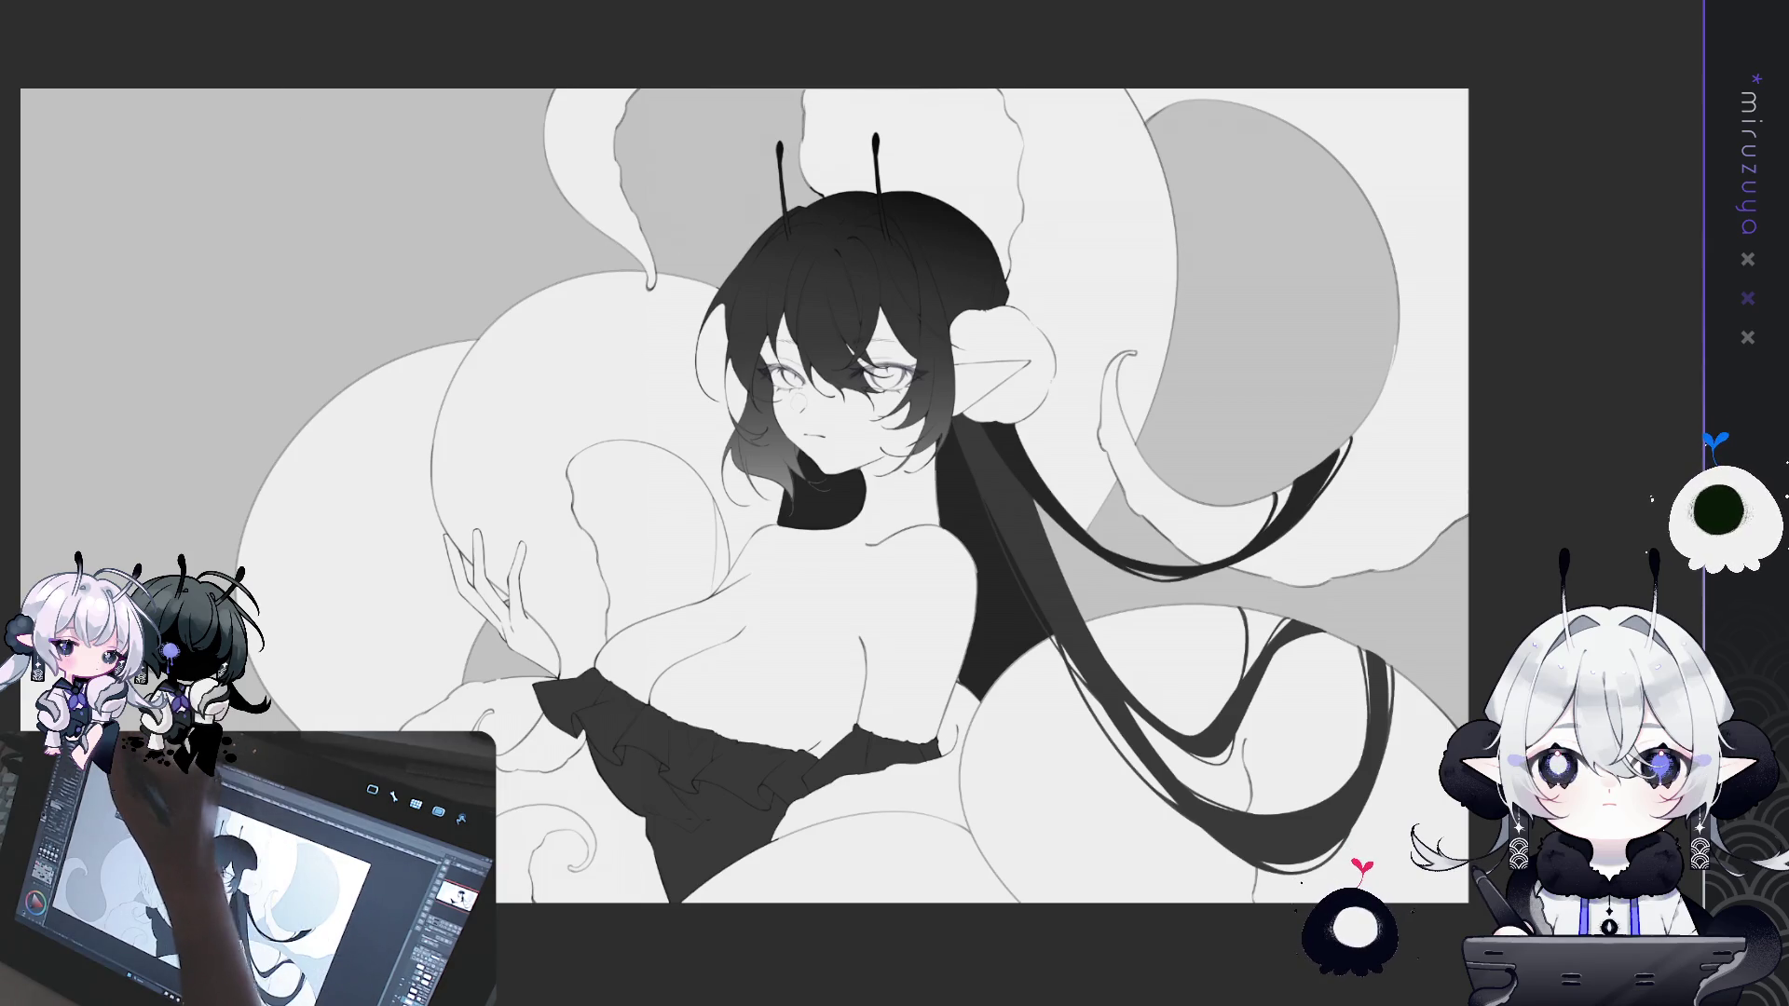
pyautogui.moveTo(1229, 307); pyautogui.dragTo(1110, 323)
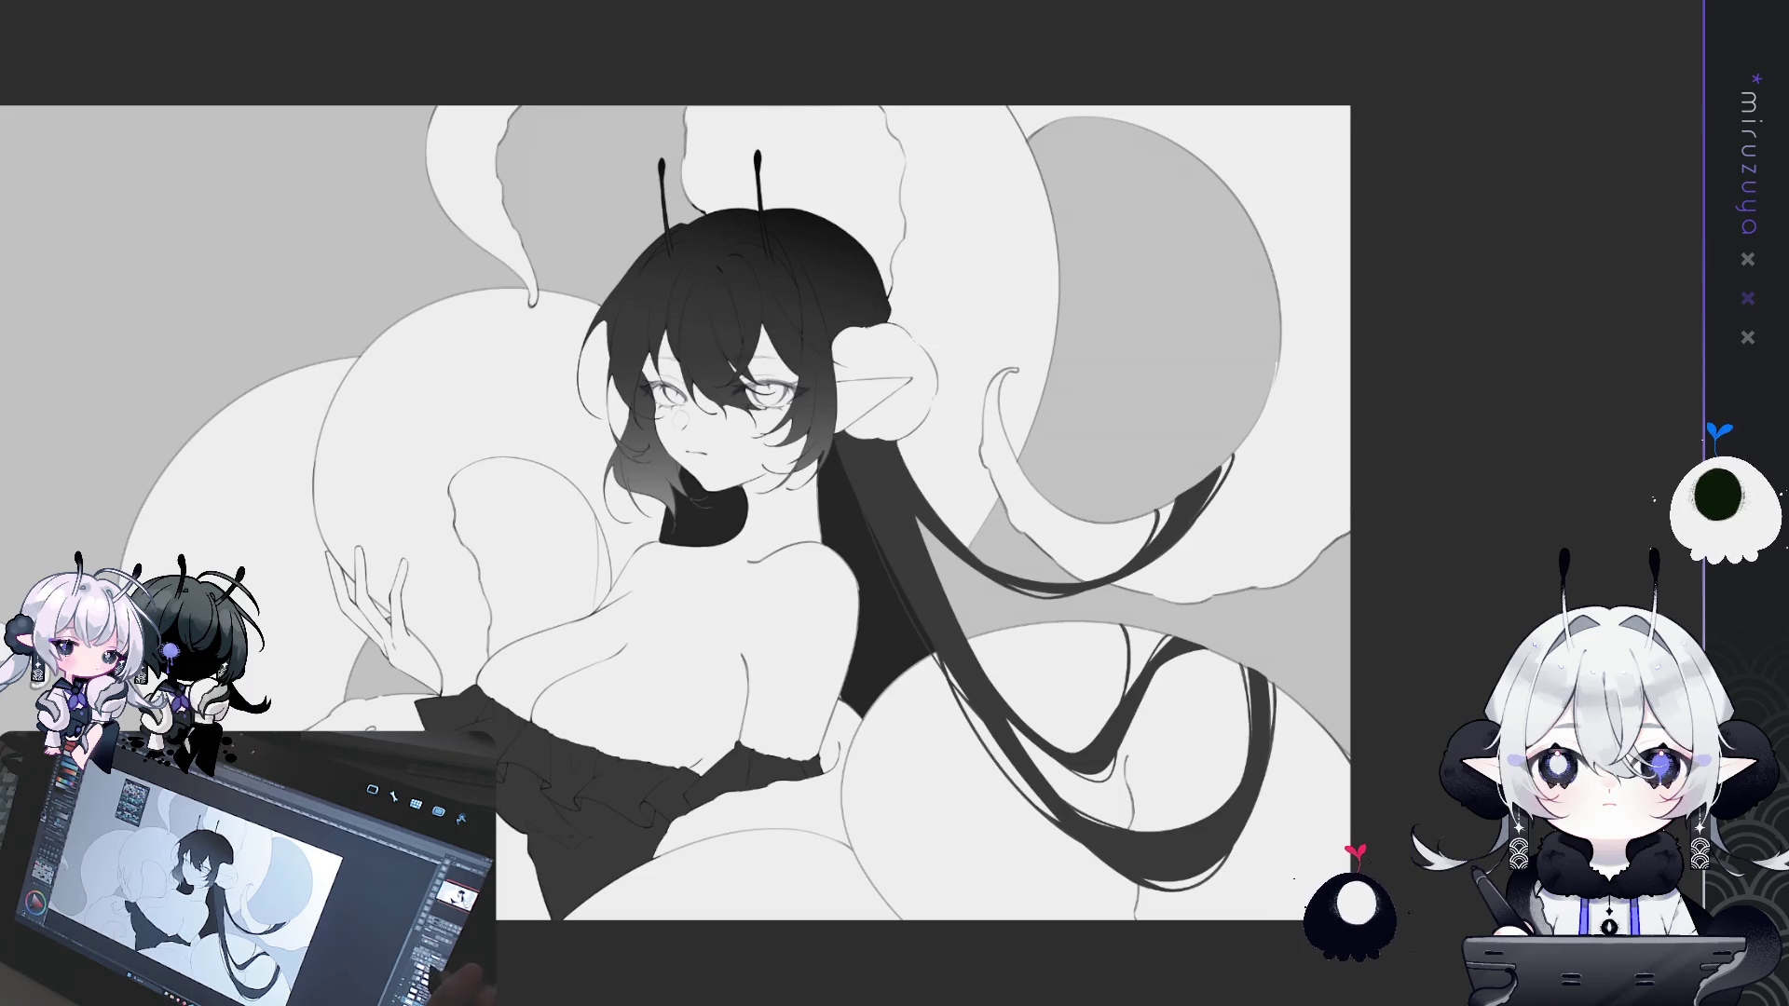
pyautogui.moveTo(1267, 663); pyautogui.dragTo(1501, 643)
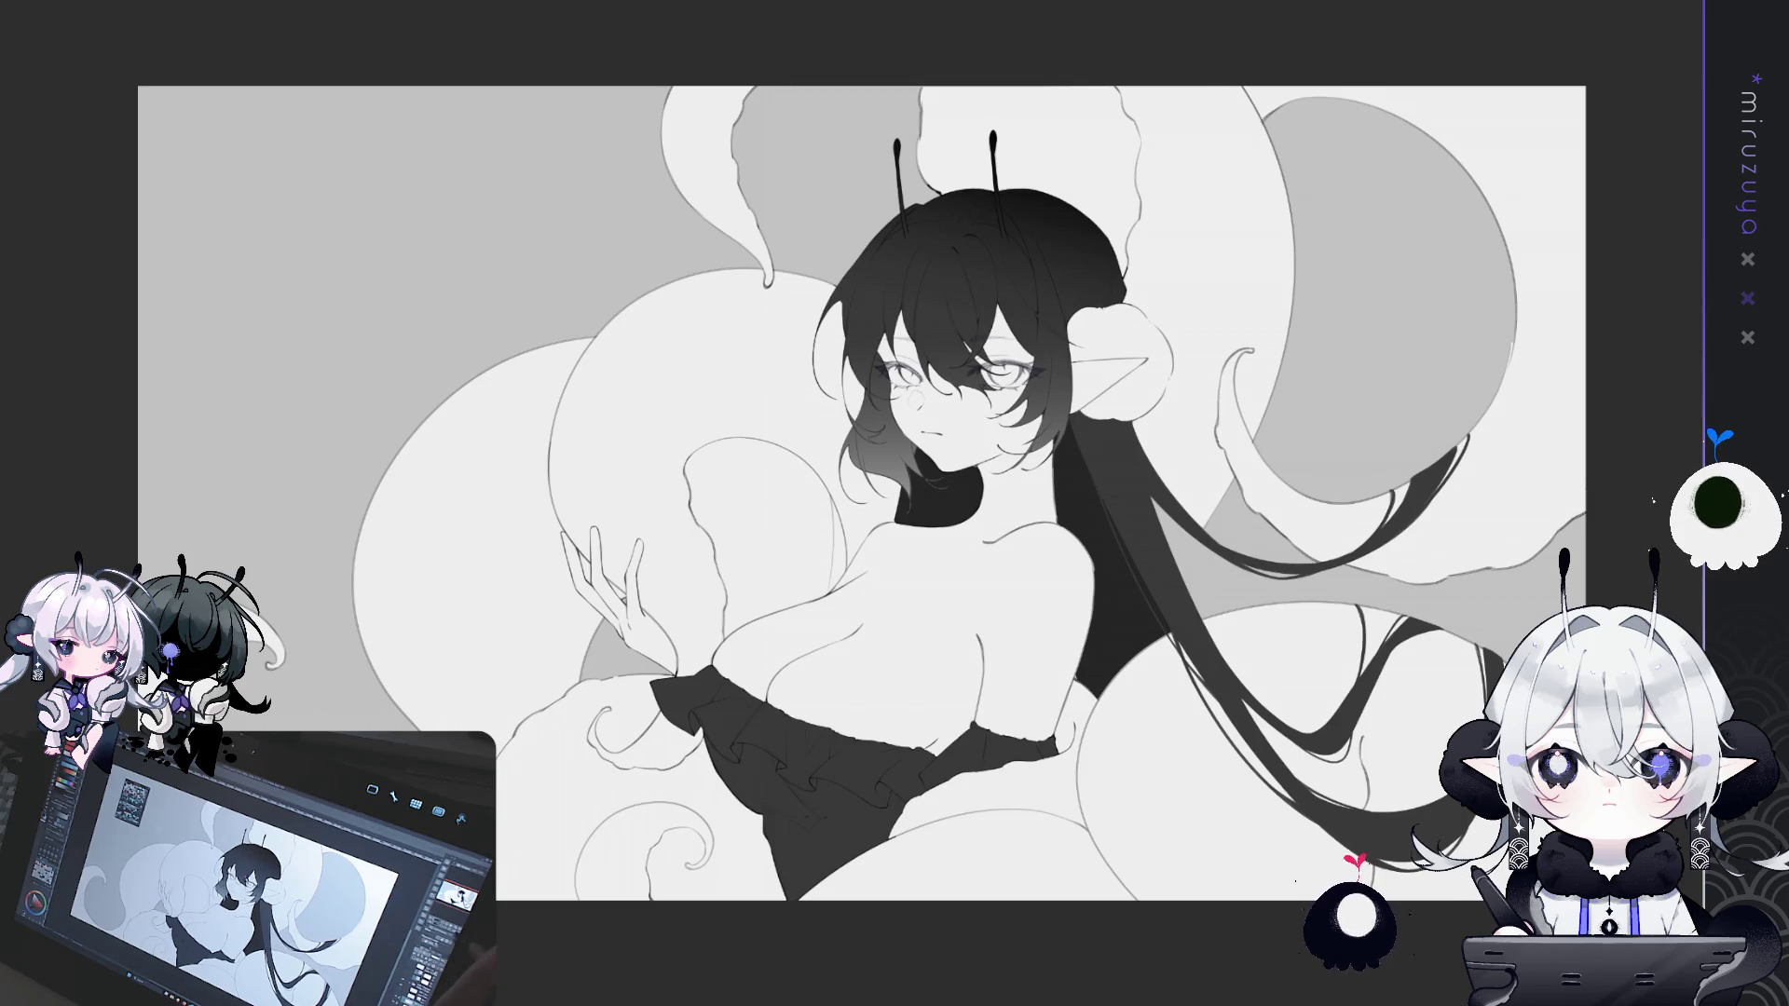
pyautogui.press('h')
pyautogui.press('h')
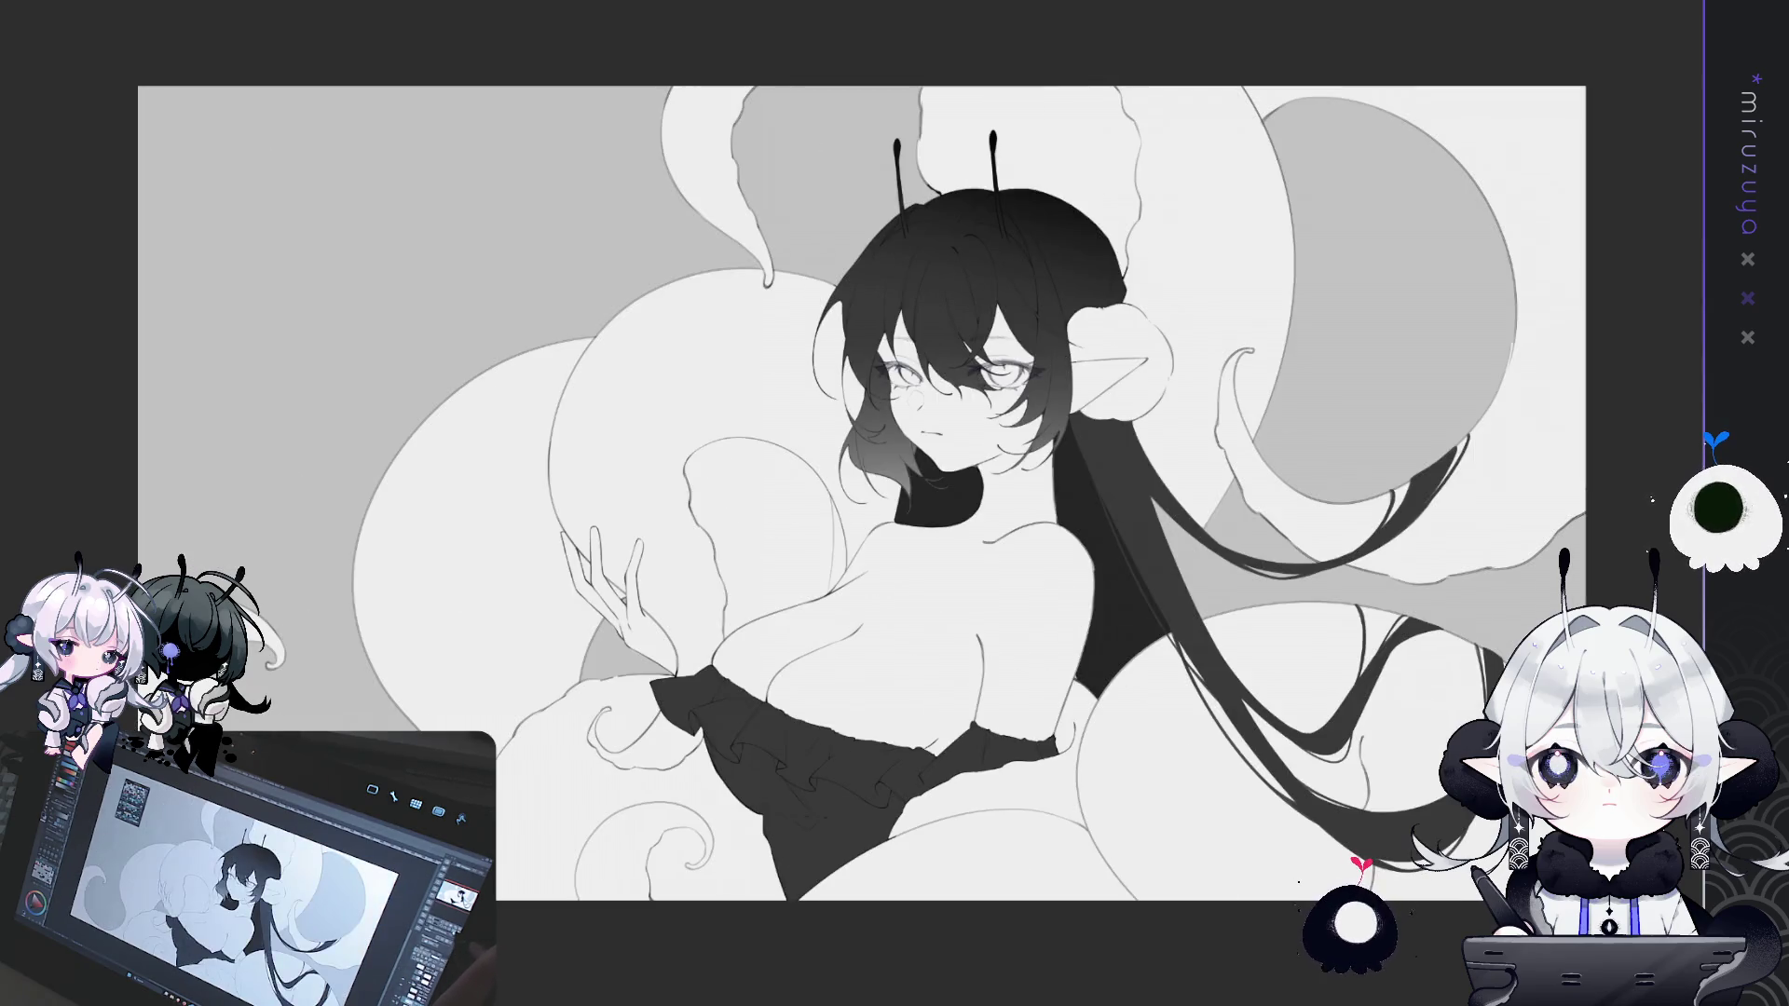
pyautogui.moveTo(894, 503); pyautogui.dragTo(951, 519)
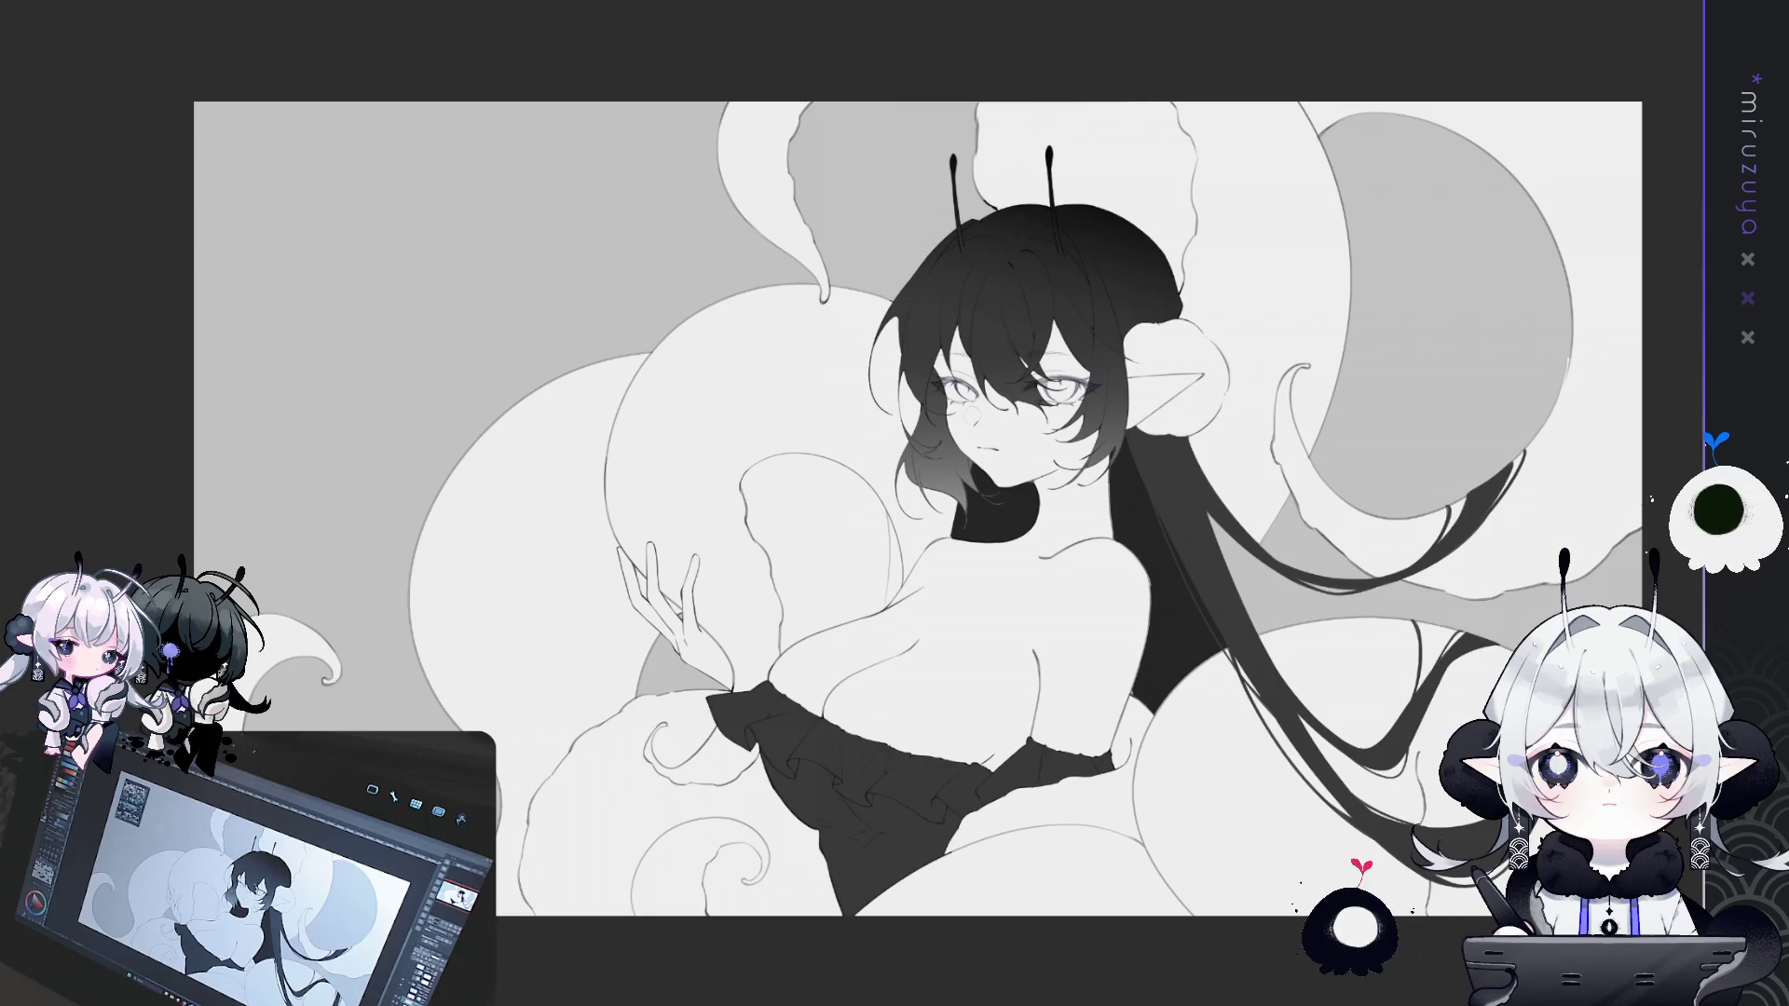
pyautogui.moveTo(1188, 689); pyautogui.dragTo(1303, 675)
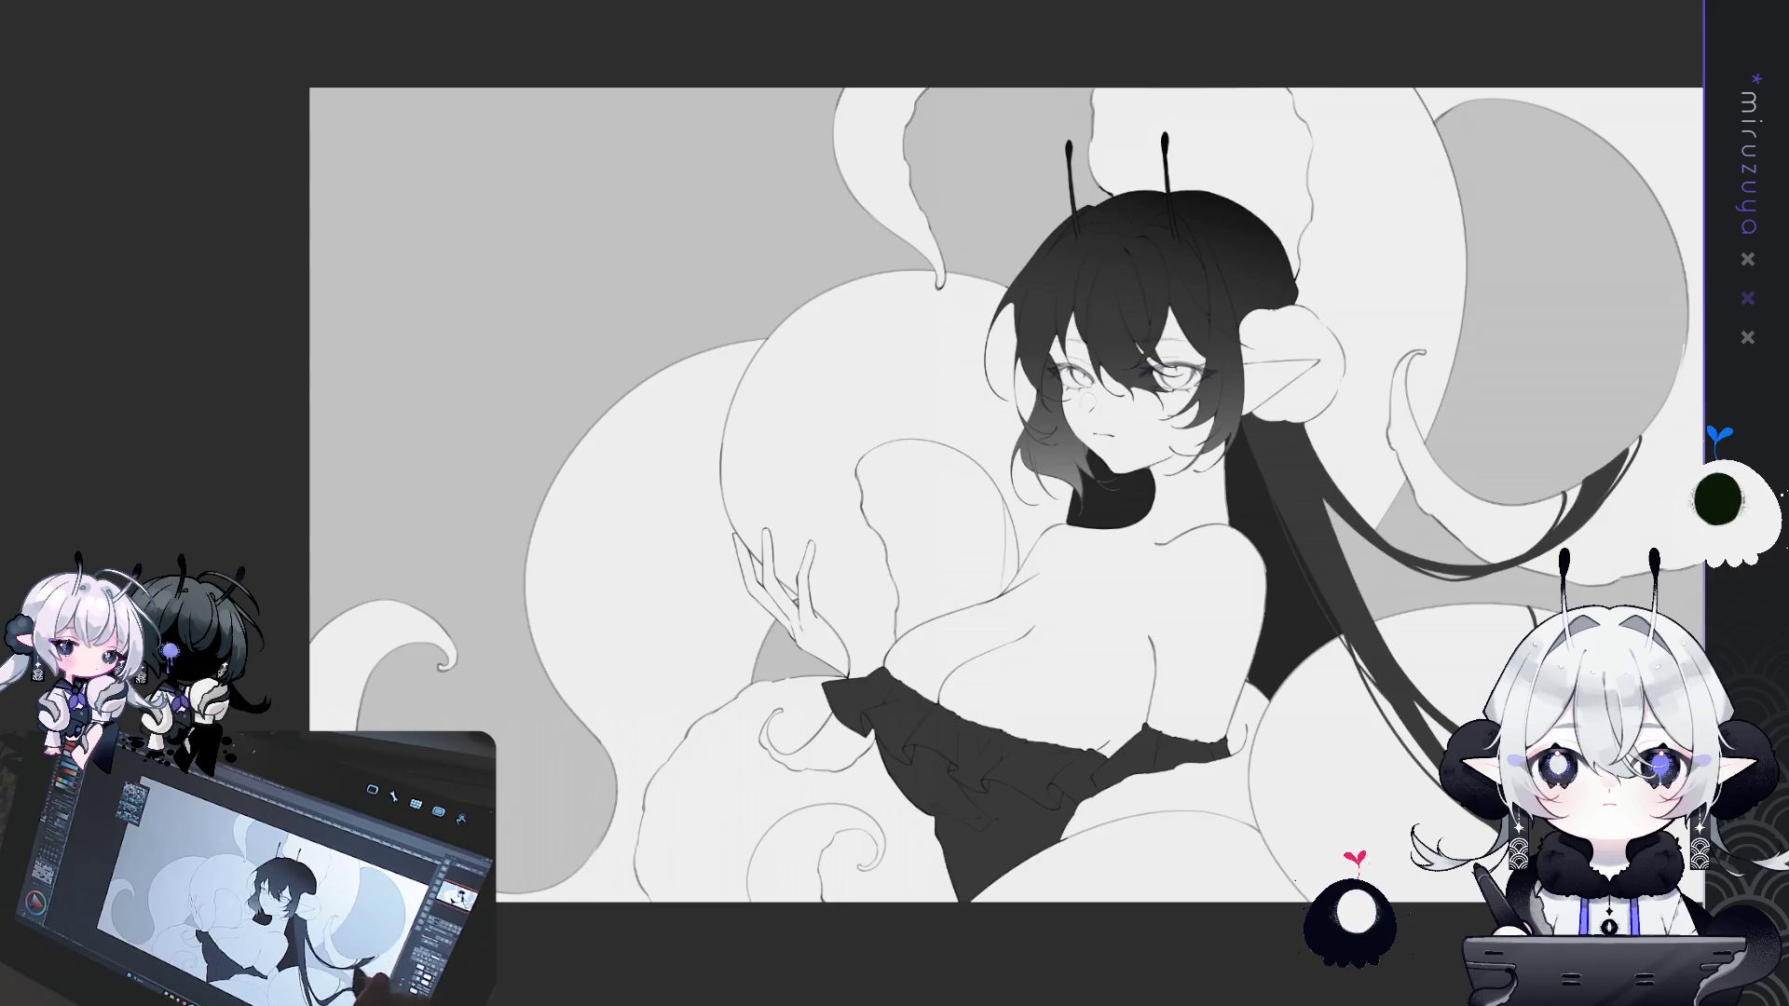
pyautogui.moveTo(1538, 509); pyautogui.dragTo(1448, 649)
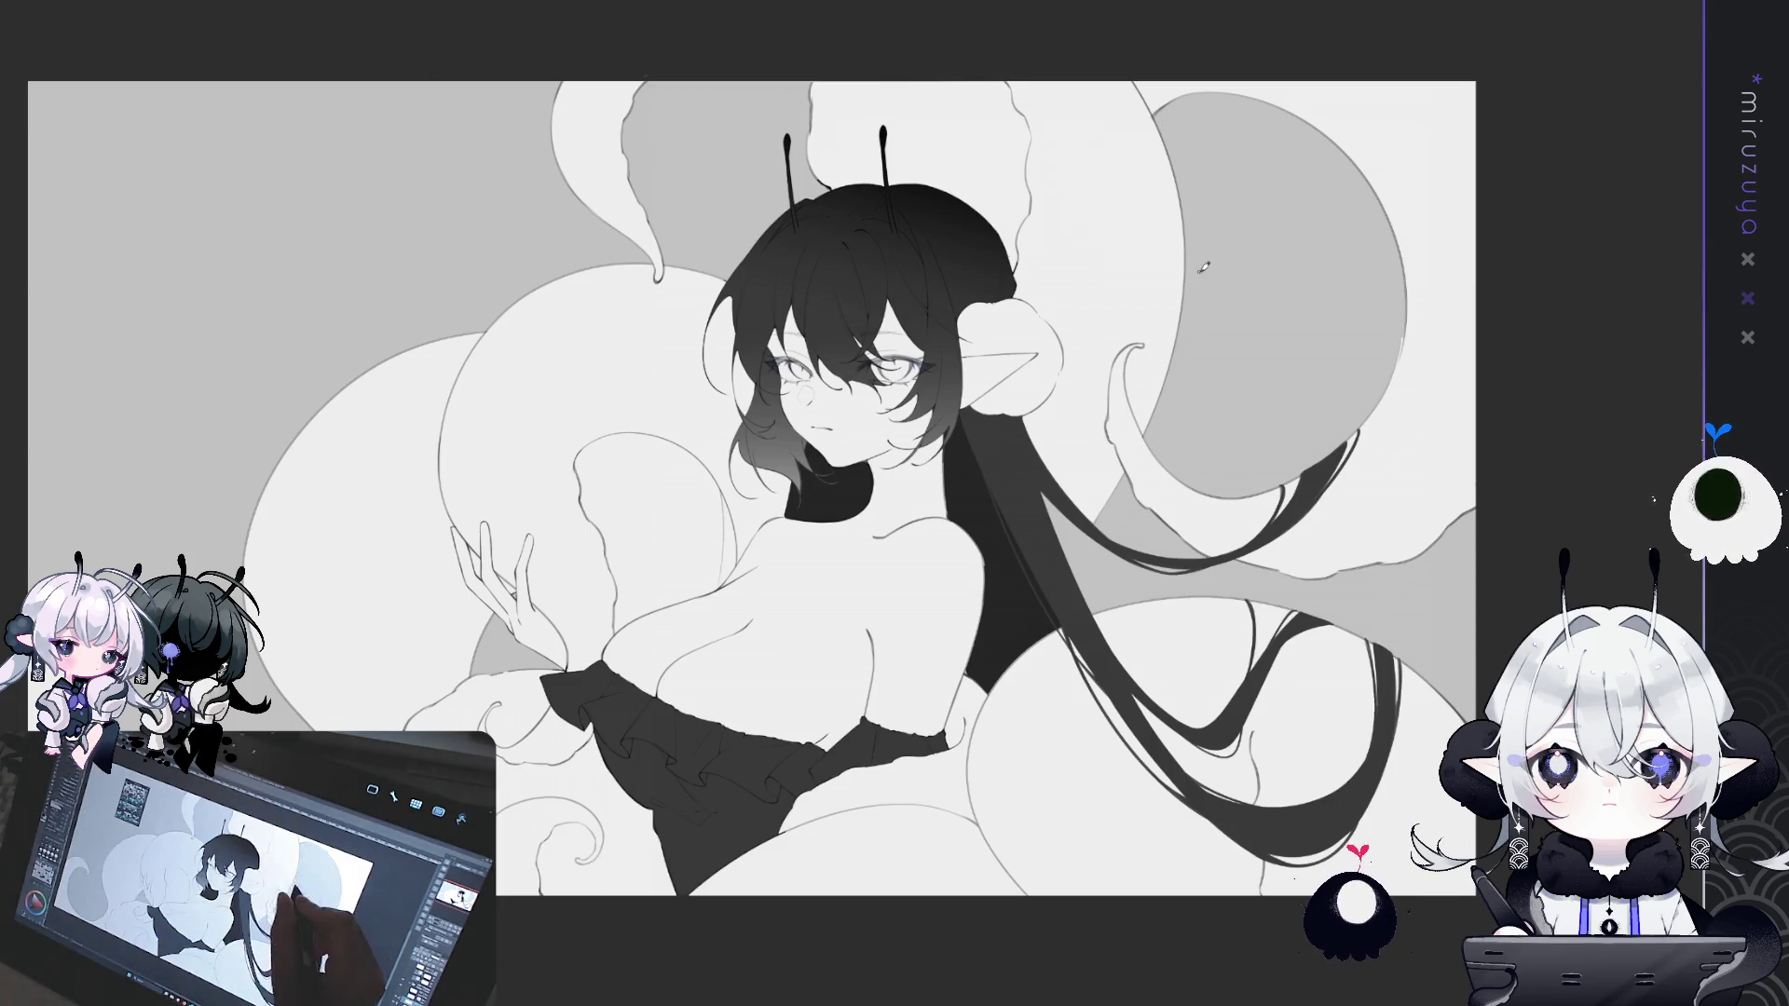
pyautogui.moveTo(1074, 671)
pyautogui.mouseDown()
pyautogui.moveTo(1287, 615)
pyautogui.moveTo(1267, 638)
pyautogui.mouseUp()
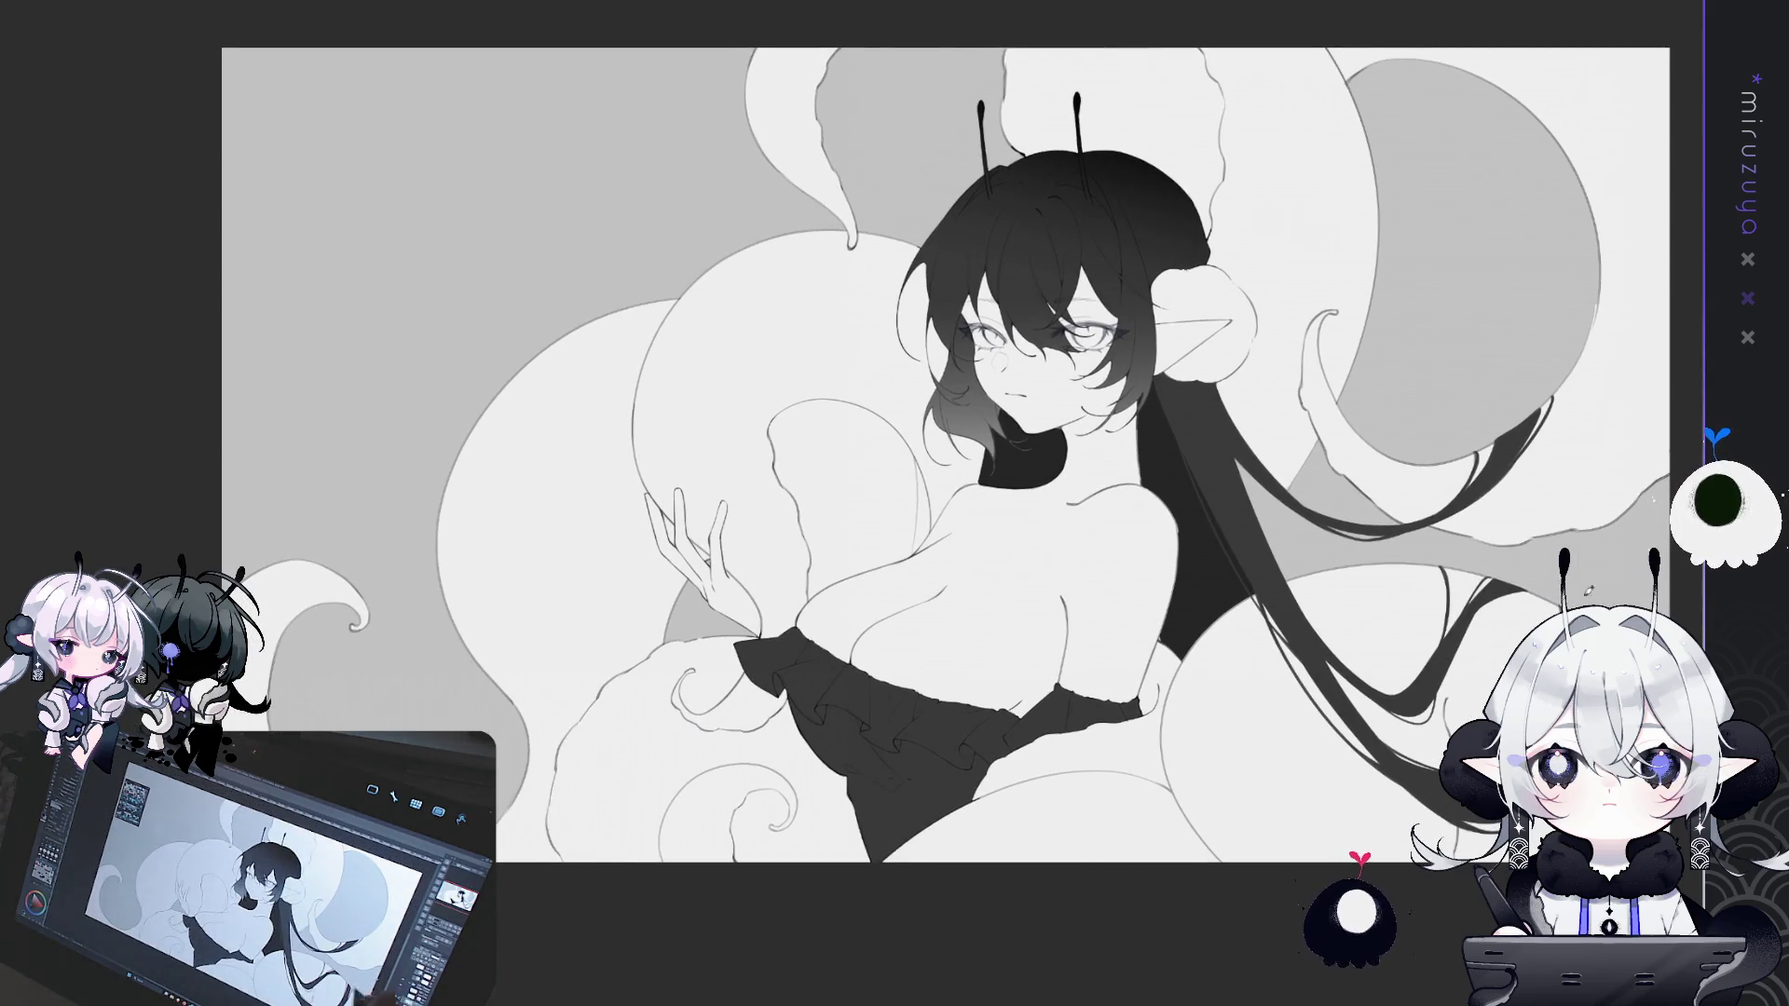
pyautogui.moveTo(1602, 581); pyautogui.dragTo(1376, 586)
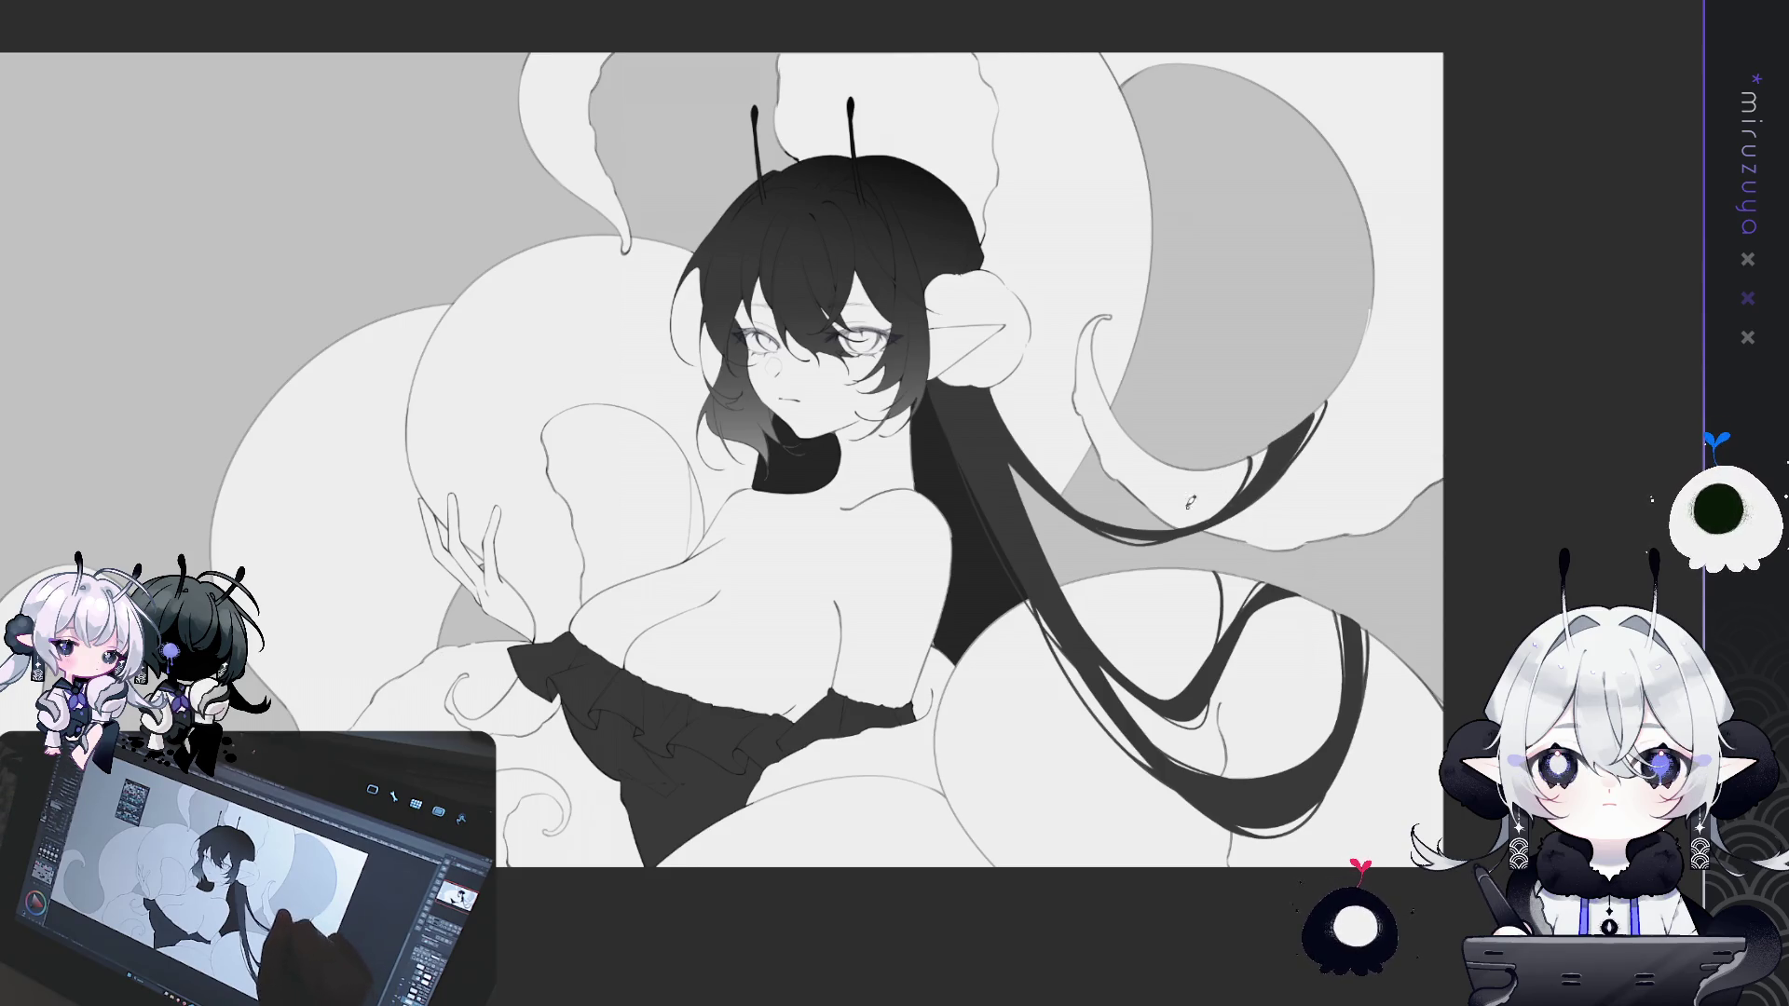
# - Draw three thin hair strands, one longer, over the right tentacle
pyautogui.moveTo(1175, 459); pyautogui.dragTo(1181, 527)
pyautogui.moveTo(1176, 459); pyautogui.dragTo(1181, 501)
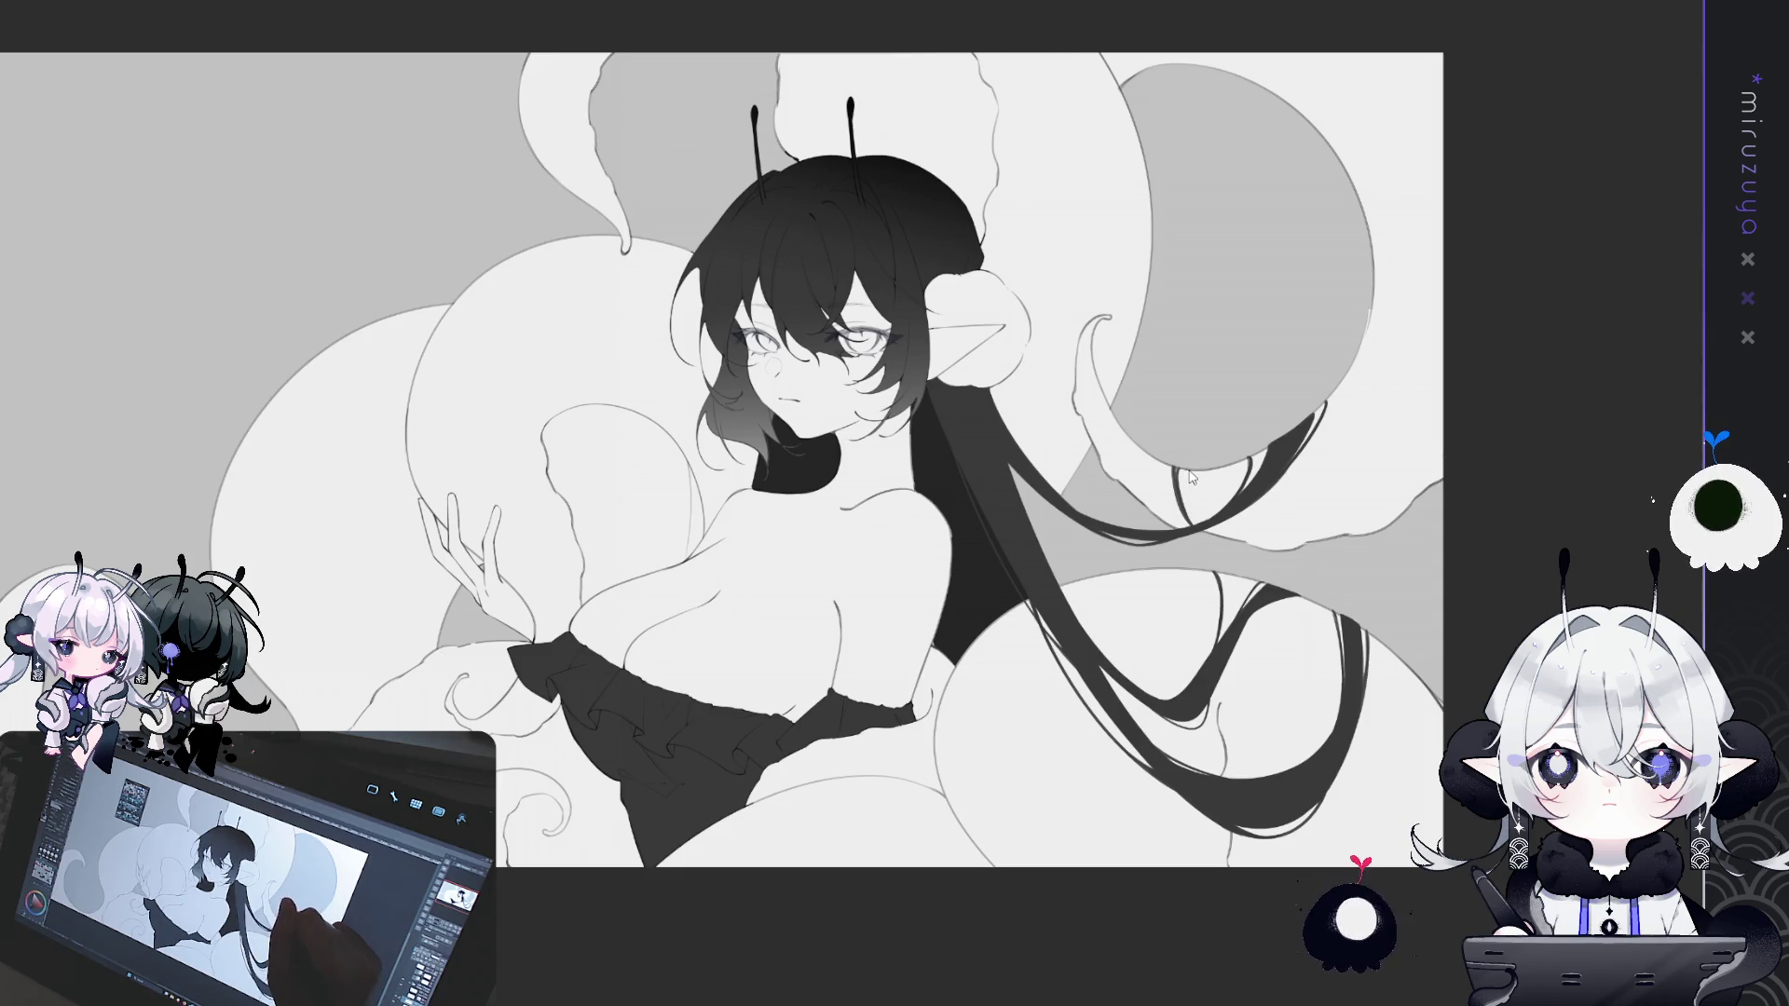
pyautogui.moveTo(1190, 467); pyautogui.dragTo(1204, 533)
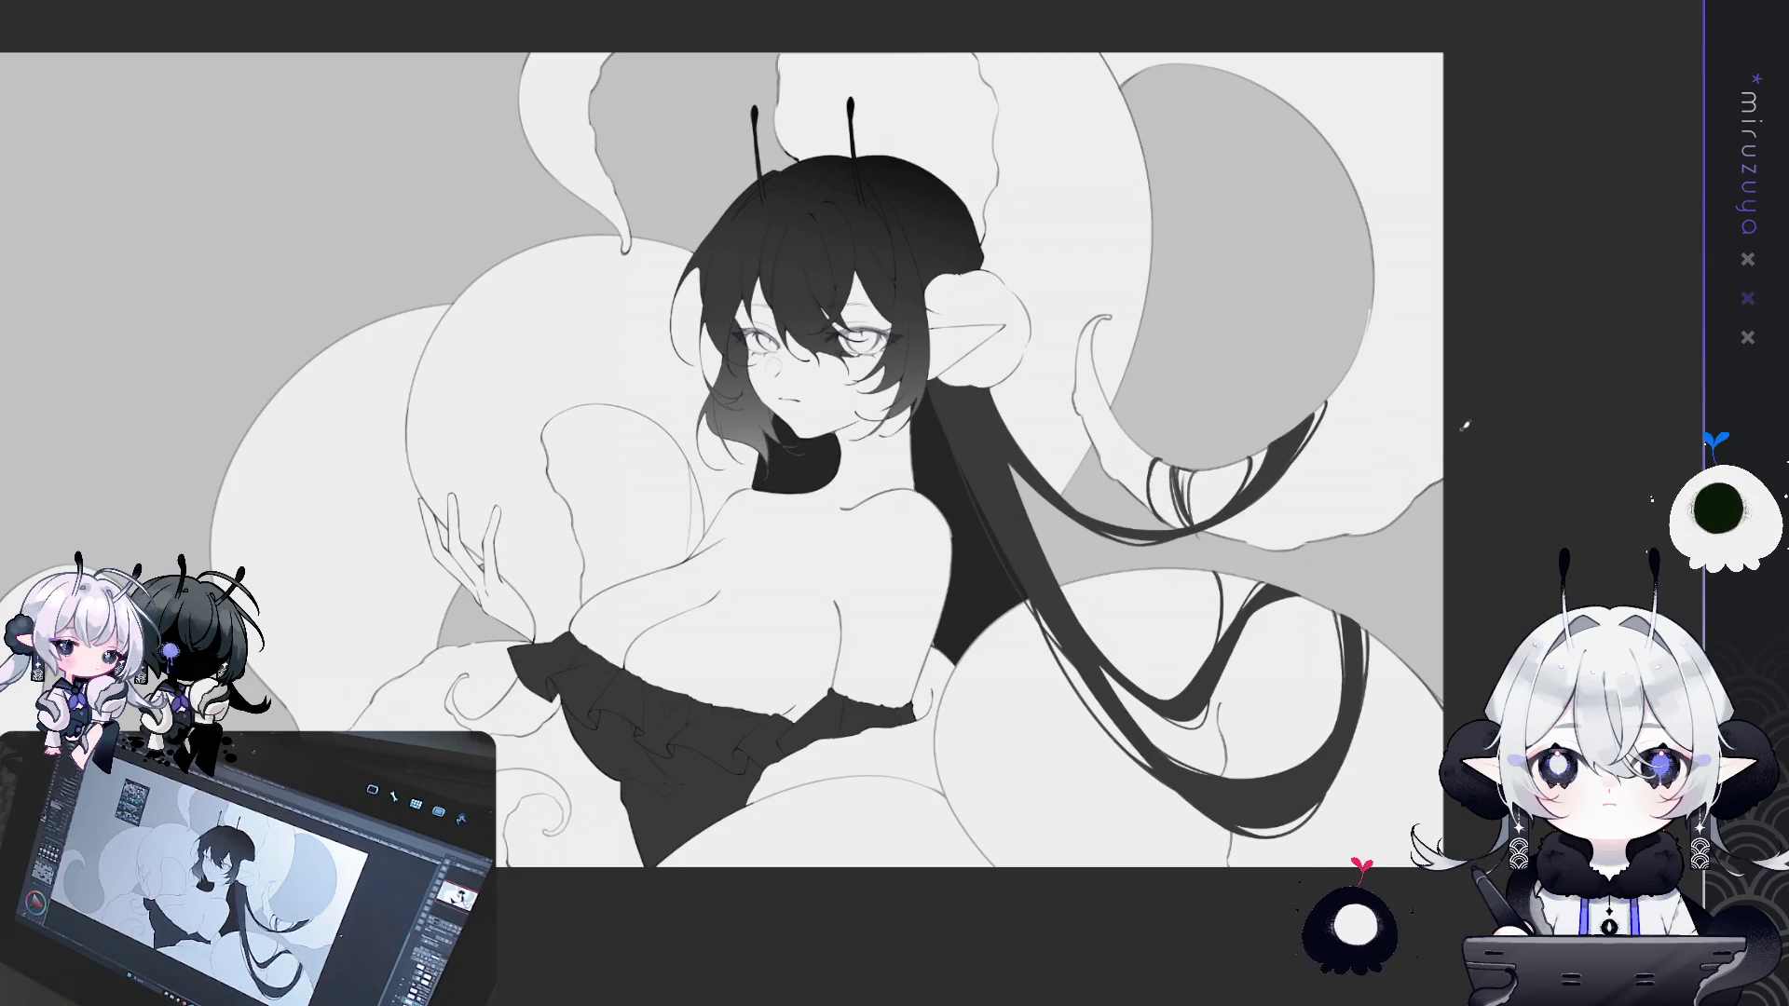
pyautogui.moveTo(638, 157); pyautogui.dragTo(846, 181)
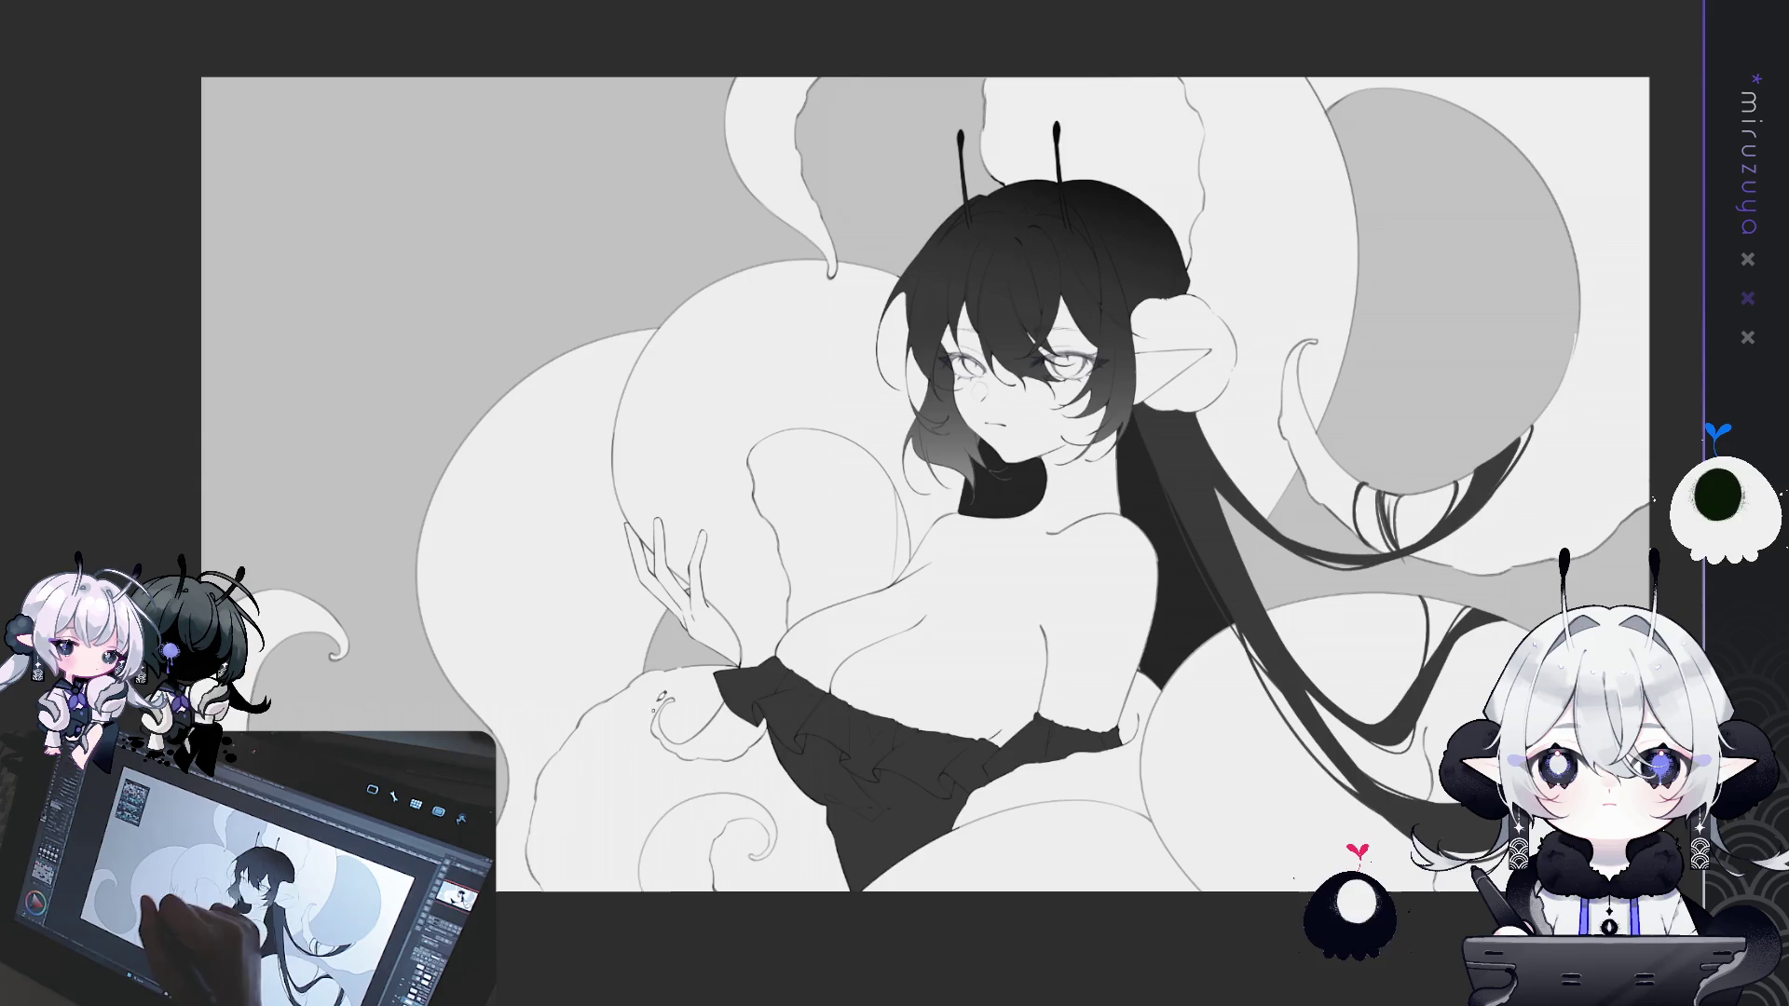
pyautogui.moveTo(799, 555); pyautogui.dragTo(1403, 343)
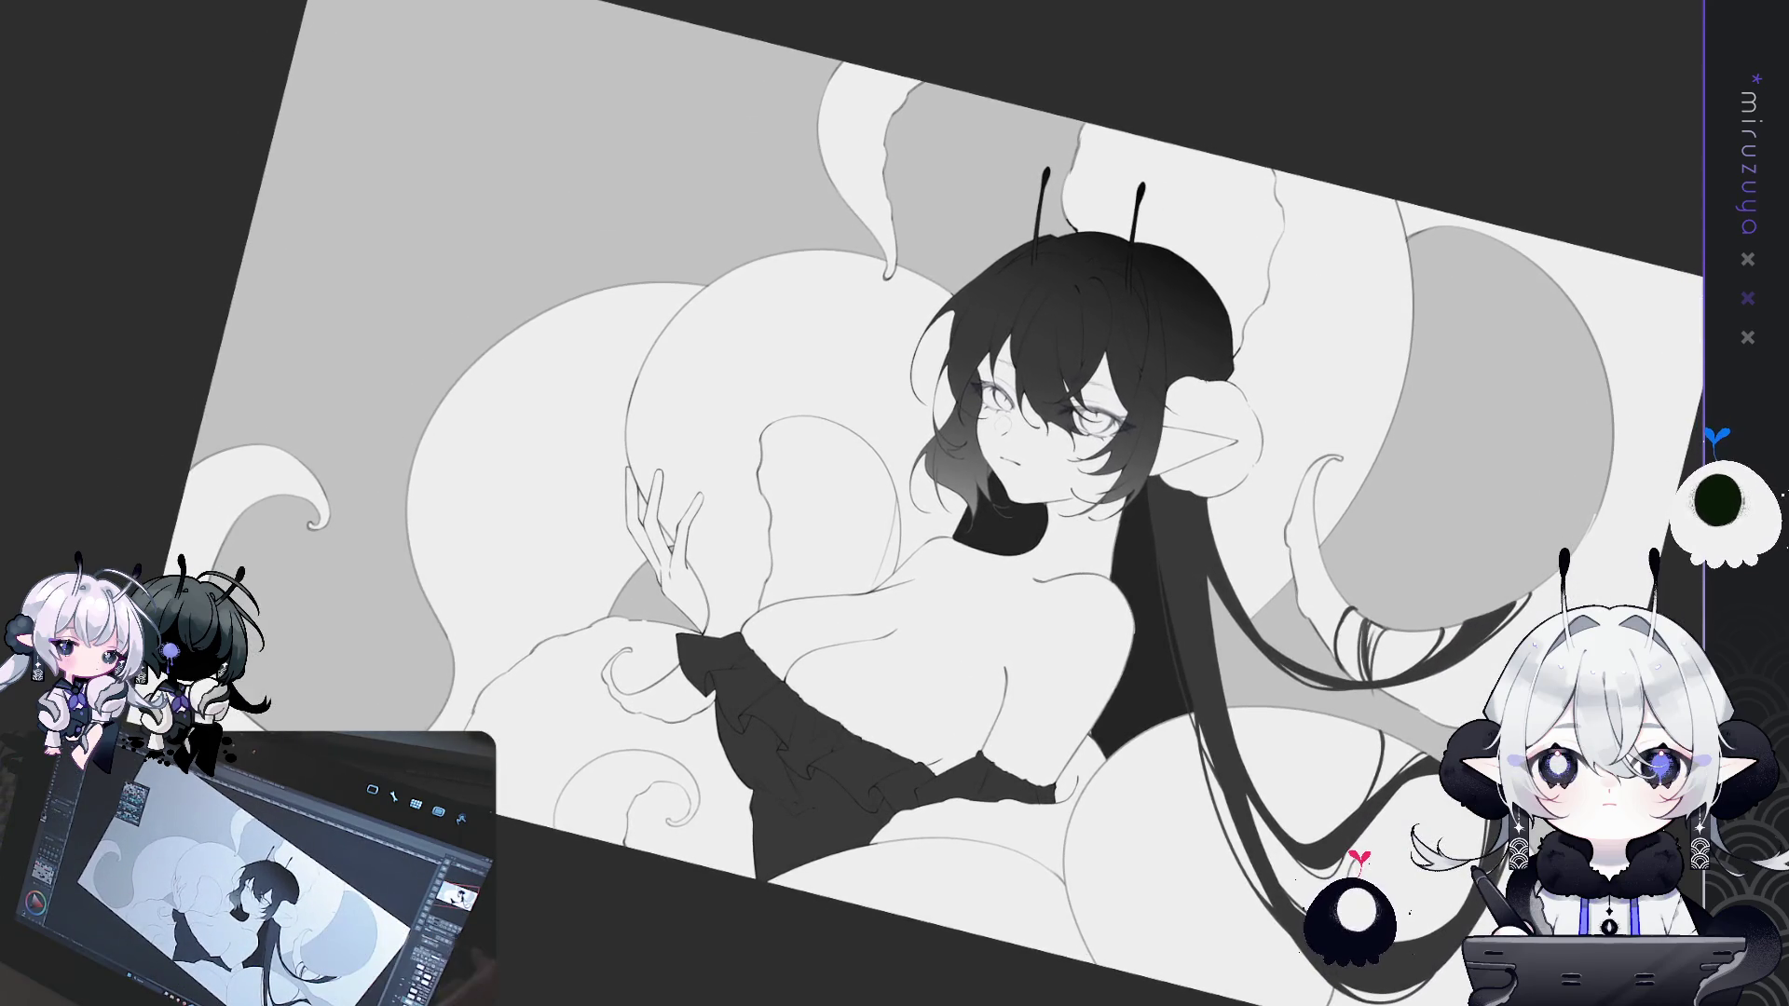
# - Lasso the stray strand right of the face, delete it, deselect, and zoom back out
pyautogui.press('@')
pyautogui.moveTo(894, 503); pyautogui.dragTo(345, 466)
pyautogui.moveTo(895, 504)
pyautogui.mouseDown()
pyautogui.moveTo(1137, 527)
pyautogui.moveTo(1077, 498)
pyautogui.moveTo(1072, 512)
pyautogui.mouseUp()
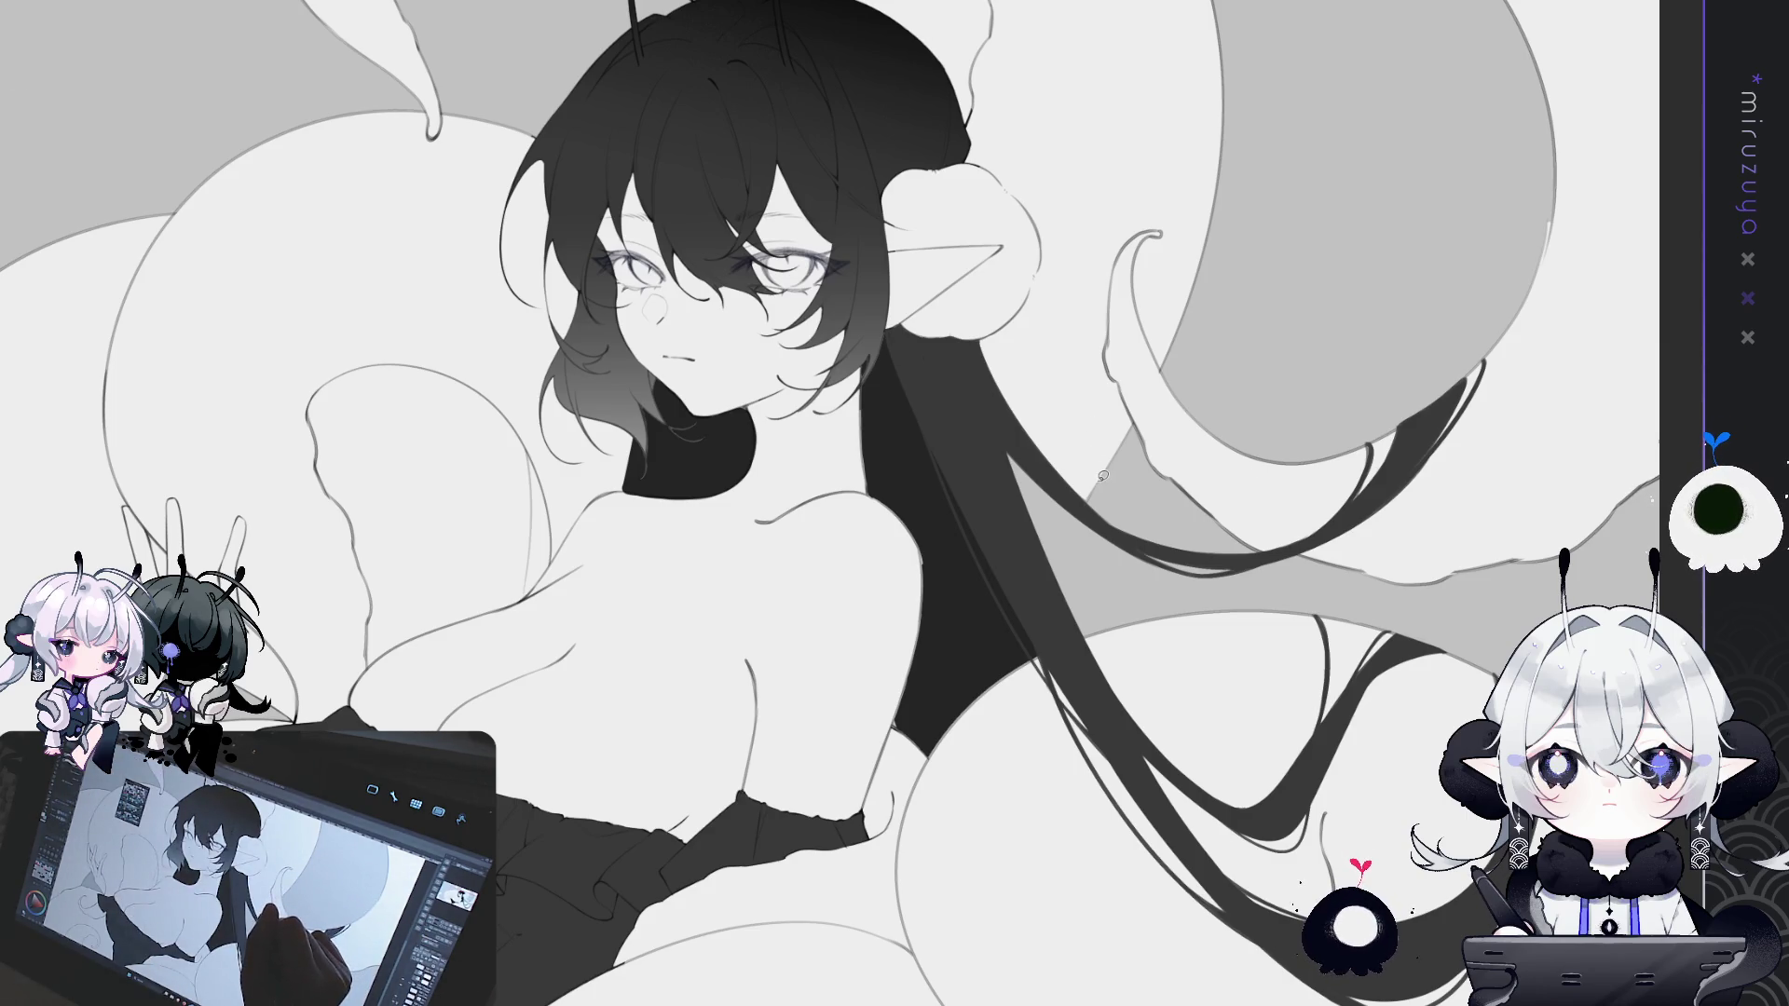
pyautogui.moveTo(1090, 391); pyautogui.dragTo(1025, 561)
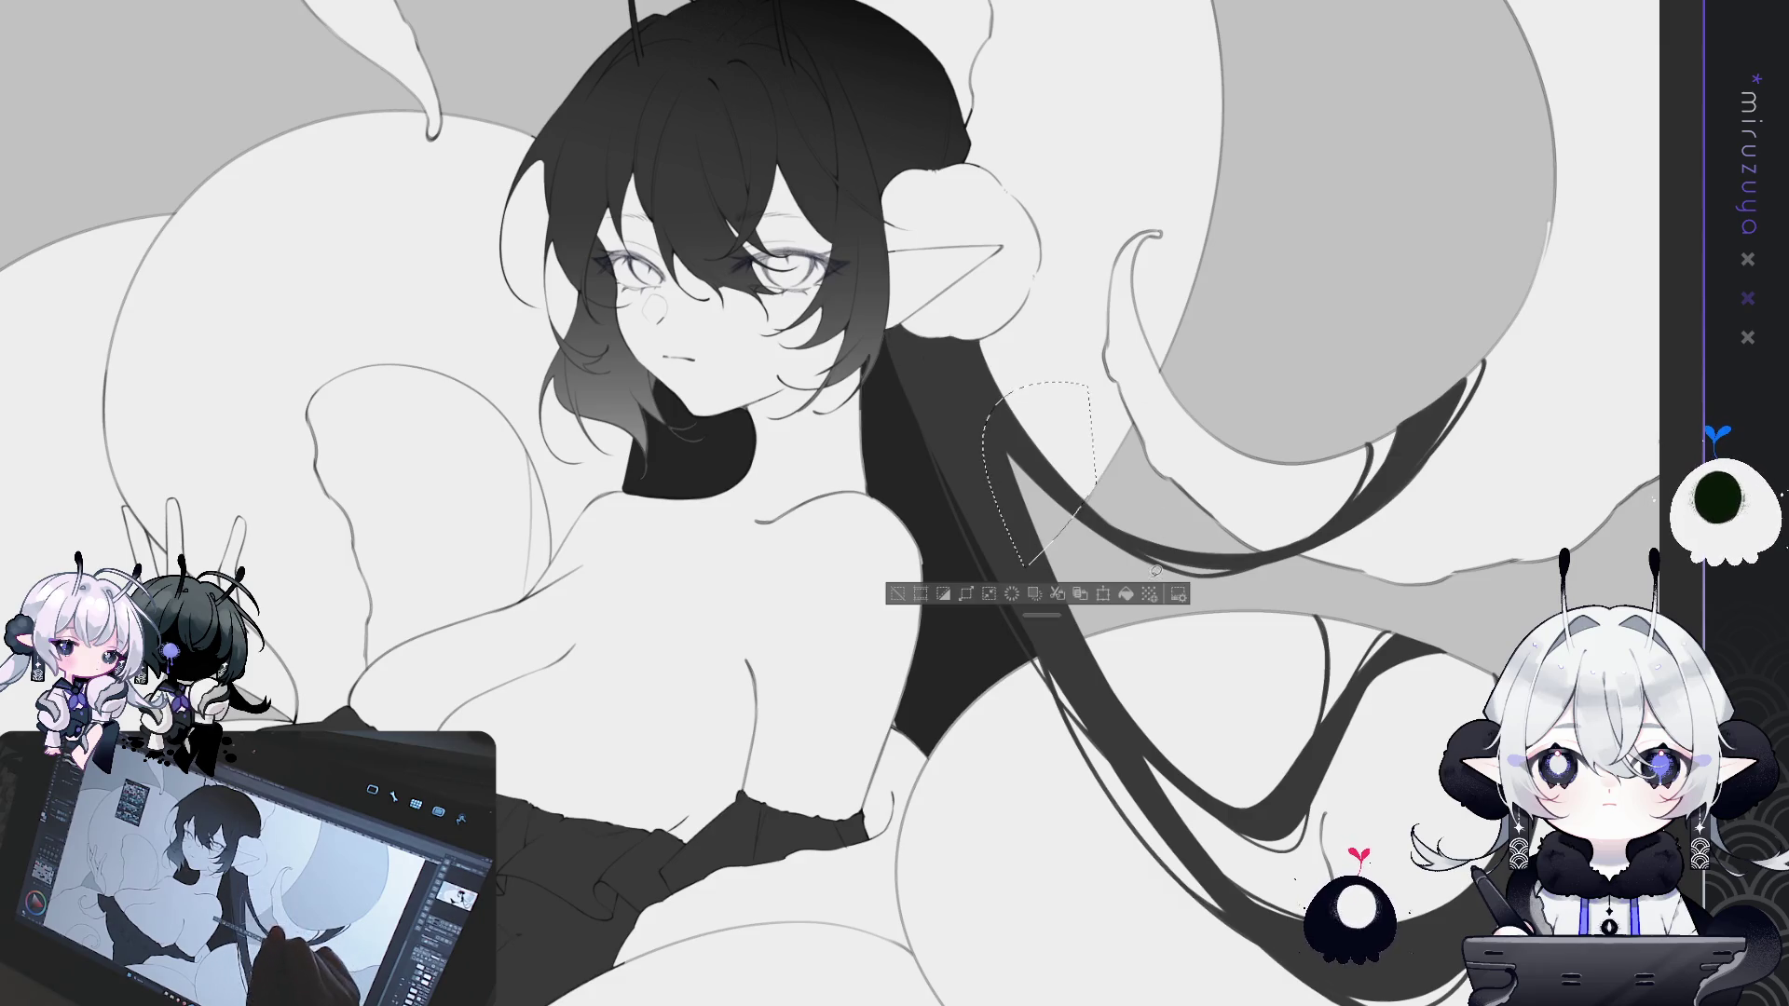
pyautogui.press('Delete')
pyautogui.hotkey('ctrl', 'd')
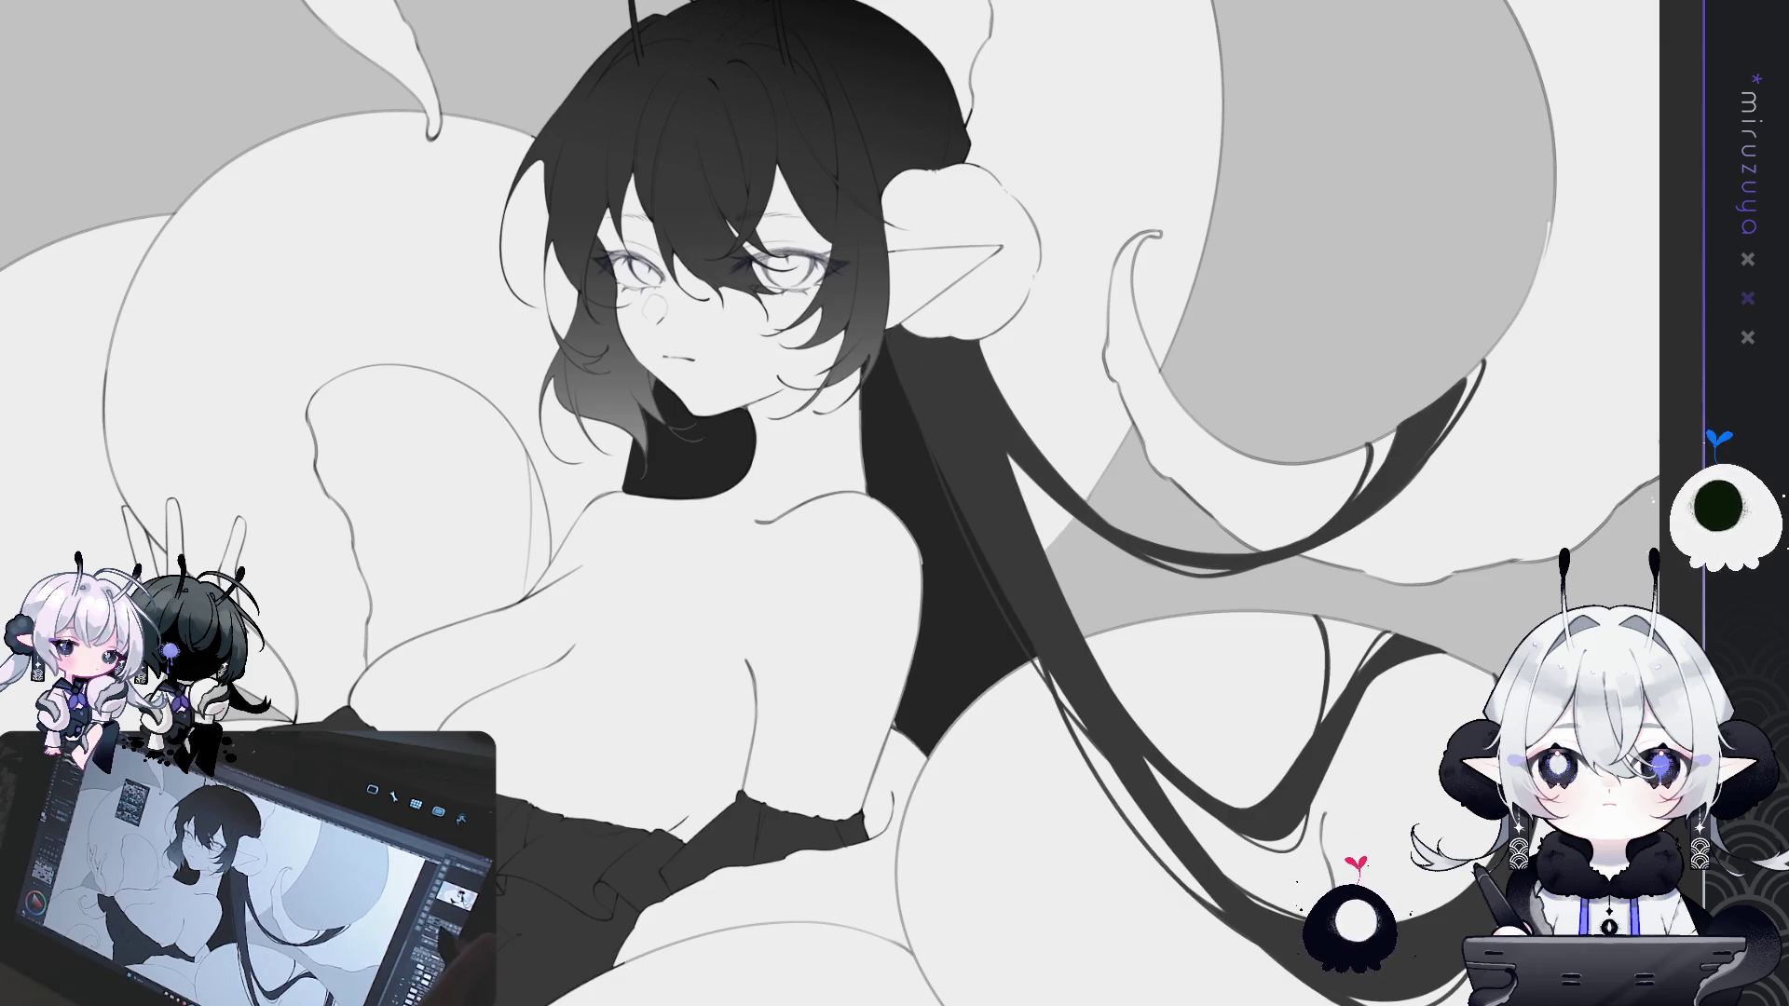
pyautogui.hotkey('ctrl', '0')
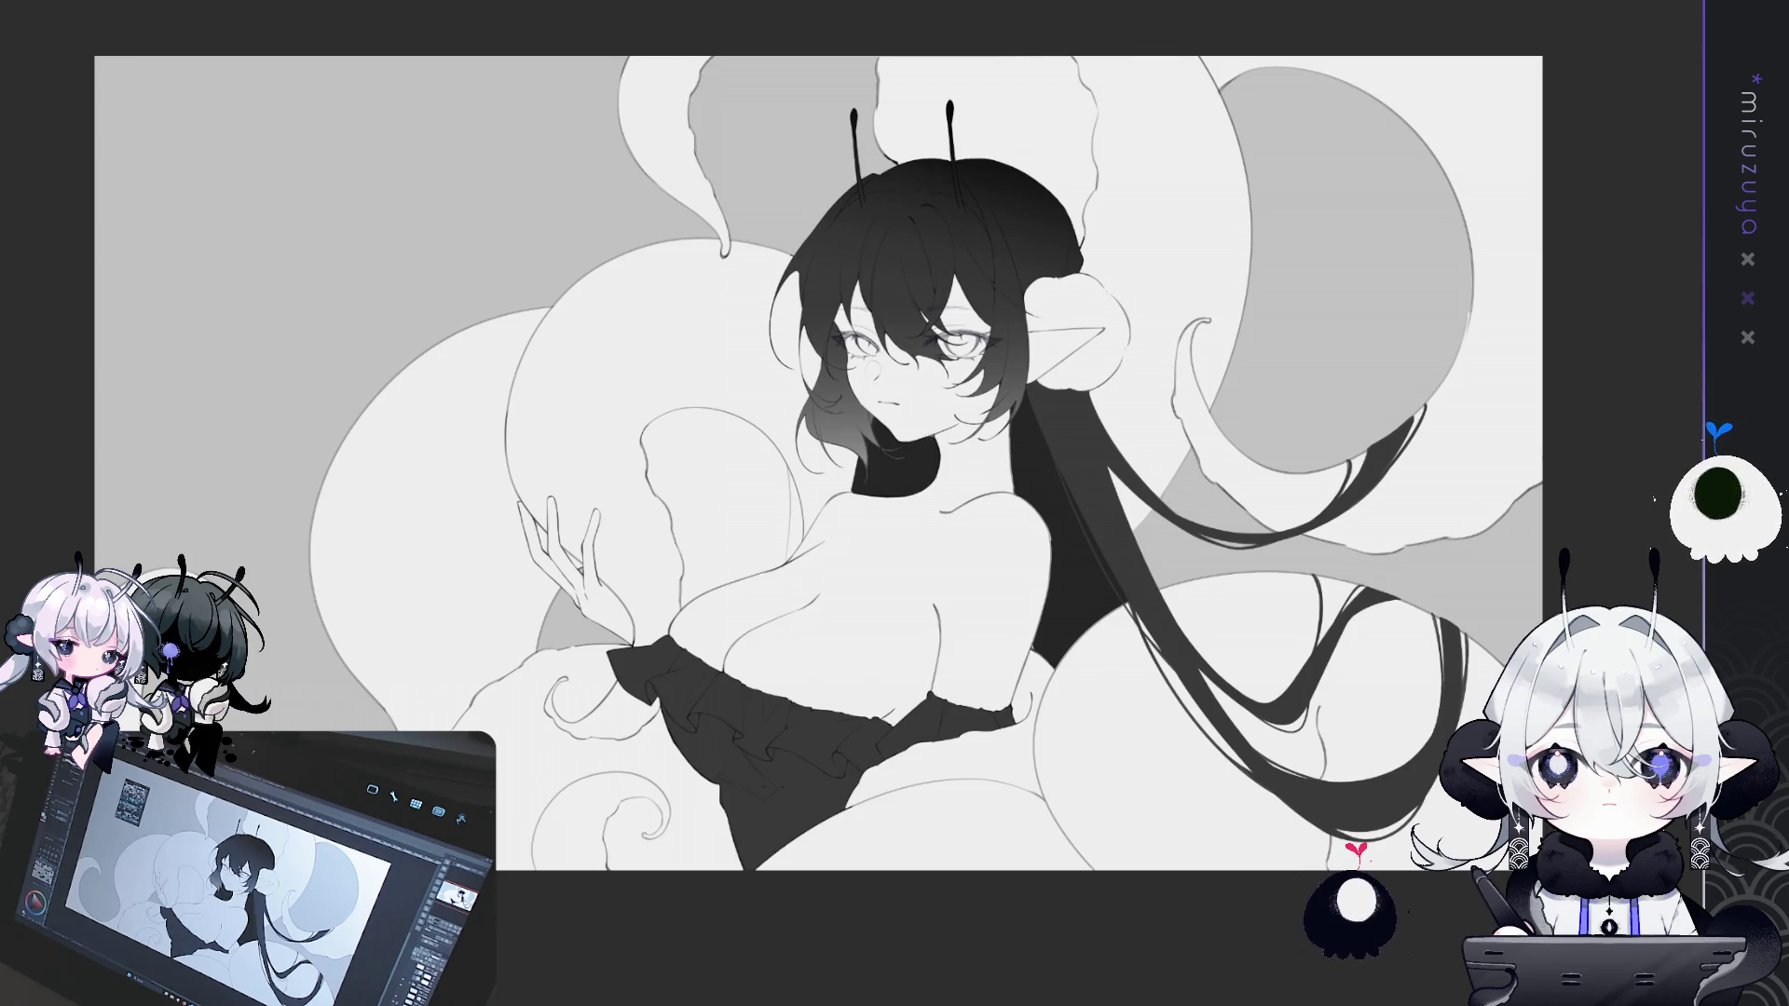
pyautogui.scroll(5, 818, 462)
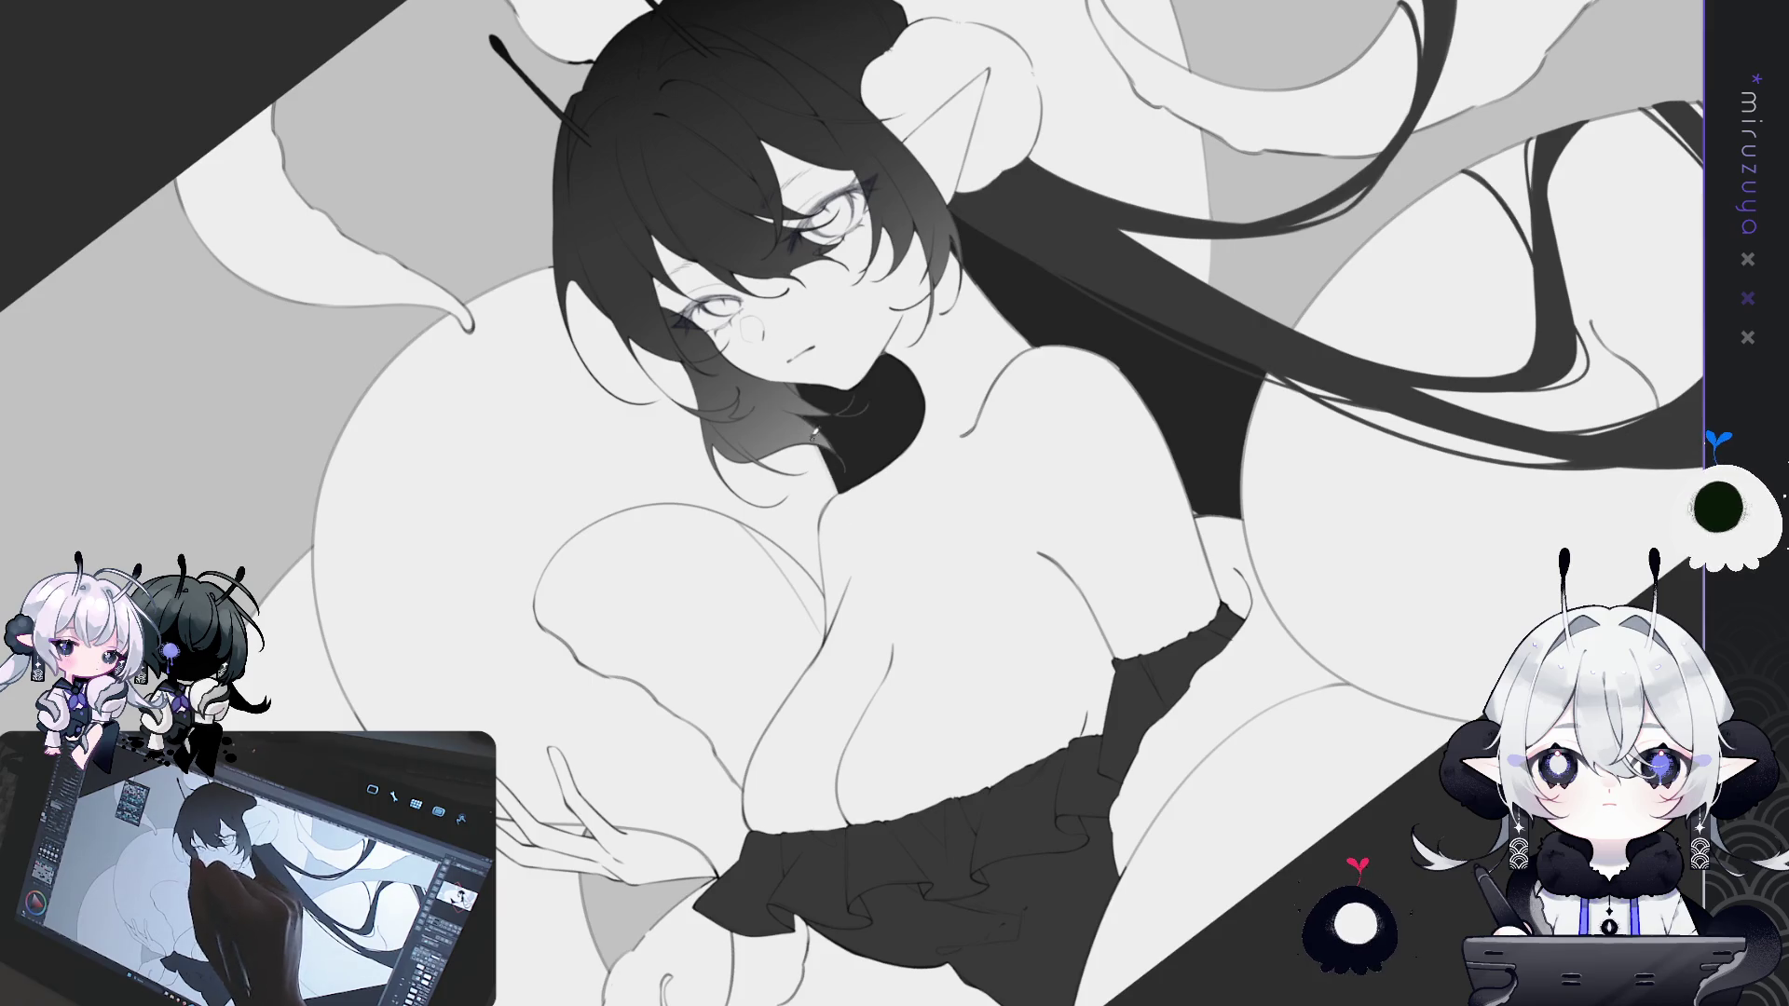
# - Draw two thin strokes along the dark neckline just below the chin
pyautogui.moveTo(817, 393); pyautogui.dragTo(848, 465)
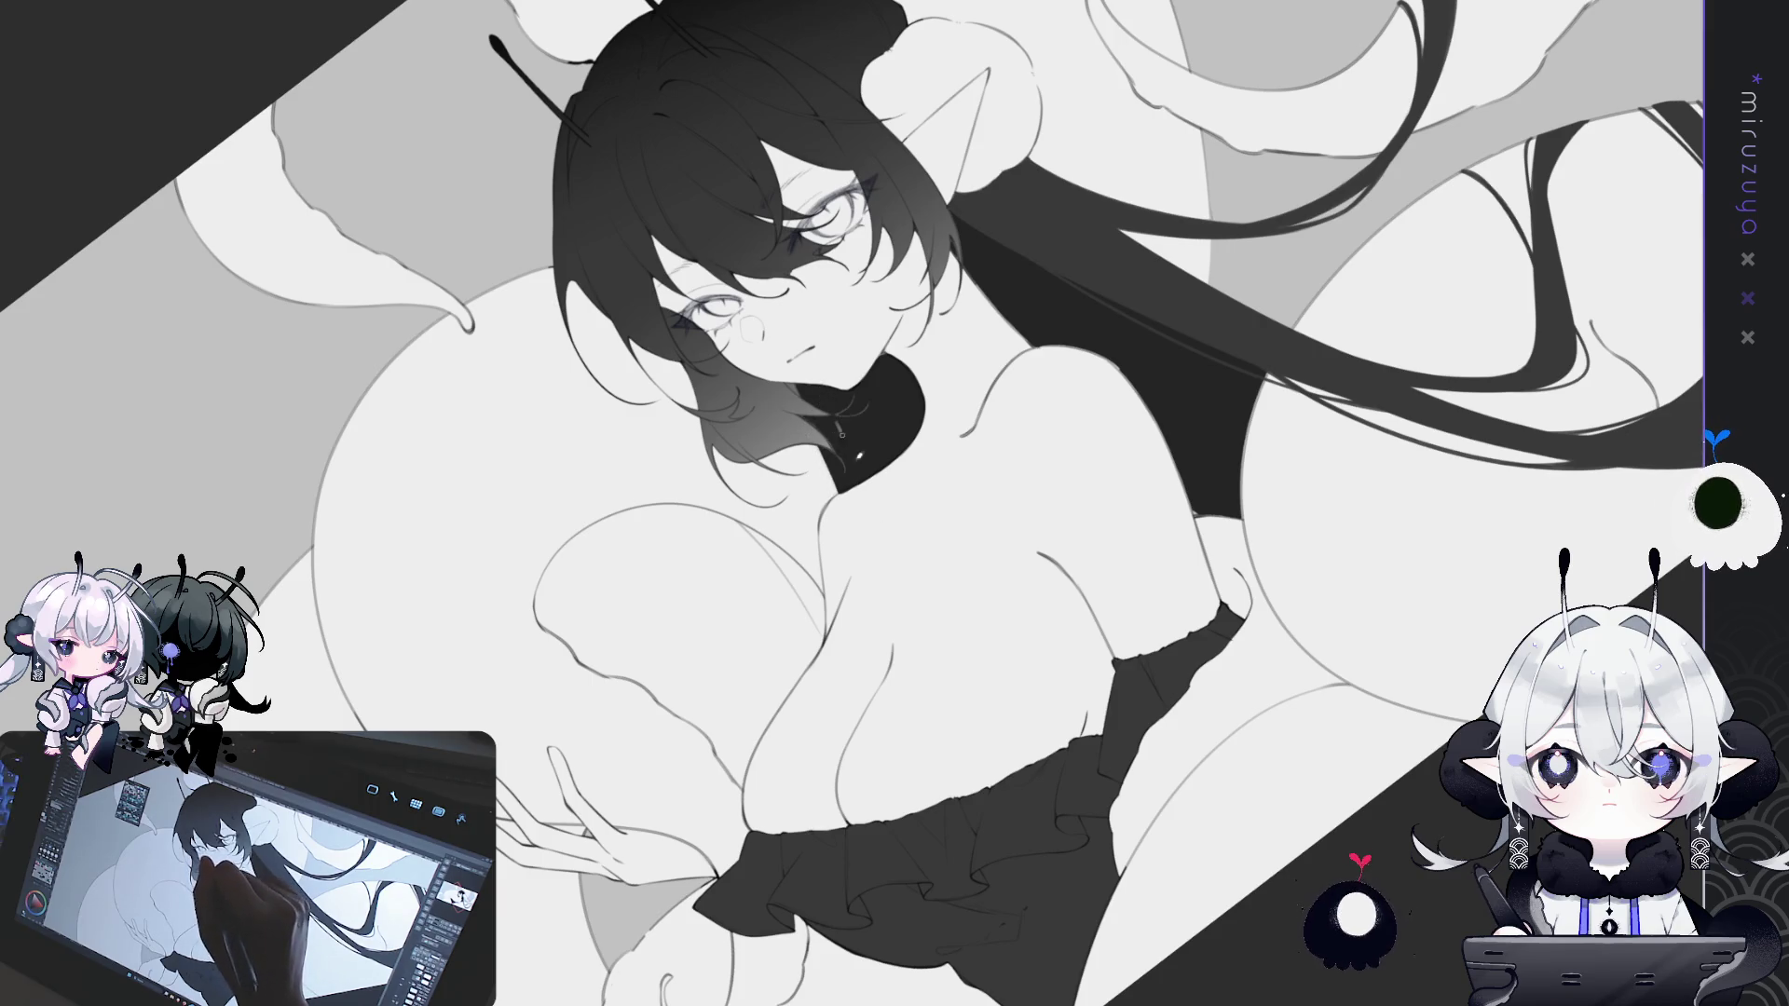
pyautogui.moveTo(844, 424); pyautogui.dragTo(855, 484)
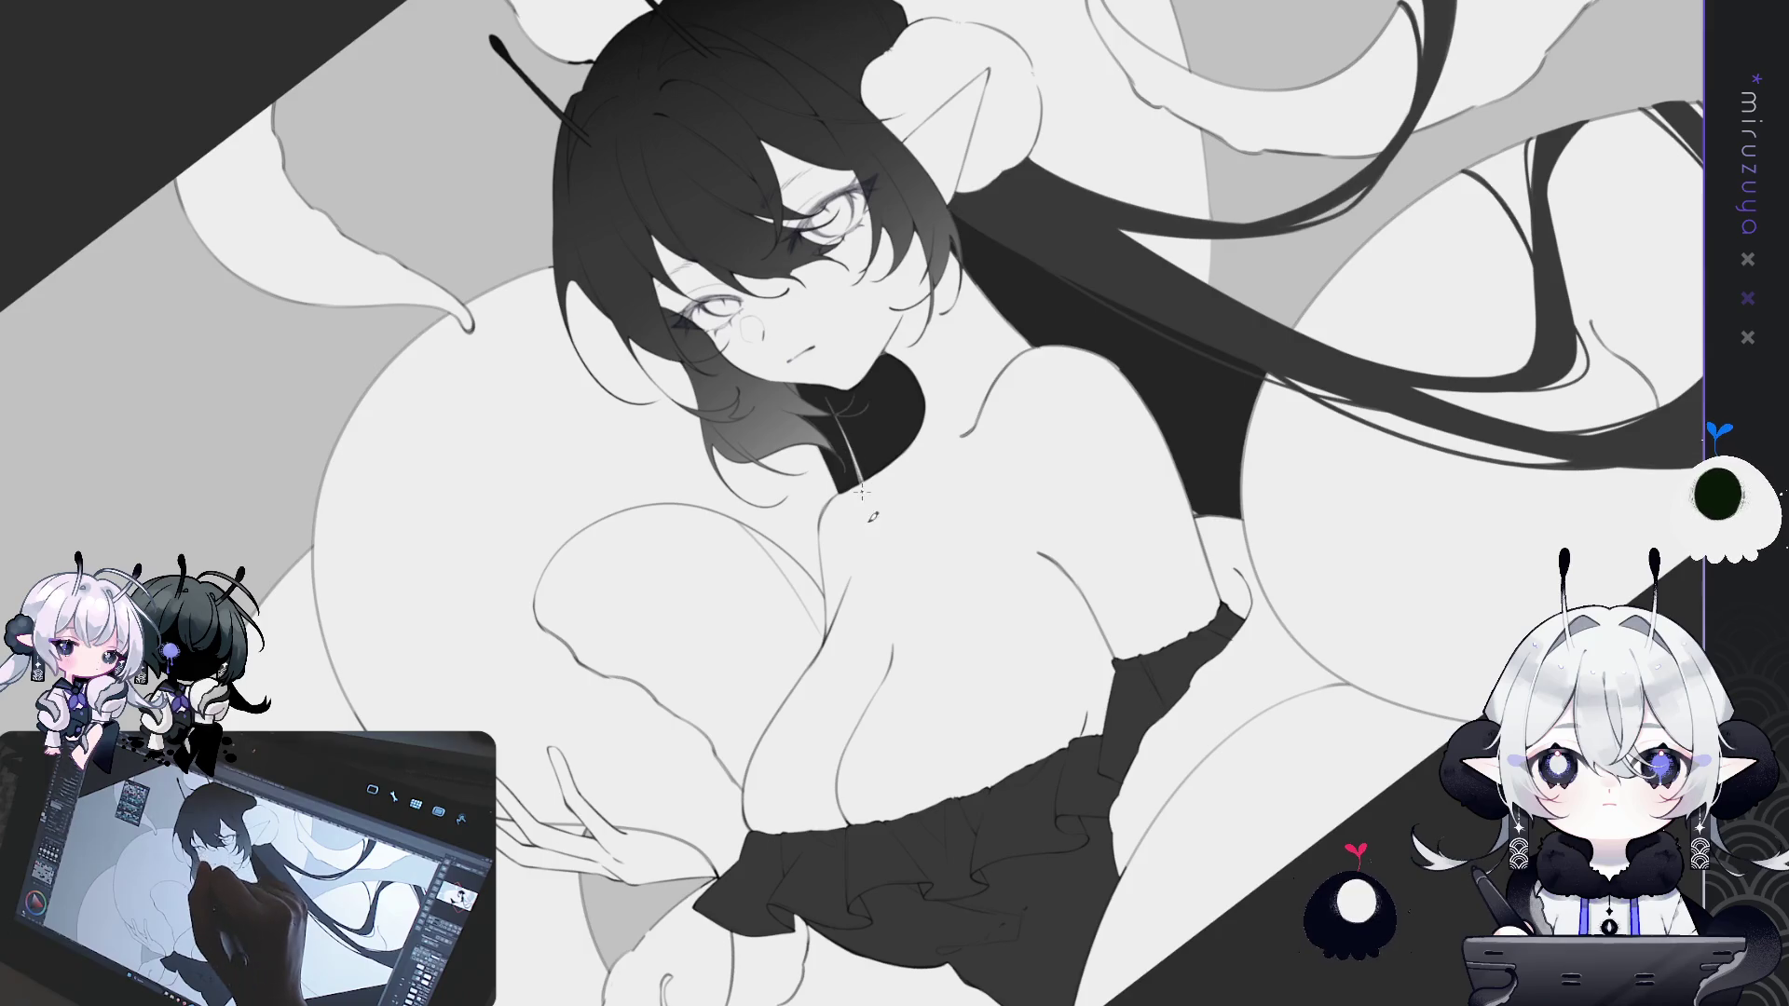
pyautogui.hotkey('ctrl', '0')
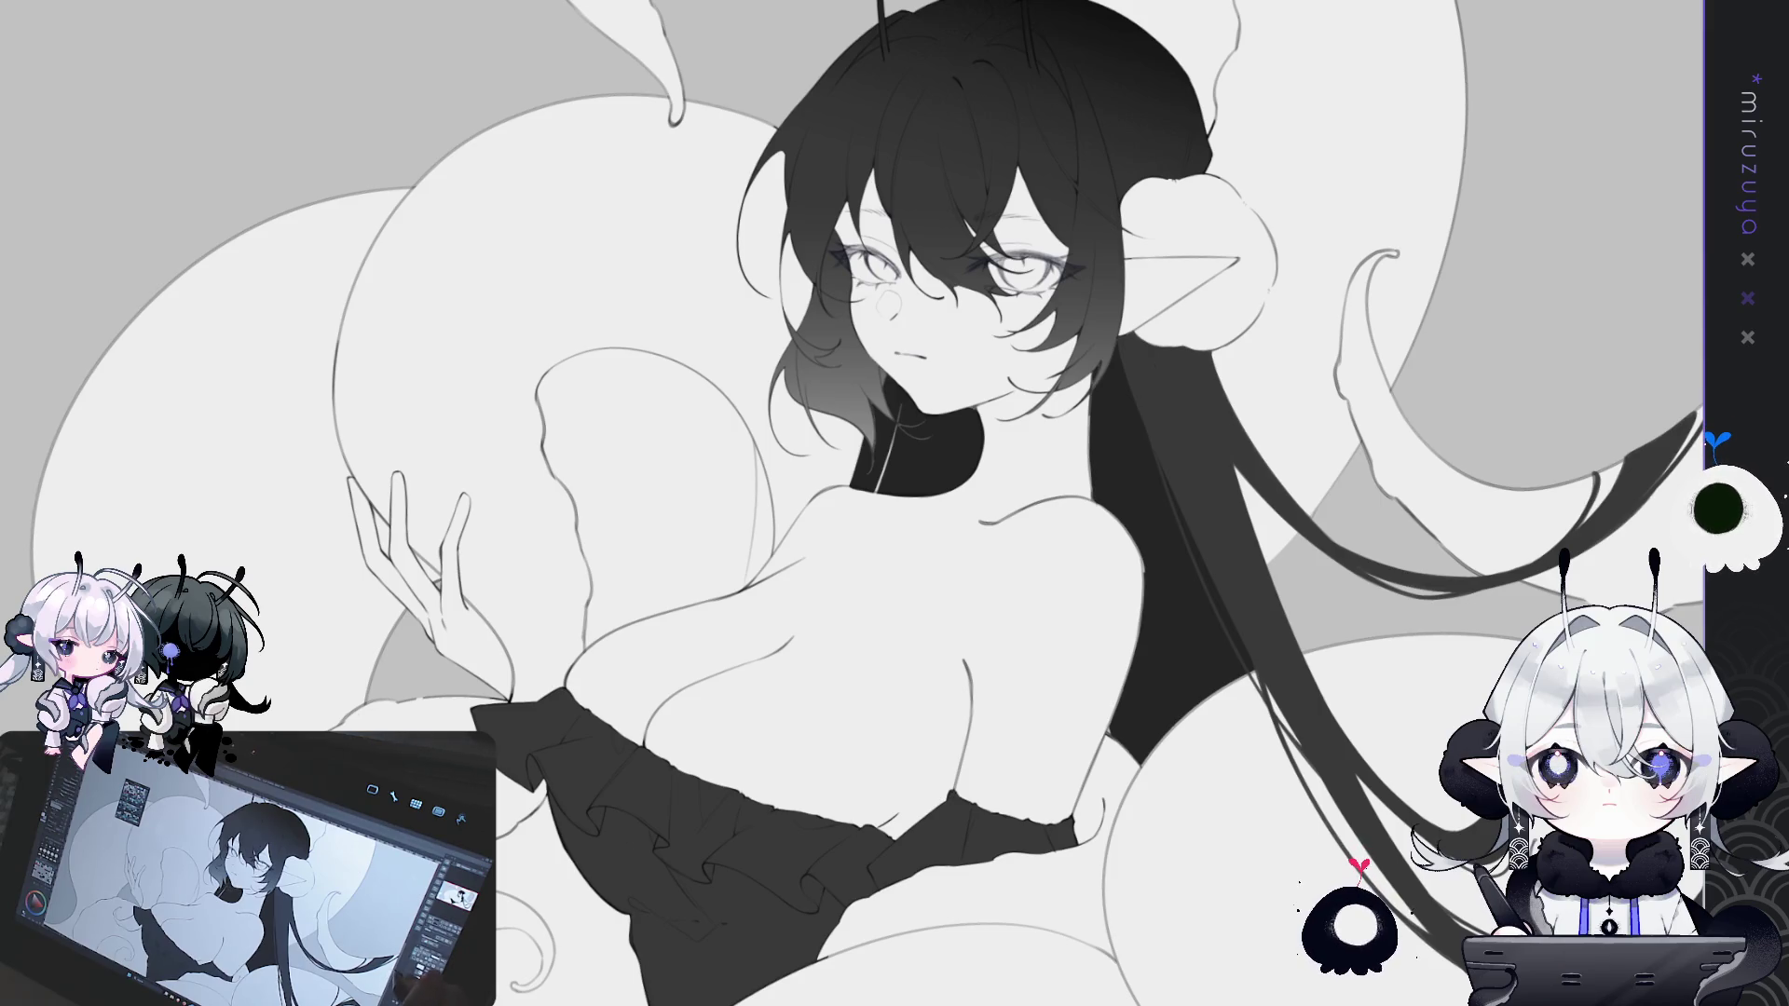
pyautogui.moveTo(1382, 702); pyautogui.dragTo(1018, 571)
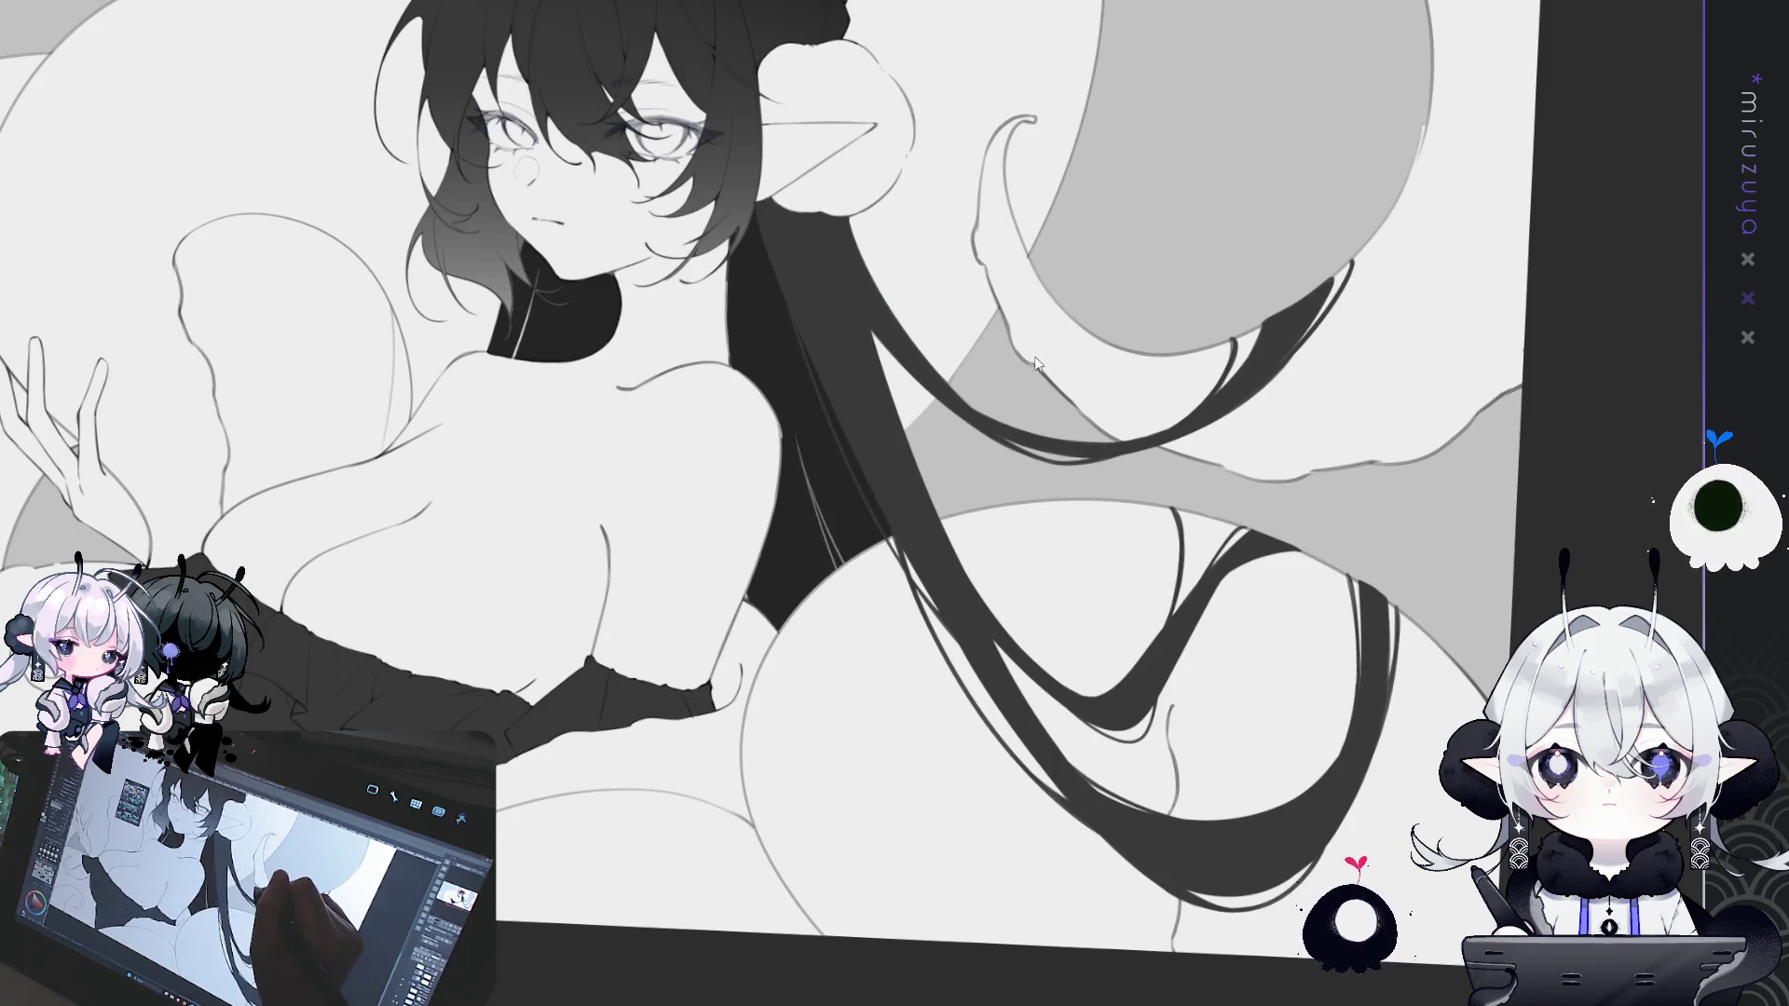
pyautogui.moveTo(1037, 366); pyautogui.dragTo(1470, 468)
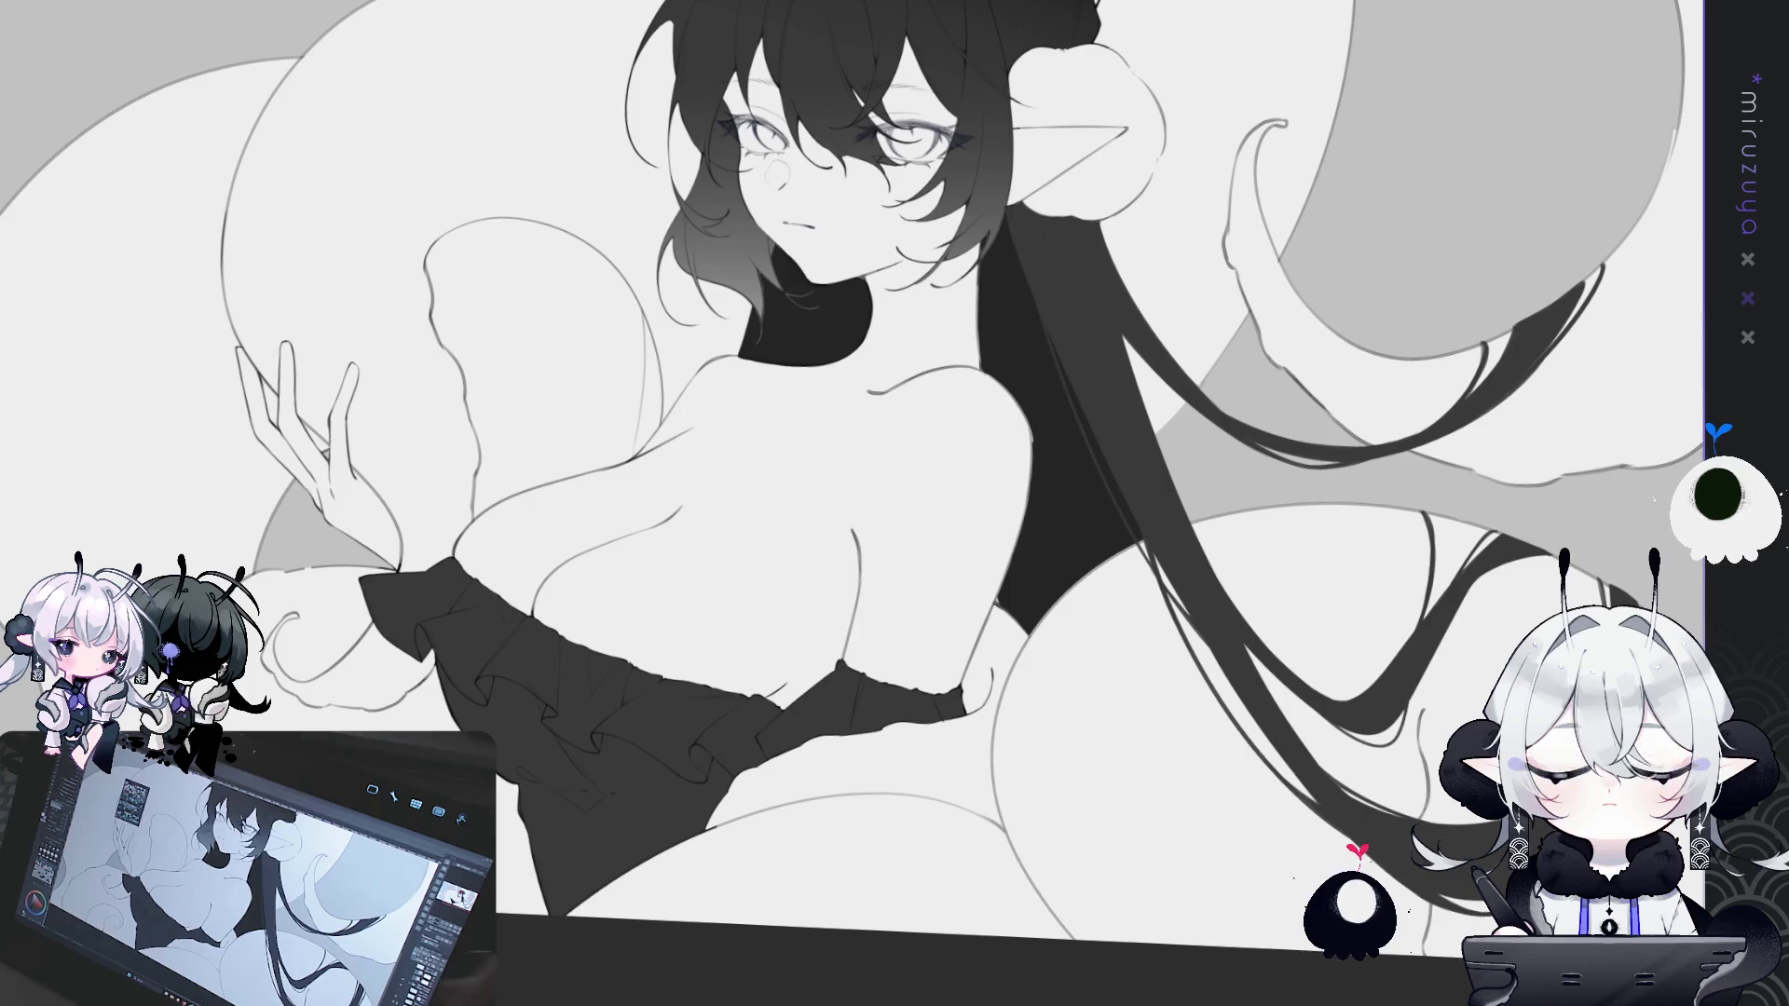
pyautogui.hotkey('ctrl', '@')
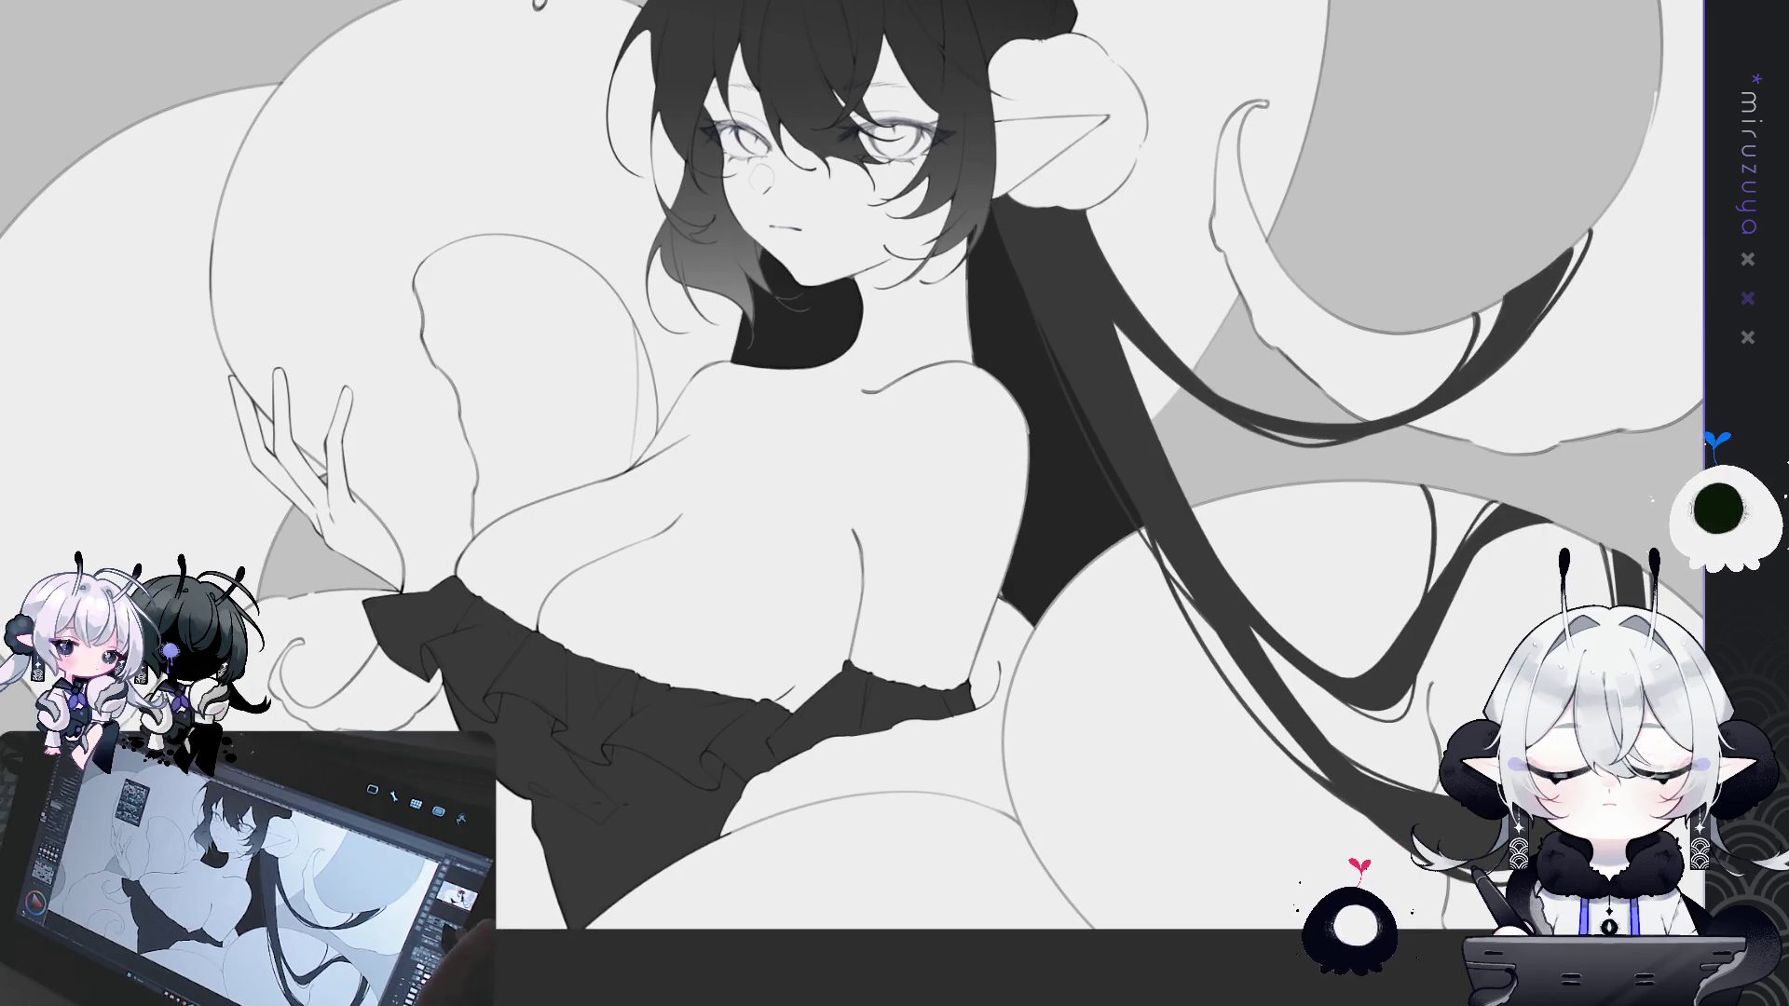
# - Draw a dark inner line in the pointed ear, then rotate the canvas upright and zoom out
pyautogui.scroll(3, 895, 466)
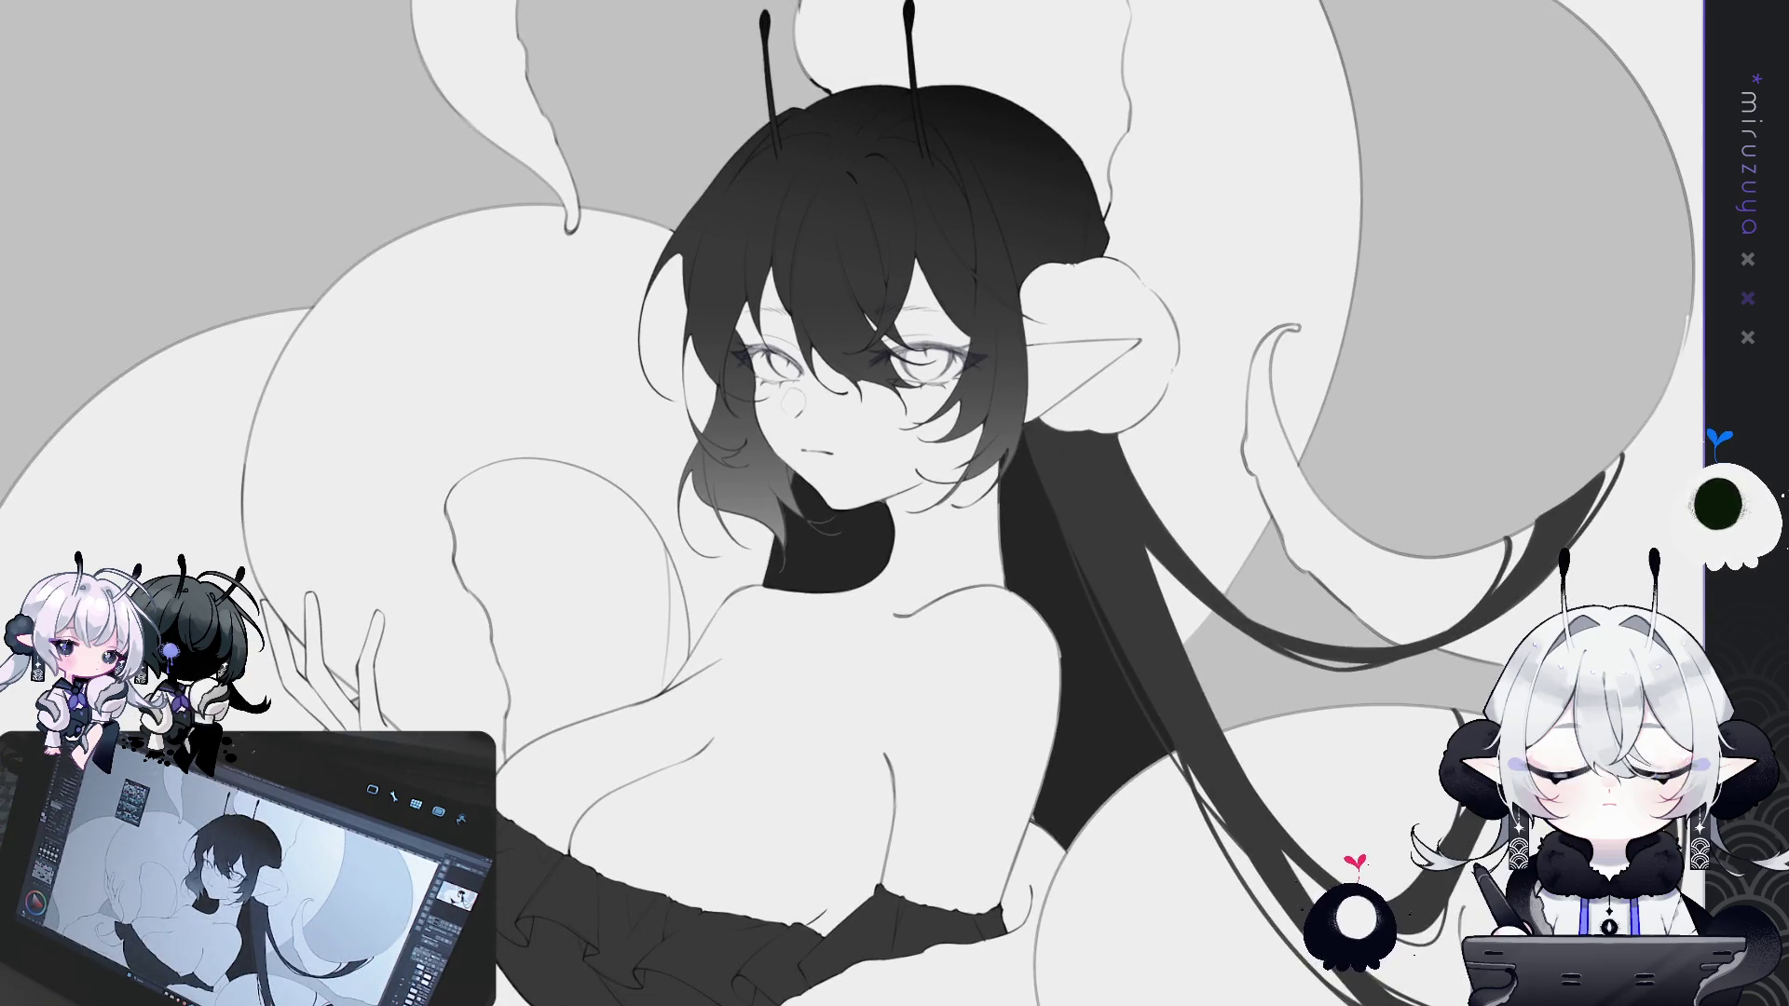
pyautogui.hotkey('ctrl', '+')
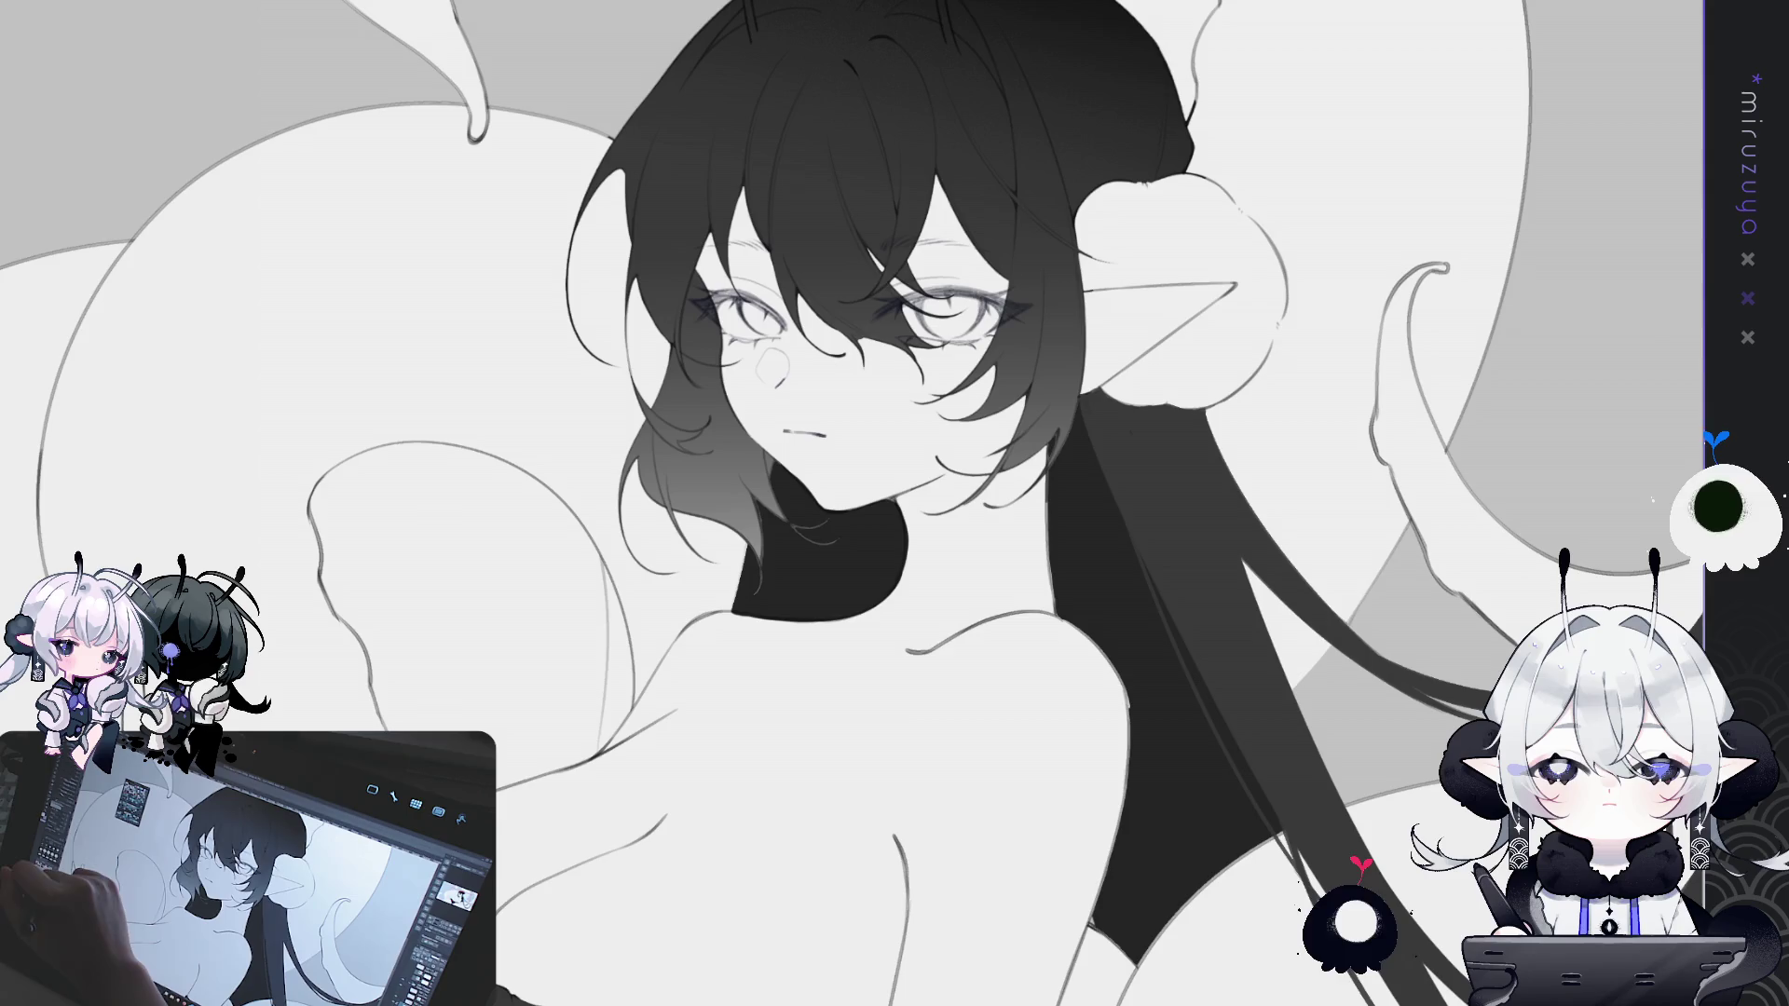
pyautogui.press('-')
pyautogui.moveTo(895, 503); pyautogui.dragTo(876, 522)
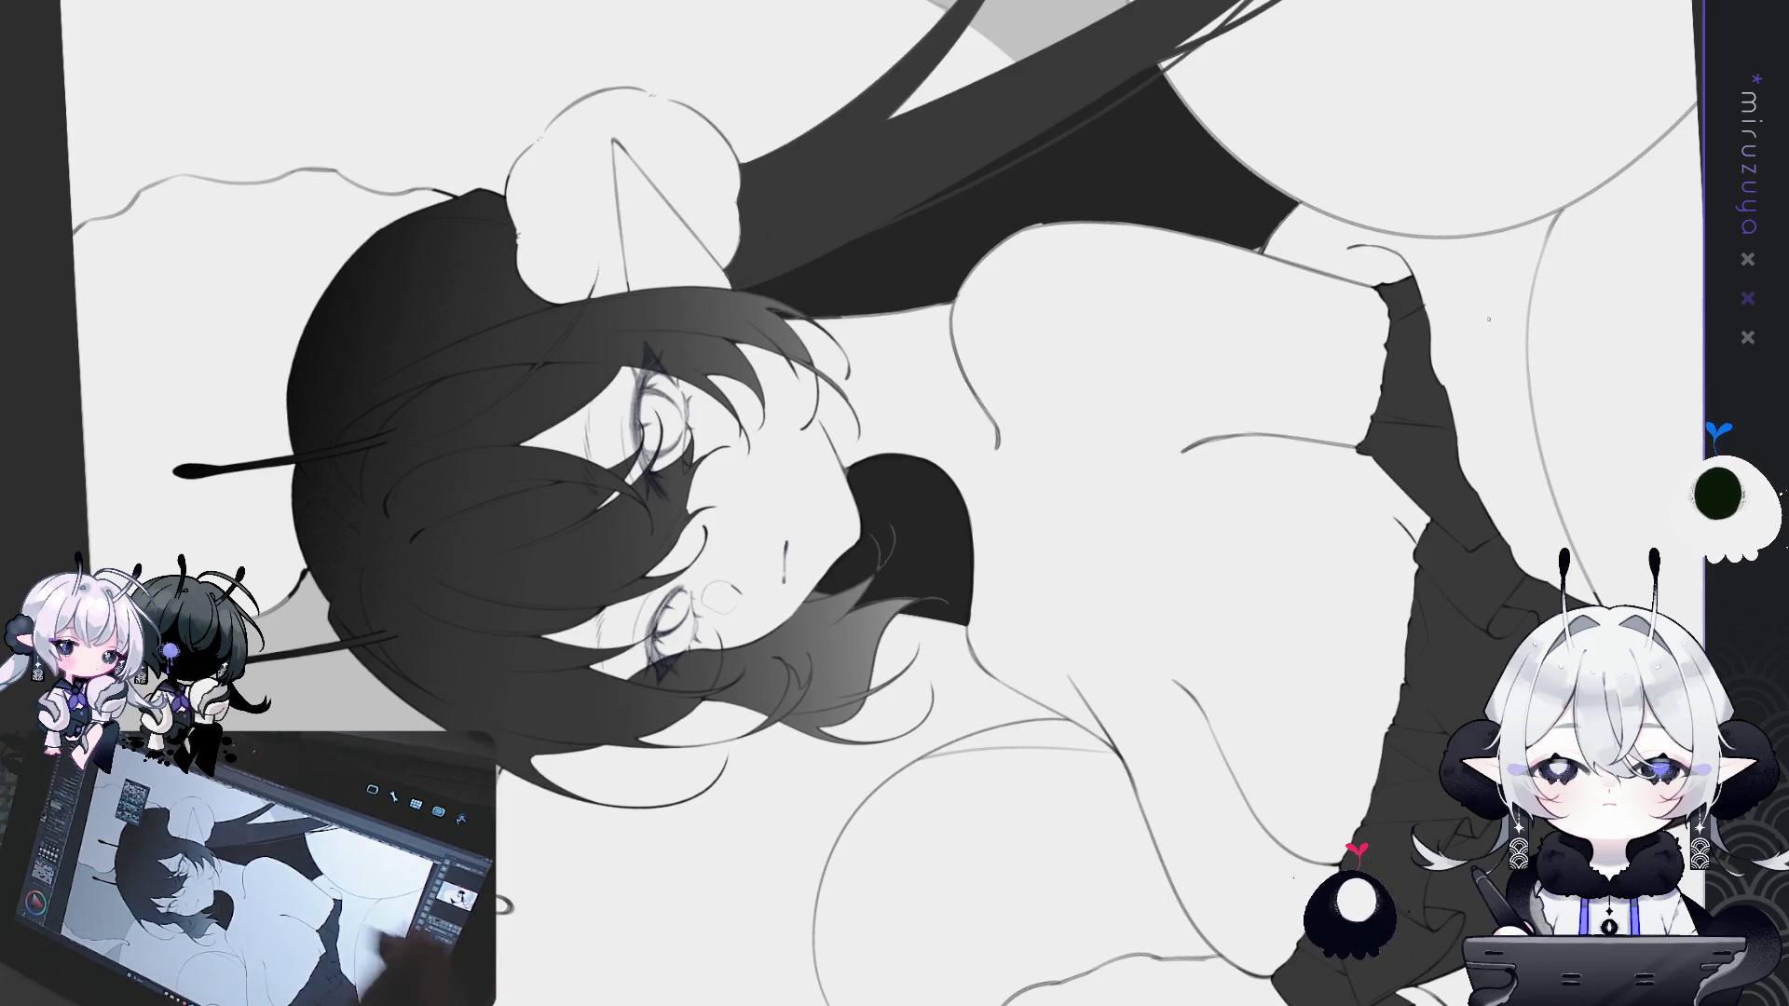
pyautogui.moveTo(625, 175); pyautogui.dragTo(647, 286)
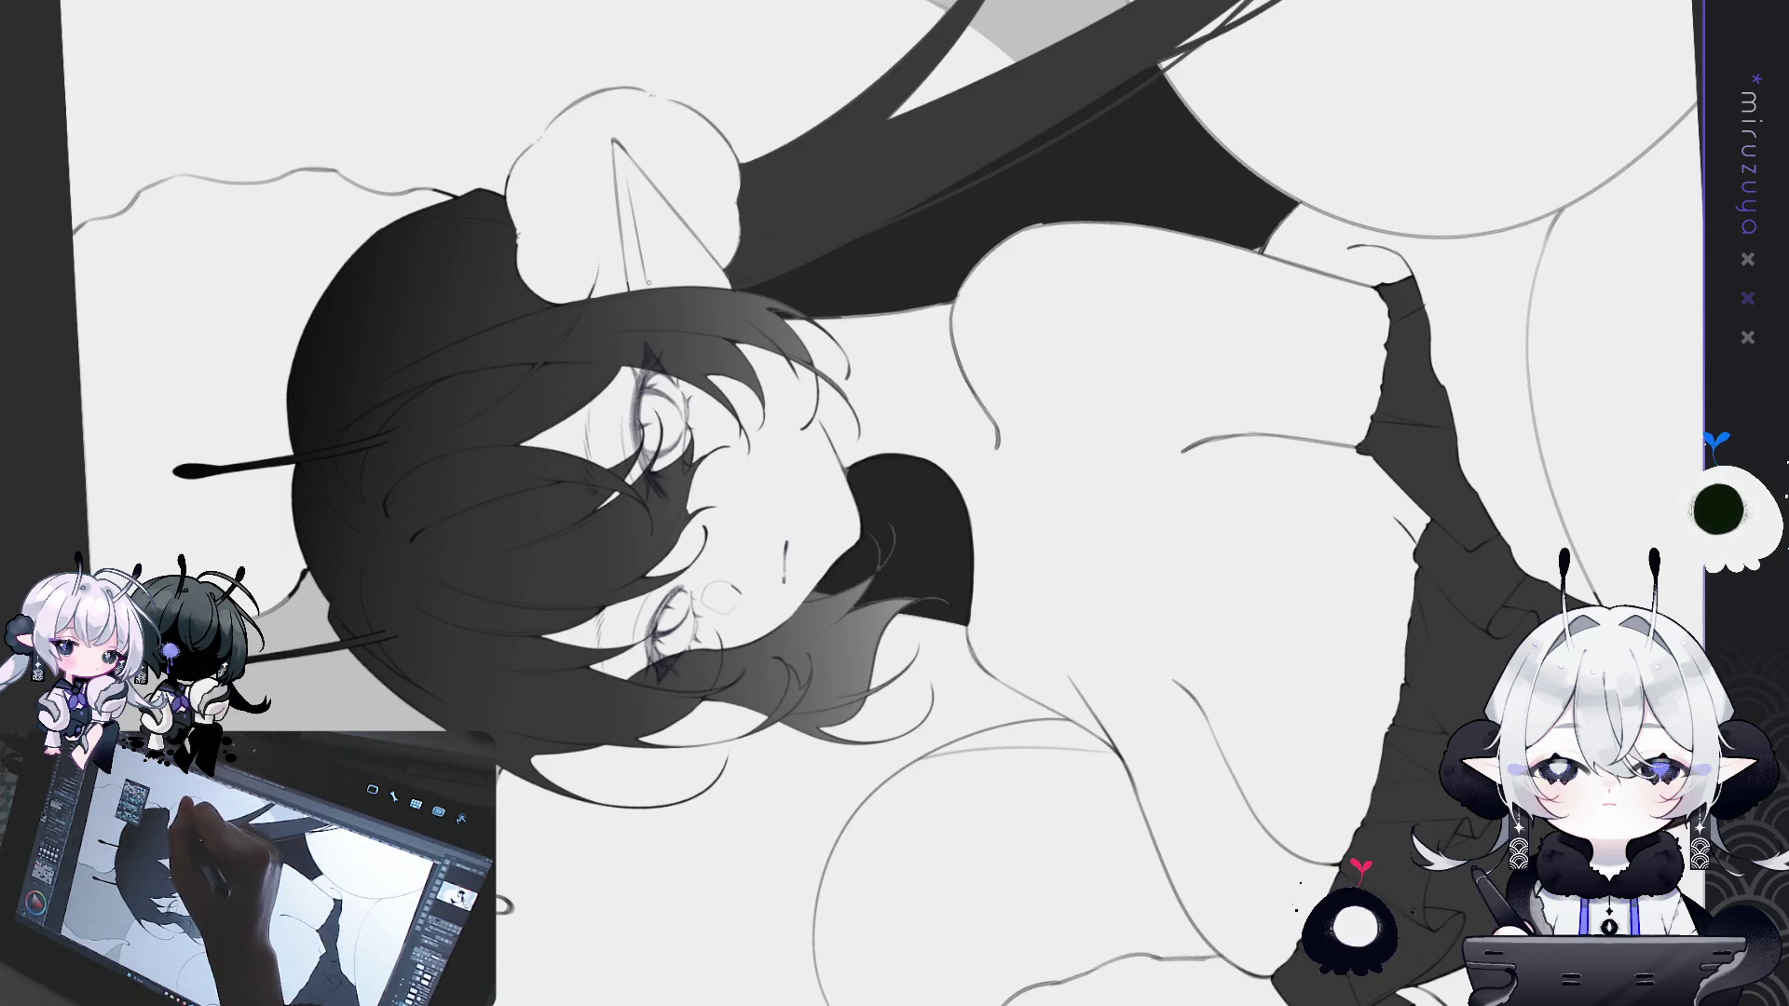
pyautogui.moveTo(802, 62); pyautogui.dragTo(836, 179)
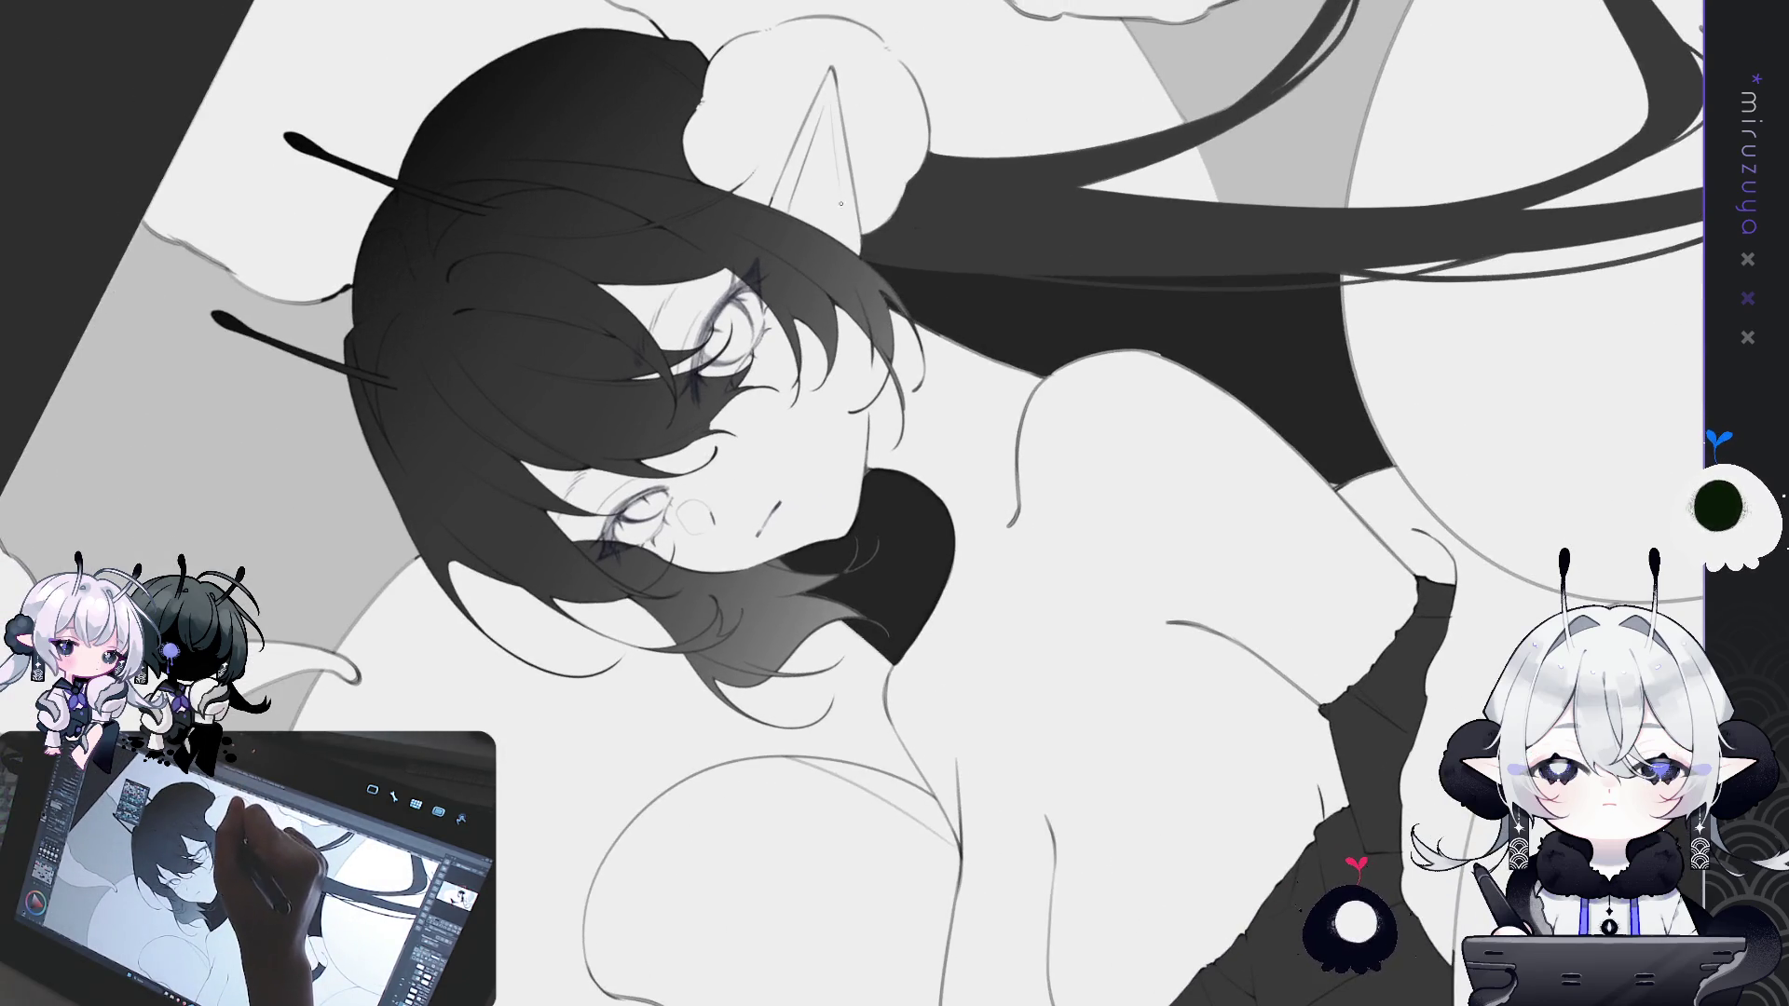
pyautogui.moveTo(820, 187); pyautogui.dragTo(1006, 189)
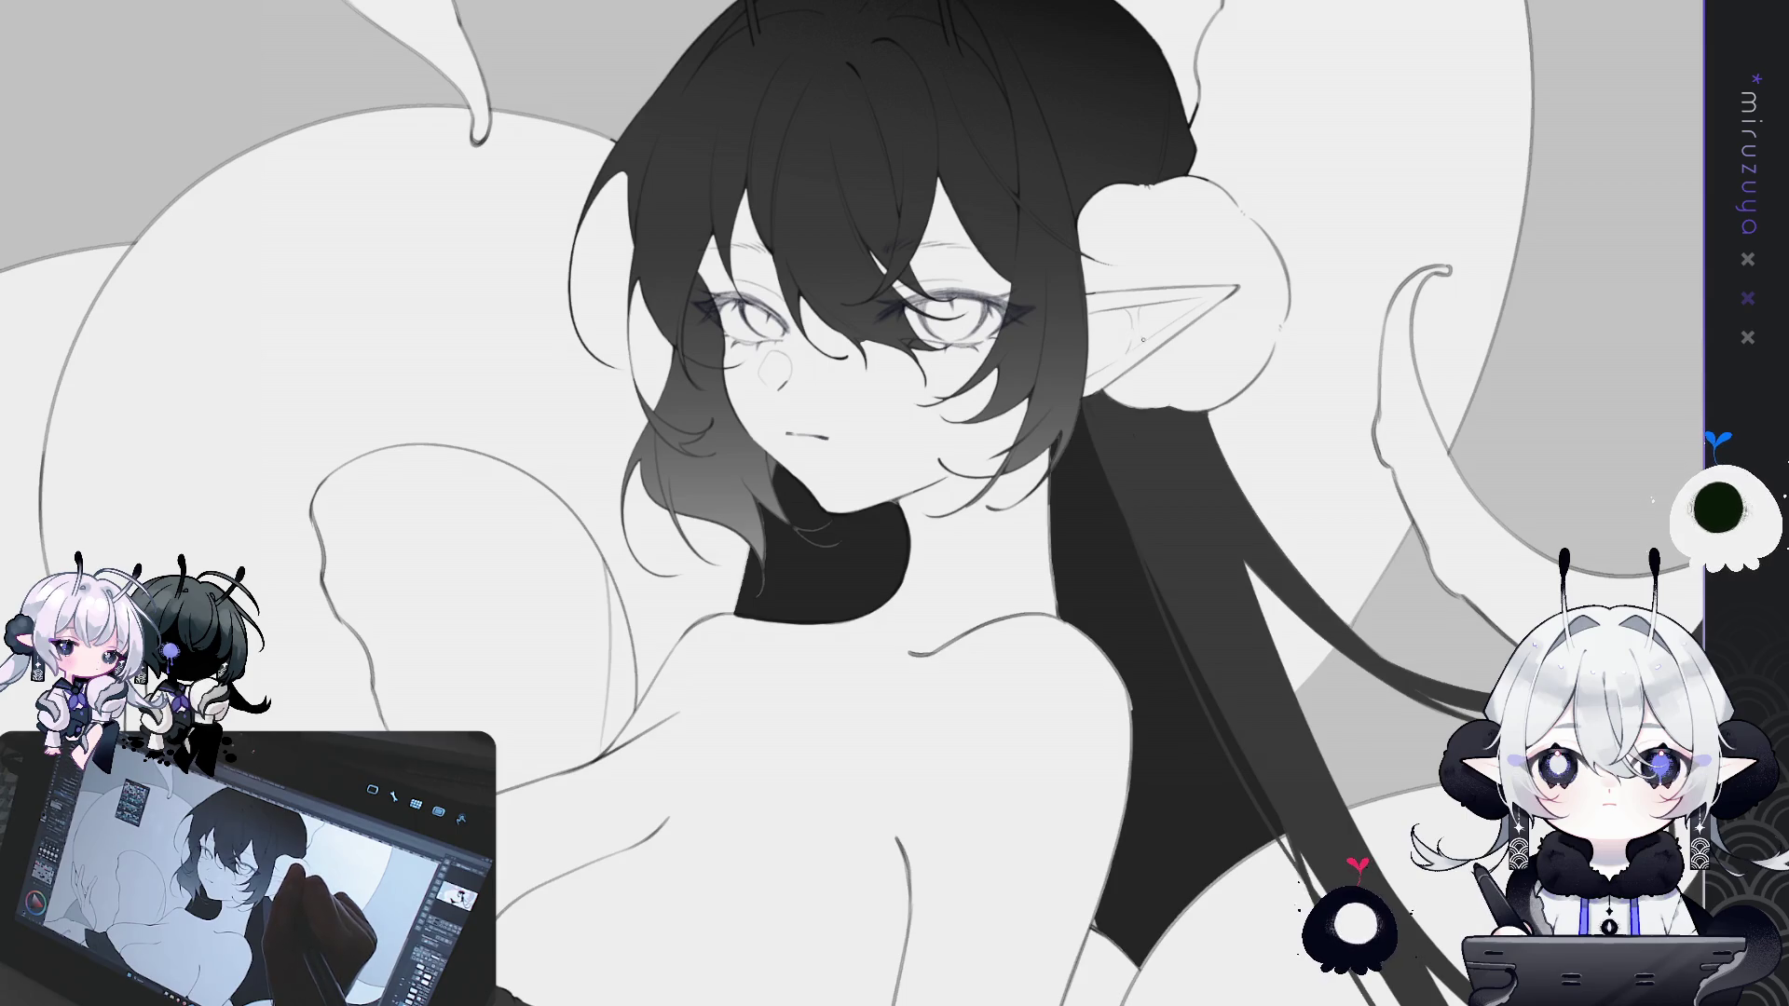
pyautogui.moveTo(1387, 504); pyautogui.dragTo(1340, 613)
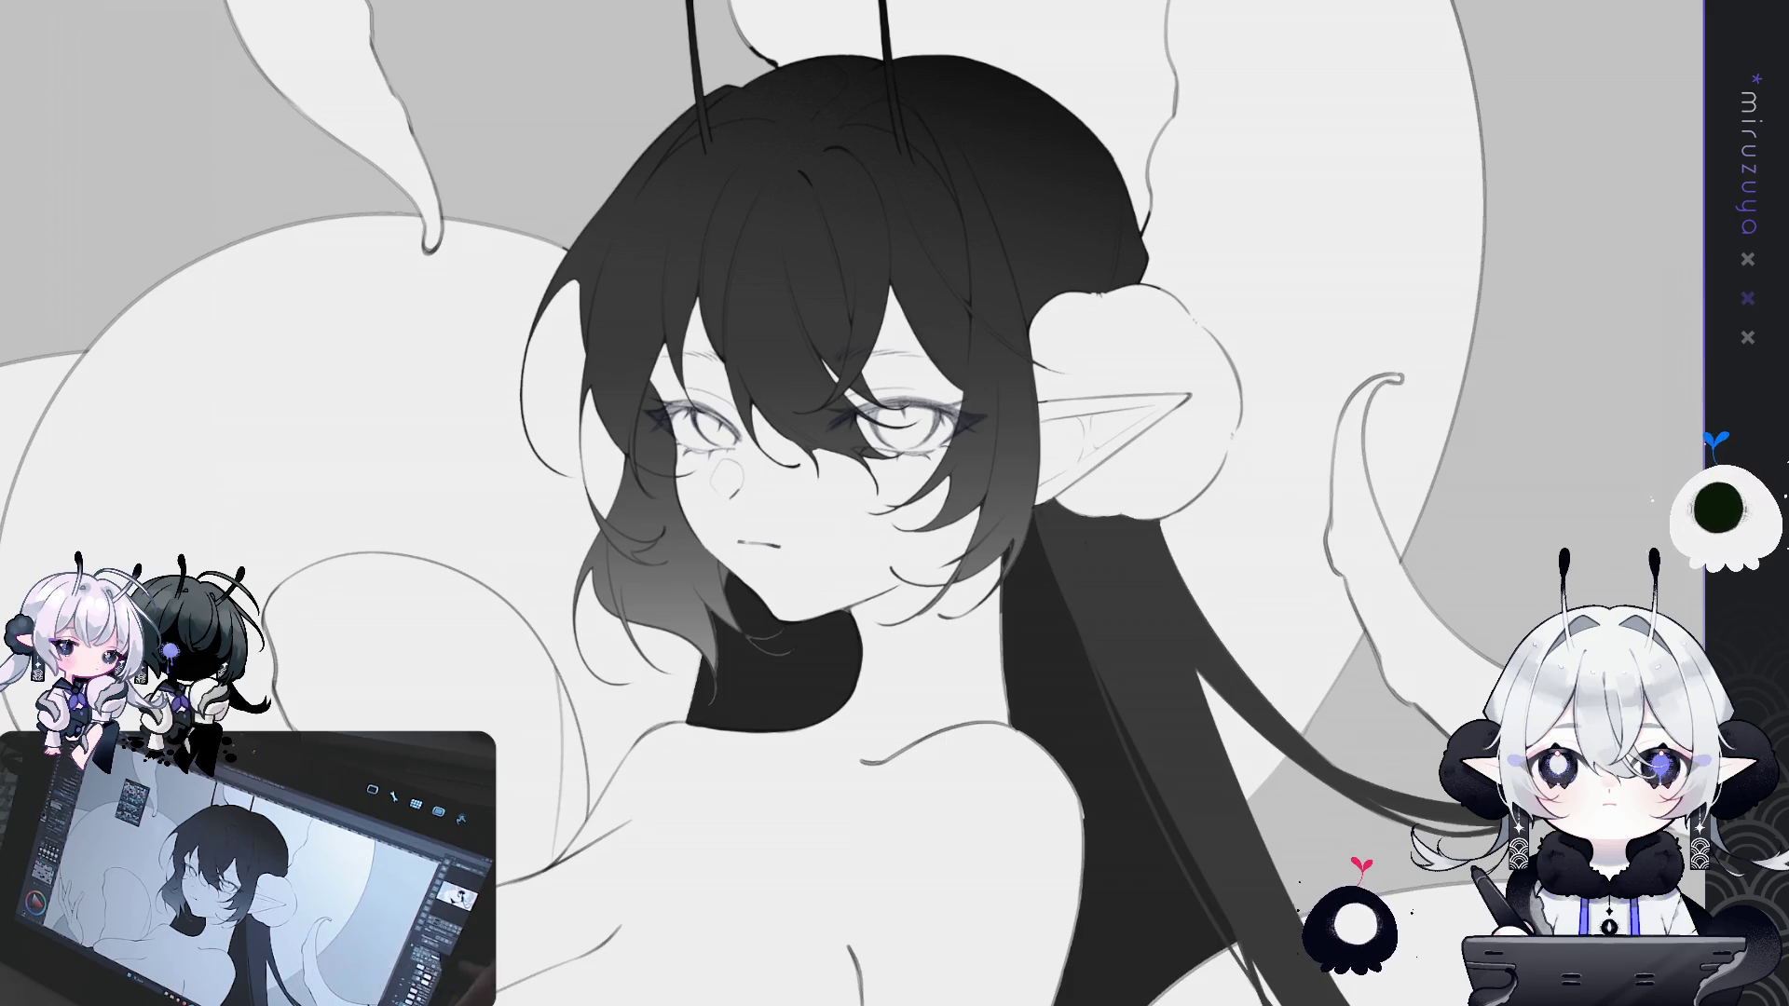
pyautogui.hotkey('ctrl', '-')
pyautogui.hotkey('ctrl', '-')
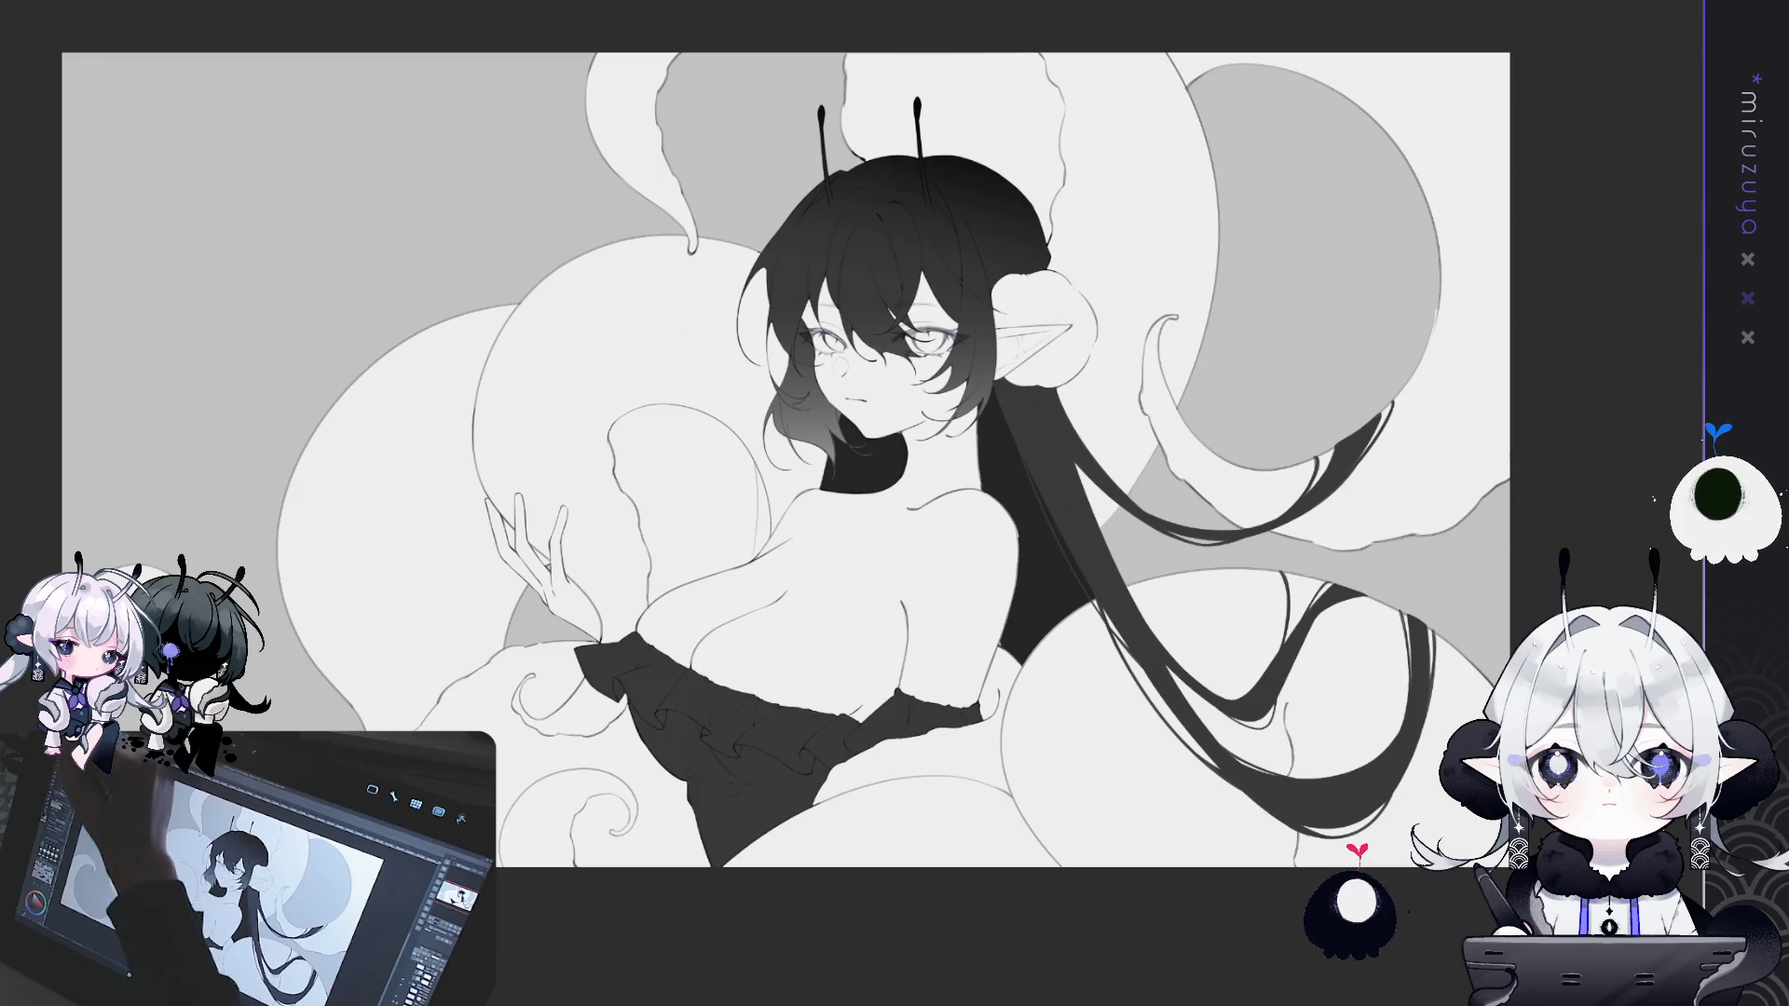
# - Fill the top-left, behind-hair, lower-right, below-skirt and bottom spiral tentacles solid black
pyautogui.moveTo(702, 227); pyautogui.dragTo(655, 308)
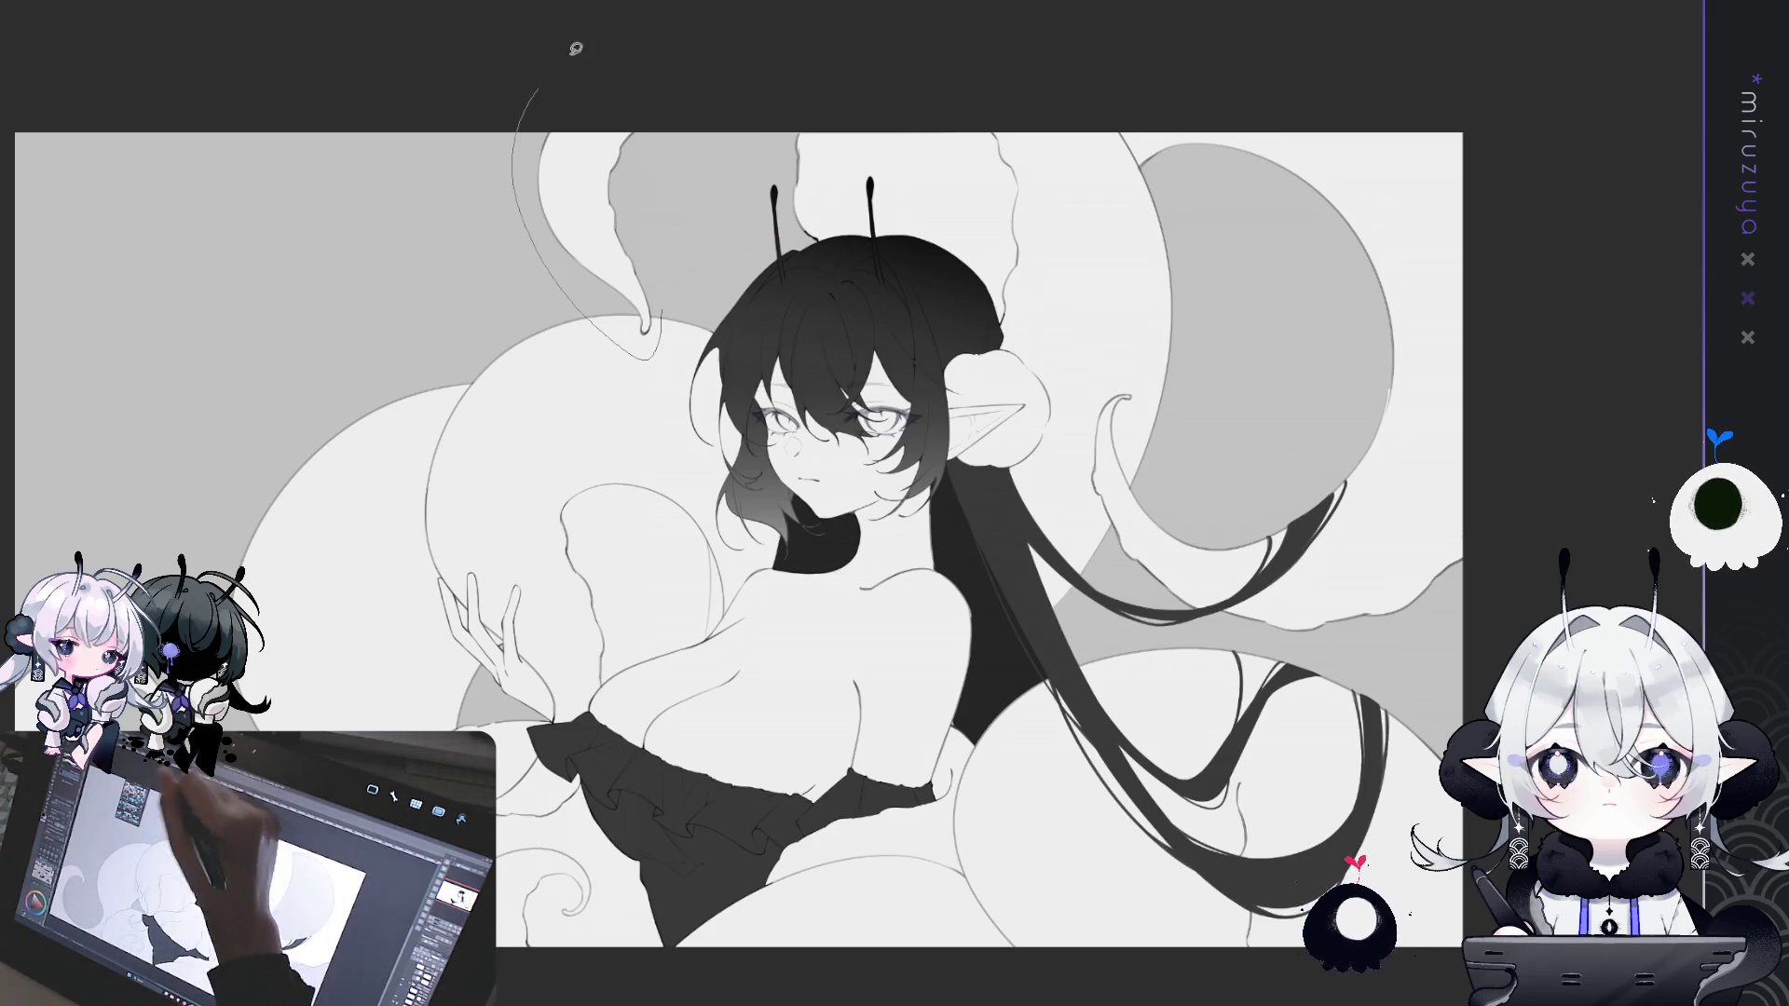
pyautogui.moveTo(547, 64); pyautogui.dragTo(813, 90)
pyautogui.moveTo(1034, 126); pyautogui.dragTo(910, 146)
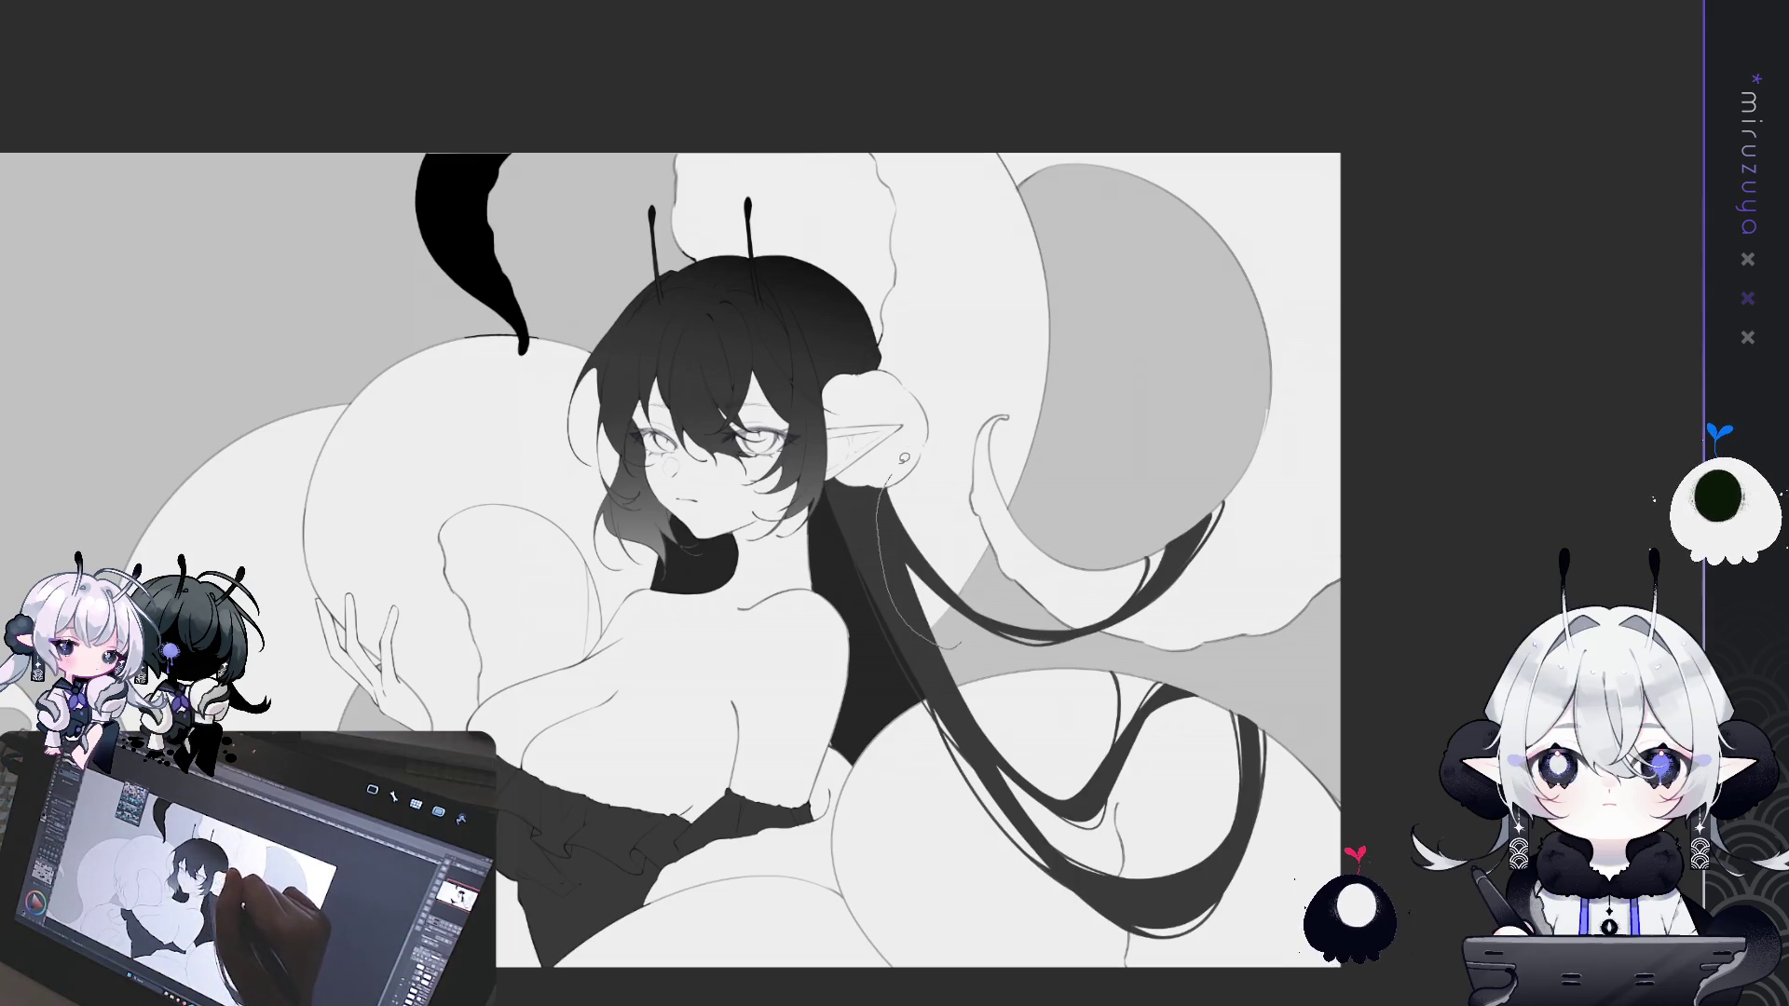
pyautogui.moveTo(901, 382)
pyautogui.mouseDown()
pyautogui.moveTo(652, 233)
pyautogui.moveTo(835, 24)
pyautogui.moveTo(1044, 187)
pyautogui.moveTo(1048, 533)
pyautogui.mouseUp()
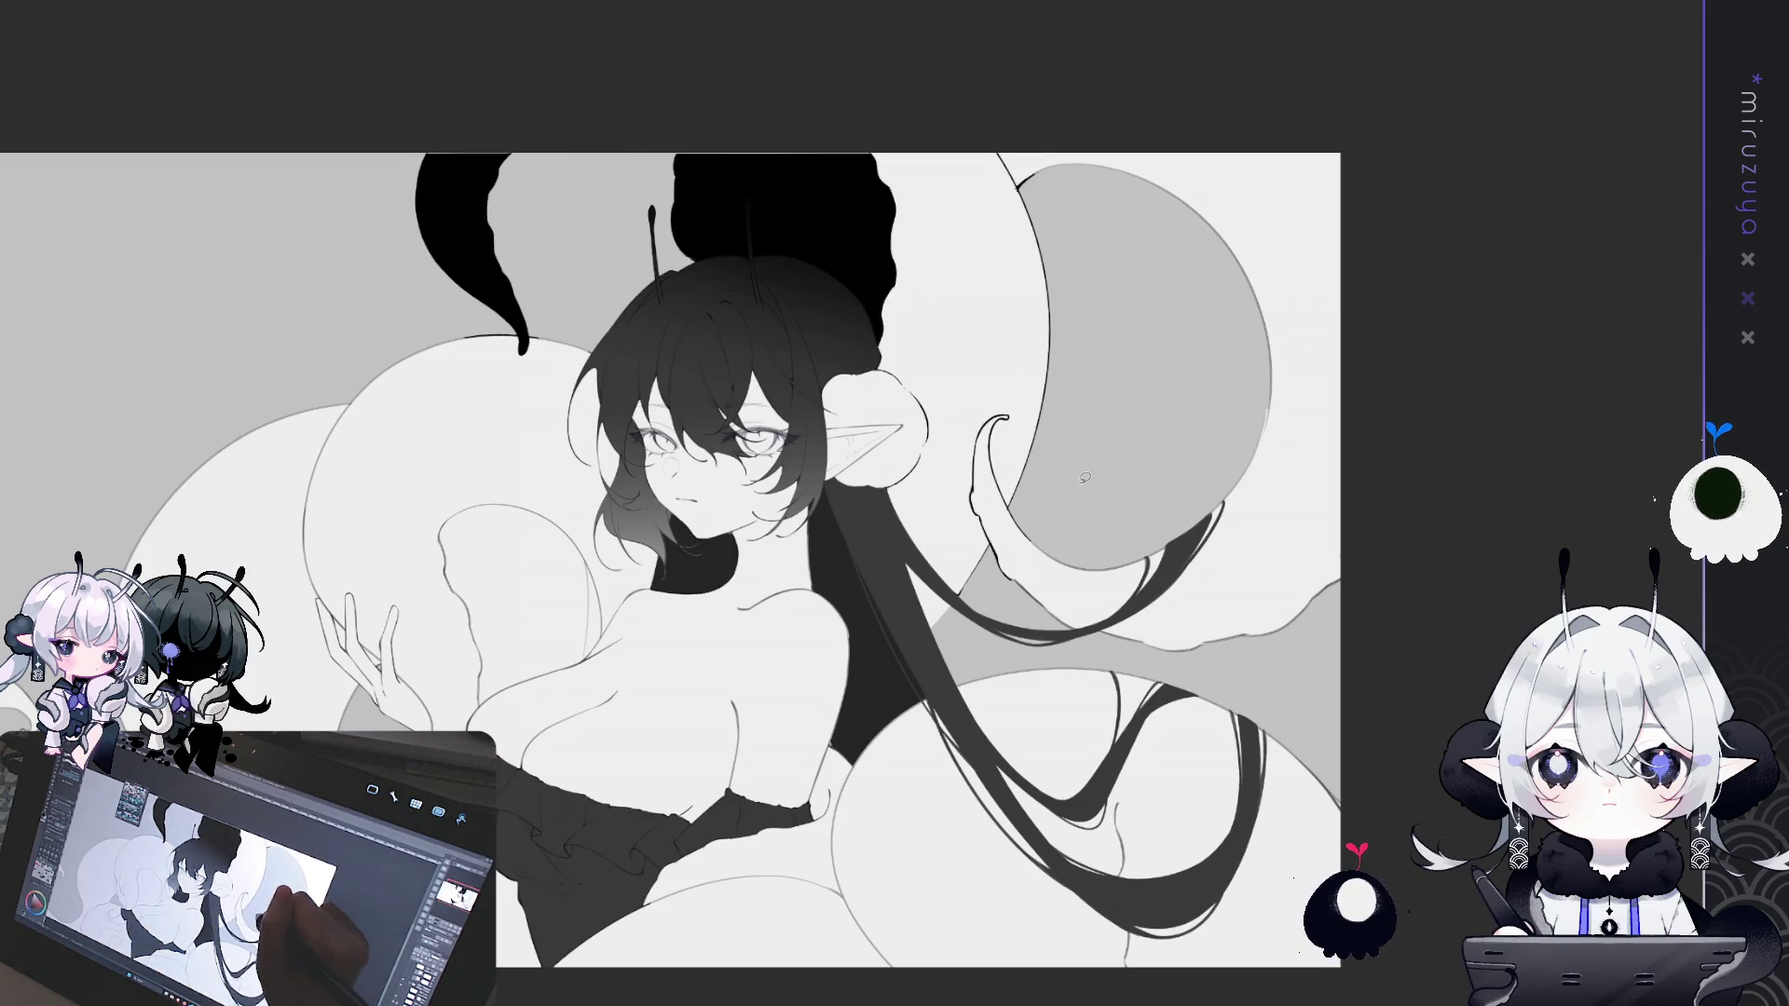
pyautogui.moveTo(1037, 618)
pyautogui.mouseDown()
pyautogui.moveTo(1430, 467)
pyautogui.moveTo(960, 118)
pyautogui.mouseUp()
pyautogui.moveTo(1020, 342); pyautogui.dragTo(1022, 345)
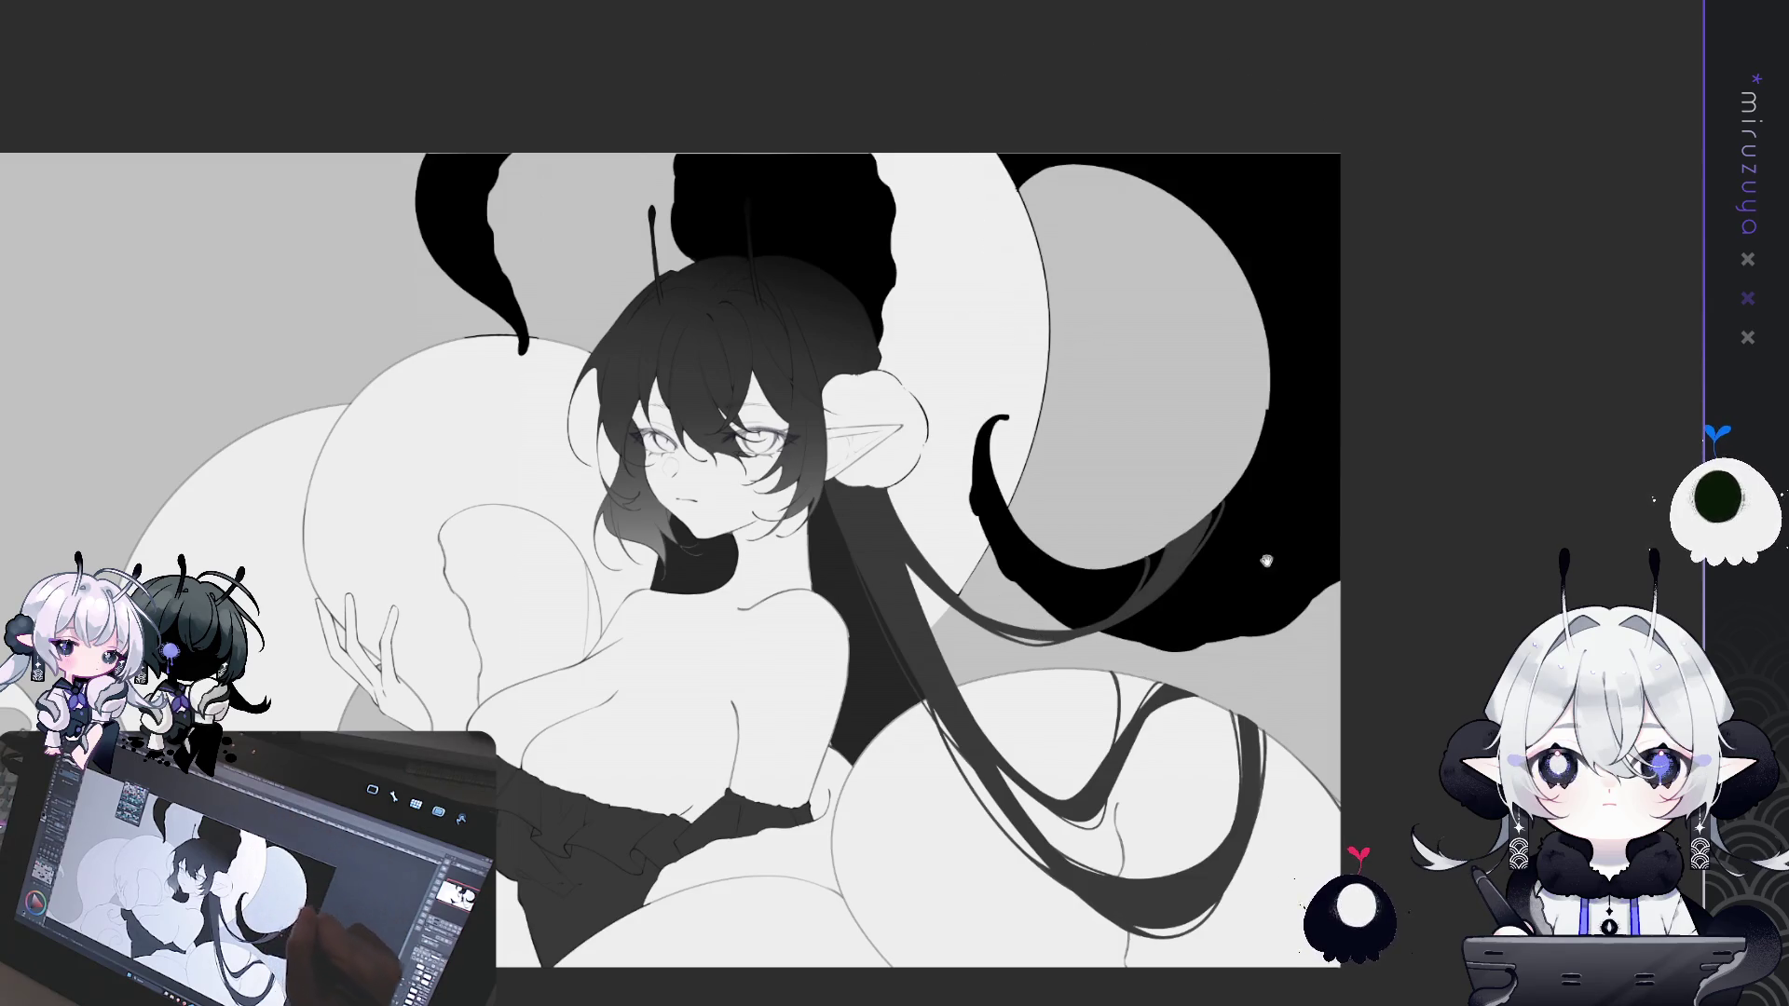
pyautogui.scroll(-5, 1301, 566)
pyautogui.moveTo(1256, 441)
pyautogui.mouseDown()
pyautogui.moveTo(913, 399)
pyautogui.moveTo(850, 480)
pyautogui.mouseUp()
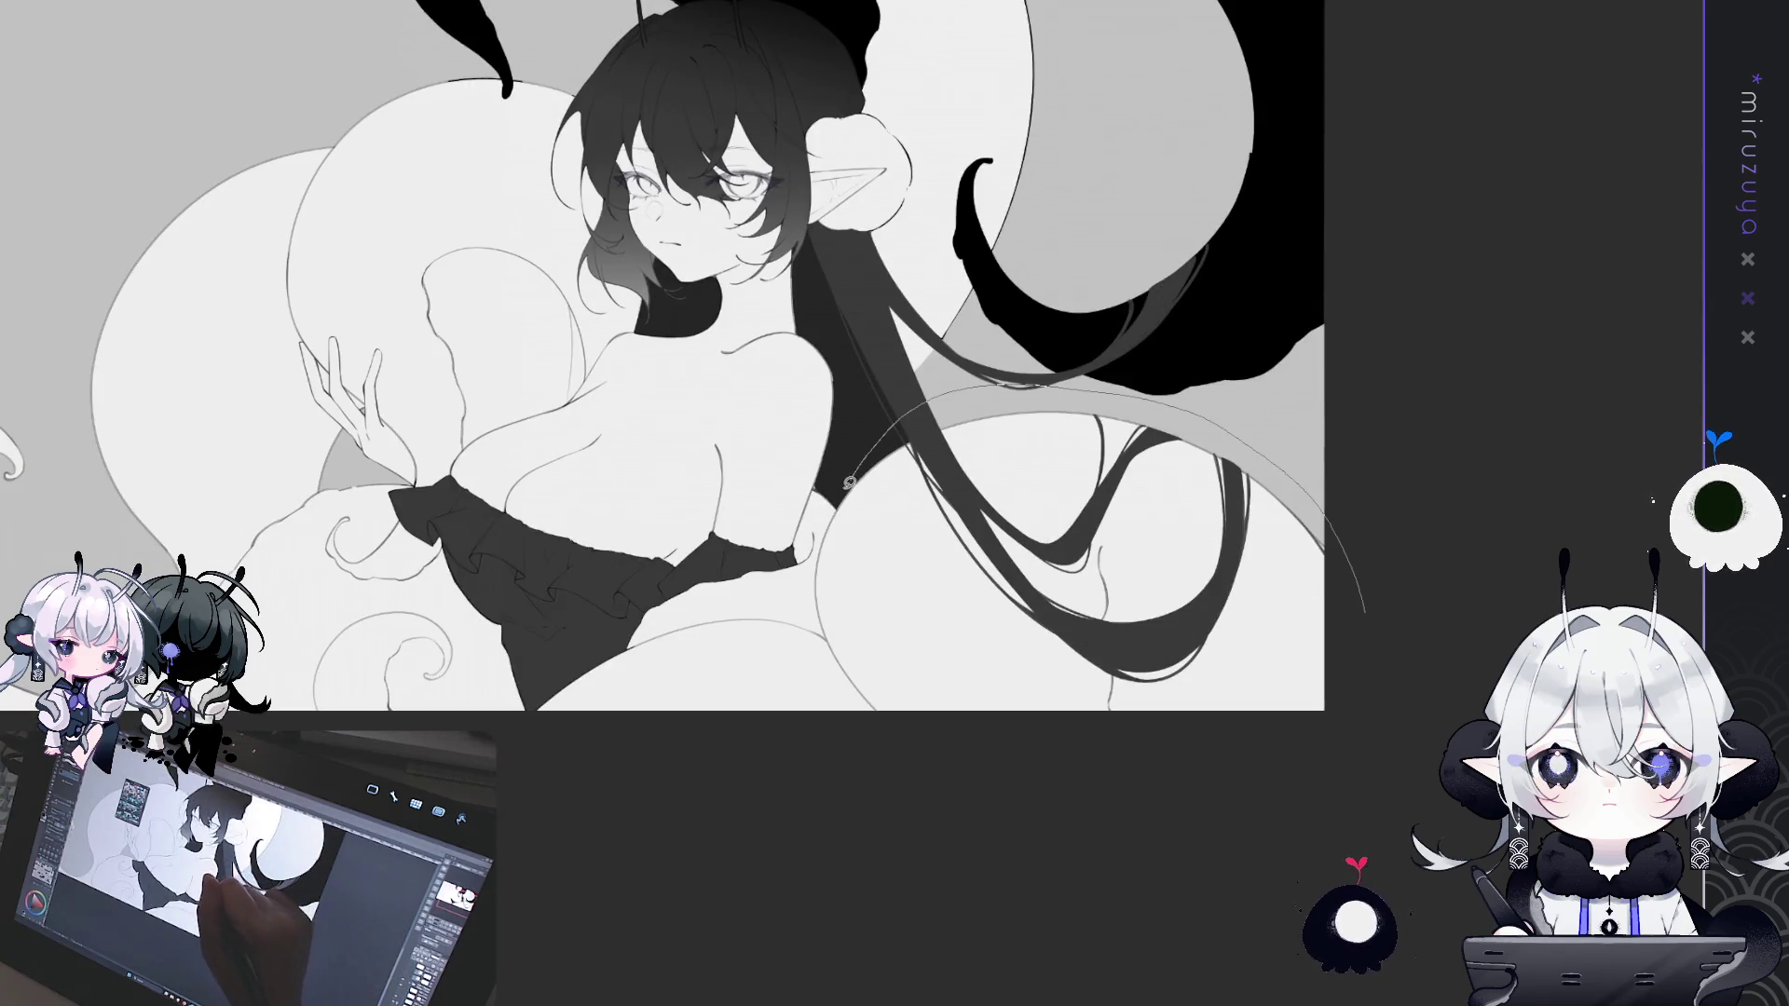
pyautogui.moveTo(834, 689)
pyautogui.mouseDown()
pyautogui.moveTo(1510, 512)
pyautogui.moveTo(1454, 522)
pyautogui.mouseUp()
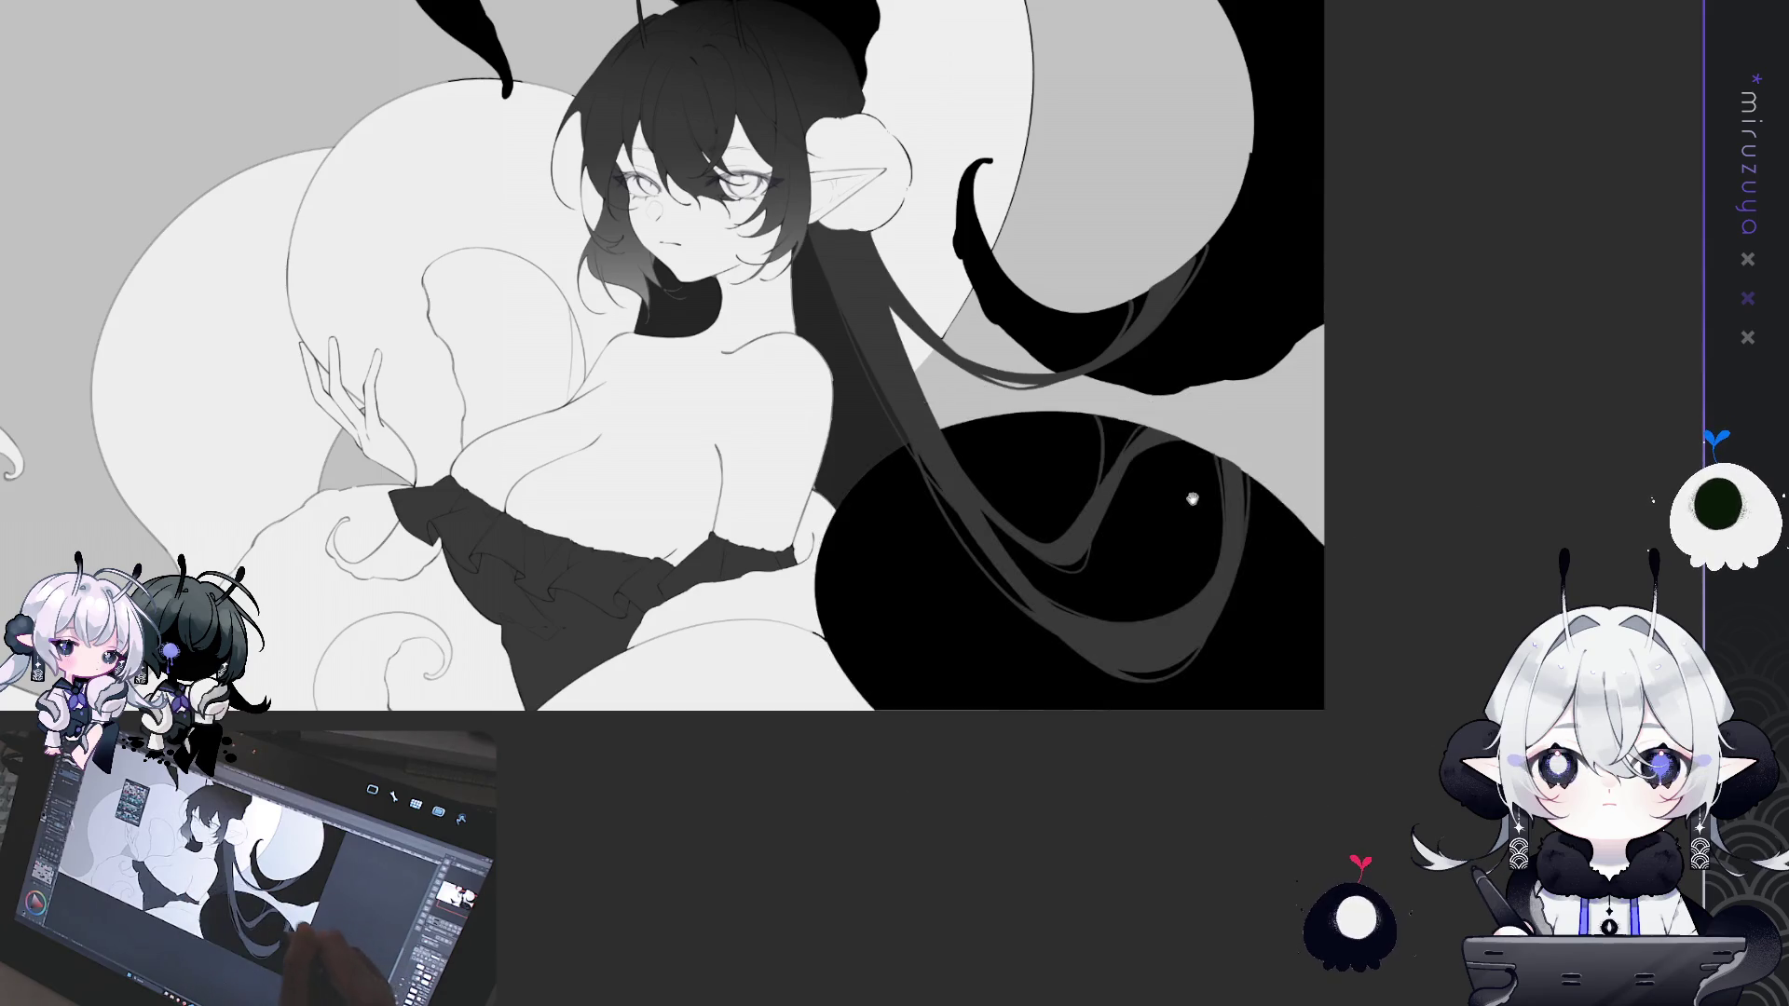
pyautogui.hscroll(-5, 1350, 480)
pyautogui.moveTo(1083, 601)
pyautogui.mouseDown()
pyautogui.moveTo(895, 643)
pyautogui.moveTo(820, 820)
pyautogui.moveTo(1118, 671)
pyautogui.mouseUp()
pyautogui.scroll(2, 1202, 478)
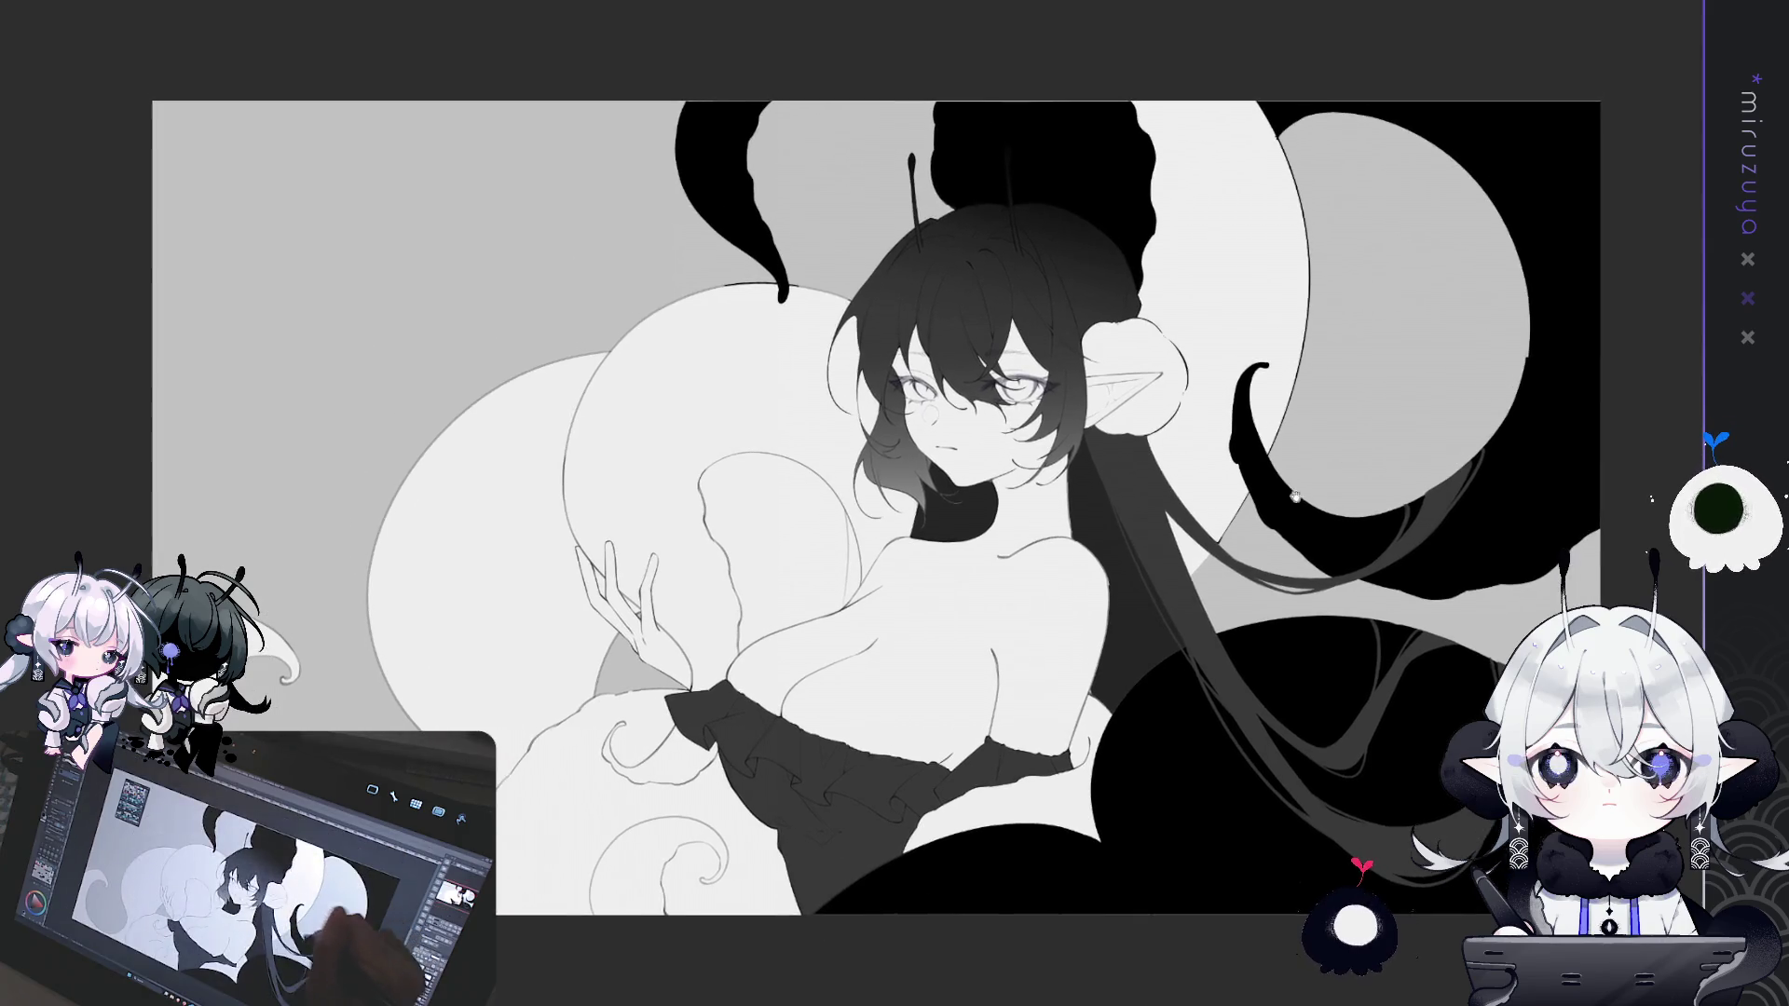
pyautogui.hscroll(-3, 917, 678)
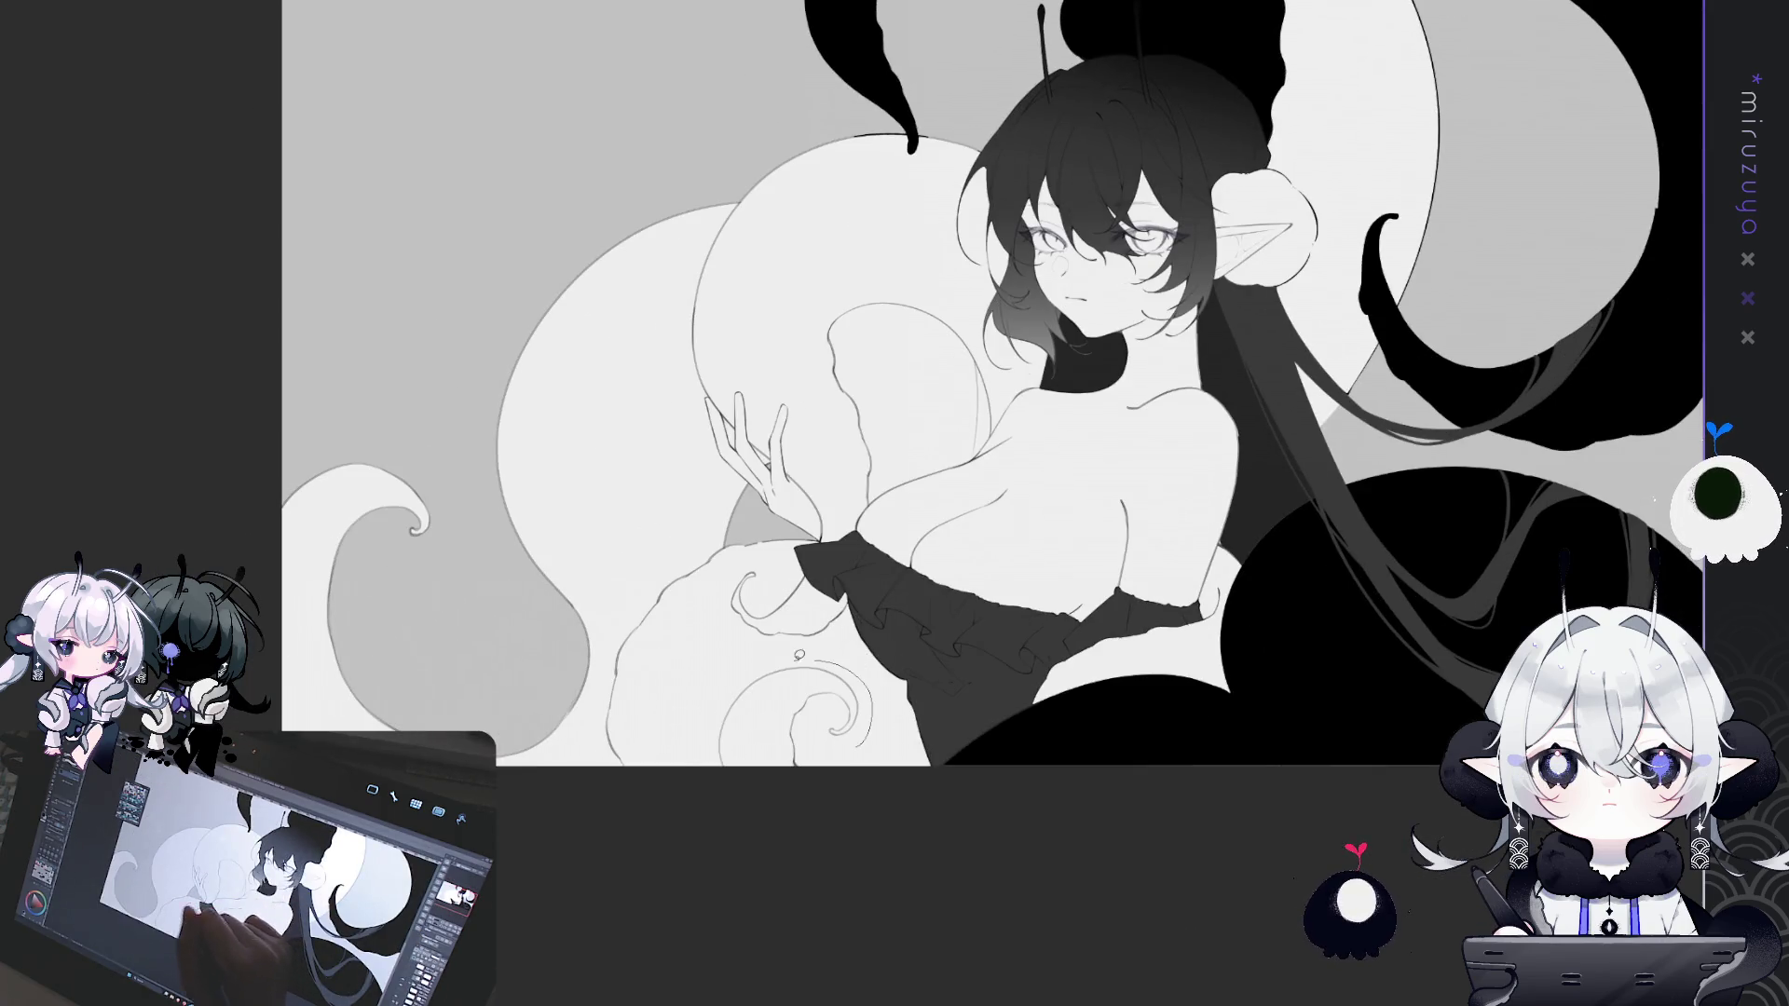
pyautogui.moveTo(861, 722); pyautogui.dragTo(722, 766)
# - Fill the tentacle beside the arm and the large left-side tentacle solid black
pyautogui.hotkey('ctrl', '0')
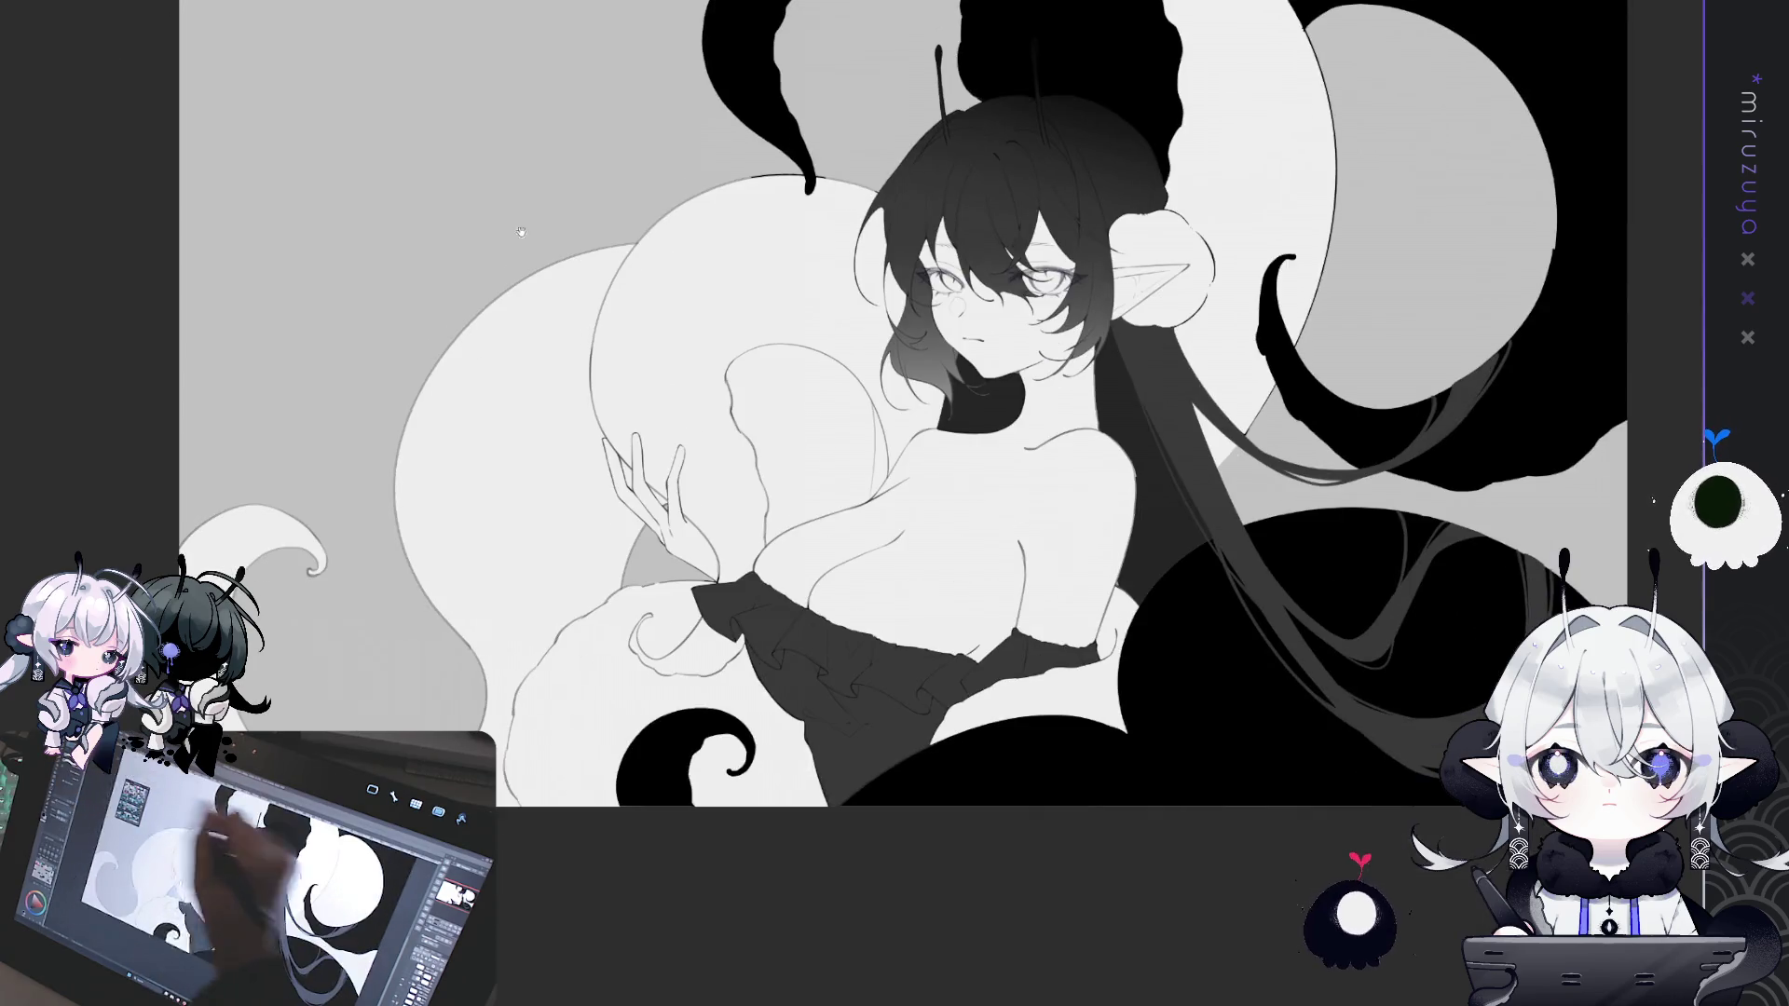
pyautogui.moveTo(682, 413); pyautogui.dragTo(752, 282)
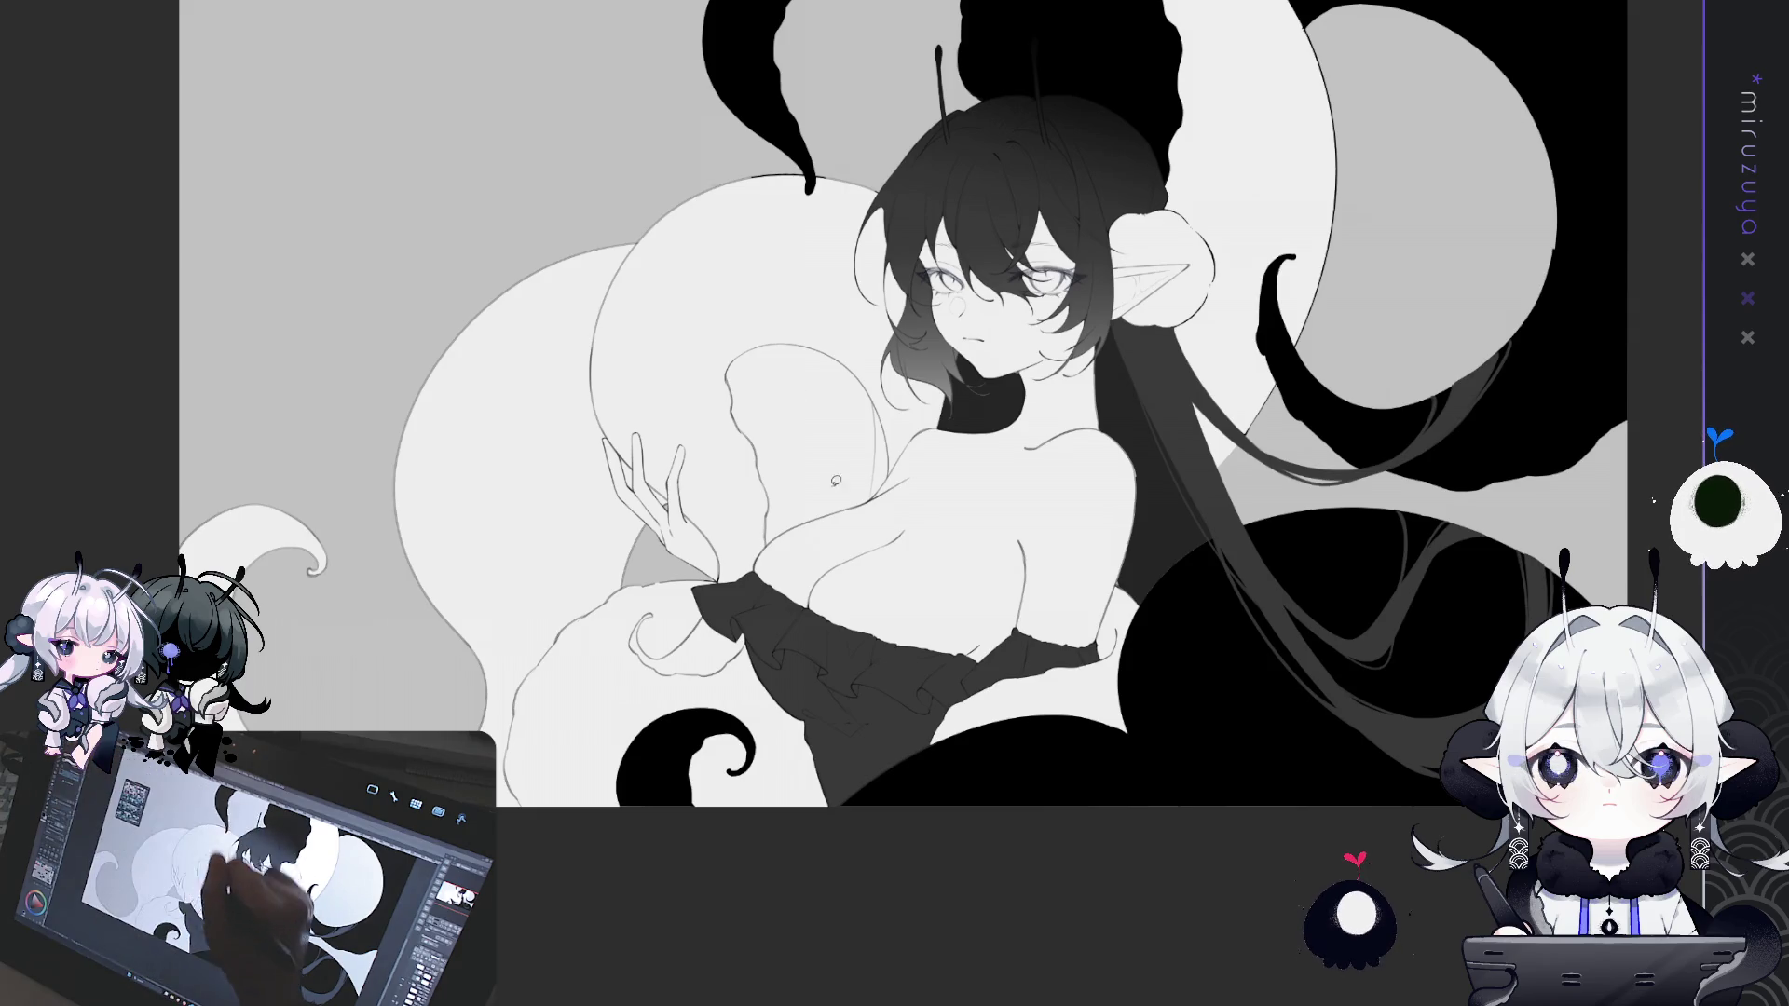
pyautogui.moveTo(715, 337); pyautogui.dragTo(839, 338)
pyautogui.moveTo(886, 410); pyautogui.dragTo(901, 464)
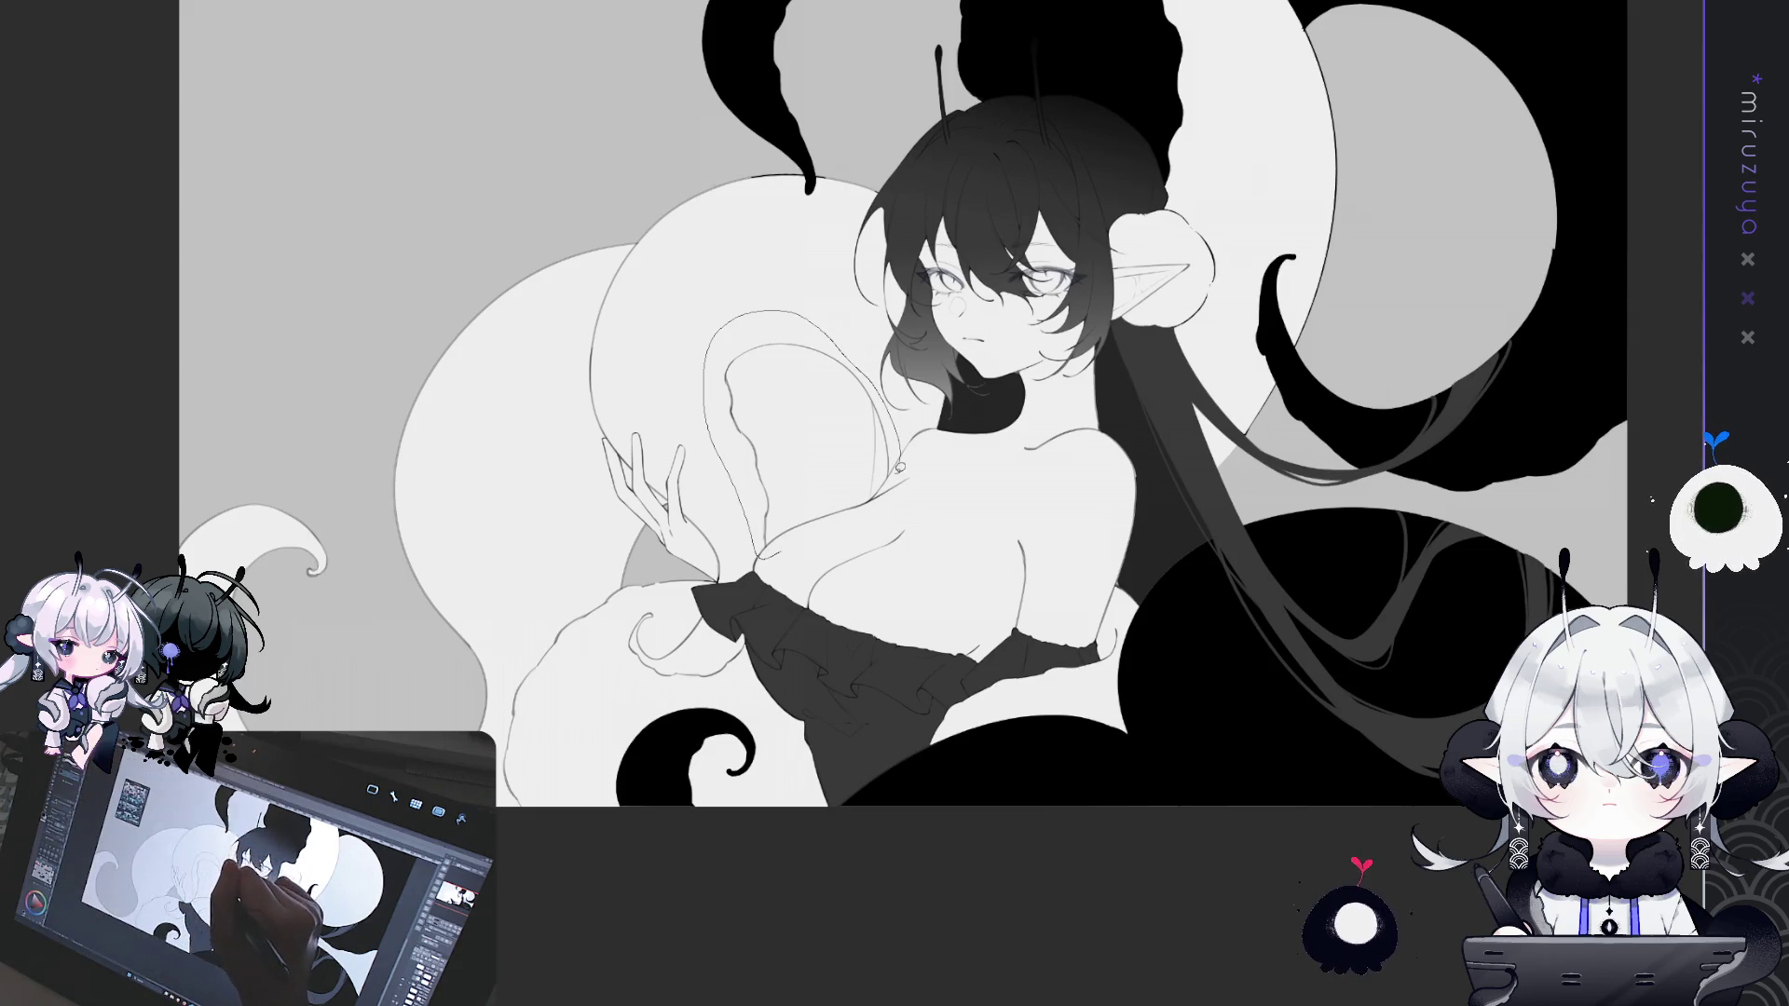
pyautogui.click(792, 438)
pyautogui.moveTo(811, 401); pyautogui.dragTo(878, 400)
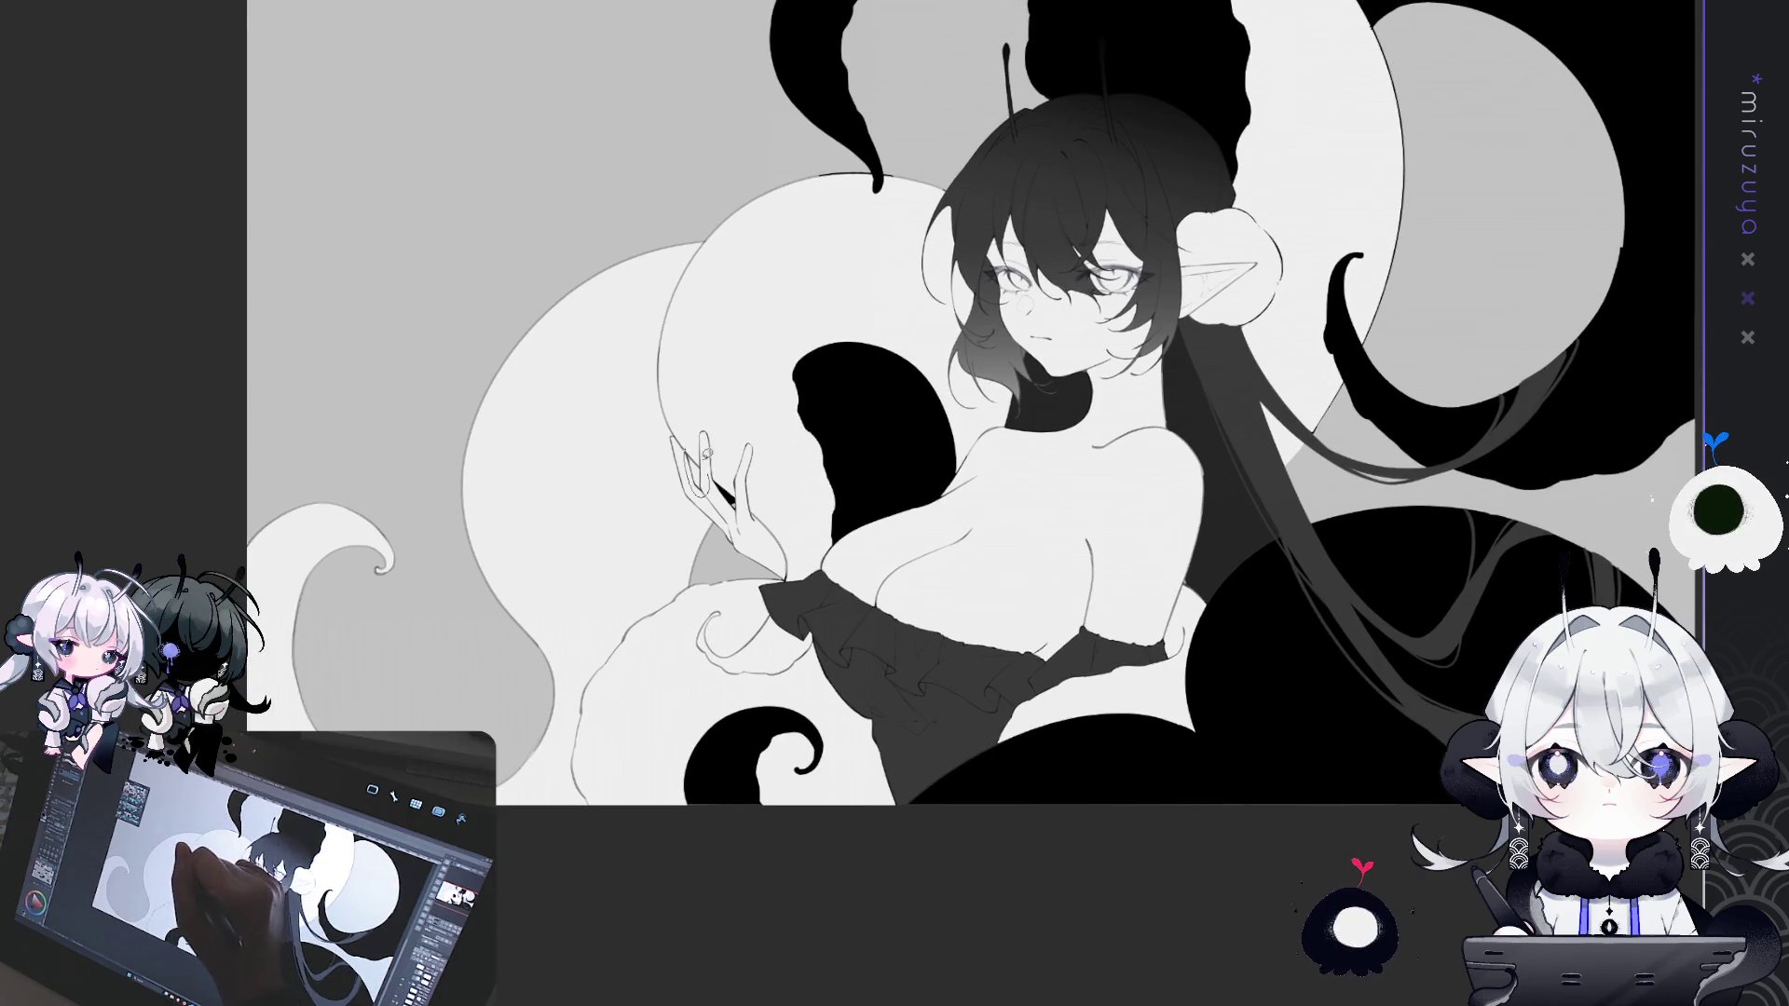
pyautogui.moveTo(705, 580); pyautogui.dragTo(593, 720)
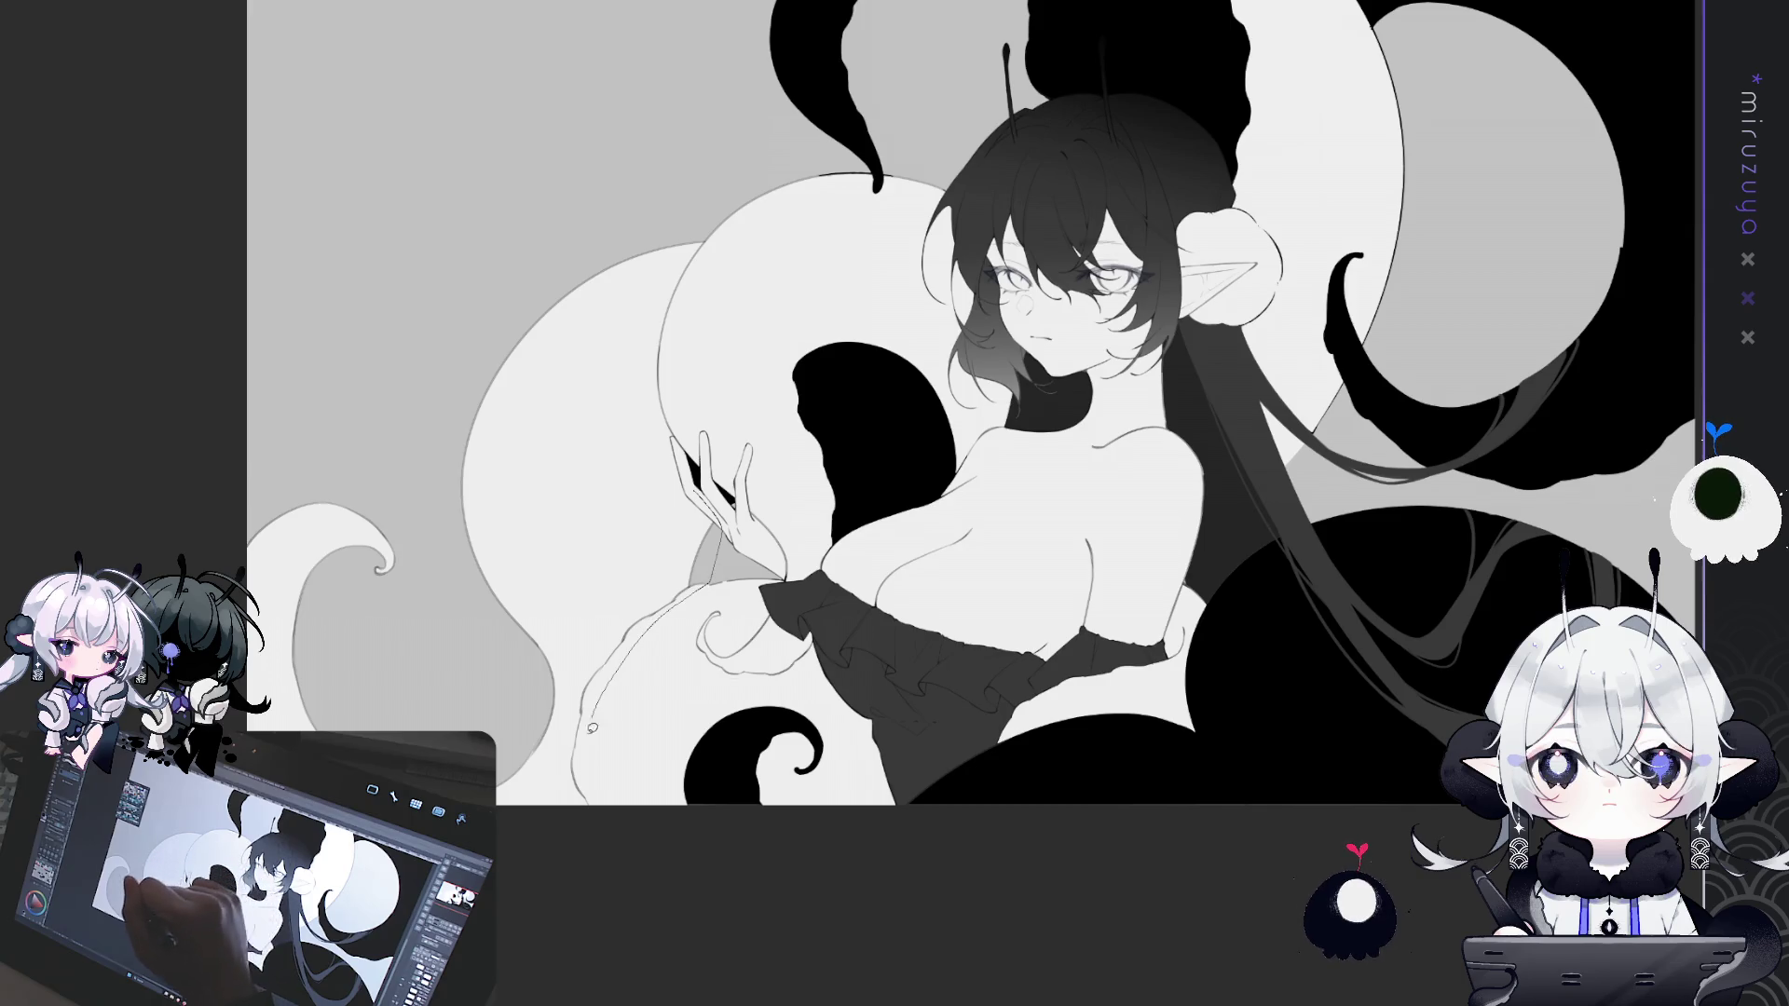
pyautogui.moveTo(578, 835)
pyautogui.mouseDown()
pyautogui.moveTo(447, 853)
pyautogui.moveTo(652, 201)
pyautogui.moveTo(713, 261)
pyautogui.moveTo(676, 396)
pyautogui.mouseUp()
pyautogui.moveTo(686, 459); pyautogui.dragTo(718, 494)
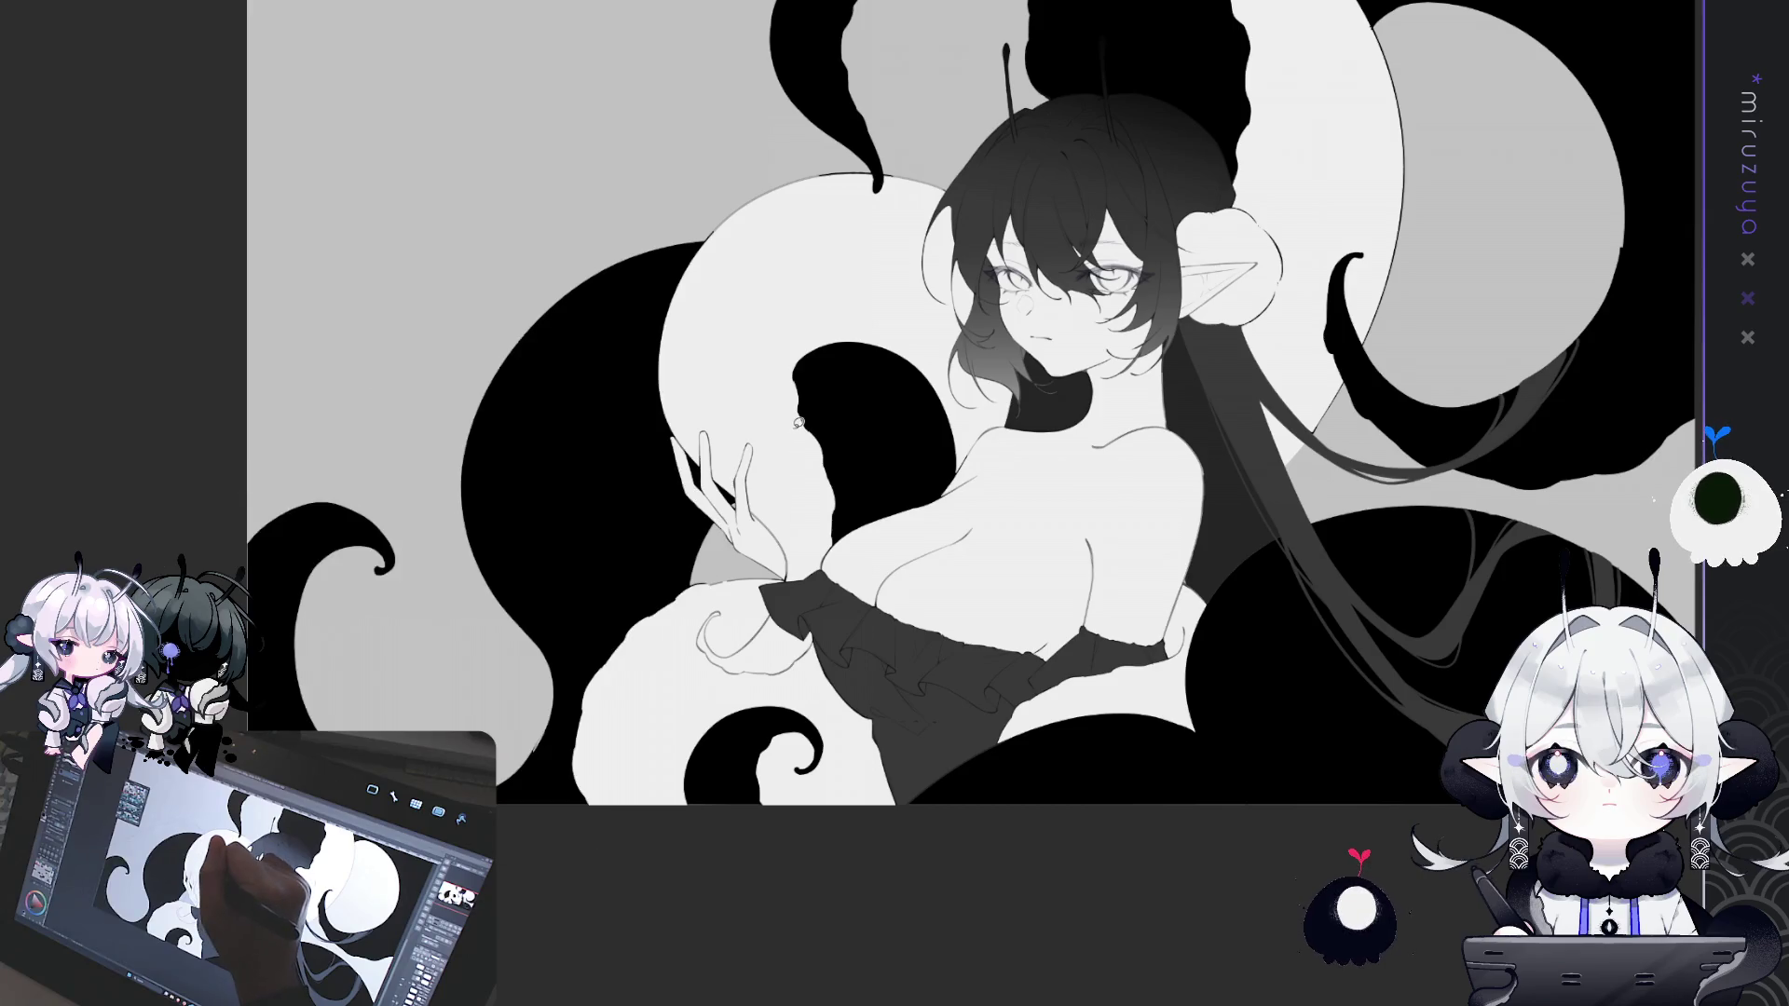
pyautogui.moveTo(795, 403); pyautogui.dragTo(926, 362)
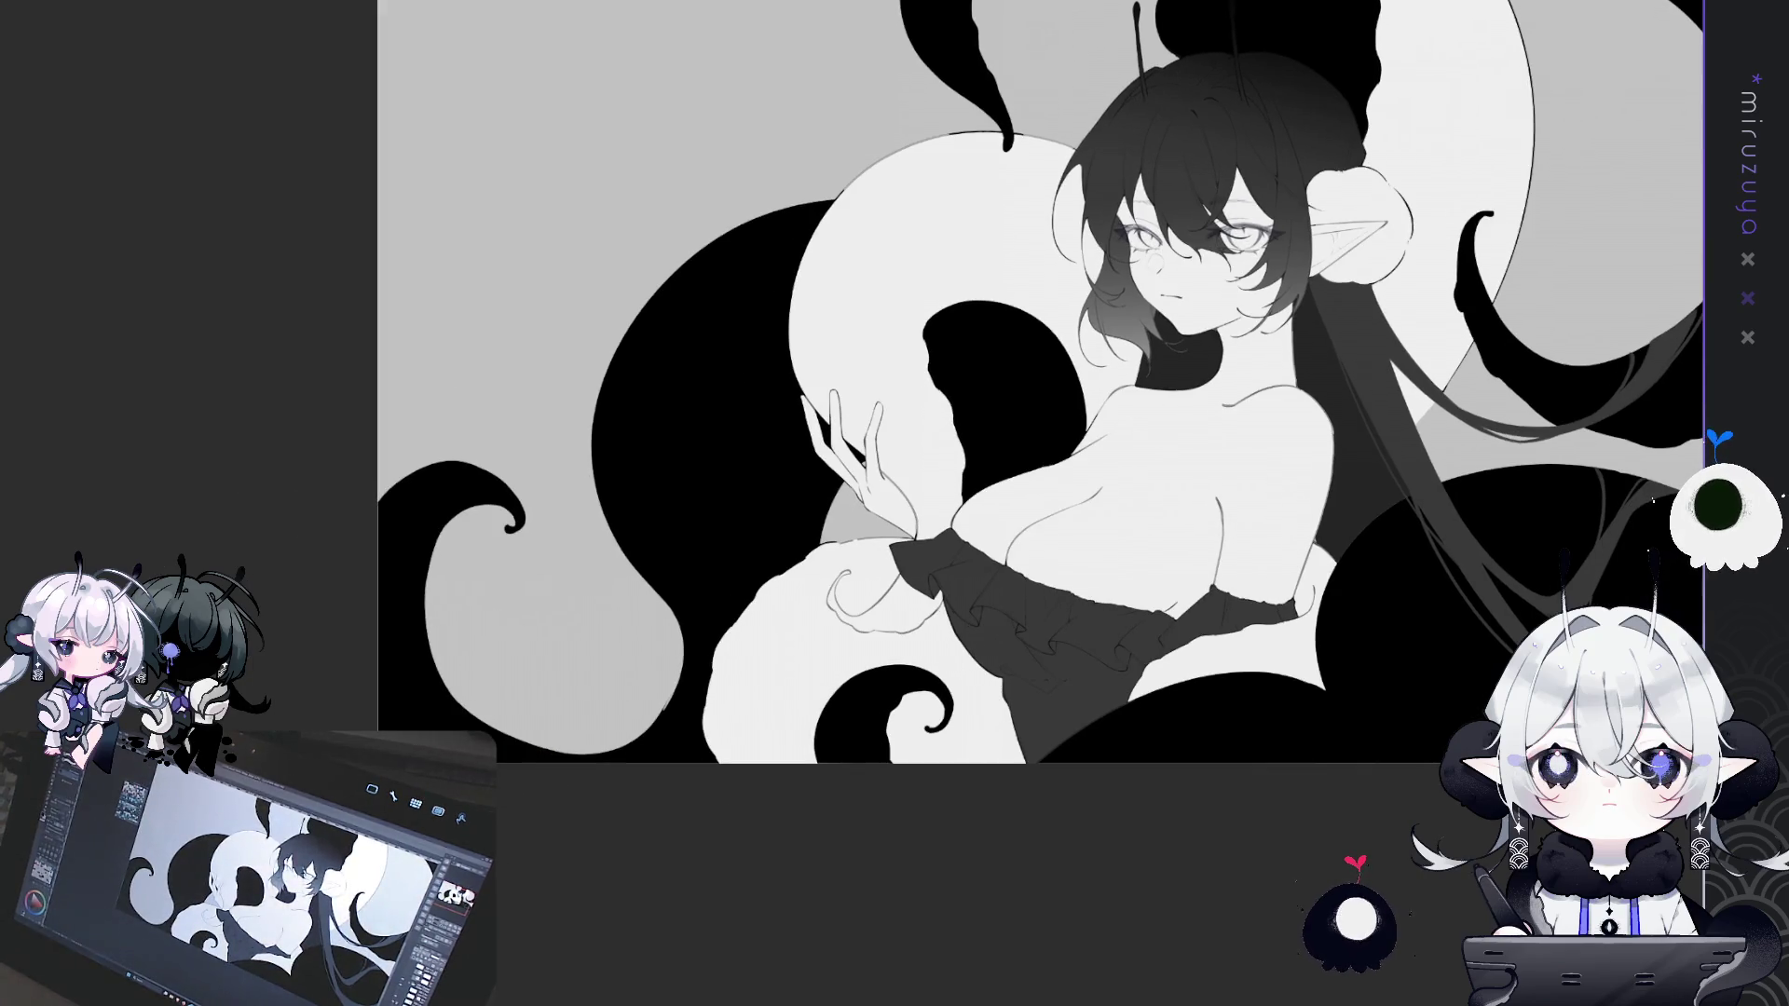
pyautogui.moveTo(978, 648); pyautogui.dragTo(1102, 634)
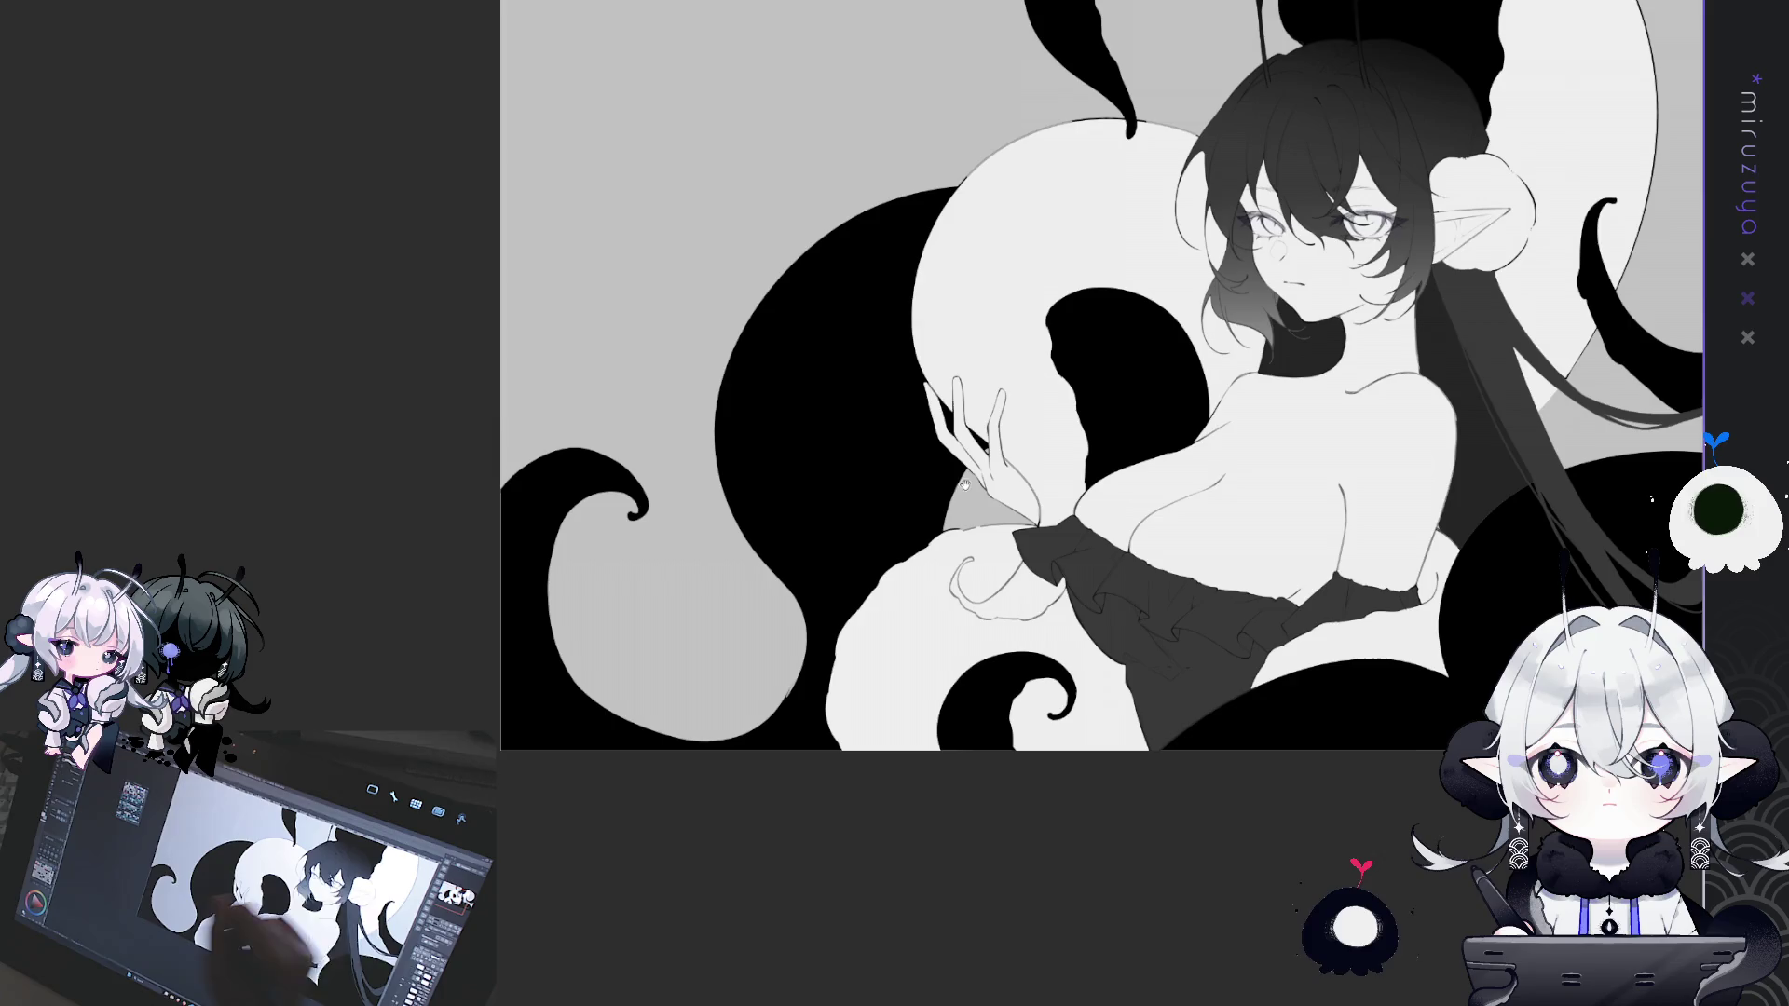
pyautogui.moveTo(1051, 455); pyautogui.dragTo(1061, 471)
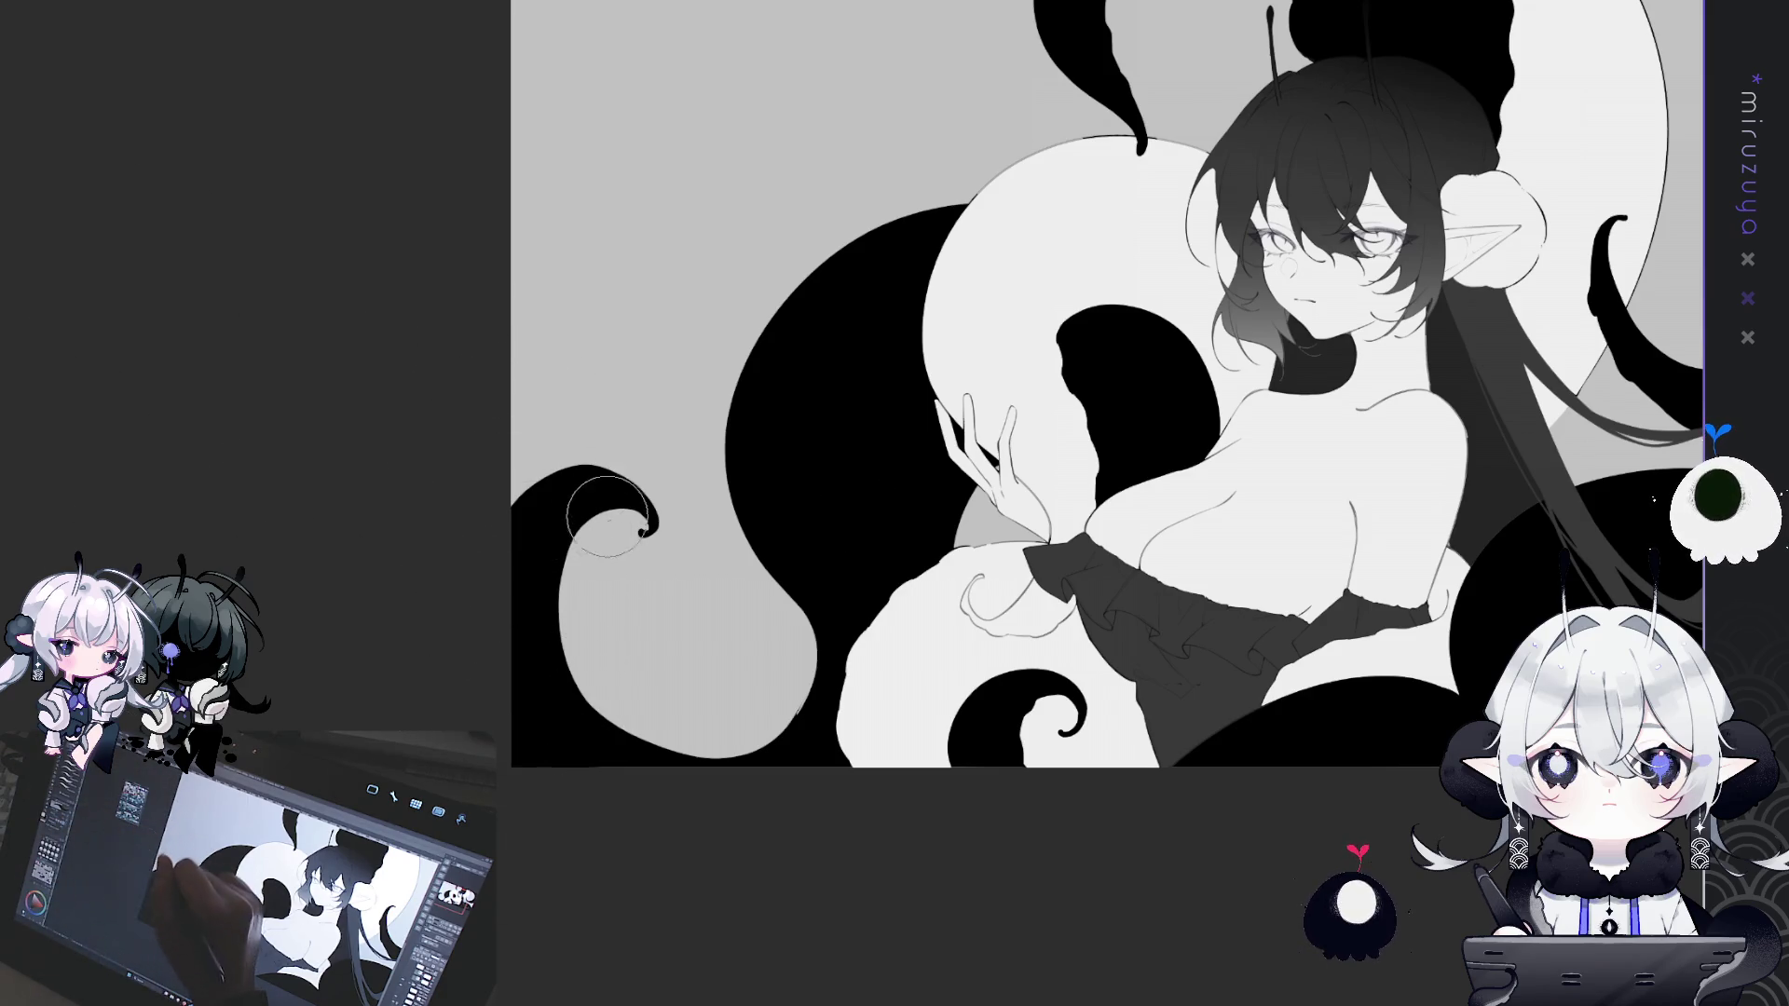
pyautogui.scroll(2, 1109, 382)
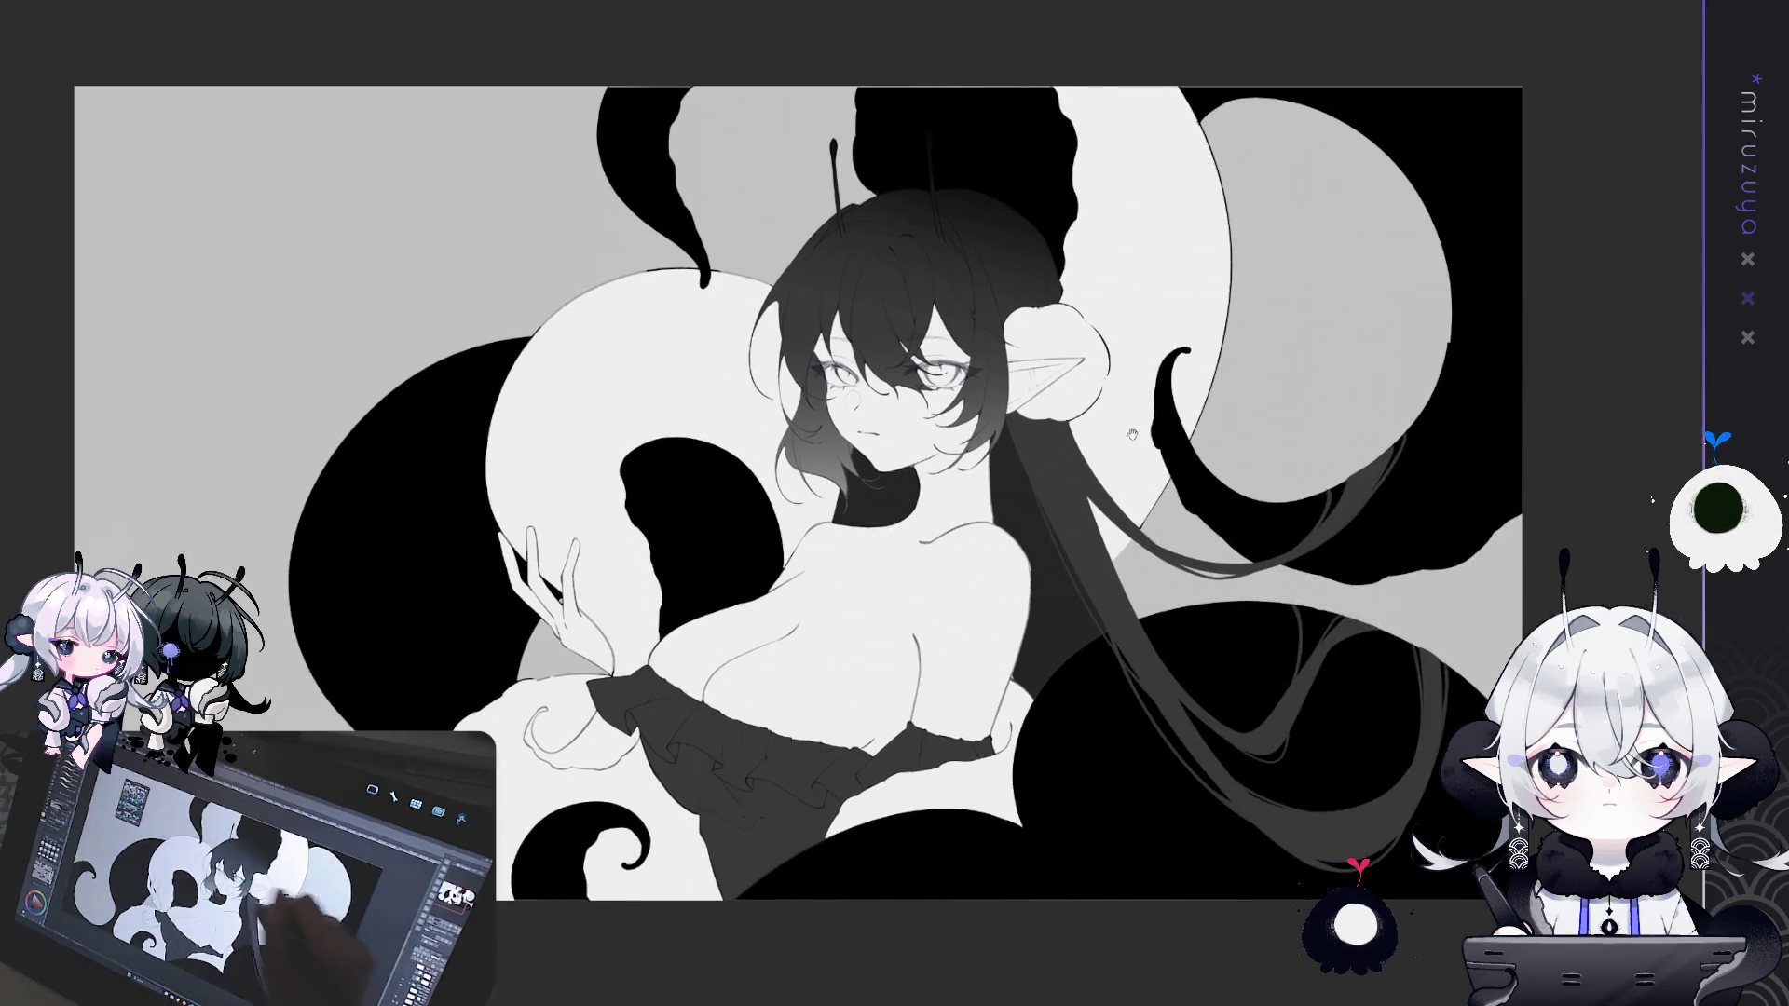
pyautogui.moveTo(1191, 104); pyautogui.dragTo(1065, 217)
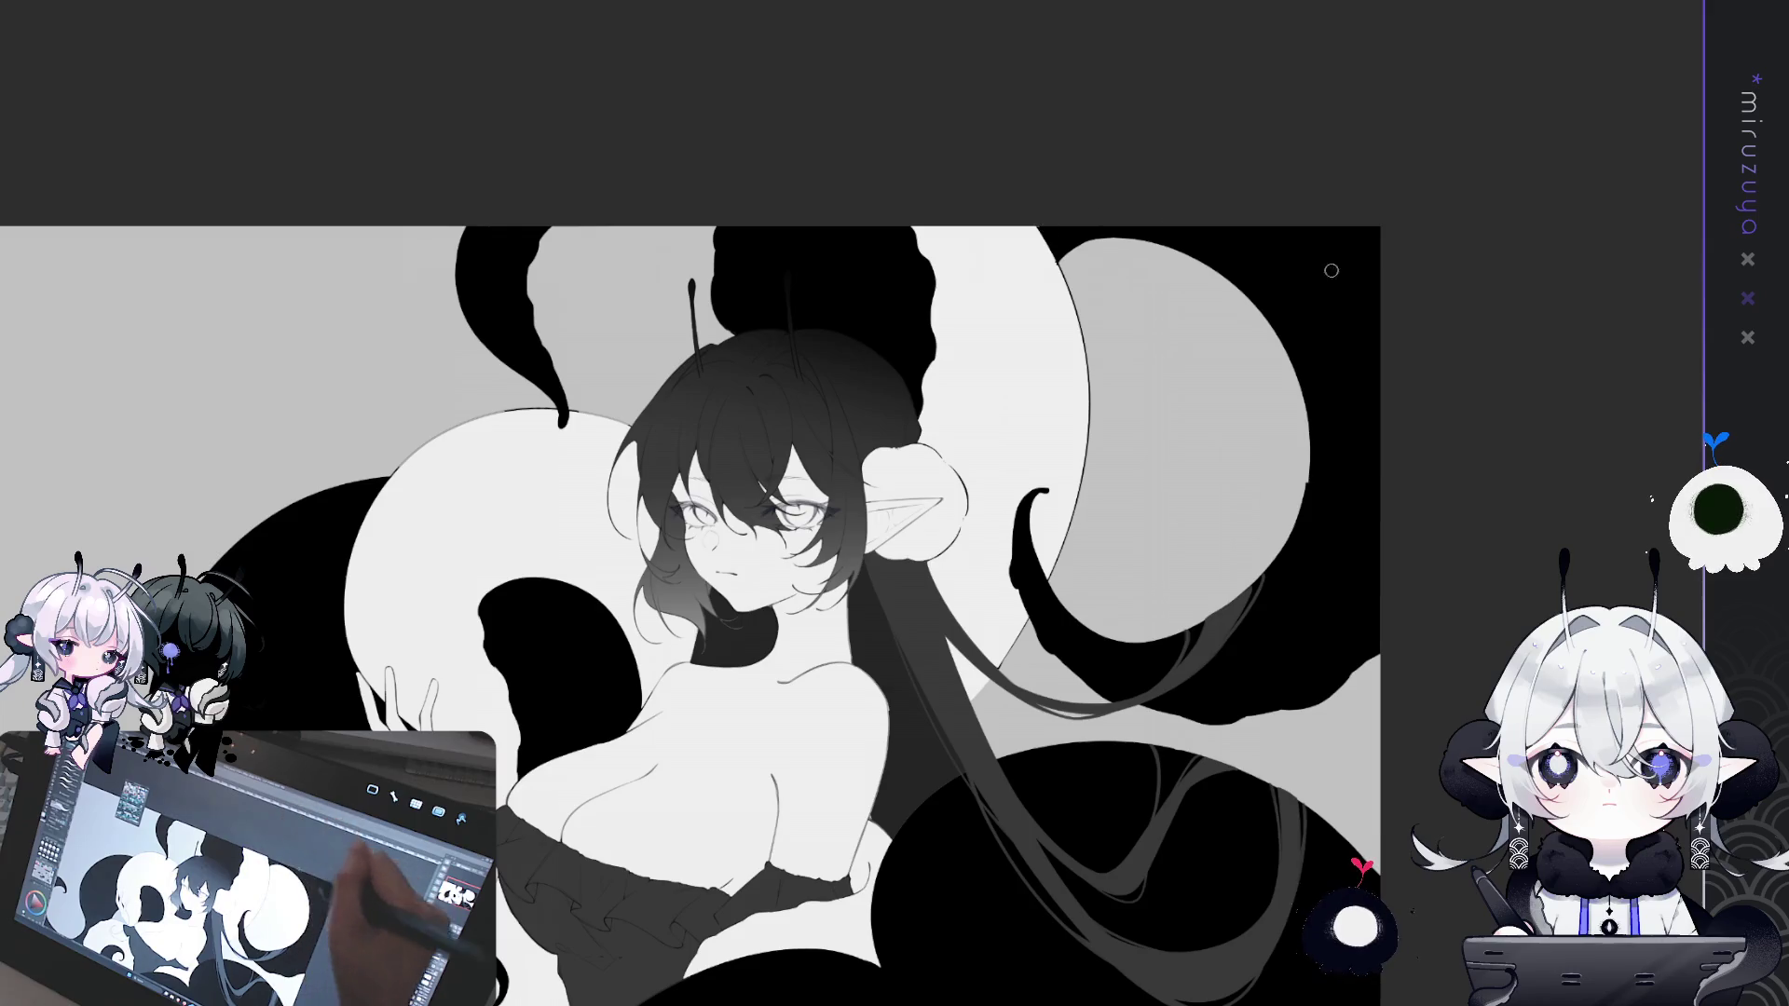
pyautogui.moveTo(1557, 248); pyautogui.dragTo(1744, 44)
pyautogui.scroll(1, 846, 447)
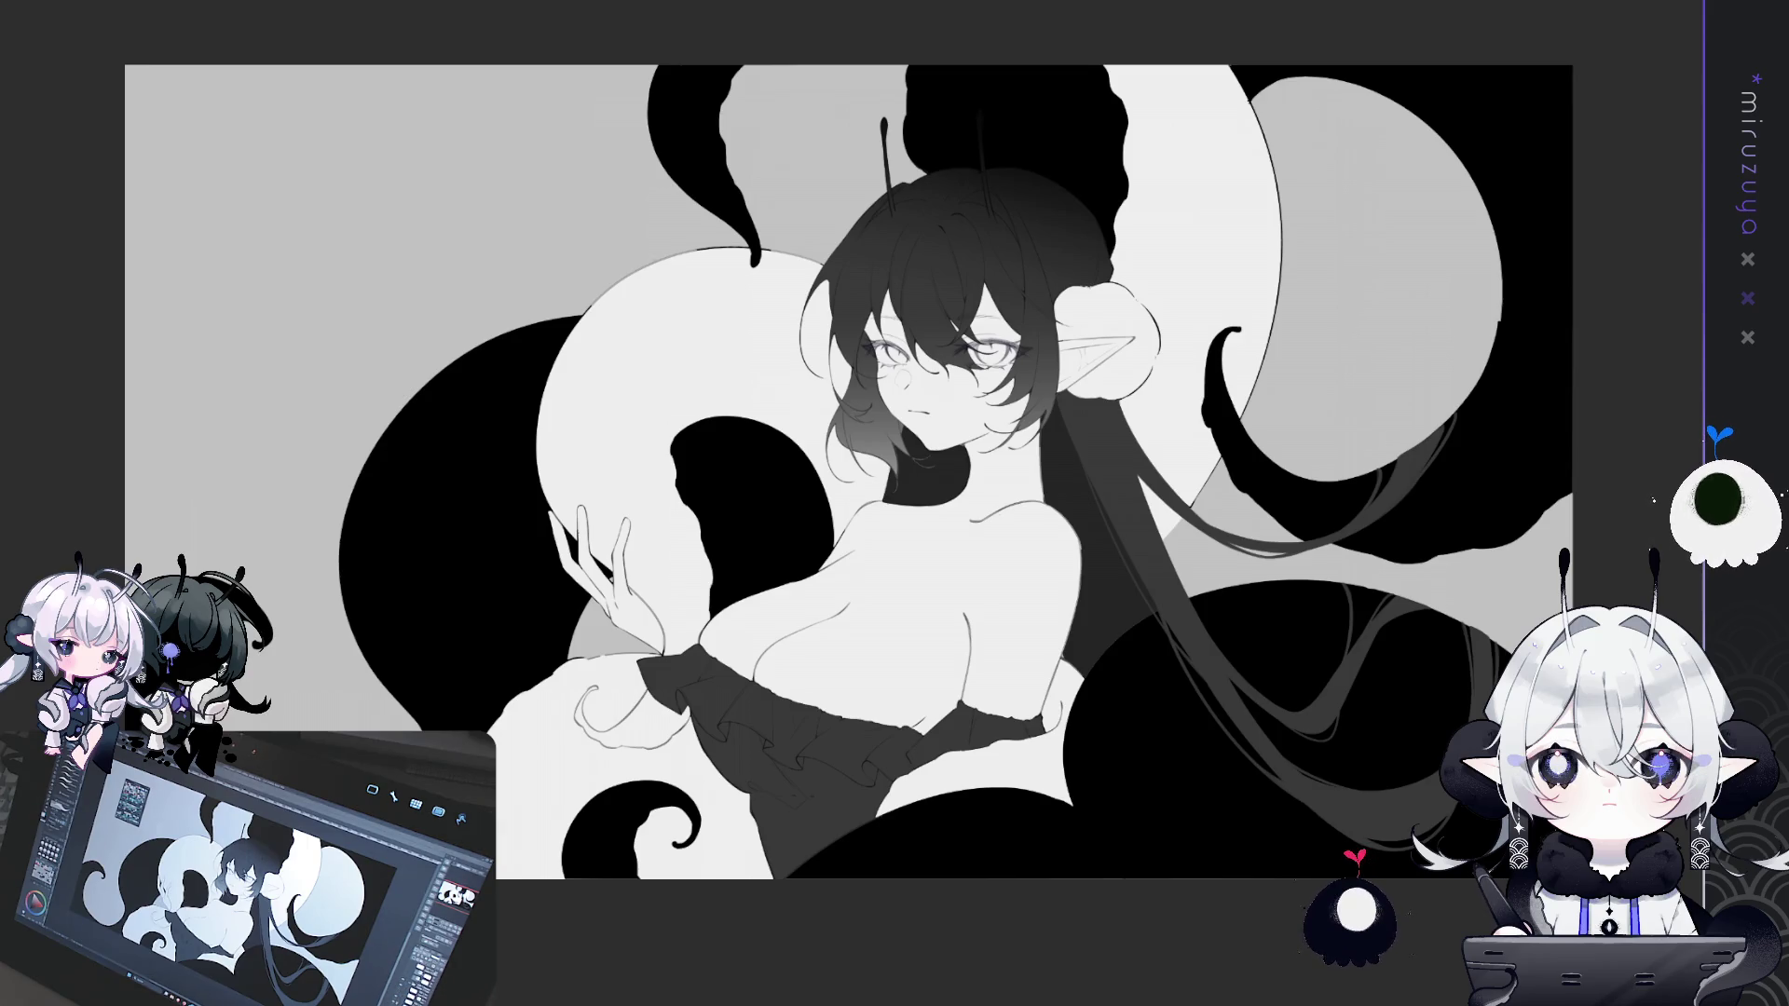
pyautogui.scroll(3, 848, 470)
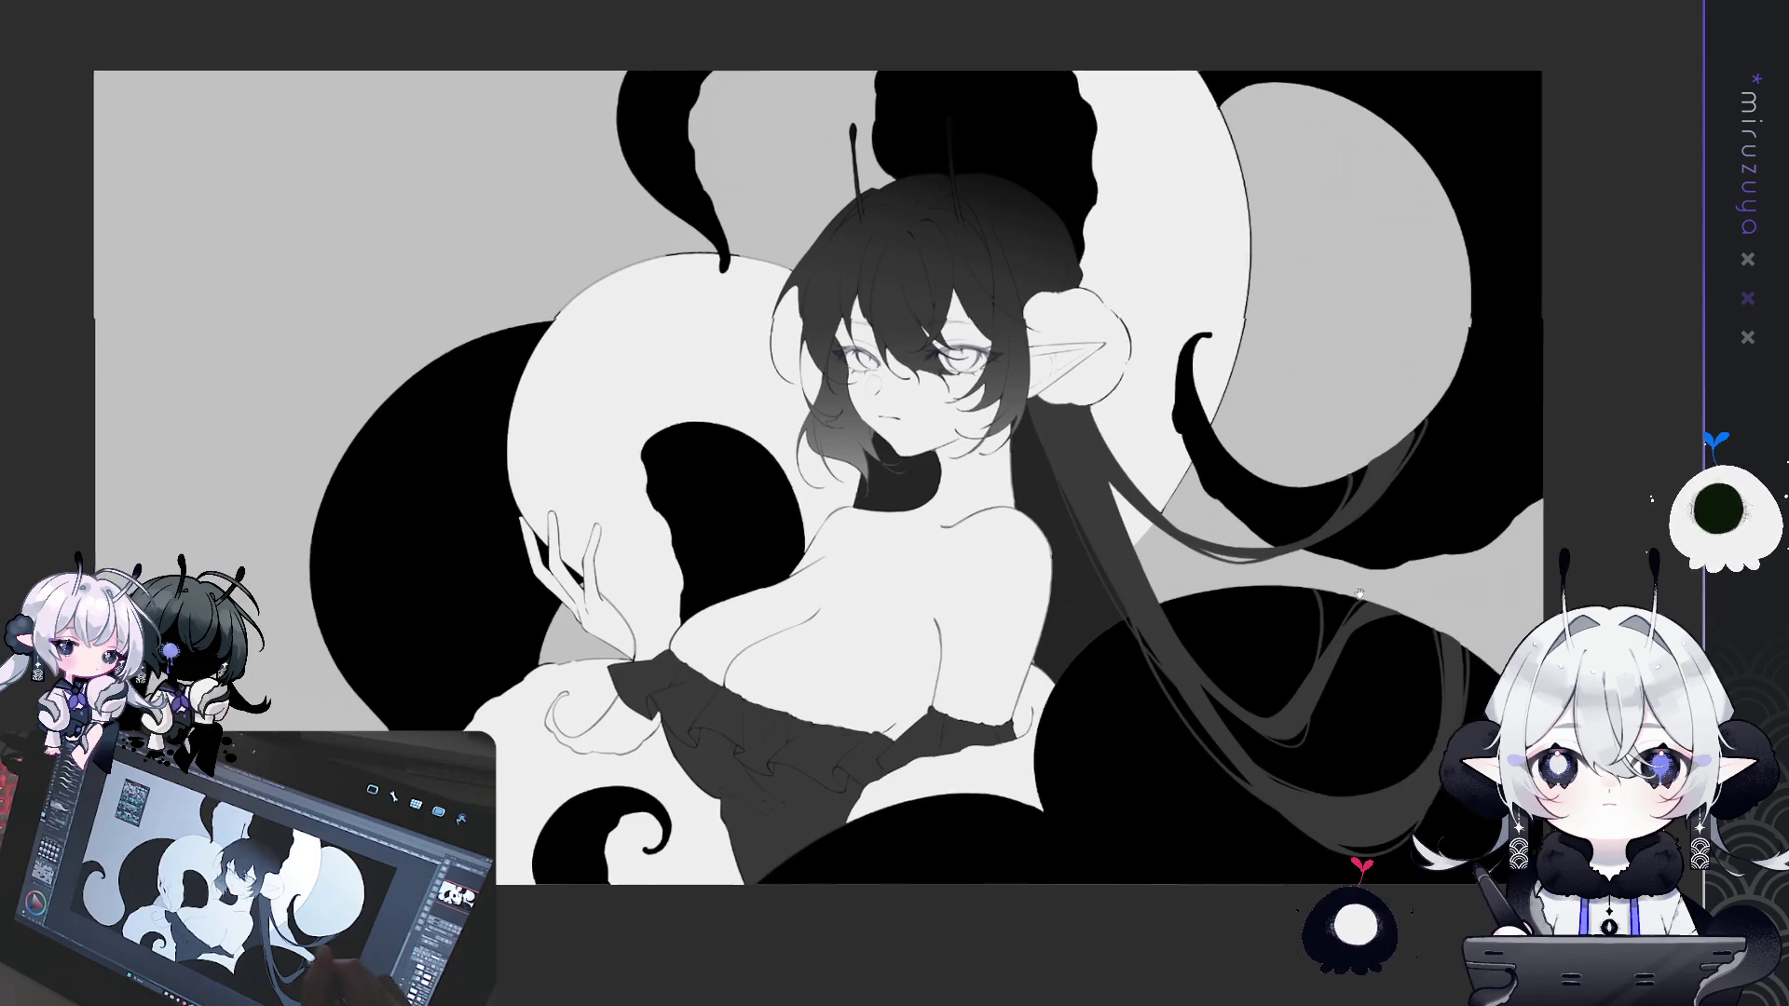
pyautogui.scroll(5, 751, 411)
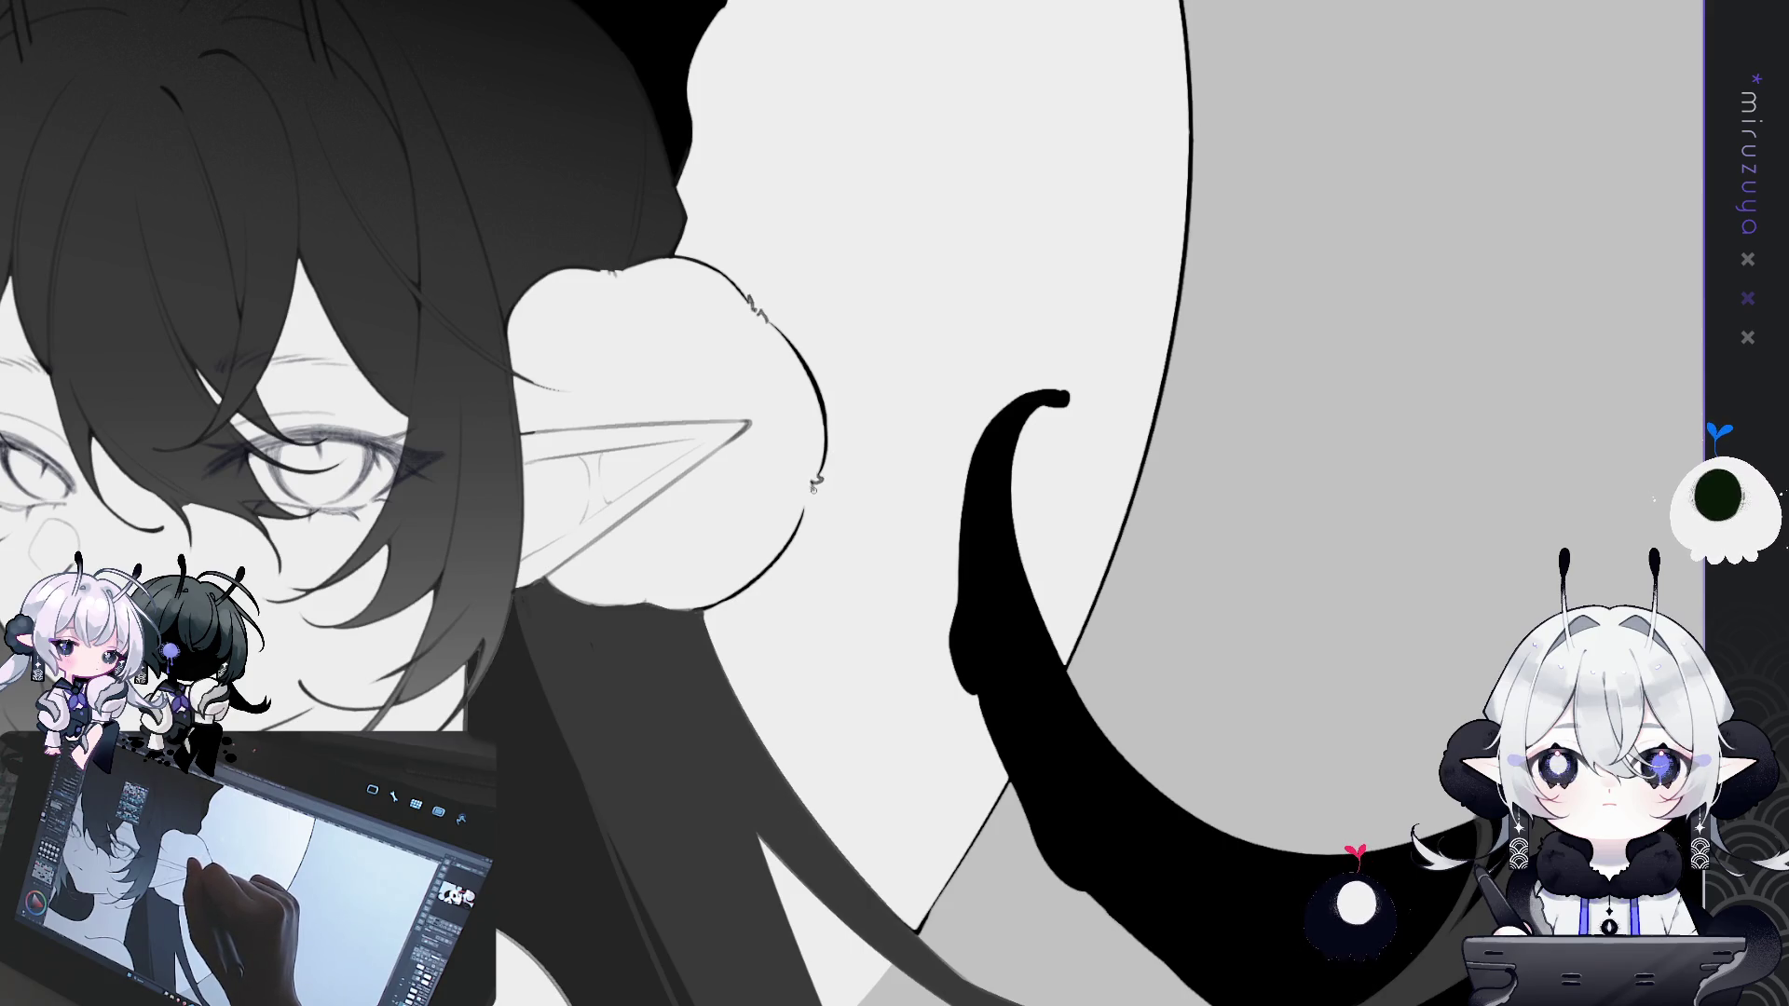
pyautogui.moveTo(809, 491); pyautogui.dragTo(807, 513)
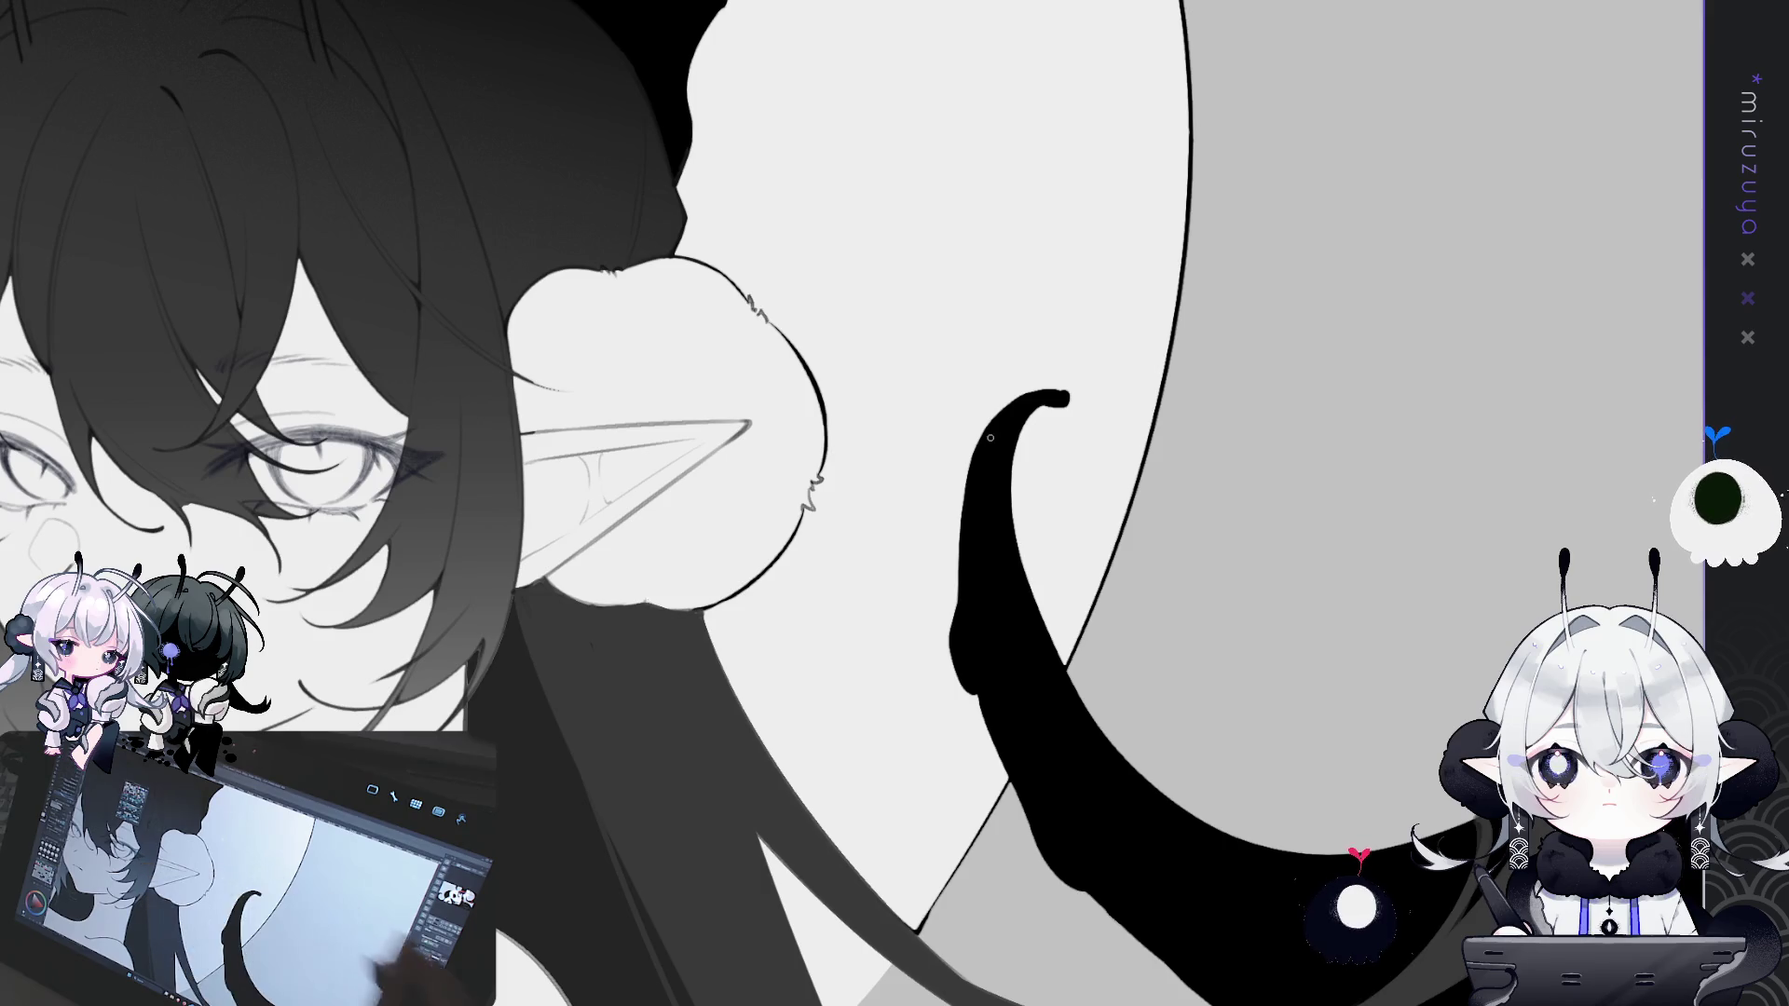
pyautogui.click(624, 602)
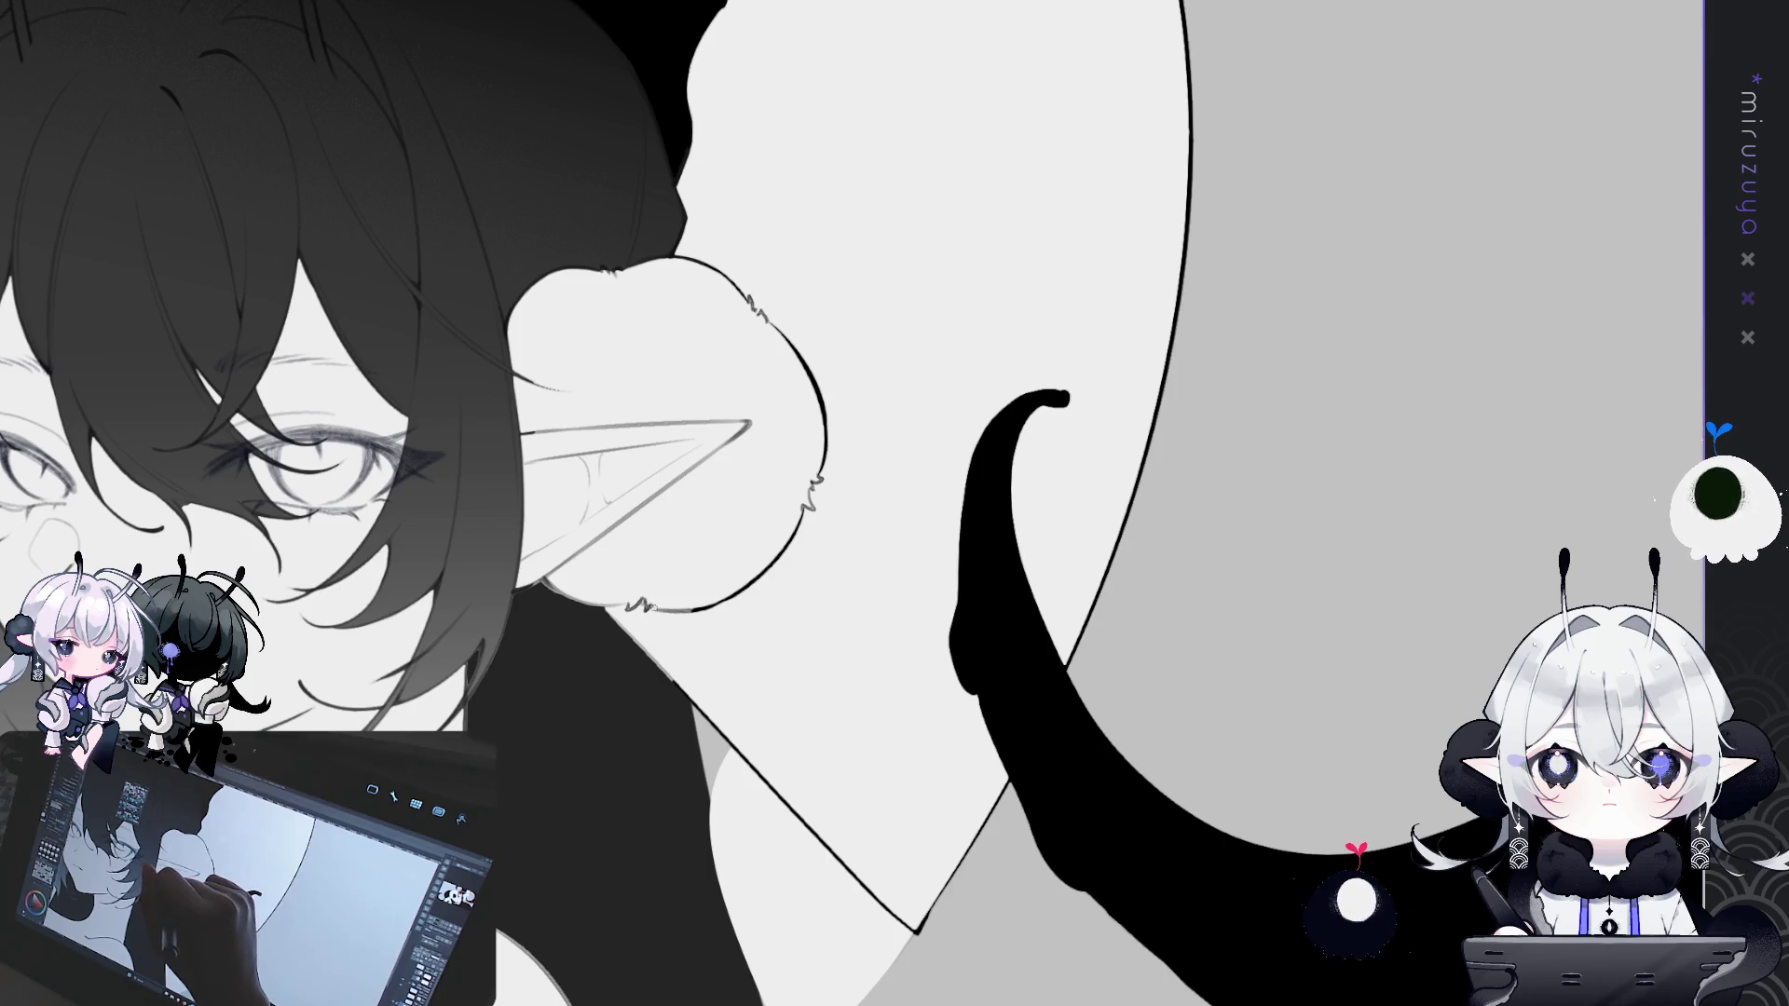
pyautogui.moveTo(690, 573); pyautogui.dragTo(820, 1002)
pyautogui.moveTo(716, 573)
pyautogui.mouseDown()
pyautogui.moveTo(895, 1002)
pyautogui.moveTo(690, 573)
pyautogui.mouseUp()
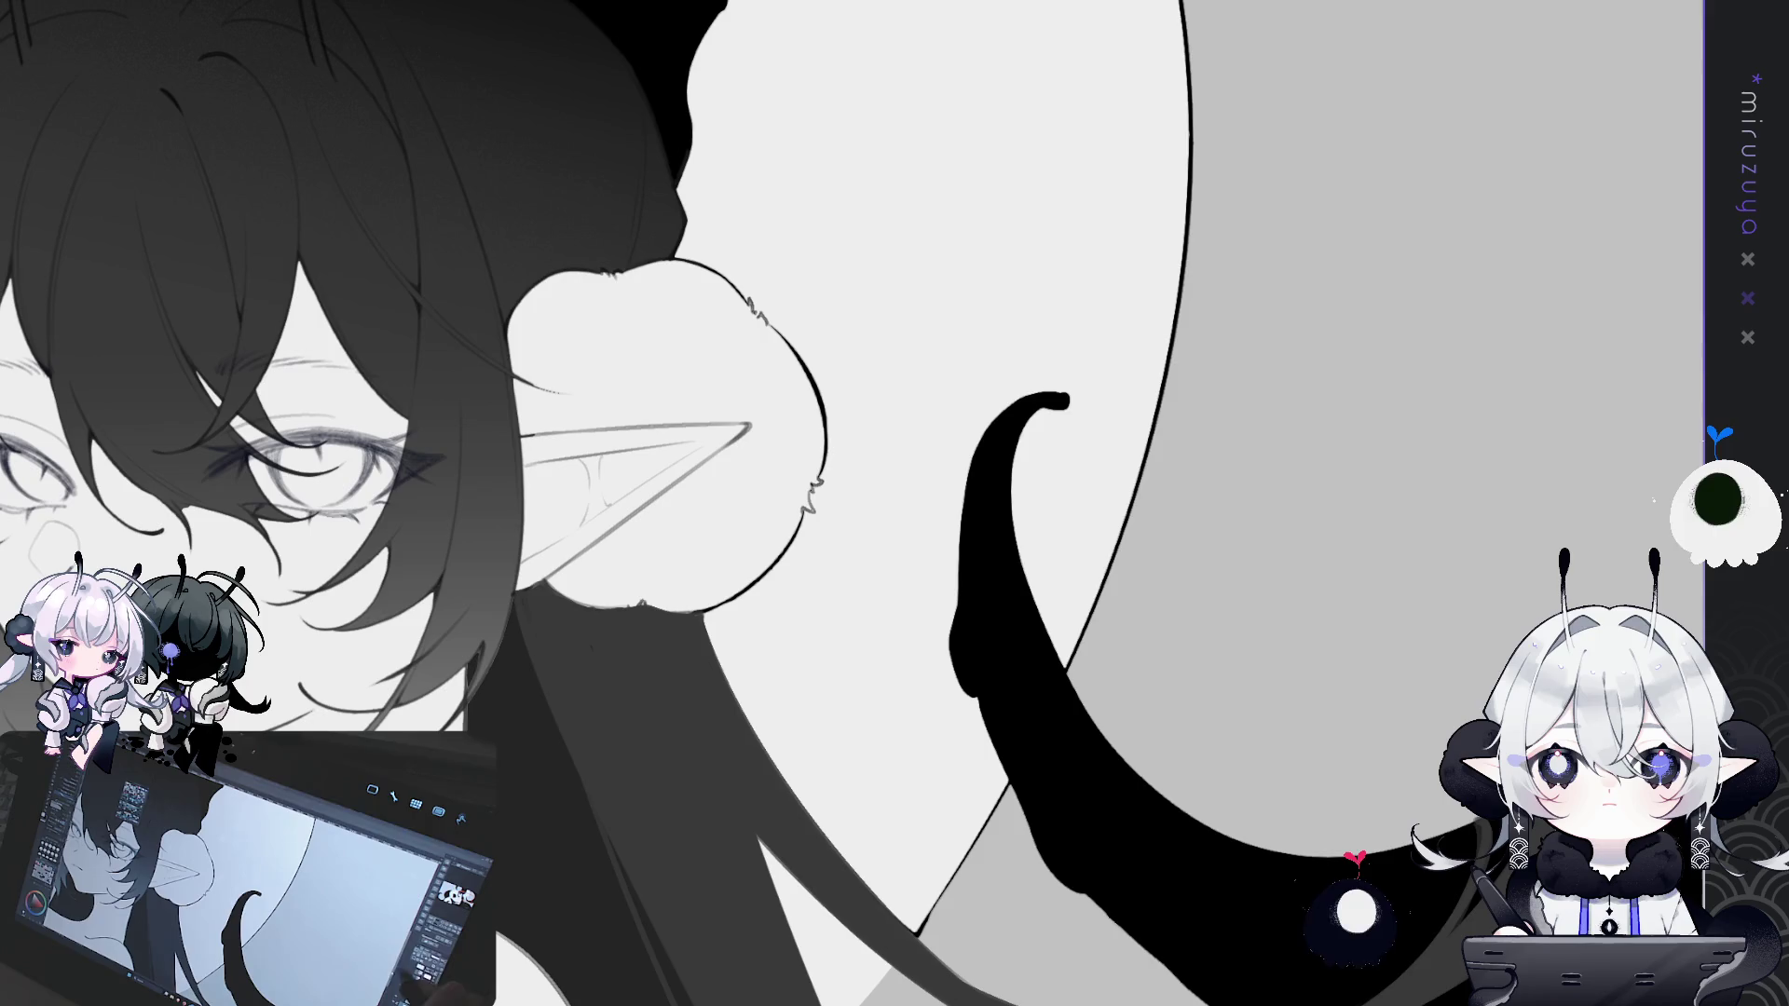
pyautogui.hotkey('ctrl', '0')
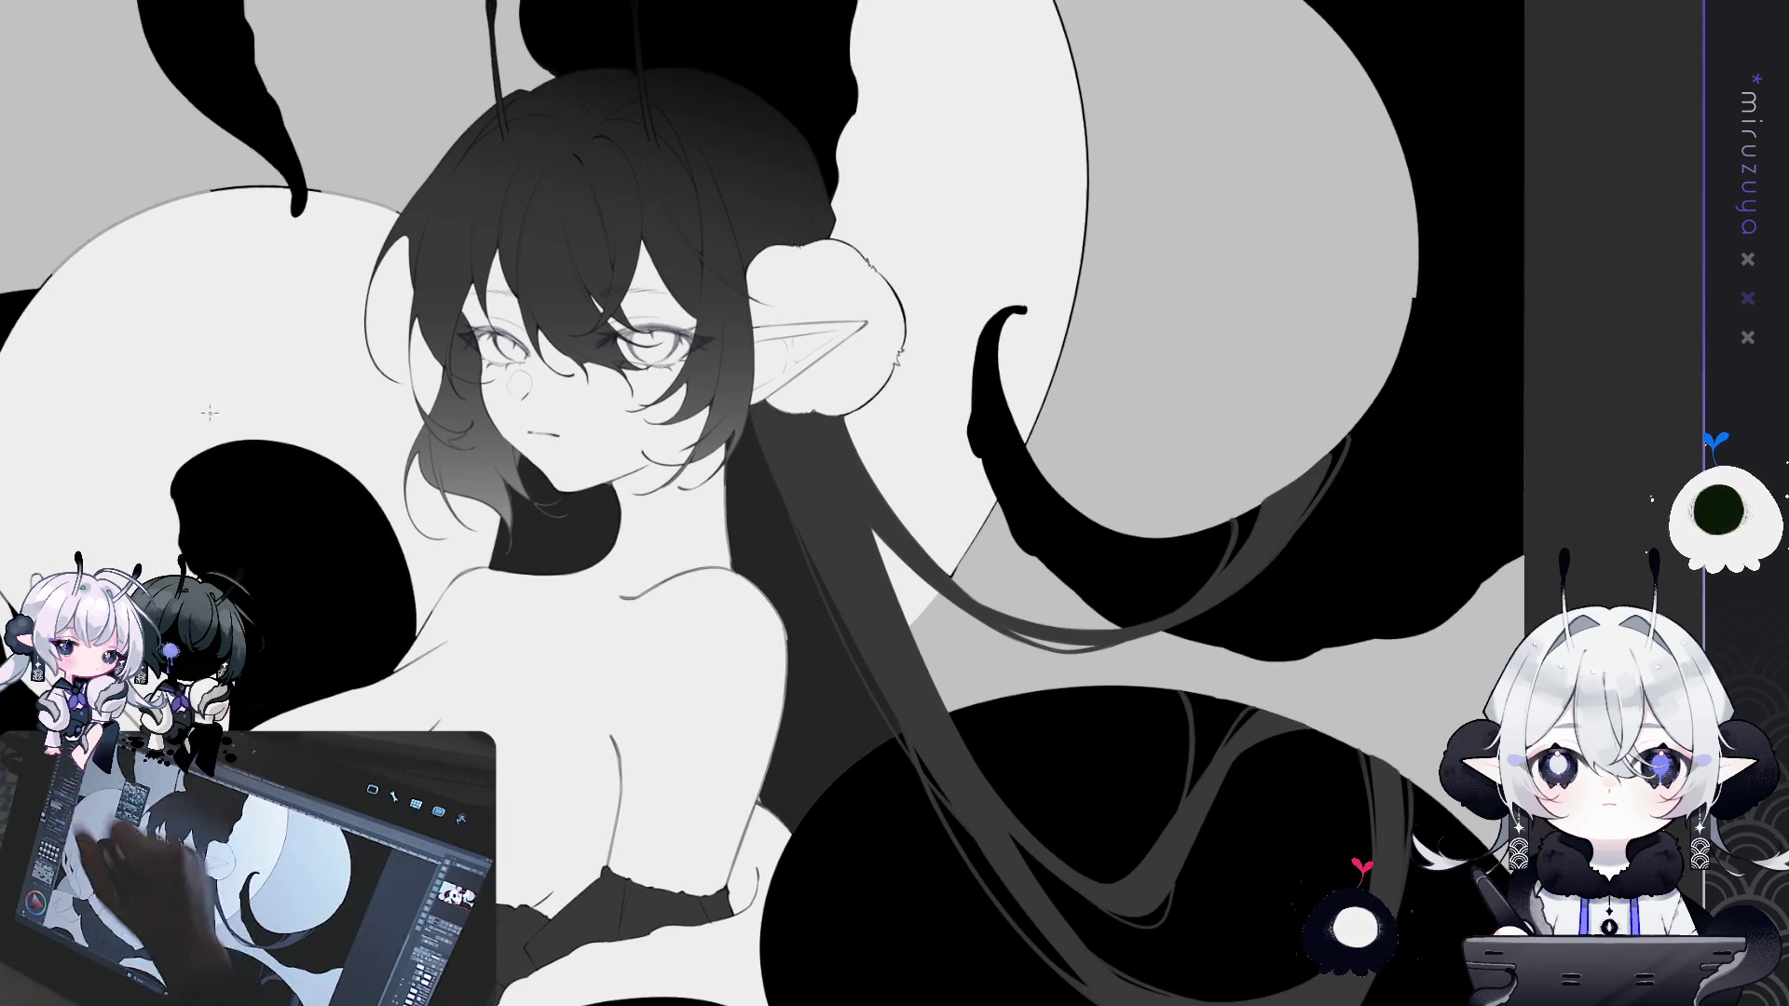
pyautogui.moveTo(1077, 346); pyautogui.dragTo(1049, 431)
pyautogui.moveTo(740, 469); pyautogui.dragTo(747, 479)
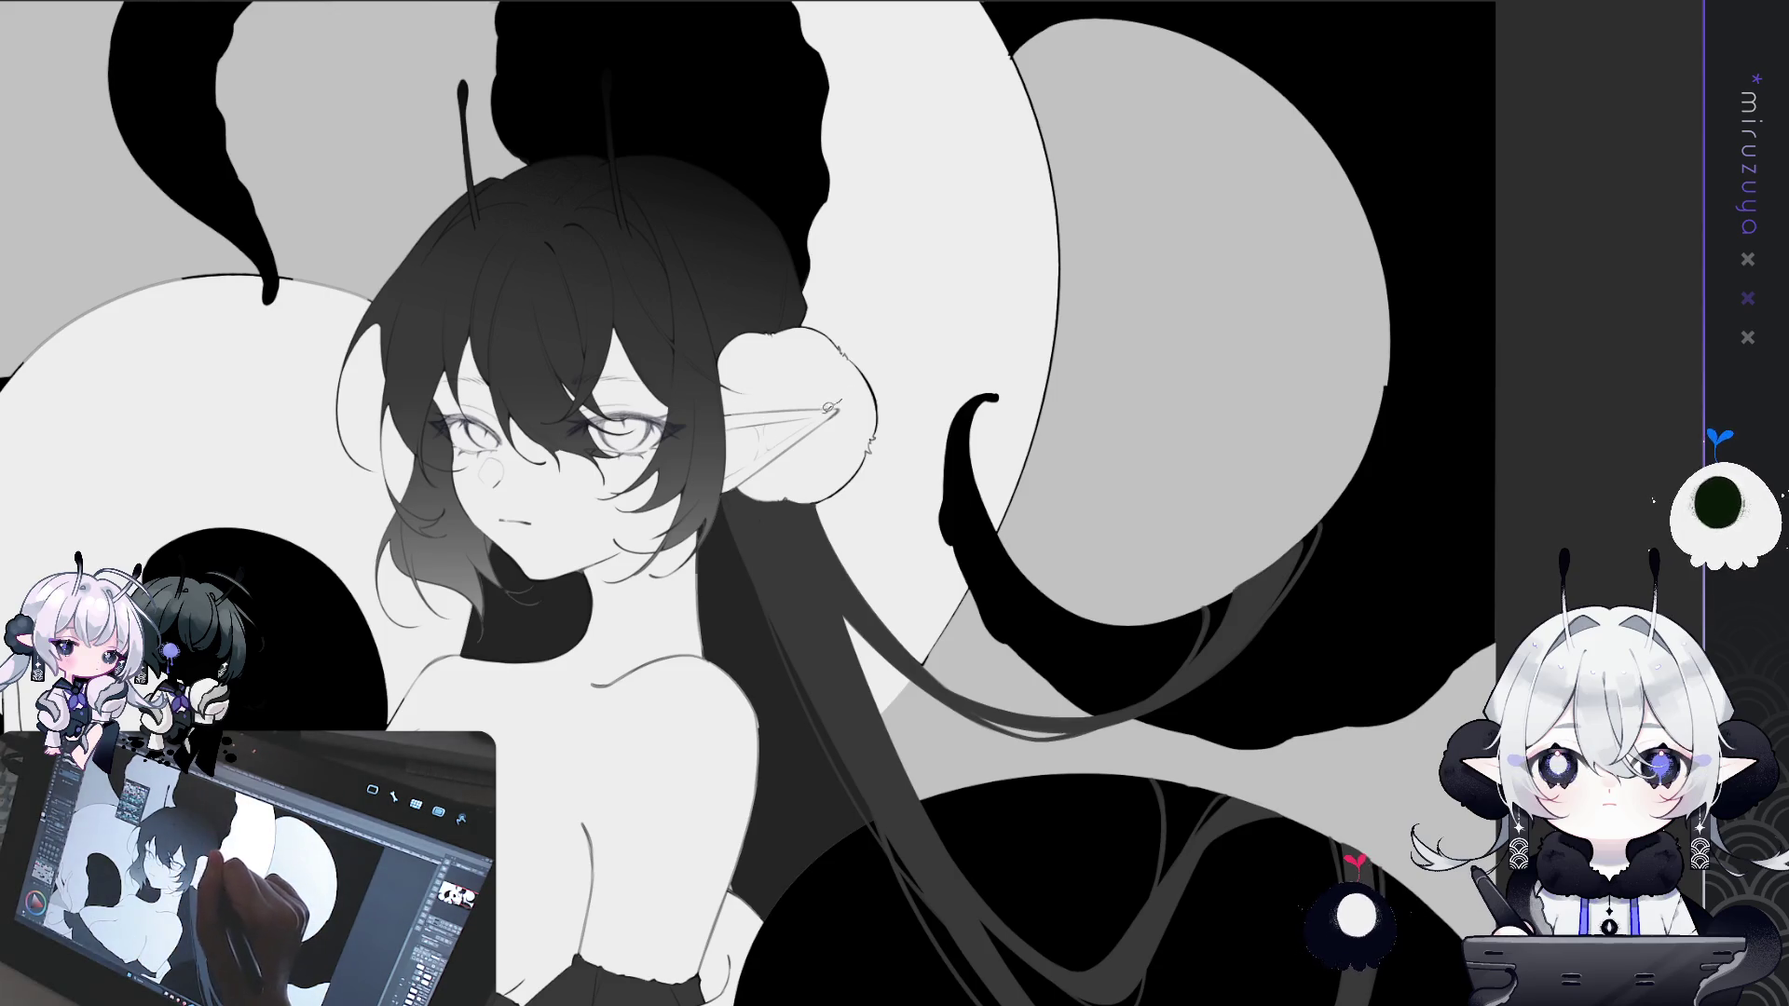
pyautogui.moveTo(791, 438); pyautogui.dragTo(753, 466)
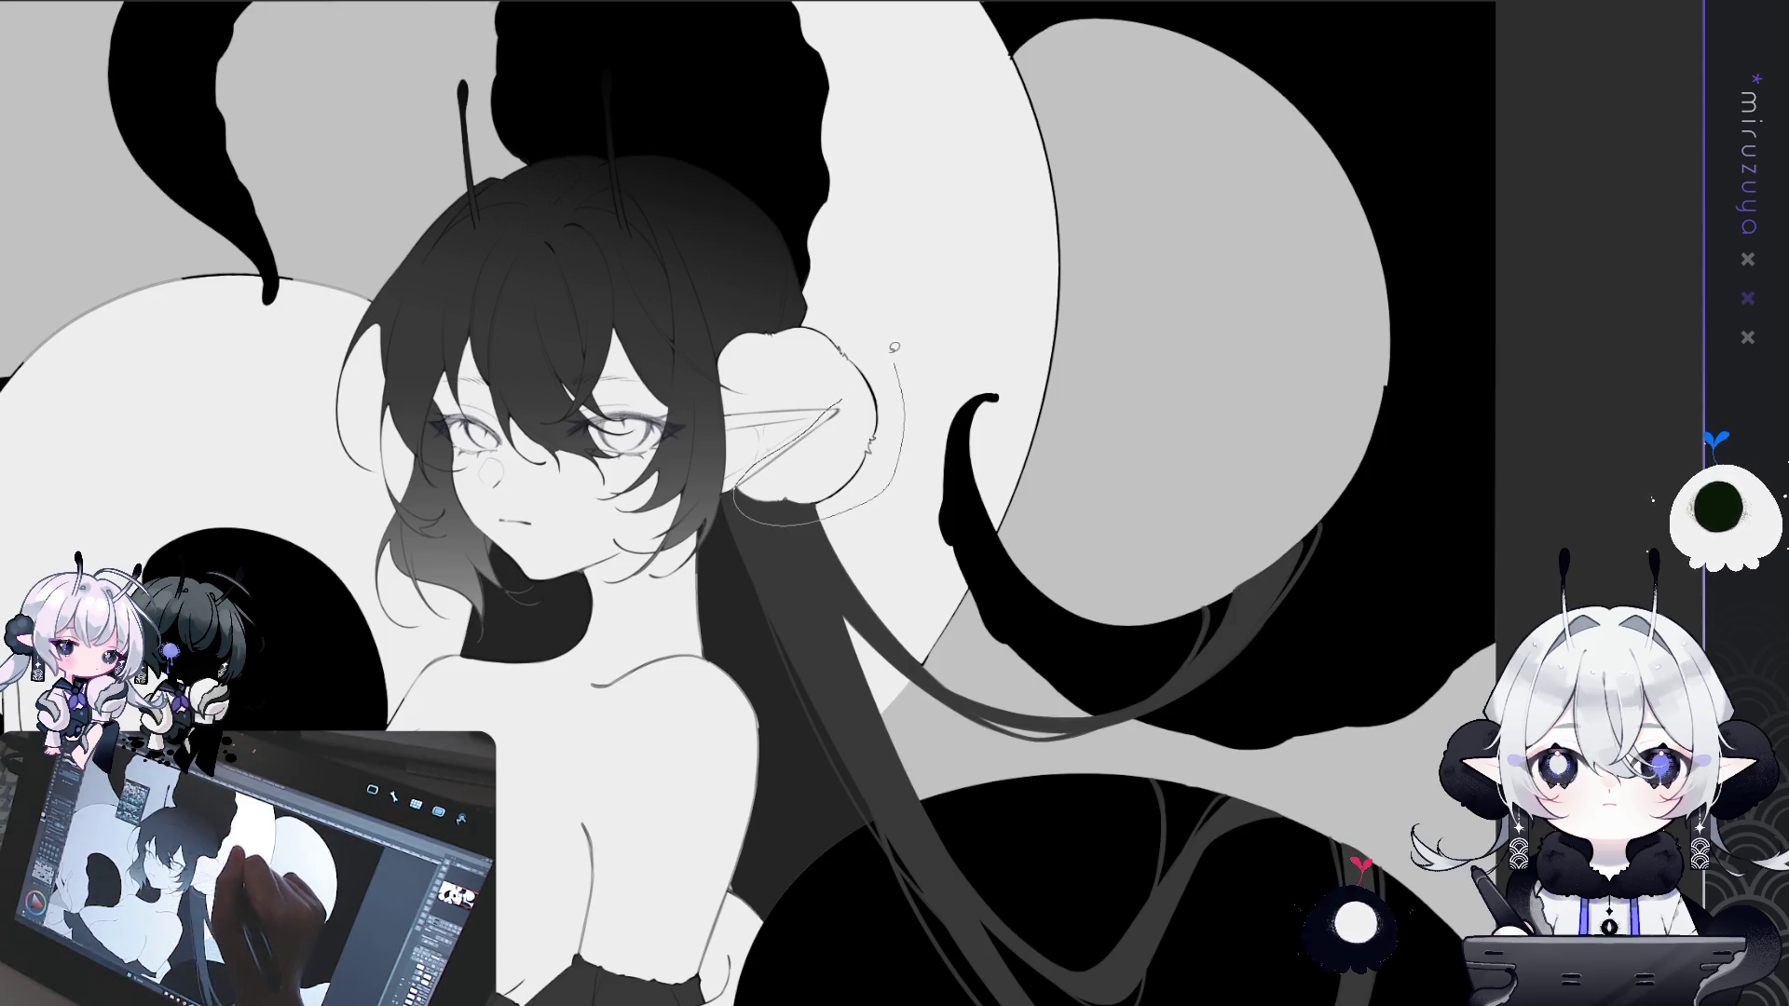
pyautogui.moveTo(739, 311); pyautogui.dragTo(717, 410)
pyautogui.press('Delete')
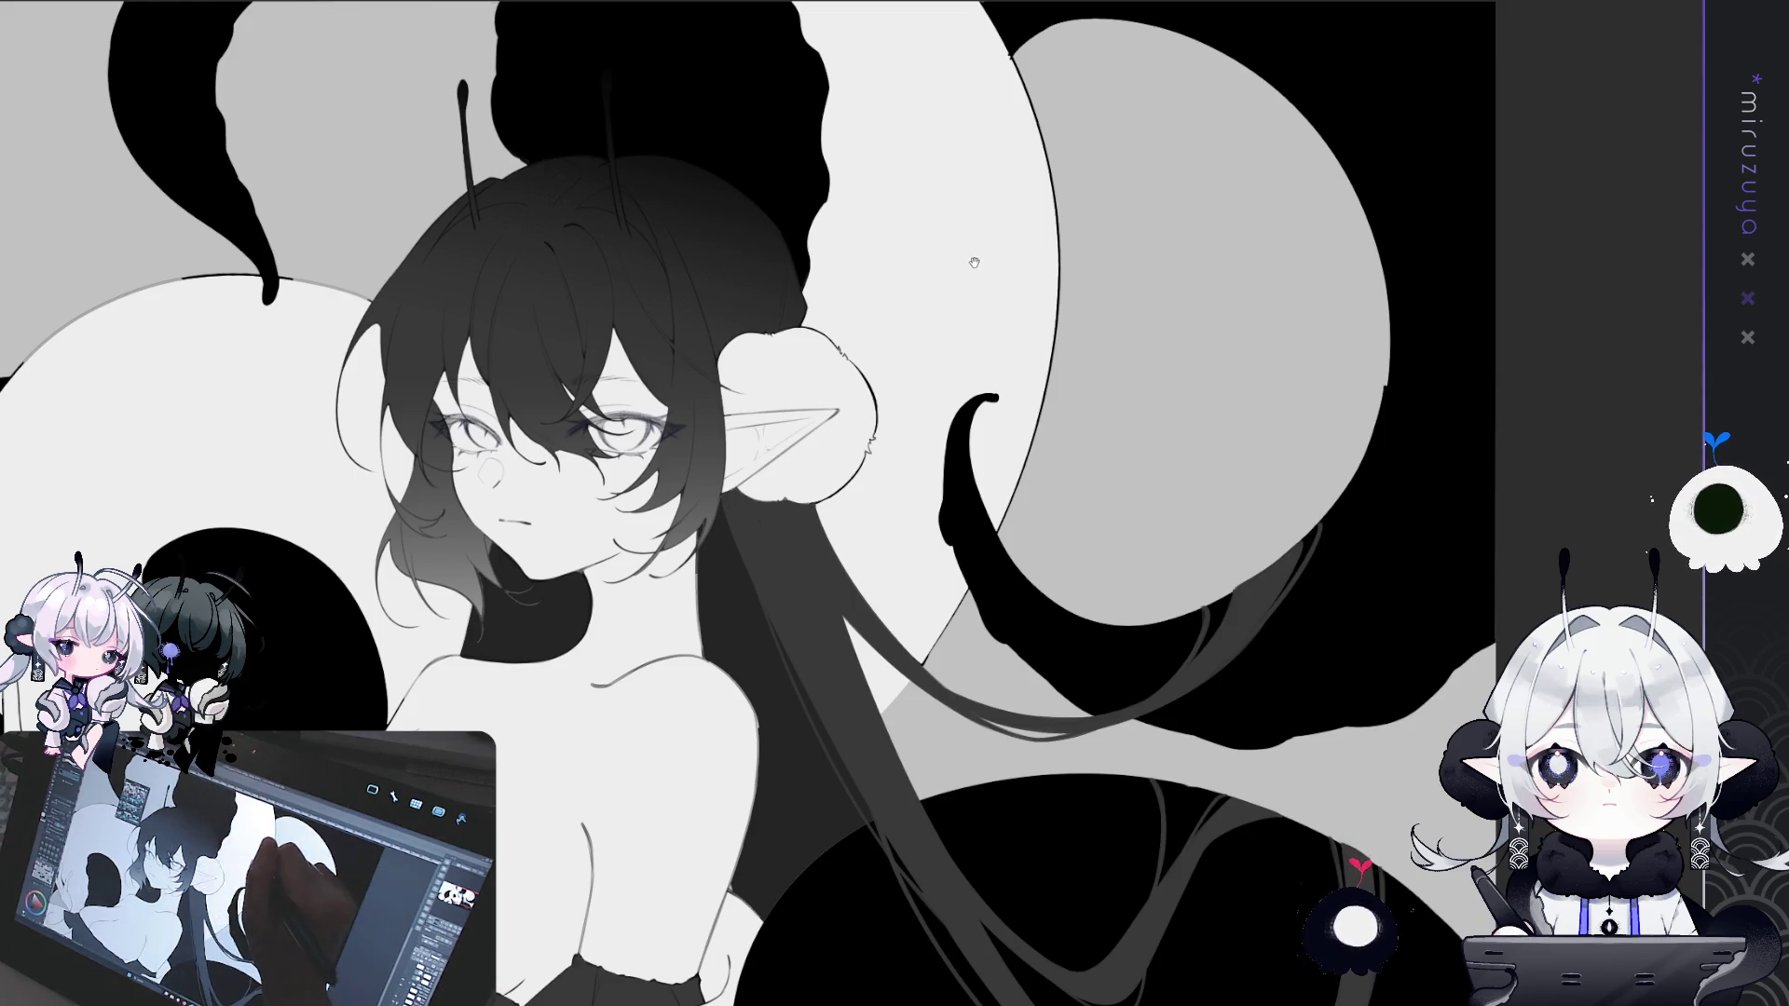
pyautogui.moveTo(875, 332); pyautogui.dragTo(807, 380)
pyautogui.scroll(3, 856, 510)
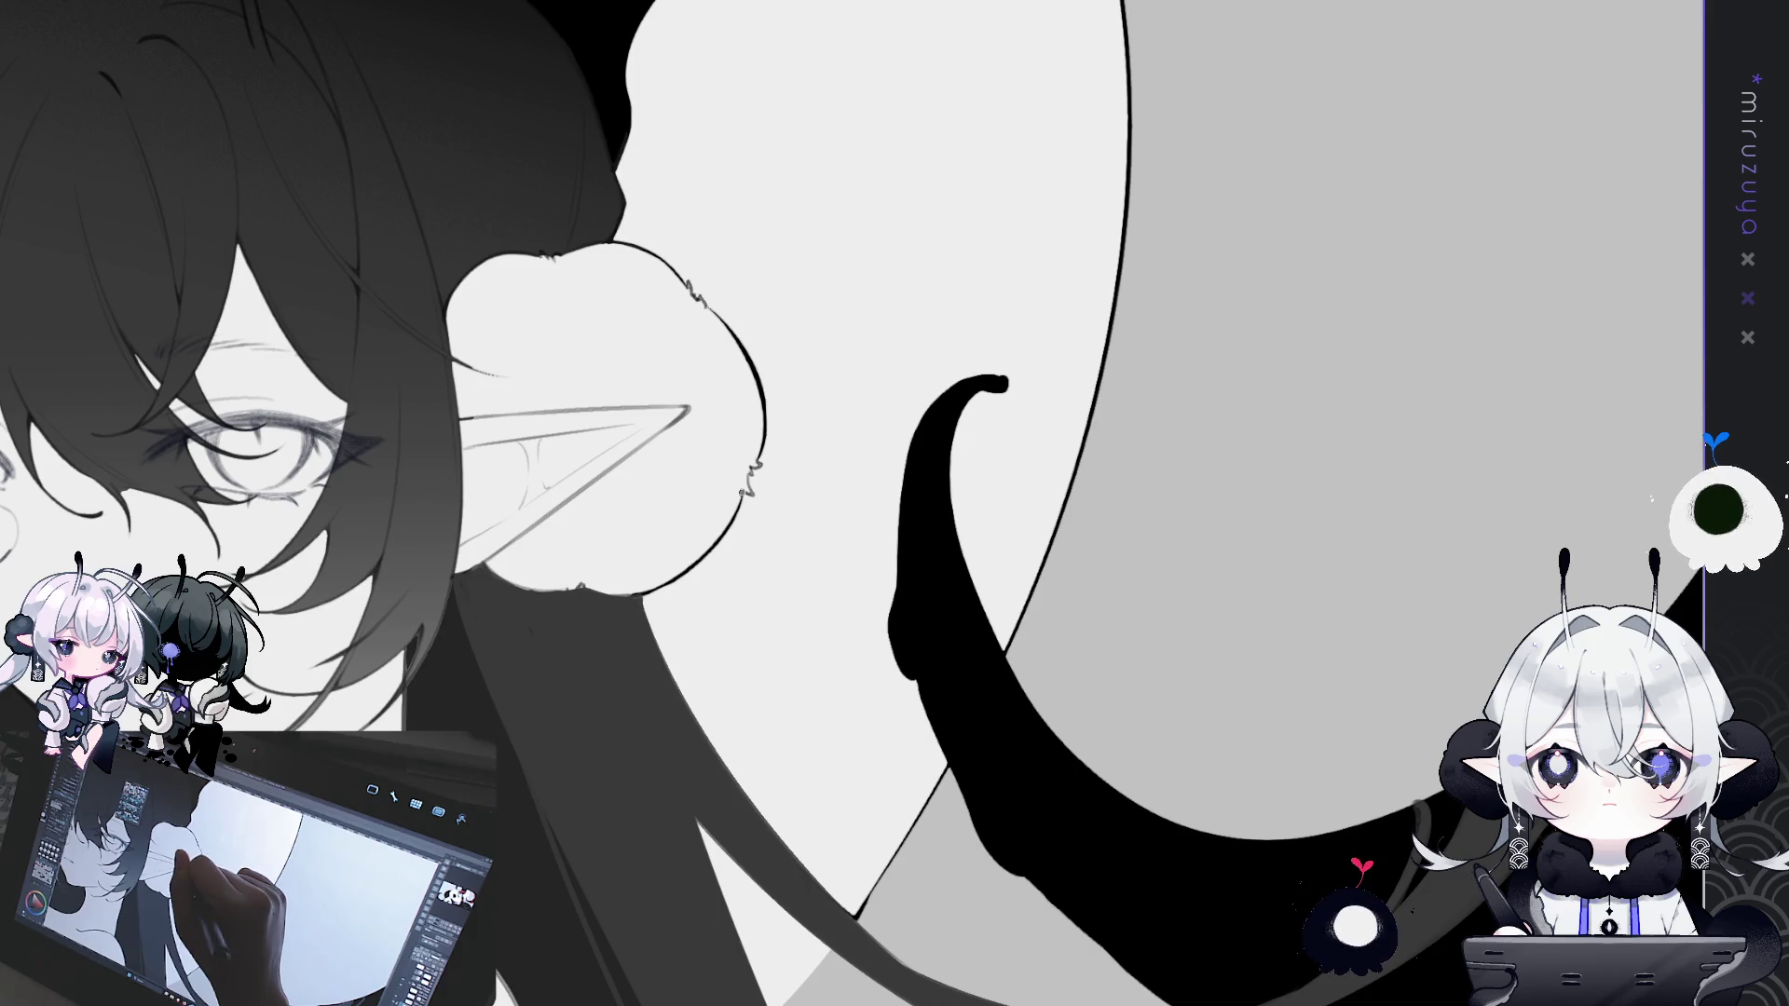
pyautogui.hotkey('ctrl', '-')
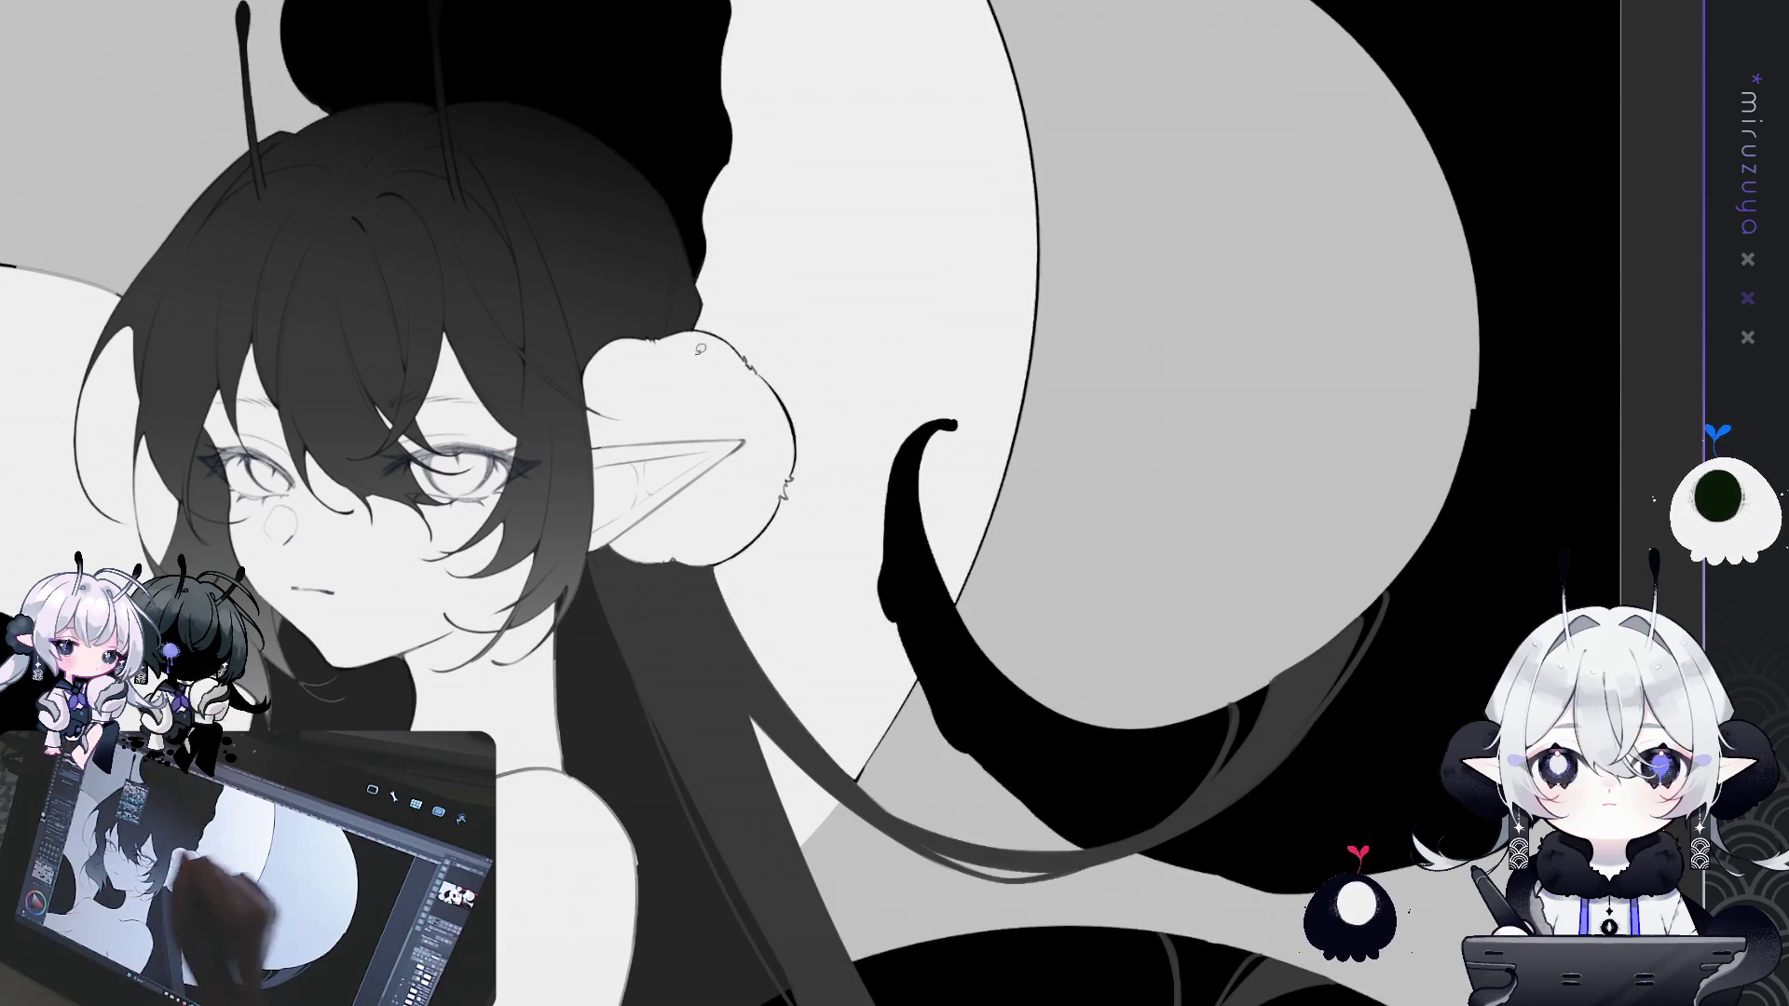
# - Lasso-fill the round ear puff solid black and fit the whole illustration in view
pyautogui.moveTo(595, 323)
pyautogui.mouseDown()
pyautogui.moveTo(607, 448)
pyautogui.moveTo(737, 560)
pyautogui.moveTo(778, 298)
pyautogui.mouseUp()
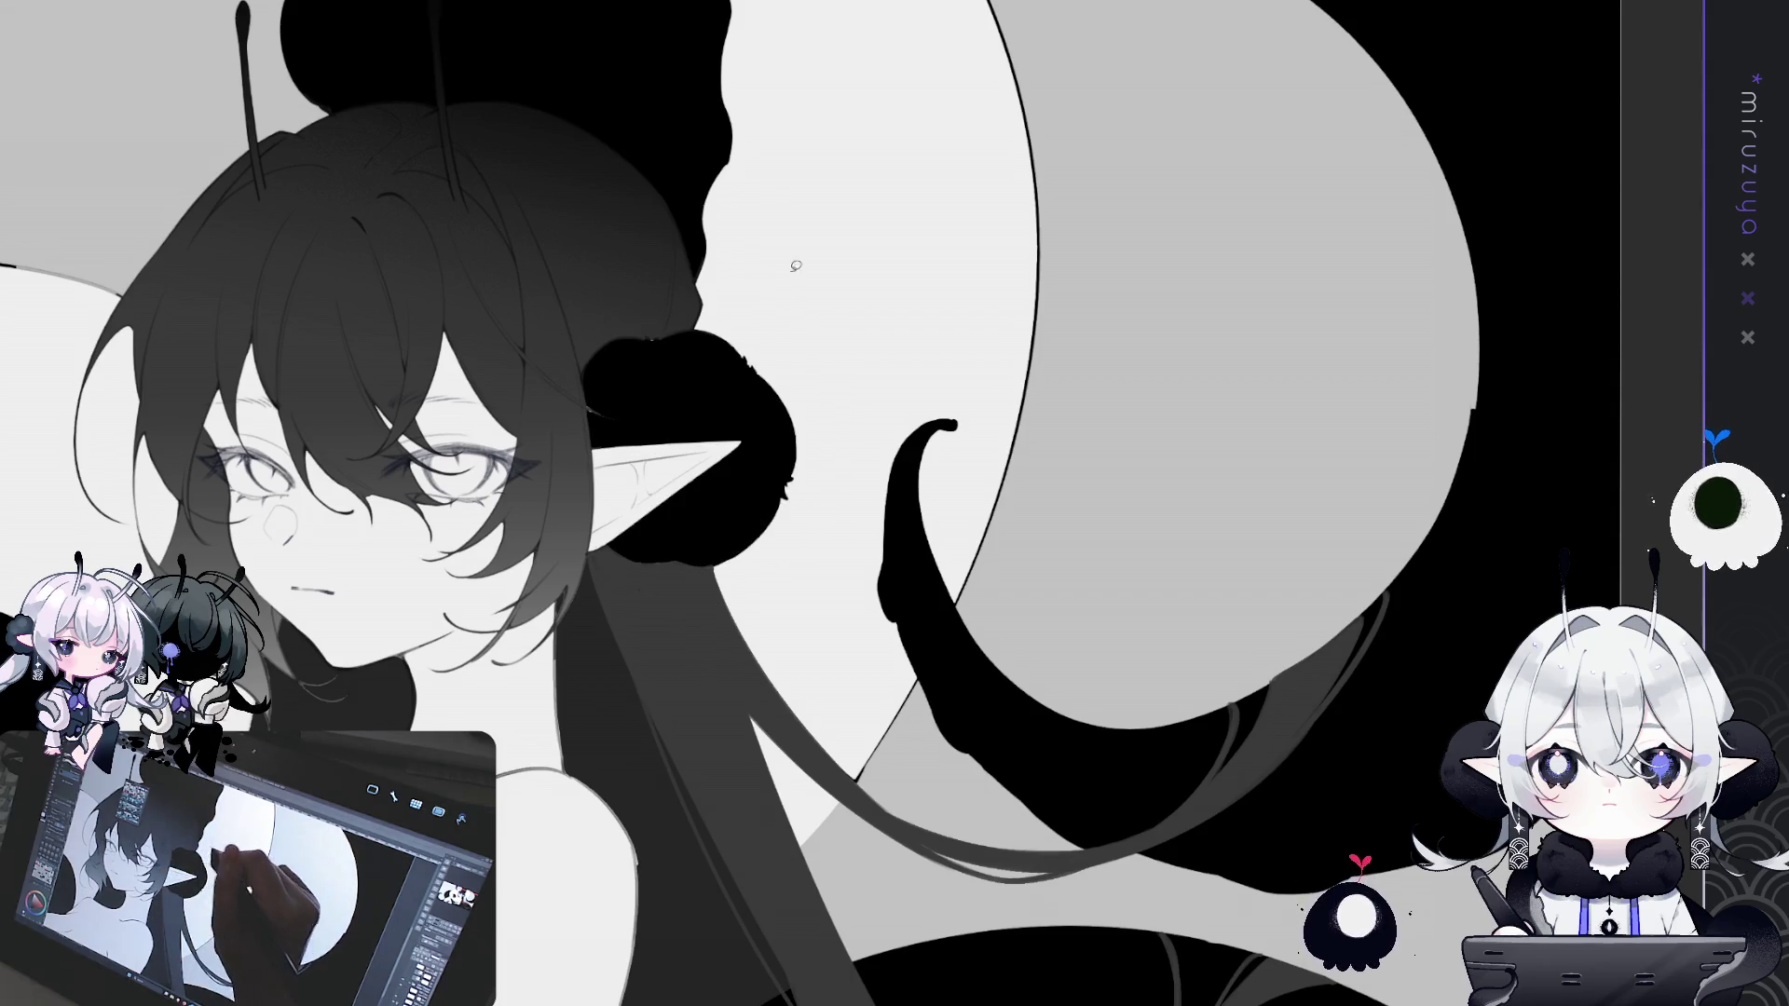
pyautogui.hotkey('ctrl', '0')
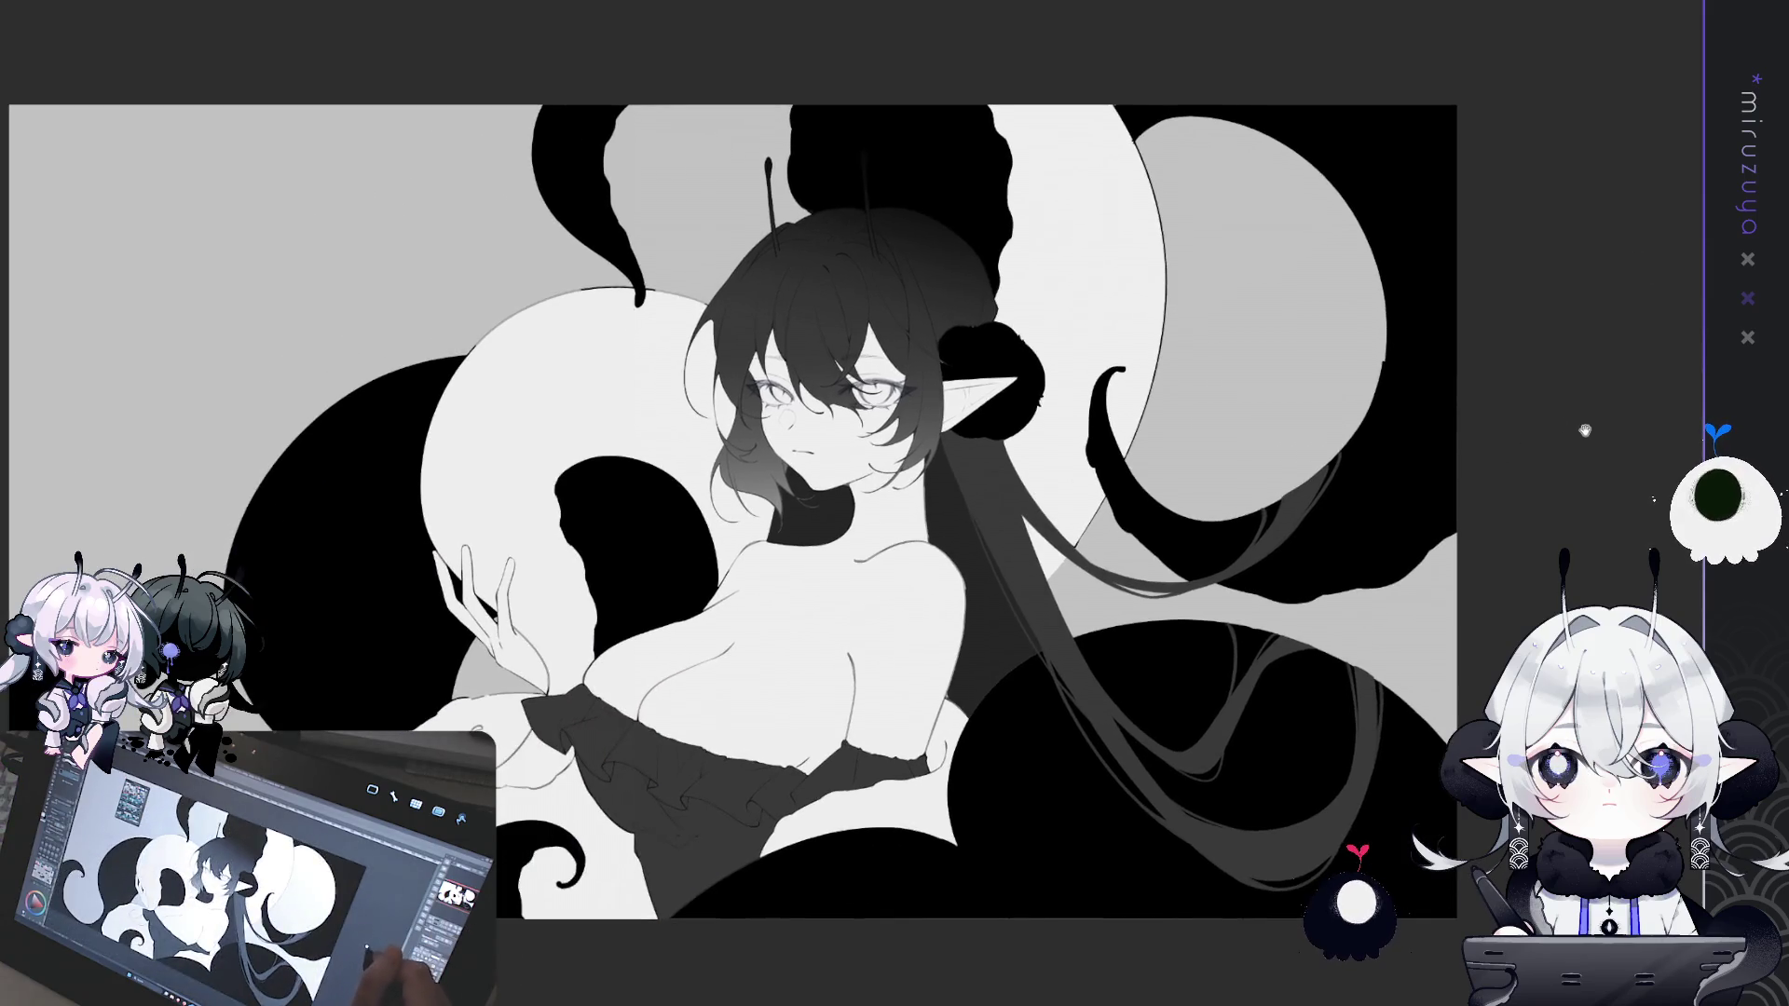
pyautogui.moveTo(727, 513); pyautogui.dragTo(658, 570)
pyautogui.moveTo(1106, 617); pyautogui.dragTo(963, 651)
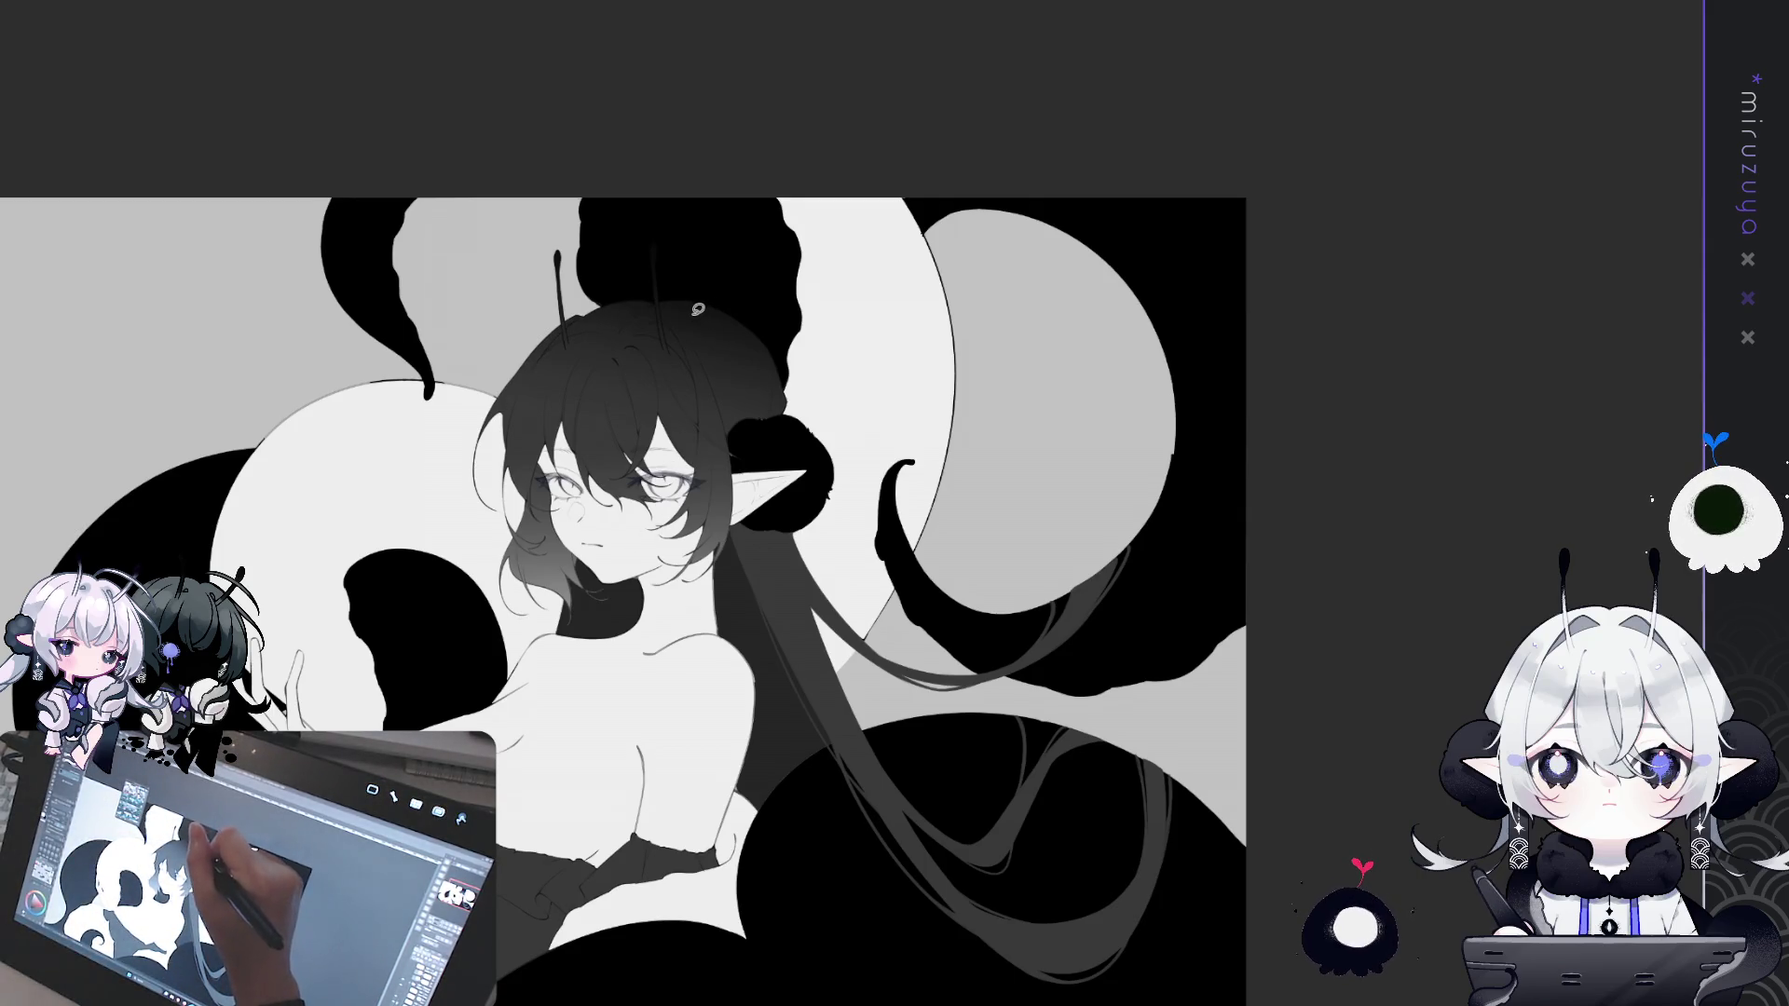
# - Add thin lines up to the ear puff, undo a stray loop, and fill a nearby area dark grey
pyautogui.moveTo(838, 690); pyautogui.dragTo(789, 512)
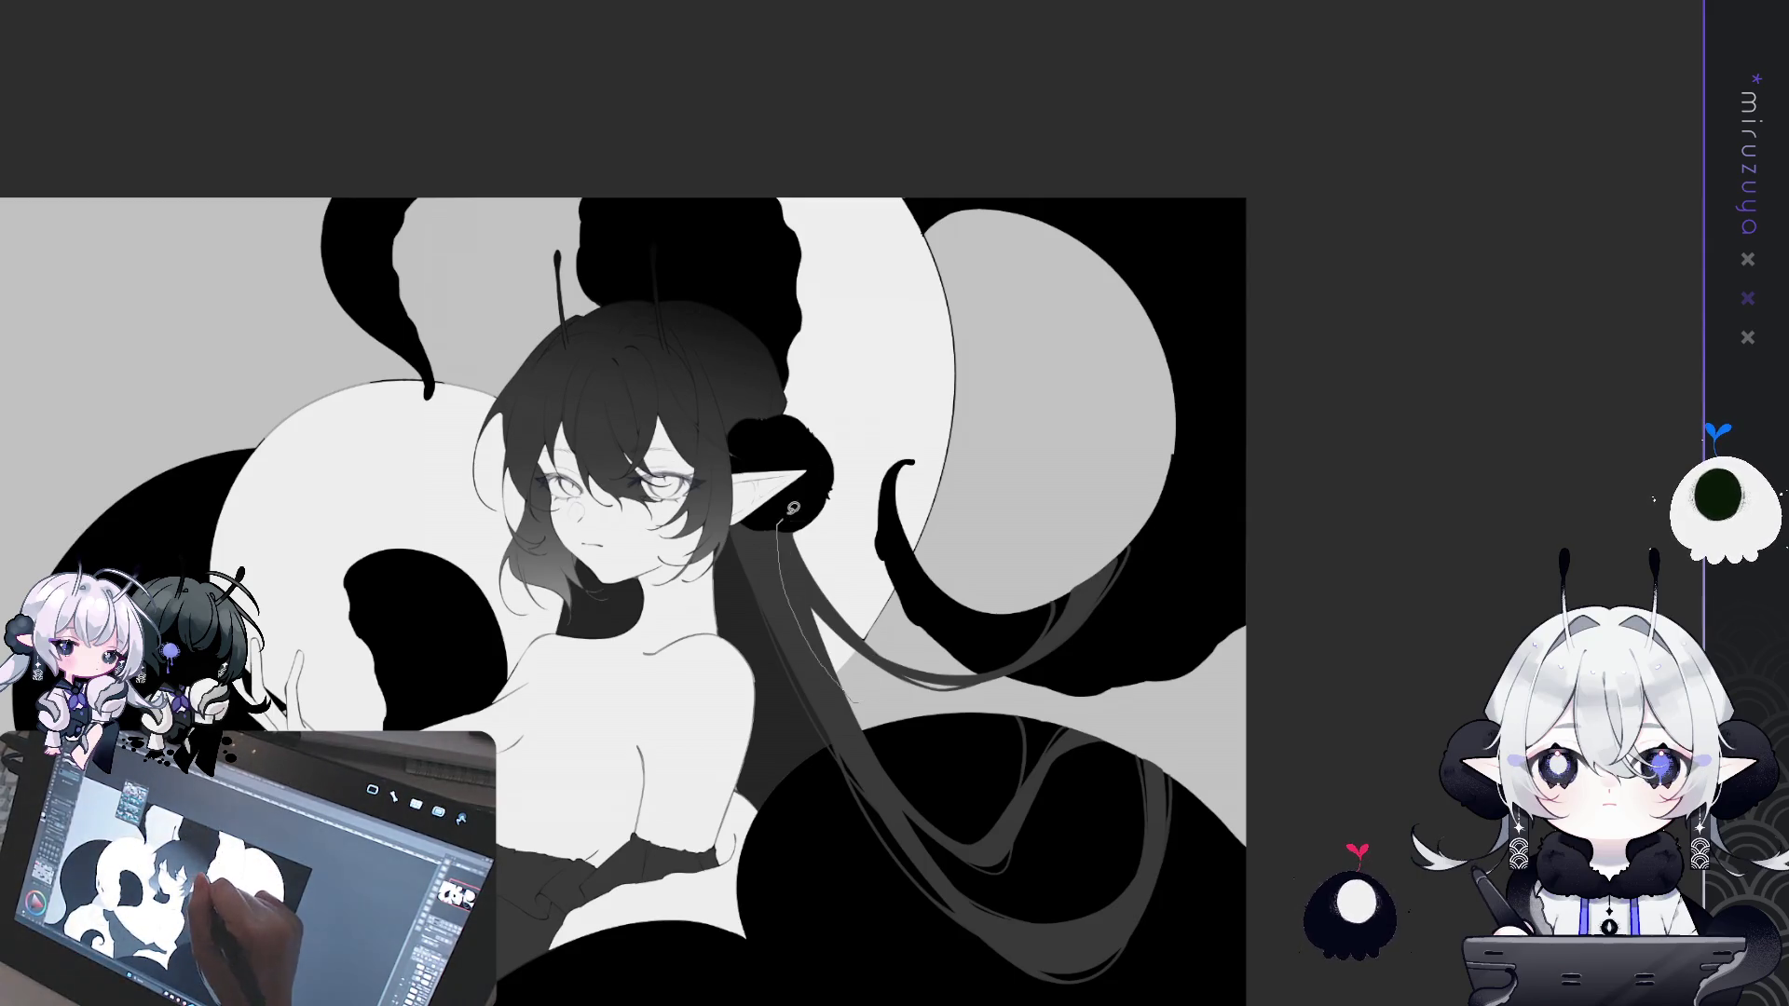
pyautogui.moveTo(815, 445); pyautogui.dragTo(748, 304)
pyautogui.hotkey('ctrl', 'z')
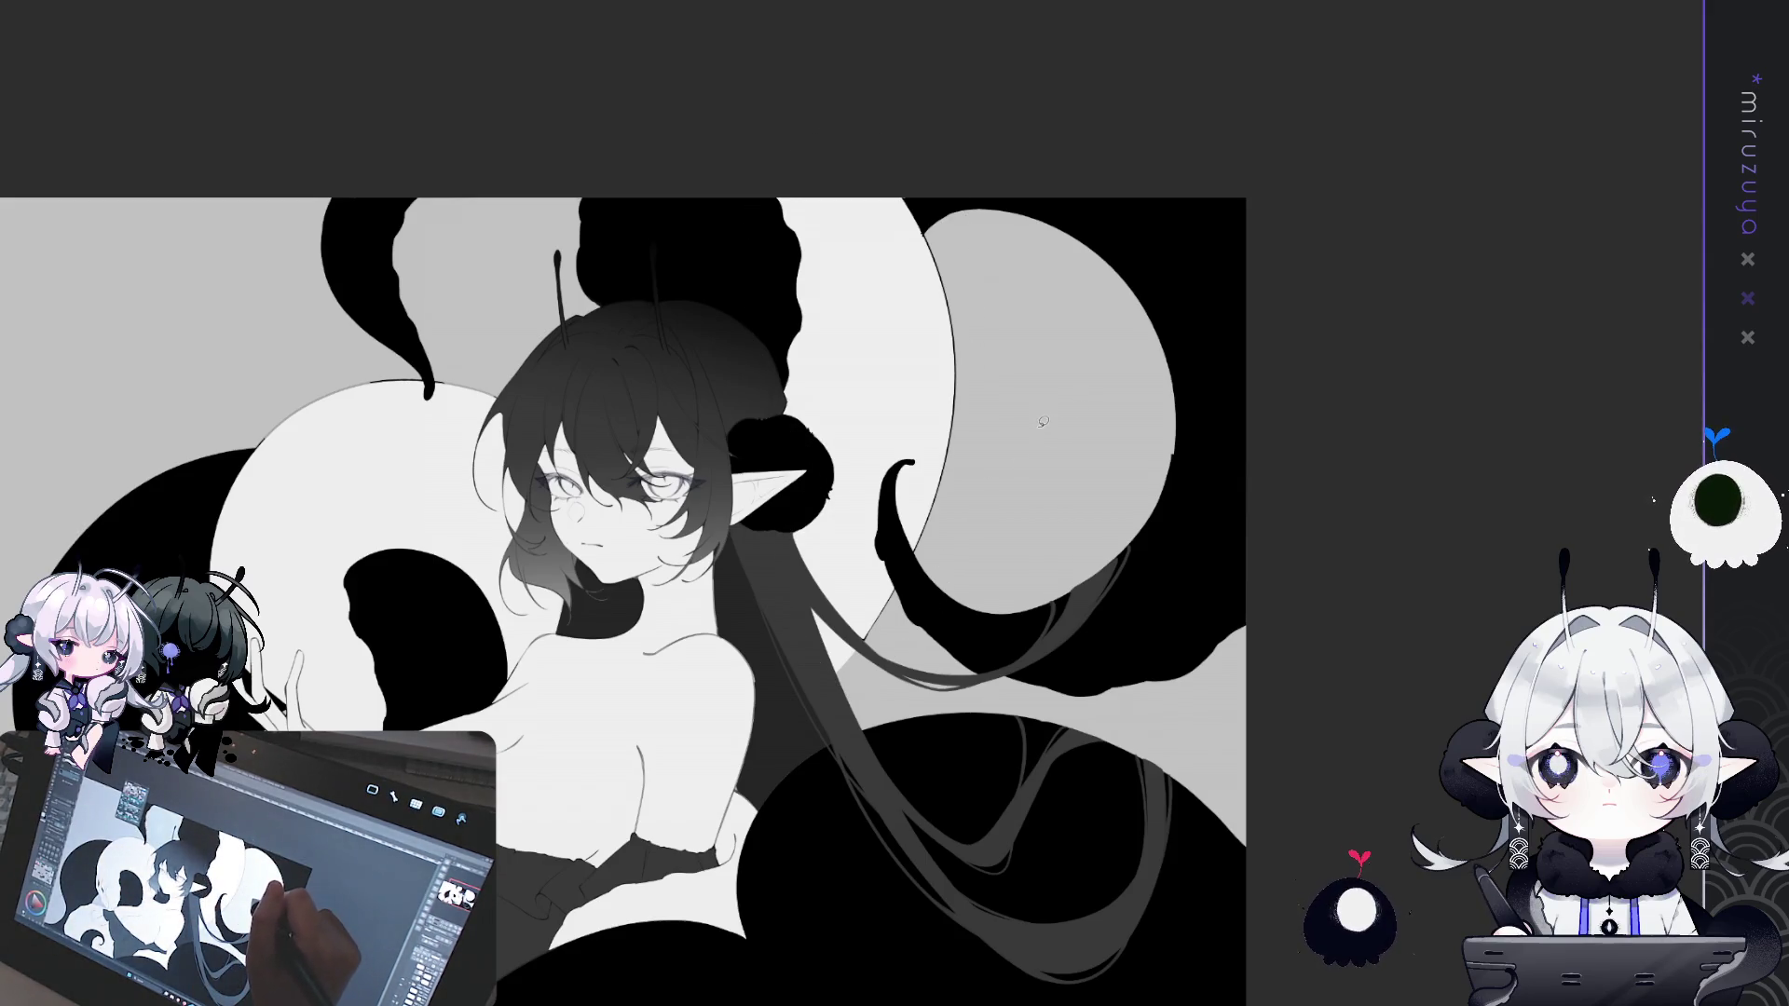
pyautogui.scroll(-1, 948, 538)
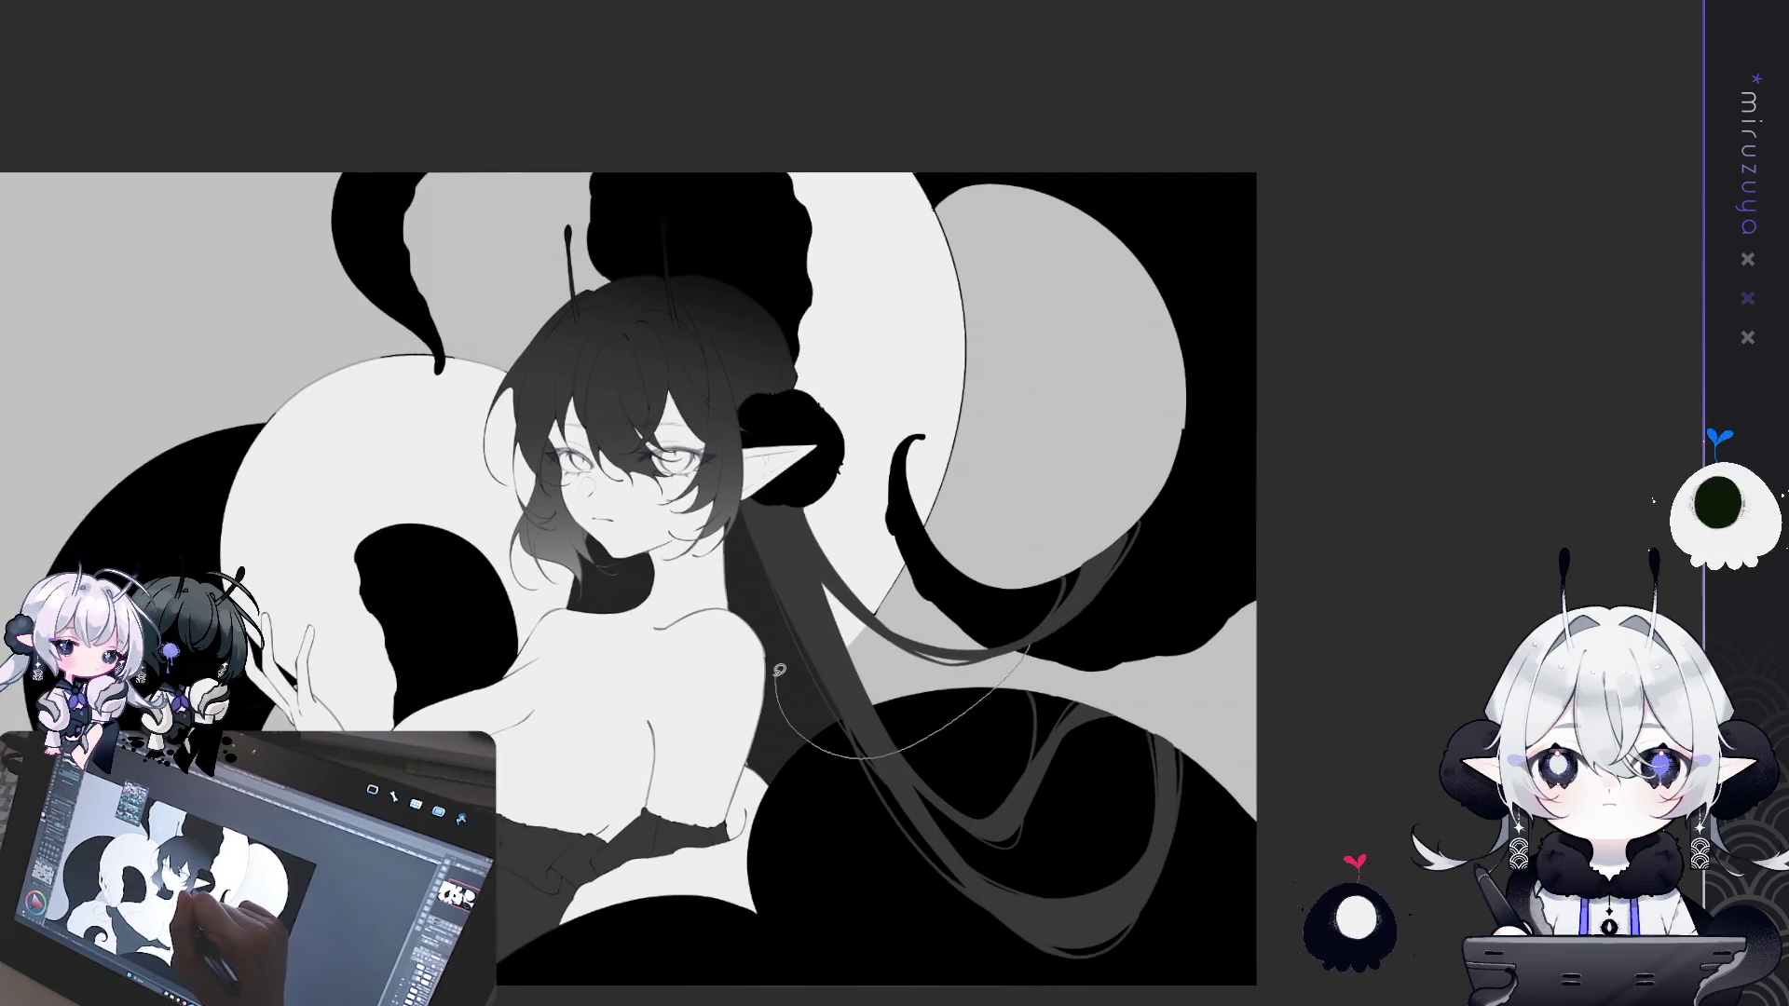
pyautogui.moveTo(751, 584); pyautogui.dragTo(763, 489)
pyautogui.moveTo(827, 438)
pyautogui.mouseDown()
pyautogui.moveTo(830, 32)
pyautogui.moveTo(969, 280)
pyautogui.moveTo(1002, 540)
pyautogui.mouseUp()
pyautogui.moveTo(871, 498); pyautogui.dragTo(1151, 358)
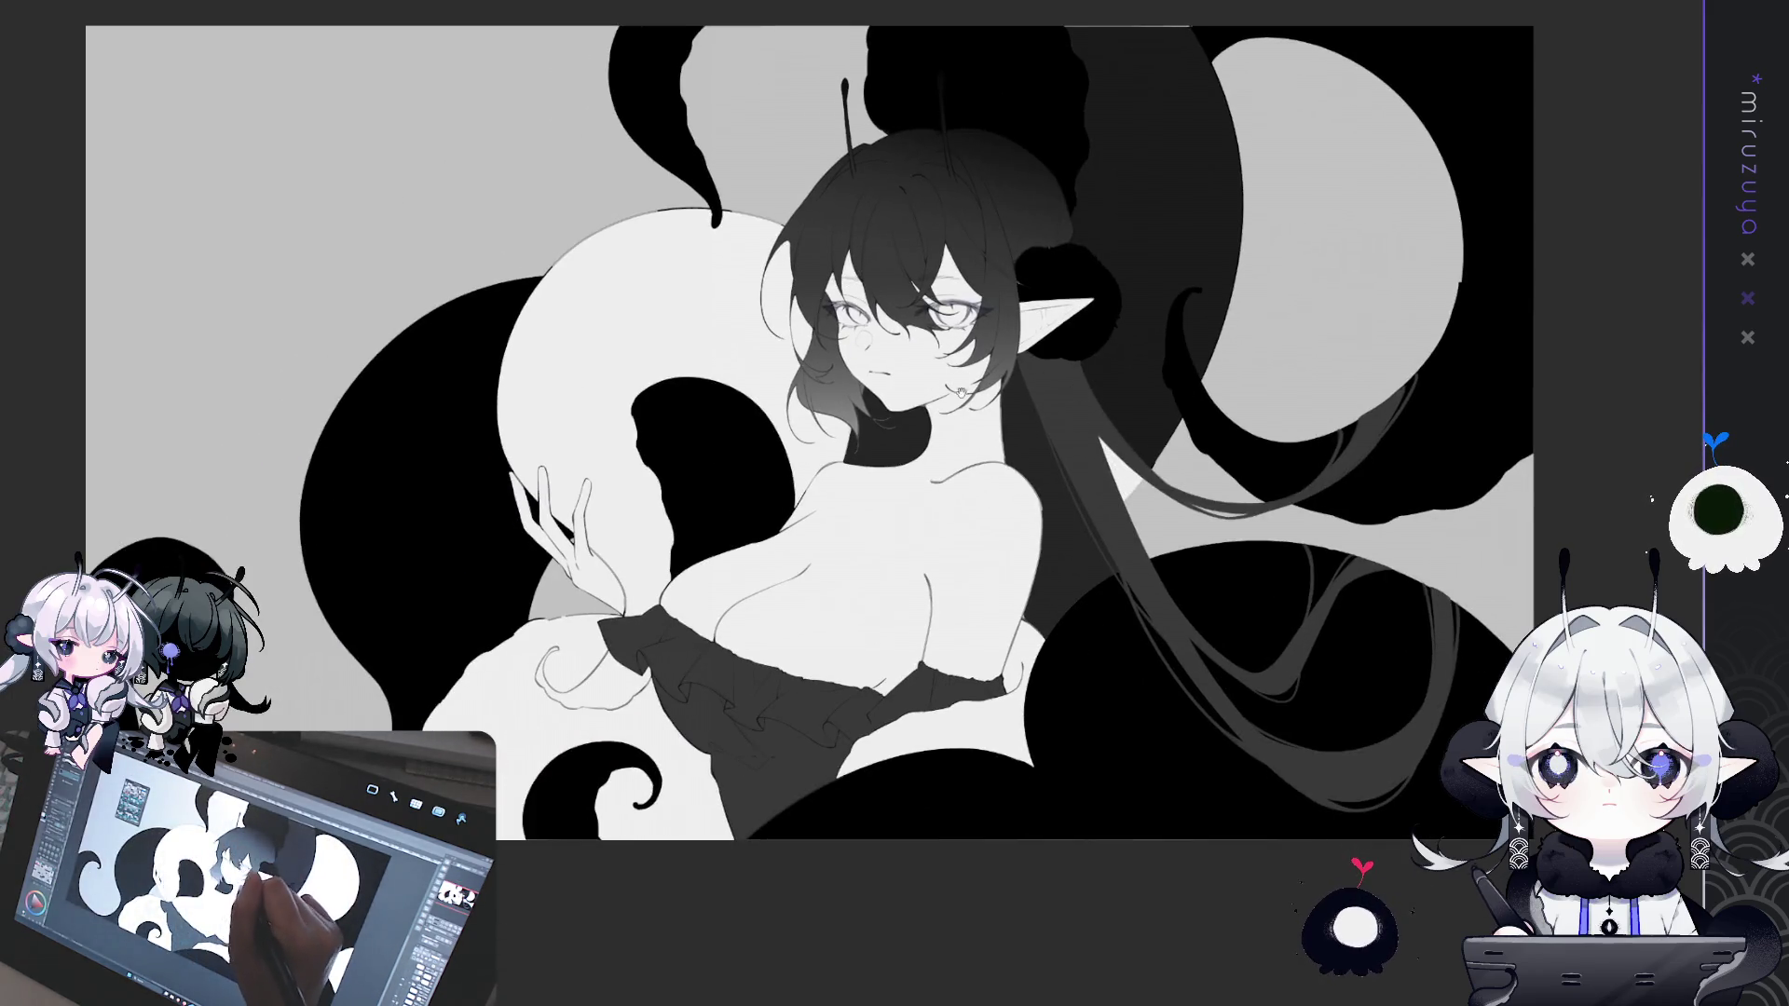
# - Redraw the thin strap line near the hand and remove the stray outline around the sphere
pyautogui.moveTo(962, 391); pyautogui.dragTo(953, 431)
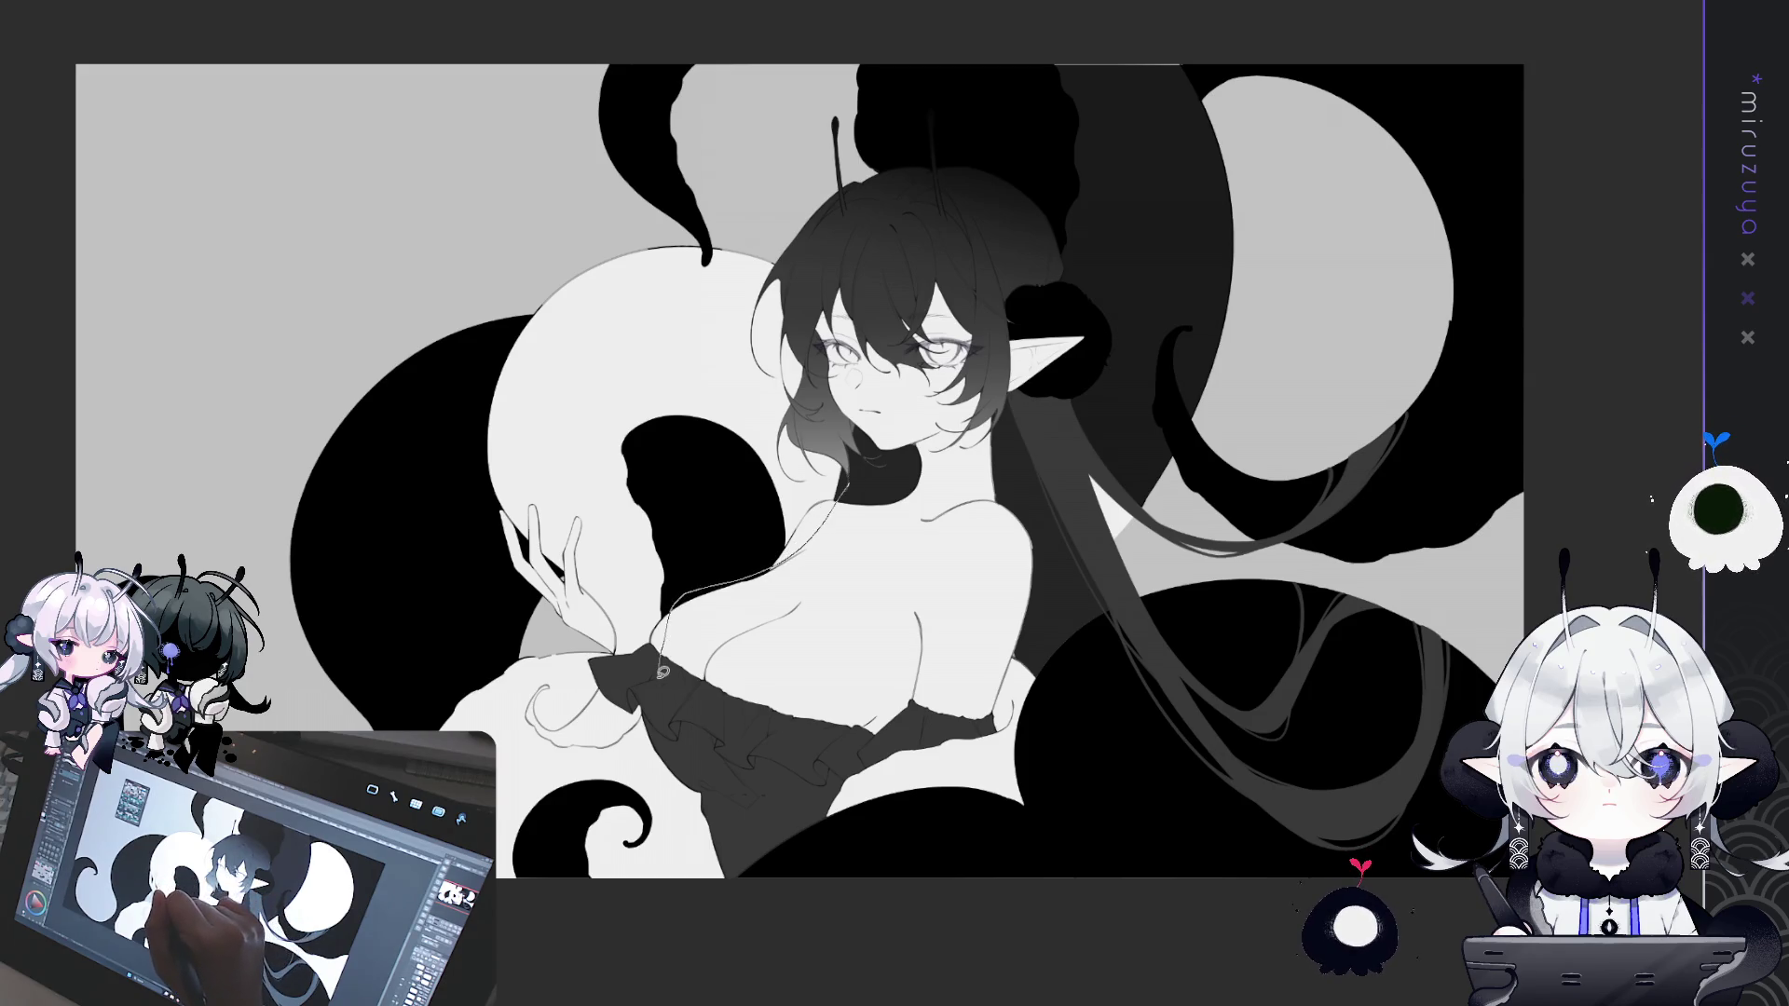
pyautogui.moveTo(658, 671); pyautogui.dragTo(585, 589)
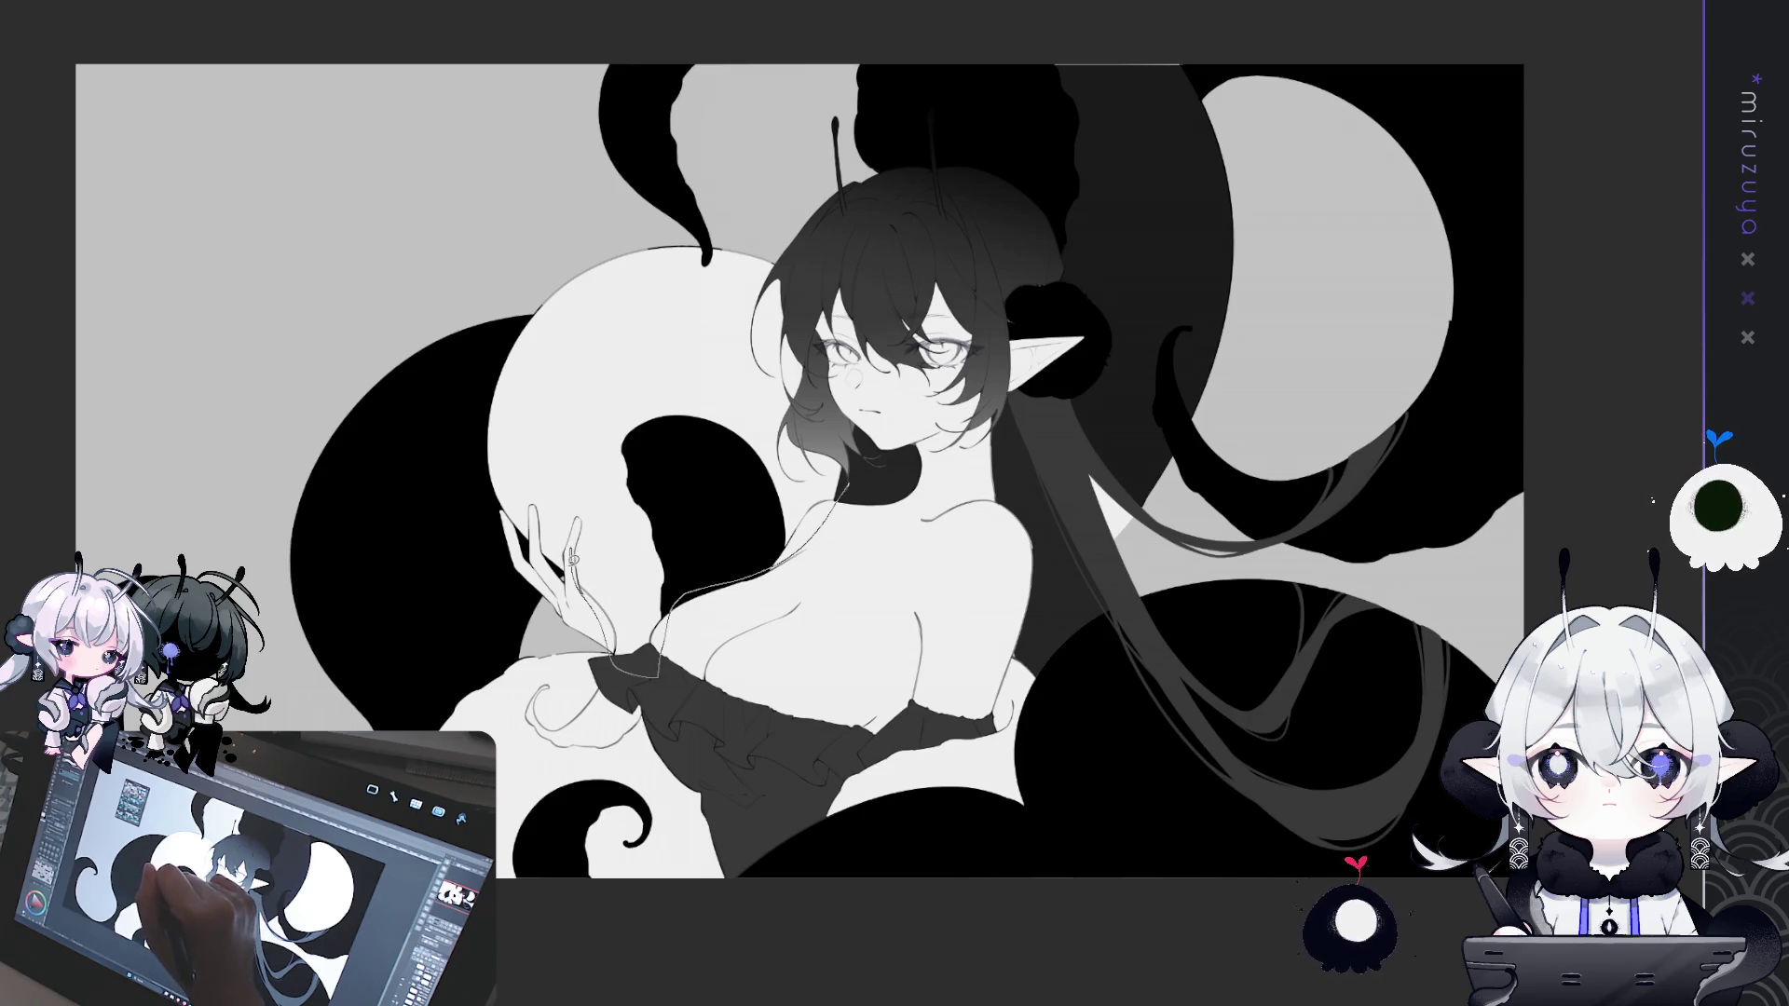
pyautogui.moveTo(490, 483)
pyautogui.mouseDown()
pyautogui.moveTo(605, 200)
pyautogui.moveTo(812, 271)
pyautogui.mouseUp()
pyautogui.moveTo(878, 457)
pyautogui.mouseDown()
pyautogui.moveTo(820, 550)
pyautogui.moveTo(615, 652)
pyautogui.moveTo(492, 460)
pyautogui.moveTo(709, 245)
pyautogui.moveTo(849, 298)
pyautogui.mouseUp()
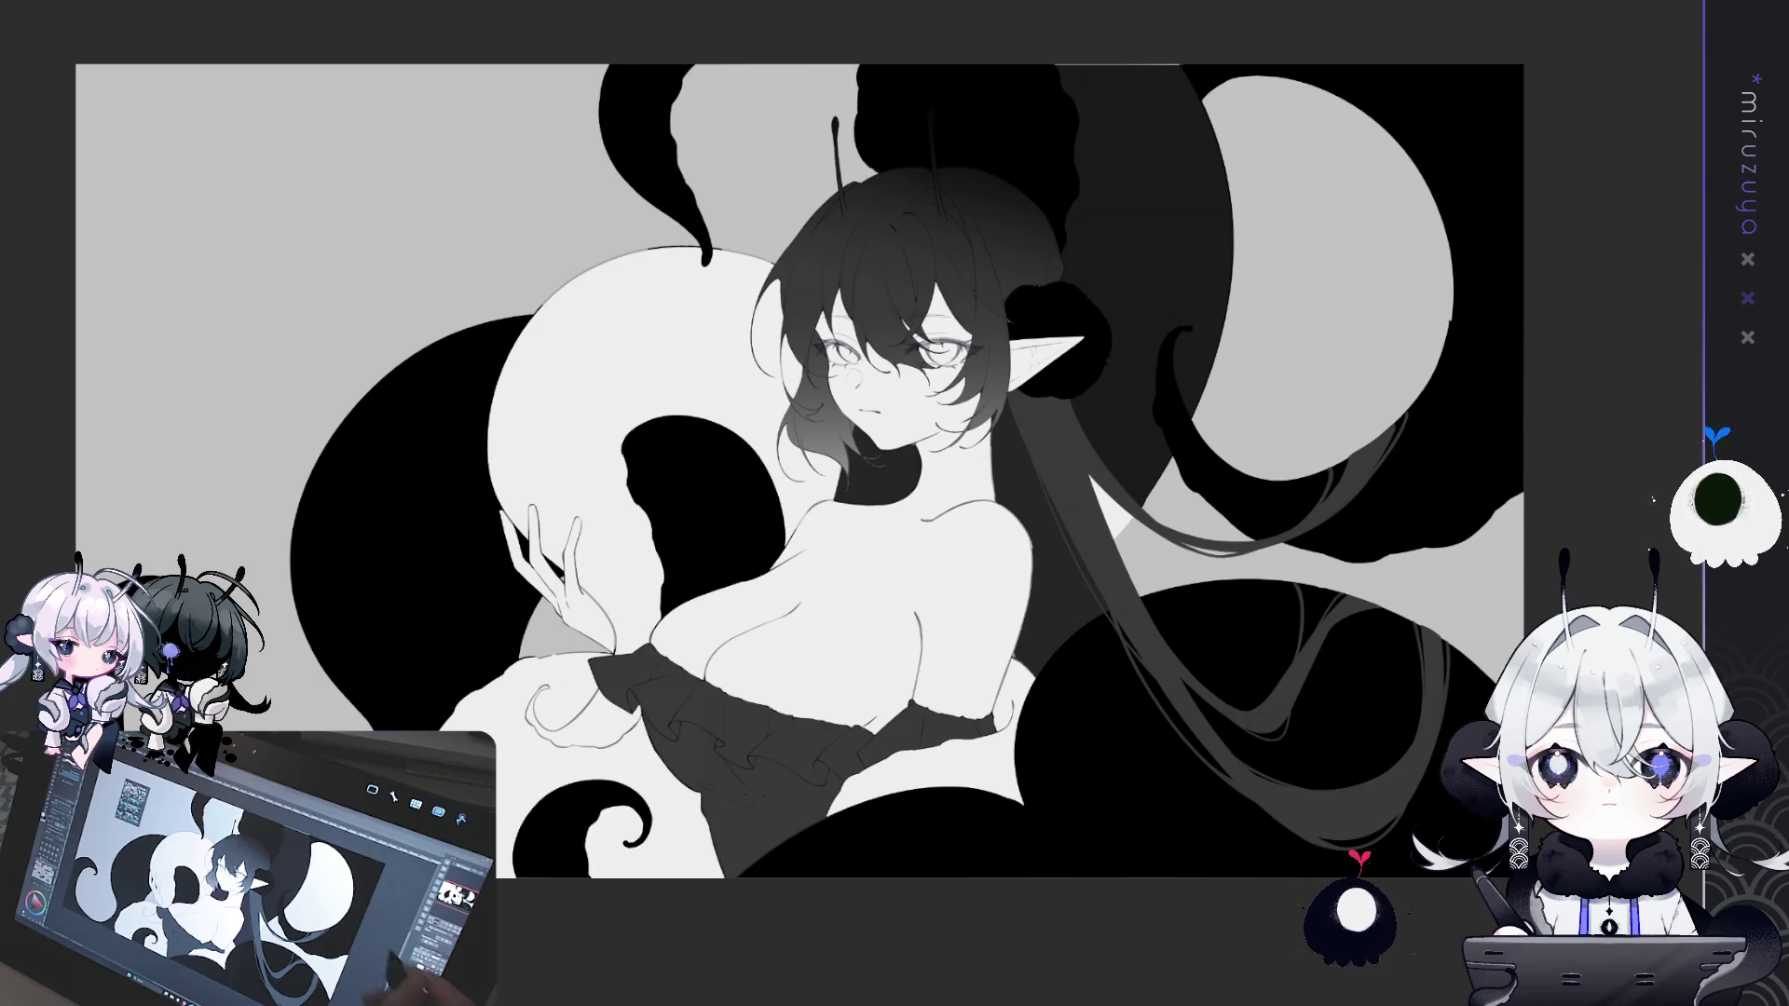
# - Add a black tentacle curl over the sleeve below the hand, undoing a stray long stroke
pyautogui.scroll(2, 1088, 519)
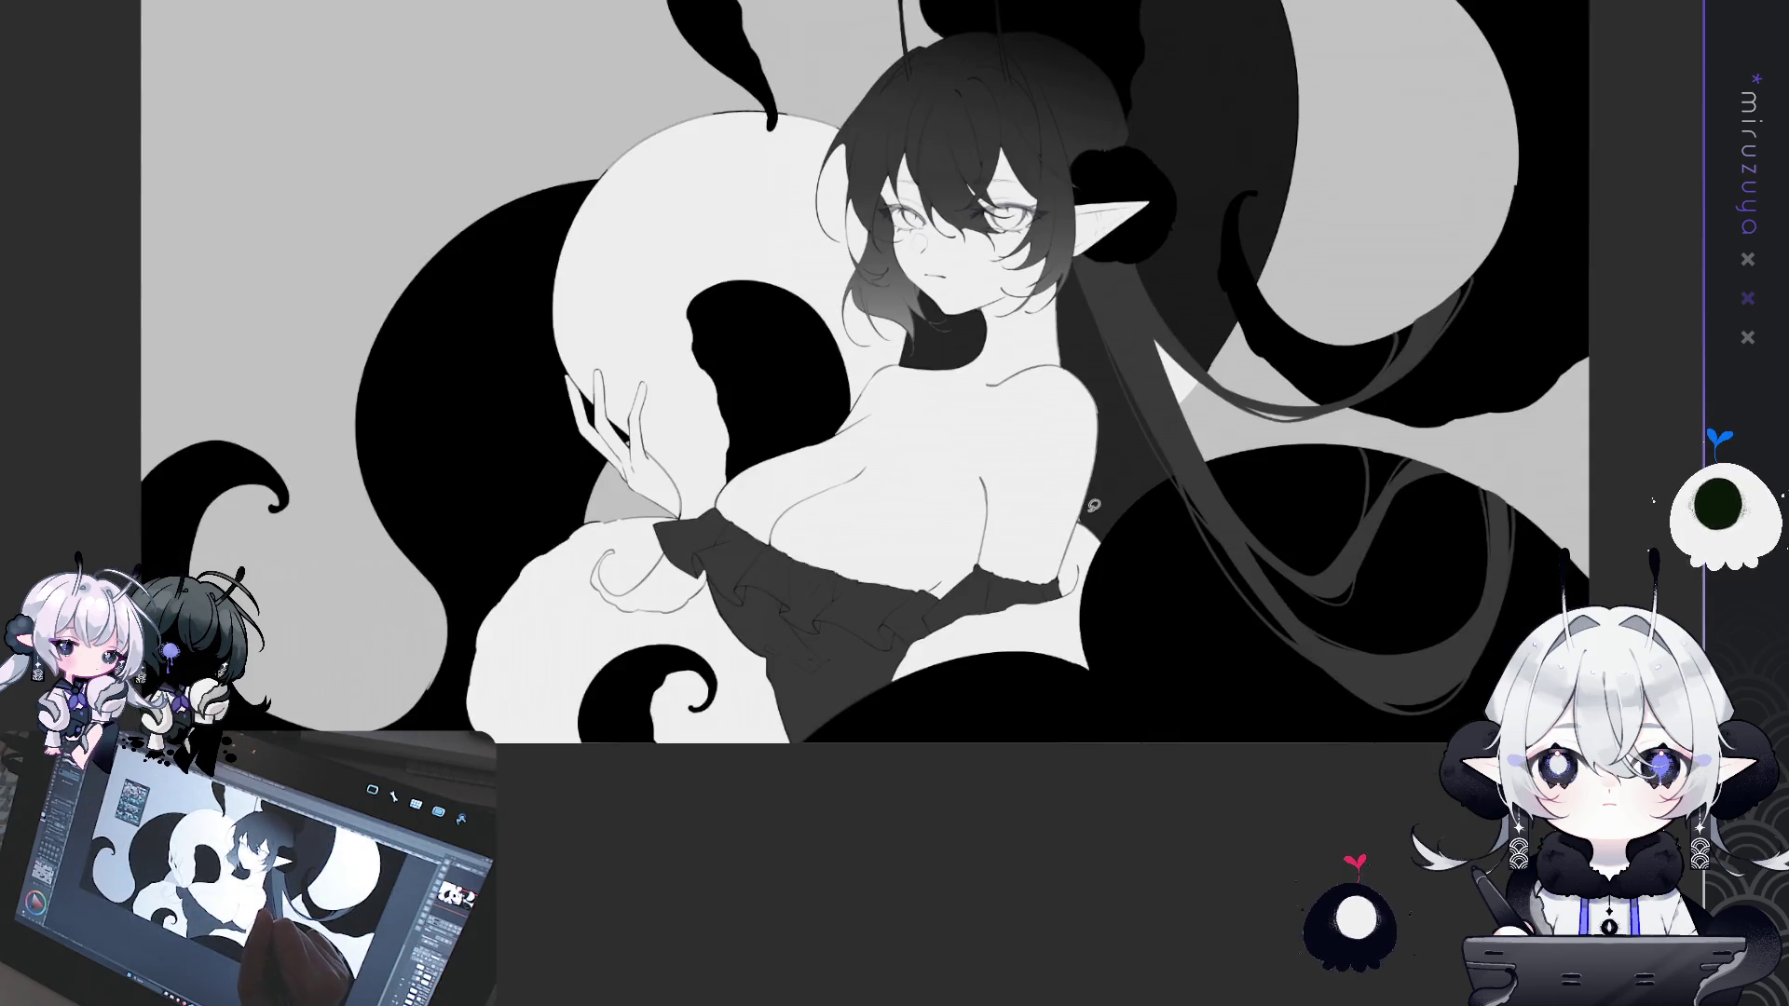
pyautogui.moveTo(1086, 511)
pyautogui.mouseDown()
pyautogui.moveTo(1061, 573)
pyautogui.moveTo(906, 628)
pyautogui.moveTo(913, 755)
pyautogui.moveTo(1090, 512)
pyautogui.mouseUp()
pyautogui.moveTo(864, 427)
pyautogui.mouseDown()
pyautogui.moveTo(867, 450)
pyautogui.moveTo(913, 460)
pyautogui.mouseUp()
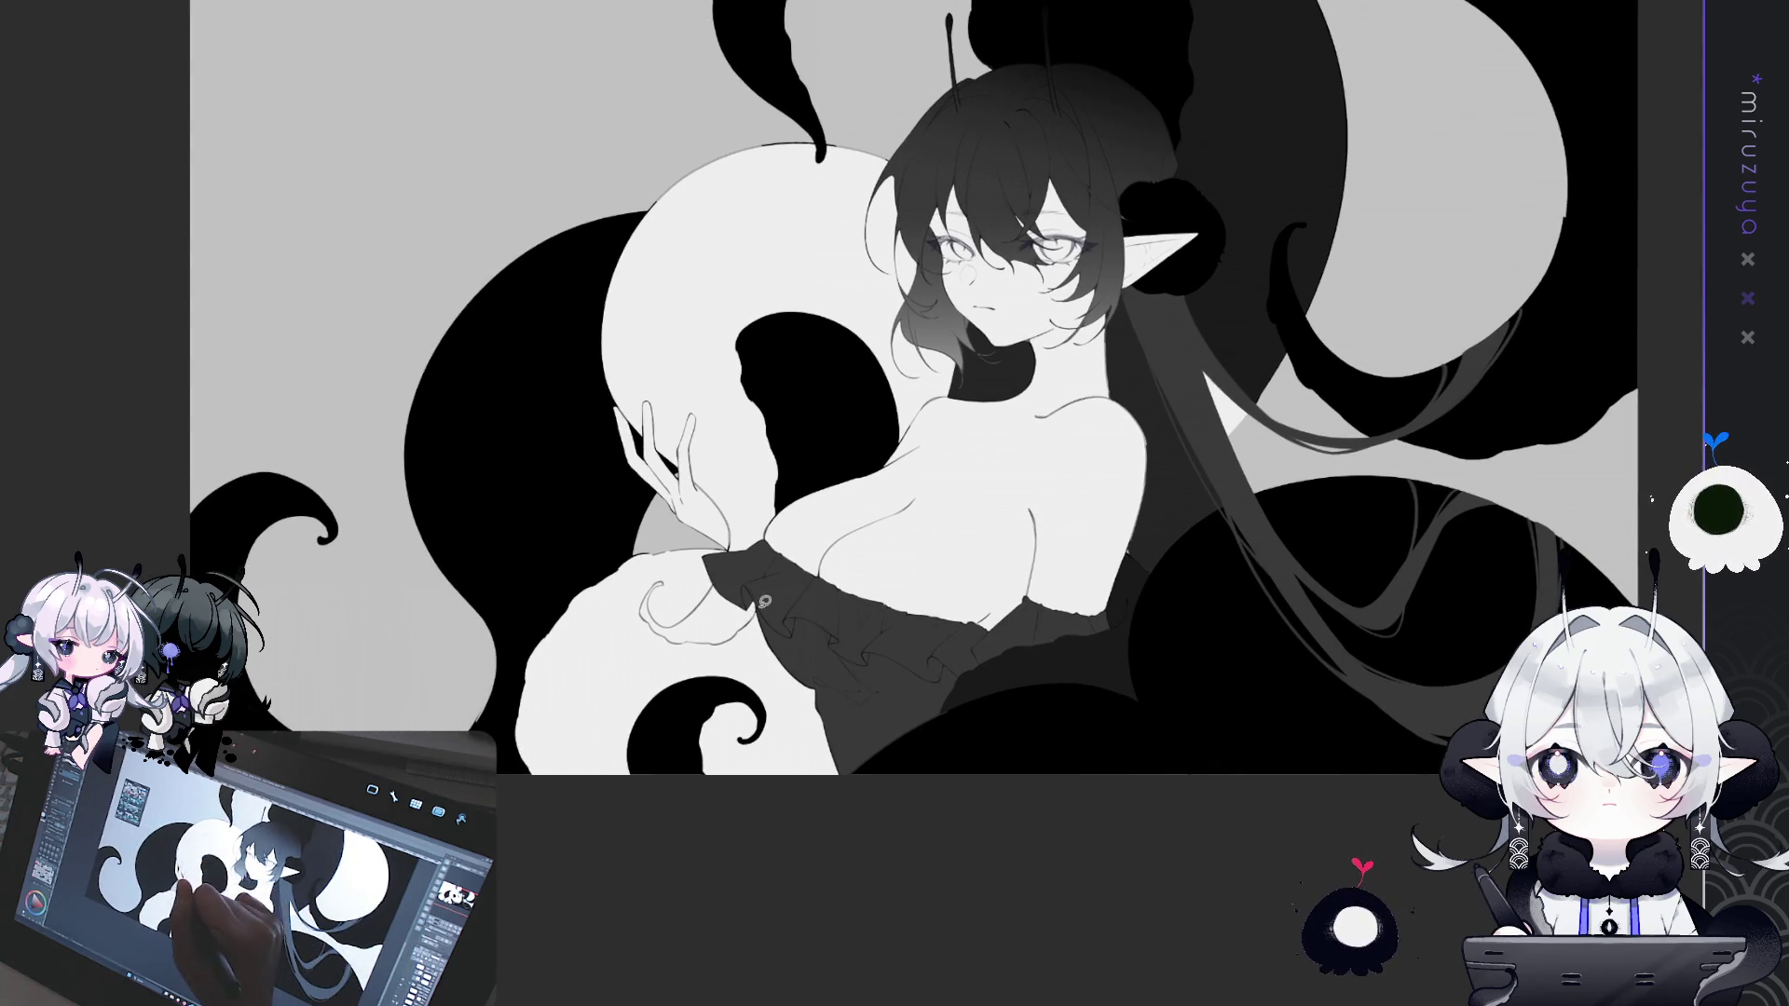
pyautogui.moveTo(723, 552)
pyautogui.mouseDown()
pyautogui.moveTo(633, 643)
pyautogui.moveTo(723, 554)
pyautogui.mouseUp()
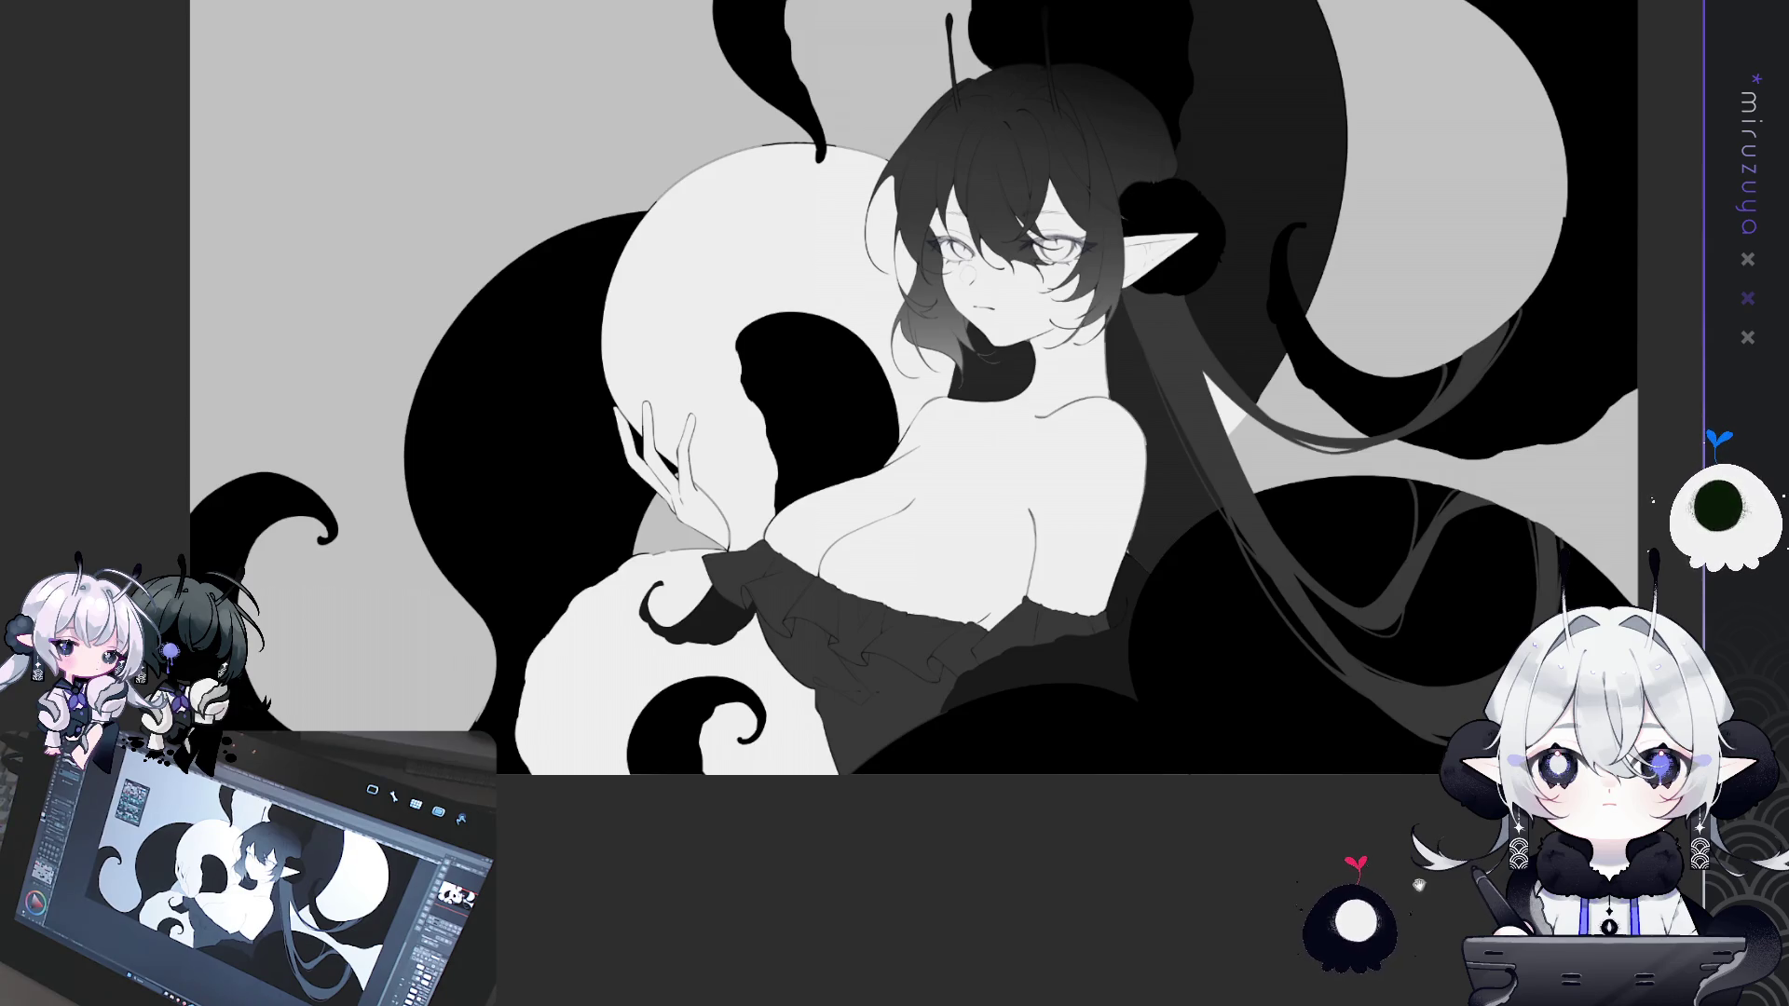
pyautogui.scroll(-1, 914, 386)
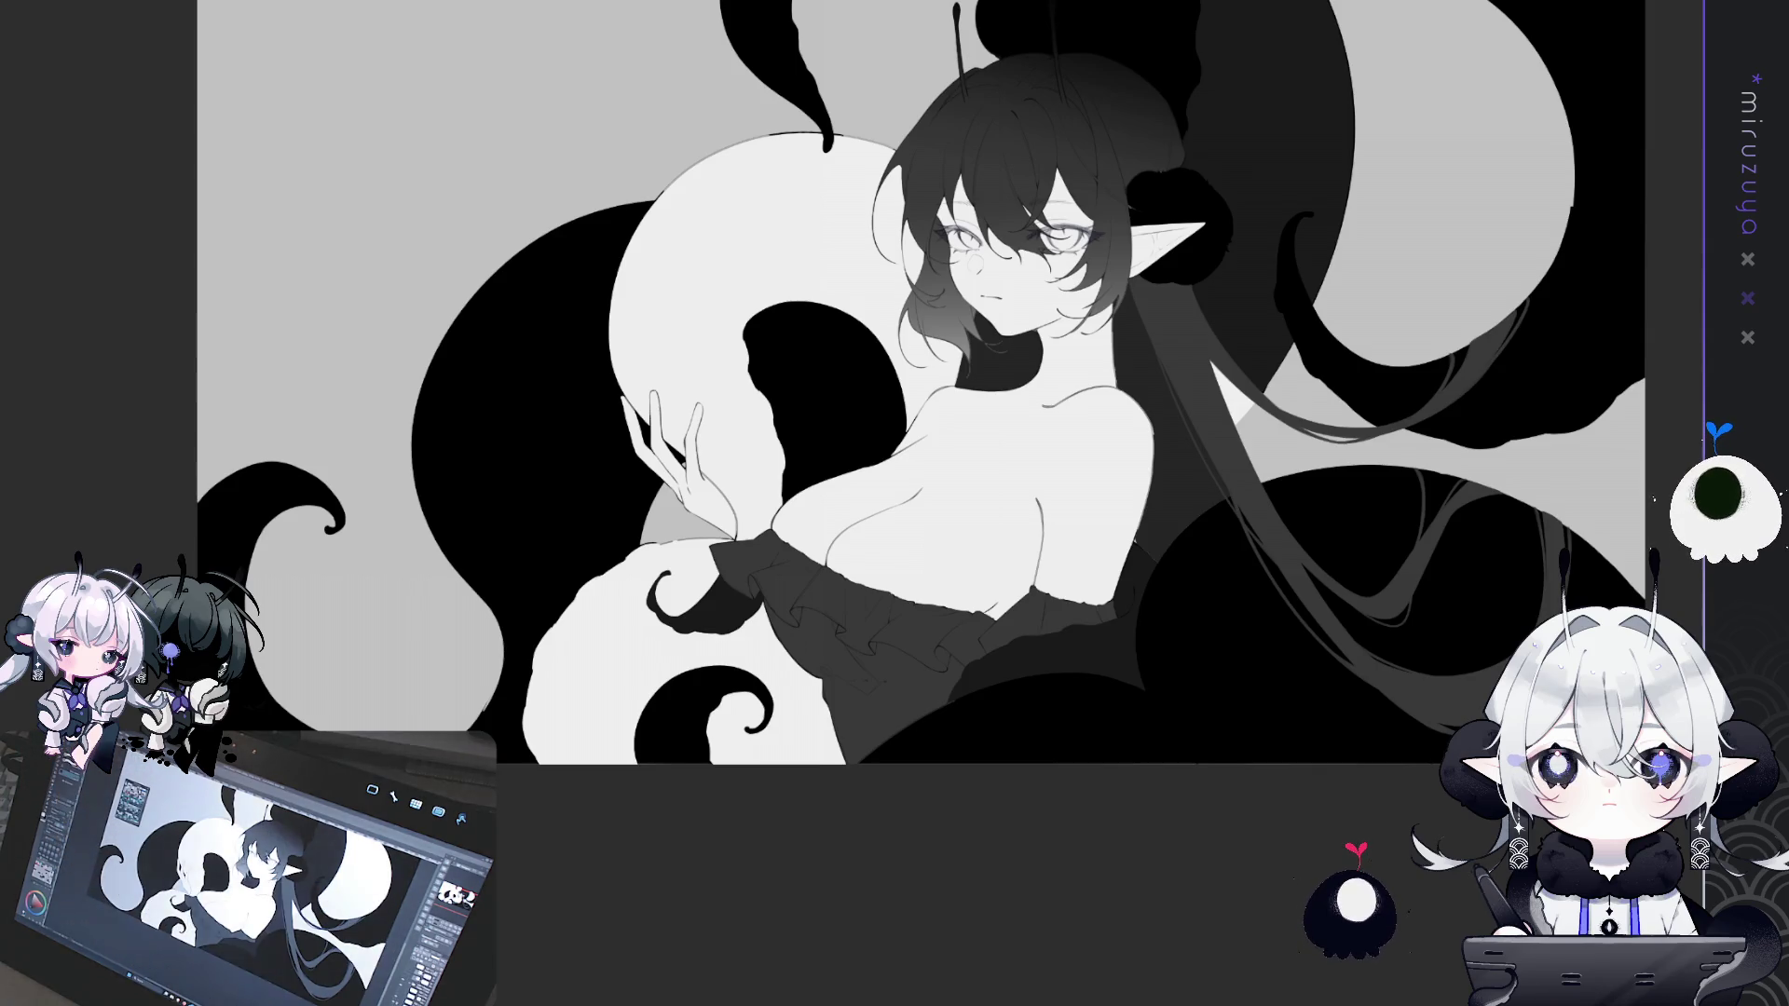
pyautogui.moveTo(869, 785); pyautogui.dragTo(734, 527)
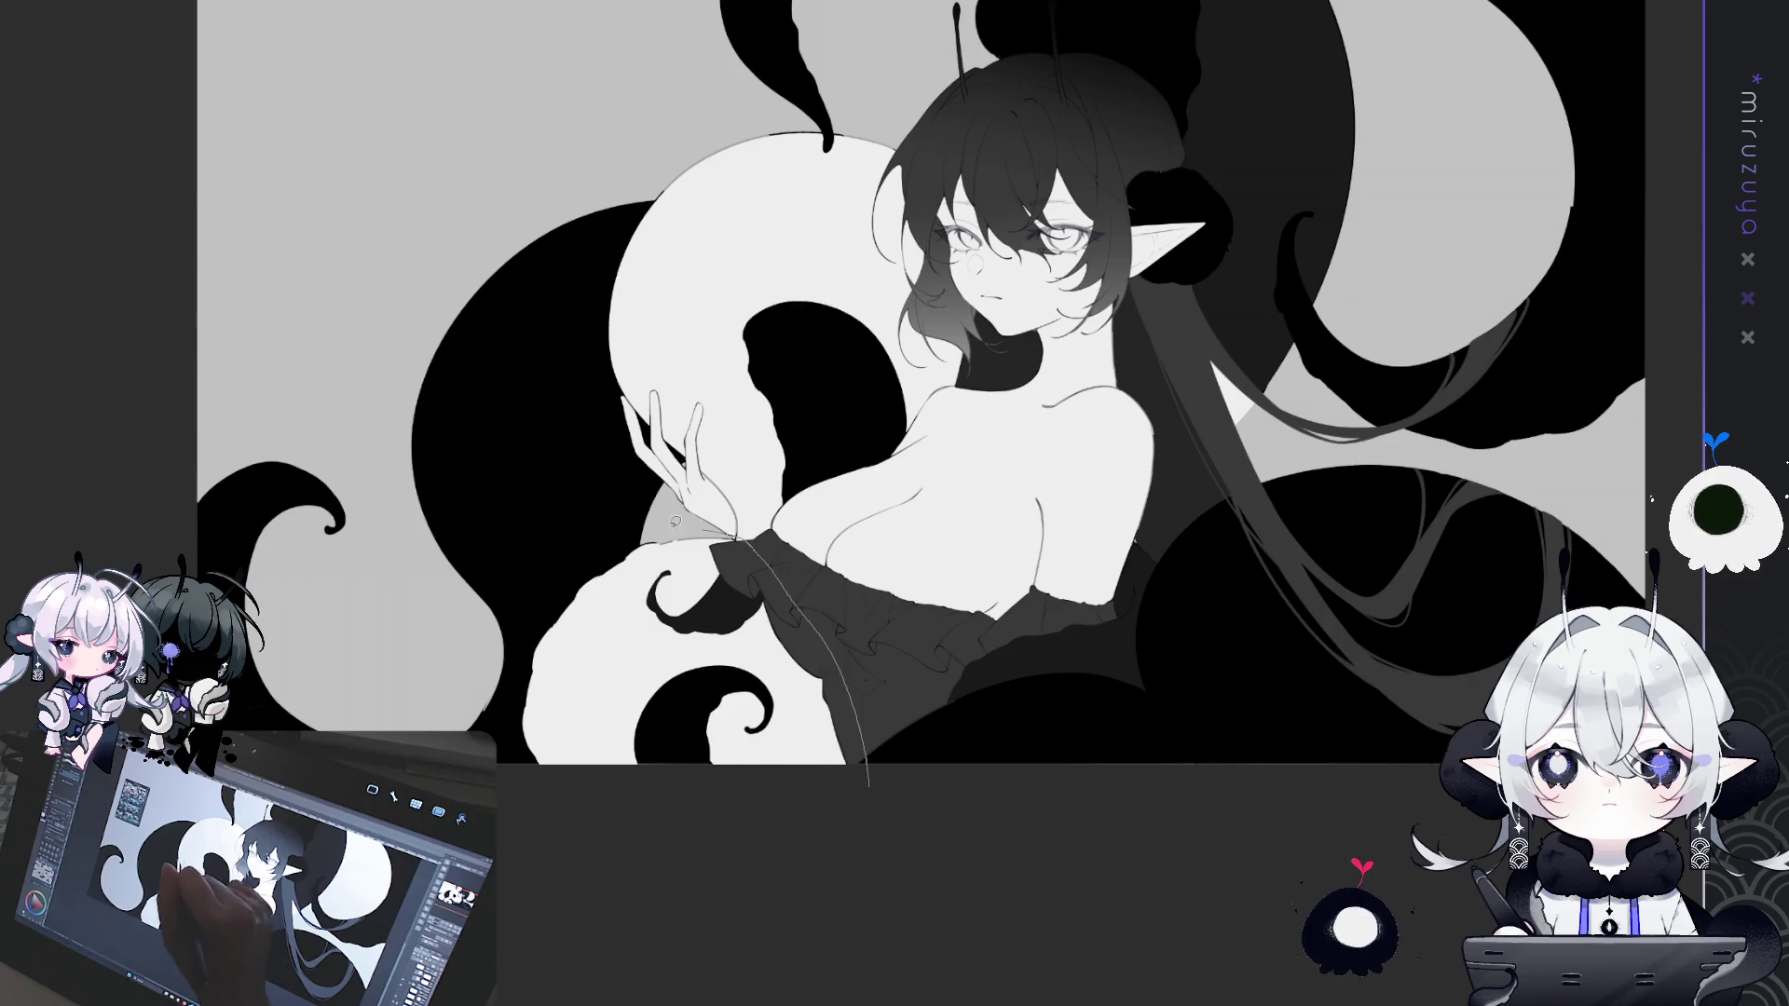
pyautogui.hotkey('ctrl', 'z')
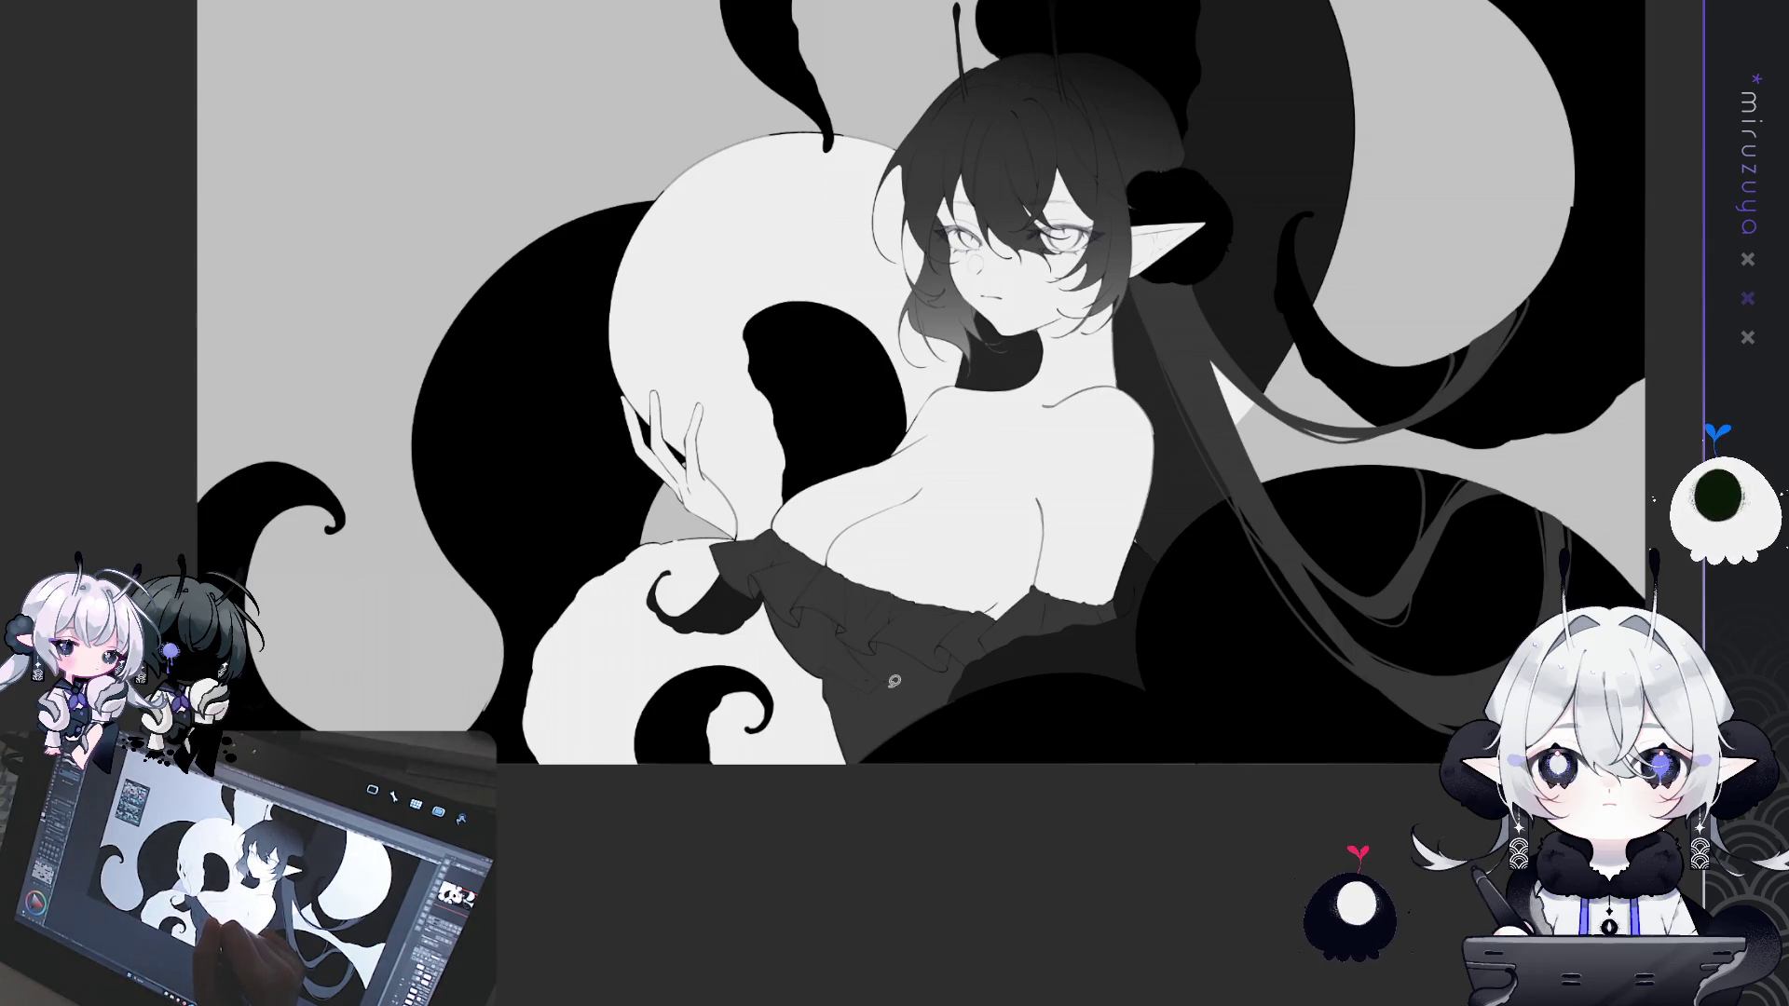
pyautogui.scroll(5, 893, 681)
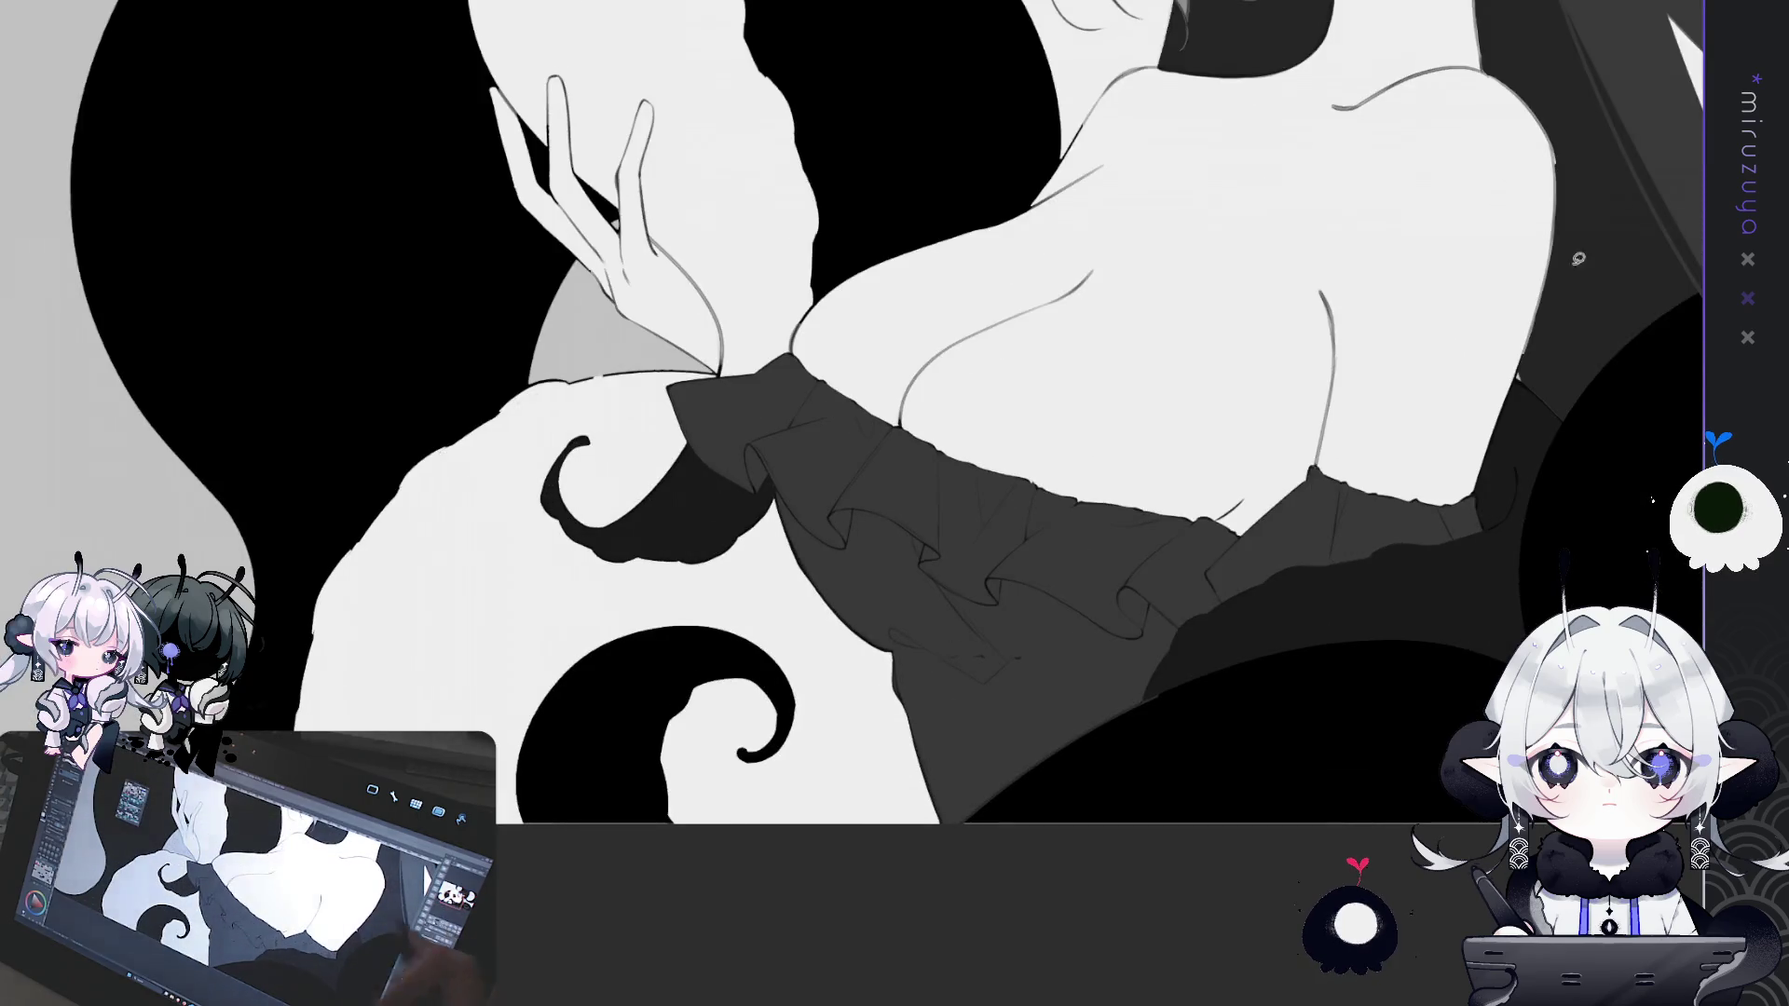
# - Lasso the sleeve area, fill it darker, and deselect
pyautogui.scroll(-1, 1624, 248)
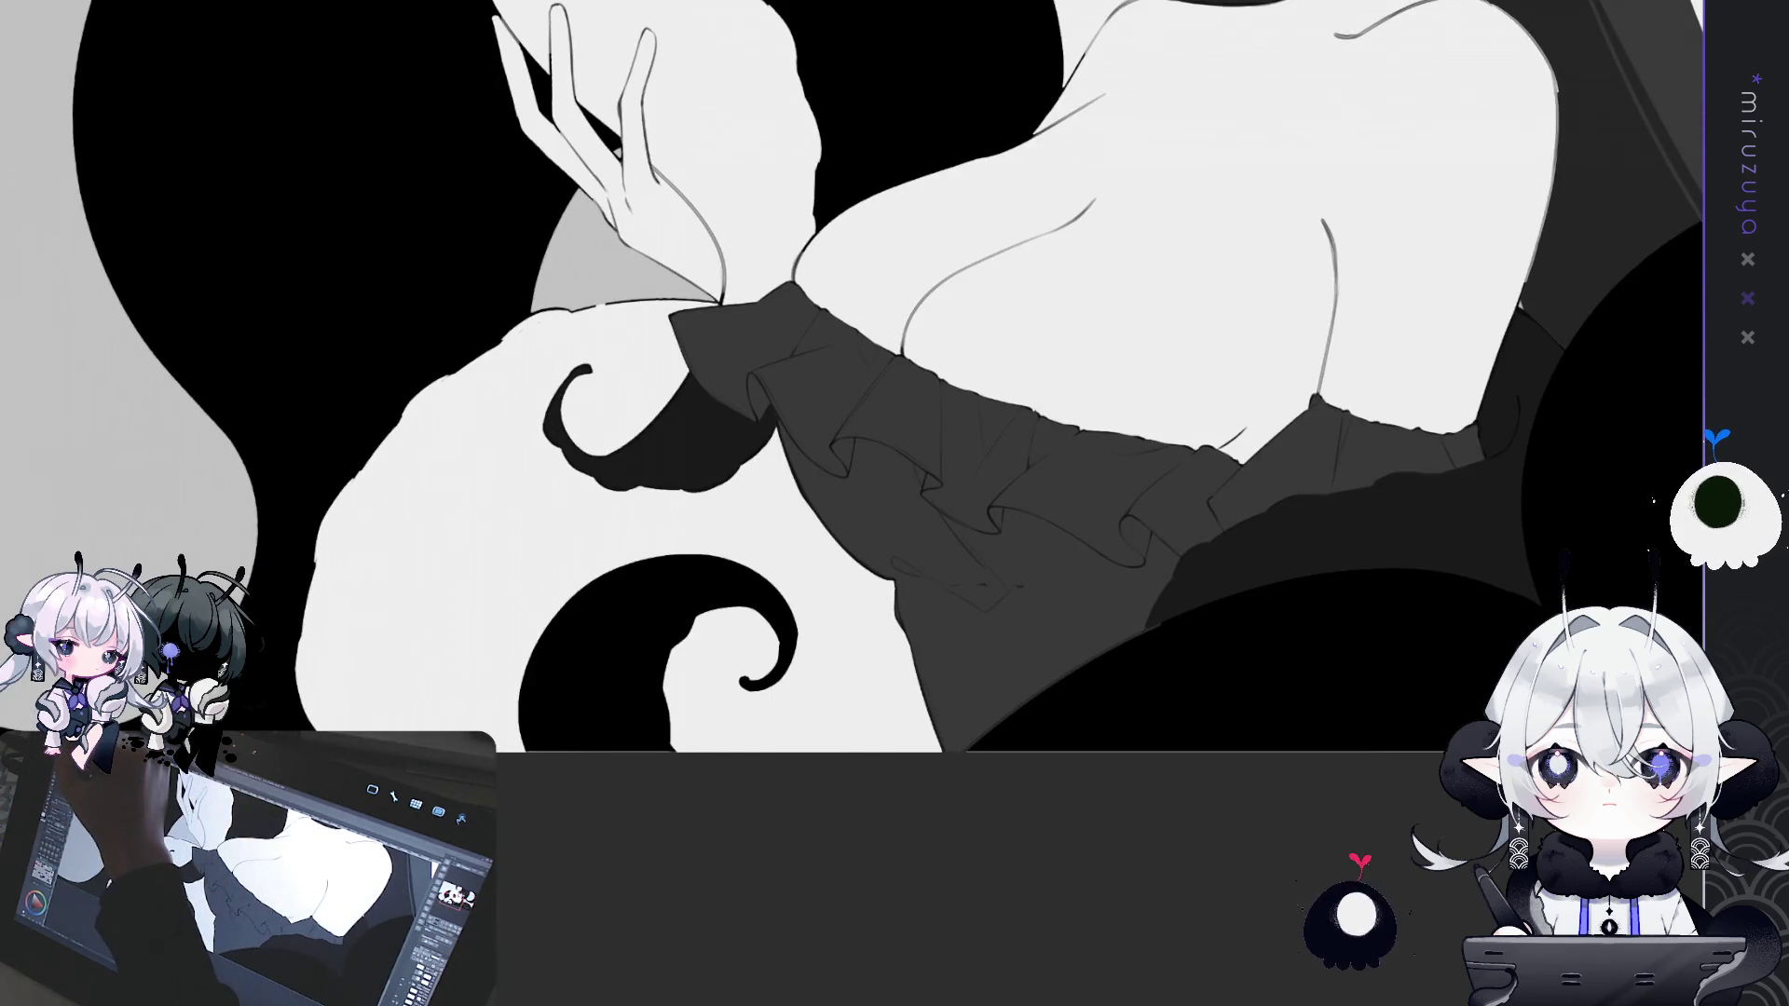
pyautogui.moveTo(831, 411)
pyautogui.mouseDown()
pyautogui.moveTo(722, 300)
pyautogui.moveTo(358, 410)
pyautogui.moveTo(1027, 751)
pyautogui.mouseUp()
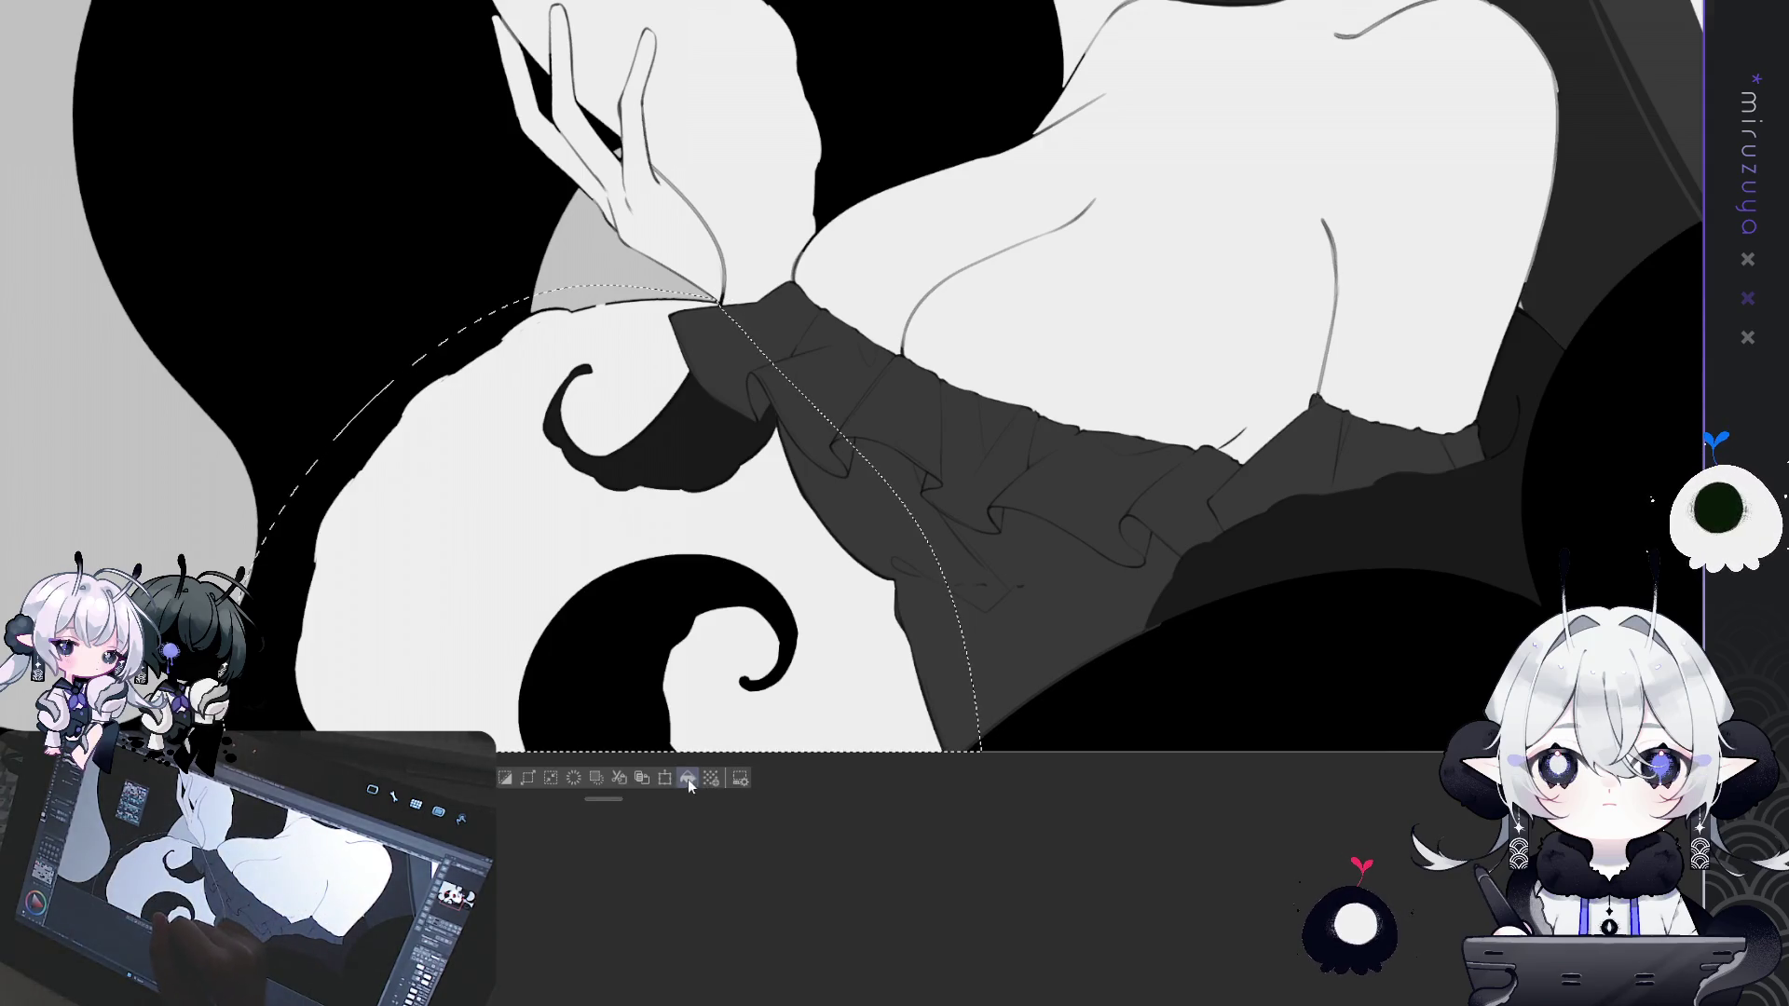
pyautogui.click(688, 778)
pyautogui.hotkey('ctrl', 'd')
# - Lasso the large sphere behind the girl and fill it with dark grey
pyautogui.moveTo(1141, 202)
pyautogui.mouseDown()
pyautogui.moveTo(954, 854)
pyautogui.moveTo(1057, 799)
pyautogui.mouseUp()
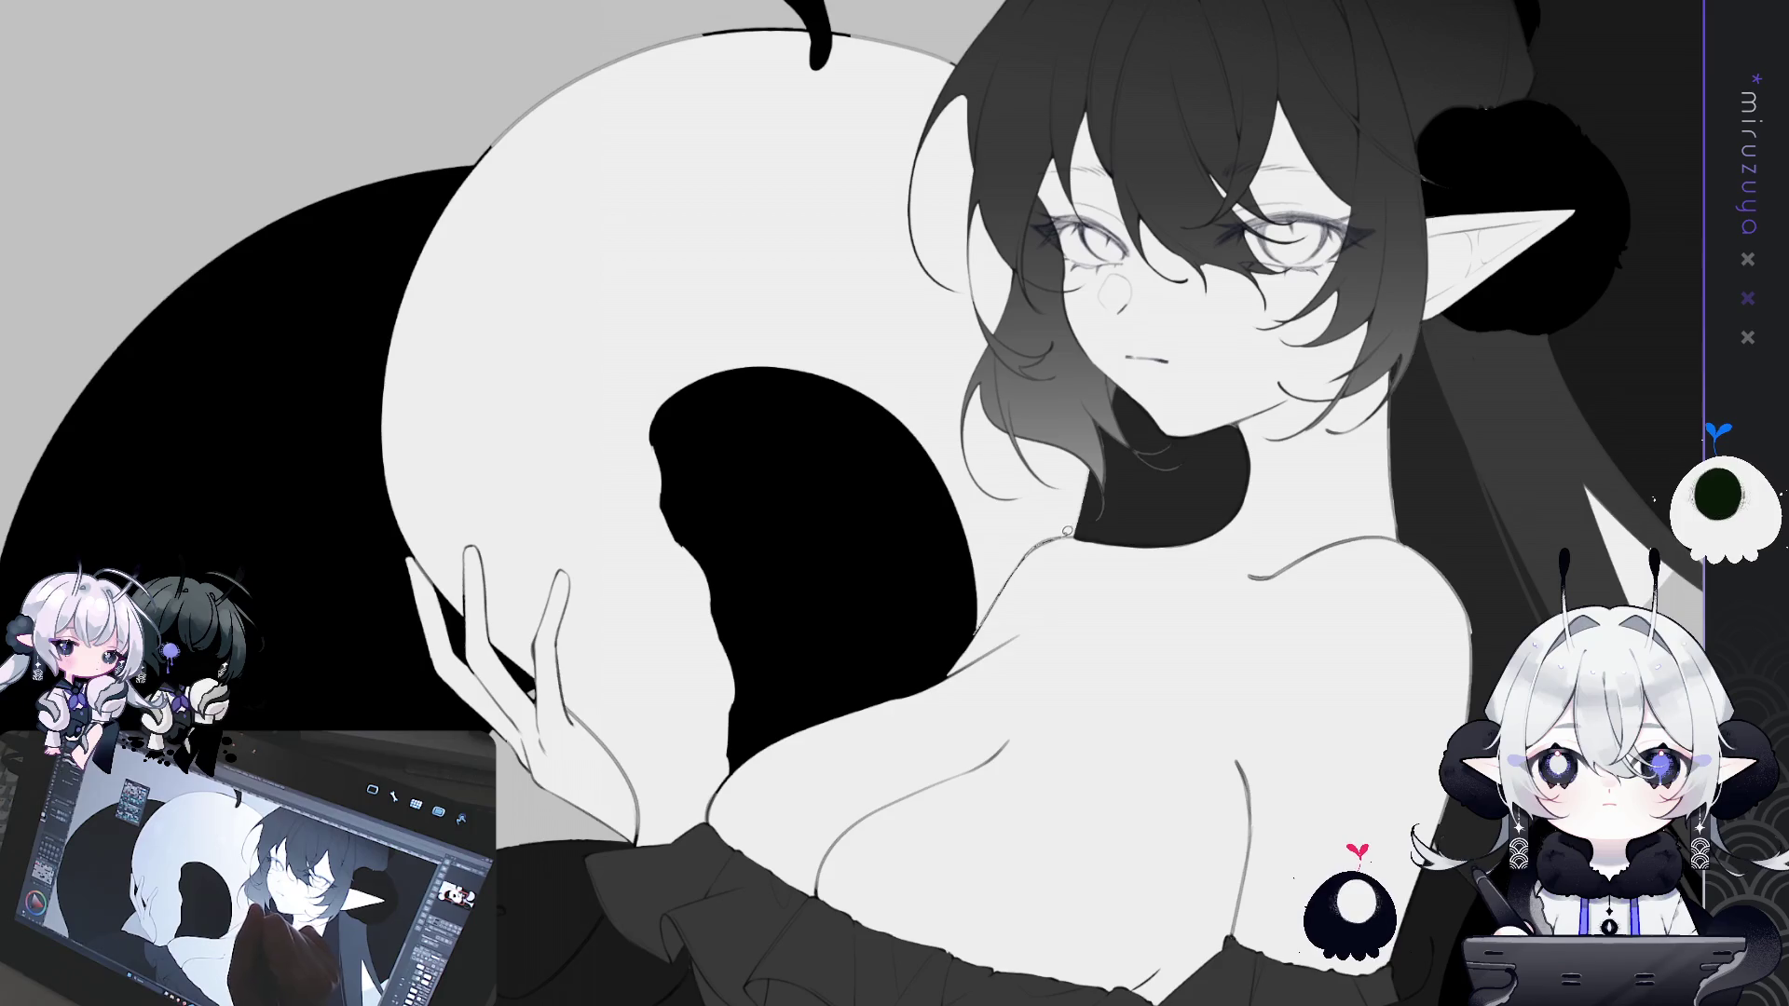
pyautogui.moveTo(1107, 382)
pyautogui.mouseDown()
pyautogui.moveTo(1036, 244)
pyautogui.moveTo(974, 42)
pyautogui.moveTo(578, 84)
pyautogui.moveTo(375, 366)
pyautogui.moveTo(366, 545)
pyautogui.moveTo(490, 541)
pyautogui.mouseUp()
pyautogui.moveTo(591, 572); pyautogui.dragTo(636, 767)
pyautogui.moveTo(690, 872); pyautogui.dragTo(711, 823)
pyautogui.moveTo(746, 759)
pyautogui.mouseDown()
pyautogui.moveTo(942, 559)
pyautogui.moveTo(974, 629)
pyautogui.mouseUp()
pyautogui.hotkey('alt', 'BackSpace')
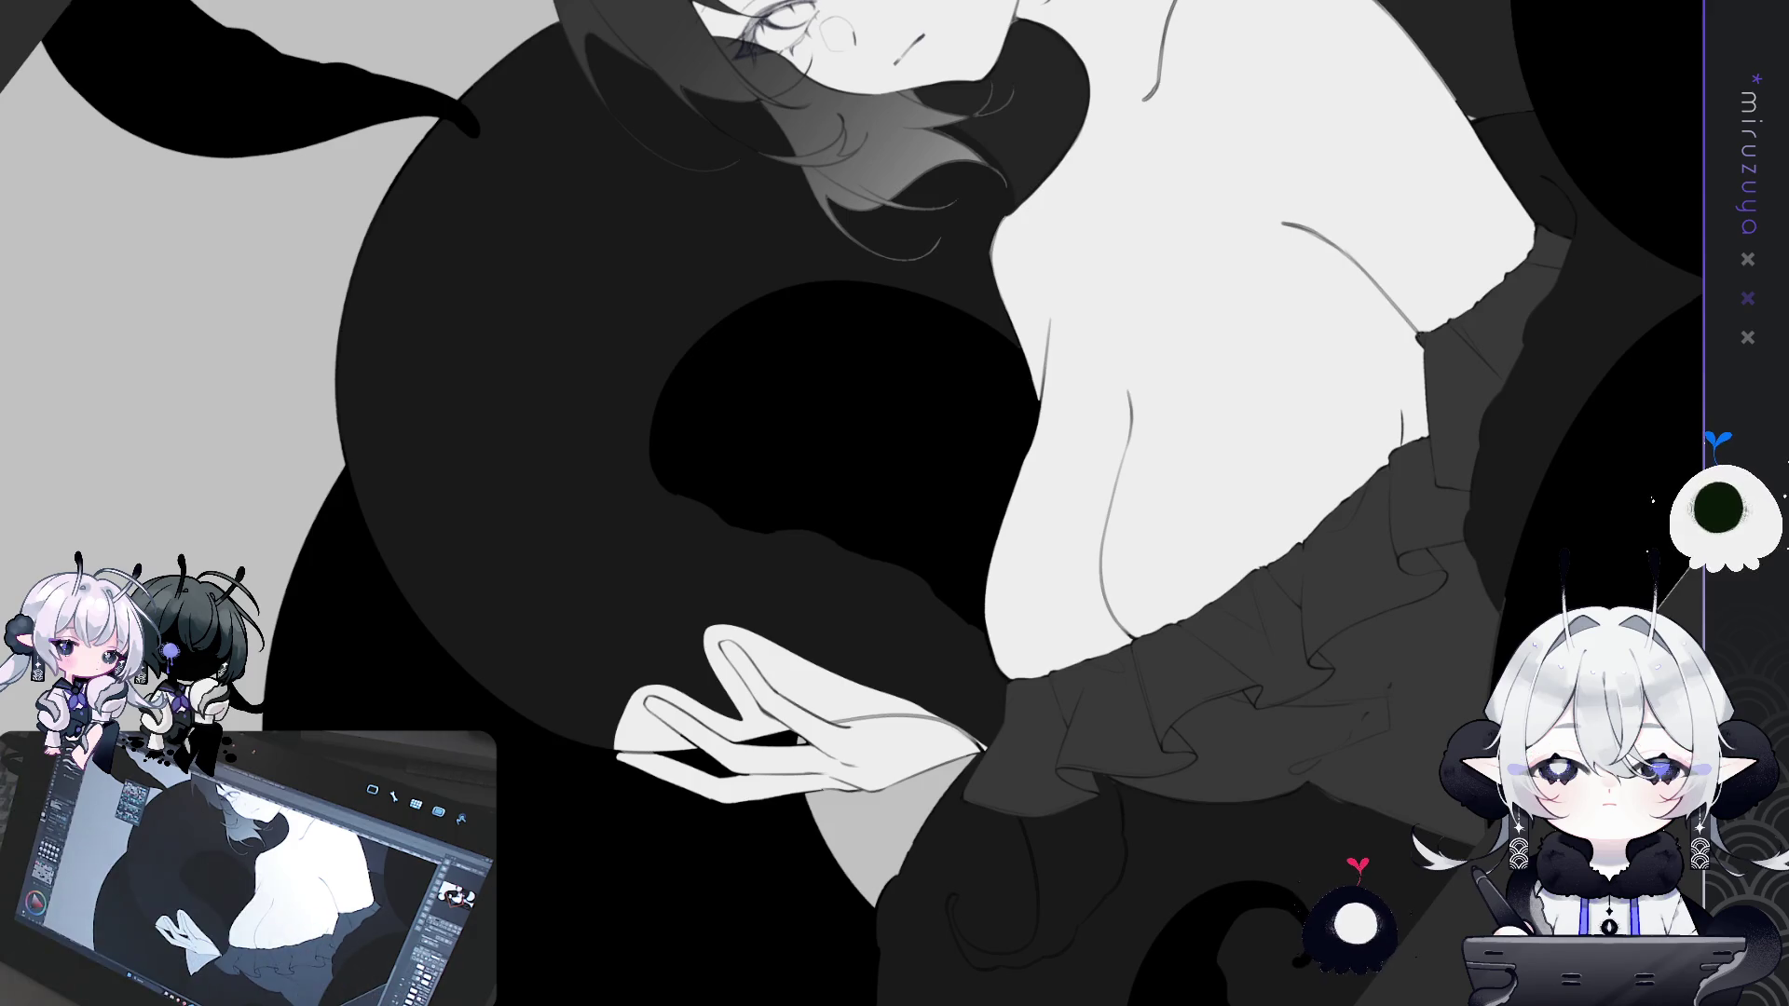
# - Draw darker outline strokes along the raised hand's fingers and outer palm edge
pyautogui.moveTo(1004, 219)
pyautogui.mouseDown()
pyautogui.moveTo(957, 214)
pyautogui.moveTo(873, 419)
pyautogui.mouseUp()
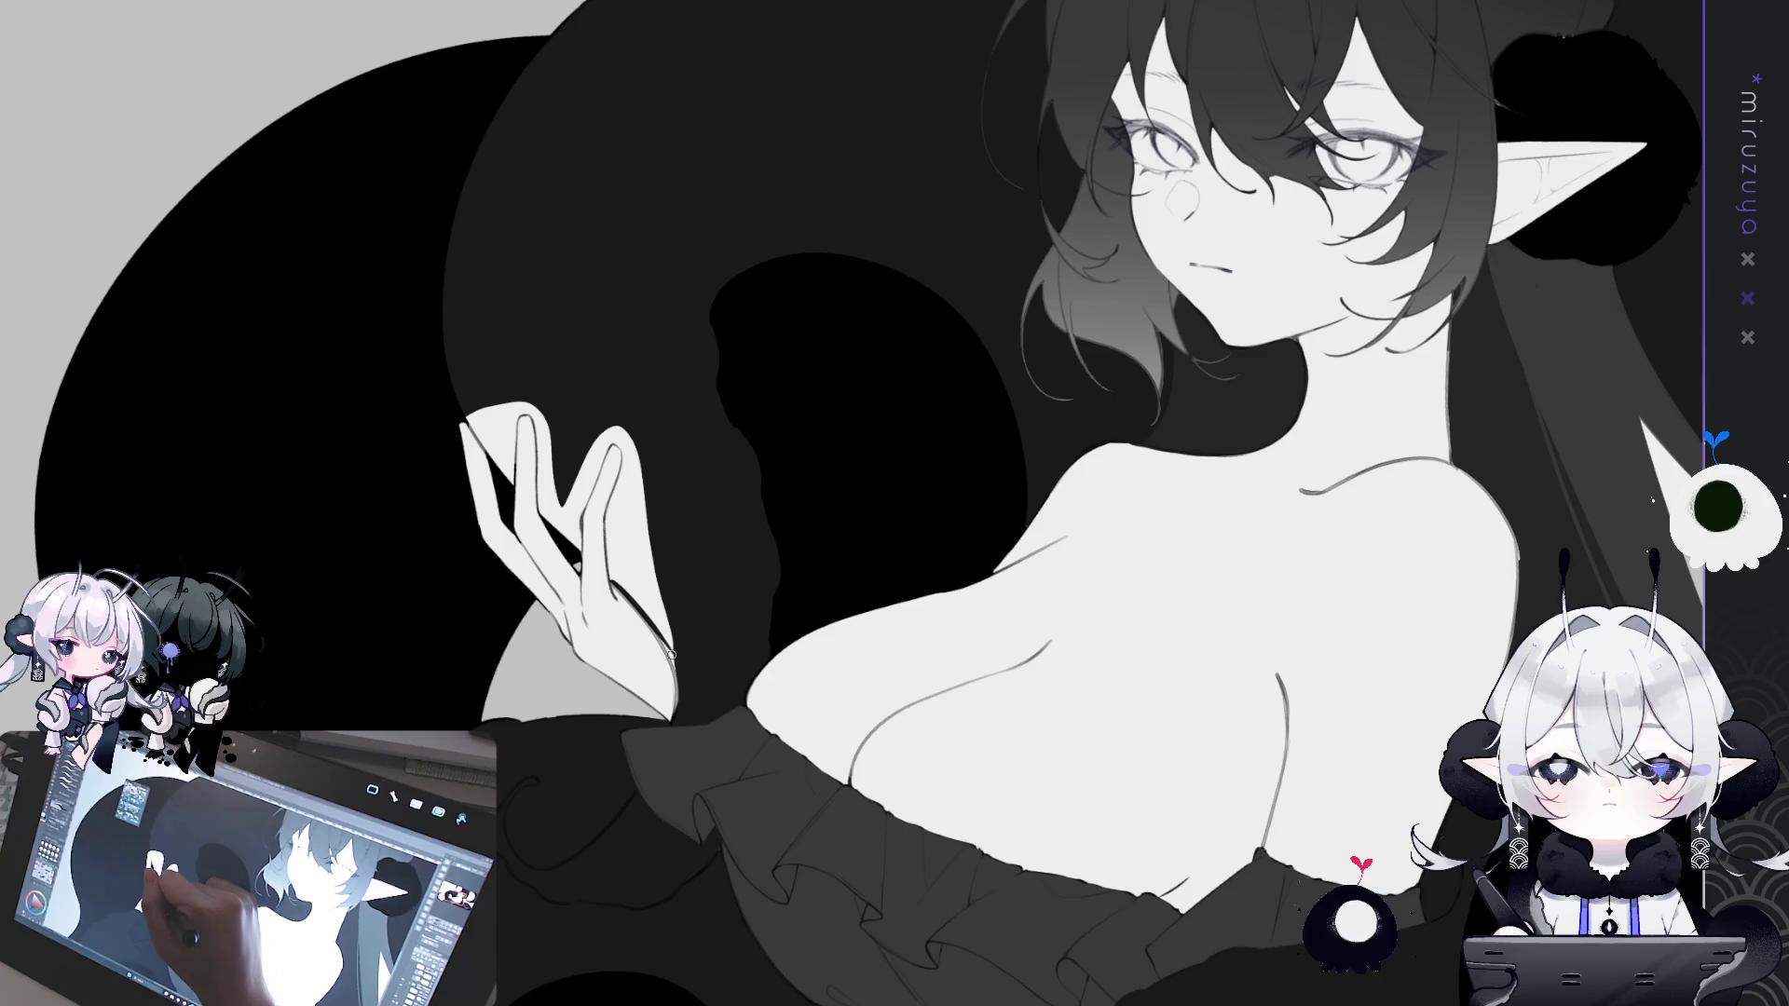
pyautogui.moveTo(612, 582); pyautogui.dragTo(675, 669)
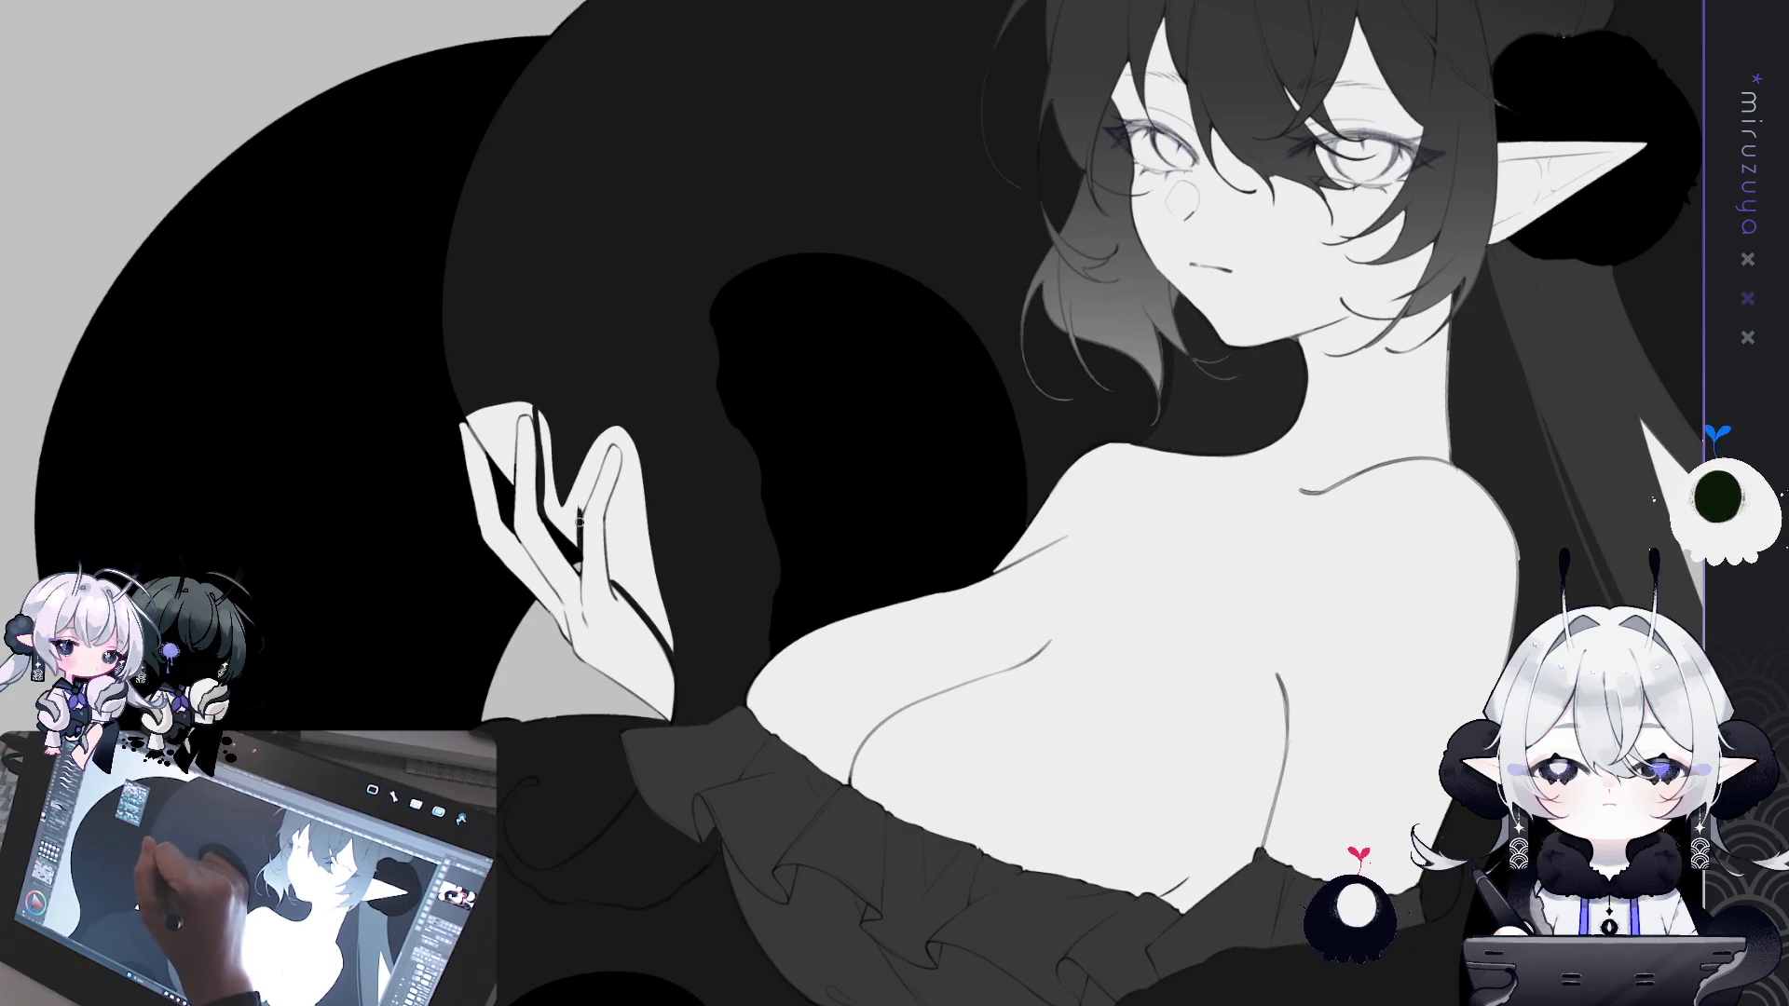
pyautogui.moveTo(1255, 911)
pyautogui.mouseDown()
pyautogui.moveTo(1110, 854)
pyautogui.moveTo(1088, 756)
pyautogui.moveTo(1185, 672)
pyautogui.mouseUp()
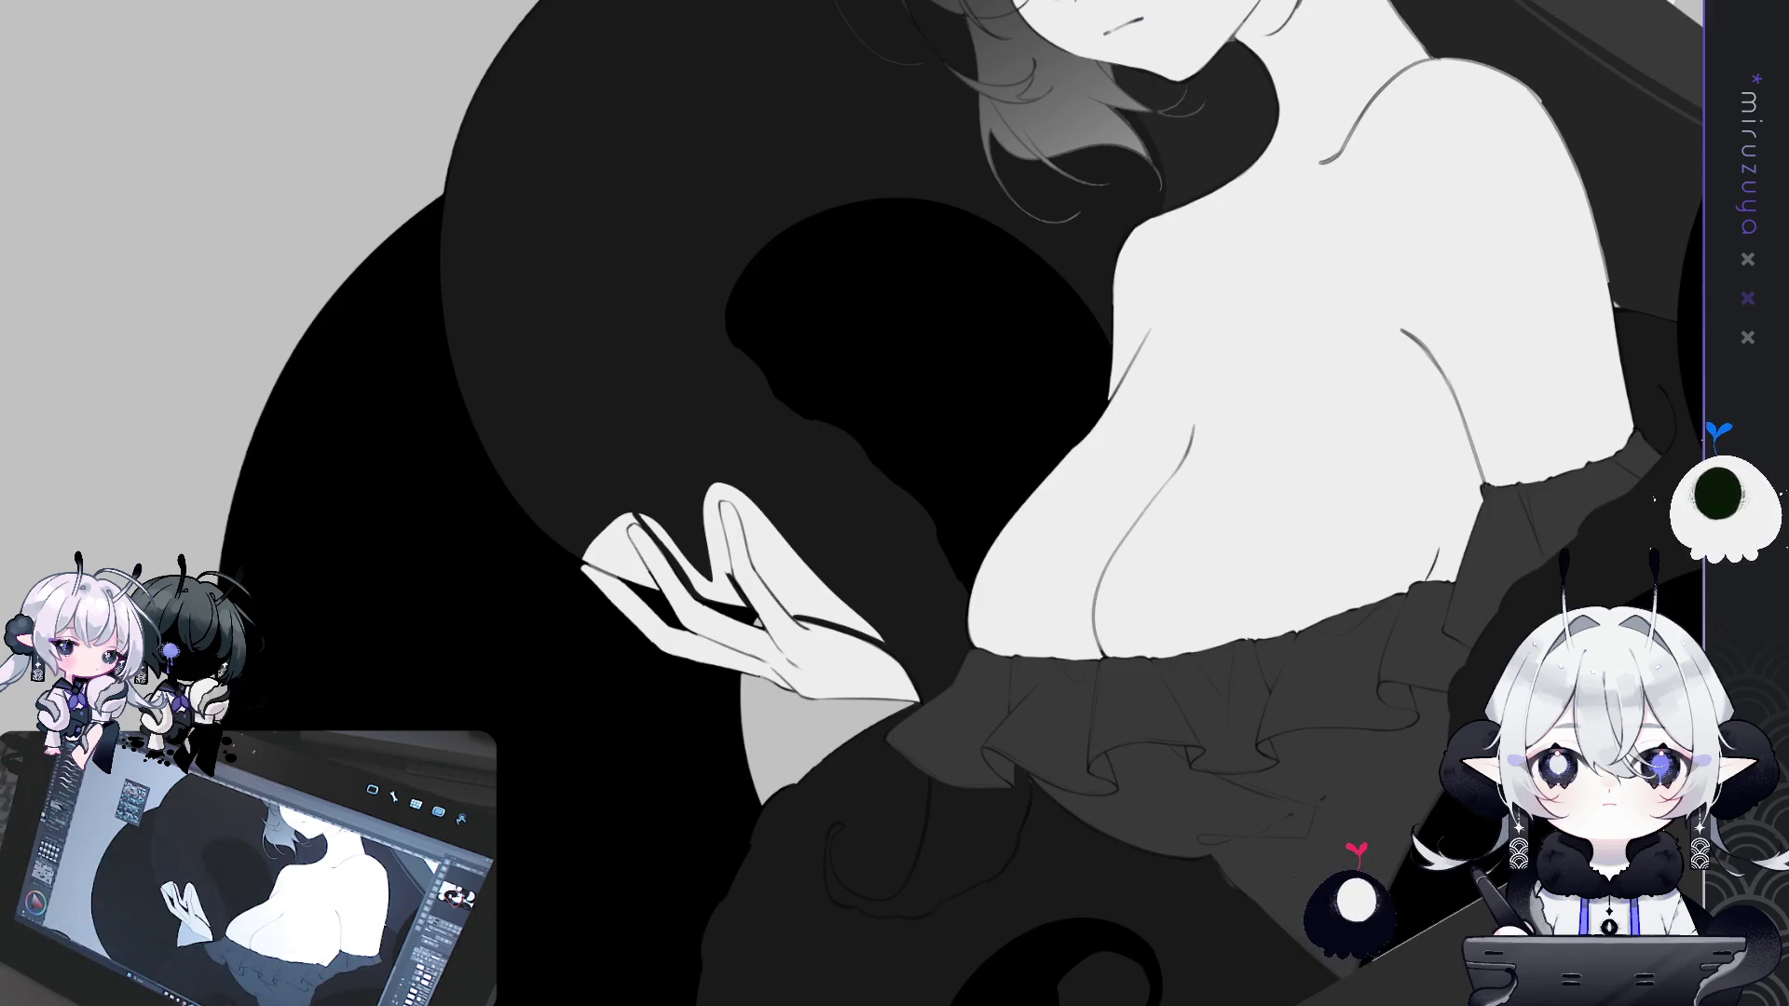
# - Undo the dark finger outline strokes and fit the whole artwork in the window
pyautogui.moveTo(715, 487); pyautogui.dragTo(727, 564)
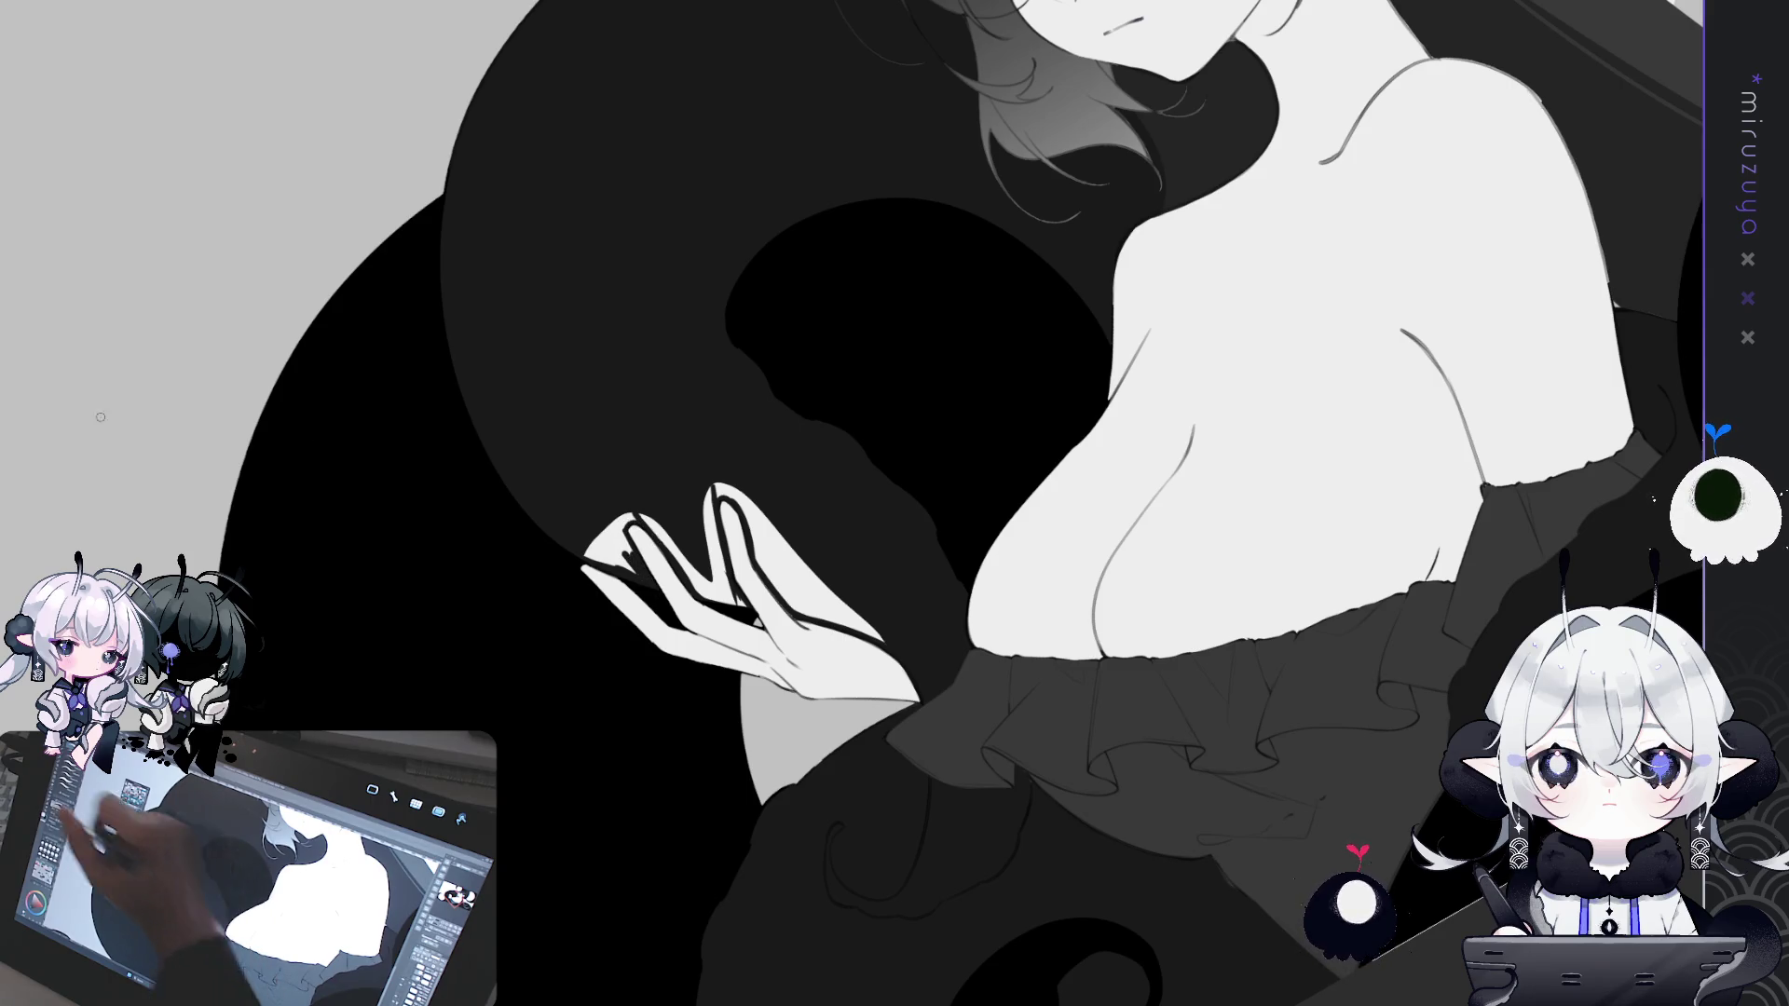
pyautogui.hotkey('ctrl', 'z')
pyautogui.hotkey('ctrl', 'z')
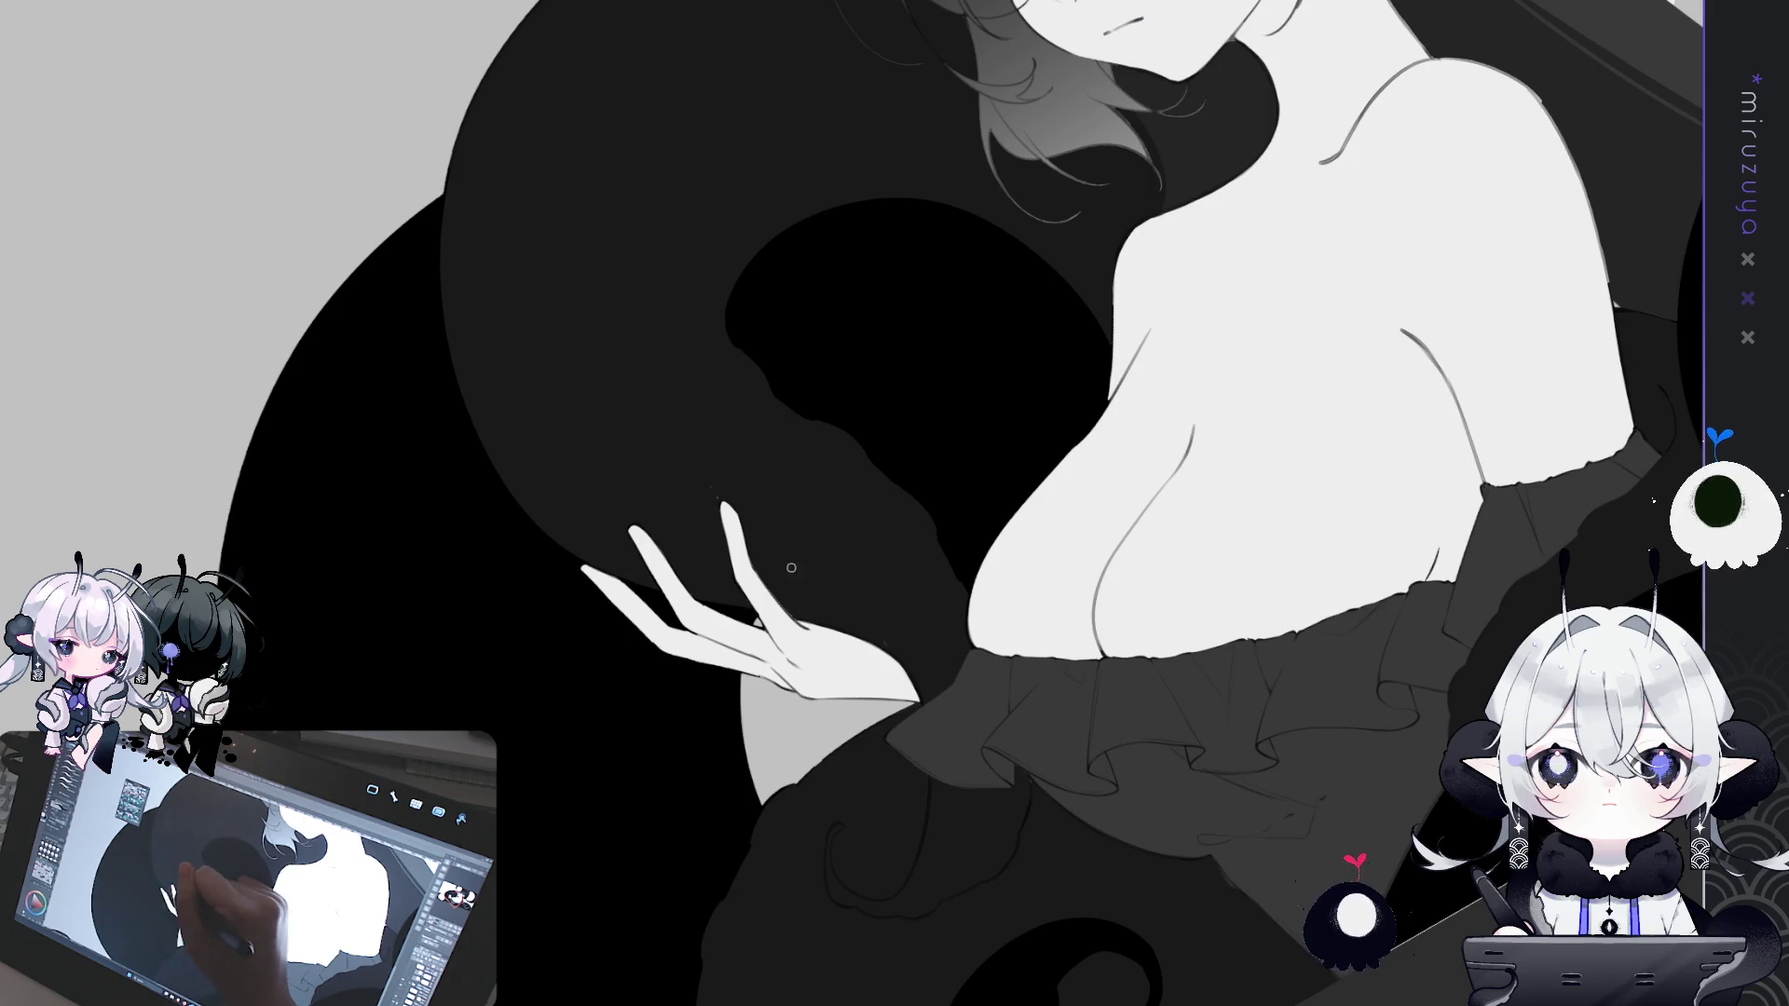
pyautogui.moveTo(831, 616); pyautogui.dragTo(802, 736)
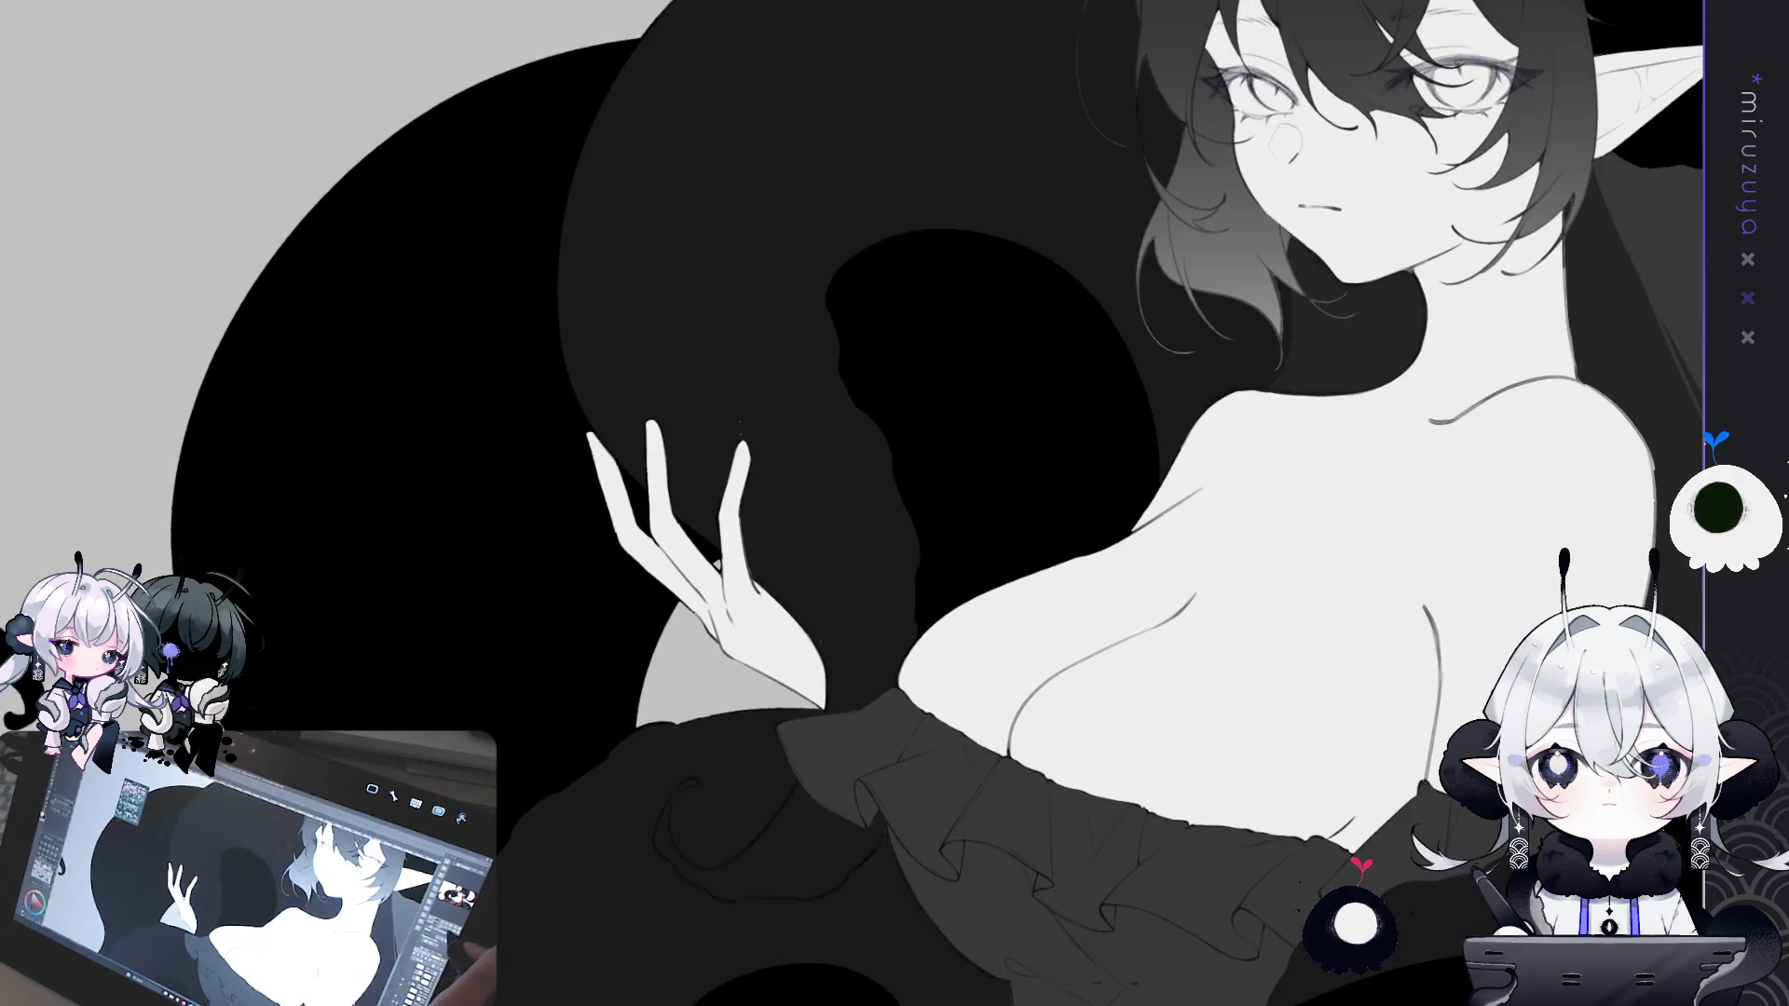
pyautogui.hotkey('ctrl', '0')
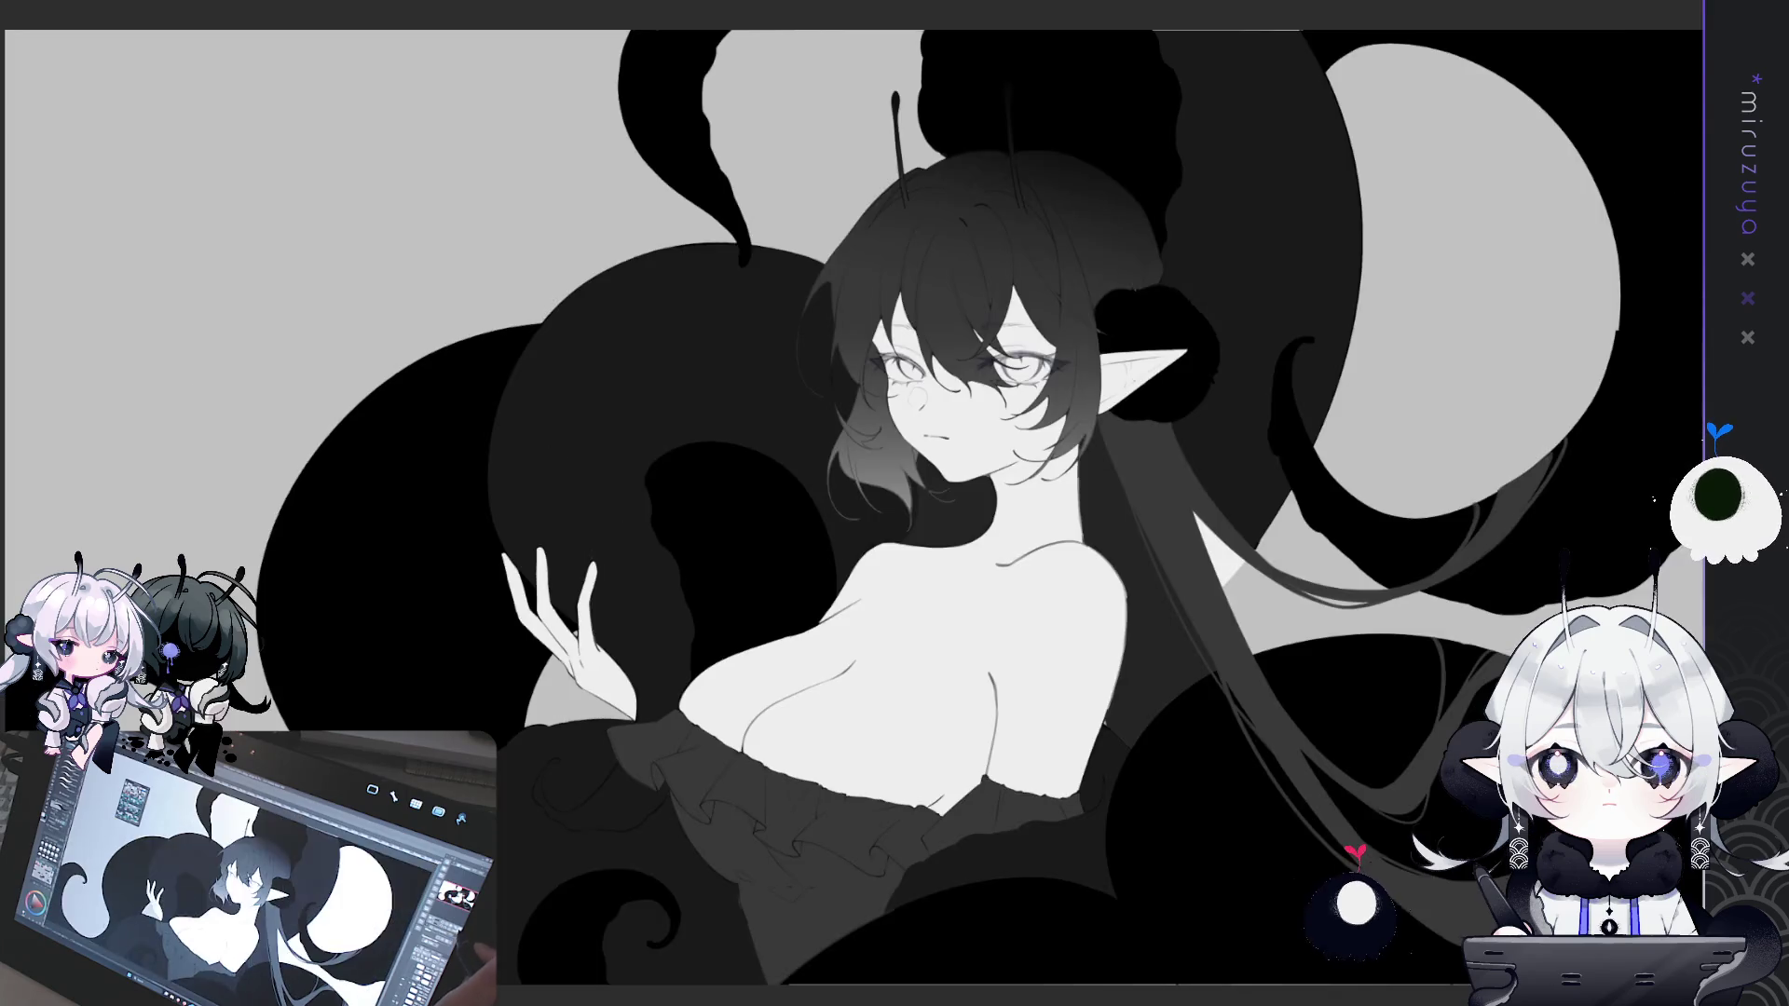
# - Try lasso selections along the canvas bottom and top edges, clearing each one
pyautogui.moveTo(883, 151); pyautogui.dragTo(472, 148)
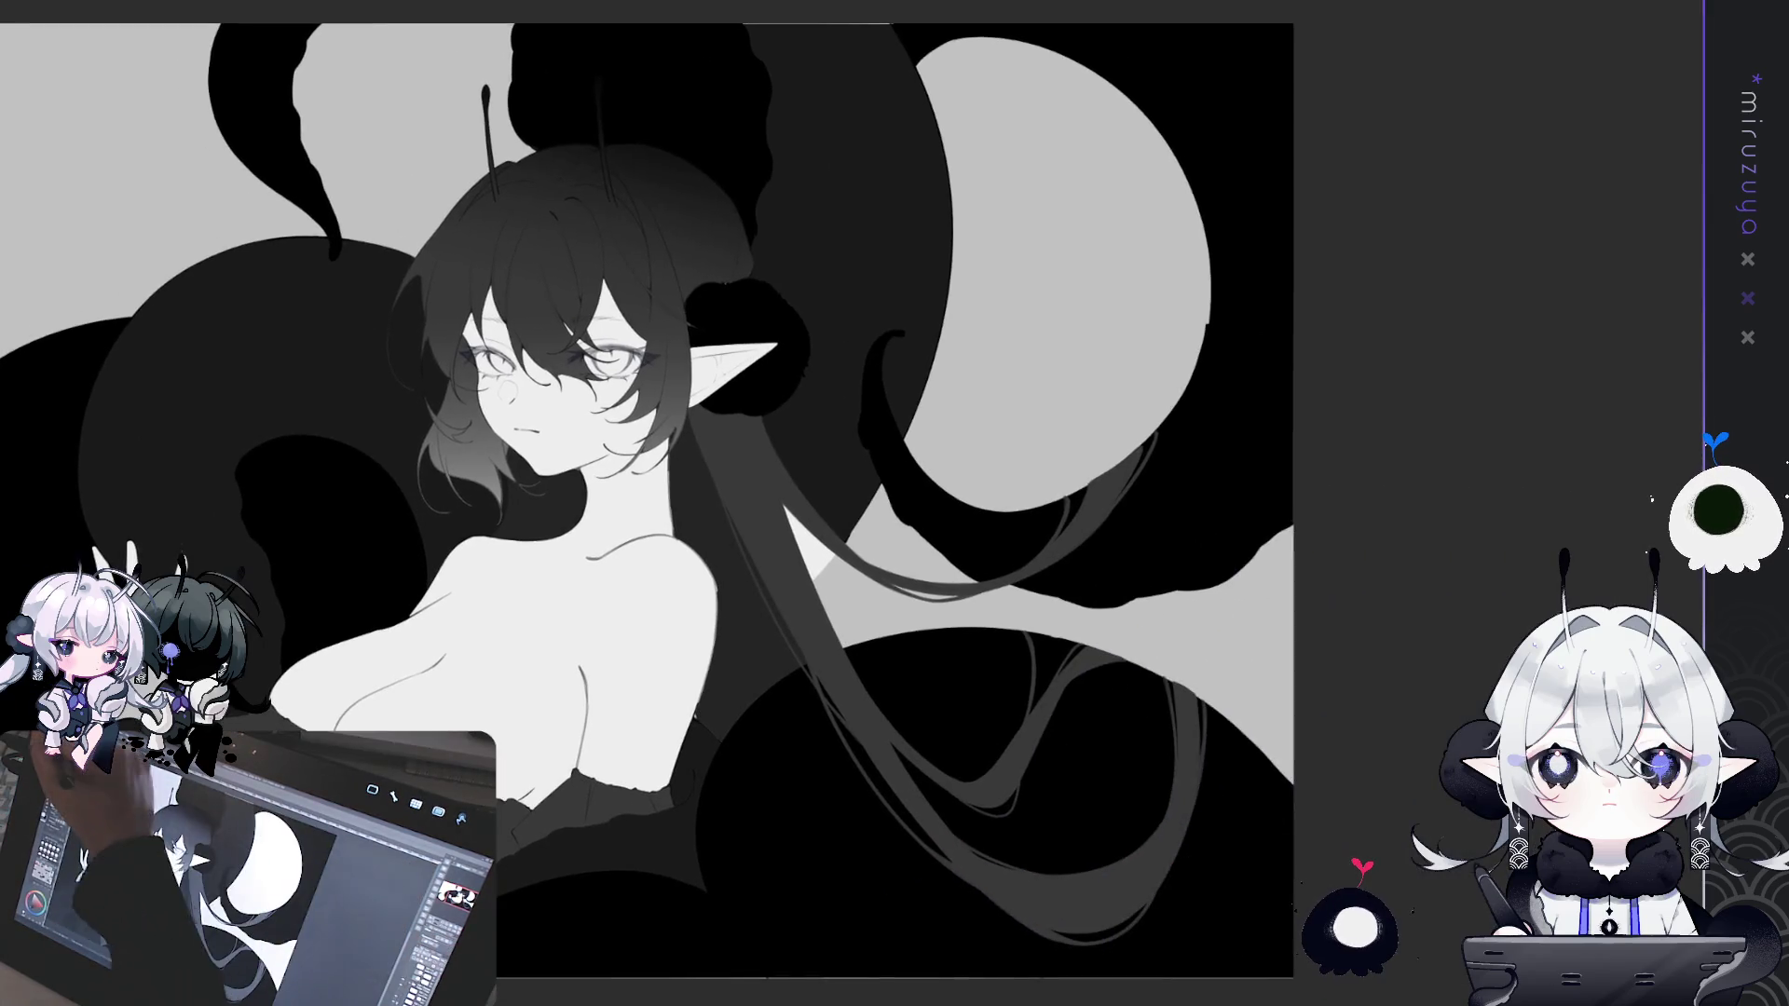
pyautogui.moveTo(825, 475); pyautogui.dragTo(852, 588)
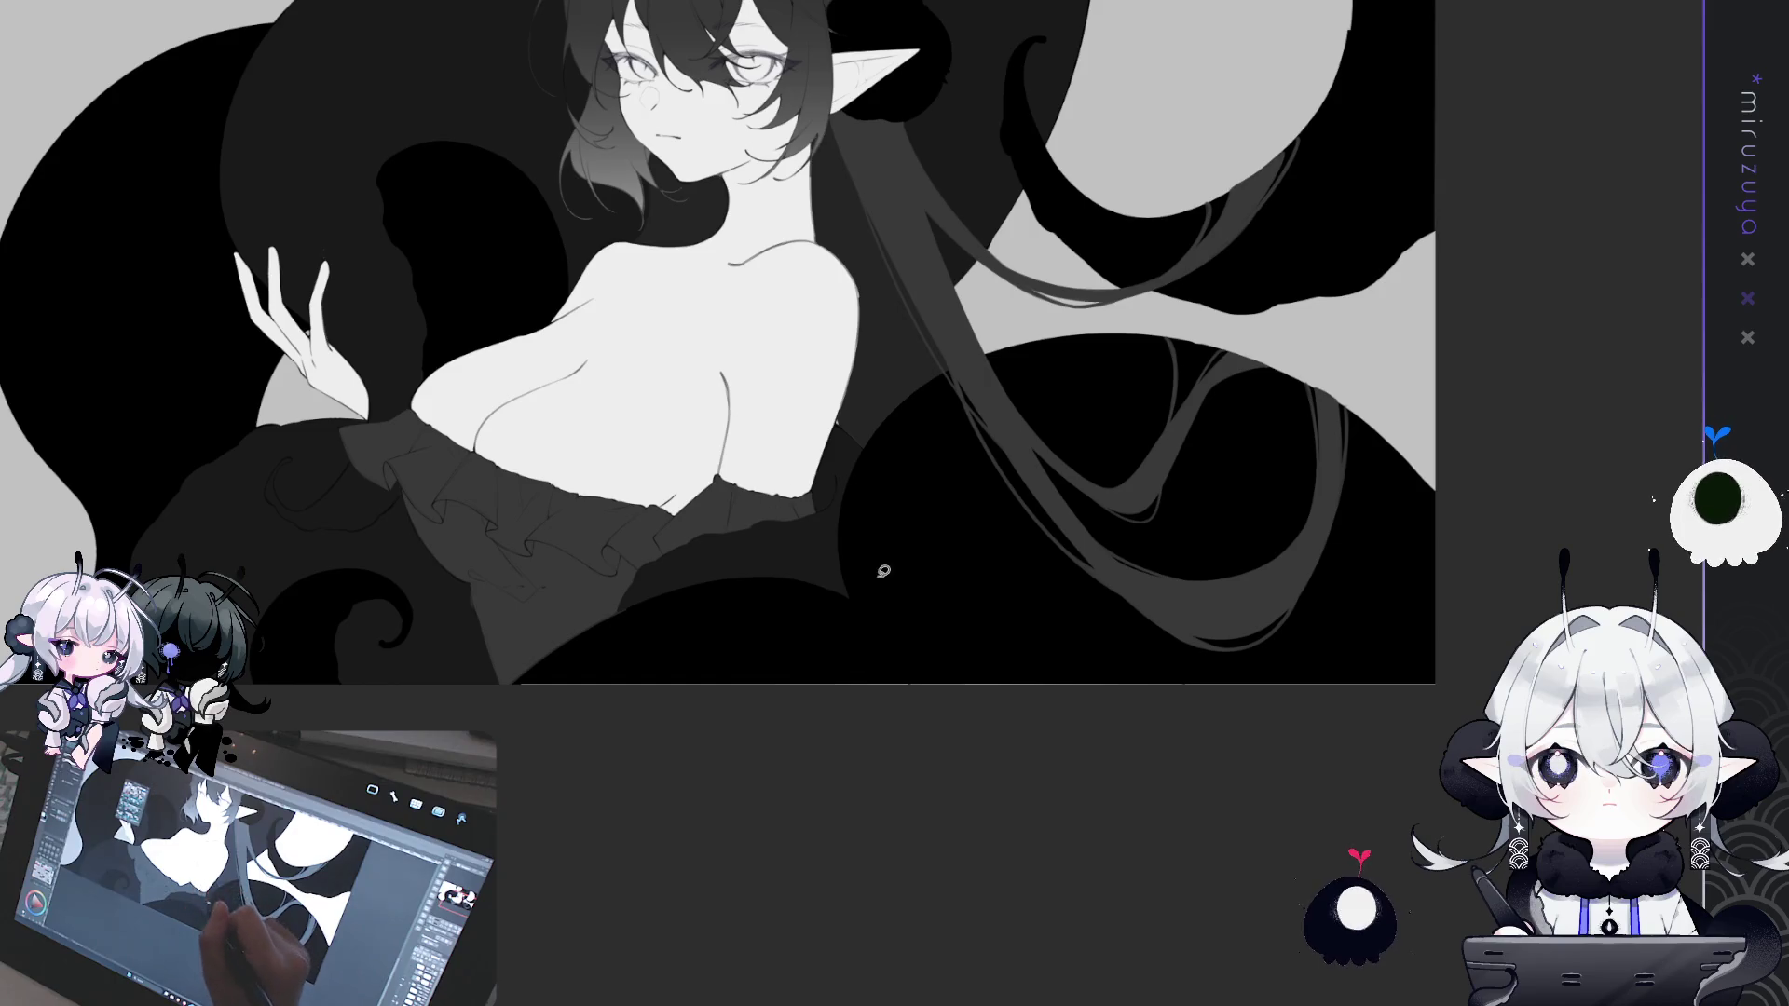
pyautogui.moveTo(1455, 689)
pyautogui.mouseDown()
pyautogui.moveTo(1406, 646)
pyautogui.moveTo(562, 671)
pyautogui.mouseUp()
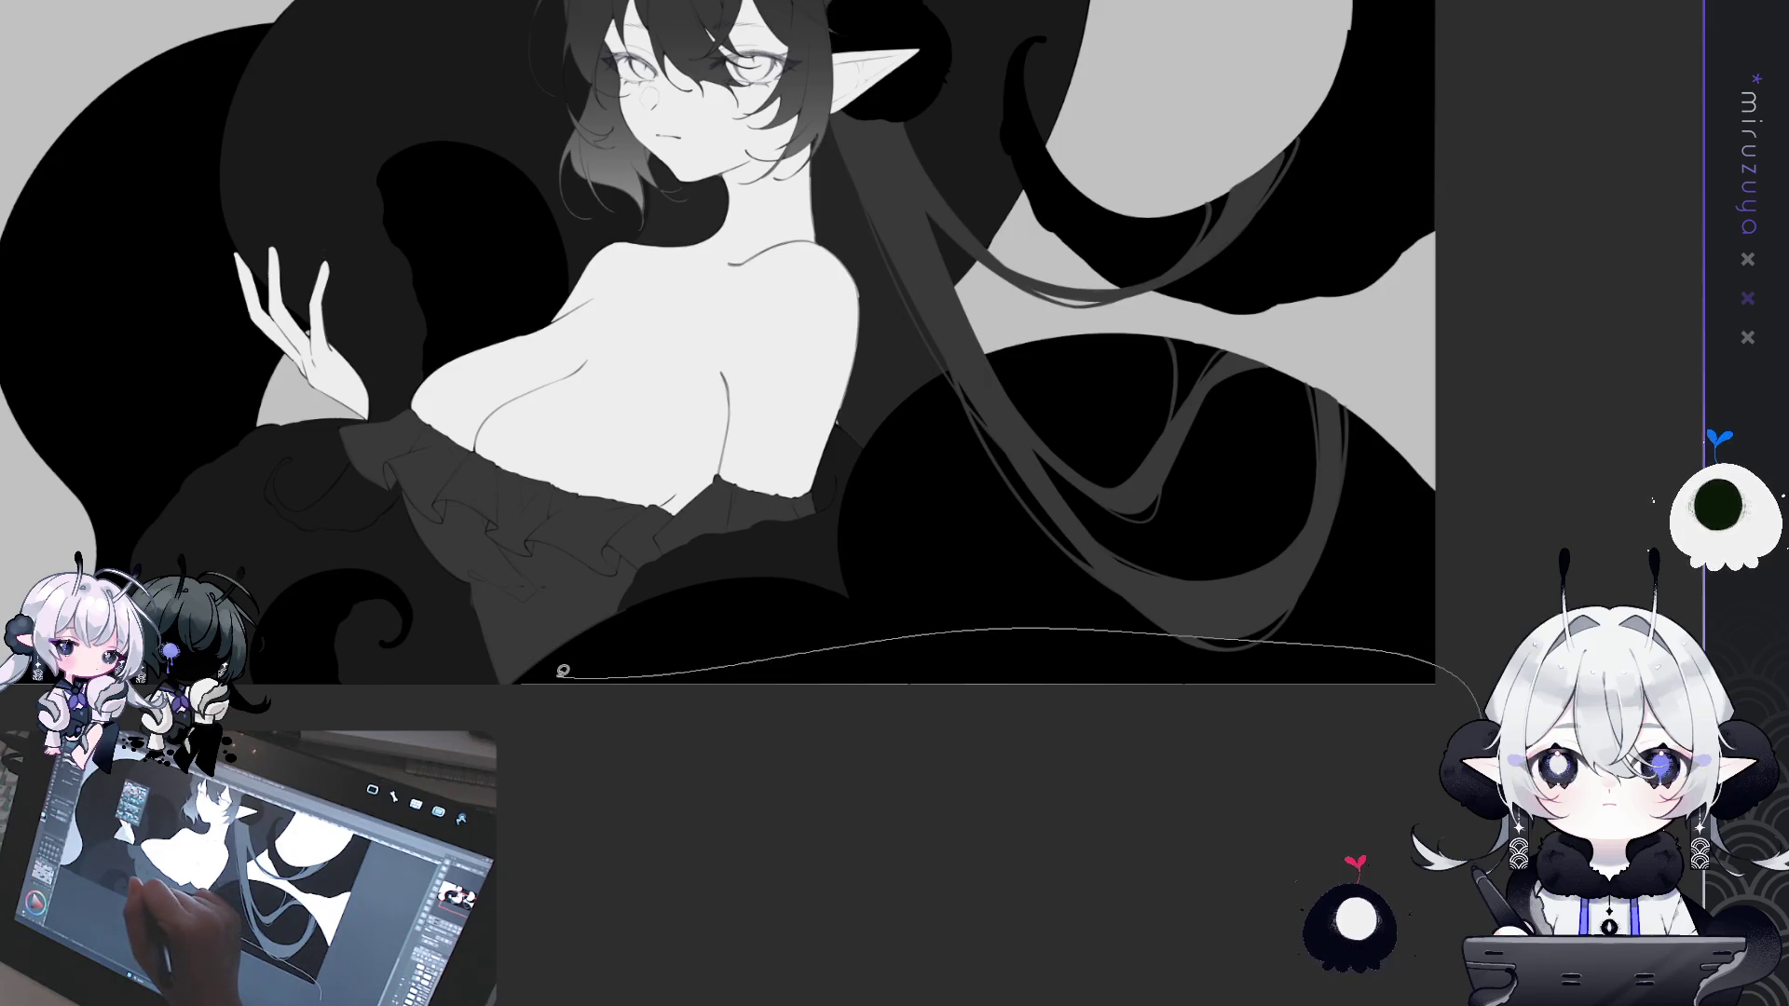
pyautogui.moveTo(726, 764); pyautogui.dragTo(708, 759)
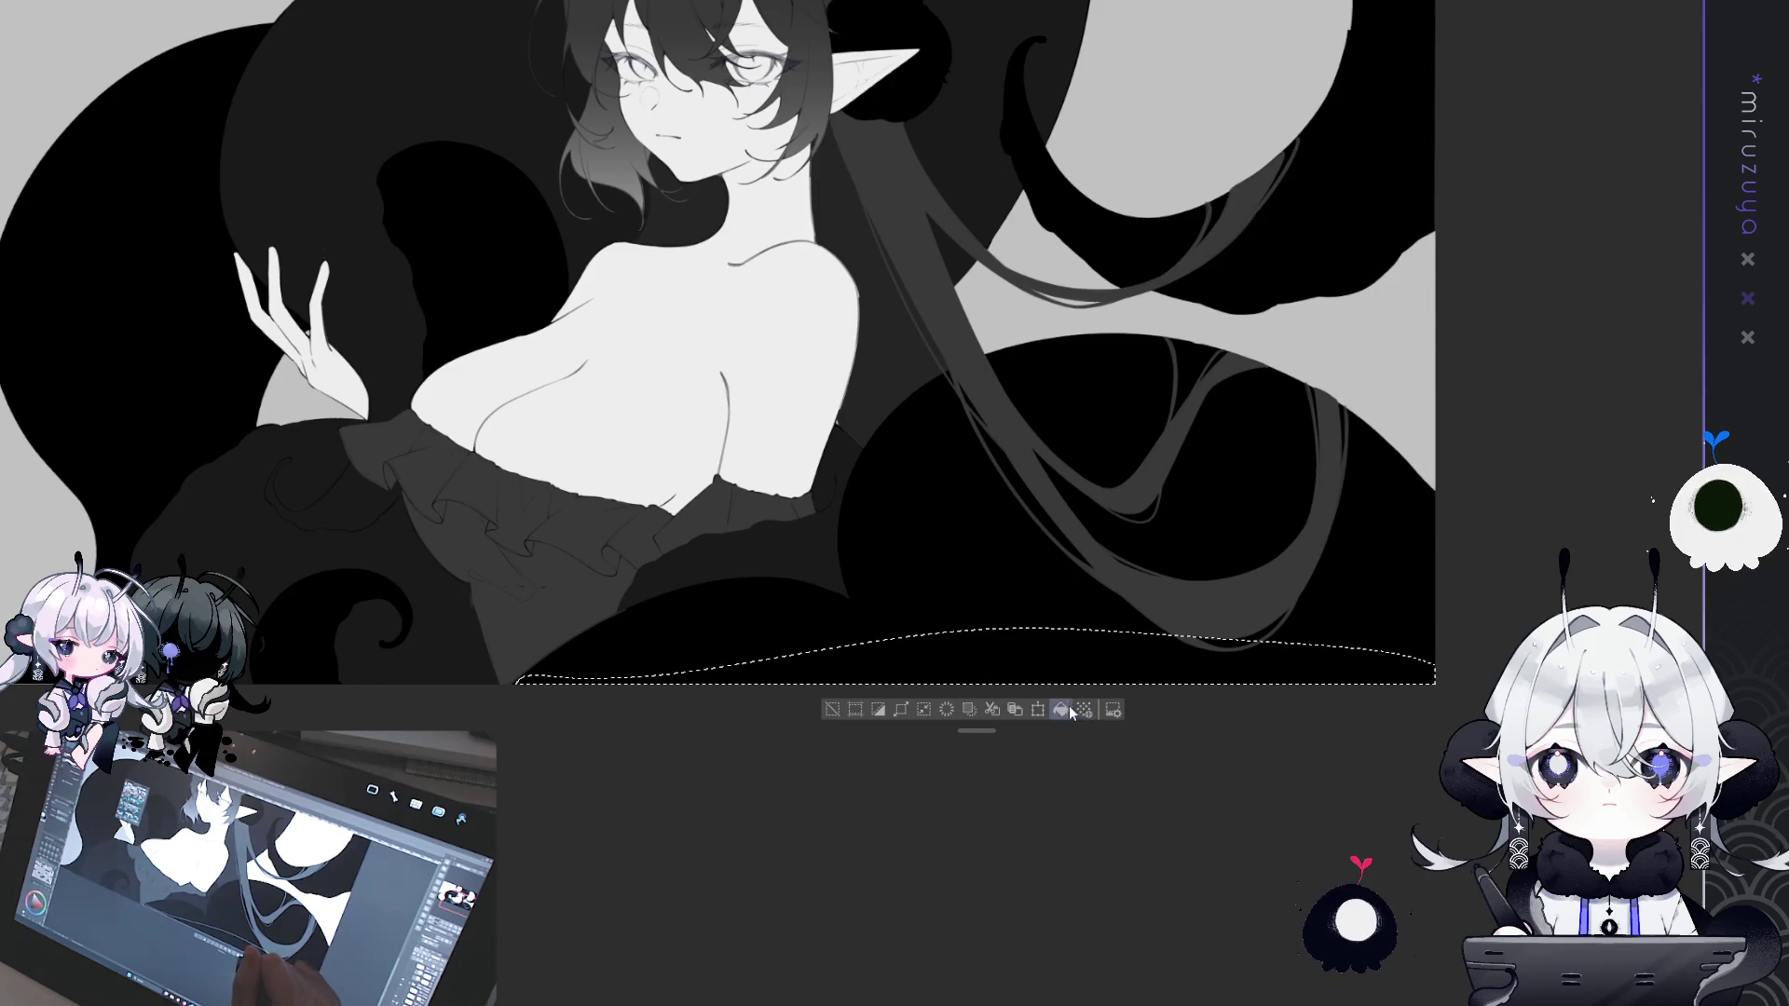
pyautogui.hotkey('ctrl', 'd')
pyautogui.moveTo(537, 504); pyautogui.dragTo(1180, 476)
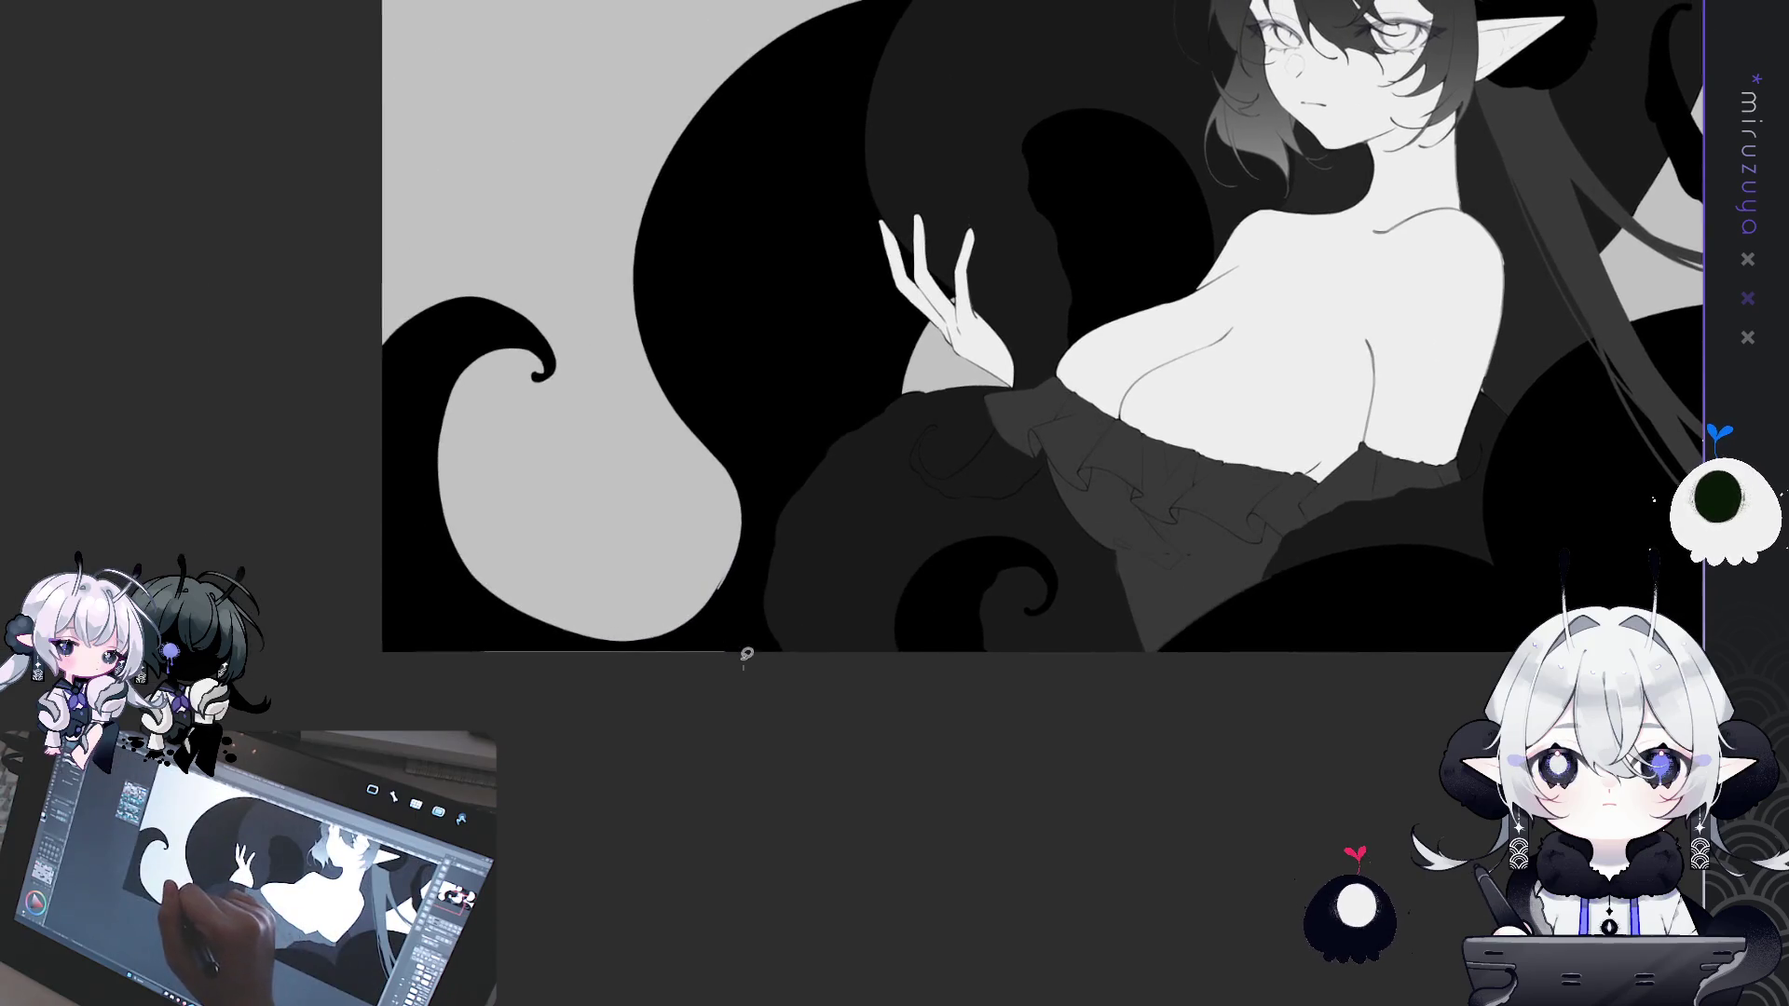
pyautogui.moveTo(665, 641); pyautogui.dragTo(433, 648)
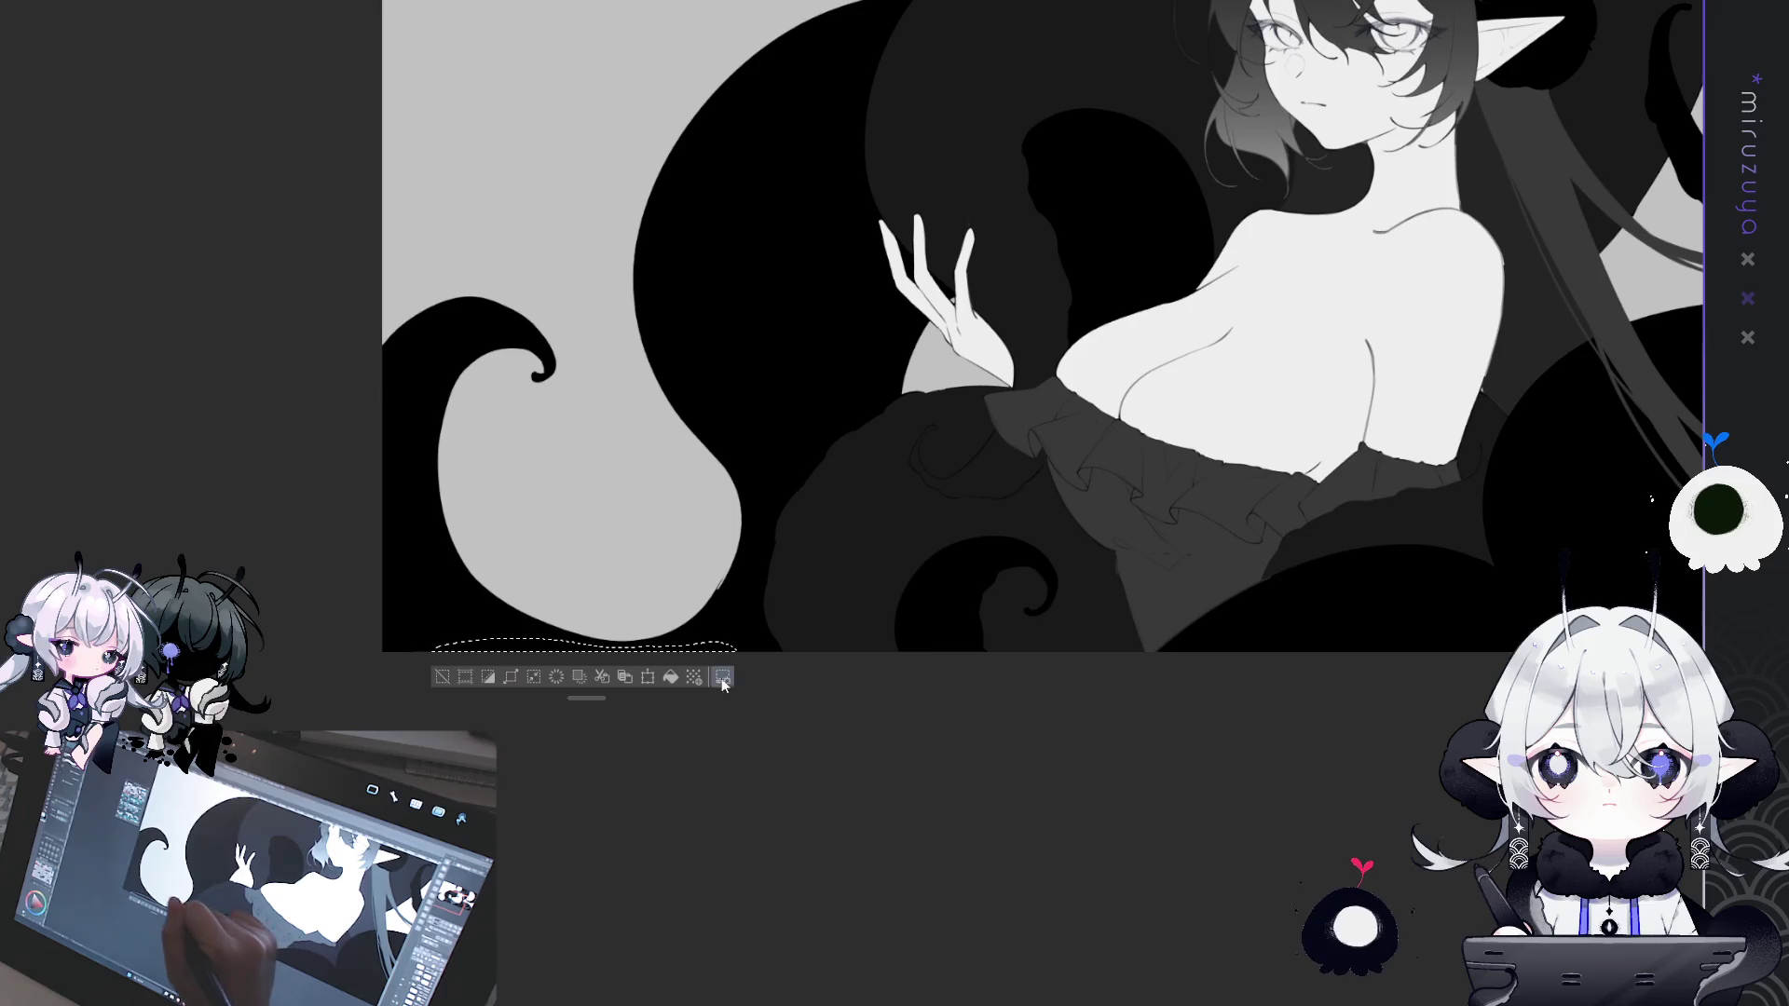
pyautogui.hotkey('ctrl', 'd')
pyautogui.moveTo(1584, 37)
pyautogui.mouseDown()
pyautogui.moveTo(932, 438)
pyautogui.moveTo(909, 486)
pyautogui.mouseUp()
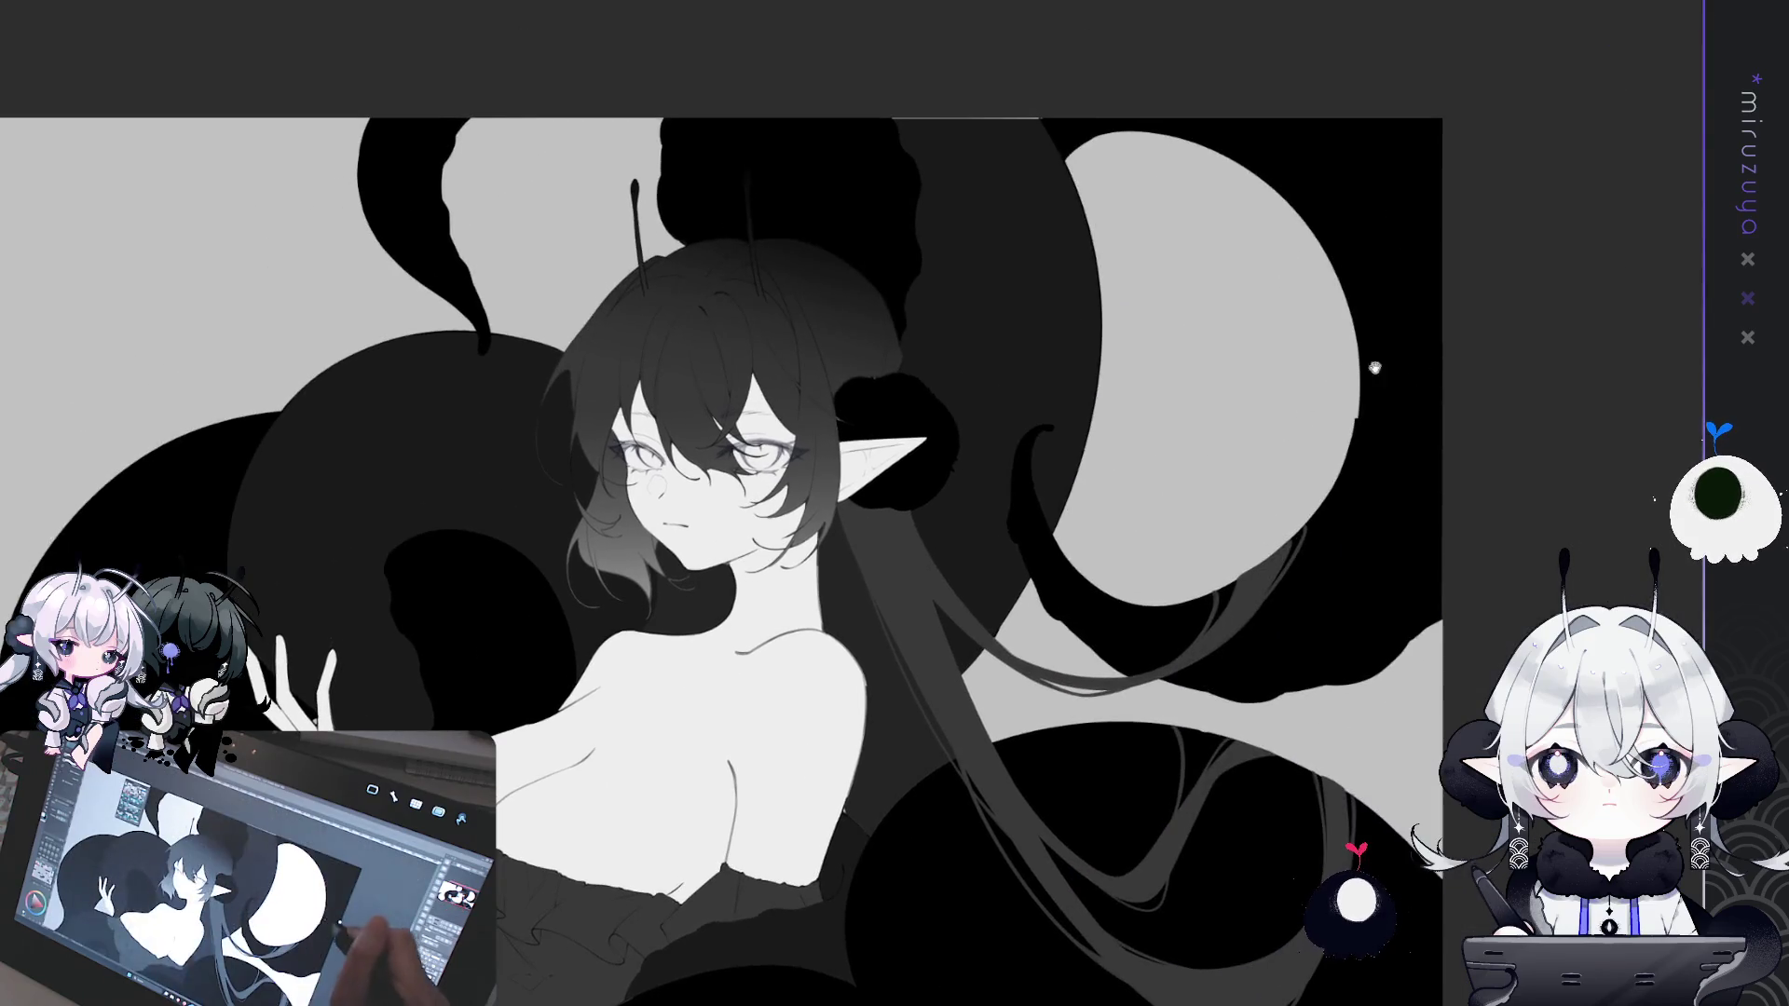
pyautogui.moveTo(1055, 116)
pyautogui.mouseDown()
pyautogui.moveTo(944, 39)
pyautogui.moveTo(1049, 56)
pyautogui.mouseUp()
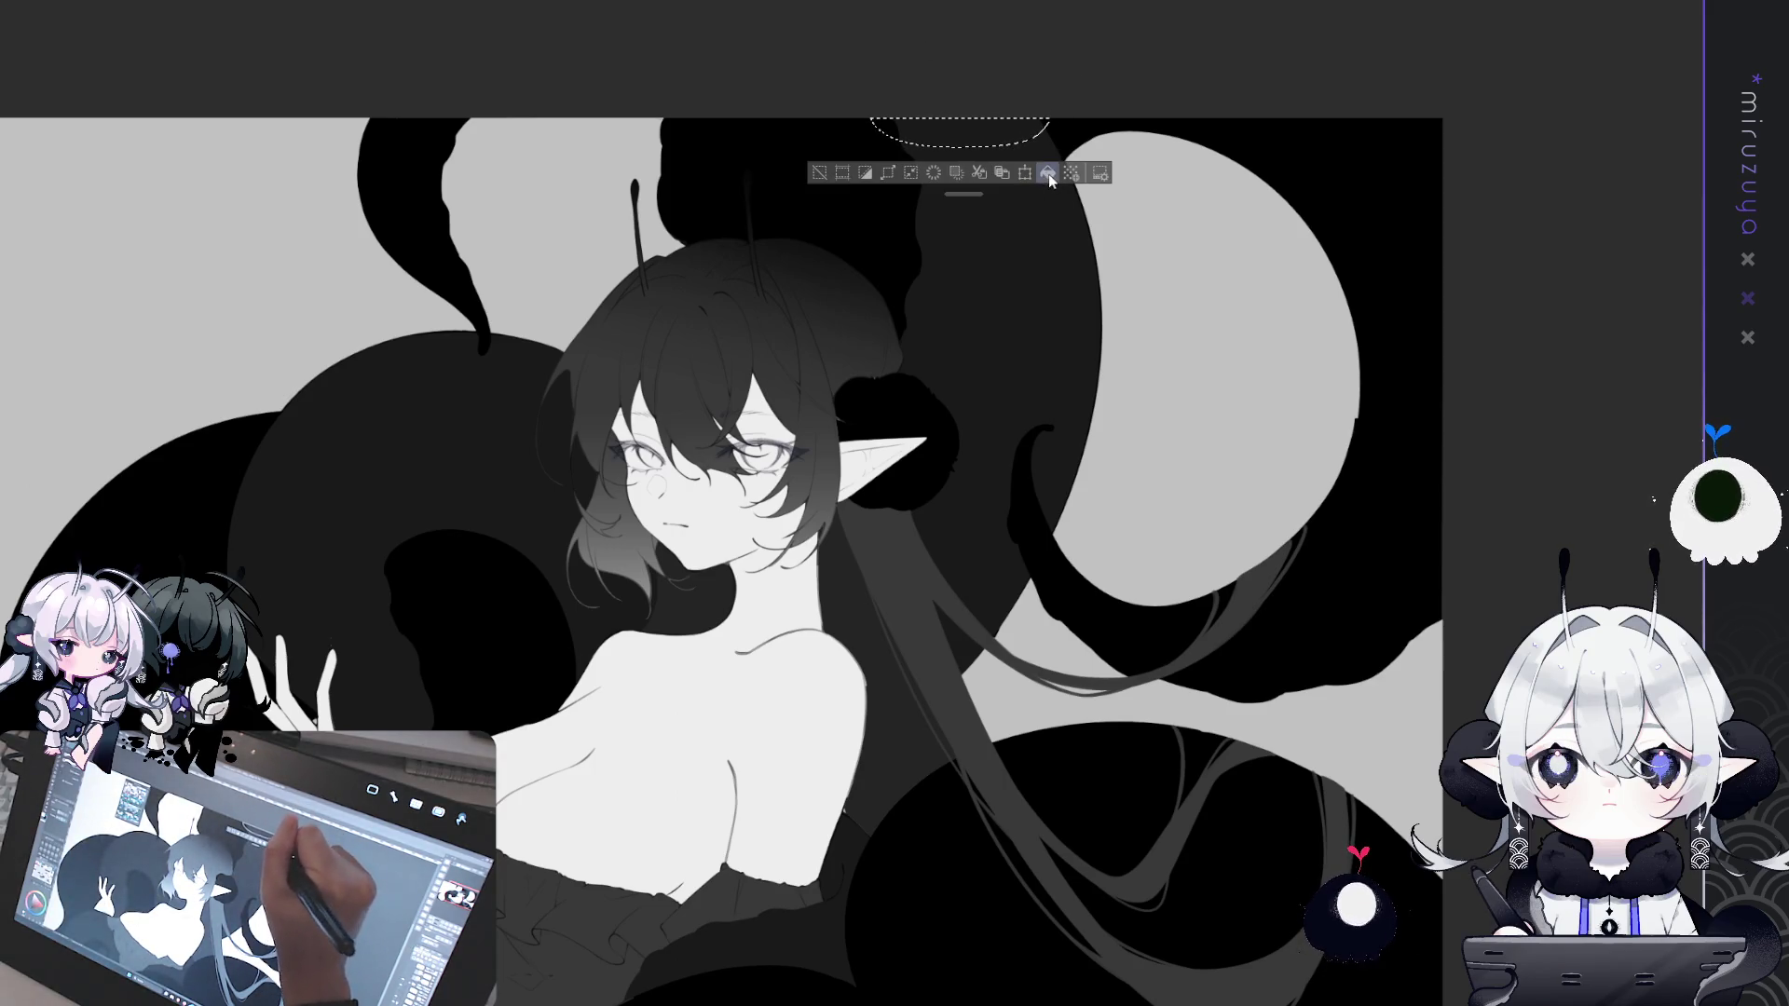
pyautogui.hotkey('ctrl', 'd')
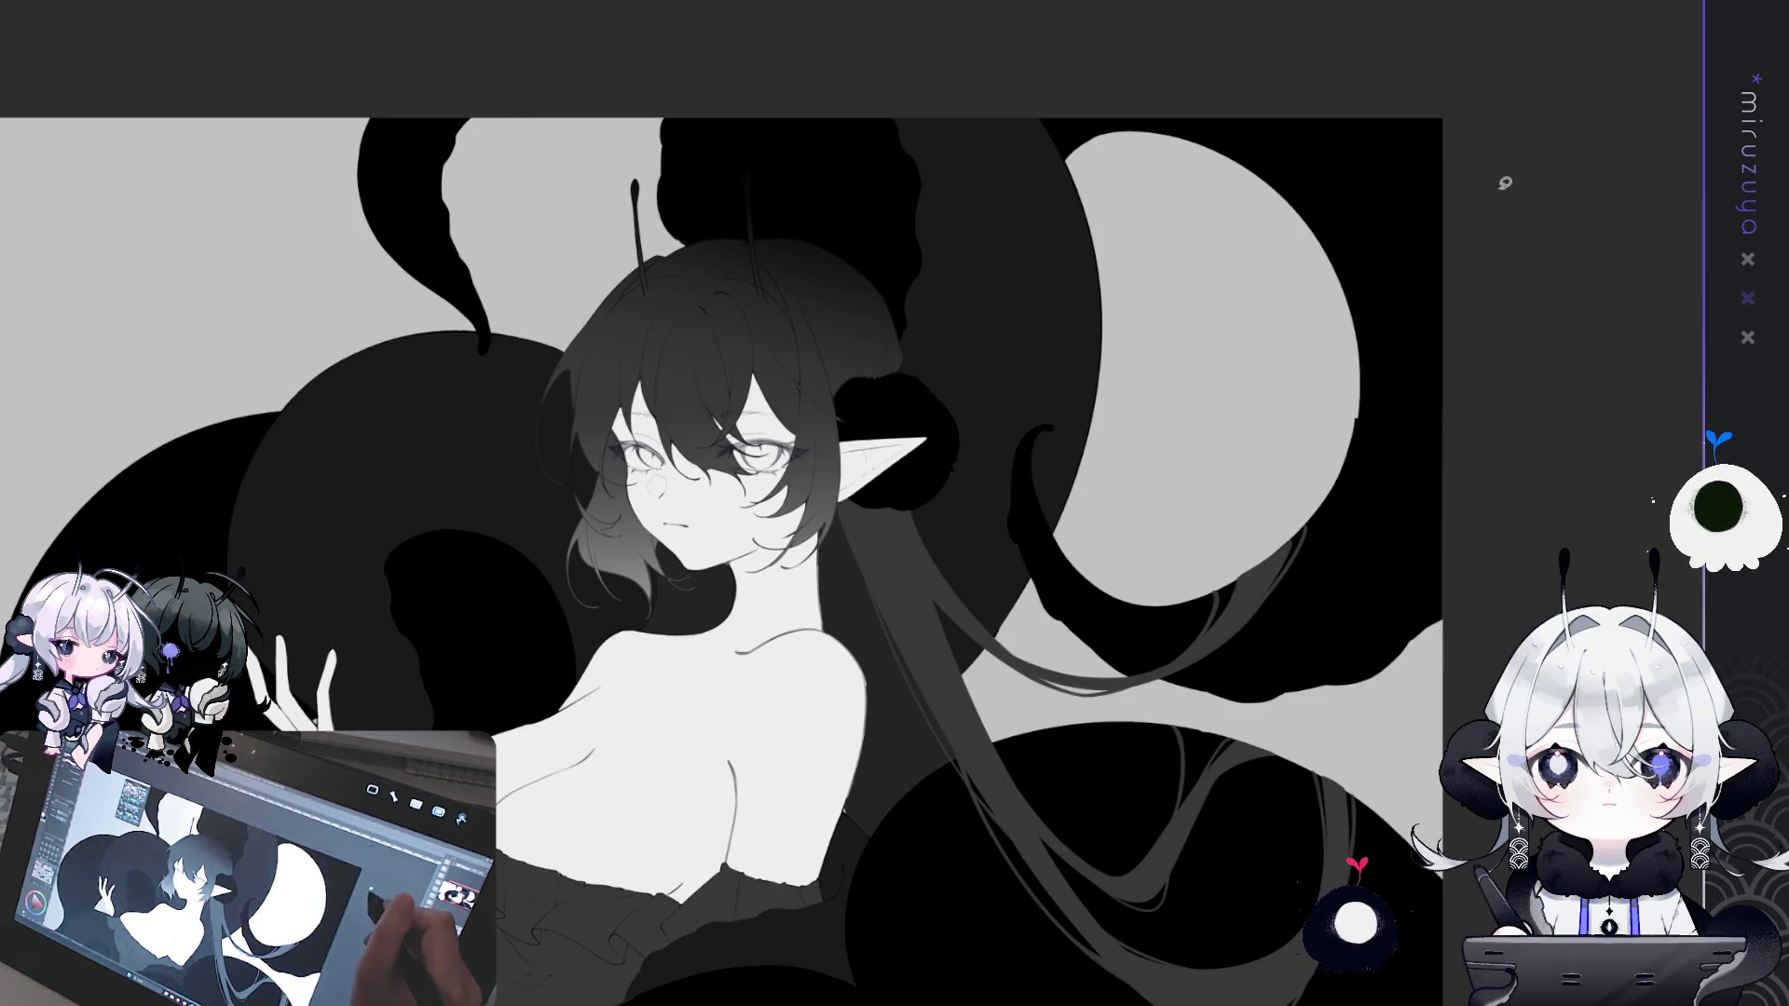
pyautogui.moveTo(1376, 737)
pyautogui.mouseDown()
pyautogui.moveTo(1211, 606)
pyautogui.moveTo(988, 590)
pyautogui.mouseUp()
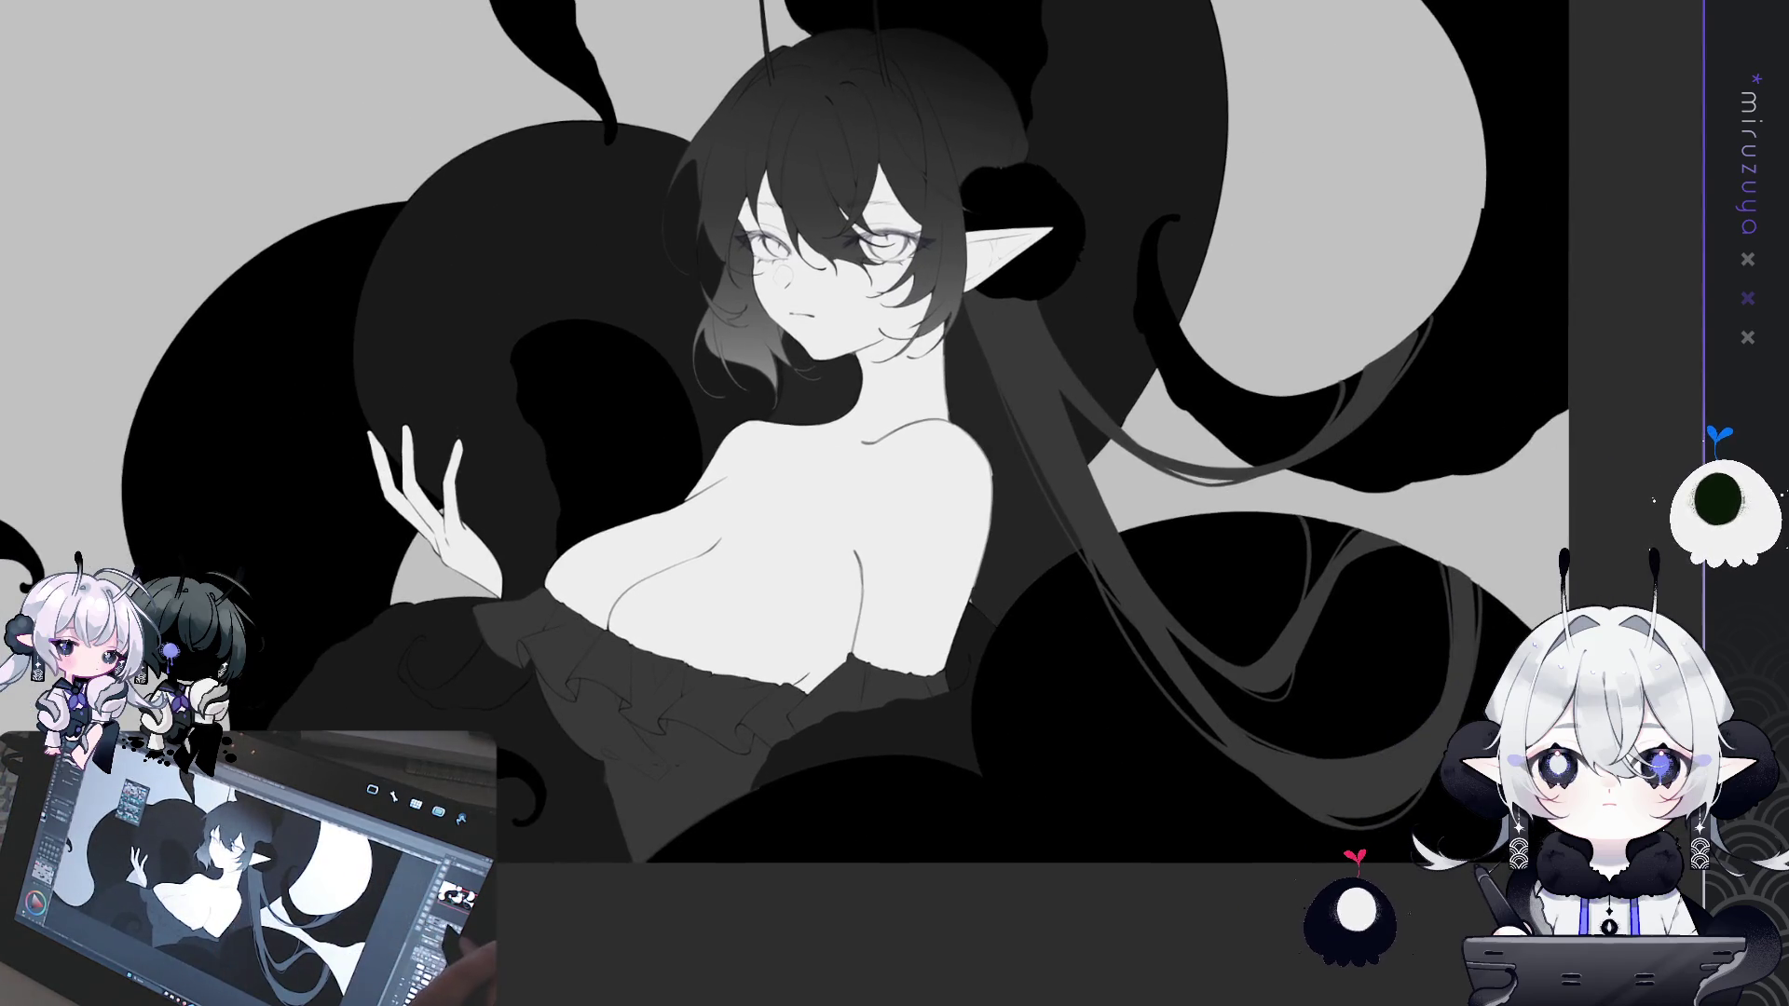
pyautogui.scroll(3, 1002, 613)
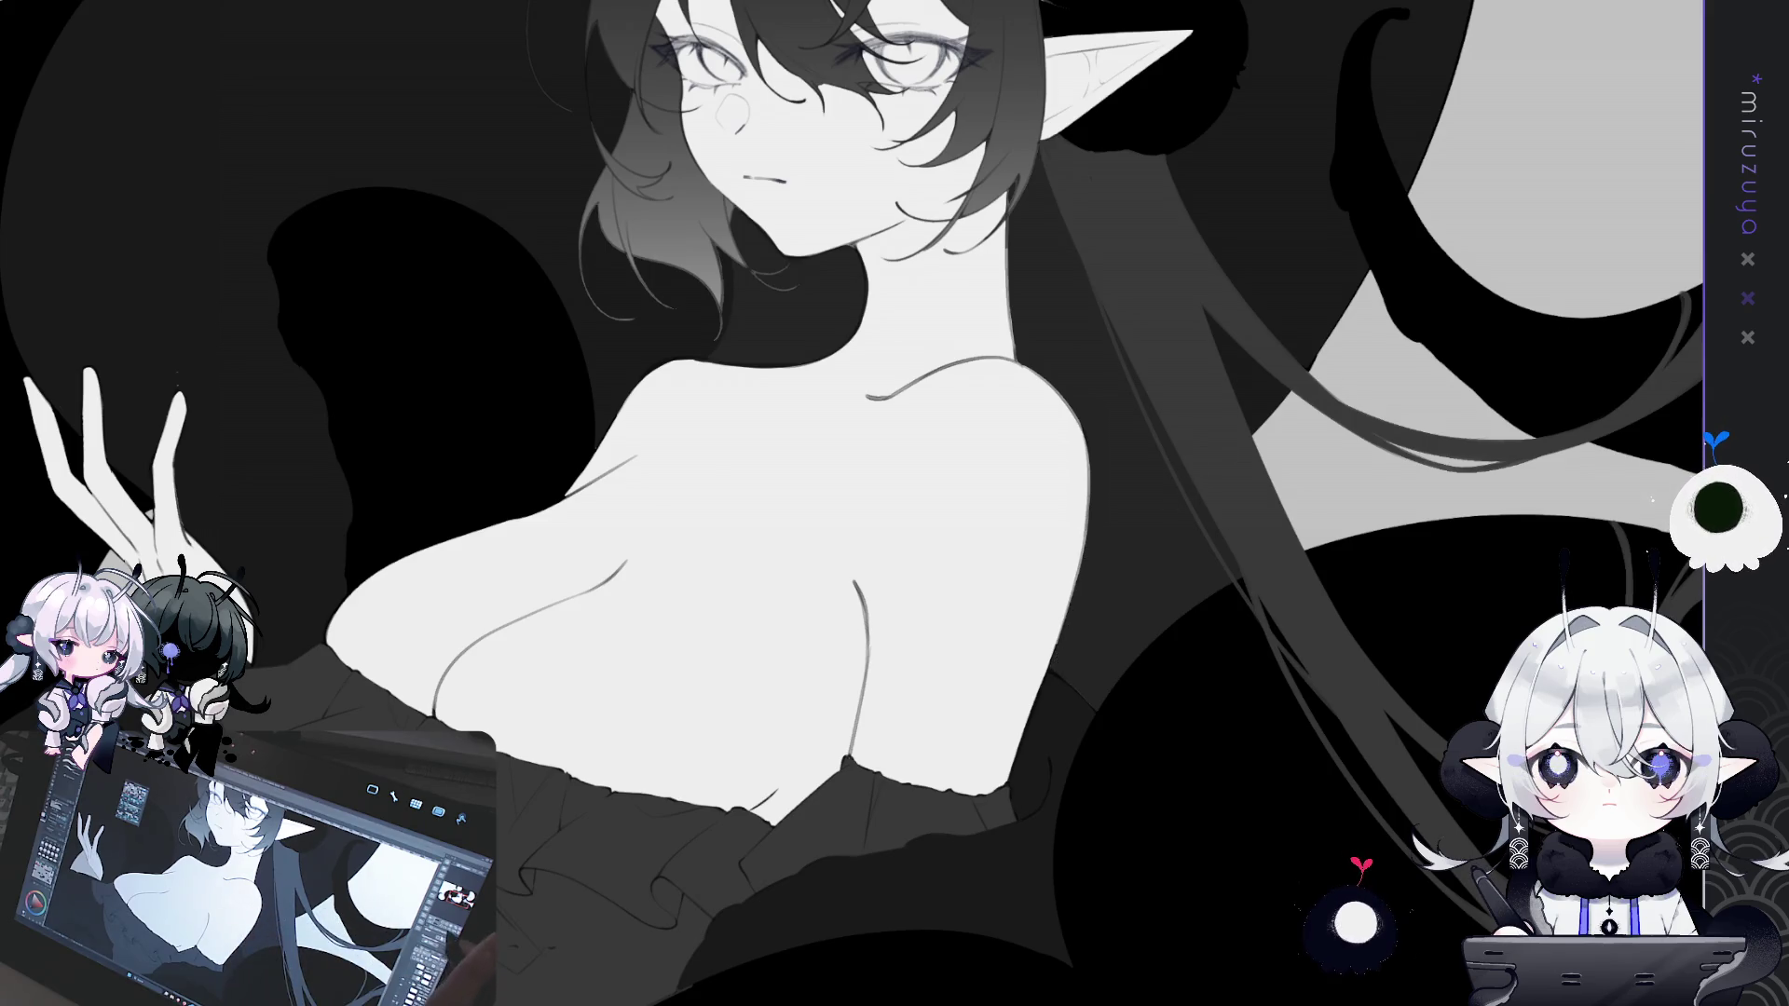
# - Tint the hair ends beside the face violet with gradients down the long hair
pyautogui.hotkey('ctrl', '0')
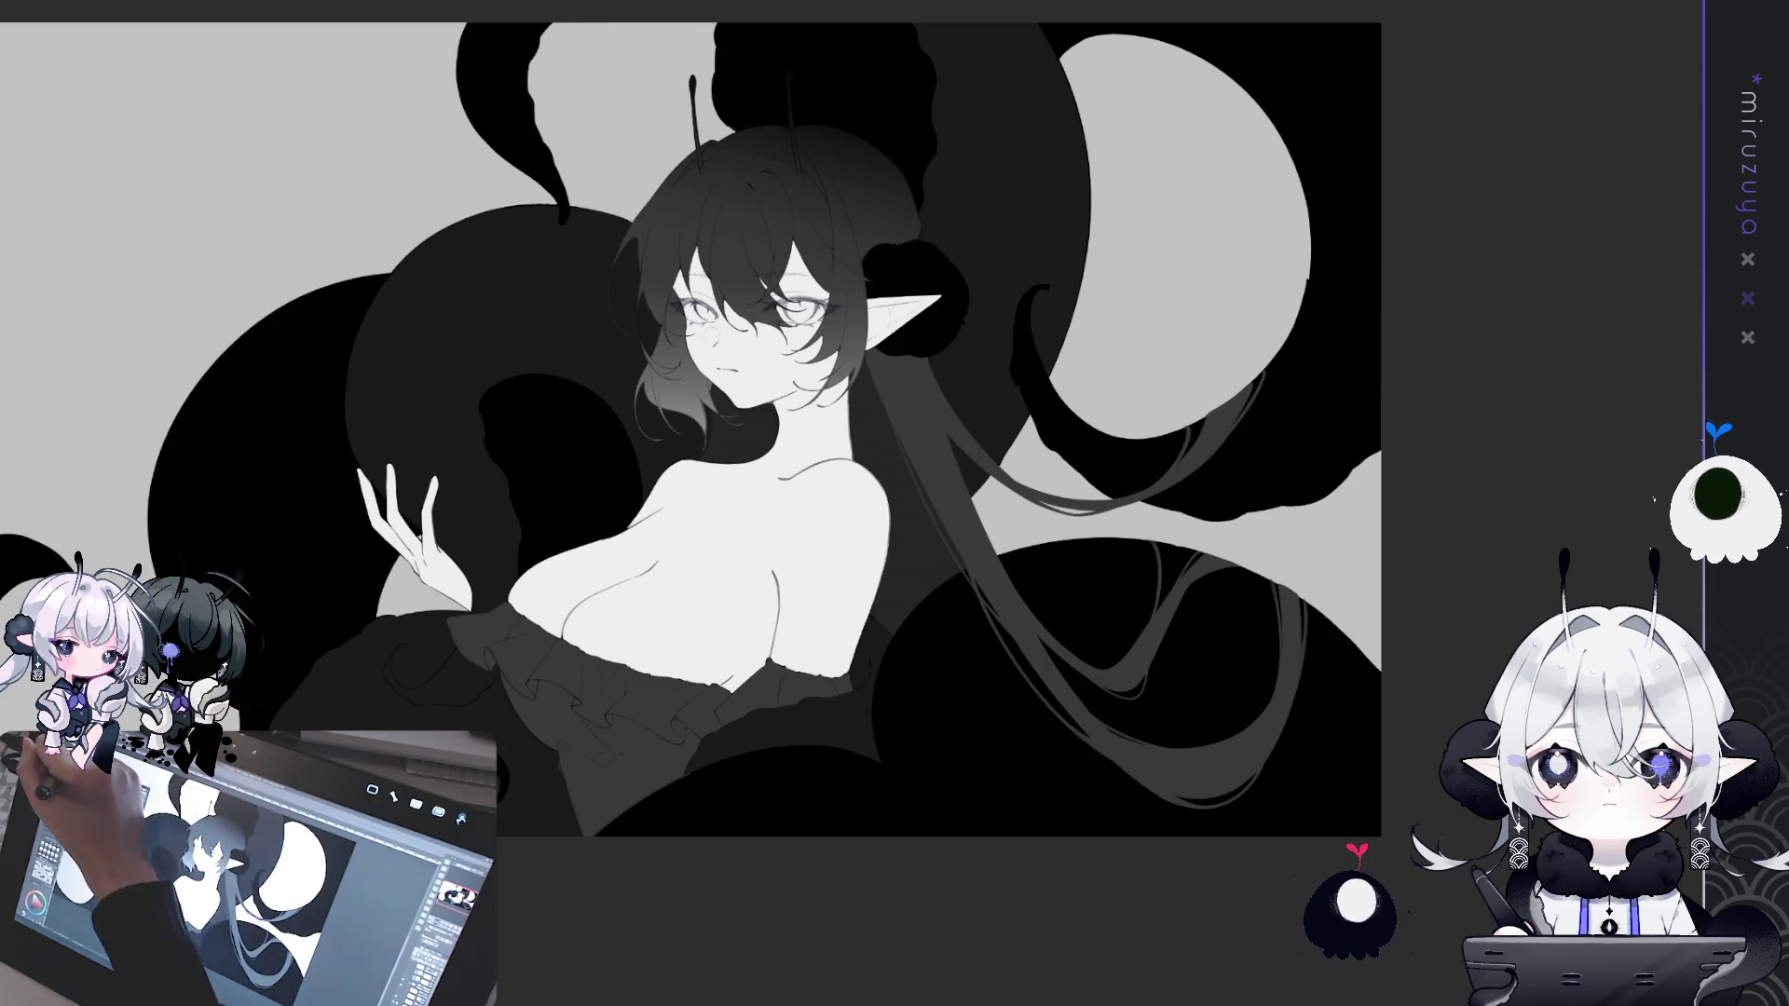
pyautogui.moveTo(975, 193); pyautogui.dragTo(925, 271)
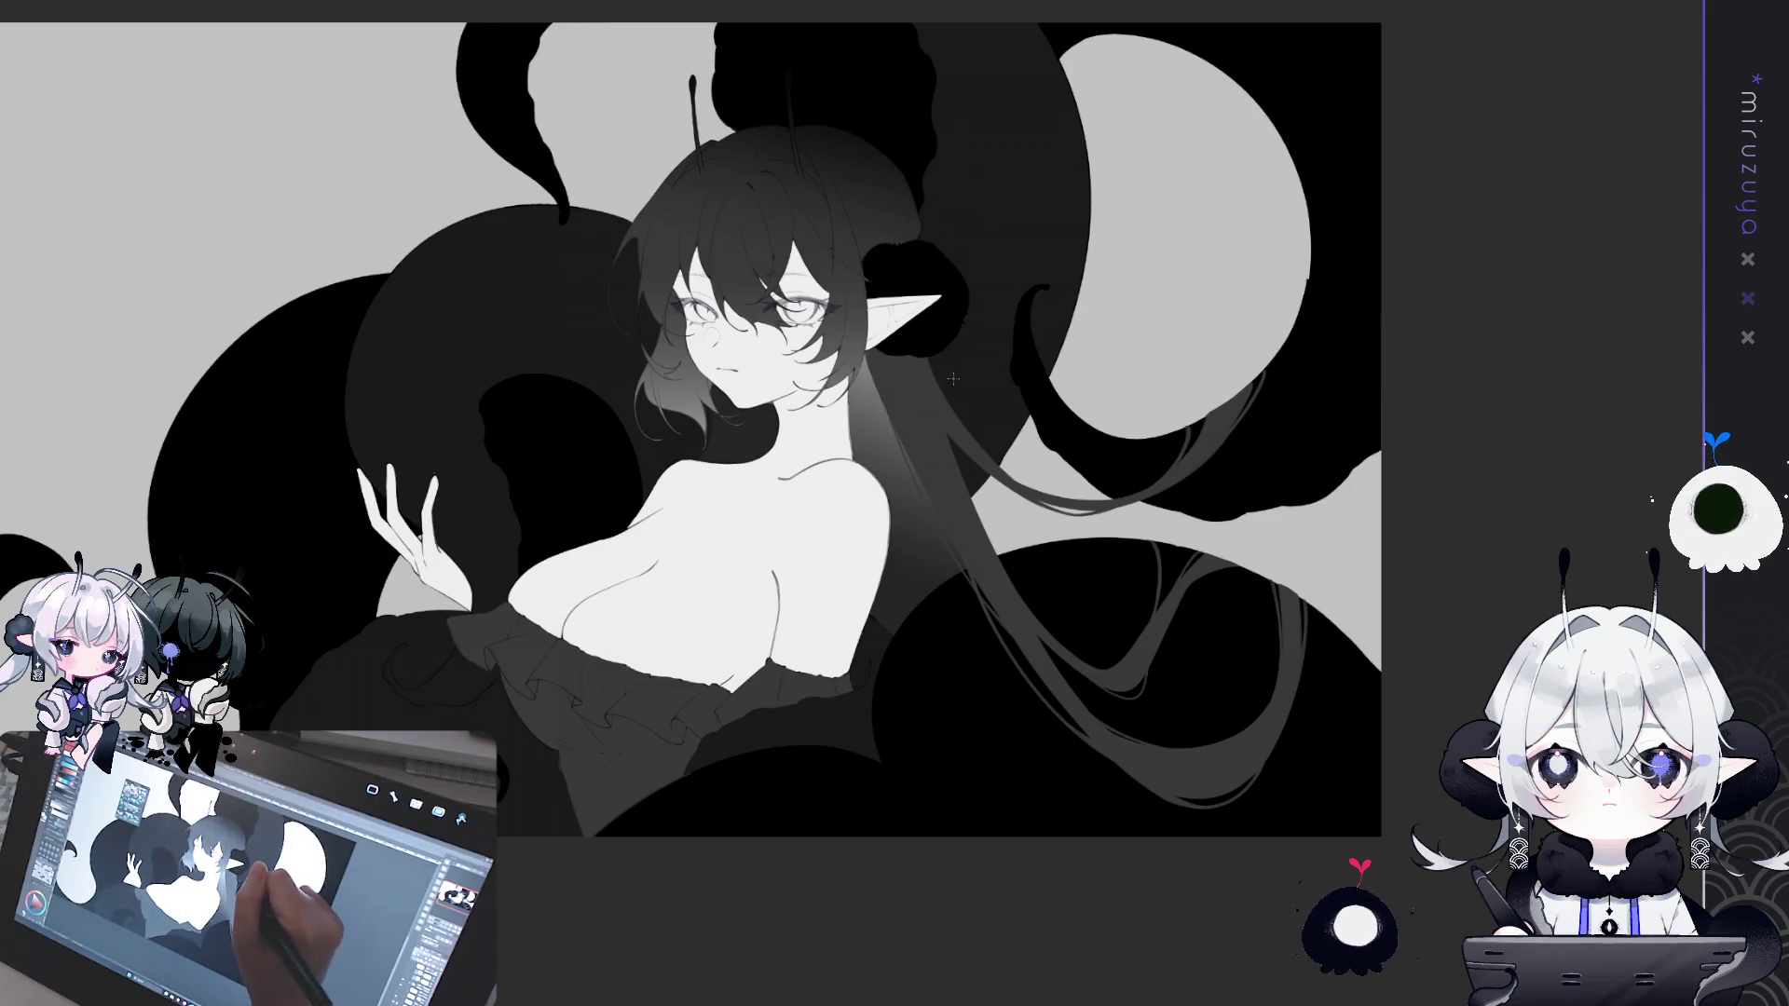
pyautogui.moveTo(832, 109); pyautogui.dragTo(900, 478)
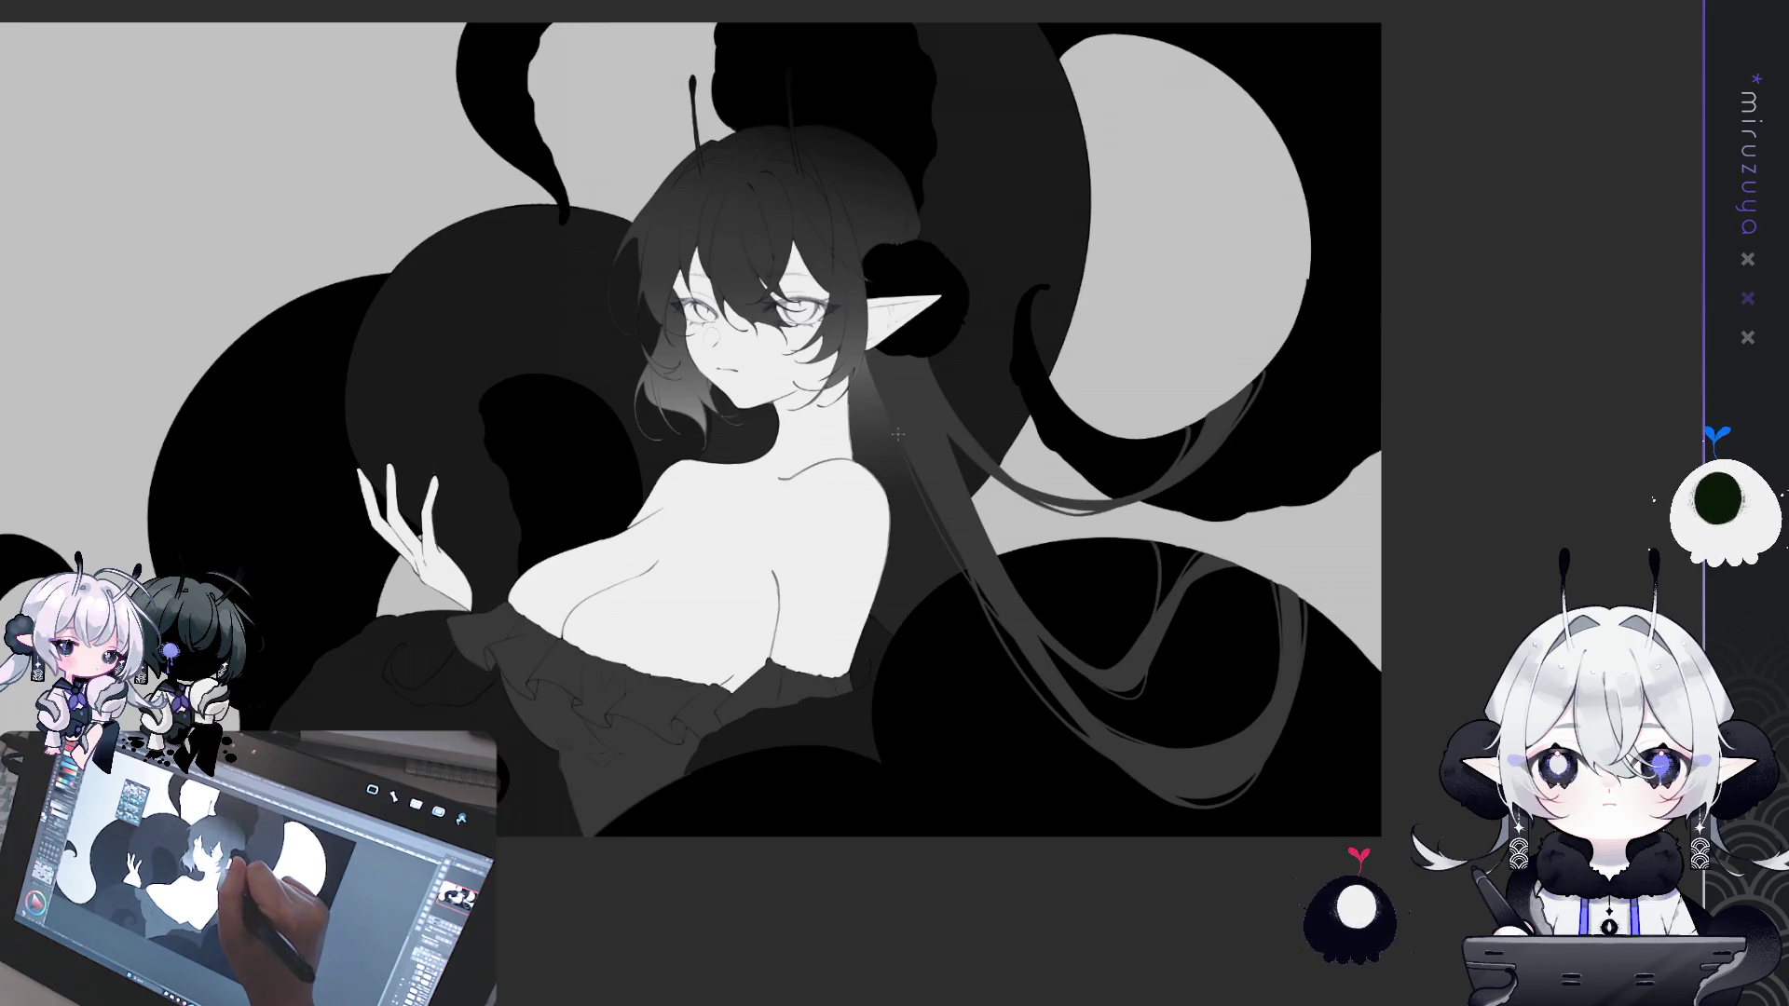
pyautogui.moveTo(890, 615); pyautogui.dragTo(971, 420)
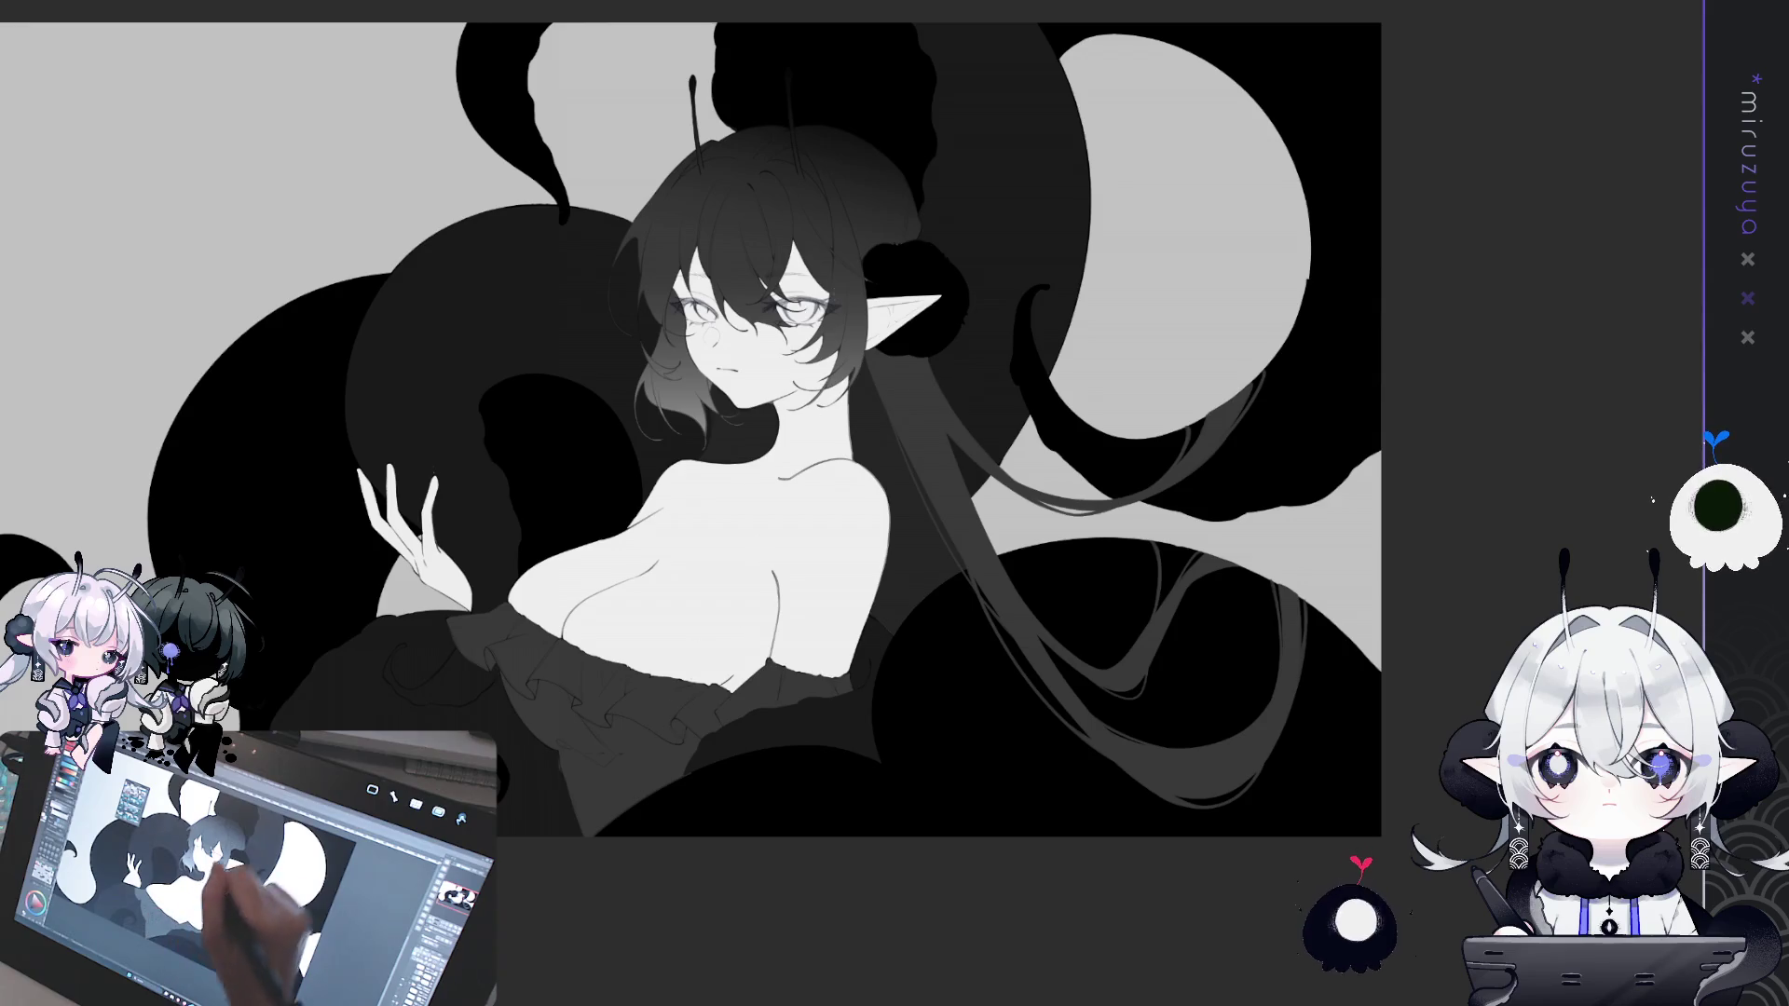
pyautogui.moveTo(872, 363); pyautogui.dragTo(890, 466)
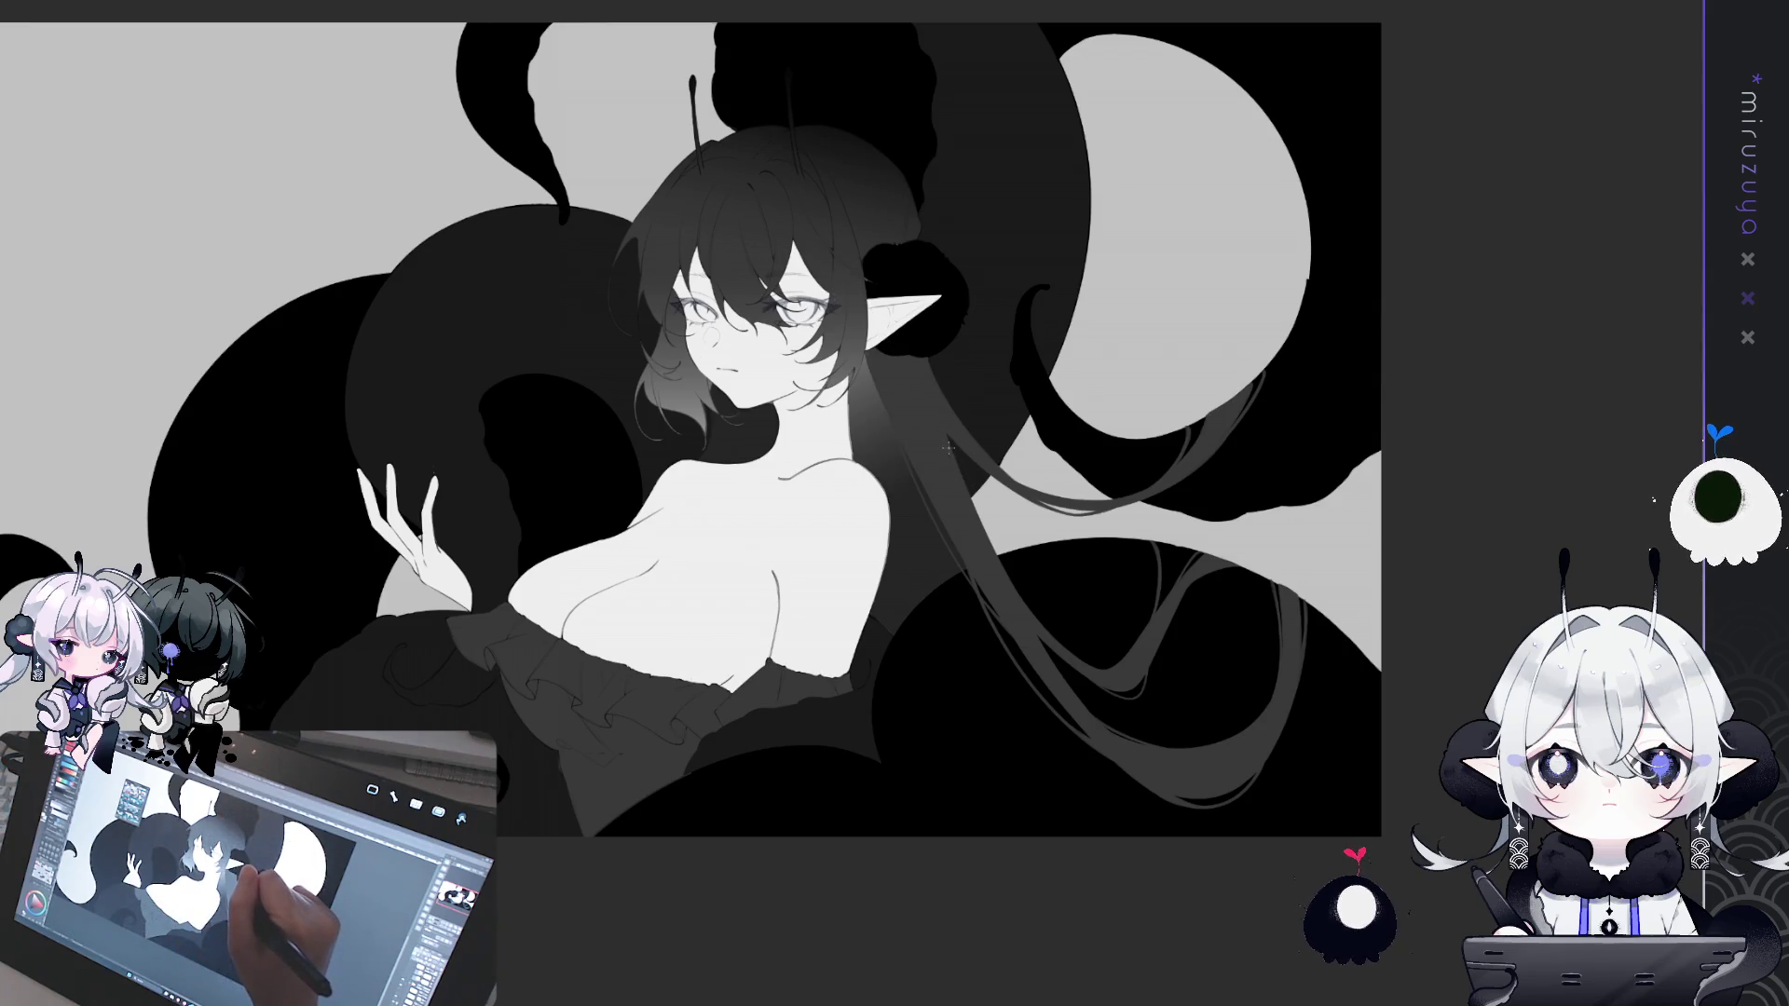
pyautogui.moveTo(890, 391); pyautogui.dragTo(982, 380)
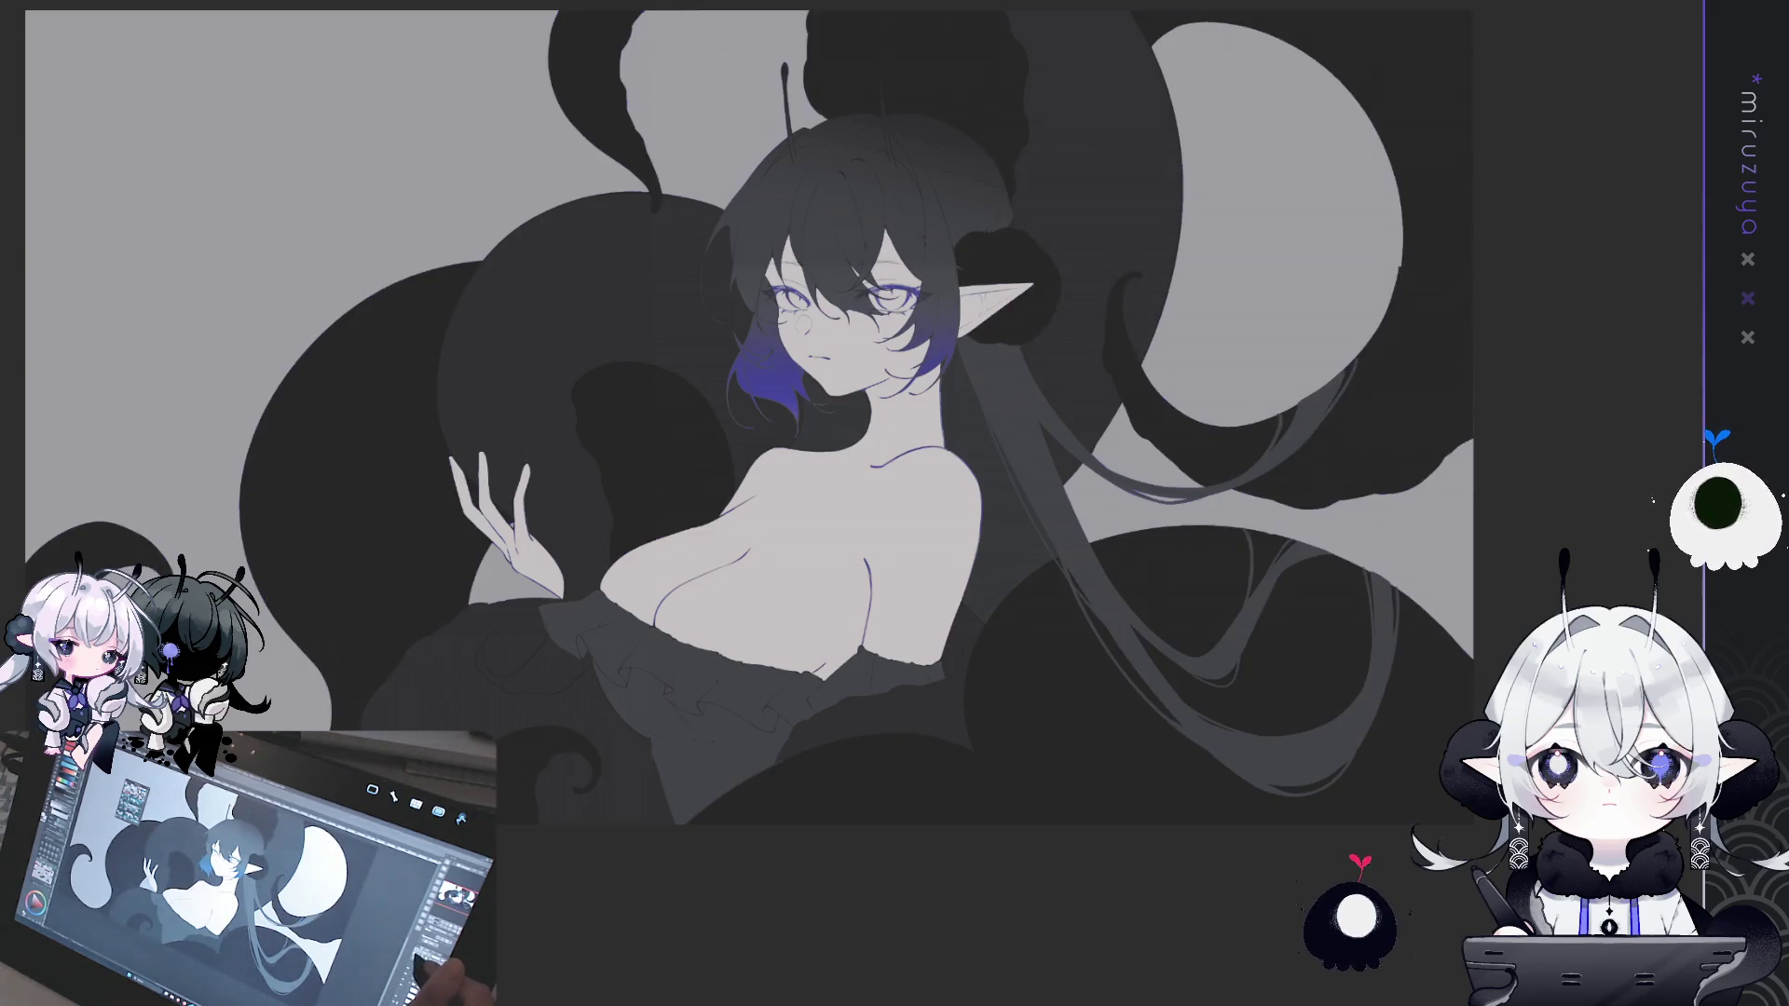
# - Select the upper-right tentacle area, try gradients on the lower crescent, then undo and deselect
pyautogui.moveTo(1259, 10); pyautogui.dragTo(863, 65)
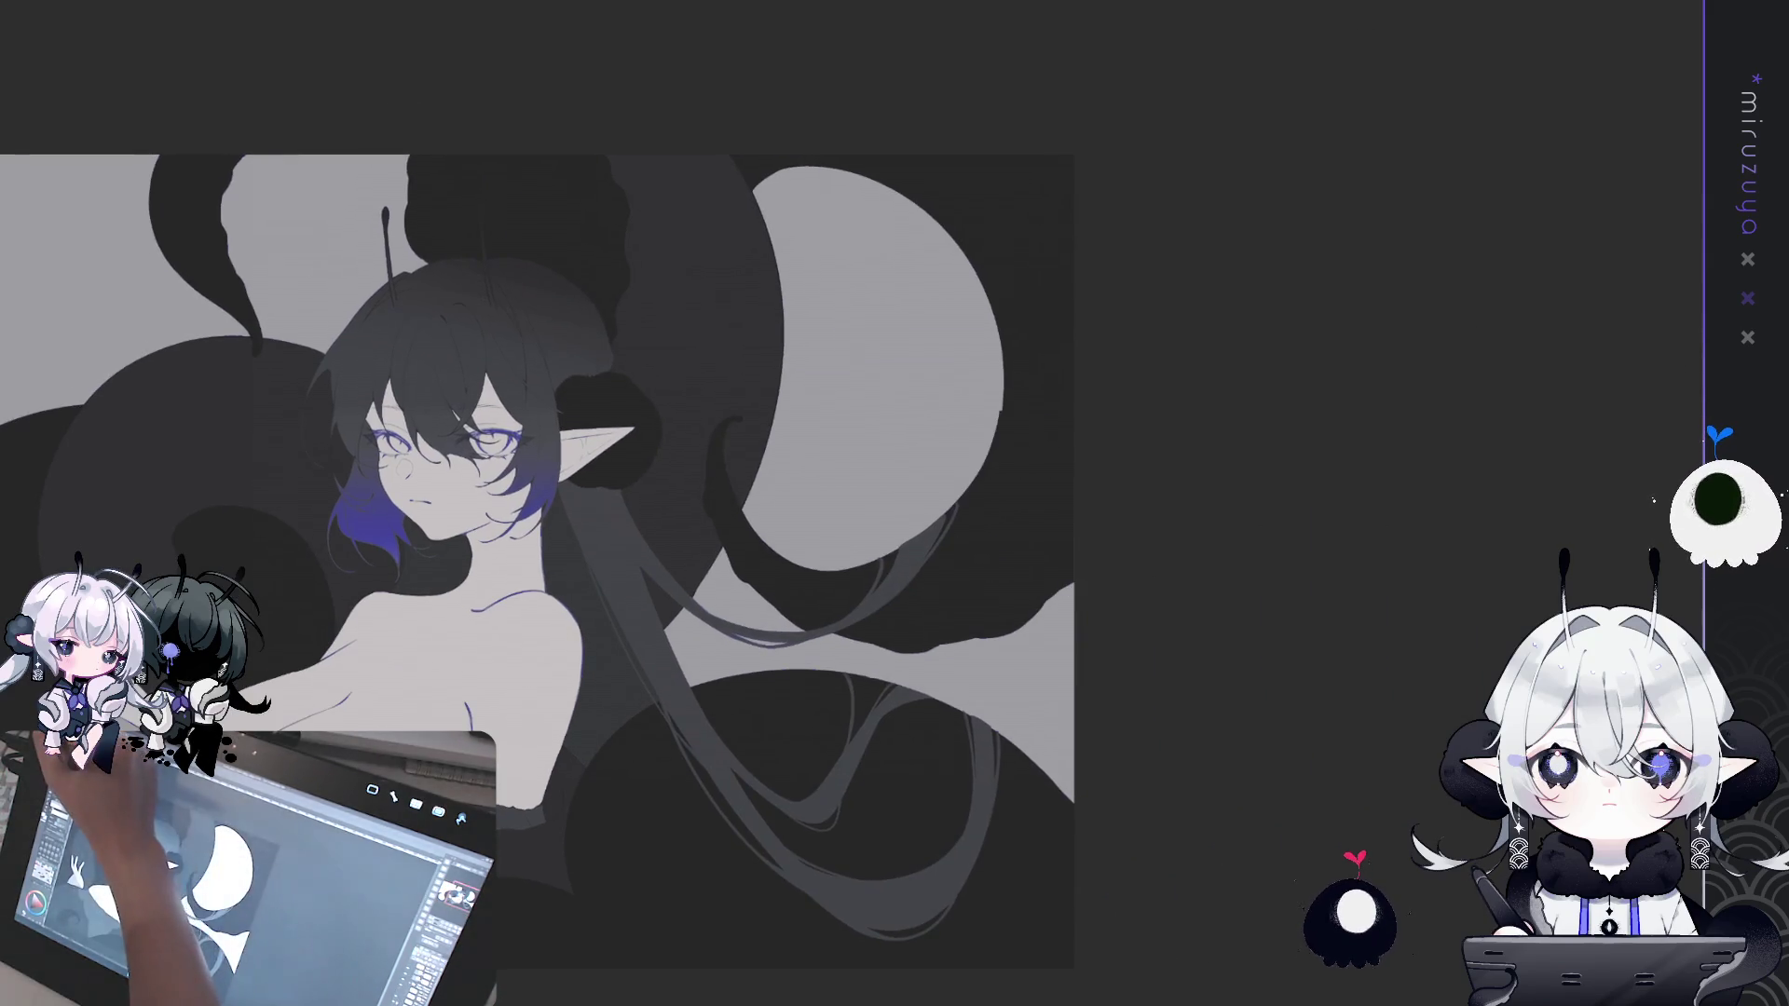
pyautogui.moveTo(1081, 63)
pyautogui.mouseDown()
pyautogui.moveTo(997, 28)
pyautogui.moveTo(719, 208)
pyautogui.moveTo(695, 411)
pyautogui.moveTo(774, 629)
pyautogui.moveTo(932, 673)
pyautogui.moveTo(1076, 620)
pyautogui.mouseUp()
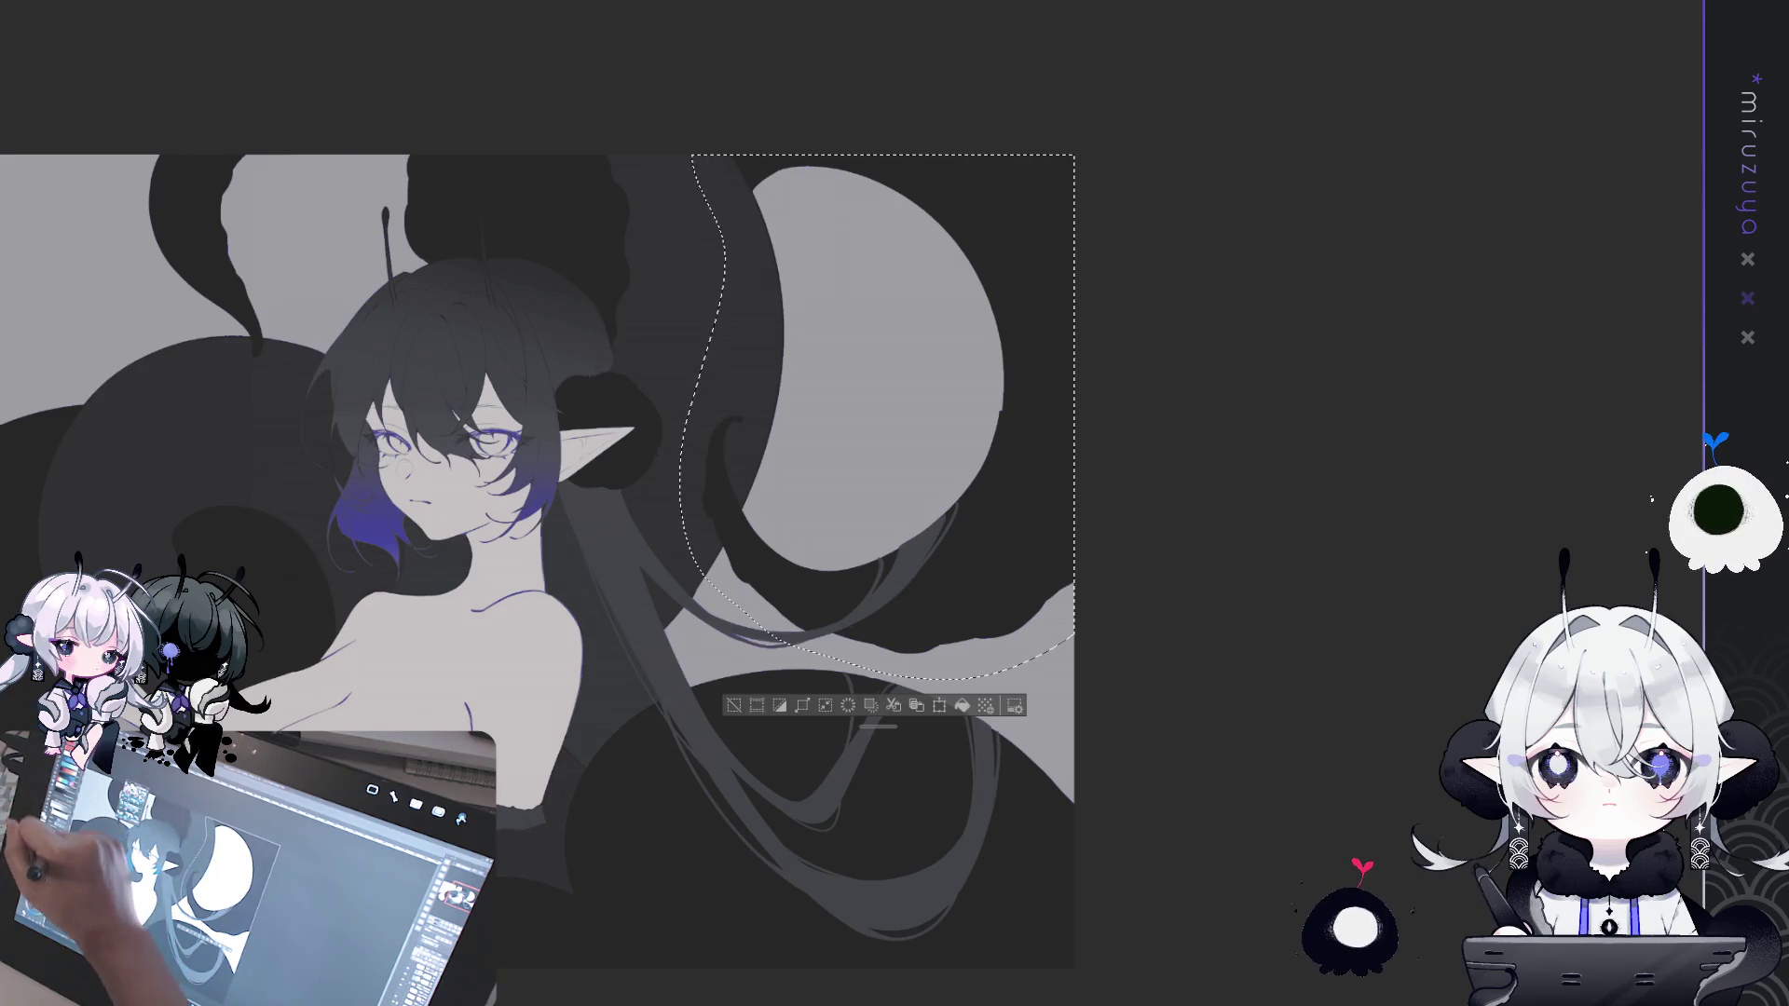
pyautogui.moveTo(722, 438); pyautogui.dragTo(932, 643)
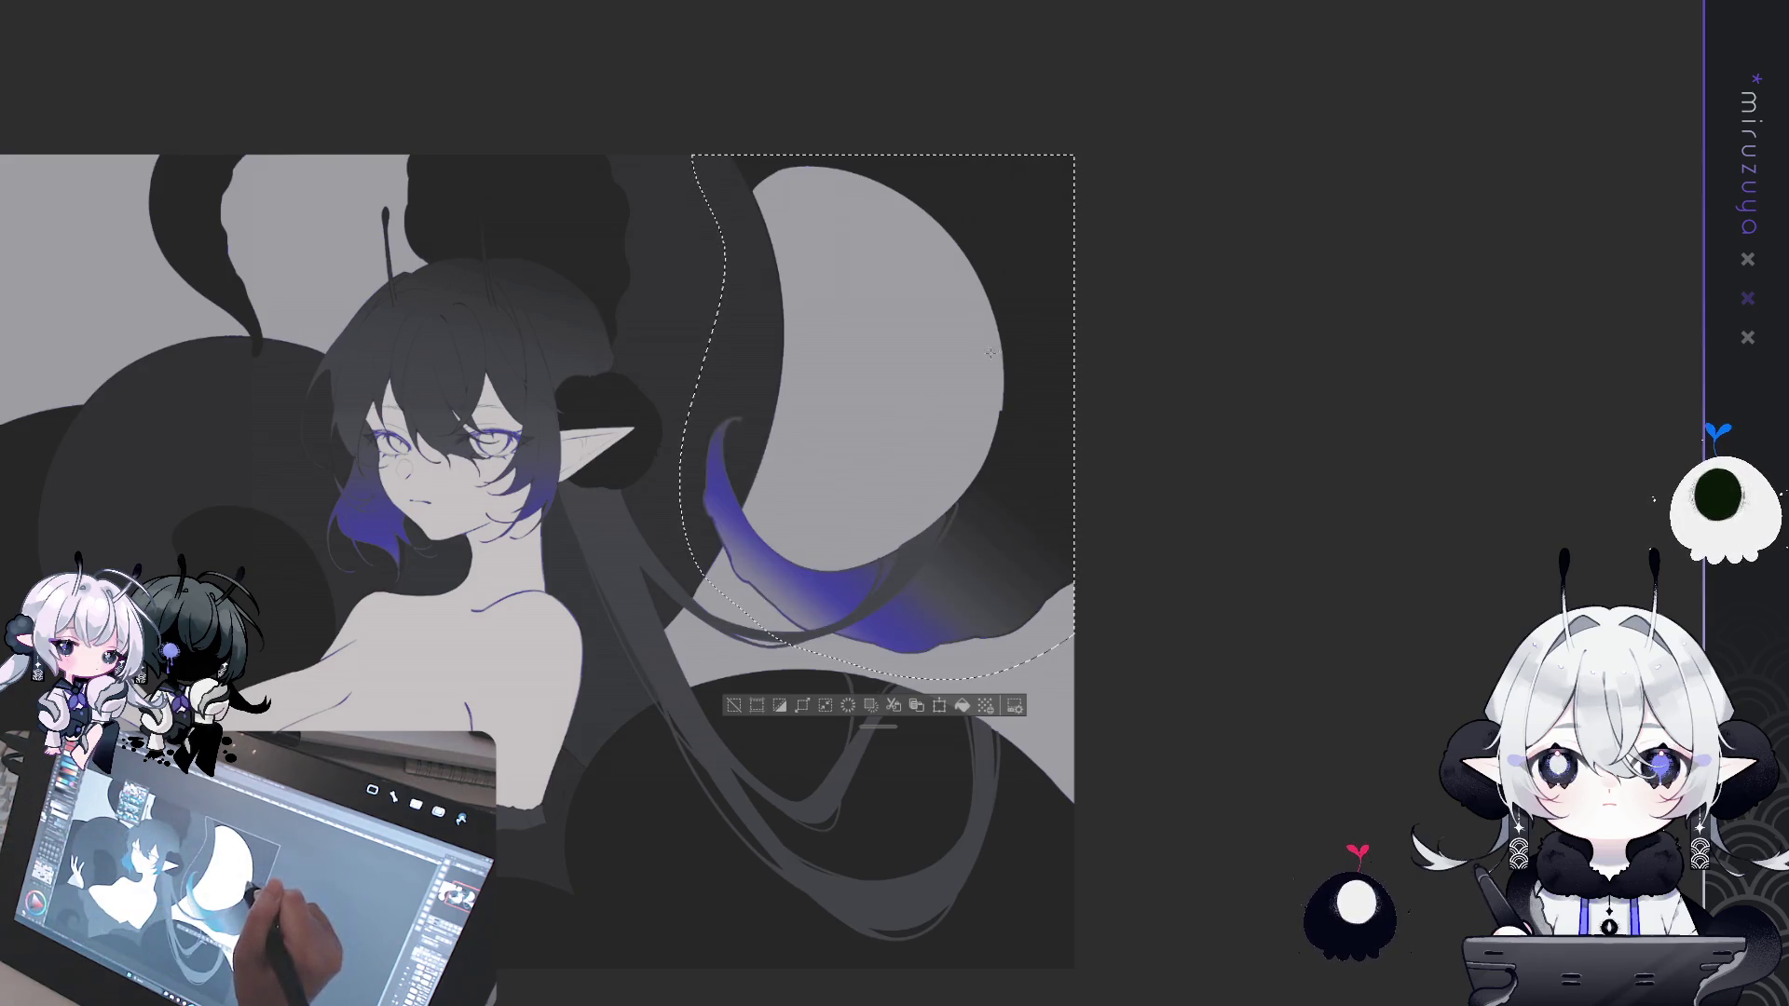
pyautogui.moveTo(993, 351); pyautogui.dragTo(838, 577)
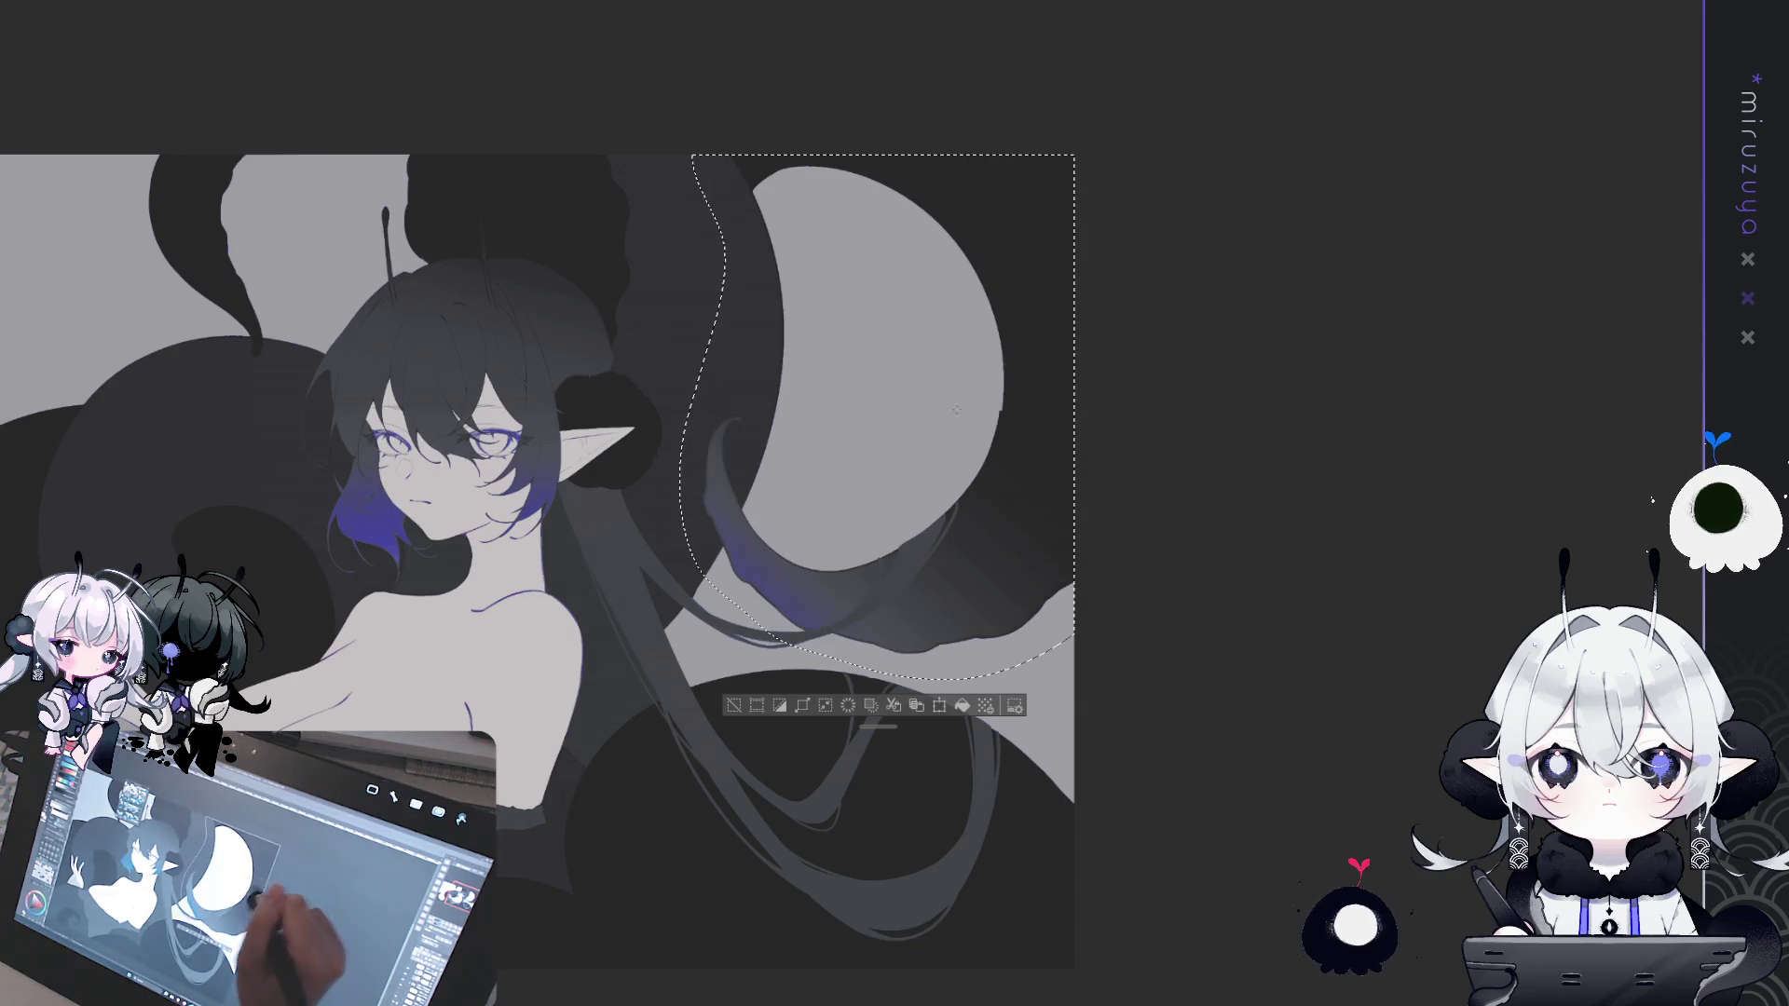
pyautogui.moveTo(969, 560); pyautogui.dragTo(783, 615)
pyautogui.moveTo(871, 455); pyautogui.dragTo(793, 485)
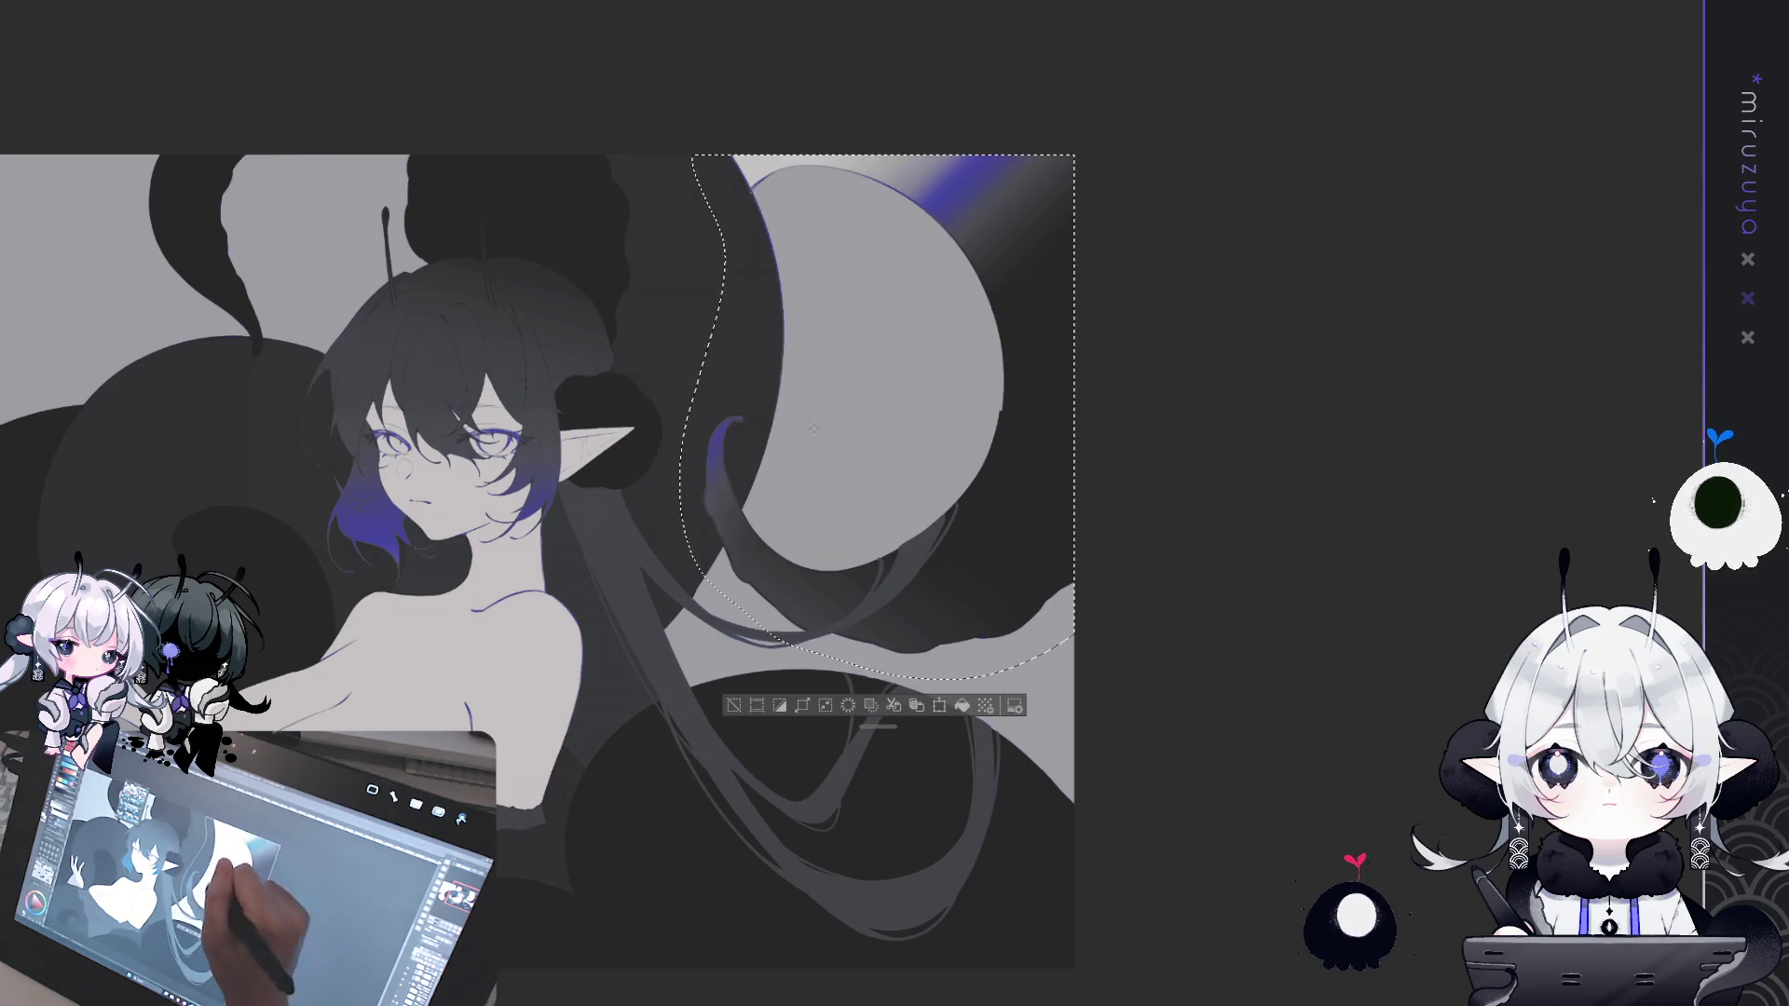
pyautogui.hotkey('ctrl', 'z')
pyautogui.hotkey('ctrl', 'd')
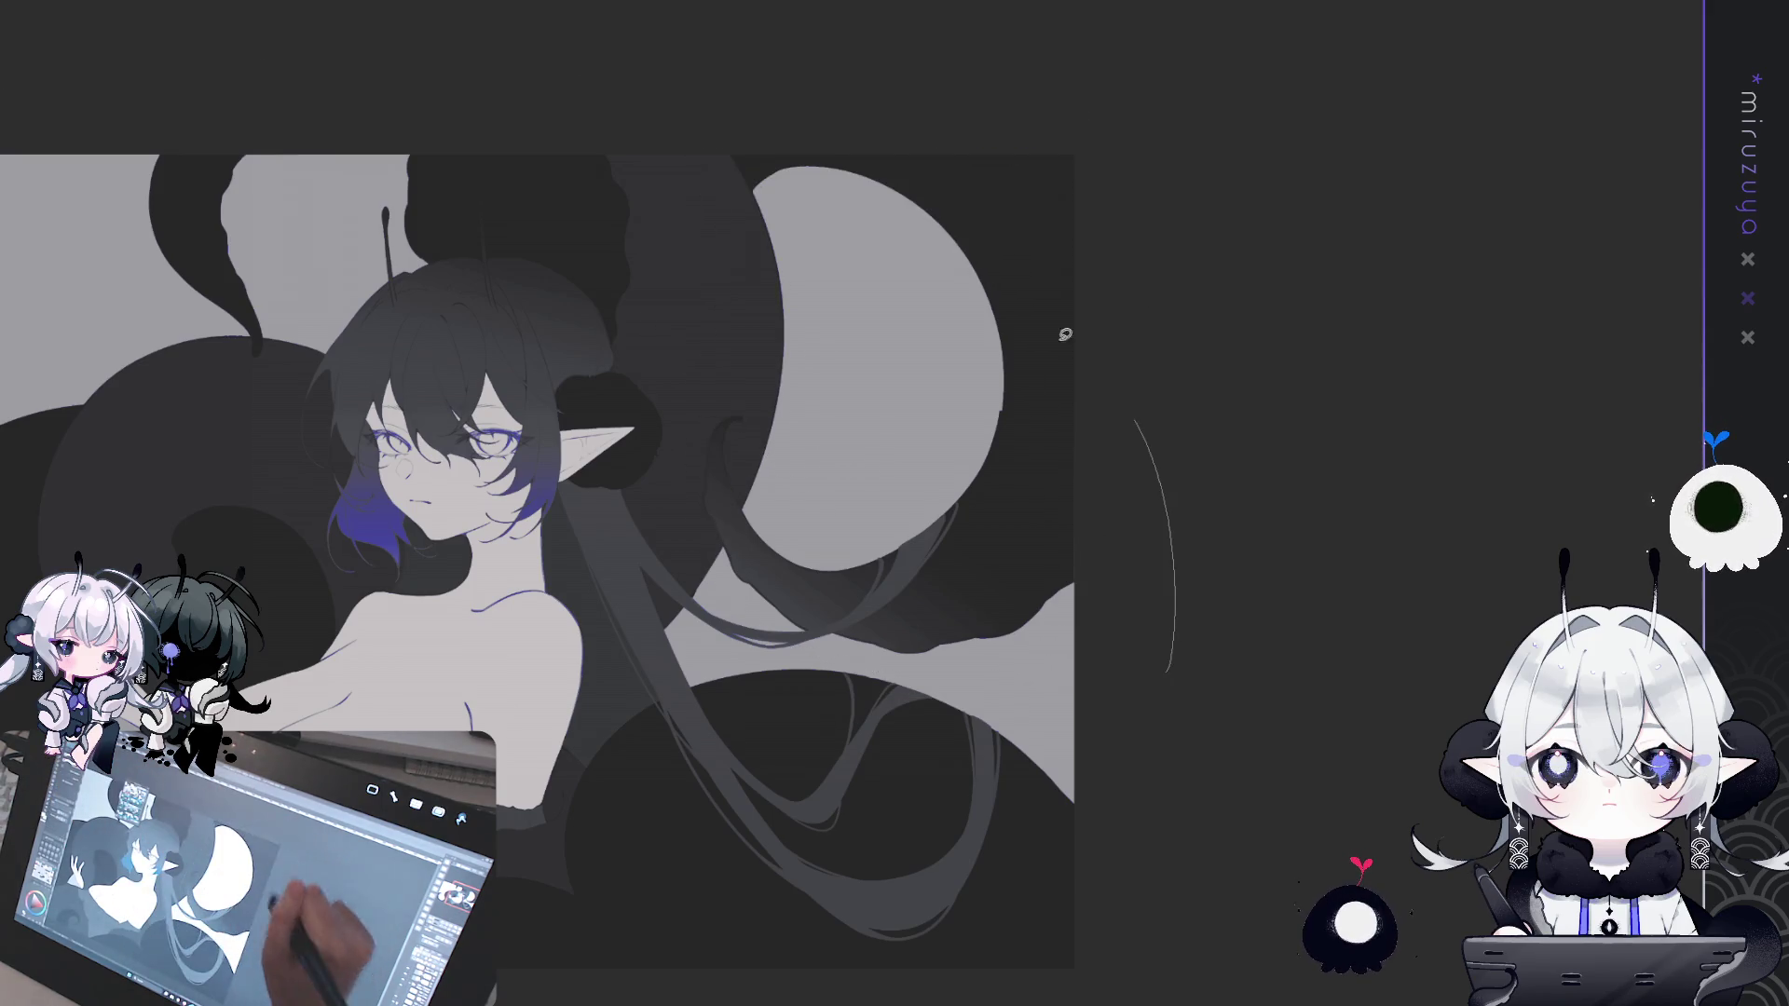
# - Reselect around the right moon and leave only a faint blue gradient there
pyautogui.moveTo(1072, 708); pyautogui.dragTo(969, 719)
pyautogui.moveTo(715, 328); pyautogui.dragTo(829, 512)
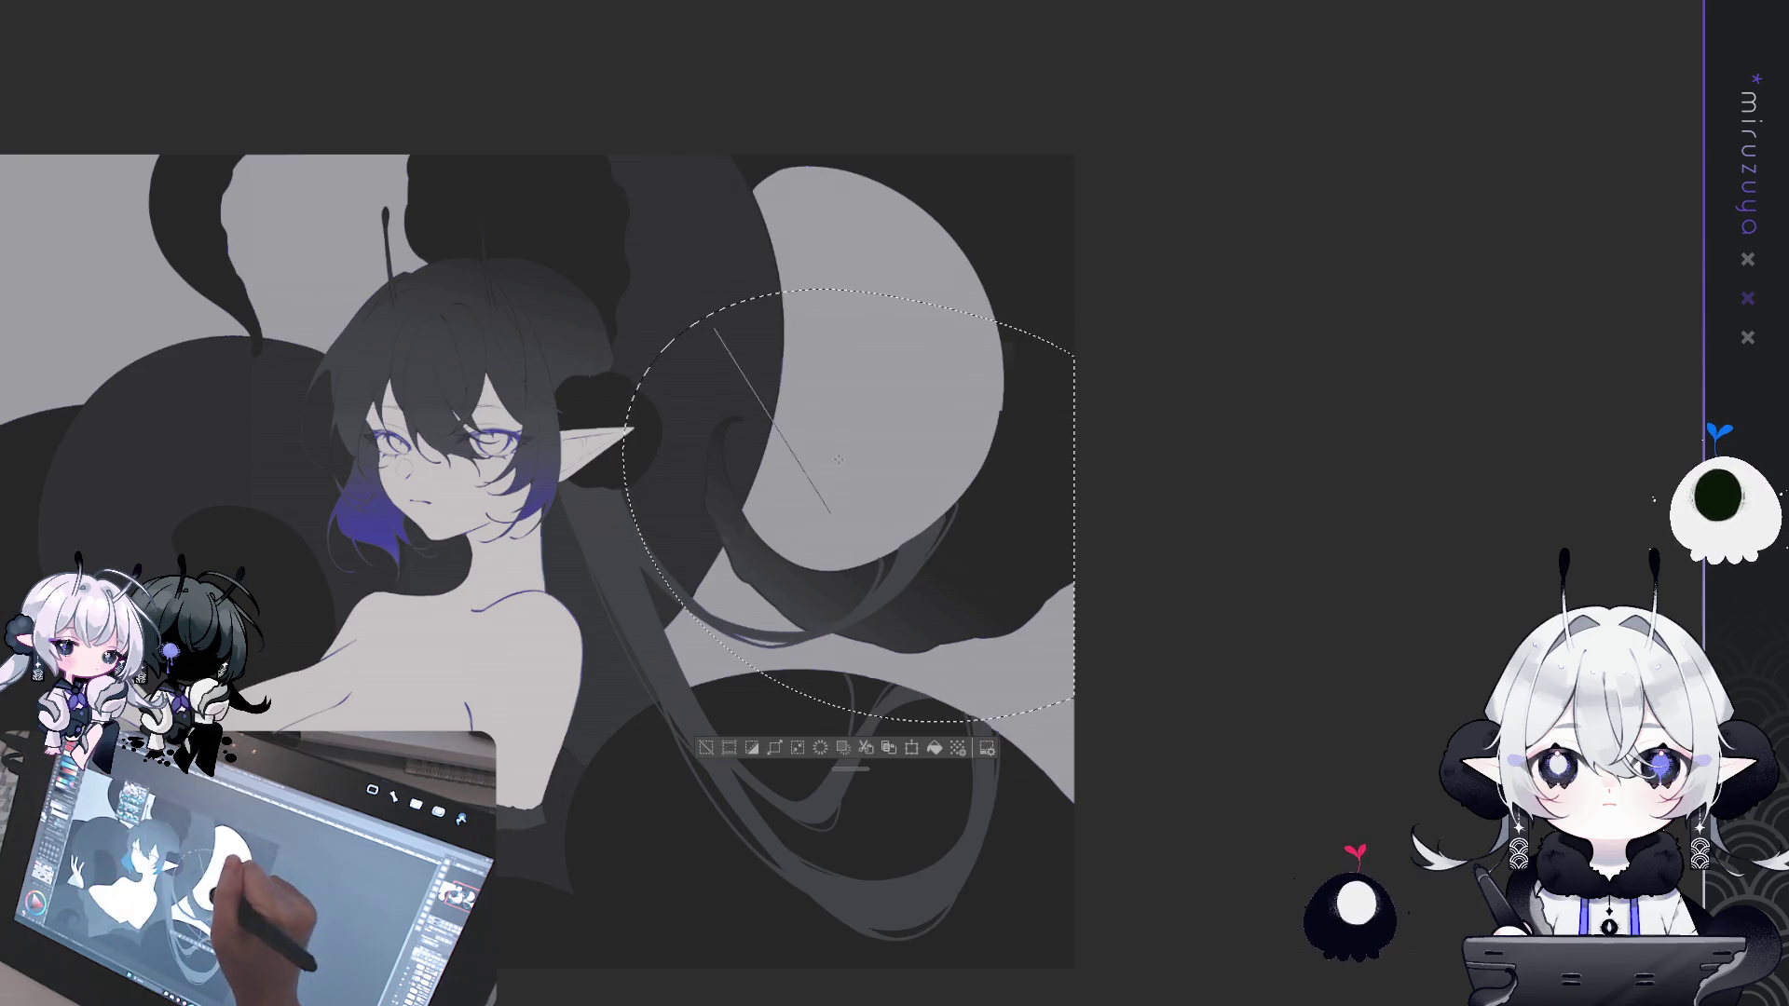
pyautogui.hotkey('ctrl', 'z')
pyautogui.hotkey('ctrl', 'd')
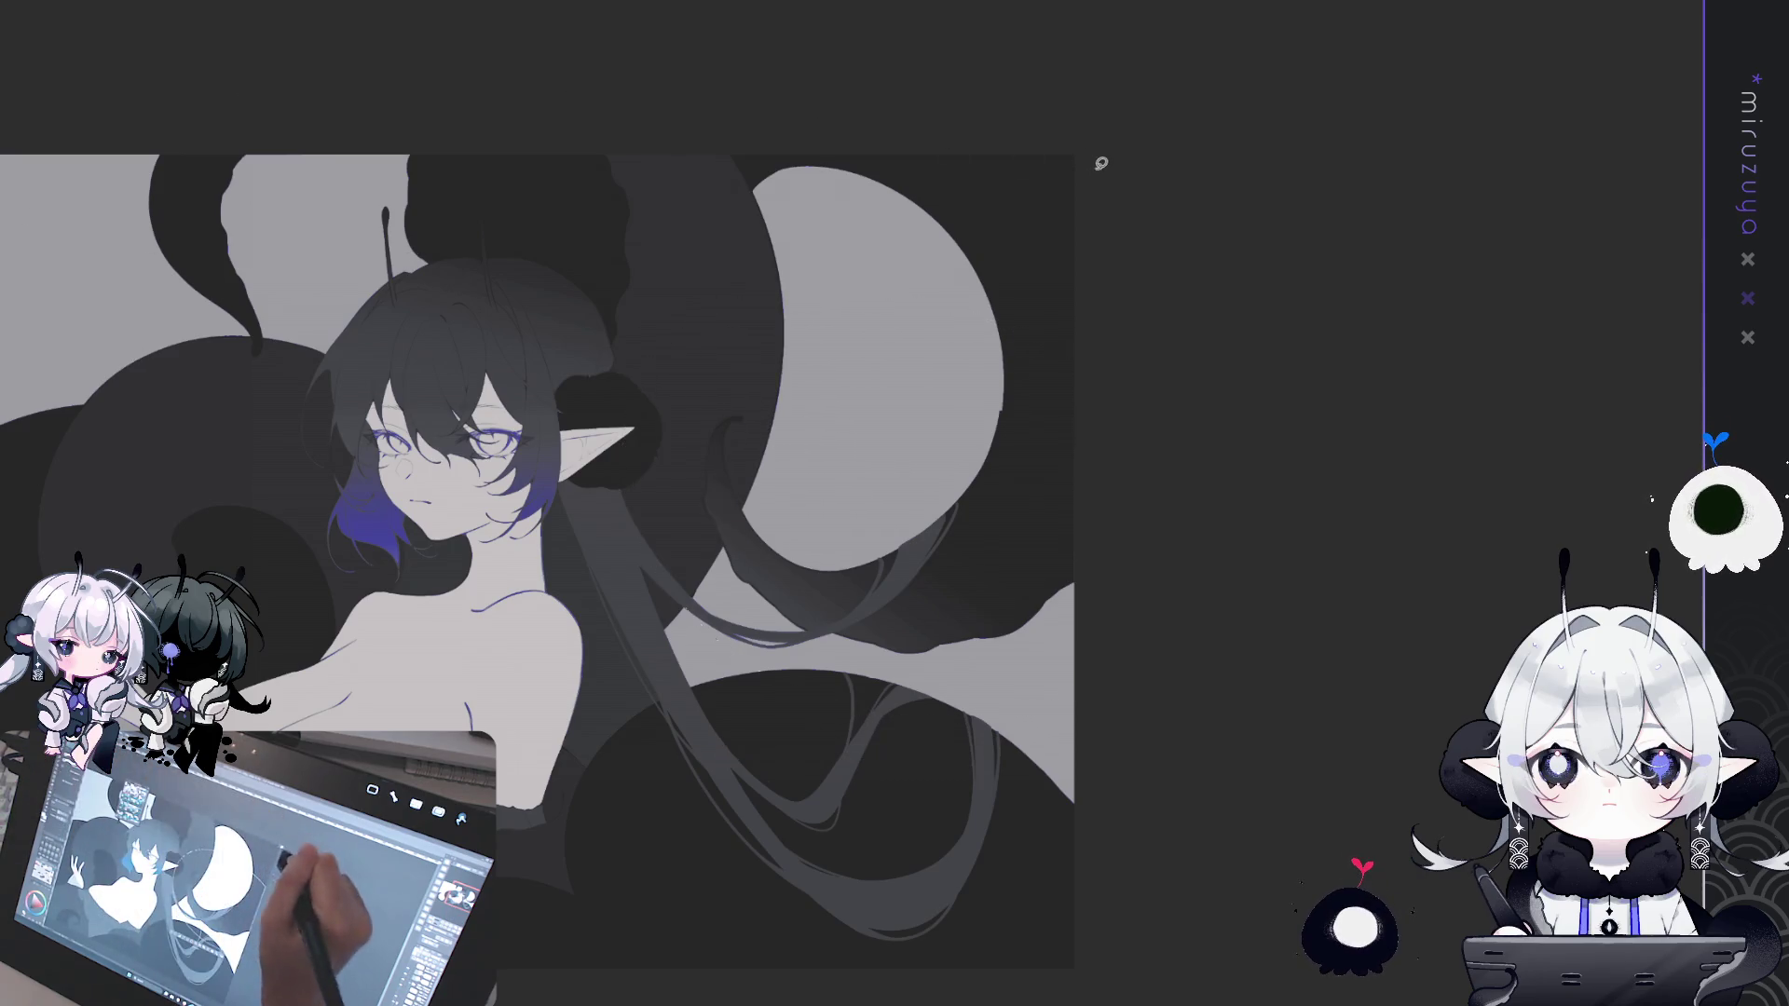
pyautogui.moveTo(1071, 415)
pyautogui.mouseDown()
pyautogui.moveTo(708, 372)
pyautogui.moveTo(820, 694)
pyautogui.moveTo(1071, 671)
pyautogui.mouseUp()
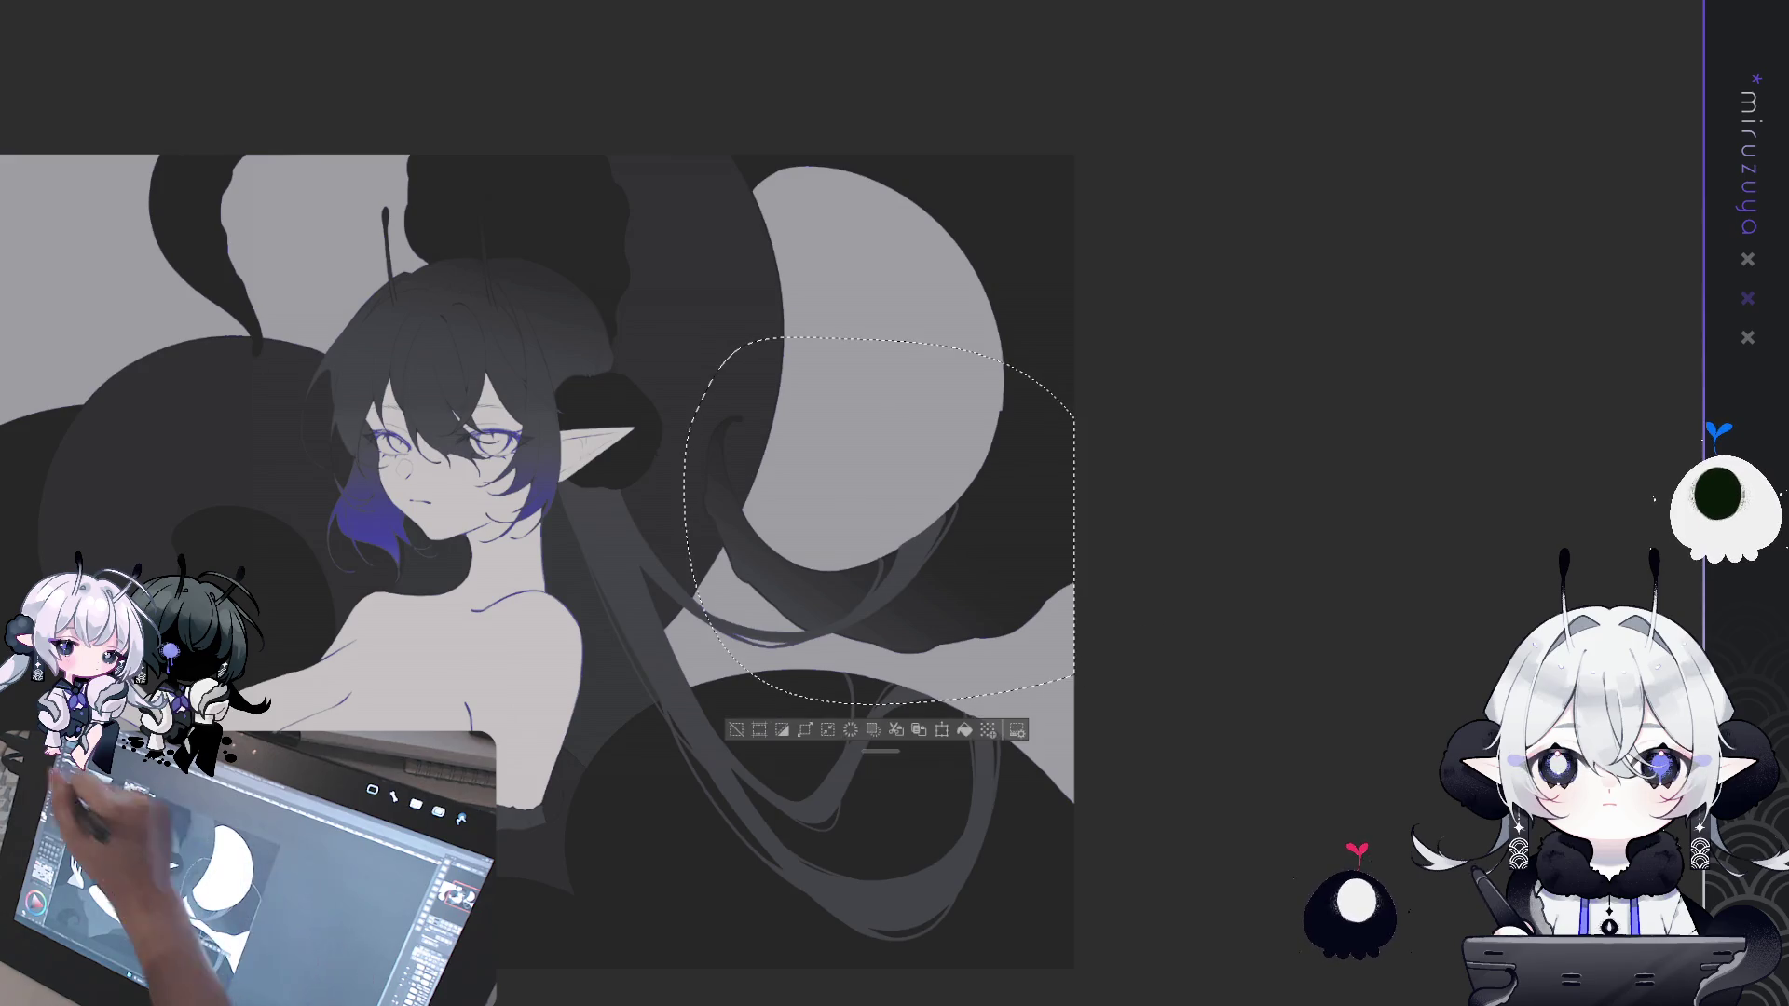
pyautogui.moveTo(664, 277); pyautogui.dragTo(713, 373)
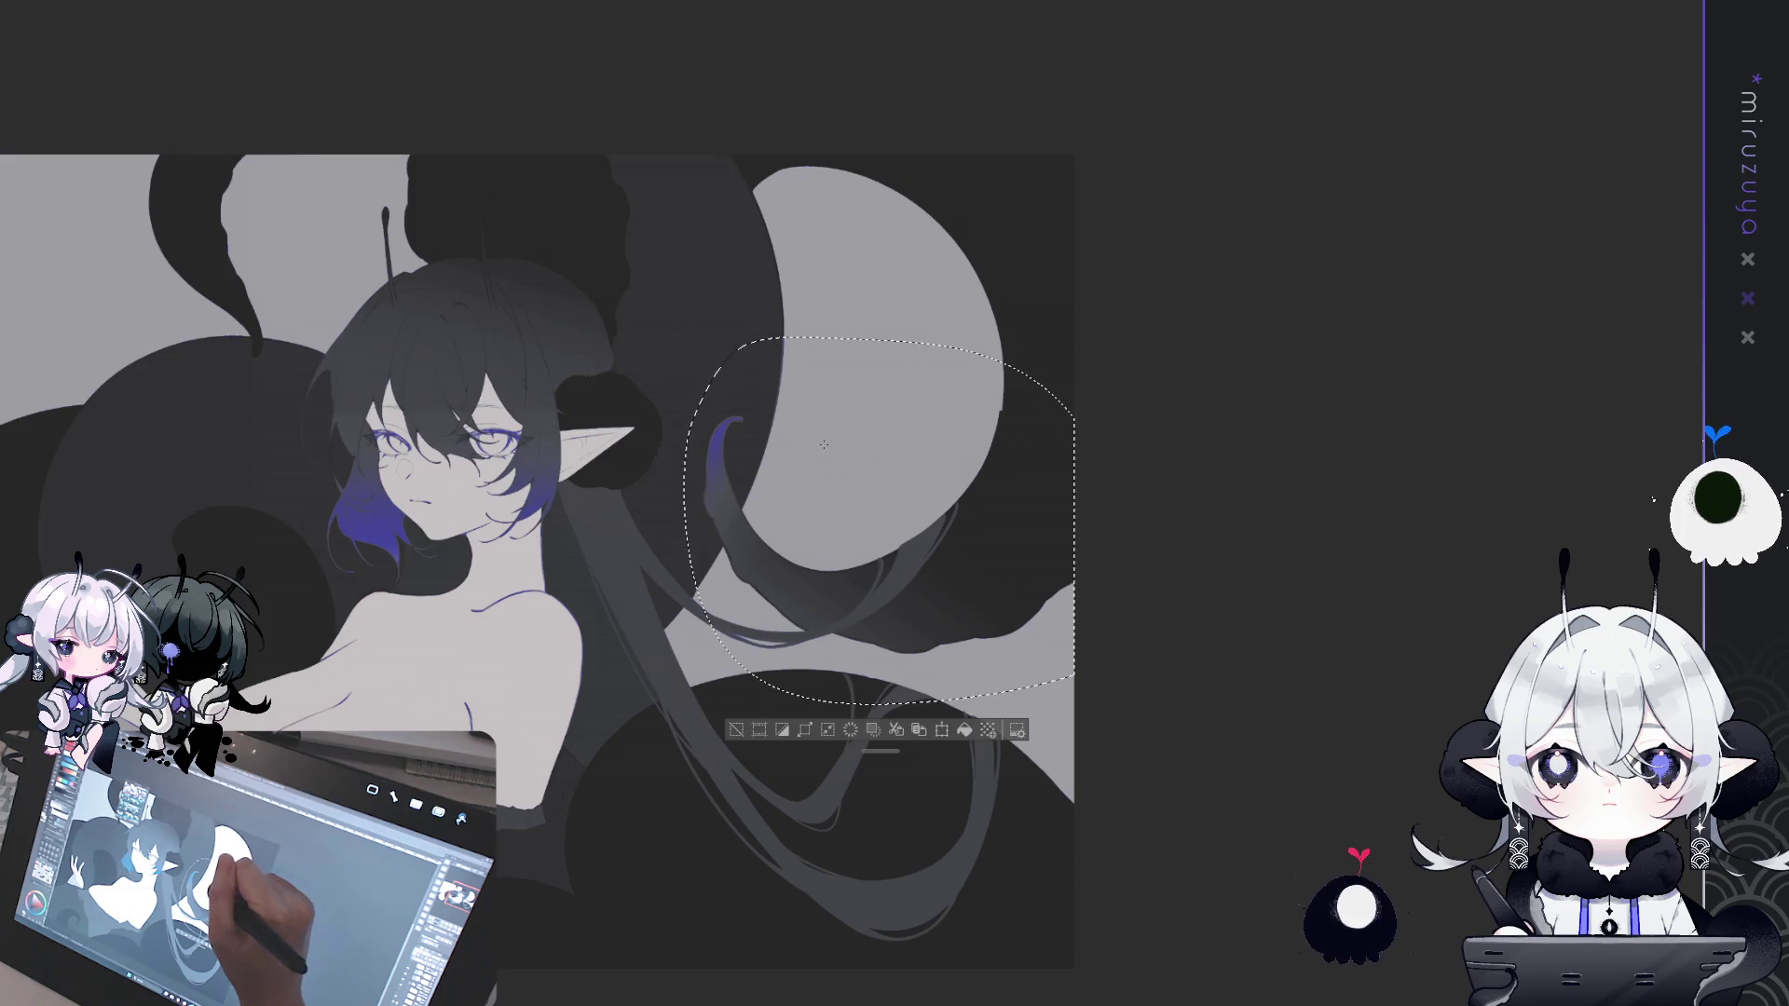
pyautogui.click(736, 730)
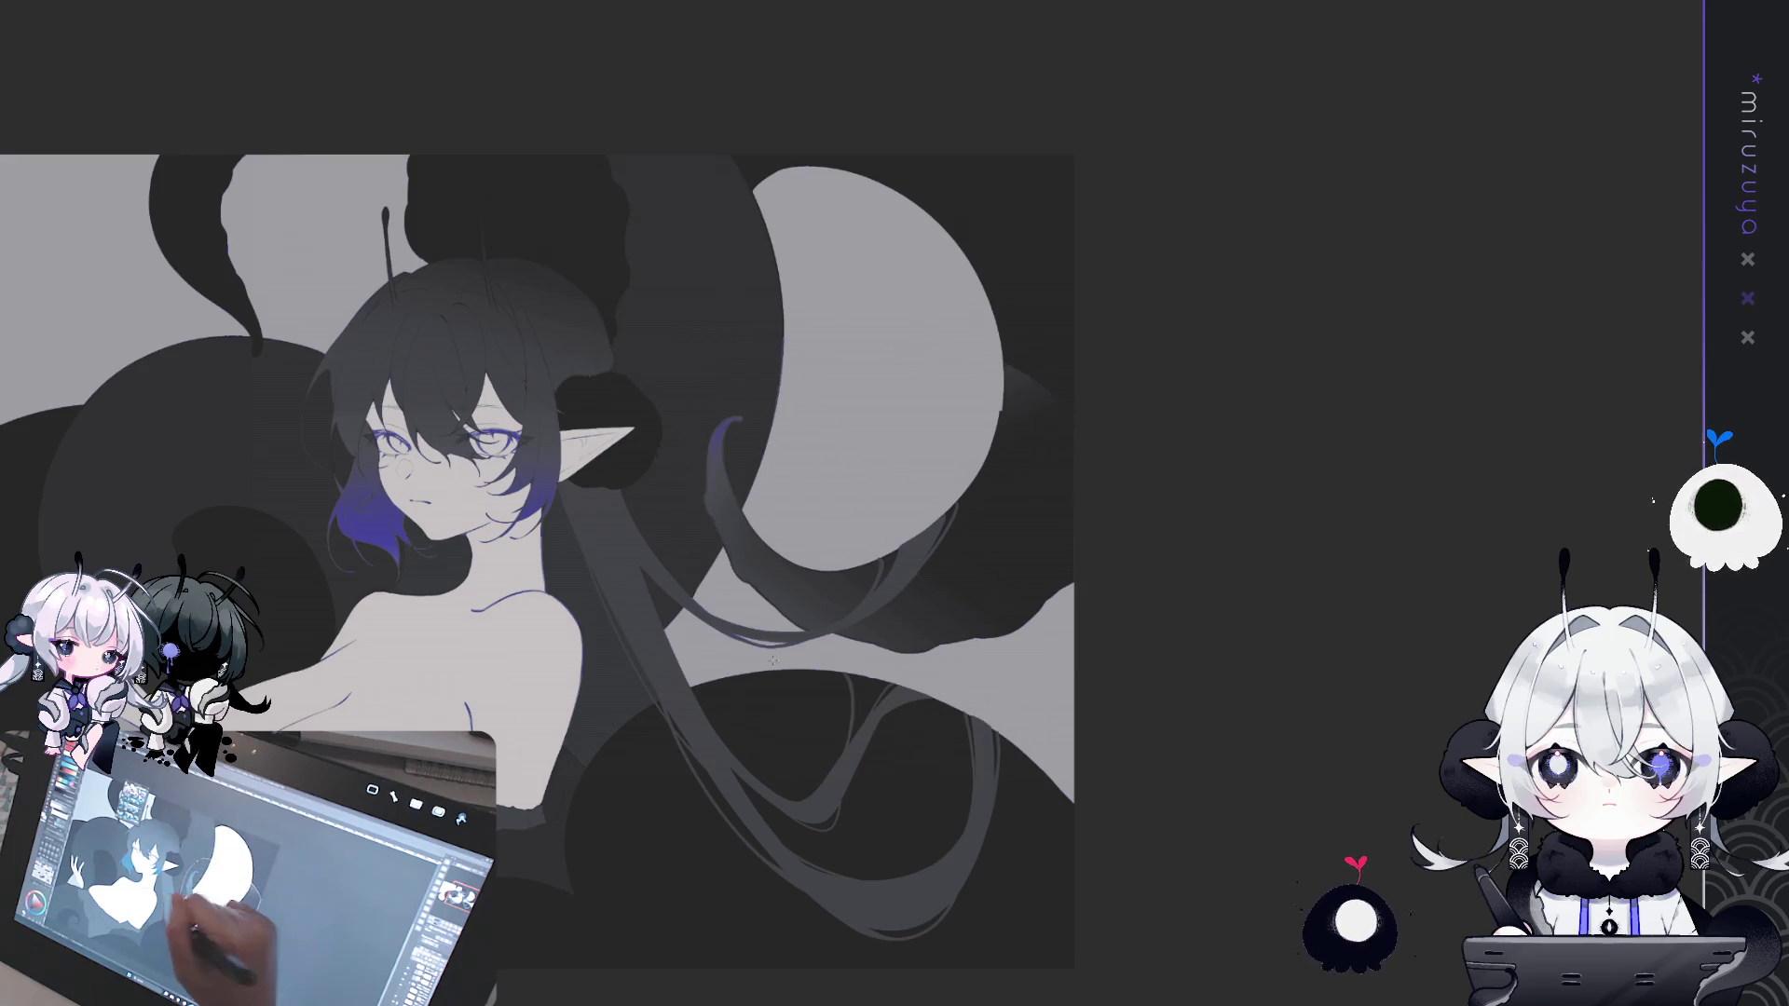
pyautogui.moveTo(1134, 591); pyautogui.dragTo(1015, 612)
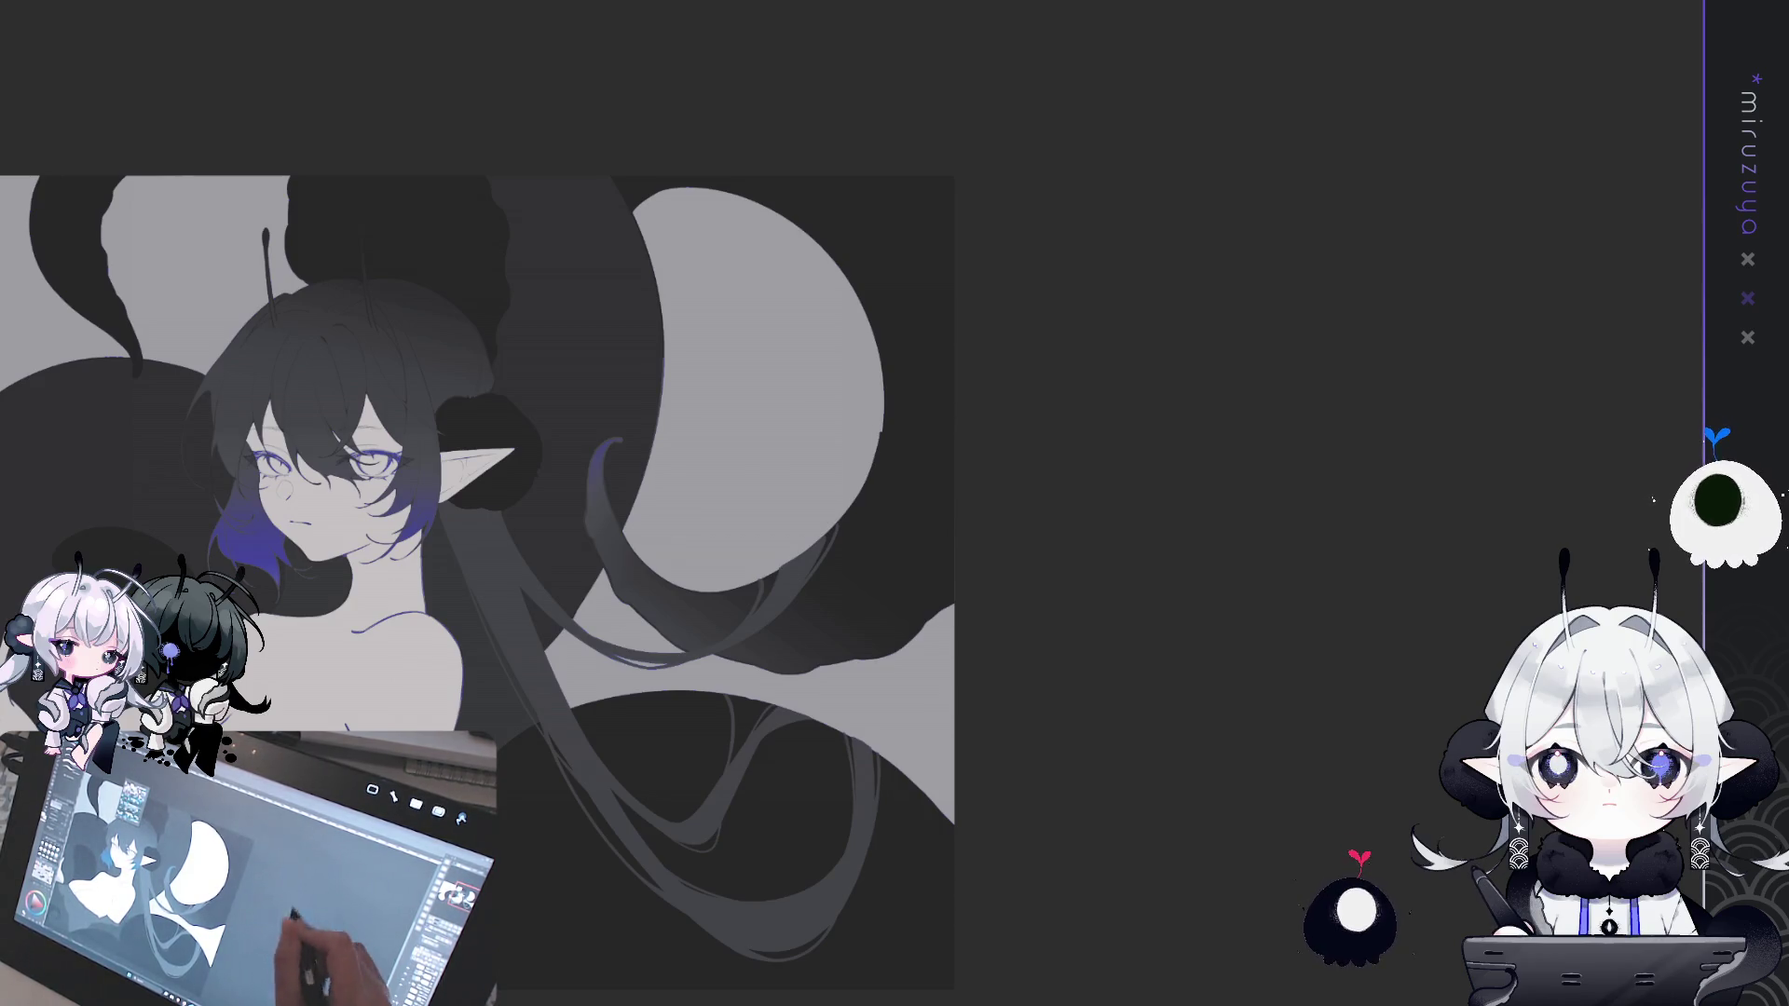
# - Select the upper-left tentacle tip and tint it blue
pyautogui.moveTo(559, 652); pyautogui.dragTo(661, 356)
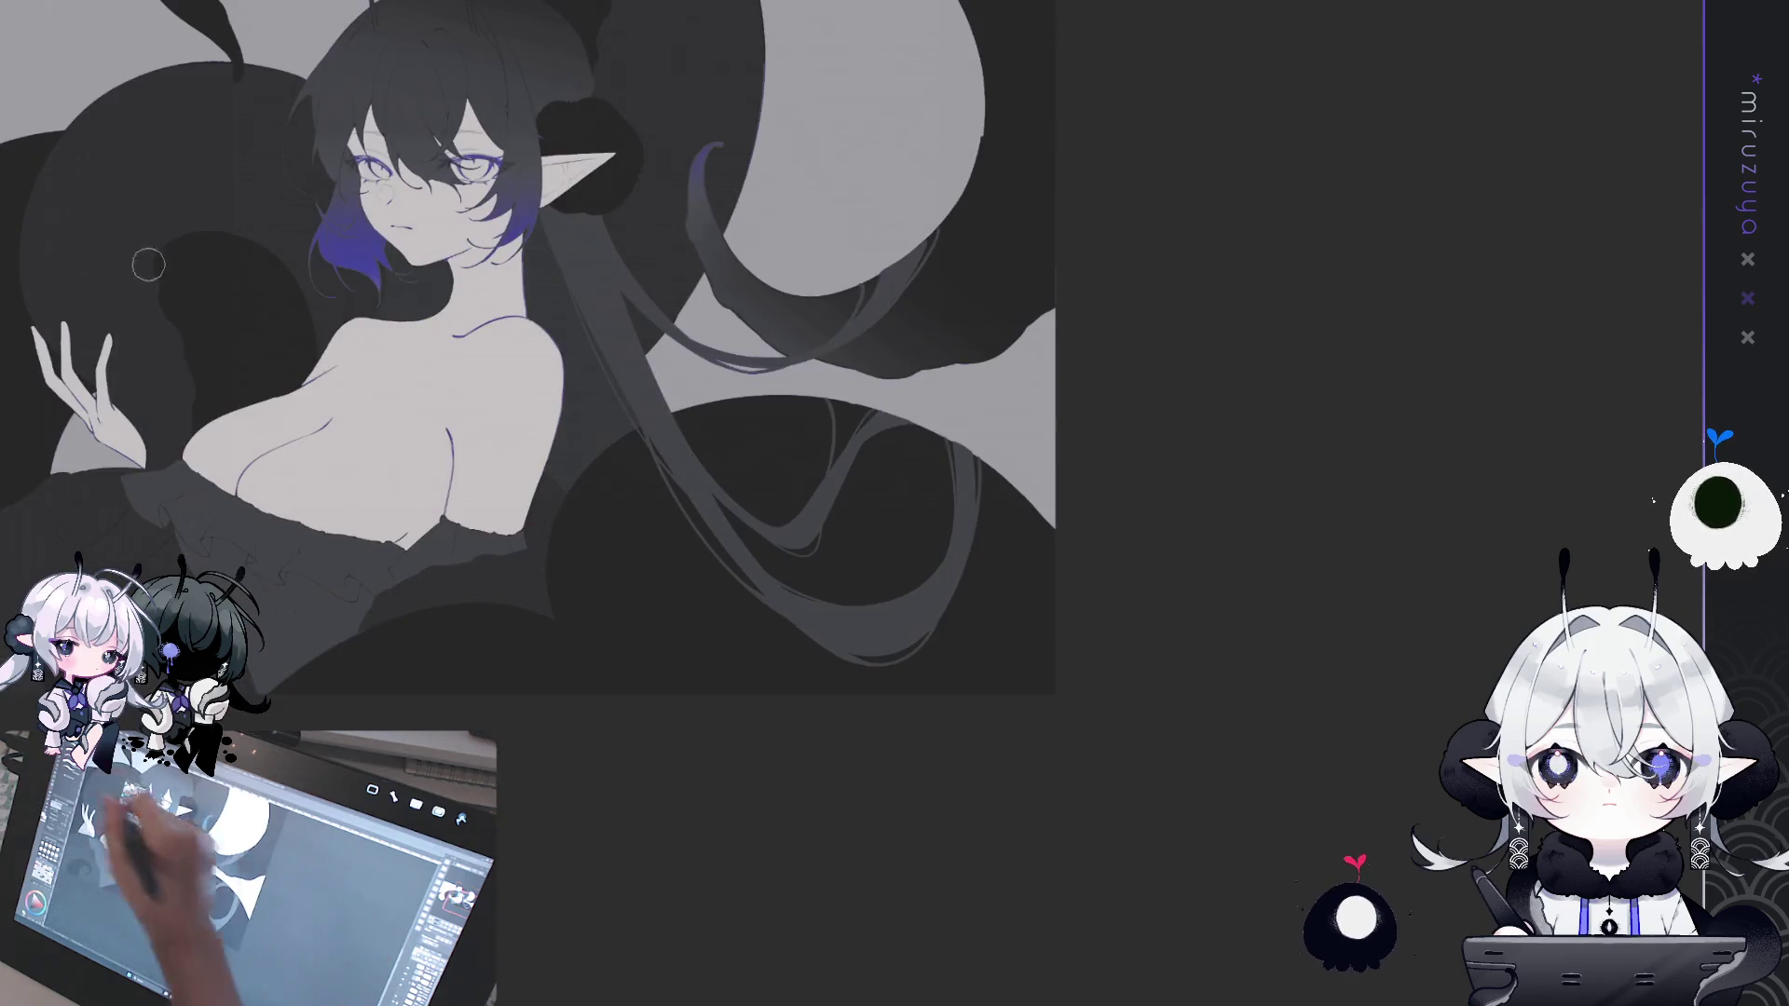
pyautogui.moveTo(1053, 324)
pyautogui.mouseDown()
pyautogui.moveTo(1140, 511)
pyautogui.moveTo(878, 464)
pyautogui.moveTo(895, 410)
pyautogui.mouseUp()
pyautogui.moveTo(538, 427); pyautogui.dragTo(660, 350)
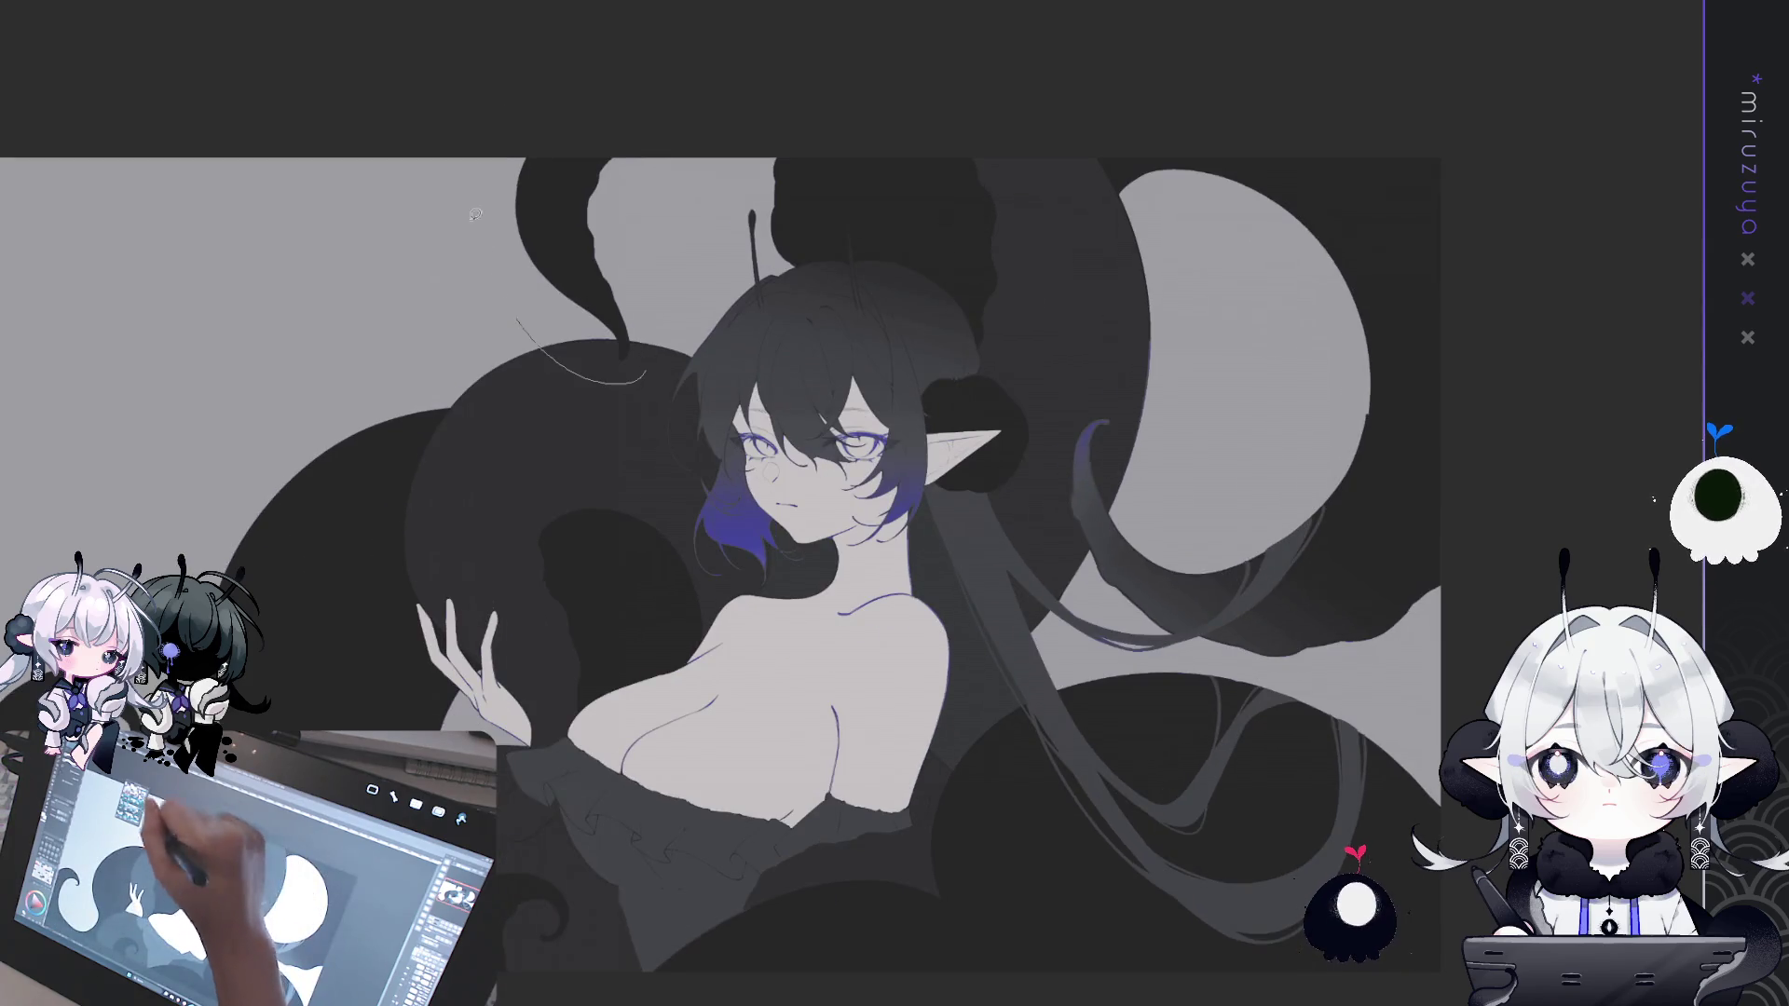
pyautogui.moveTo(482, 253); pyautogui.dragTo(486, 244)
pyautogui.moveTo(623, 354); pyautogui.dragTo(597, 230)
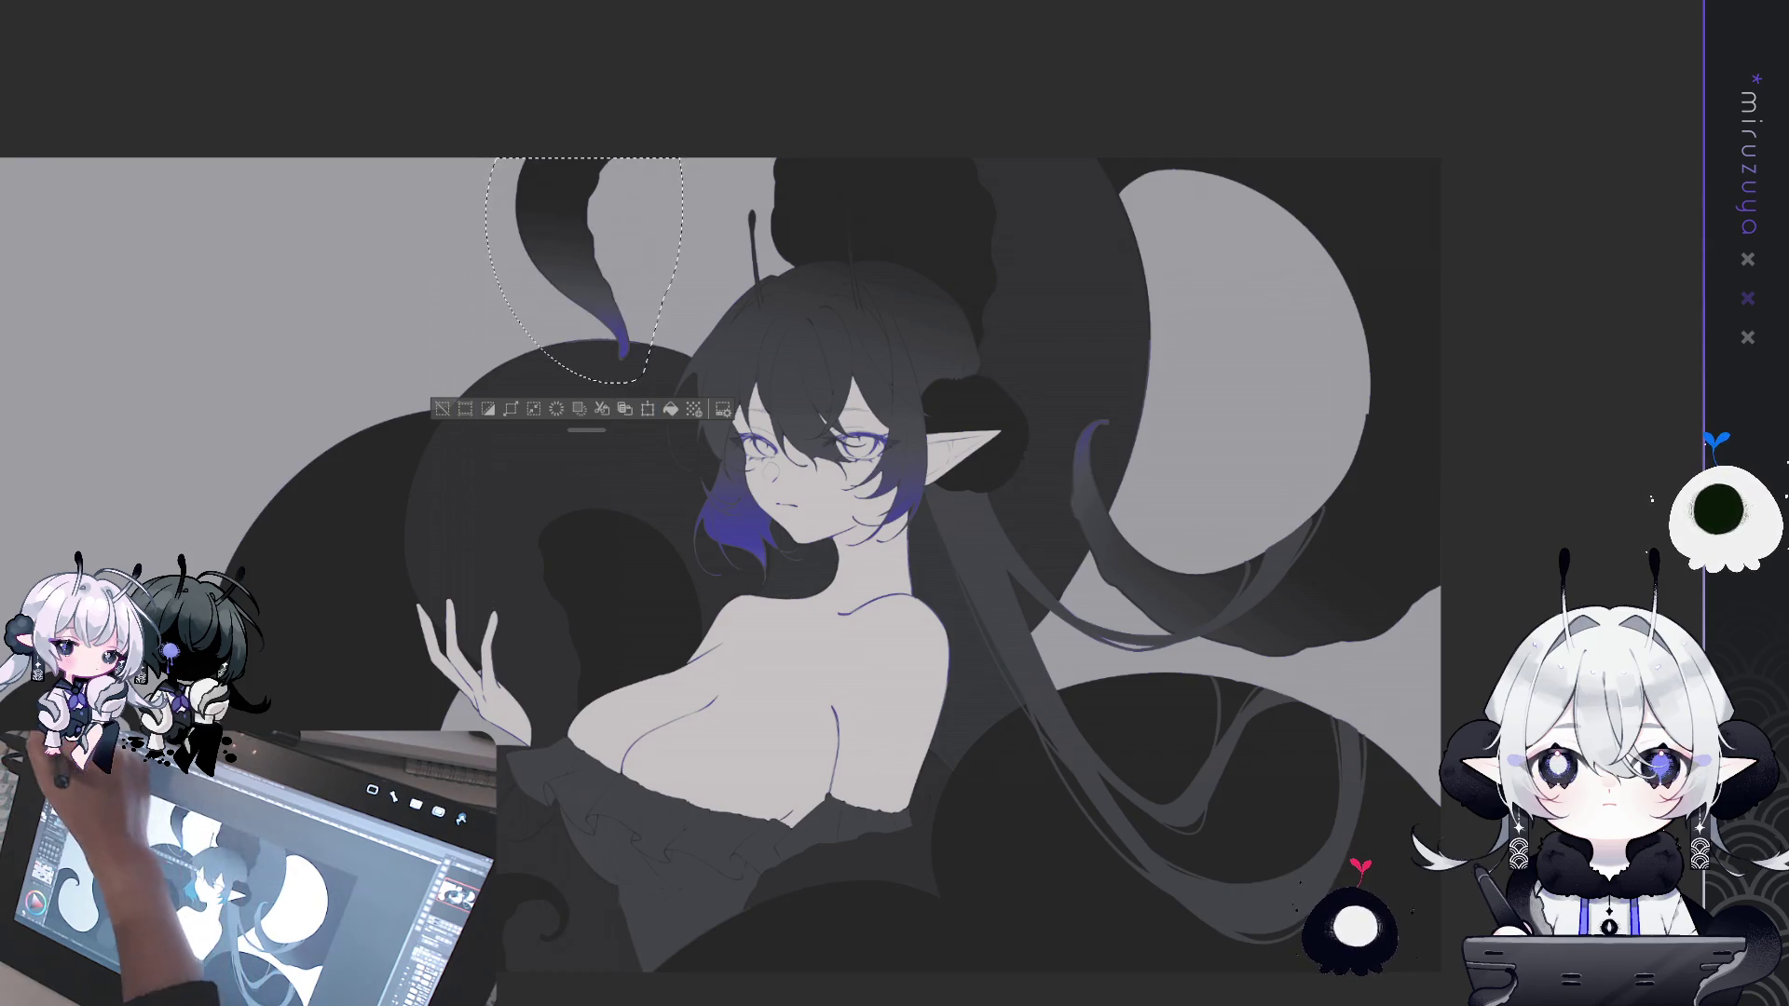
pyautogui.moveTo(252, 701); pyautogui.dragTo(653, 478)
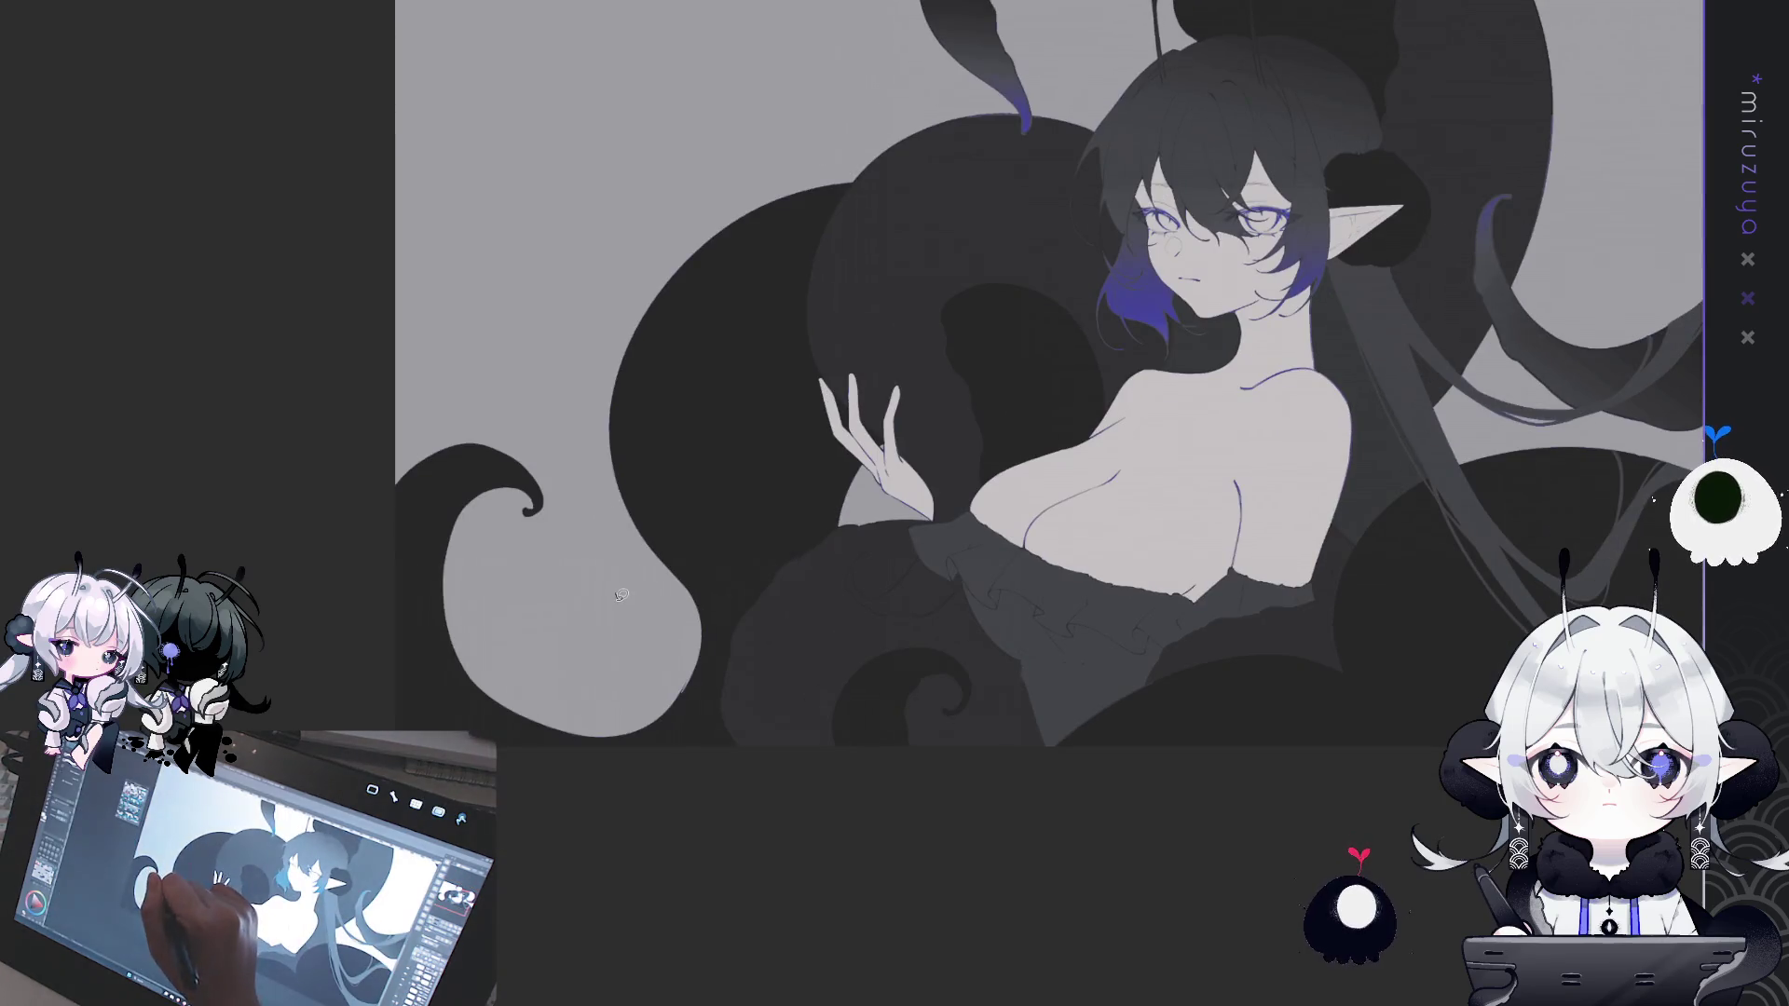
pyautogui.click(603, 380)
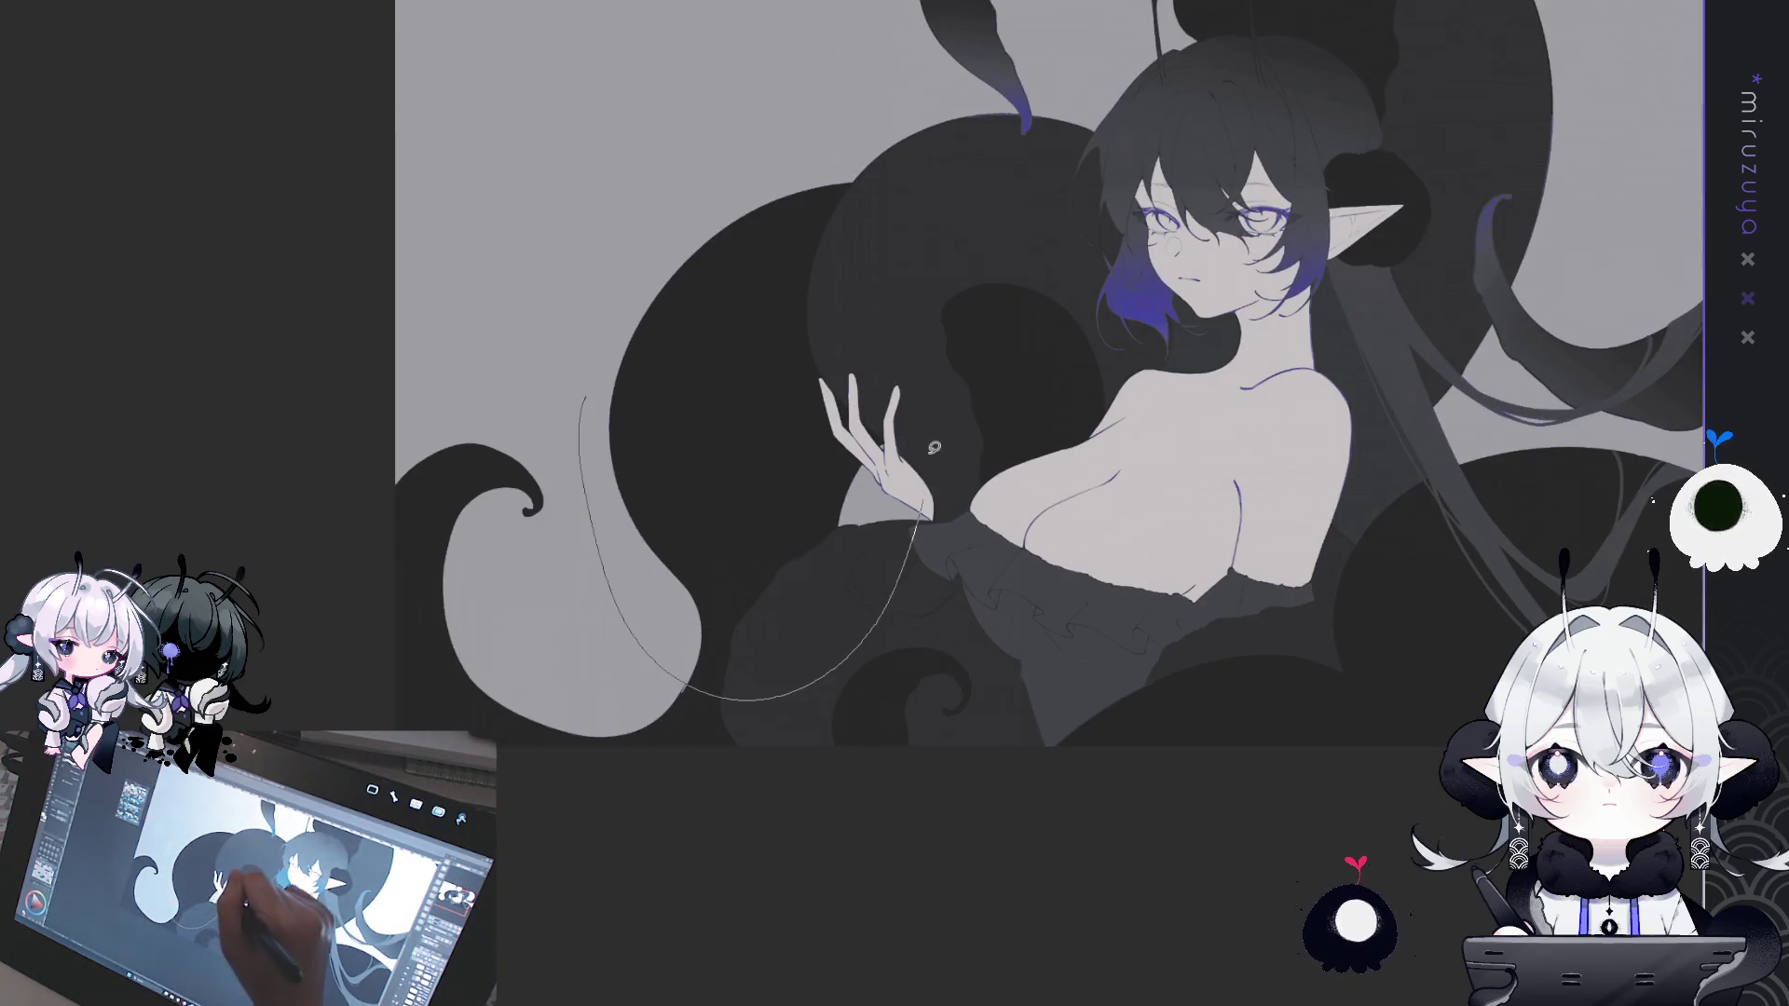
# - Fill the large dark tentacle beside the hand with a blue-to-dark gradient from the top
pyautogui.moveTo(932, 460); pyautogui.dragTo(848, 72)
pyautogui.moveTo(802, 224)
pyautogui.mouseDown()
pyautogui.moveTo(736, 316)
pyautogui.moveTo(815, 347)
pyautogui.mouseUp()
pyautogui.hotkey('ctrl', 'z')
pyautogui.moveTo(559, 88)
pyautogui.mouseDown()
pyautogui.moveTo(708, 233)
pyautogui.moveTo(848, 306)
pyautogui.moveTo(850, 364)
pyautogui.mouseUp()
pyautogui.hotkey('ctrl', 'z')
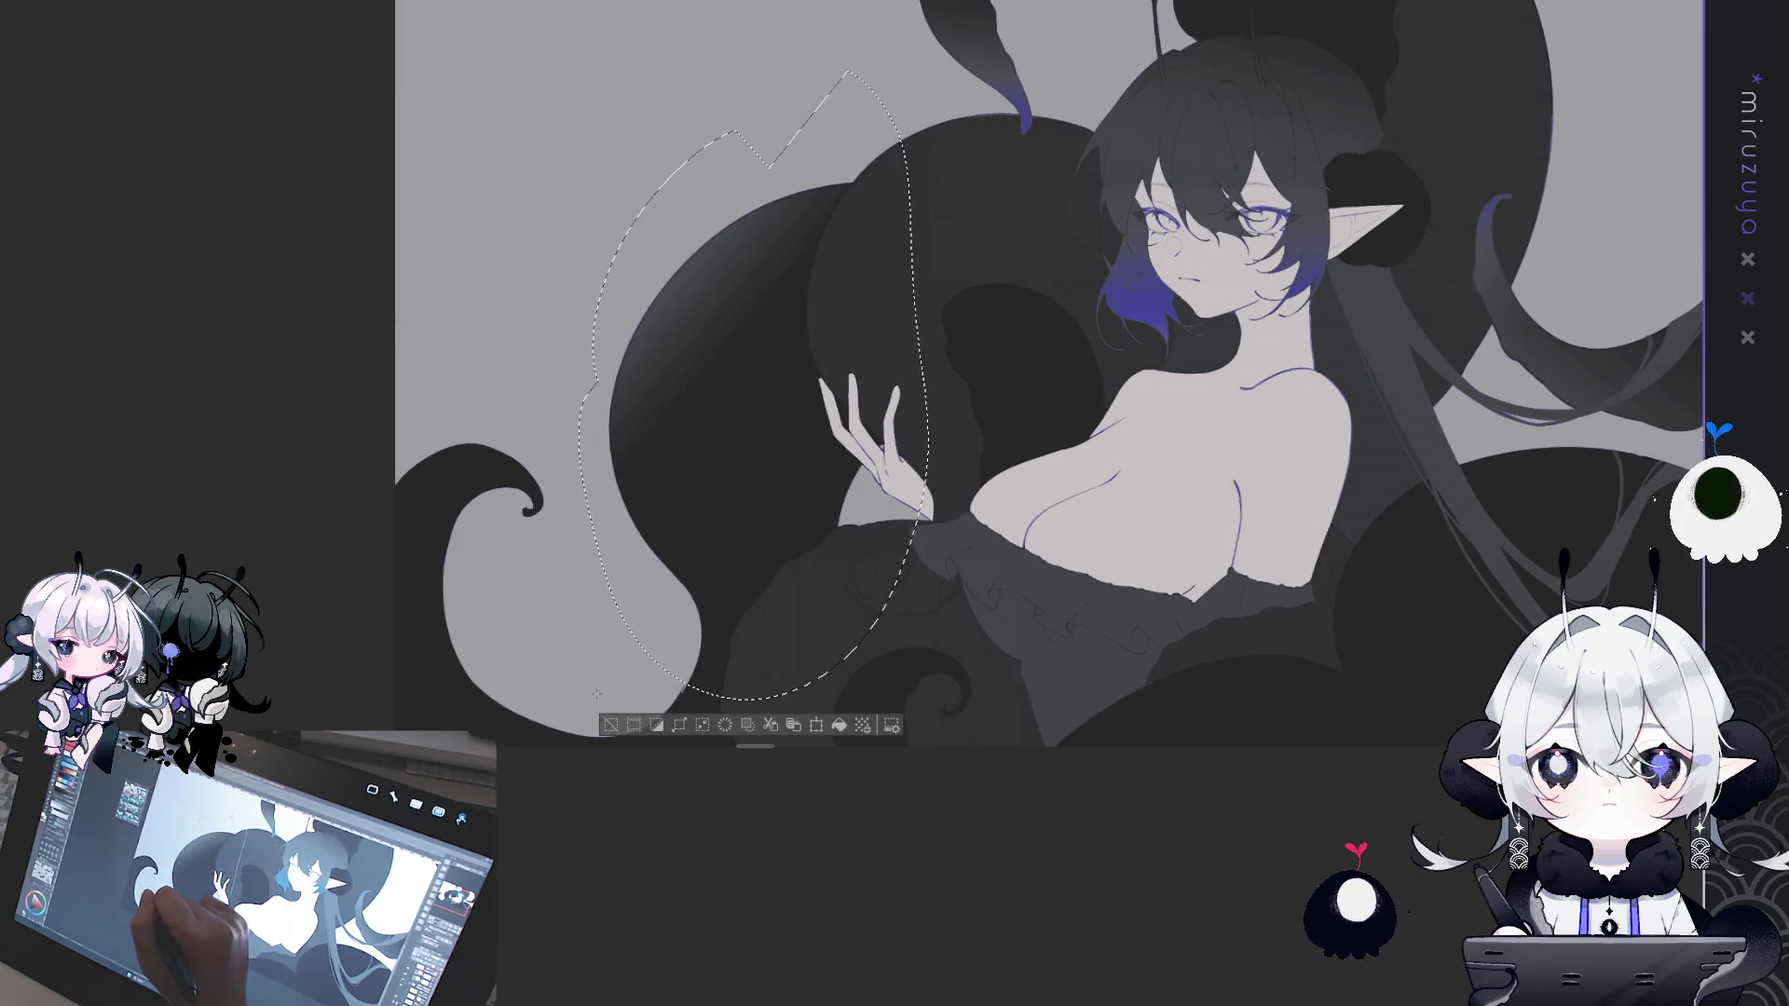
pyautogui.hotkey('ctrl', 'z')
pyautogui.moveTo(662, 72); pyautogui.dragTo(799, 399)
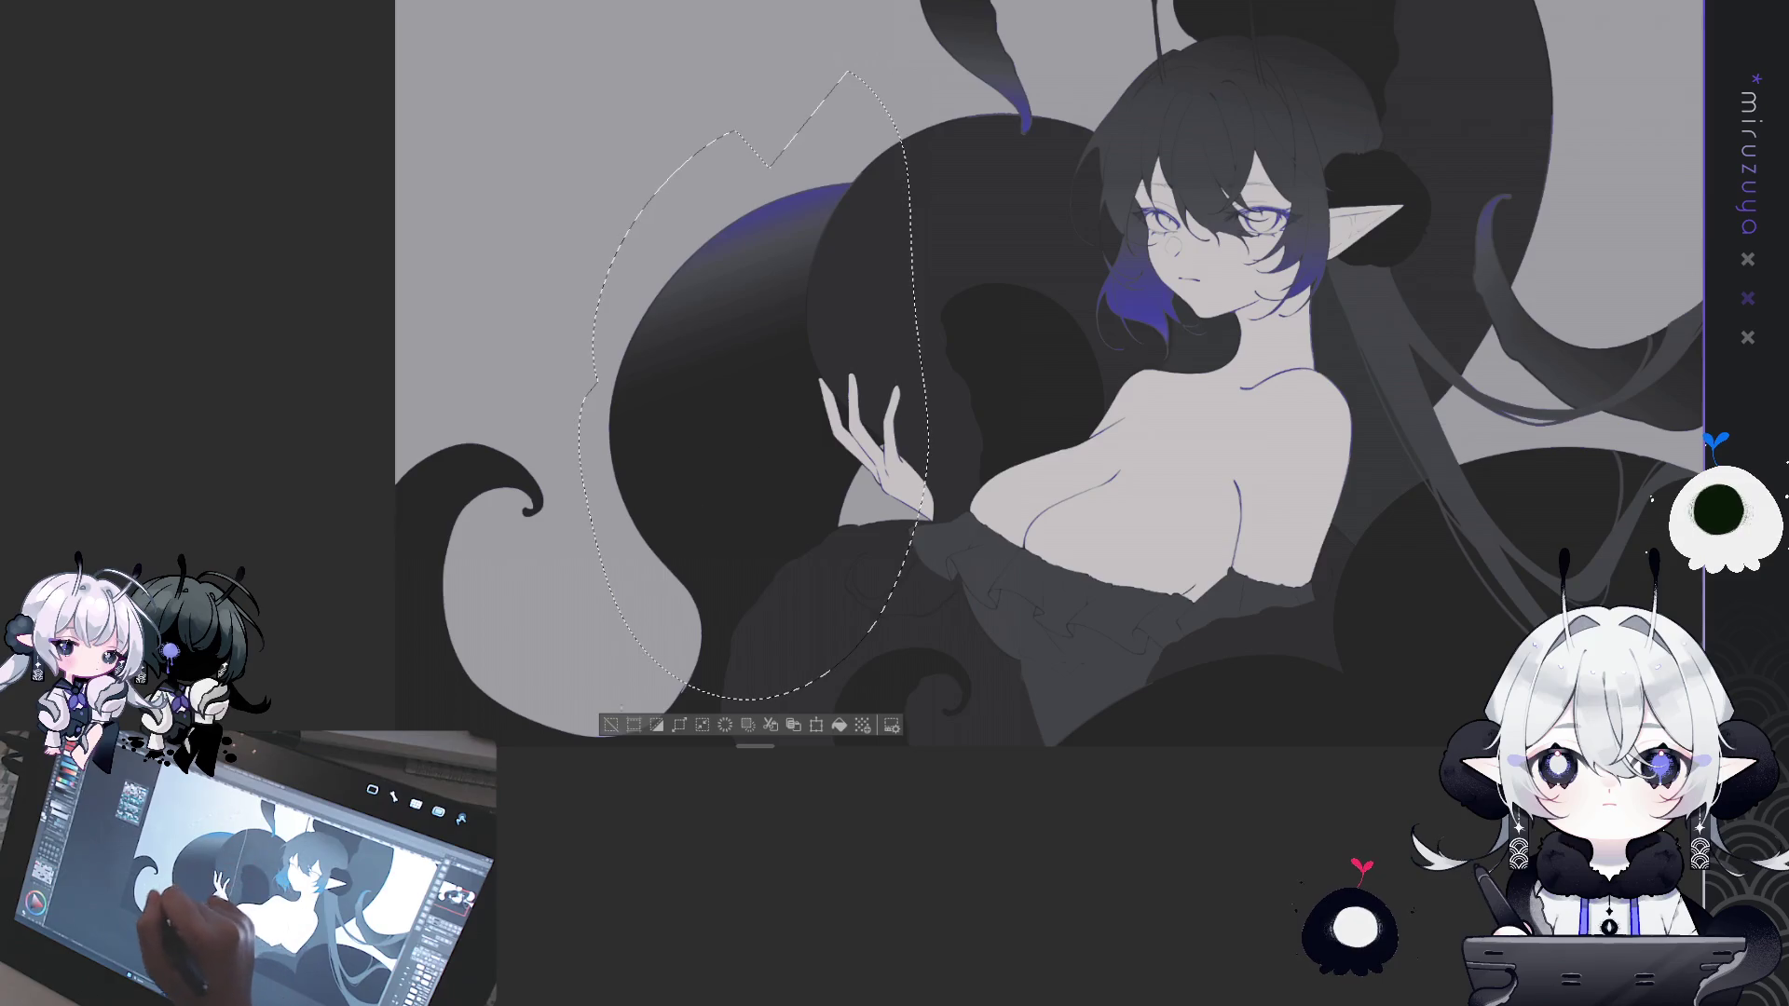
pyautogui.click(610, 725)
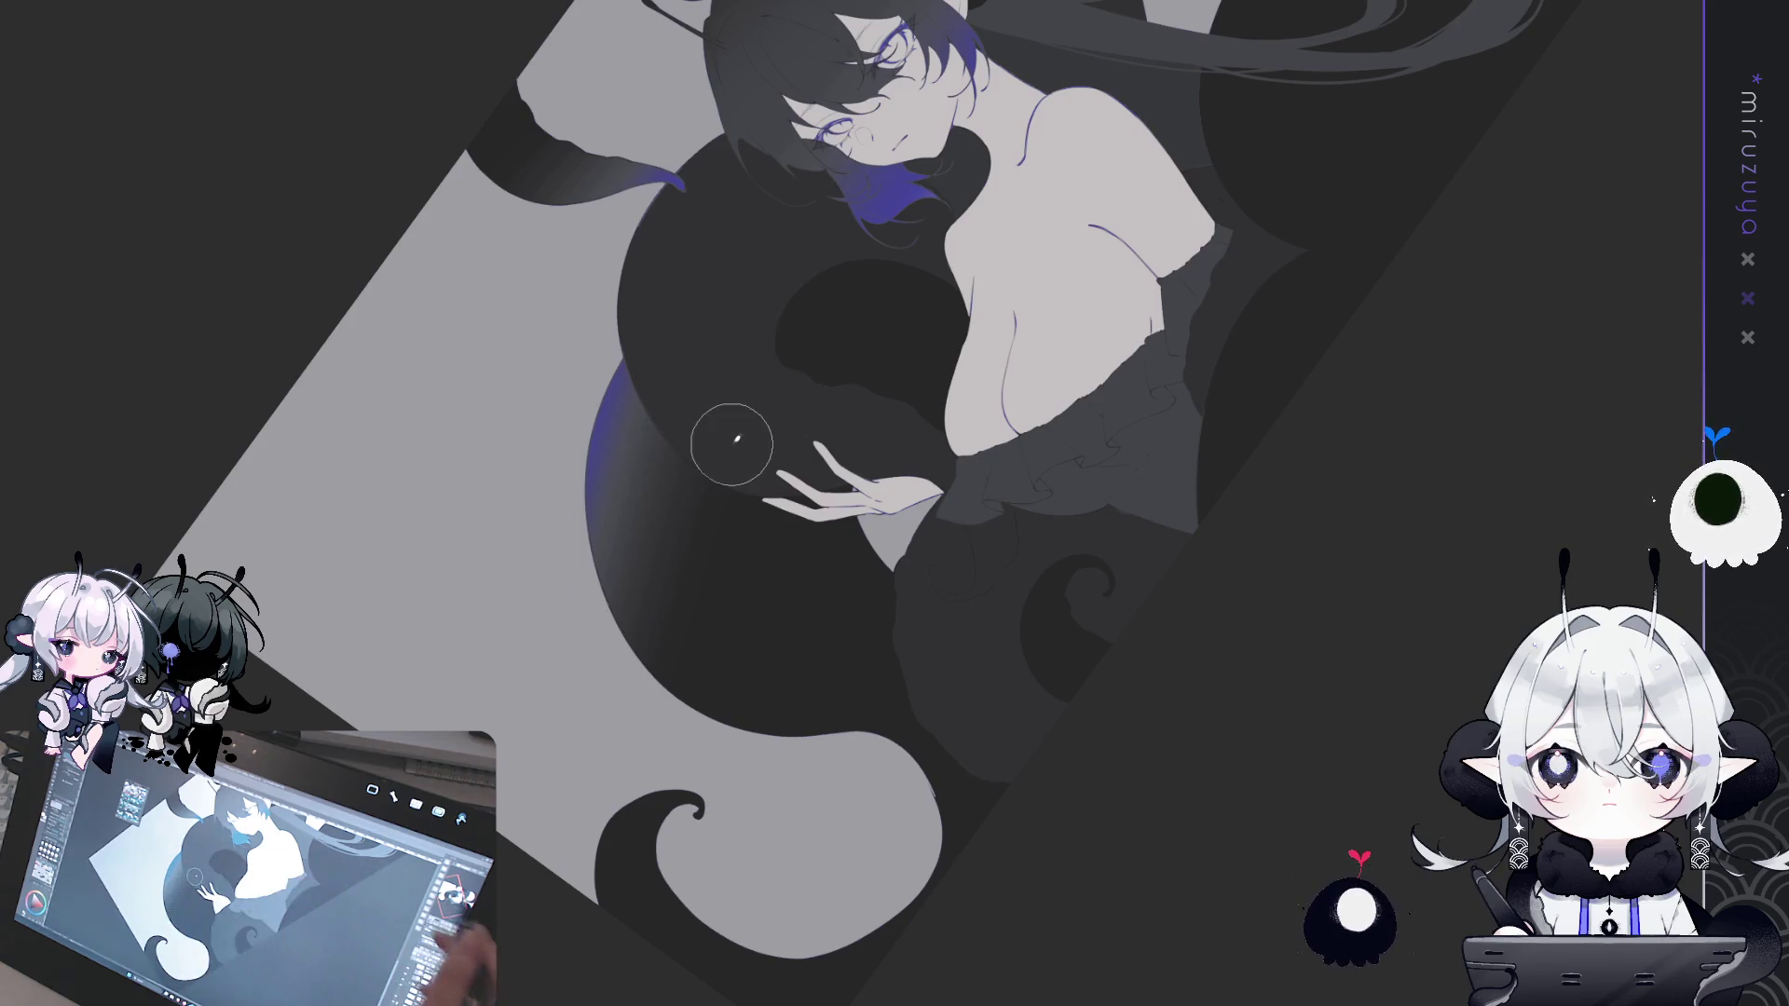
pyautogui.scroll(5, 731, 427)
# - Brush speckled grain shading over the tentacle beside the face
pyautogui.moveTo(732, 647); pyautogui.dragTo(1172, 745)
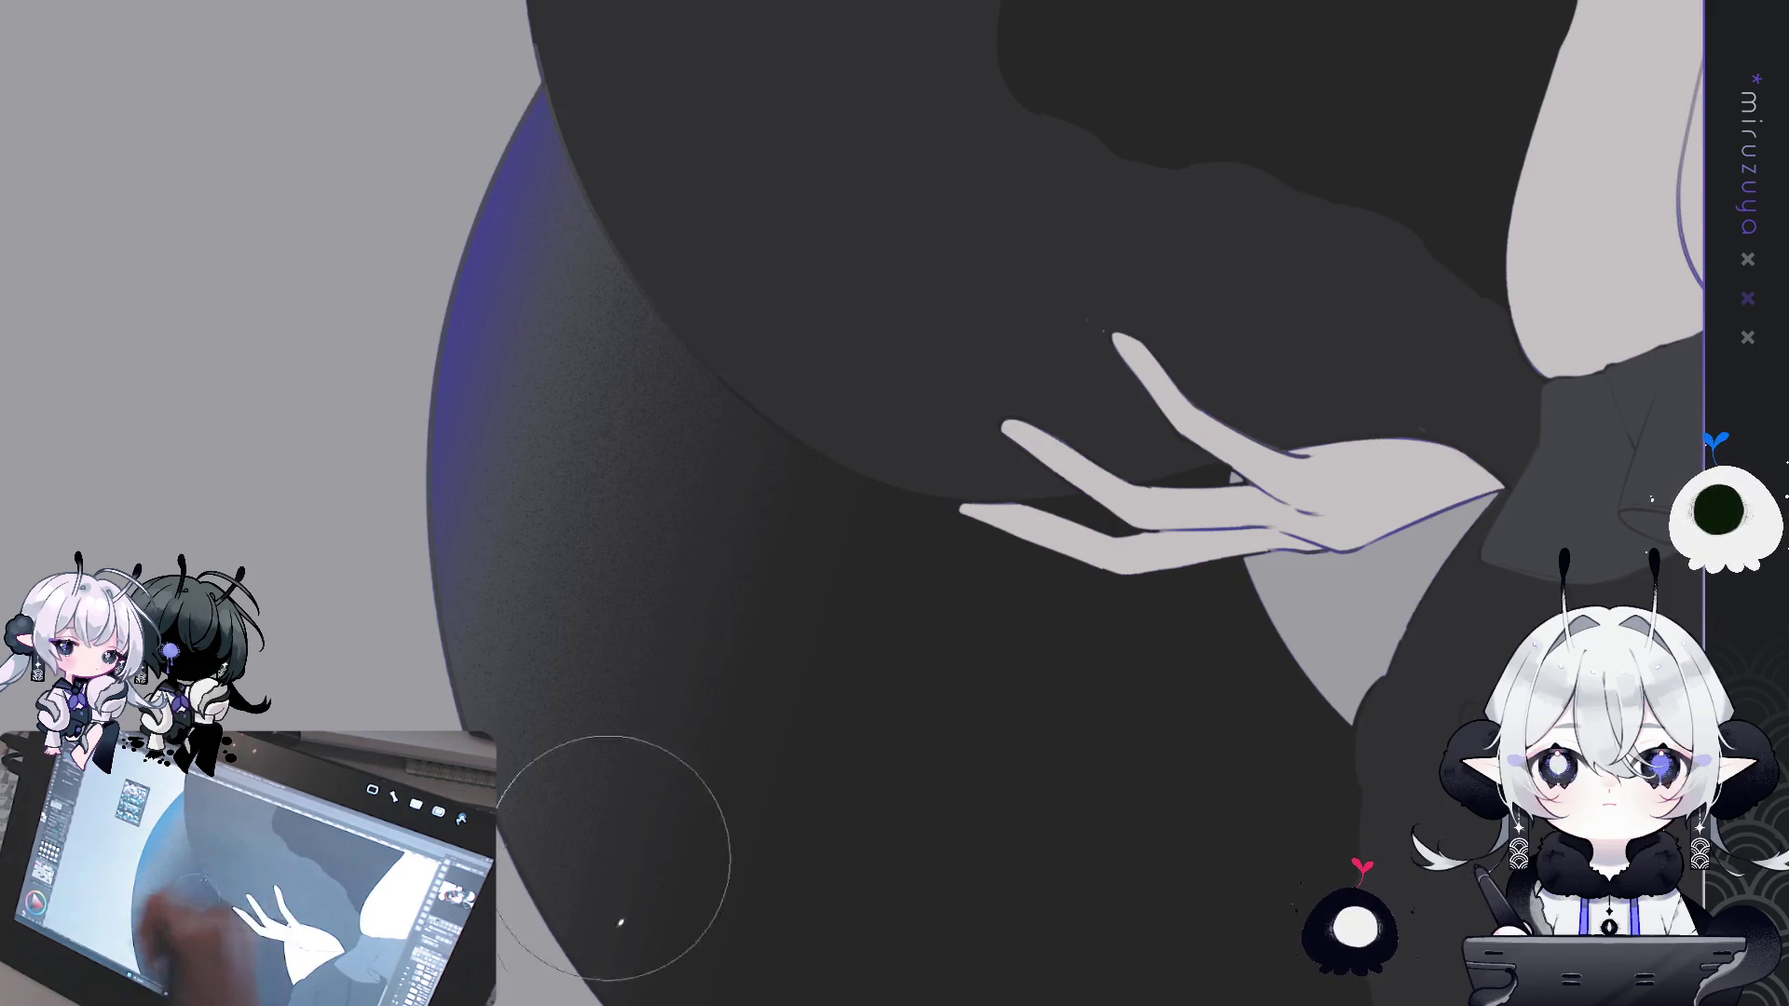
pyautogui.moveTo(852, 447)
pyautogui.mouseDown()
pyautogui.moveTo(904, 608)
pyautogui.moveTo(1065, 729)
pyautogui.mouseUp()
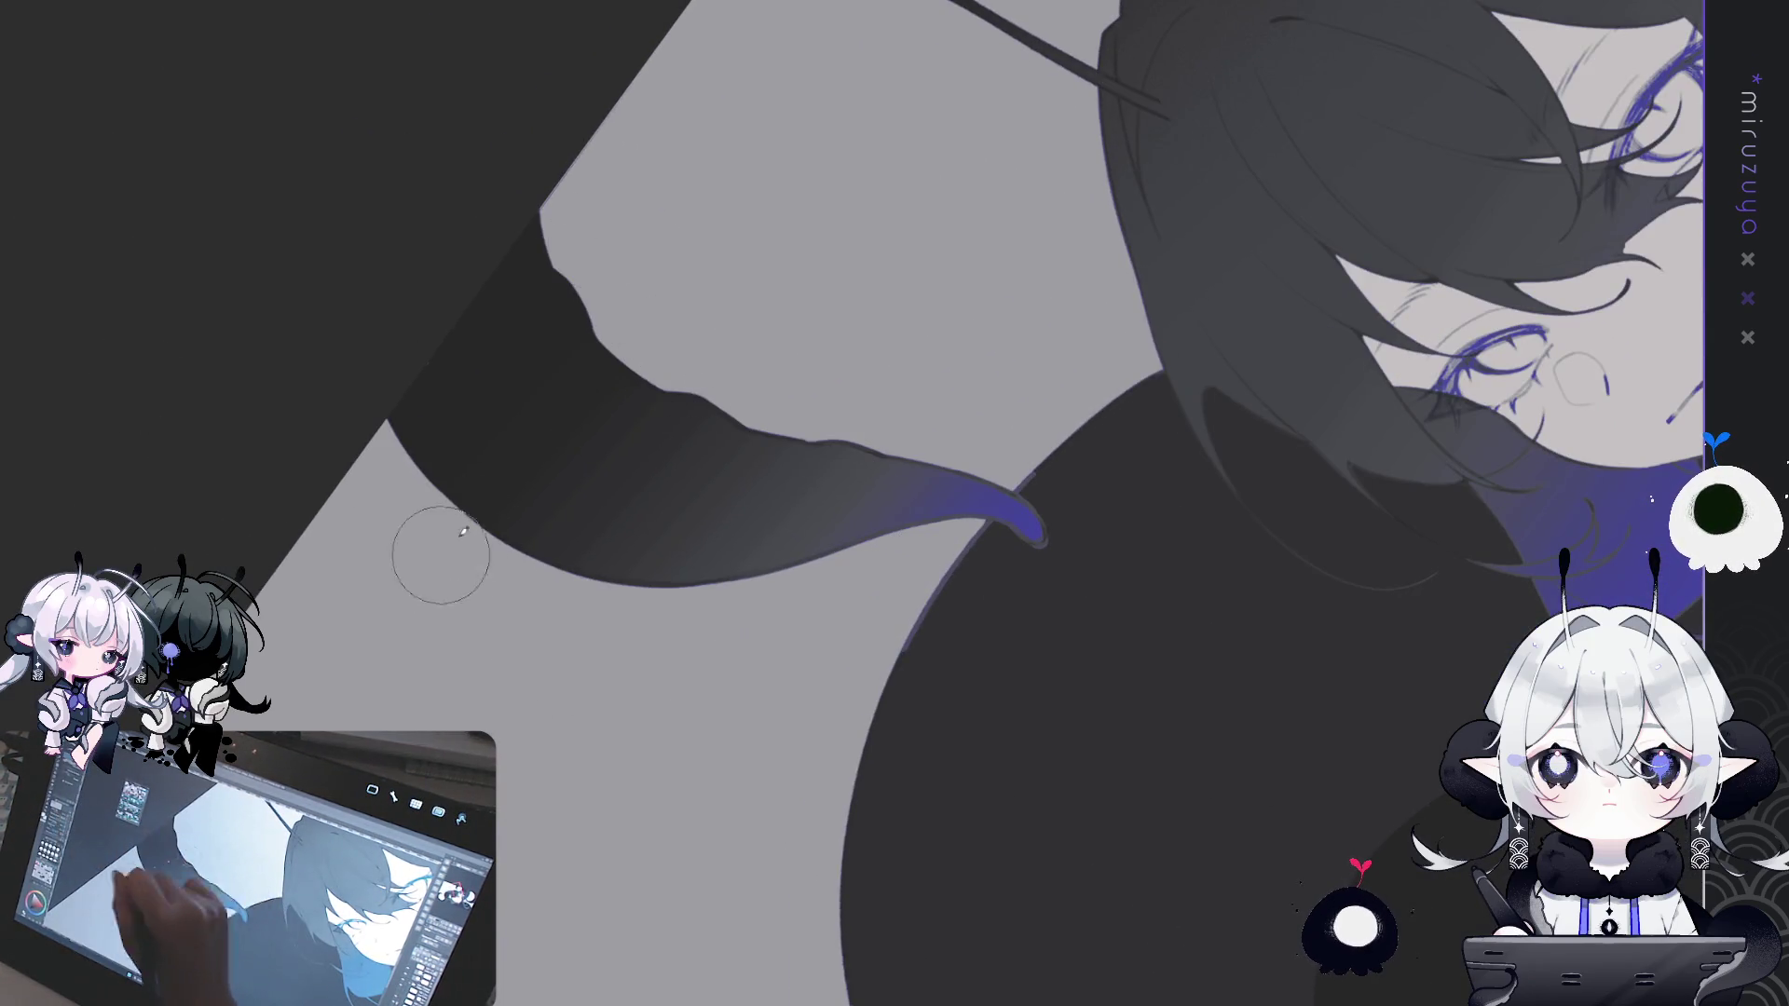
pyautogui.moveTo(856, 509)
pyautogui.mouseDown()
pyautogui.moveTo(559, 448)
pyautogui.moveTo(599, 467)
pyautogui.moveTo(461, 604)
pyautogui.moveTo(767, 451)
pyautogui.moveTo(782, 312)
pyautogui.moveTo(735, 324)
pyautogui.moveTo(801, 363)
pyautogui.moveTo(671, 519)
pyautogui.moveTo(771, 320)
pyautogui.moveTo(745, 418)
pyautogui.moveTo(683, 418)
pyautogui.moveTo(864, 287)
pyautogui.mouseUp()
pyautogui.moveTo(635, 553)
pyautogui.mouseDown()
pyautogui.moveTo(619, 600)
pyautogui.moveTo(747, 312)
pyautogui.moveTo(564, 645)
pyautogui.moveTo(851, 268)
pyautogui.moveTo(815, 359)
pyautogui.moveTo(600, 679)
pyautogui.mouseUp()
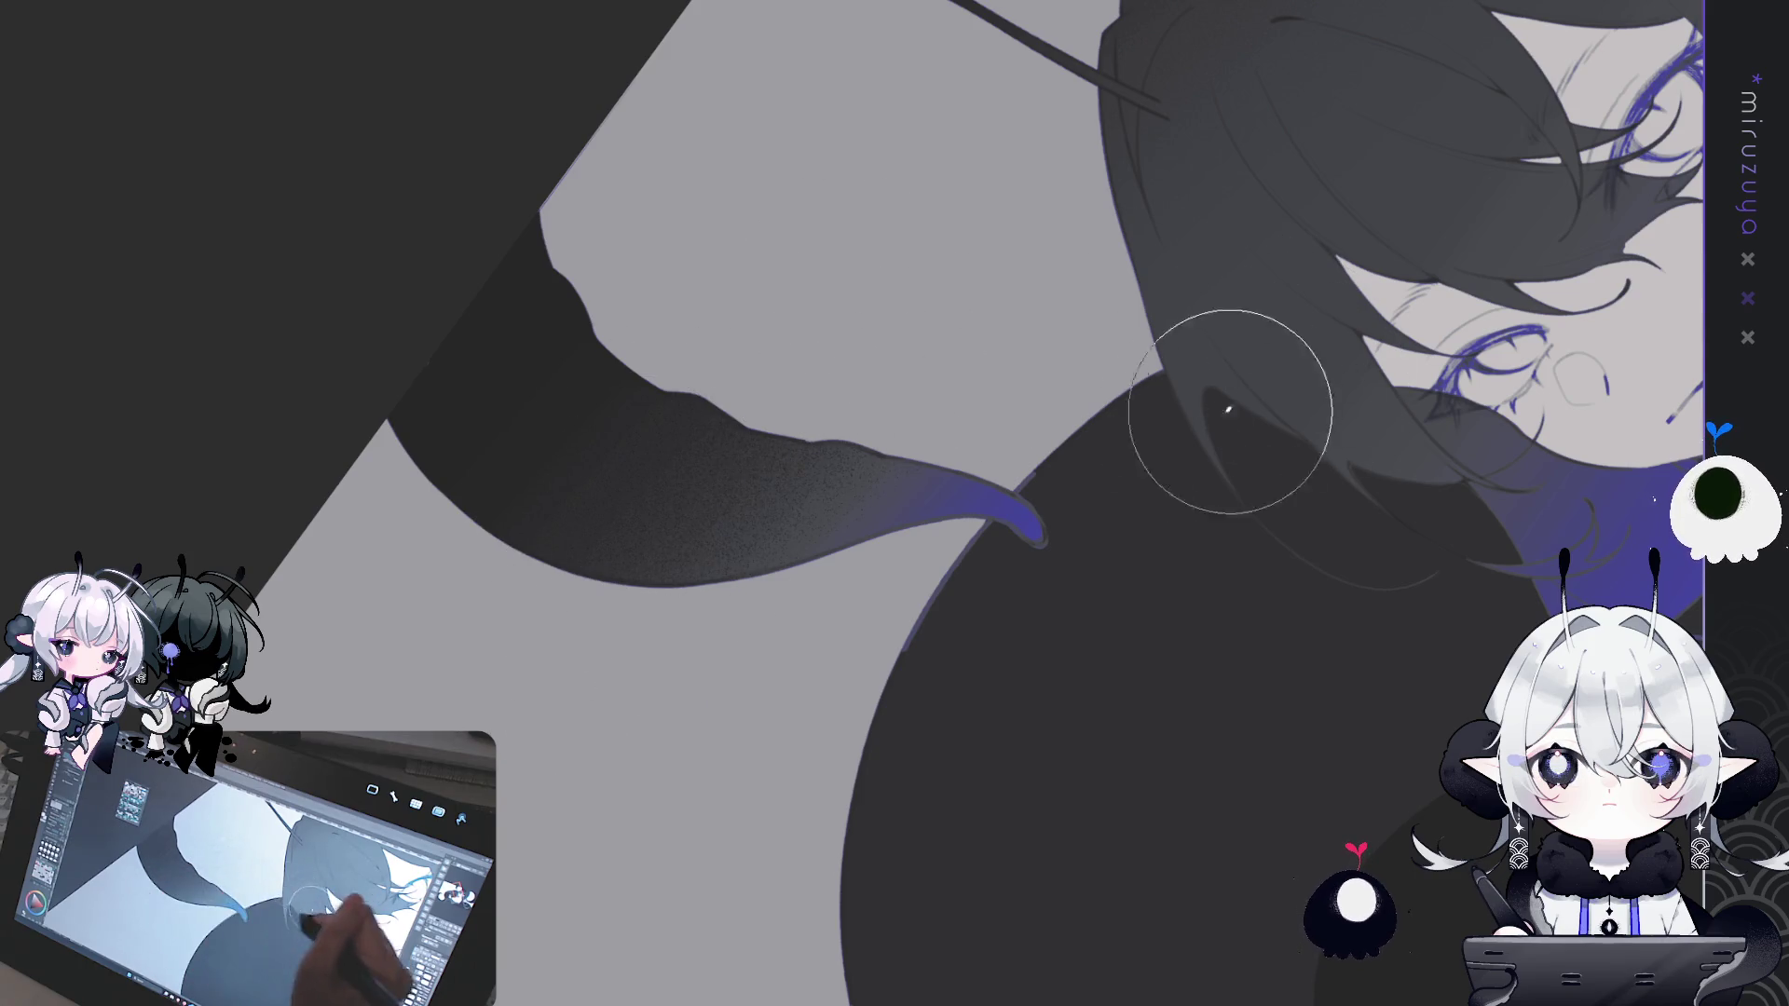
# - Add grain shading to the large tentacle's lower left
pyautogui.moveTo(959, 618)
pyautogui.mouseDown()
pyautogui.moveTo(1245, 319)
pyautogui.moveTo(1236, 147)
pyautogui.mouseUp()
pyautogui.moveTo(947, 432)
pyautogui.mouseDown()
pyautogui.moveTo(847, 760)
pyautogui.moveTo(772, 871)
pyautogui.moveTo(834, 651)
pyautogui.moveTo(811, 651)
pyautogui.moveTo(723, 839)
pyautogui.moveTo(879, 950)
pyautogui.moveTo(789, 881)
pyautogui.mouseUp()
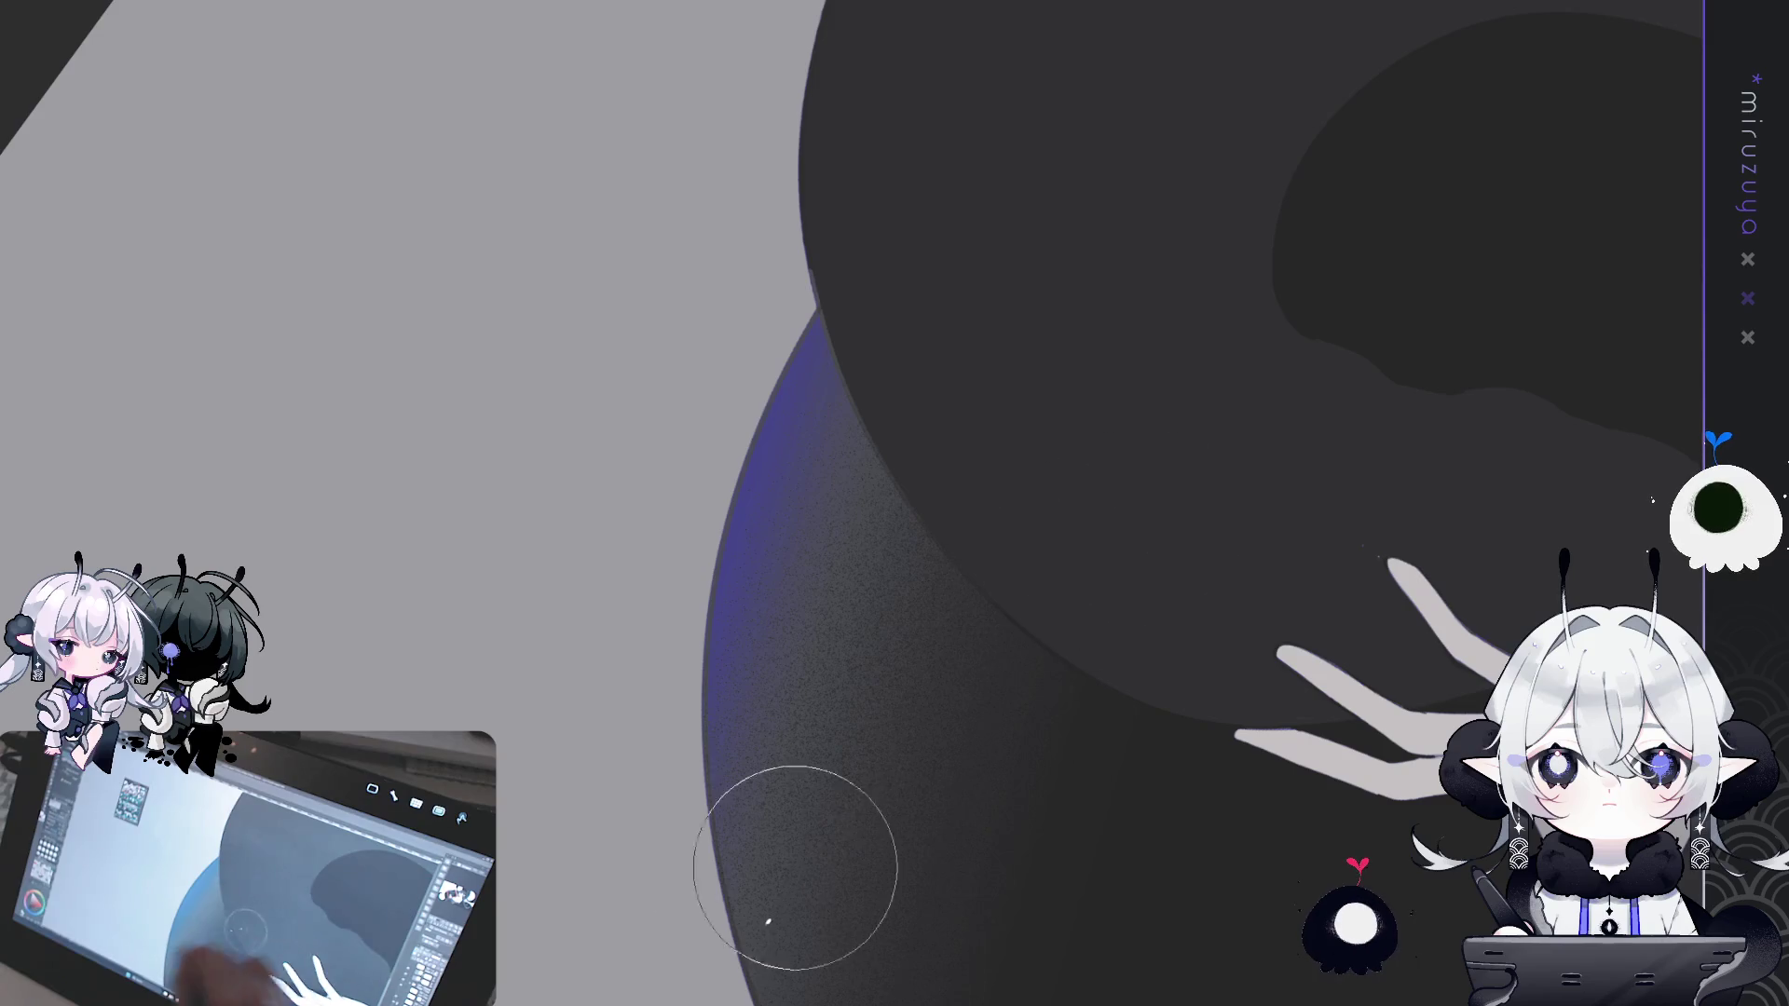
pyautogui.moveTo(1086, 814)
pyautogui.mouseDown()
pyautogui.moveTo(1322, 355)
pyautogui.moveTo(1330, 568)
pyautogui.moveTo(959, 543)
pyautogui.mouseUp()
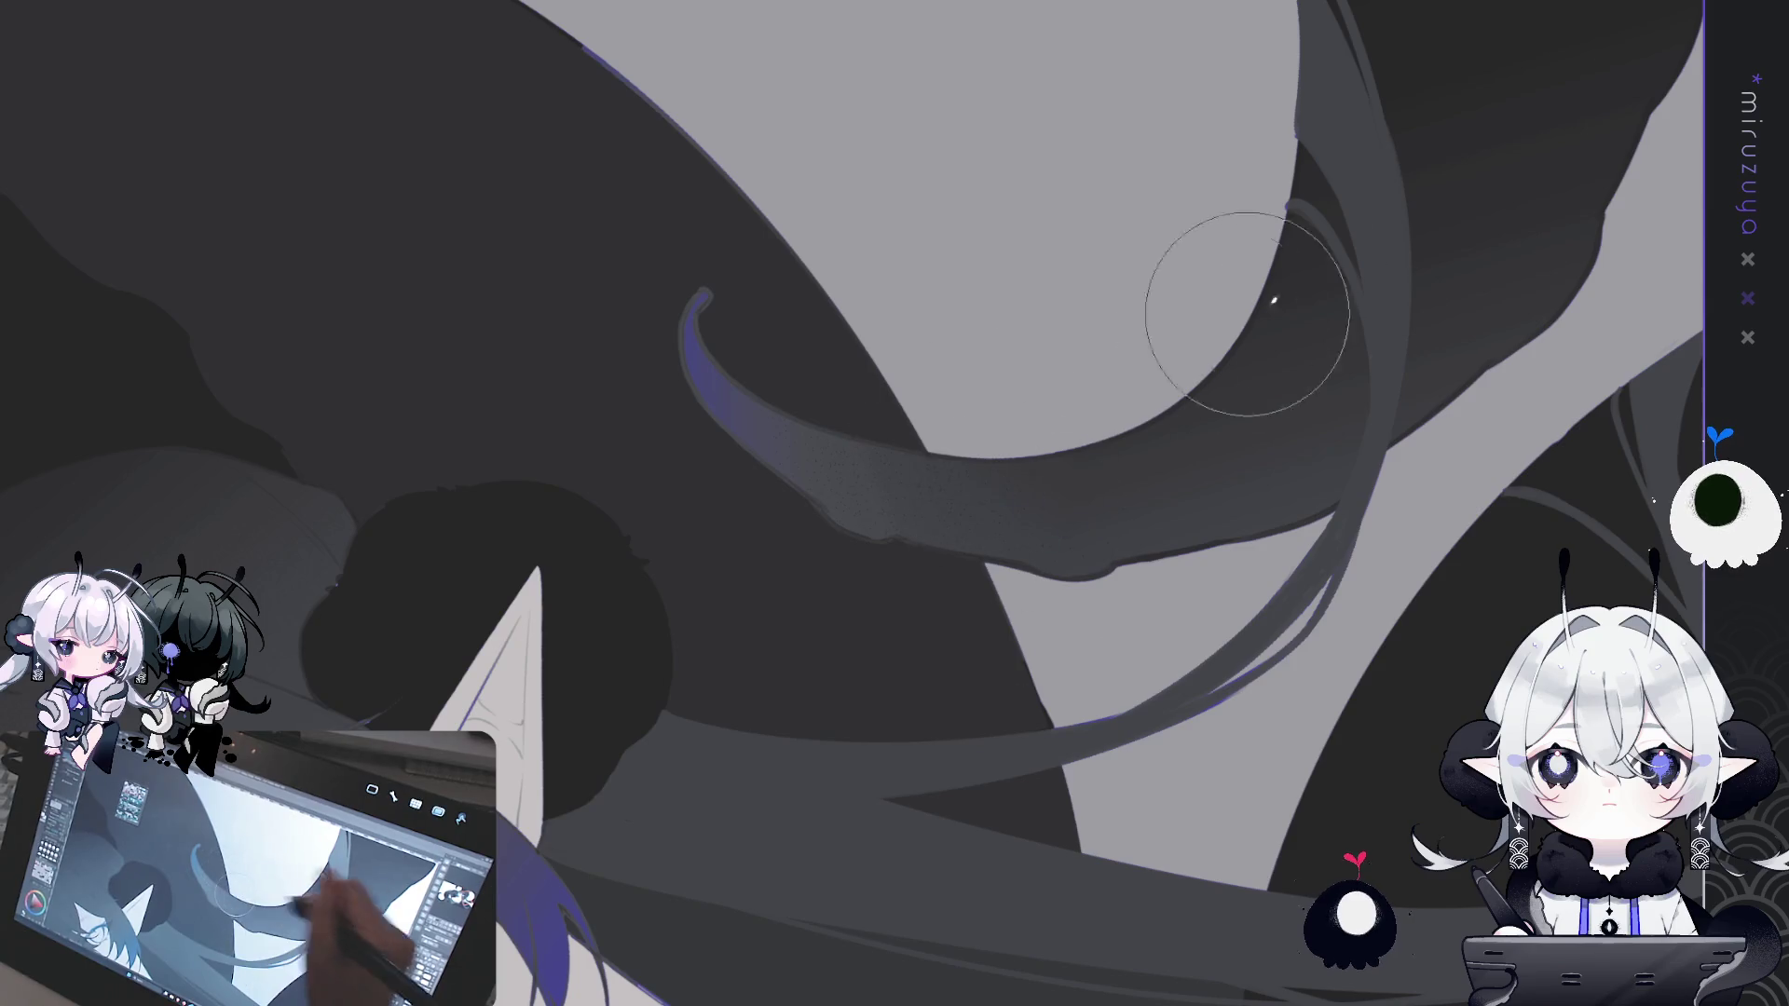
# - Brush grain over the curved tentacles around the long hair strands behind the head
pyautogui.moveTo(1426, 227); pyautogui.dragTo(1270, 248)
pyautogui.moveTo(1375, 322)
pyautogui.mouseDown()
pyautogui.moveTo(1071, 600)
pyautogui.moveTo(1031, 540)
pyautogui.moveTo(1081, 590)
pyautogui.moveTo(751, 711)
pyautogui.moveTo(1078, 572)
pyautogui.moveTo(1187, 627)
pyautogui.moveTo(1033, 690)
pyautogui.mouseUp()
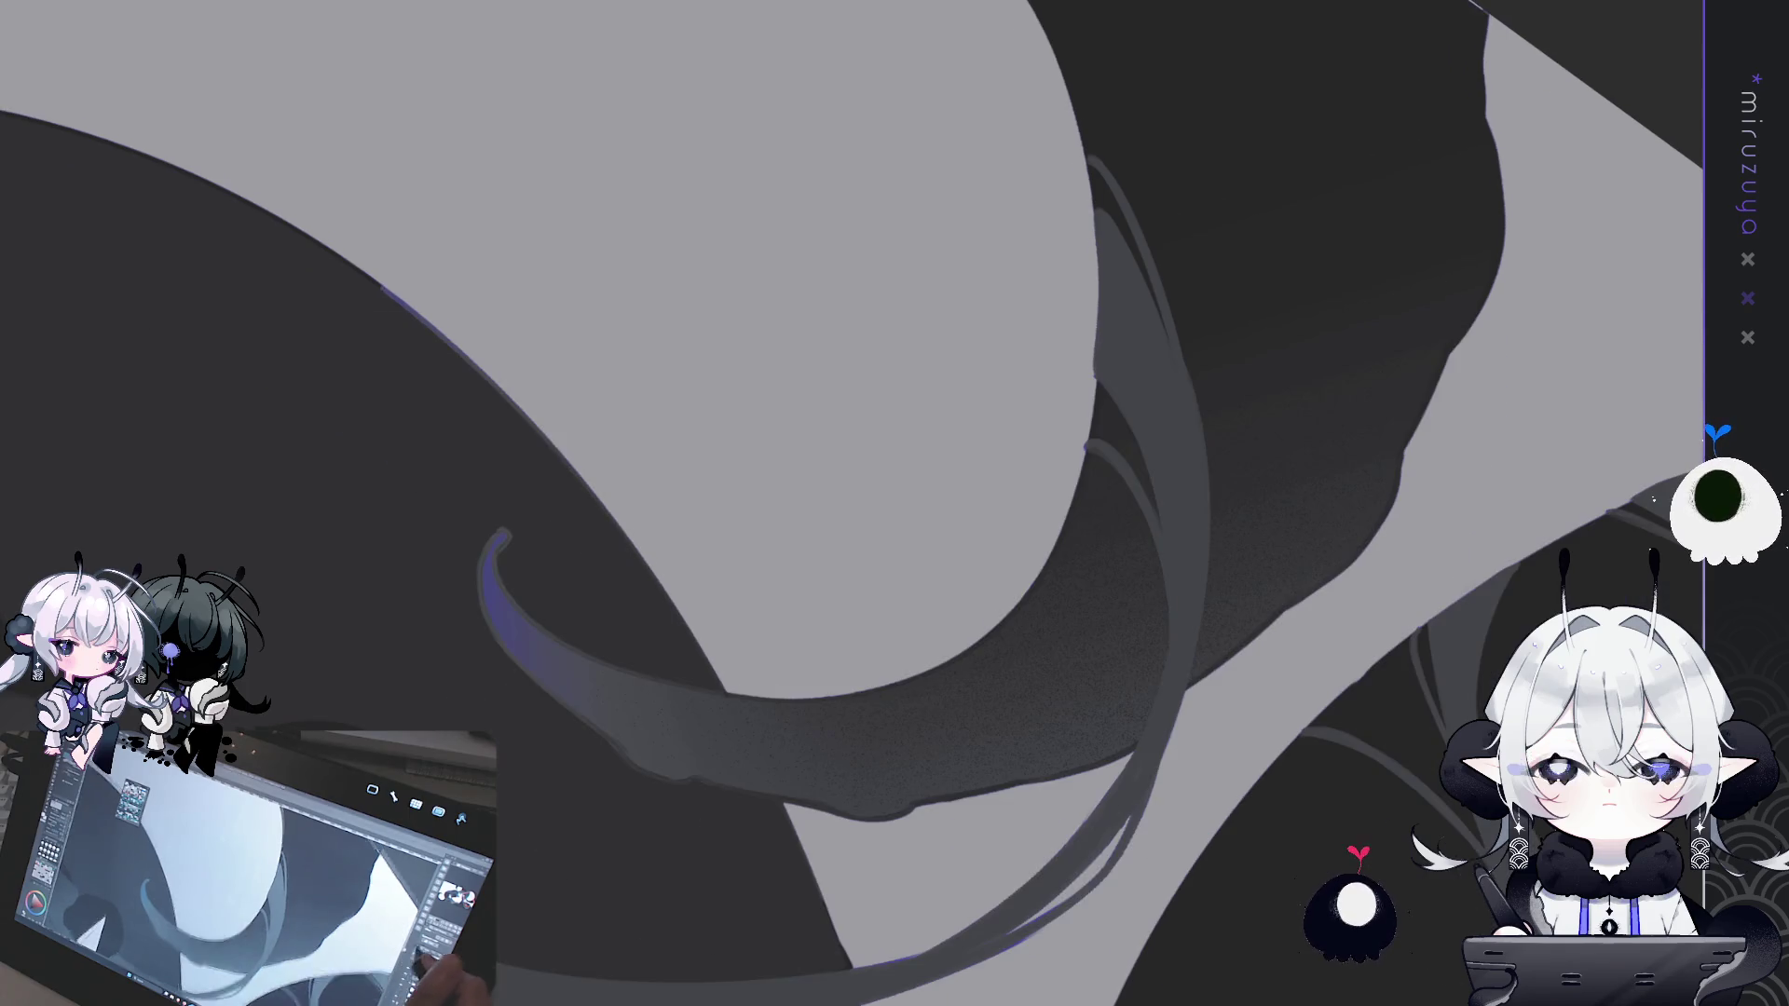
pyautogui.hotkey('ctrl', '0')
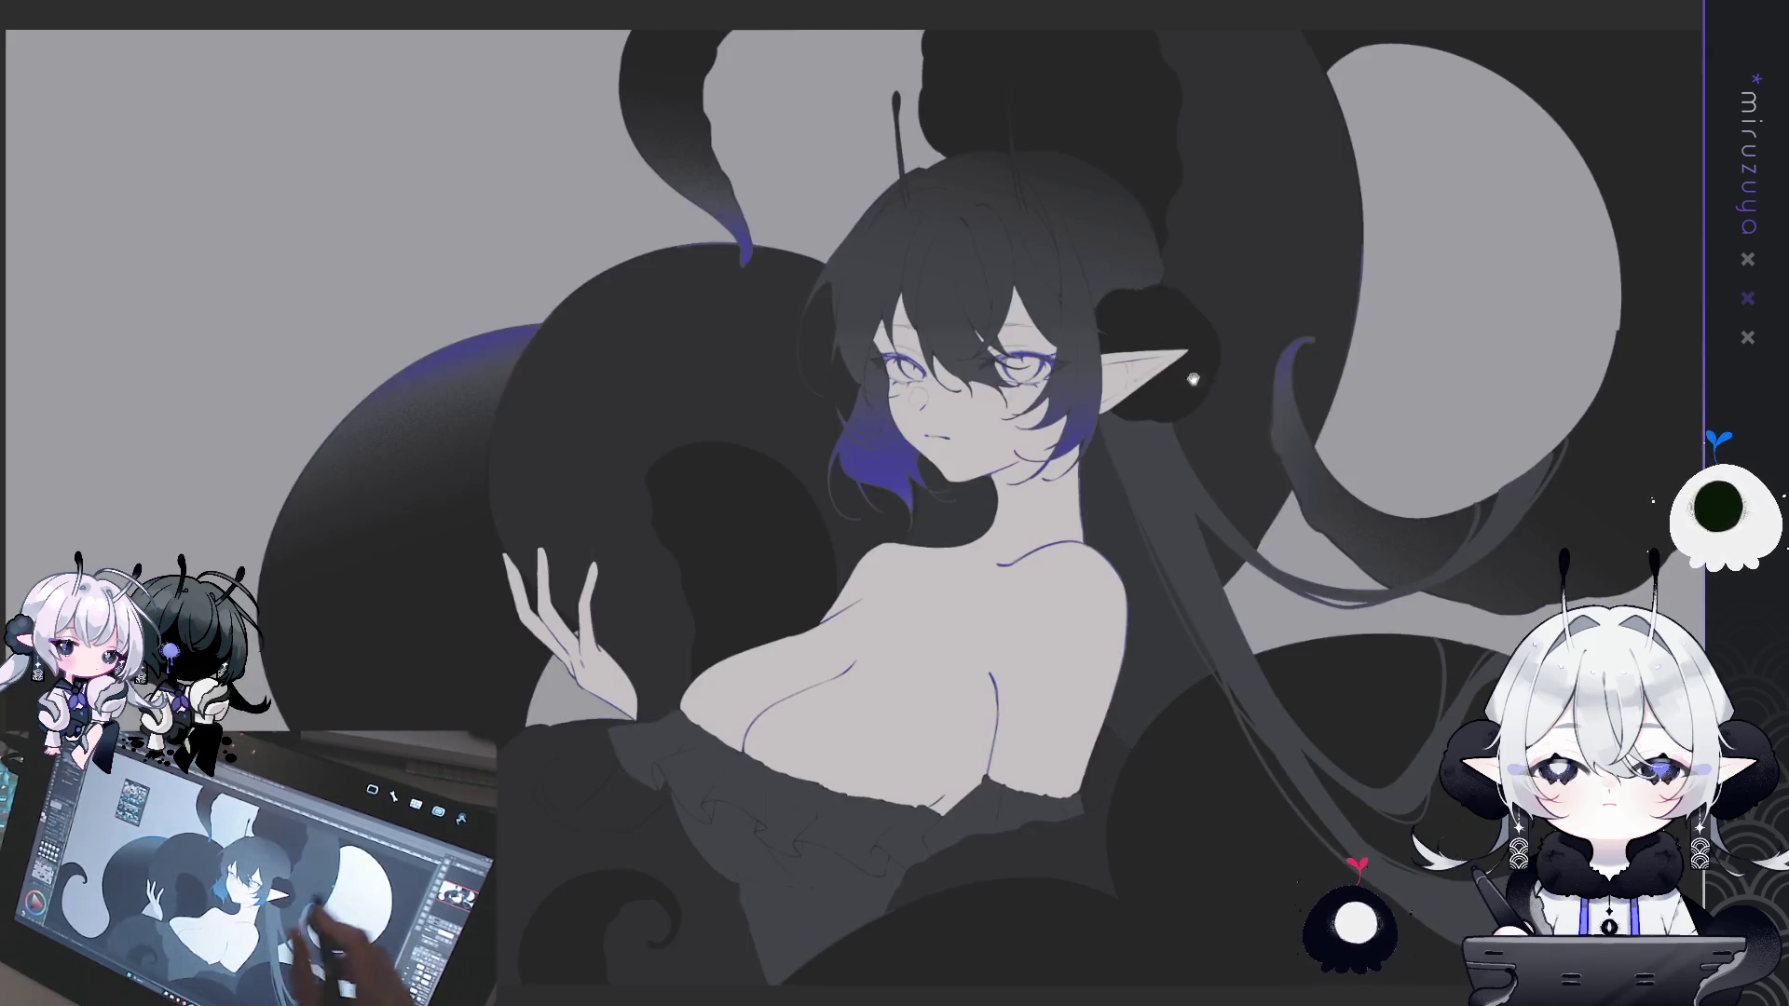
# - Lasso the dark area below the raised hand and keep a fainter blue airbrush tint
pyautogui.moveTo(1000, 806)
pyautogui.mouseDown()
pyautogui.moveTo(907, 792)
pyautogui.moveTo(851, 741)
pyautogui.moveTo(779, 733)
pyautogui.moveTo(832, 554)
pyautogui.moveTo(1237, 540)
pyautogui.mouseUp()
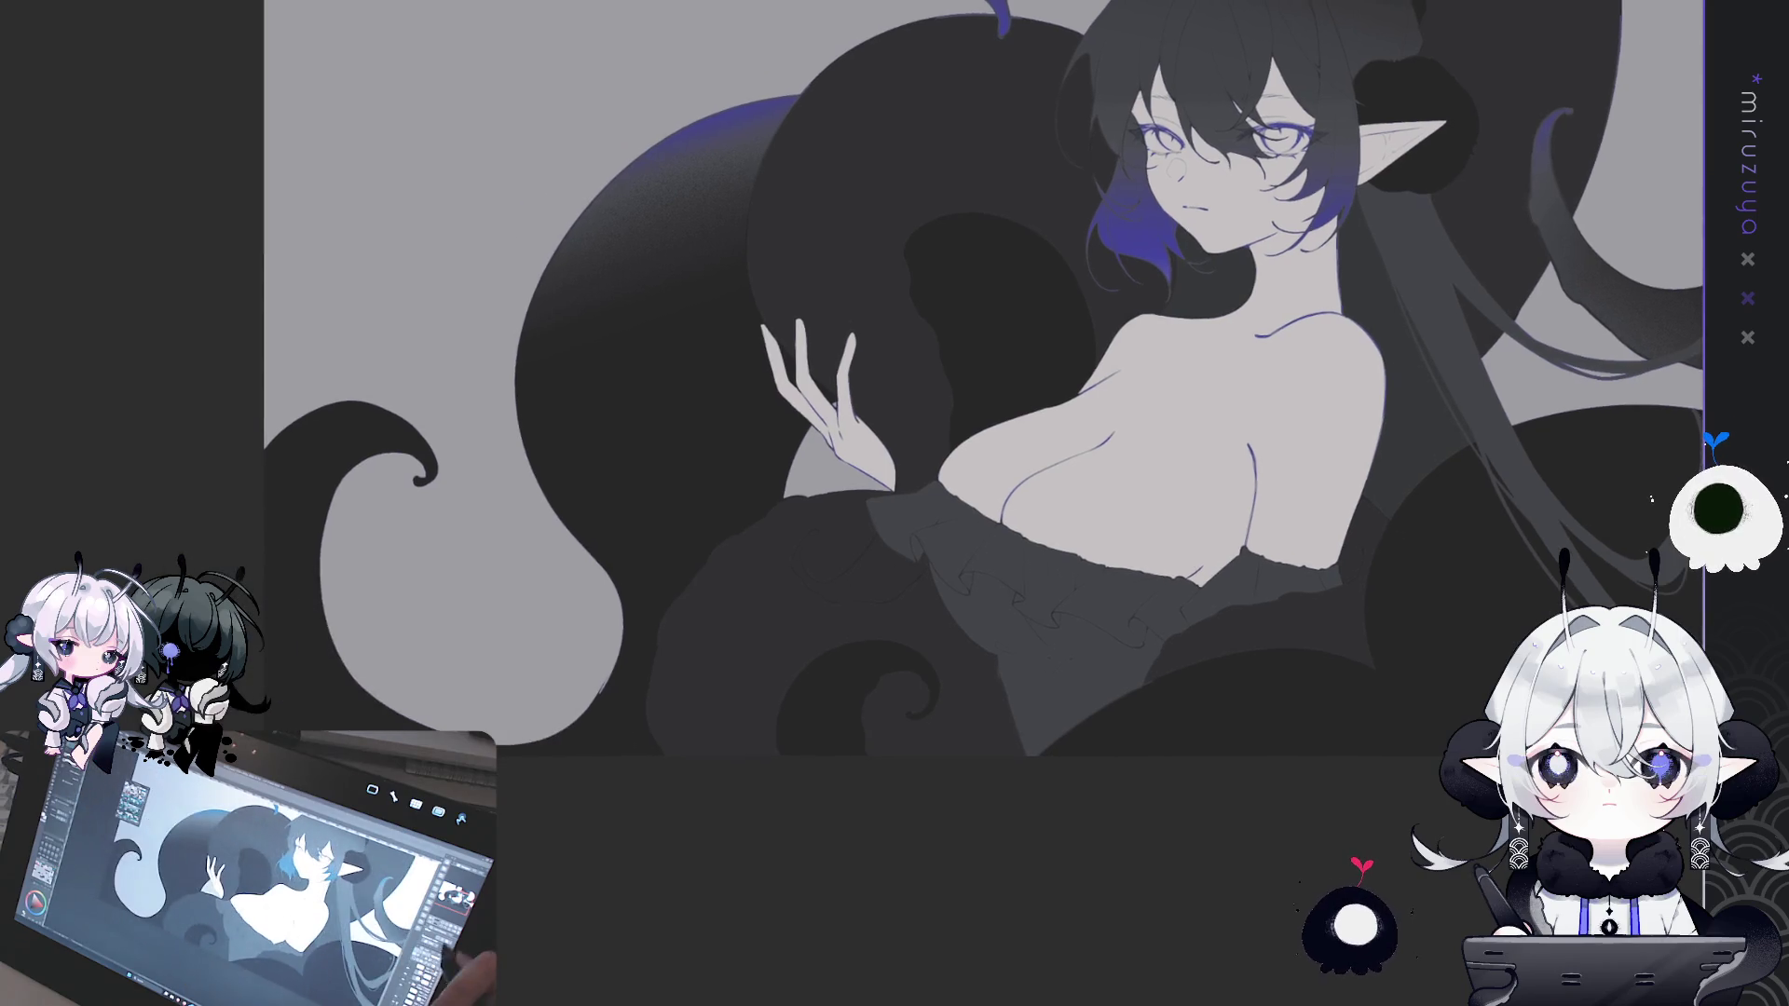
pyautogui.scroll(3, 844, 494)
pyautogui.moveTo(844, 494); pyautogui.dragTo(812, 389)
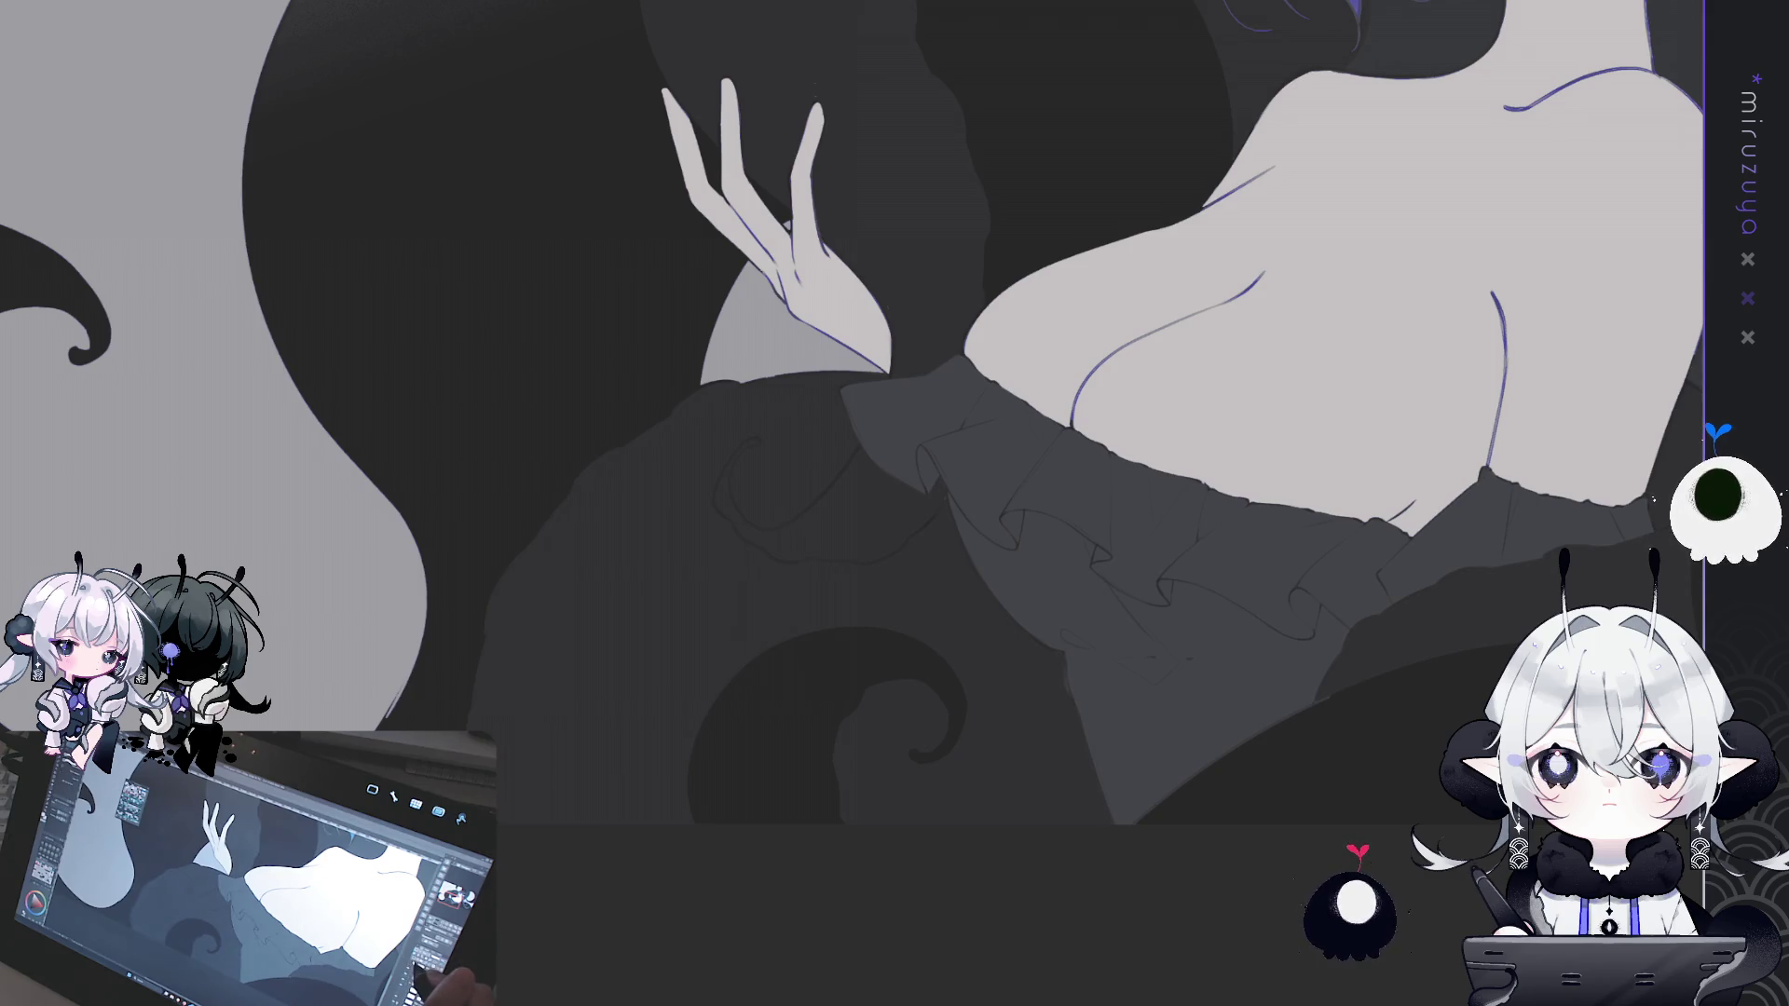
pyautogui.moveTo(1151, 697)
pyautogui.mouseDown()
pyautogui.moveTo(1152, 755)
pyautogui.moveTo(894, 925)
pyautogui.moveTo(821, 343)
pyautogui.moveTo(1162, 657)
pyautogui.moveTo(1153, 690)
pyautogui.mouseUp()
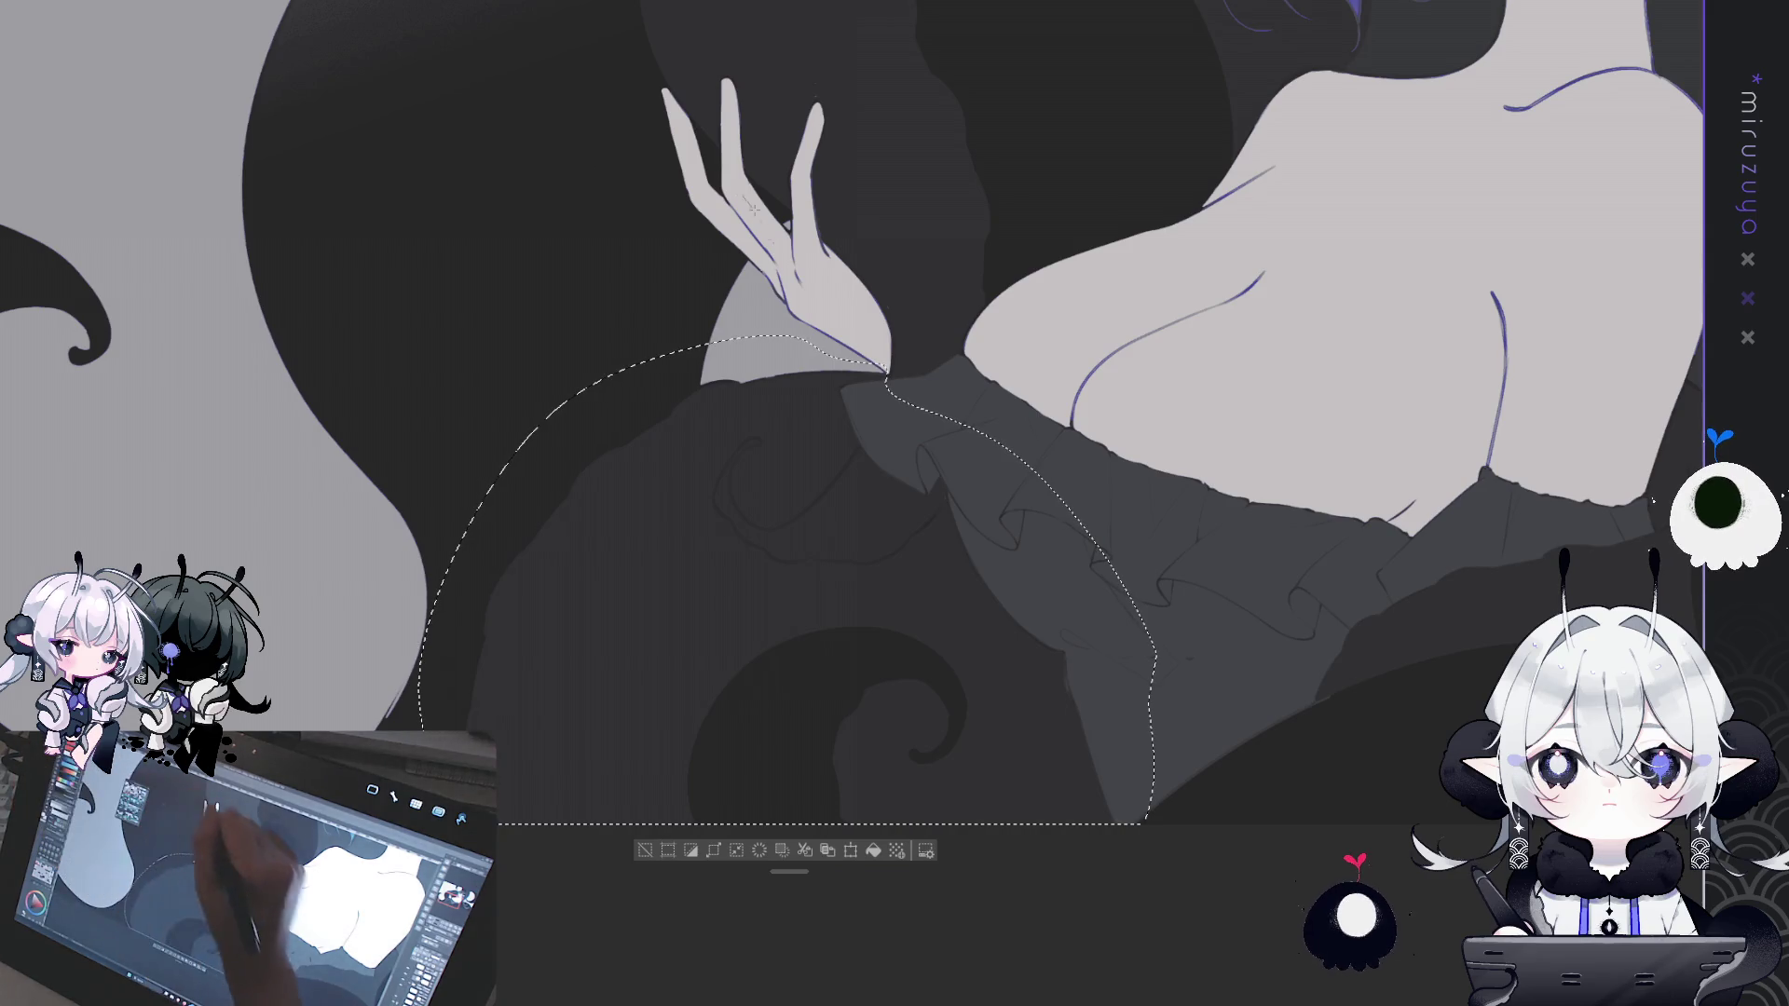
pyautogui.moveTo(596, 484); pyautogui.dragTo(838, 410)
pyautogui.hotkey('ctrl', 'z')
pyautogui.moveTo(606, 475); pyautogui.dragTo(887, 575)
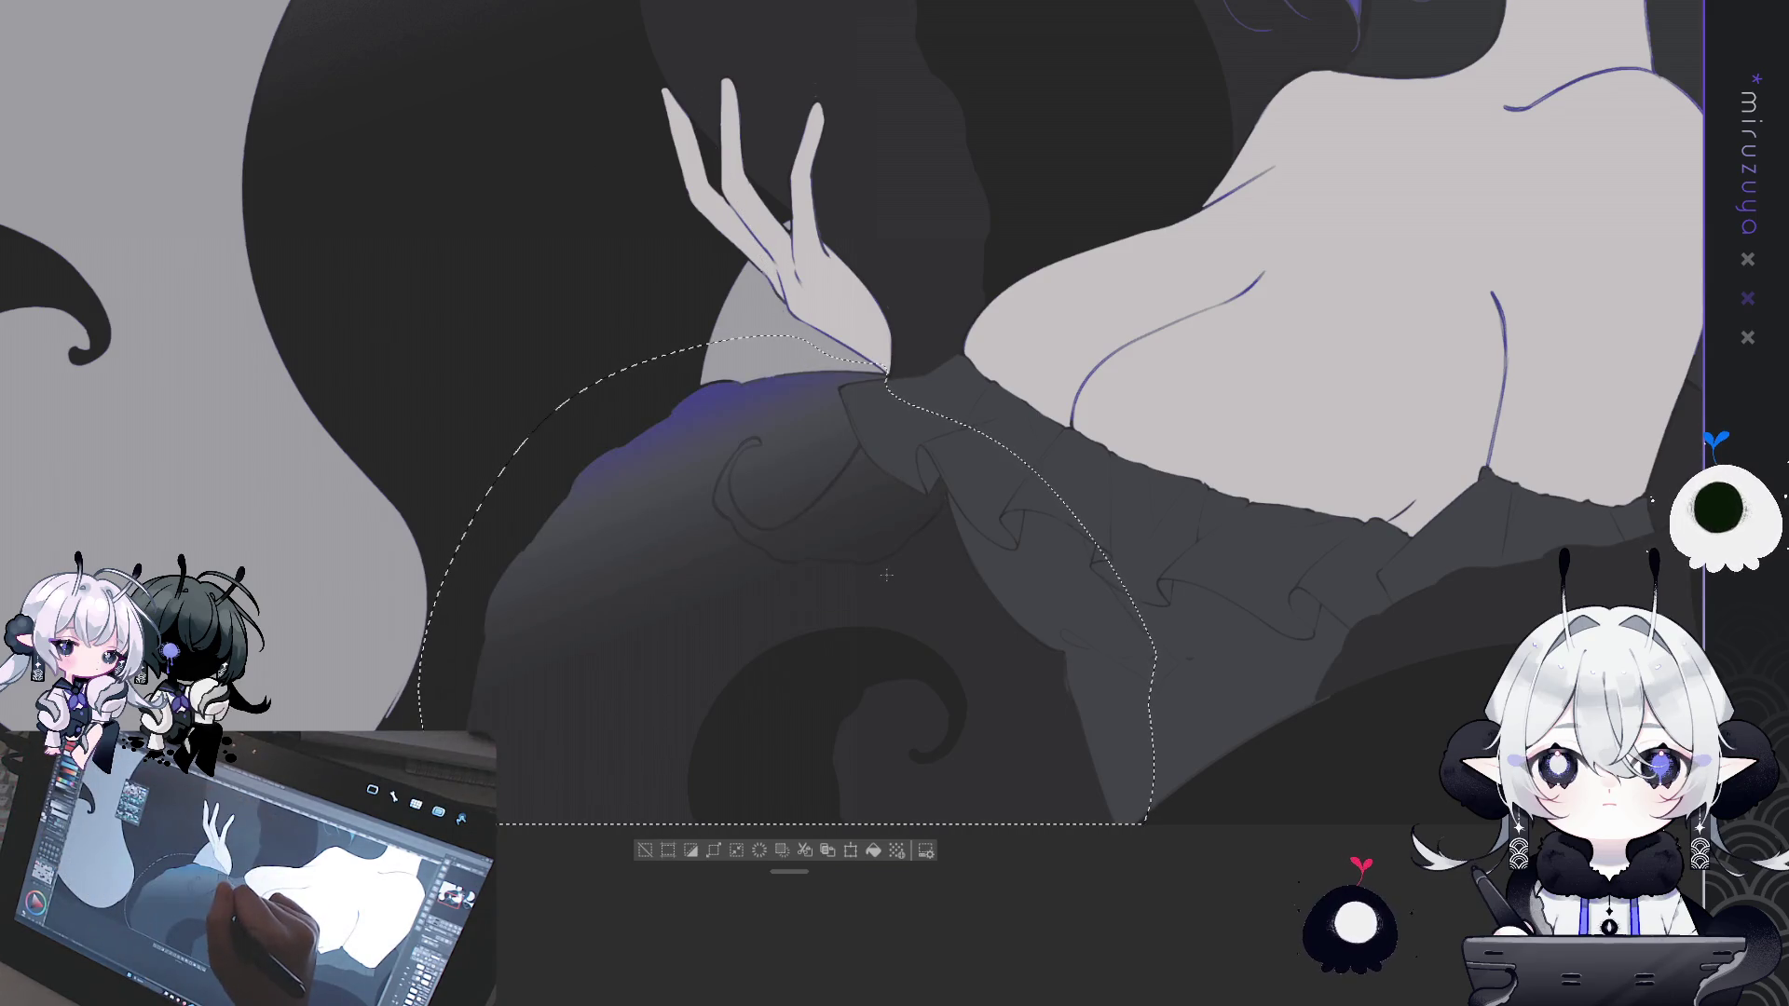
pyautogui.hotkey('ctrl', 'z')
pyautogui.hotkey('ctrl', 'y')
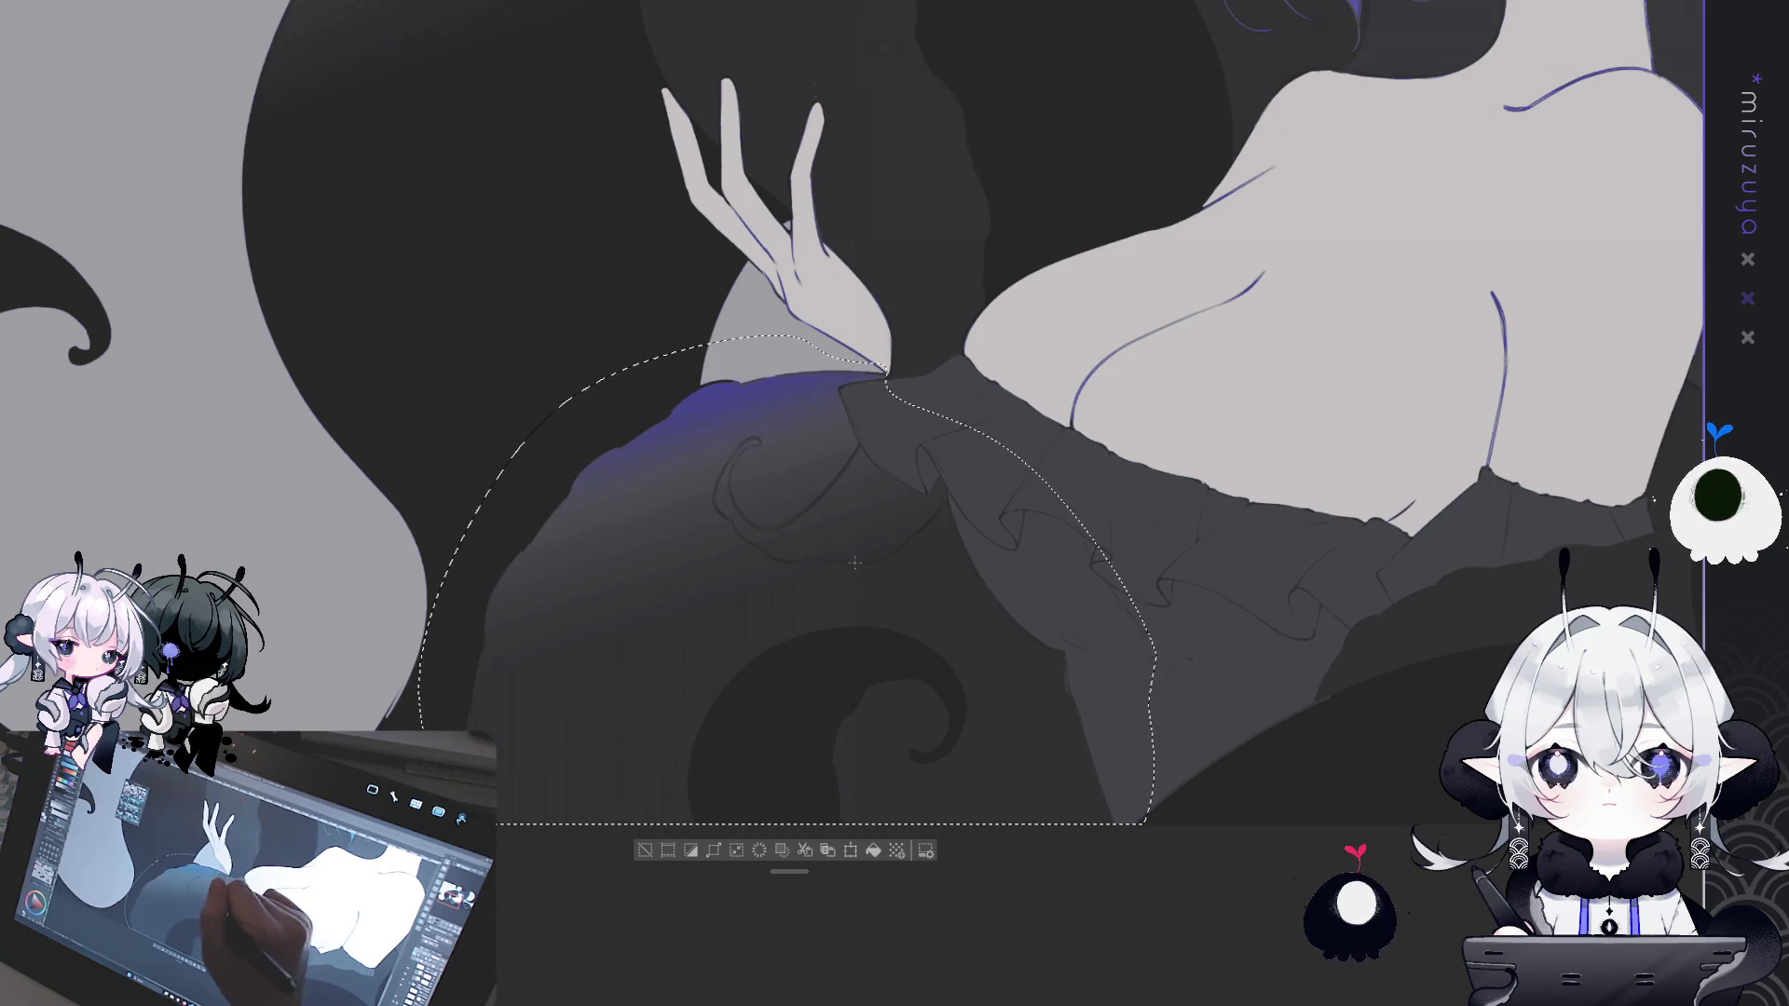
pyautogui.click(644, 851)
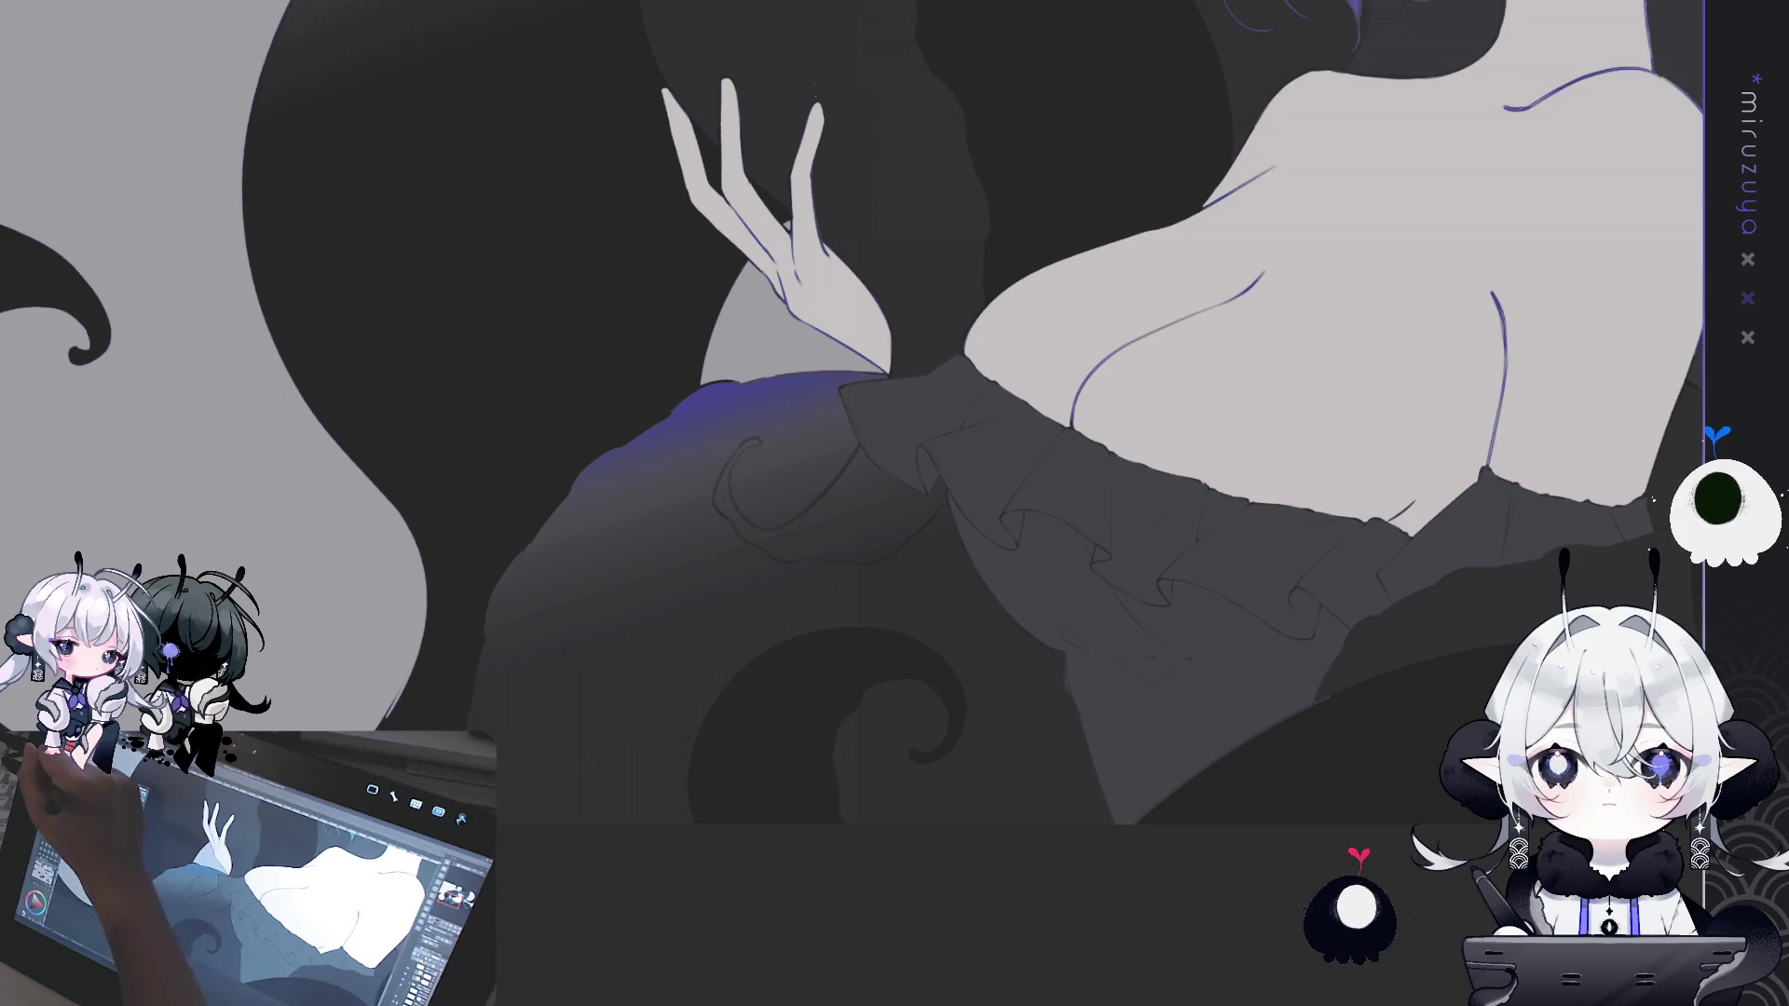
pyautogui.moveTo(422, 607)
pyautogui.mouseDown()
pyautogui.moveTo(878, 839)
pyautogui.moveTo(926, 783)
pyautogui.moveTo(838, 379)
pyautogui.mouseUp()
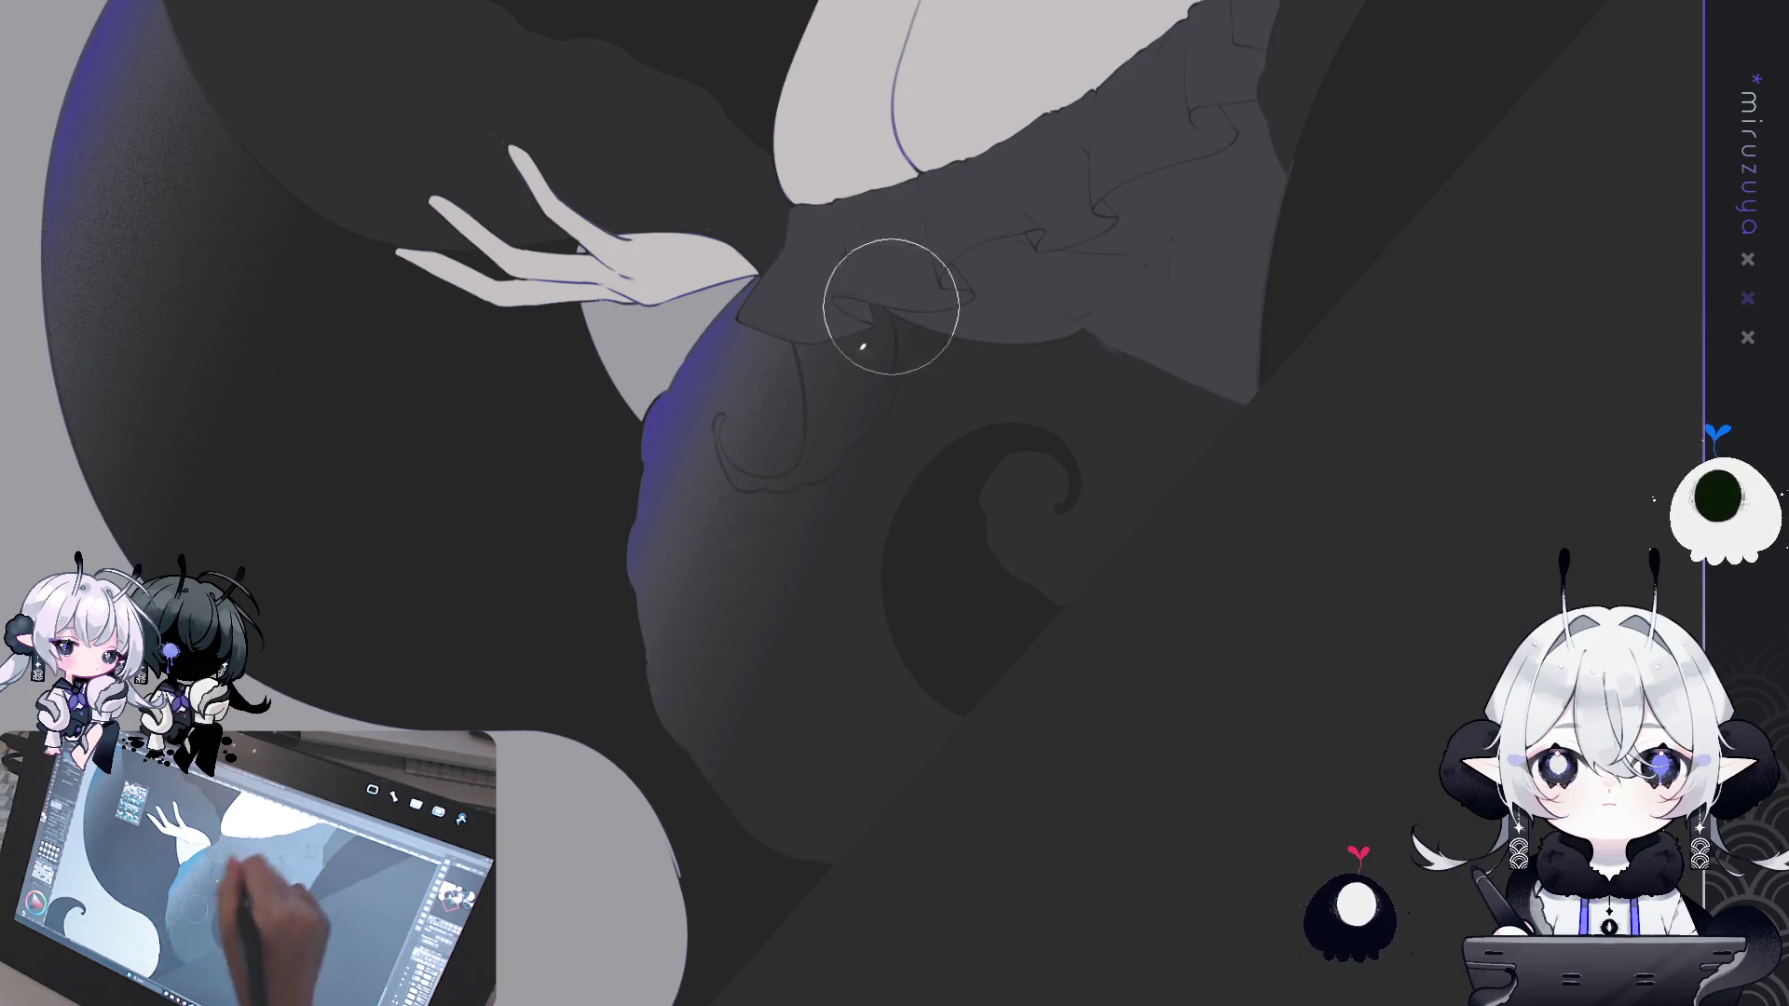
# - Outline a curled tendril over the ruffles and fill it with dark colour
pyautogui.hotkey('ctrl', '+')
pyautogui.hotkey('ctrl', '-')
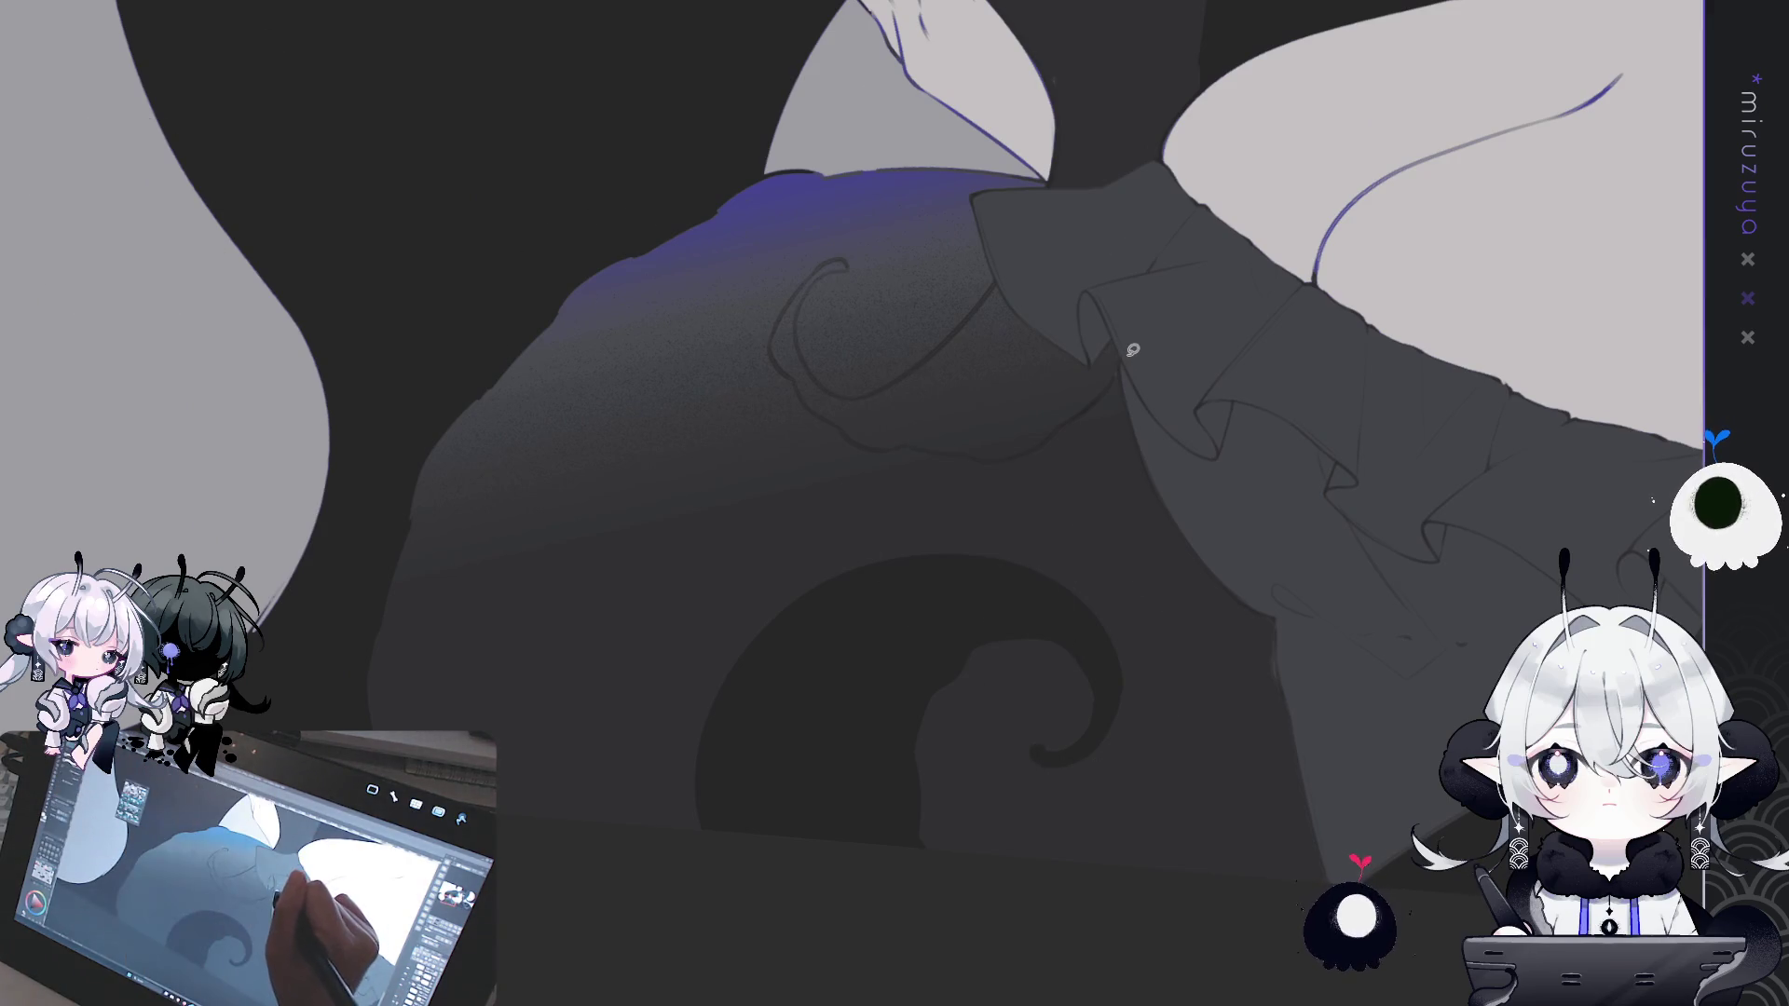
pyautogui.moveTo(1032, 442); pyautogui.dragTo(950, 448)
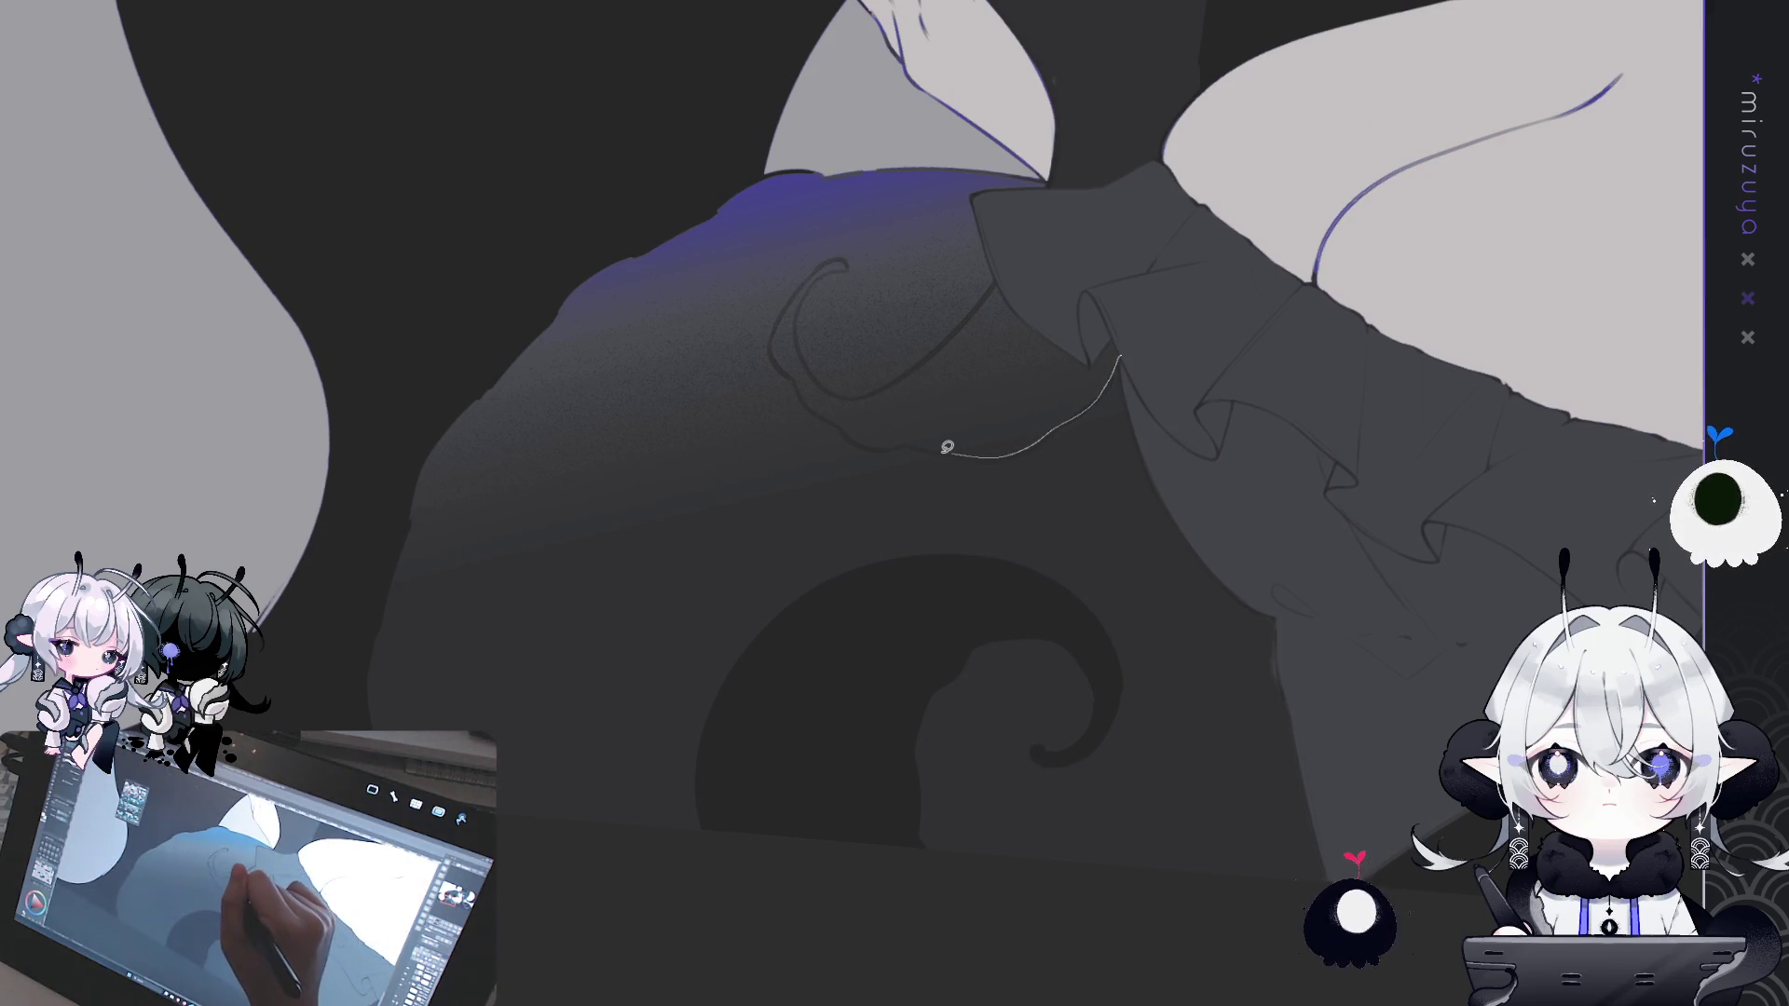
pyautogui.moveTo(812, 402); pyautogui.dragTo(789, 365)
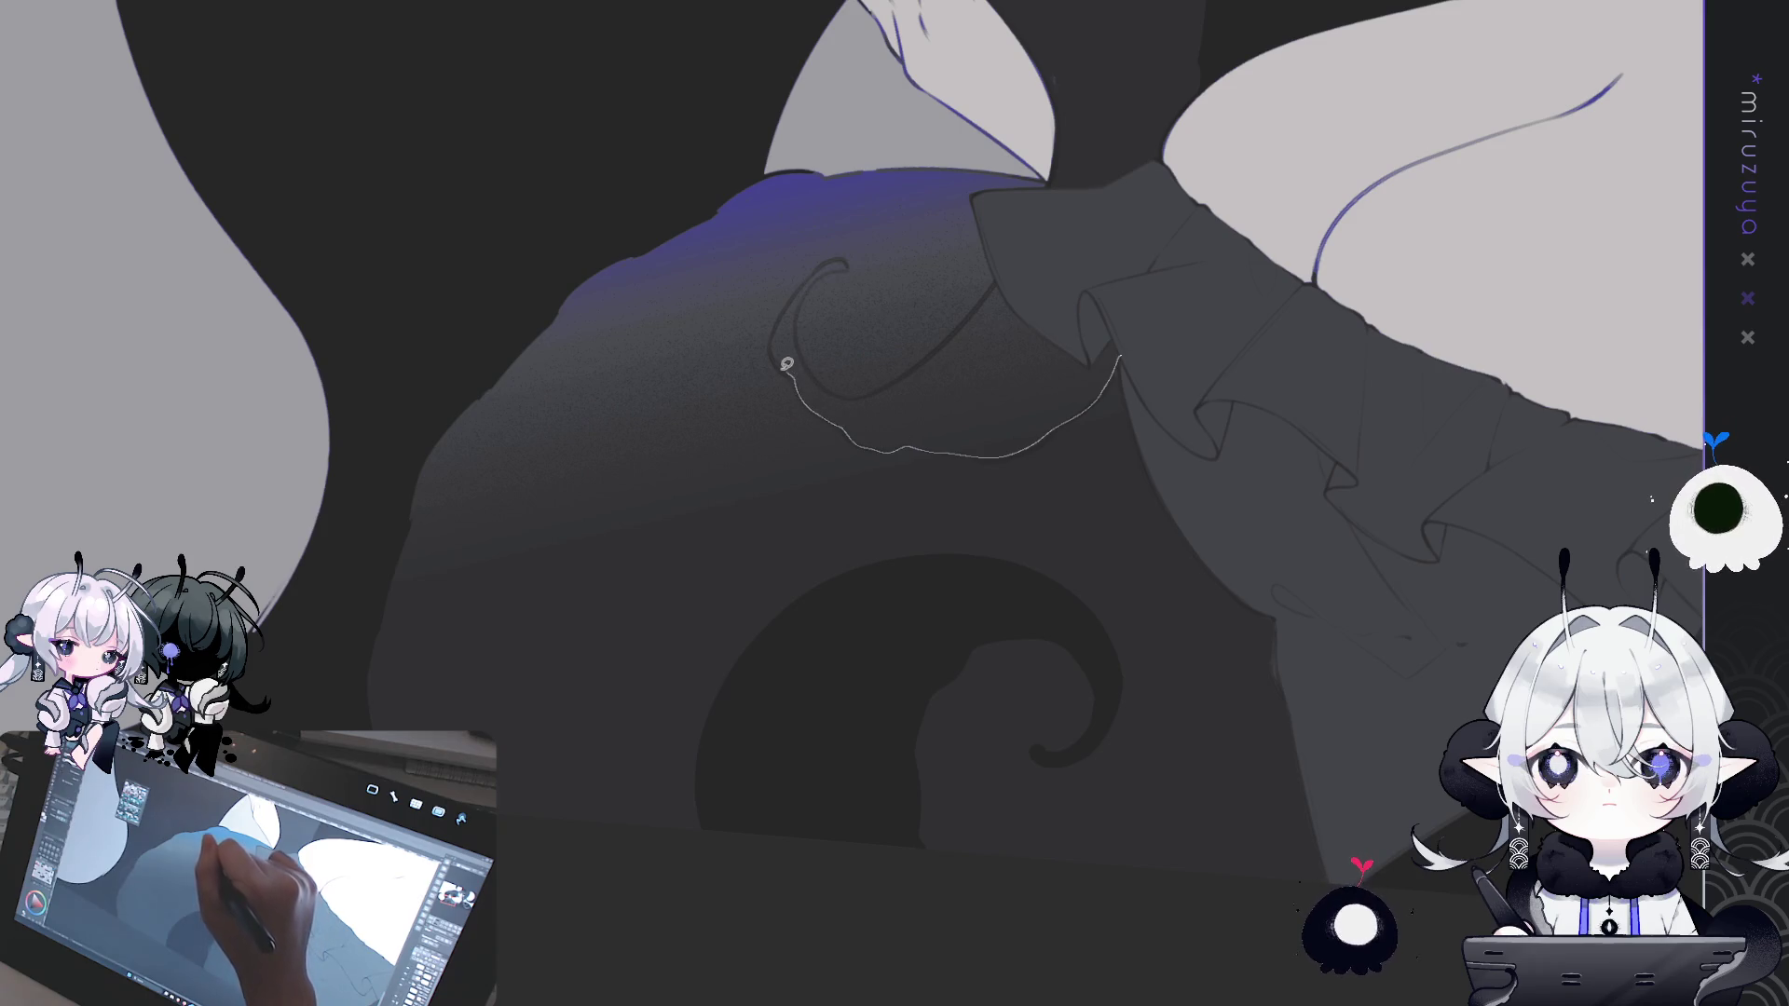
pyautogui.moveTo(850, 254); pyautogui.dragTo(820, 277)
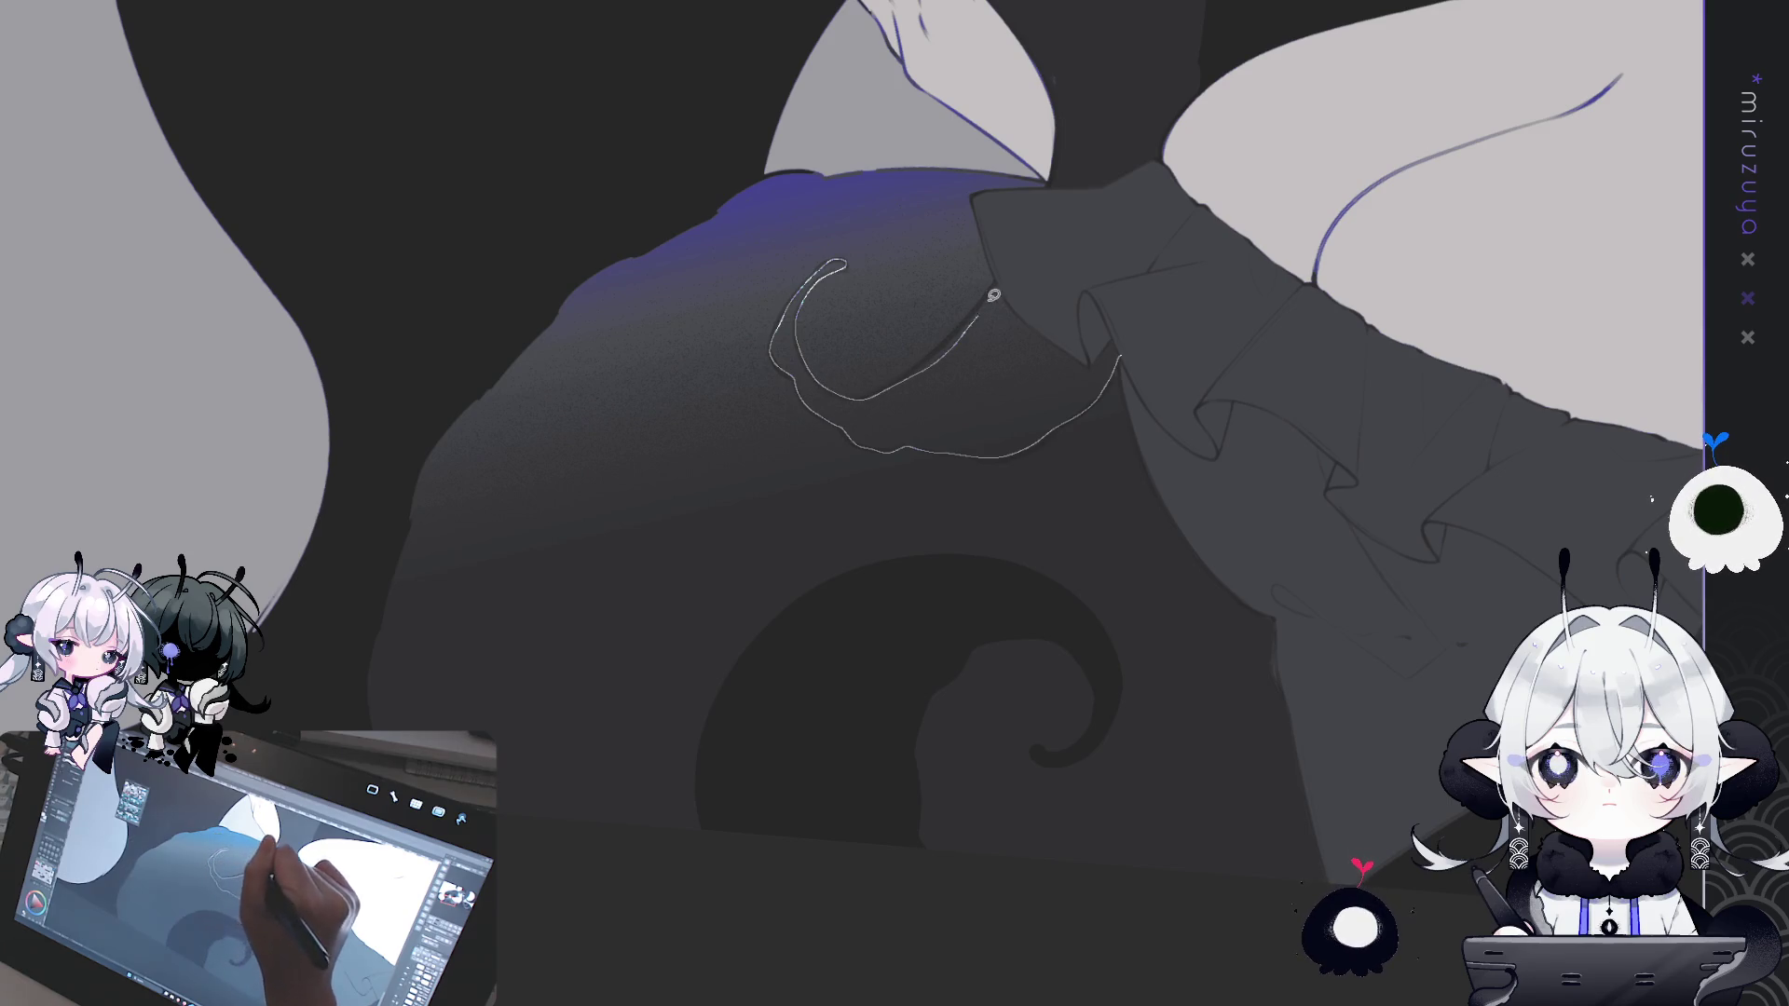
pyautogui.moveTo(991, 300); pyautogui.dragTo(988, 303)
pyautogui.hotkey('alt', 'BackSpace')
pyautogui.hotkey('ctrl', 'd')
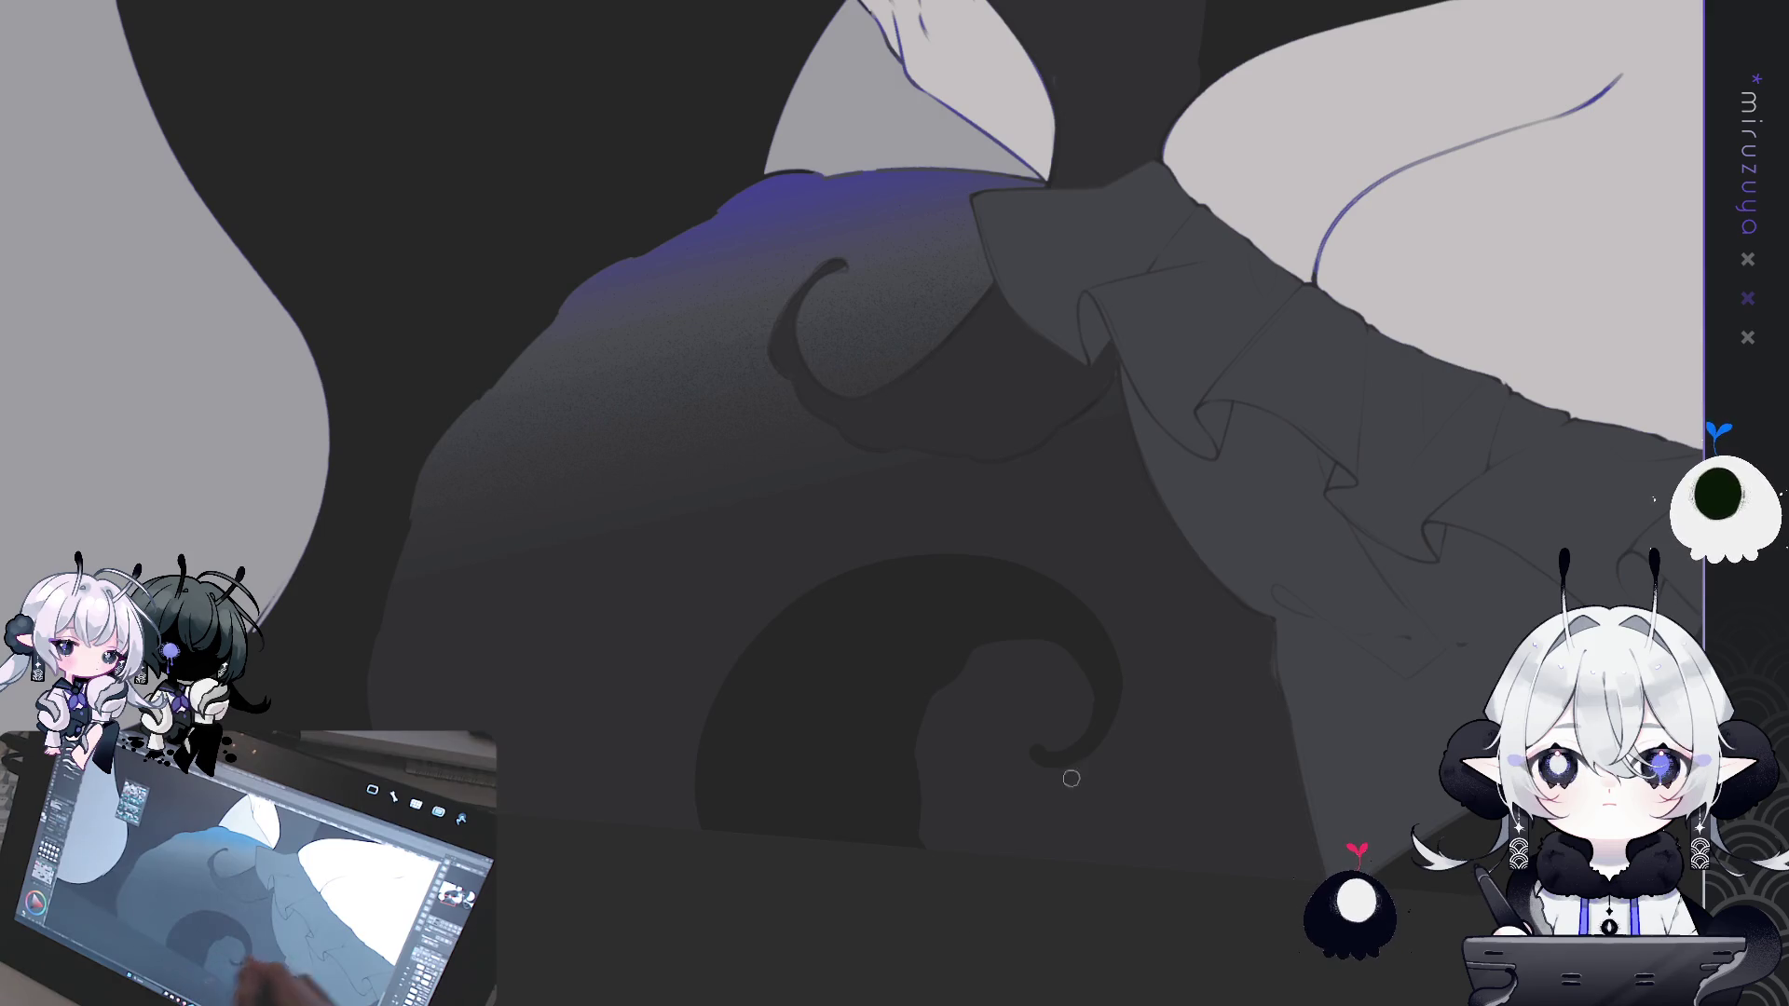
# - Level and fit the canvas view, then start outlining the tentacle beside the face
pyautogui.hotkey('ctrl', '@')
pyautogui.hotkey('ctrl', '0')
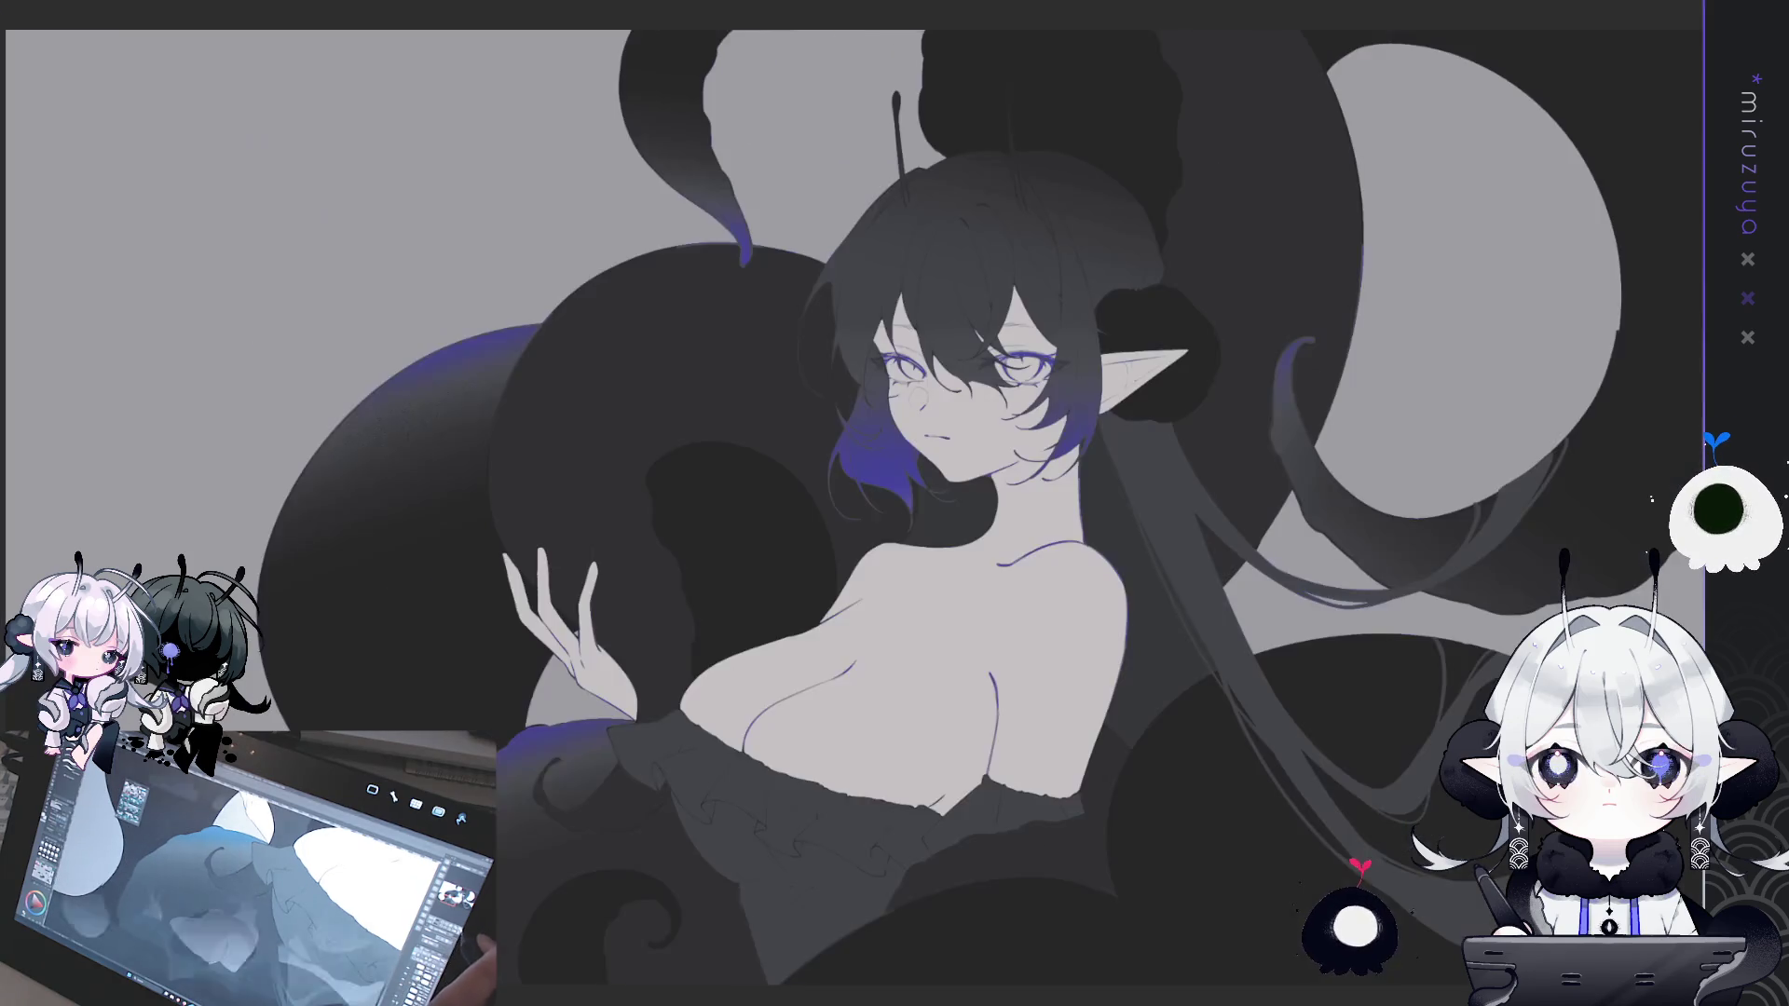
pyautogui.moveTo(1443, 447); pyautogui.dragTo(1440, 433)
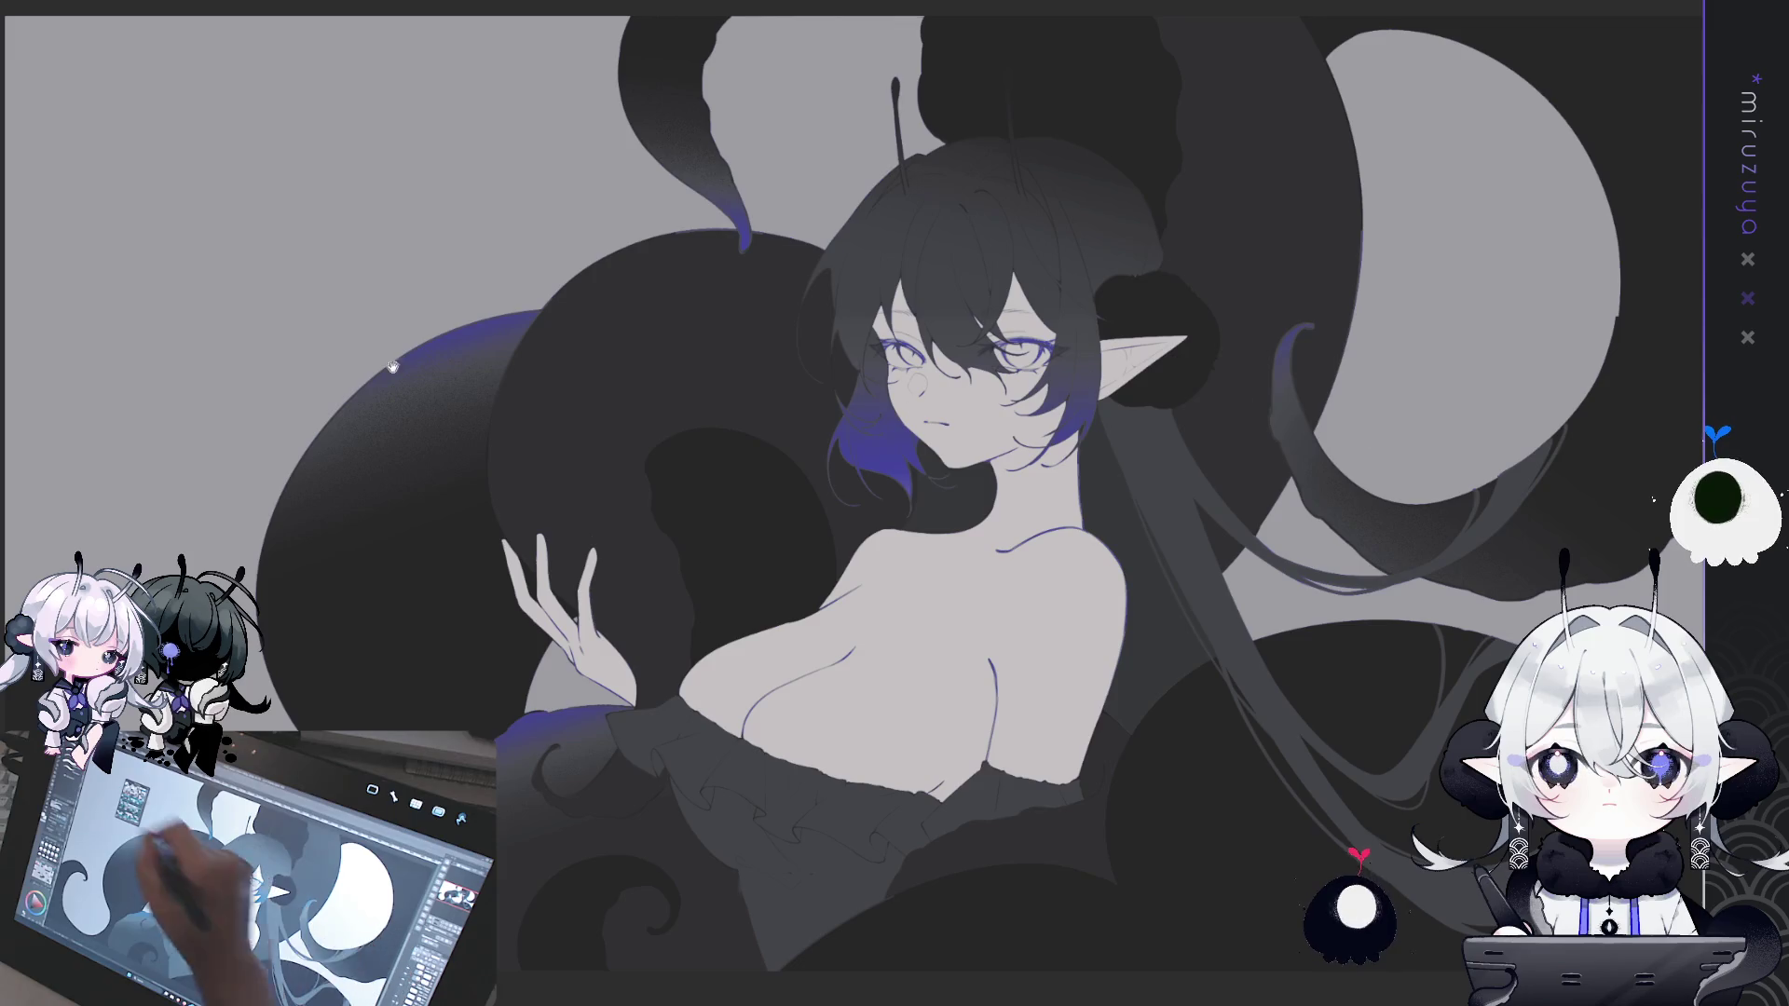
pyautogui.moveTo(876, 226); pyautogui.dragTo(873, 291)
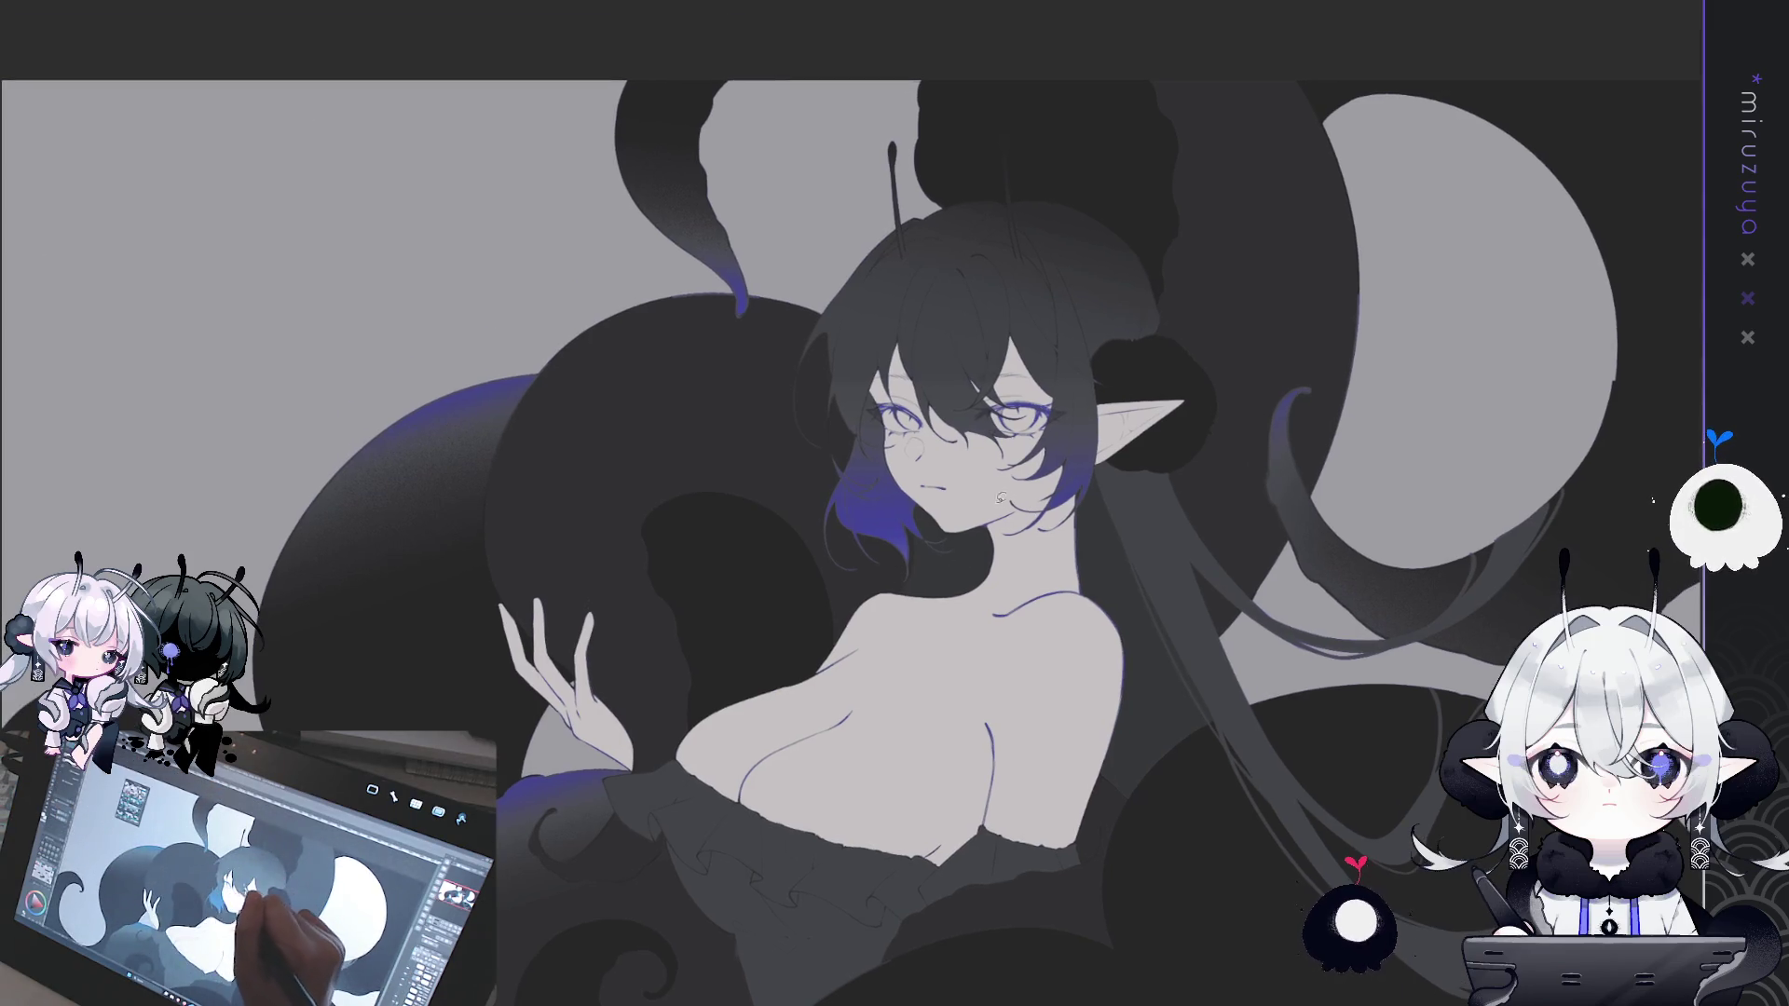
pyautogui.moveTo(955, 559); pyautogui.dragTo(703, 753)
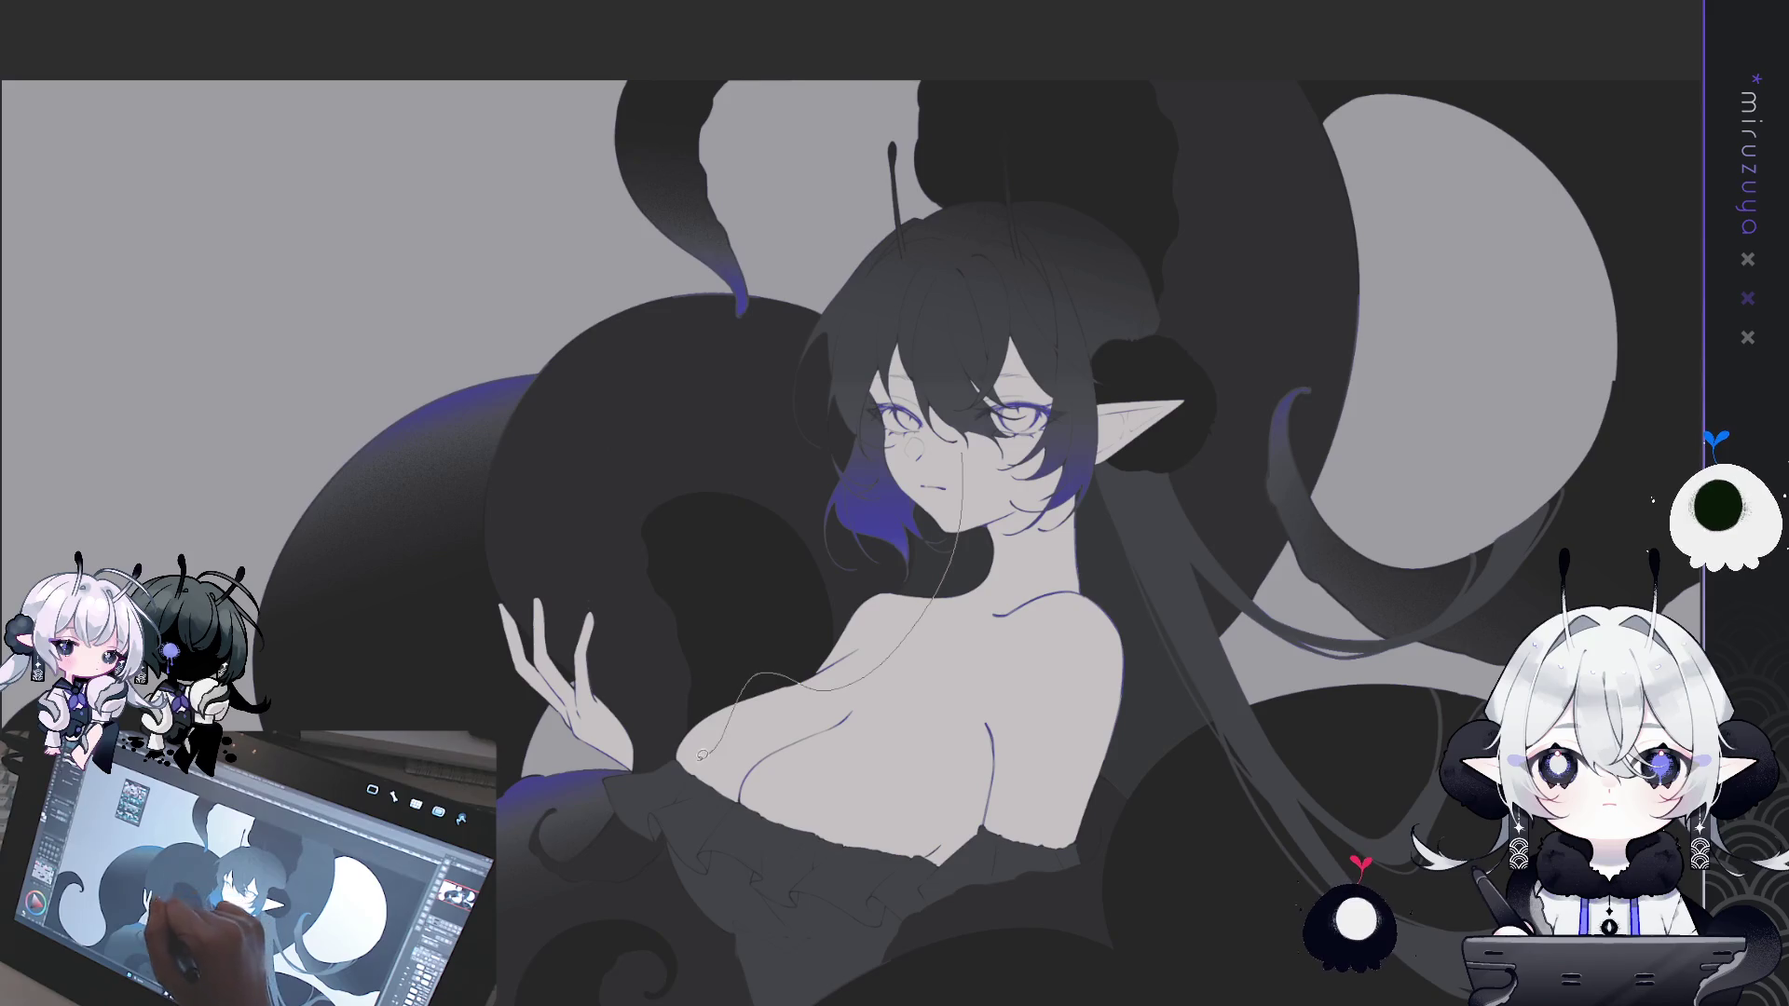
# - Shade the tentacle left of the face with a grey diagonal gradient, discarding blue attempts
pyautogui.moveTo(765, 194); pyautogui.dragTo(958, 484)
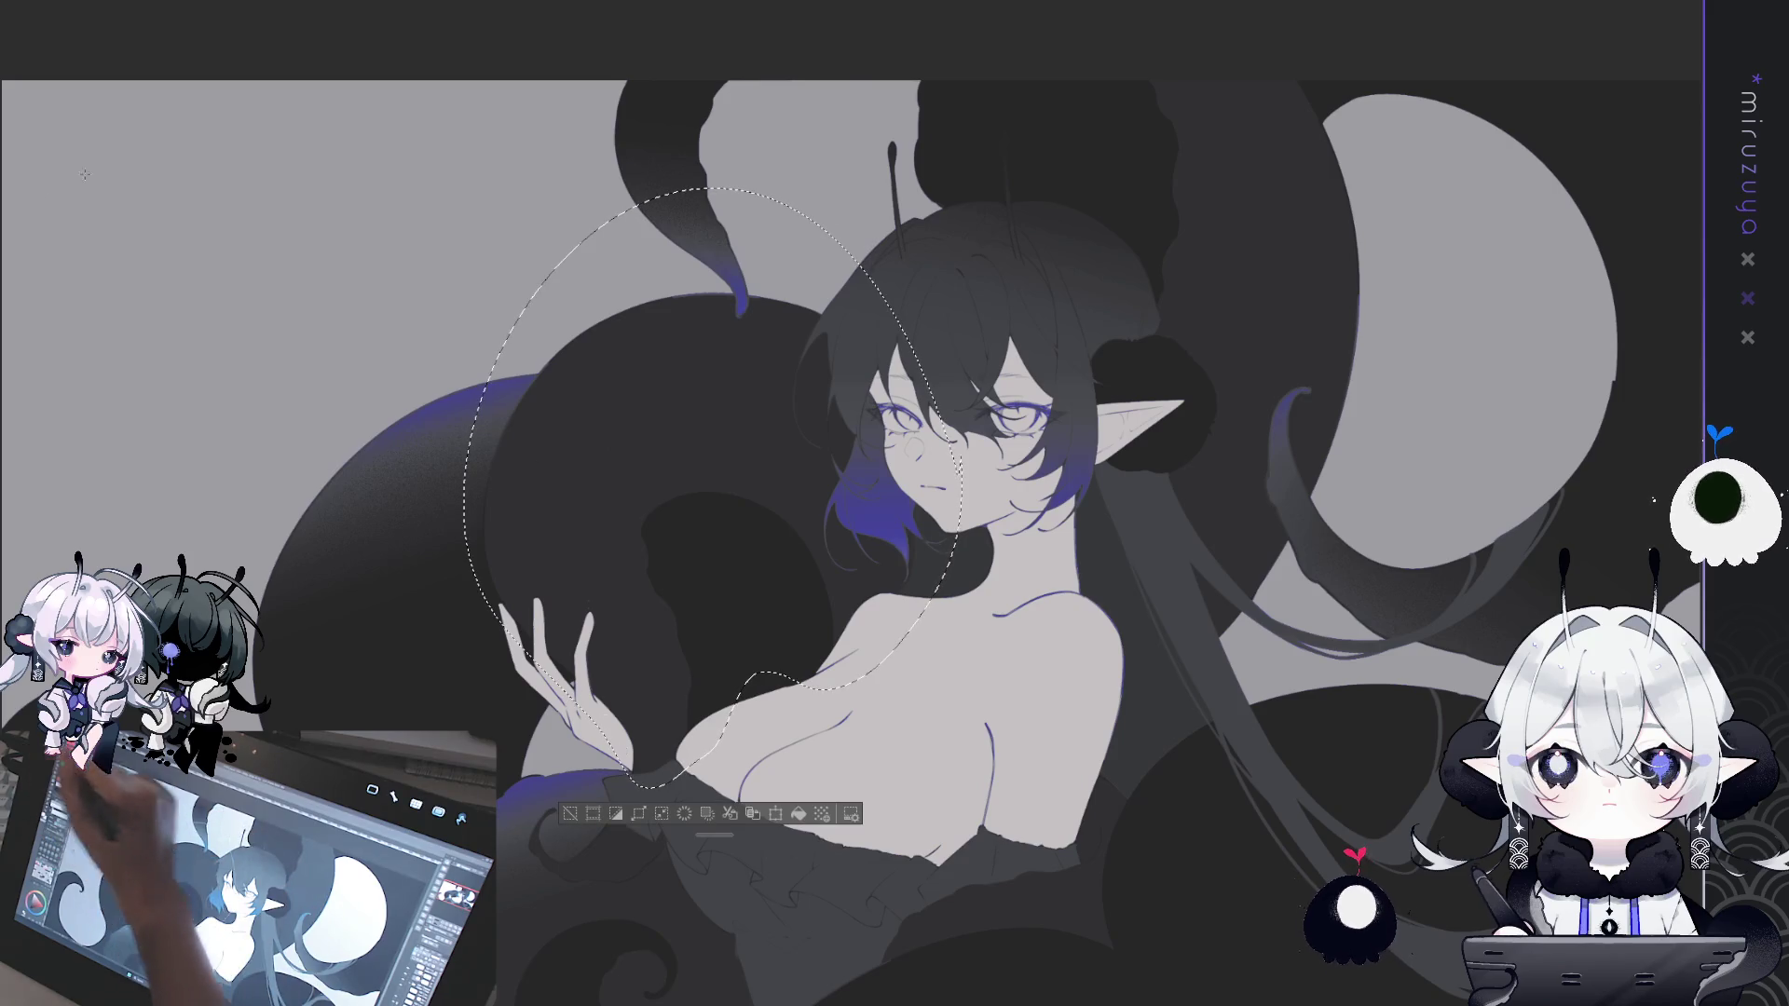
pyautogui.moveTo(778, 302); pyautogui.dragTo(778, 456)
pyautogui.hotkey('ctrl', 'z')
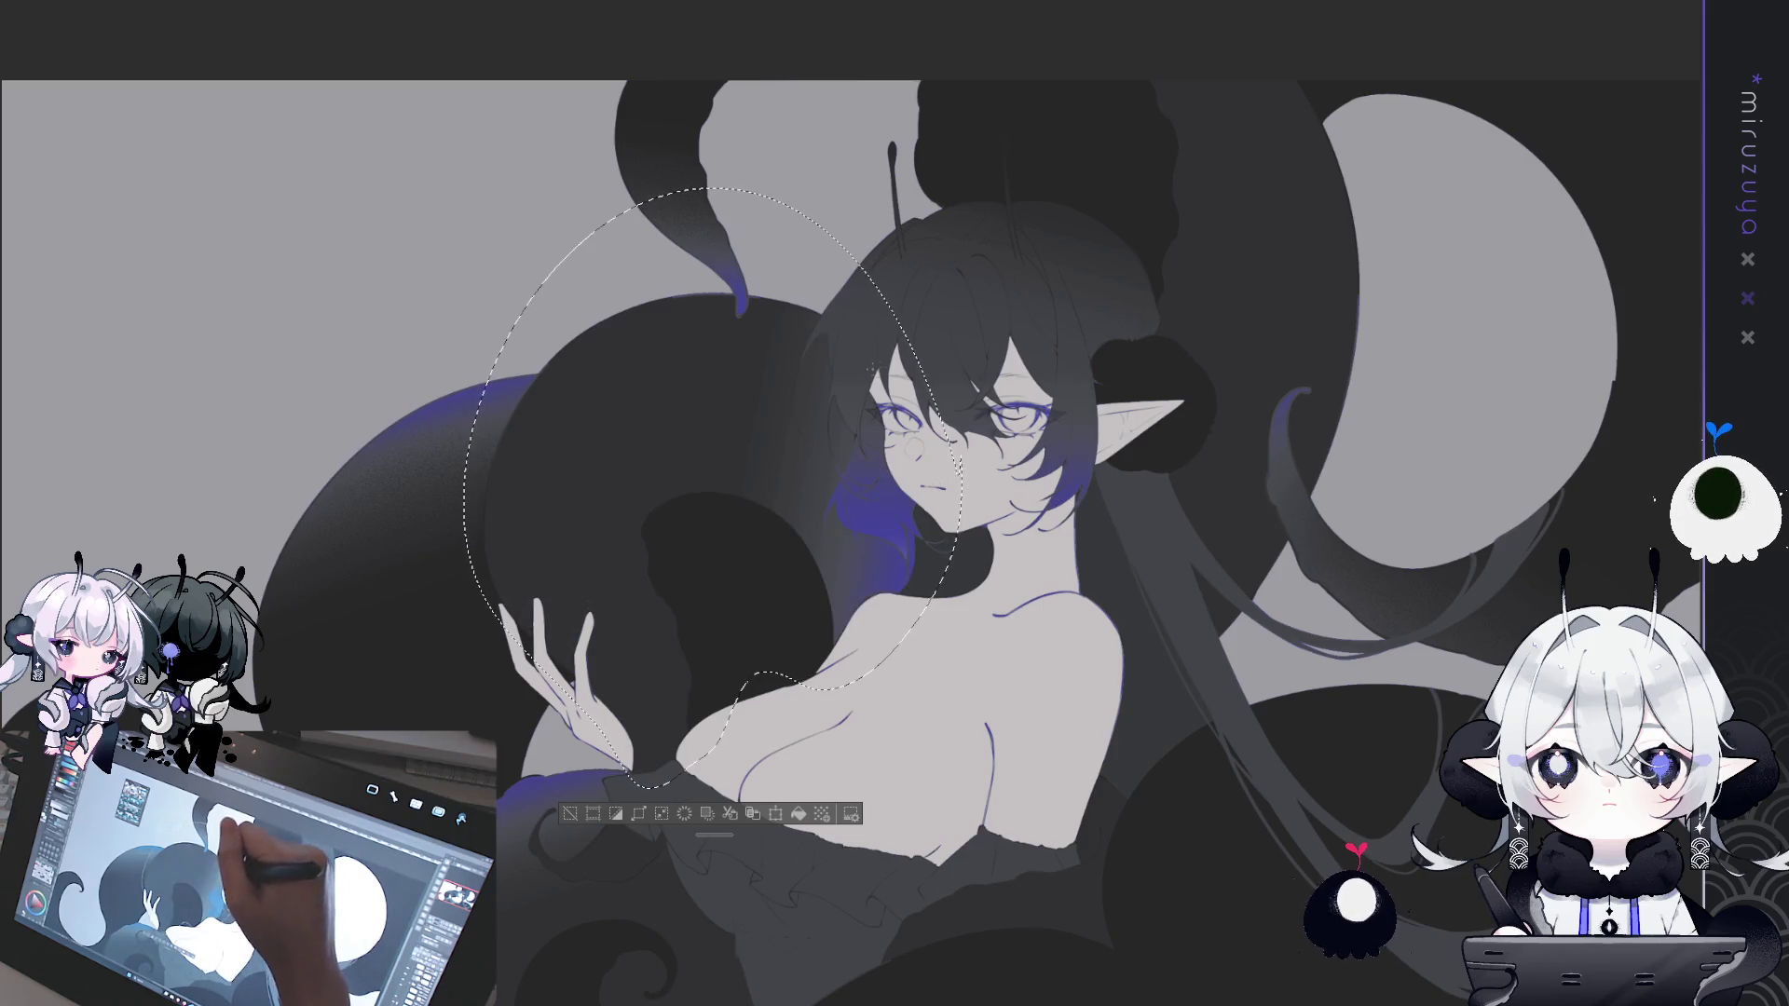
pyautogui.moveTo(345, 410); pyautogui.dragTo(522, 321)
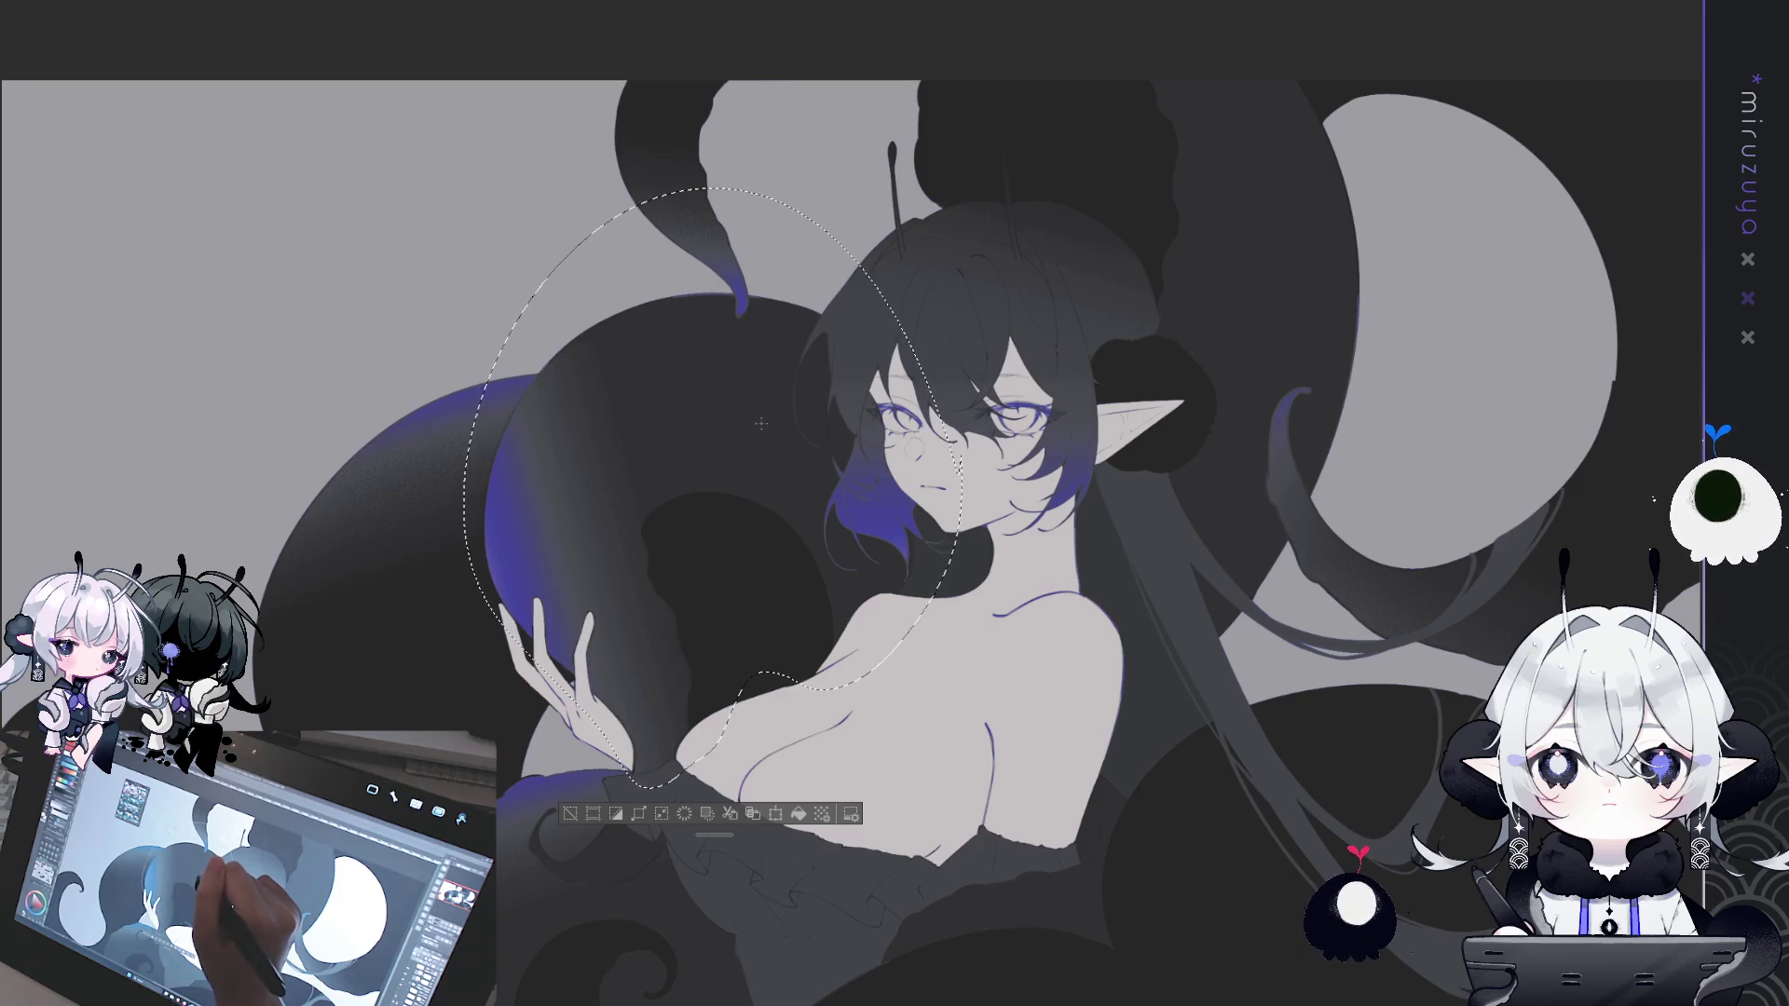
pyautogui.hotkey('ctrl', 'z')
pyautogui.moveTo(620, 506); pyautogui.dragTo(828, 365)
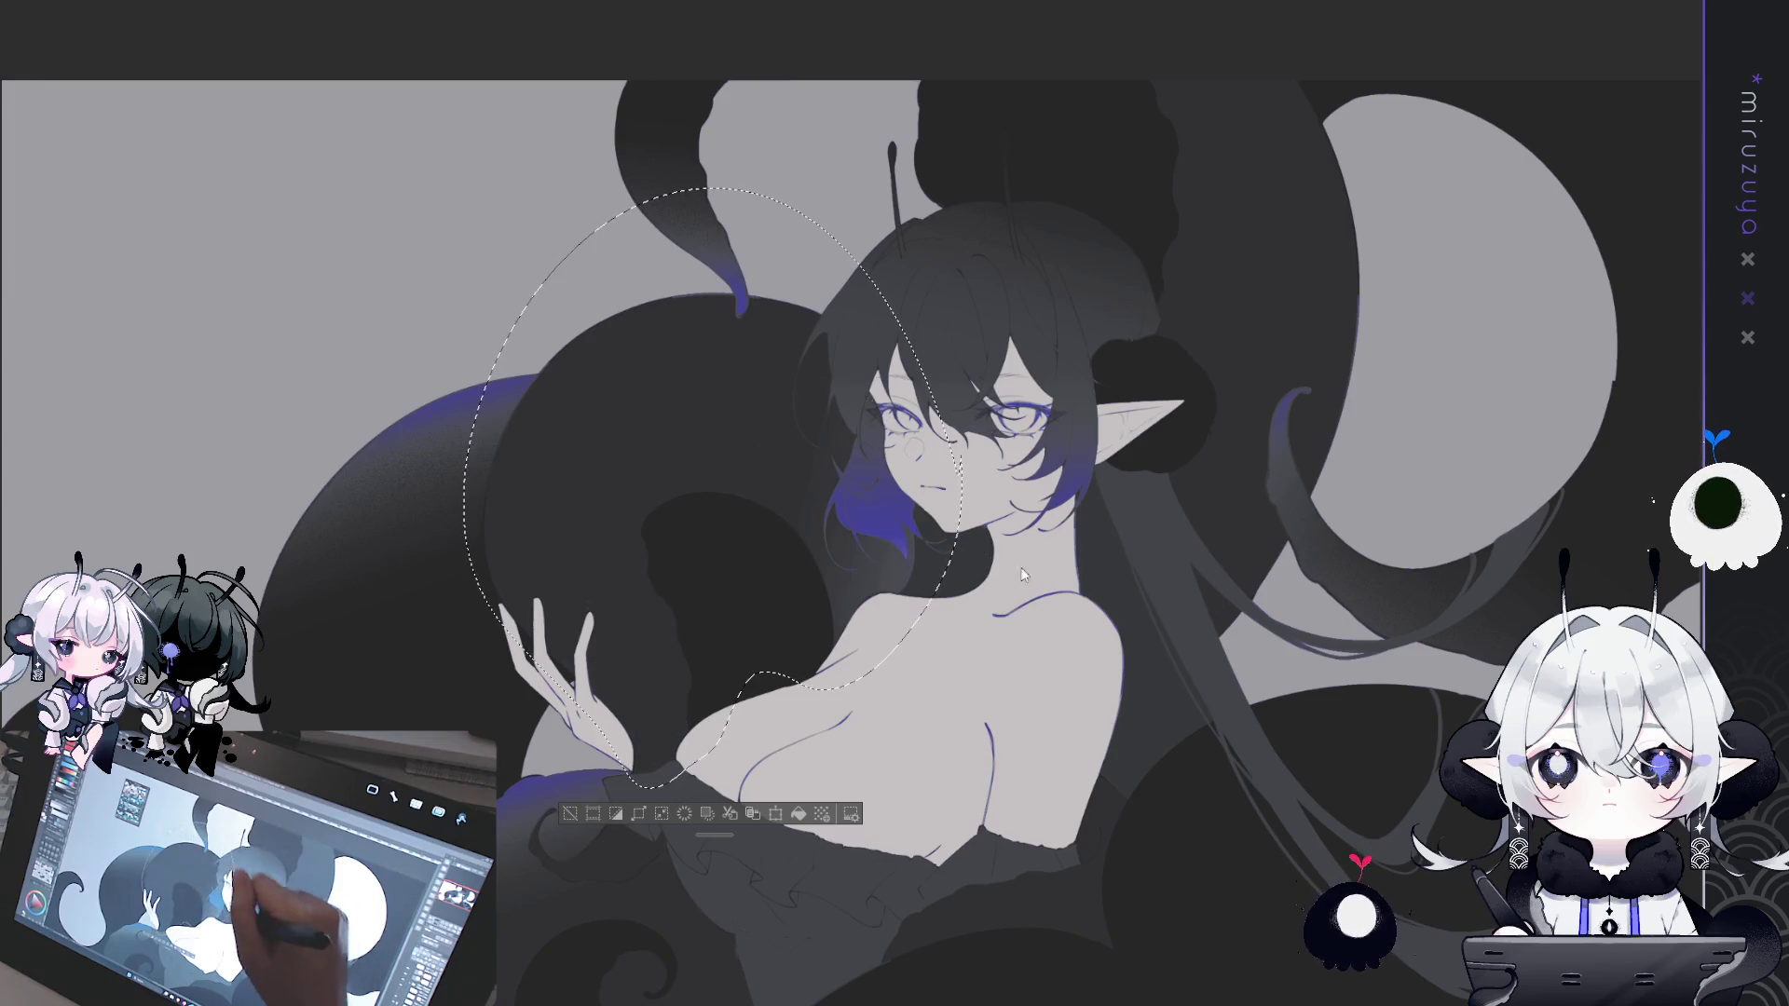
pyautogui.moveTo(713, 404); pyautogui.dragTo(713, 405)
pyautogui.hotkey('ctrl', 'z')
pyautogui.moveTo(783, 559); pyautogui.dragTo(869, 431)
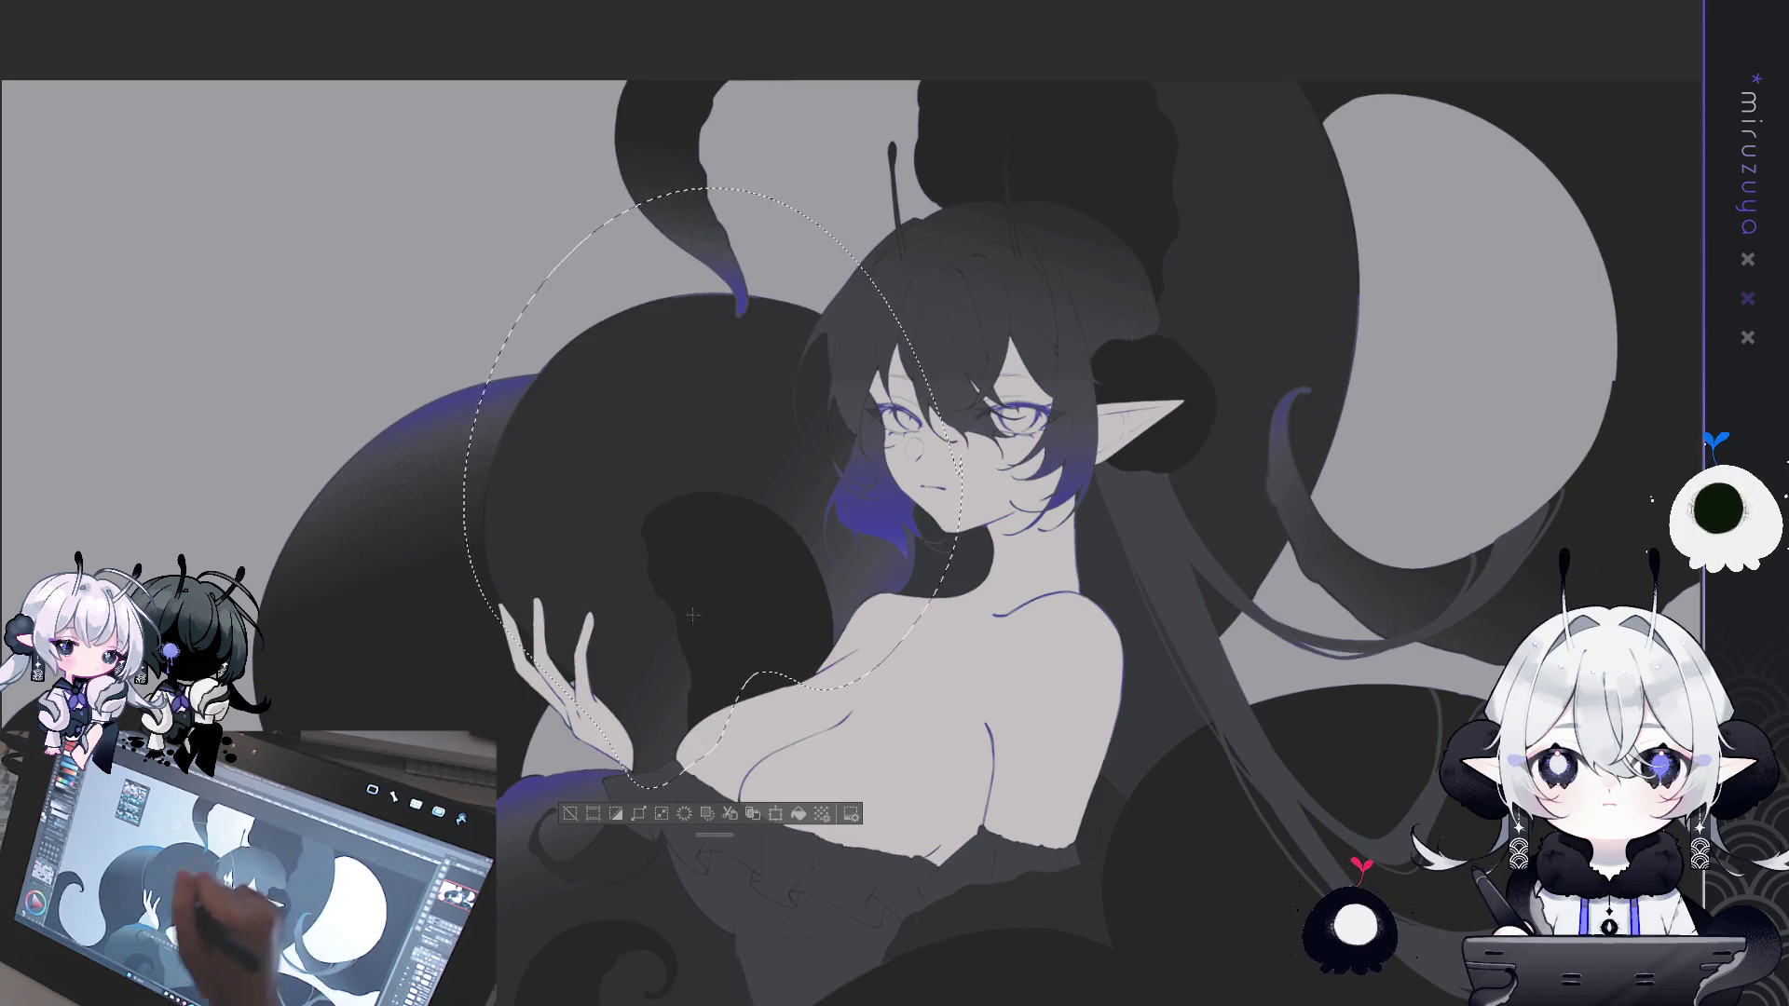
pyautogui.click(570, 815)
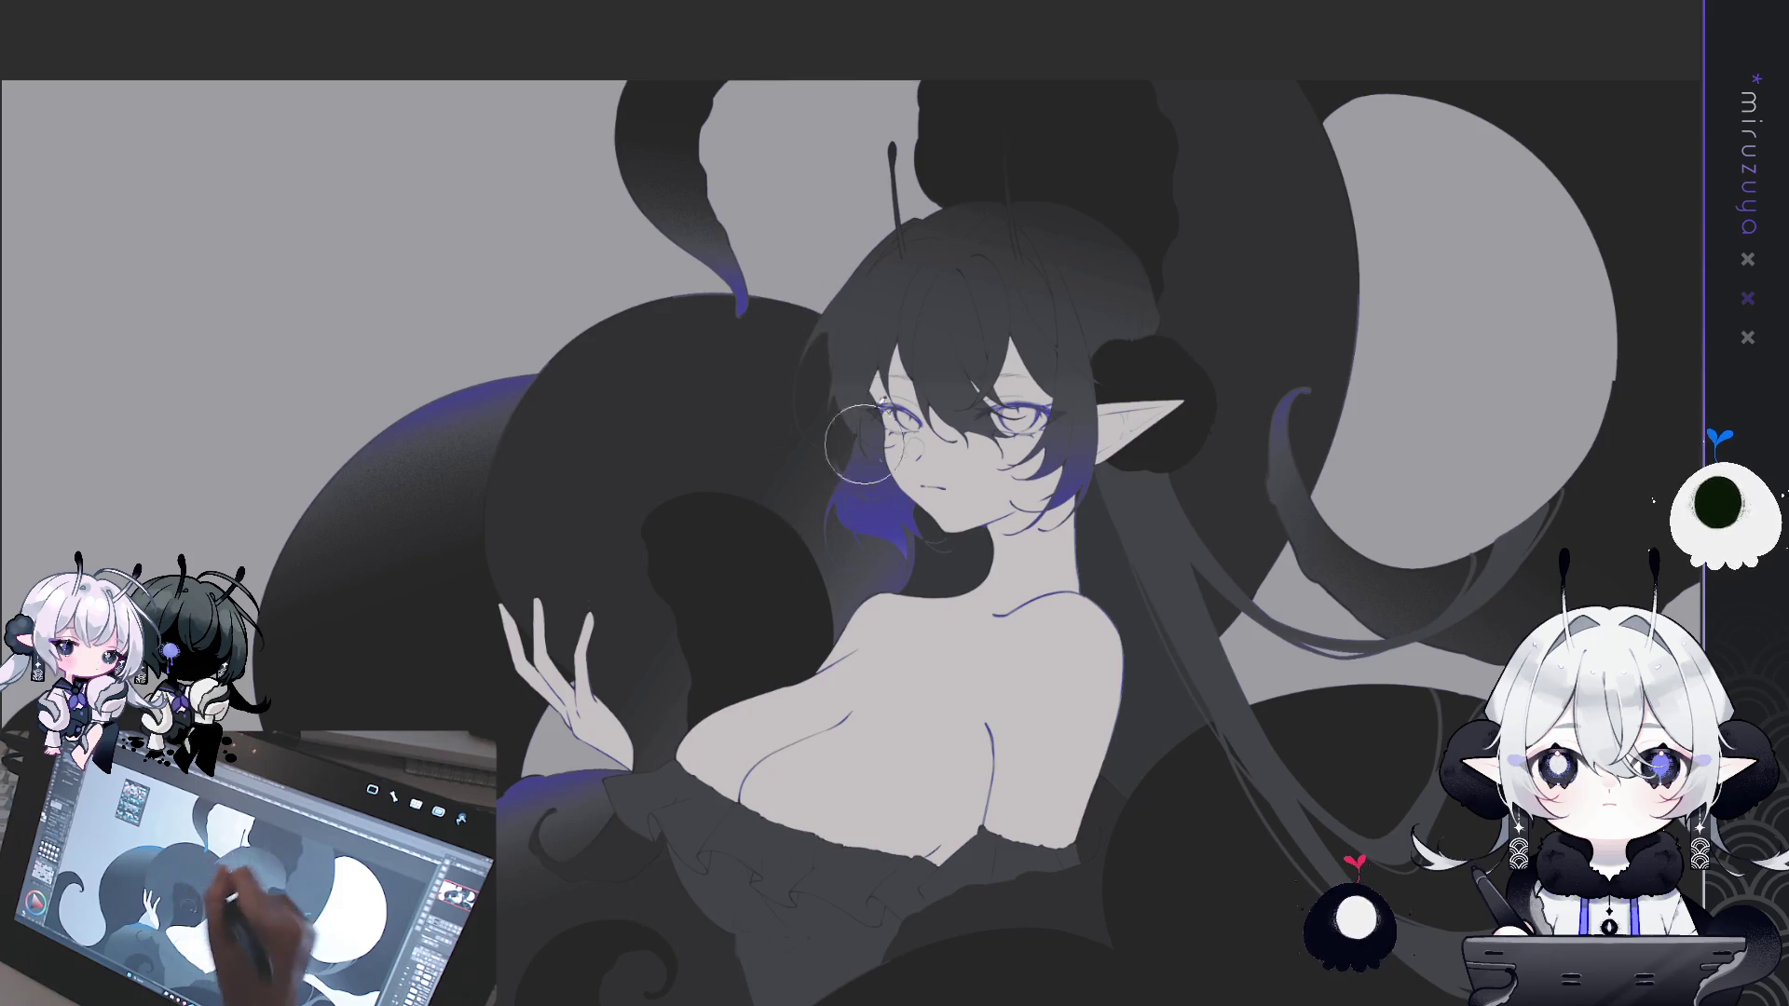
pyautogui.moveTo(1397, 448); pyautogui.dragTo(1025, 512)
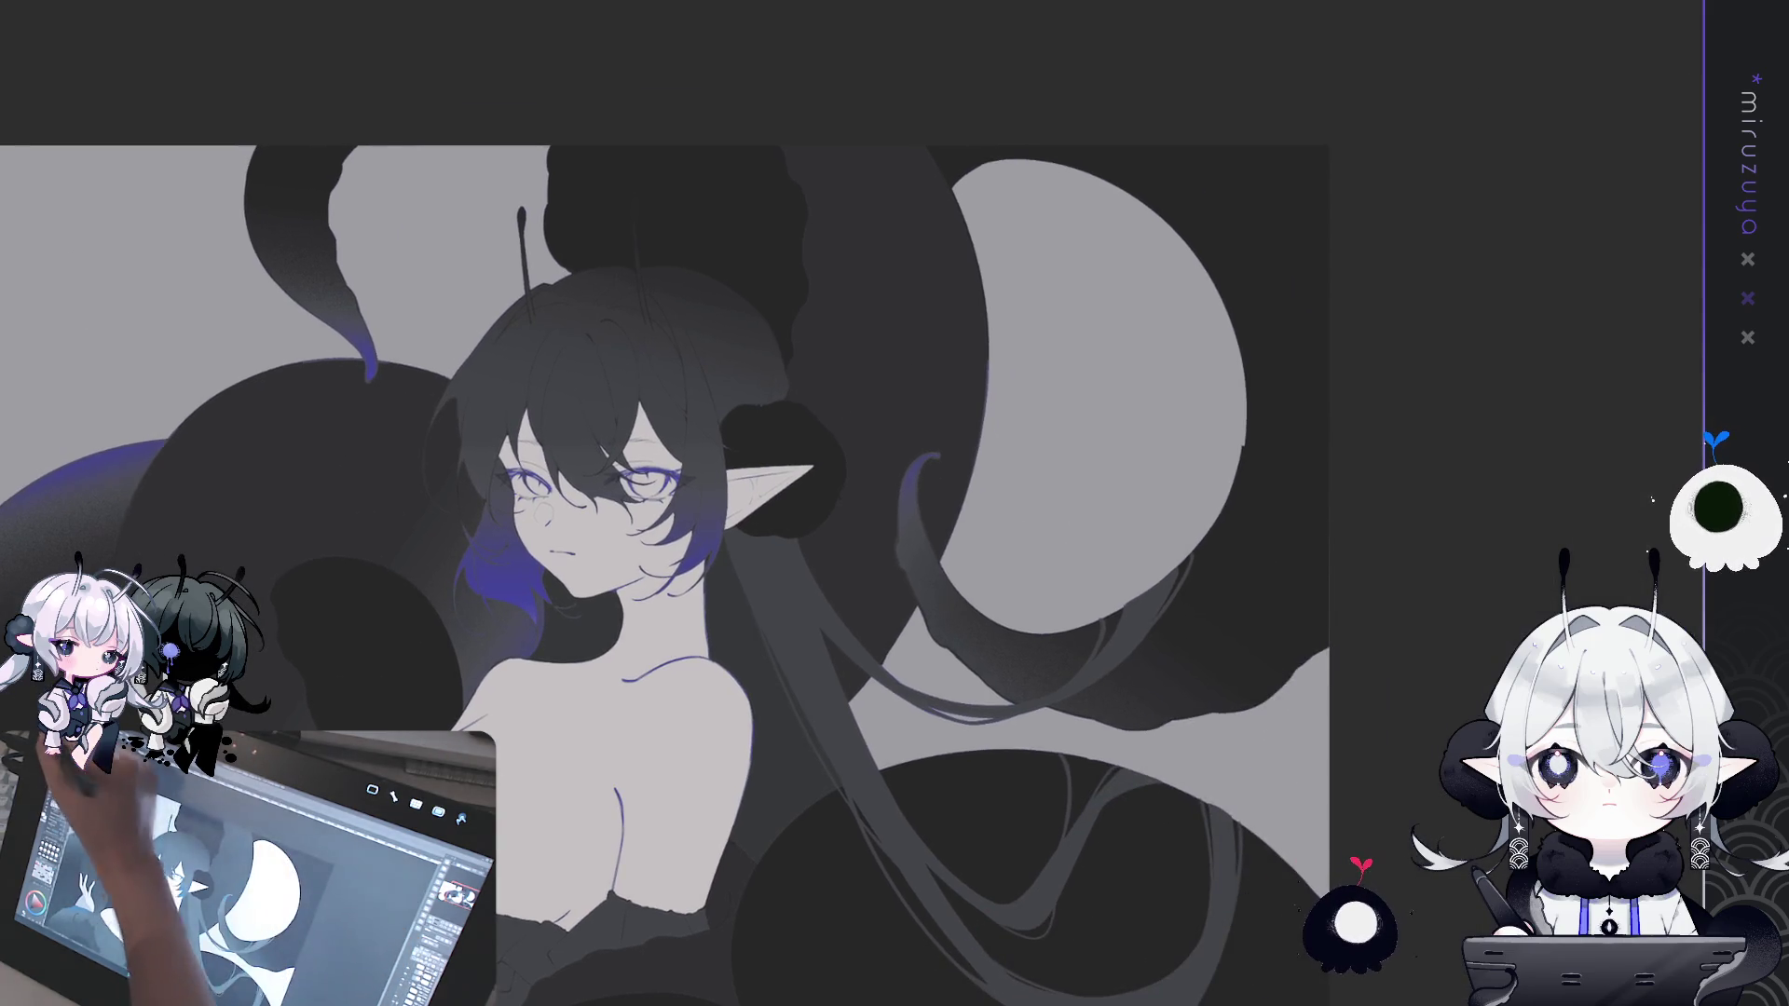
# - Outline the tentacle behind the head and darken its top with a grey gradient, not blue
pyautogui.moveTo(919, 678); pyautogui.dragTo(899, 714)
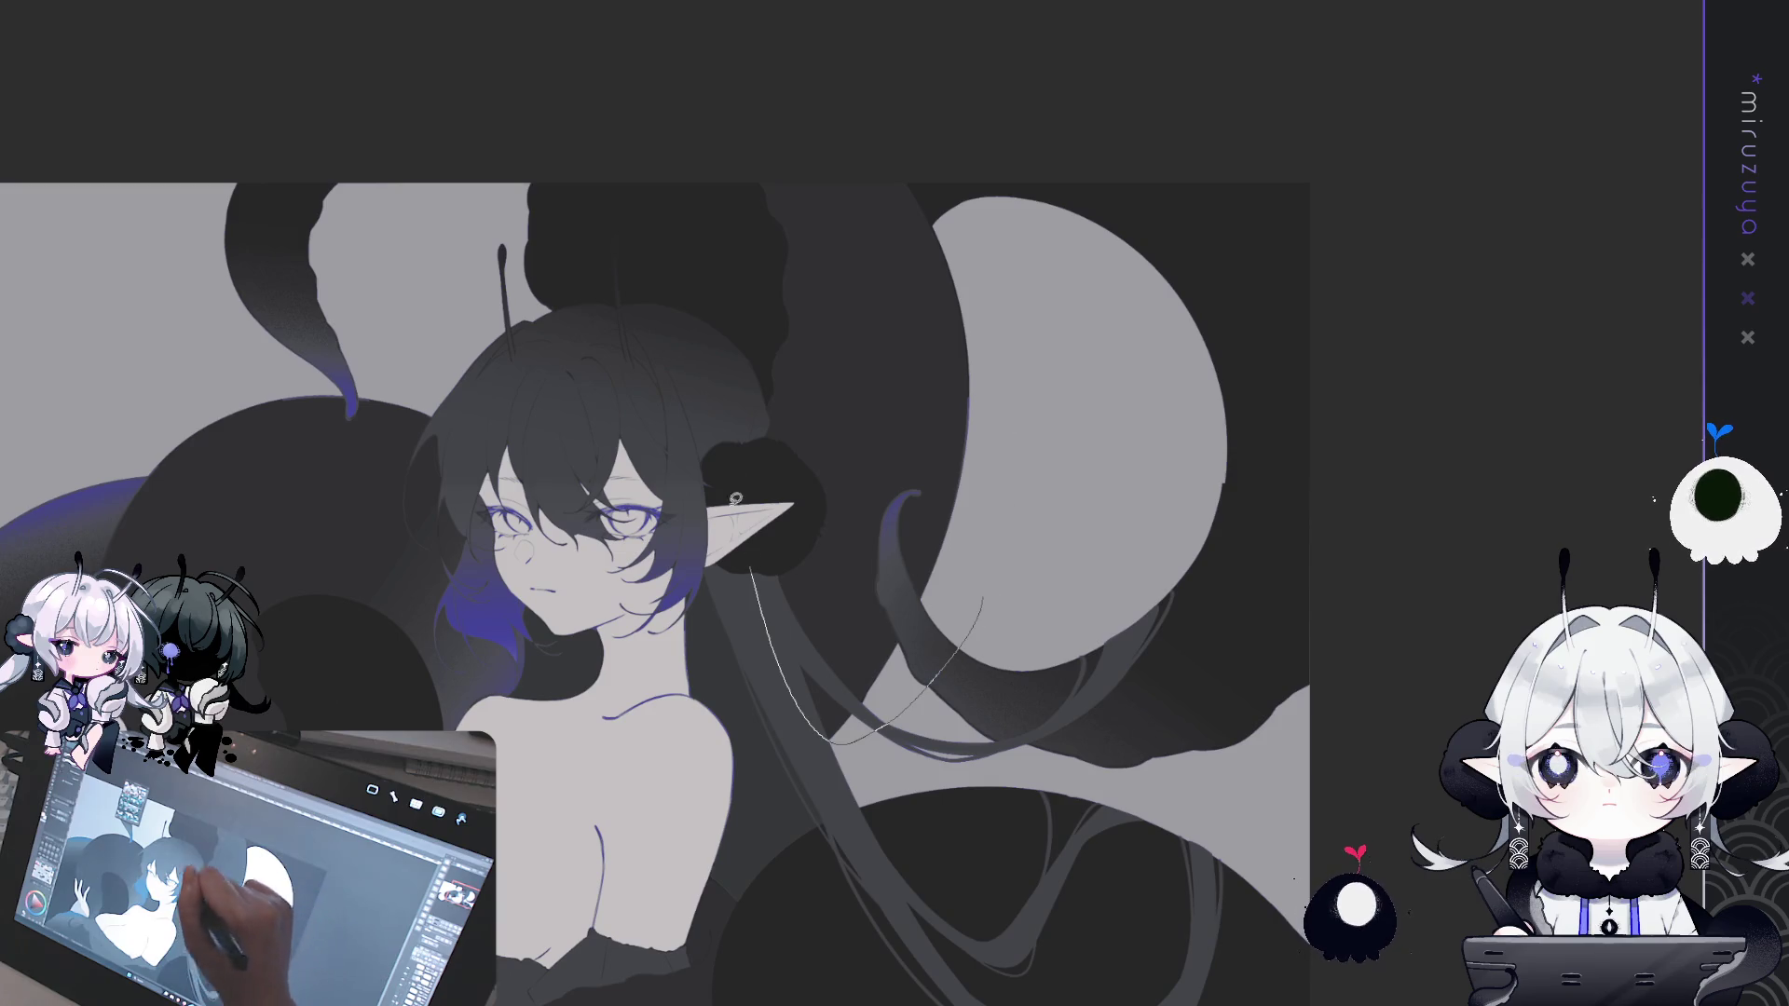
pyautogui.moveTo(960, 427); pyautogui.dragTo(1025, 215)
pyautogui.moveTo(851, 116); pyautogui.dragTo(815, 185)
pyautogui.moveTo(900, 35); pyautogui.dragTo(910, 270)
pyautogui.hotkey('ctrl', 'z')
pyautogui.moveTo(1007, 79); pyautogui.dragTo(881, 629)
pyautogui.hotkey('ctrl', 'z')
pyautogui.moveTo(792, 415); pyautogui.dragTo(773, 578)
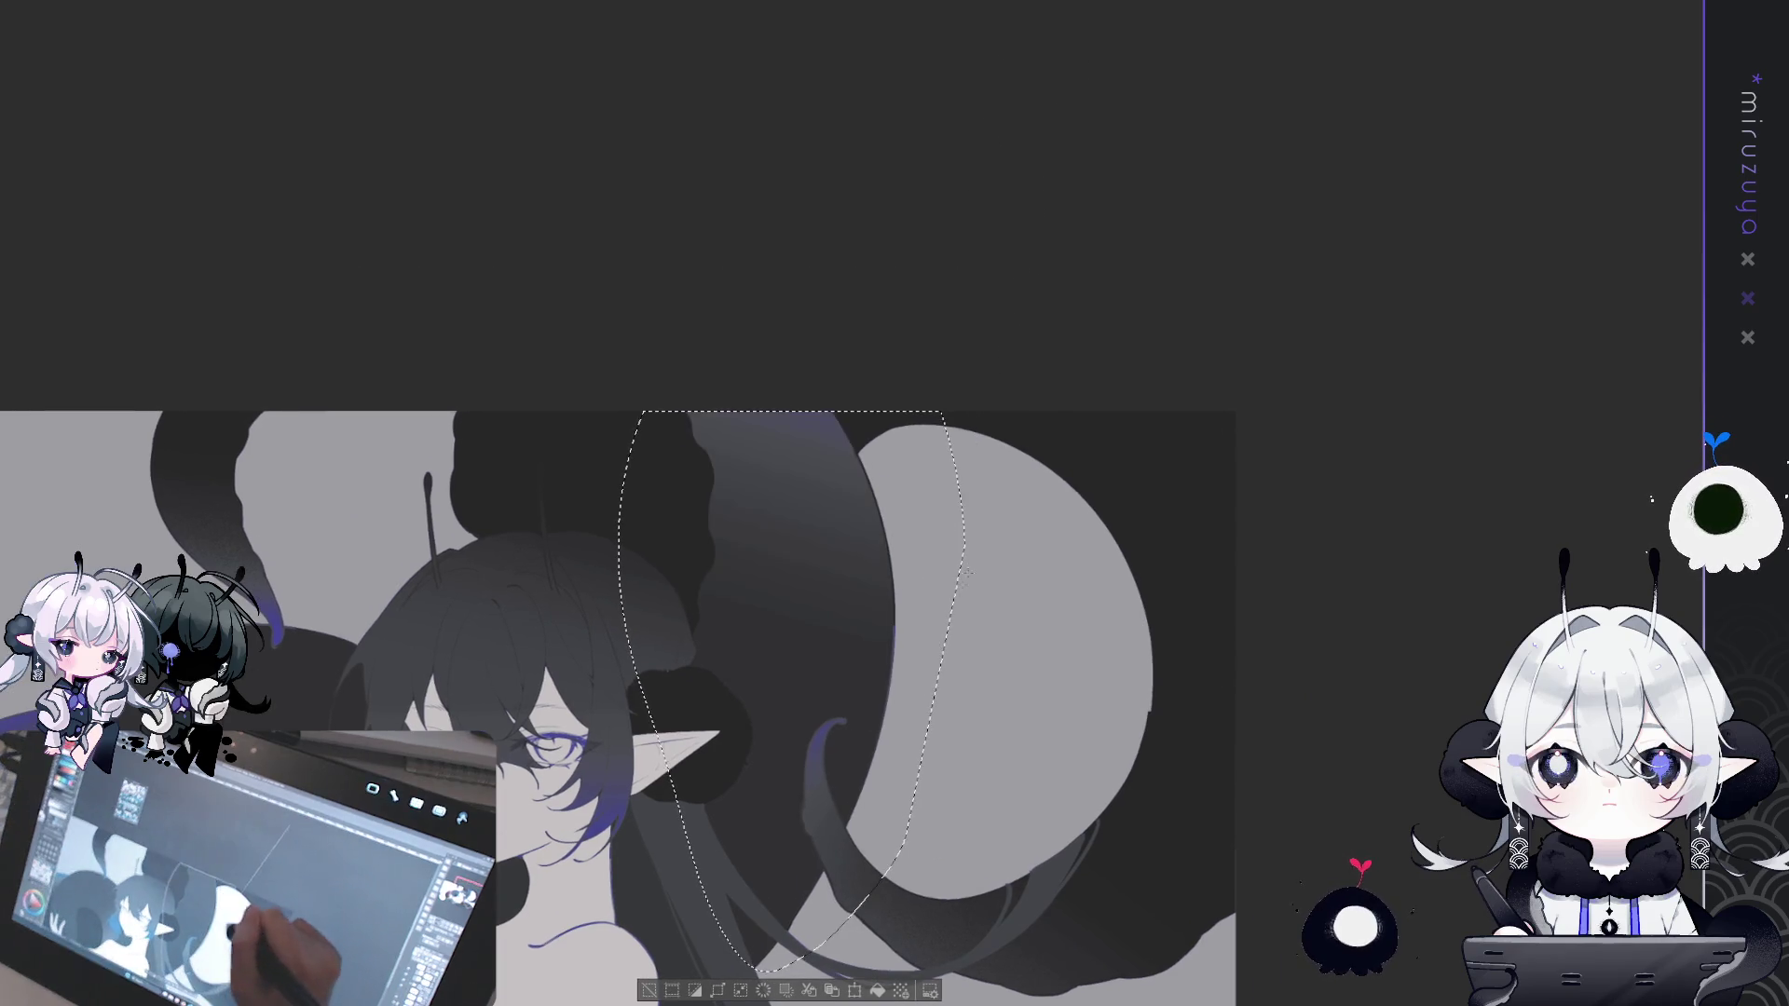
pyautogui.hotkey('ctrl', 'd')
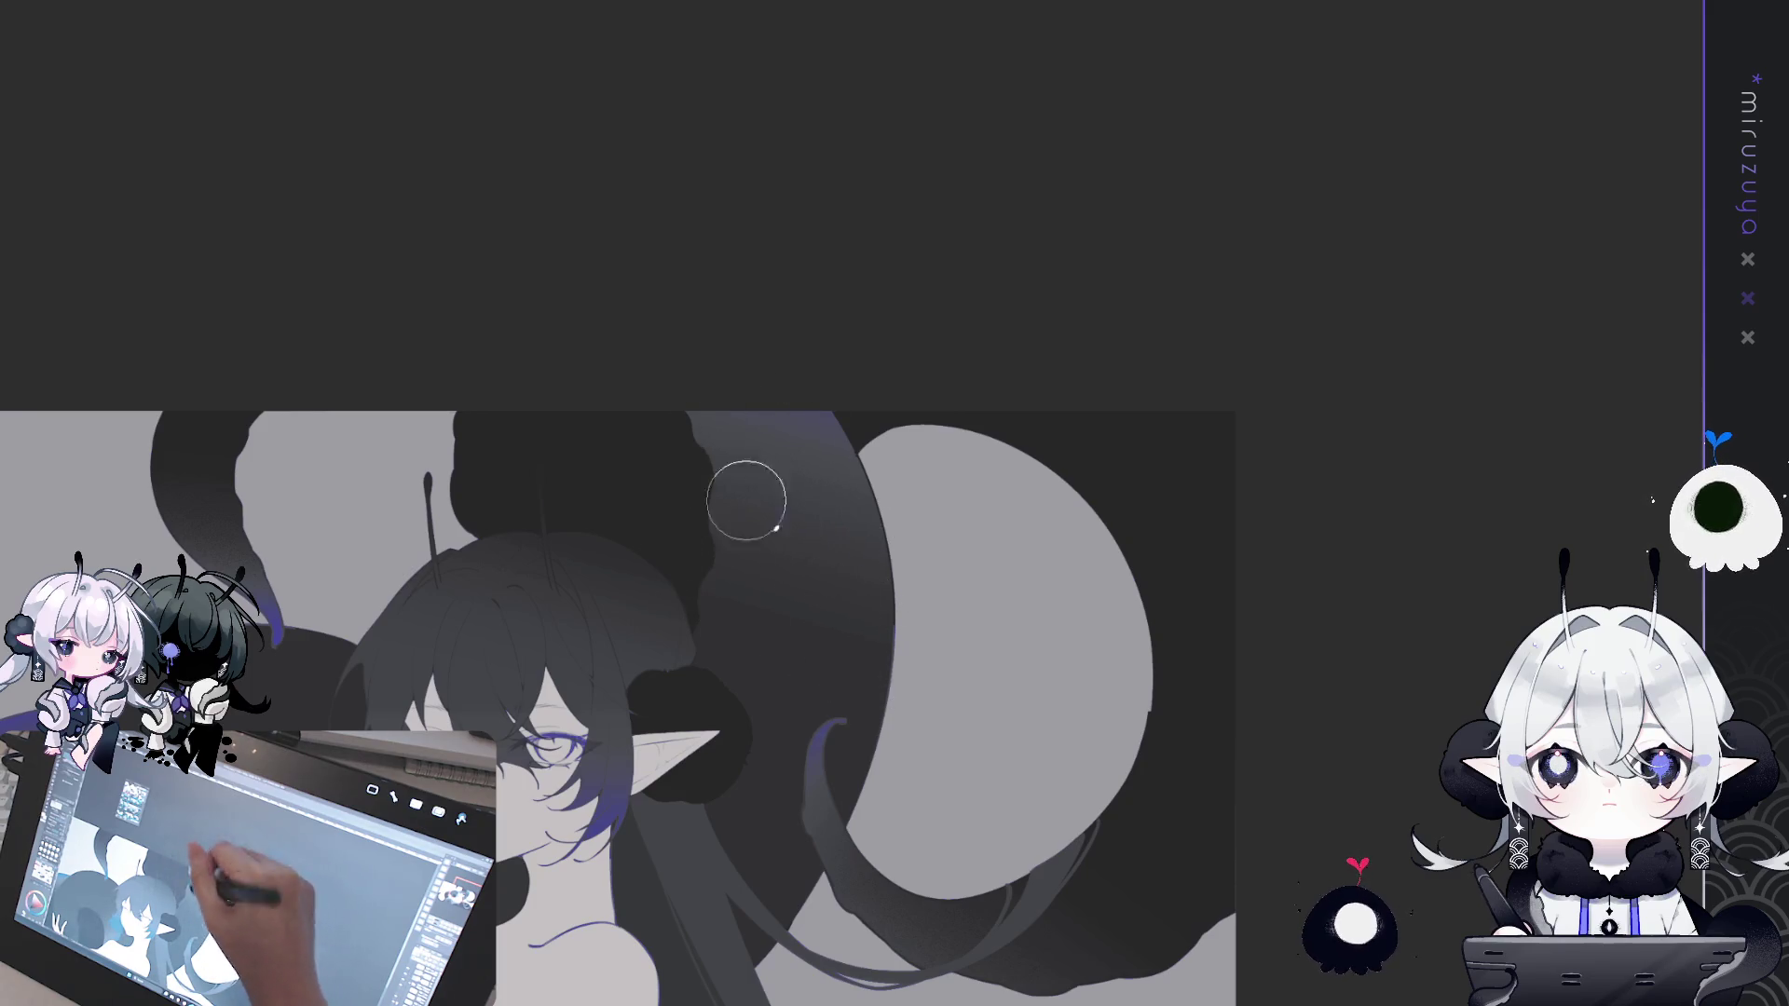
pyautogui.scroll(-3, 1126, 653)
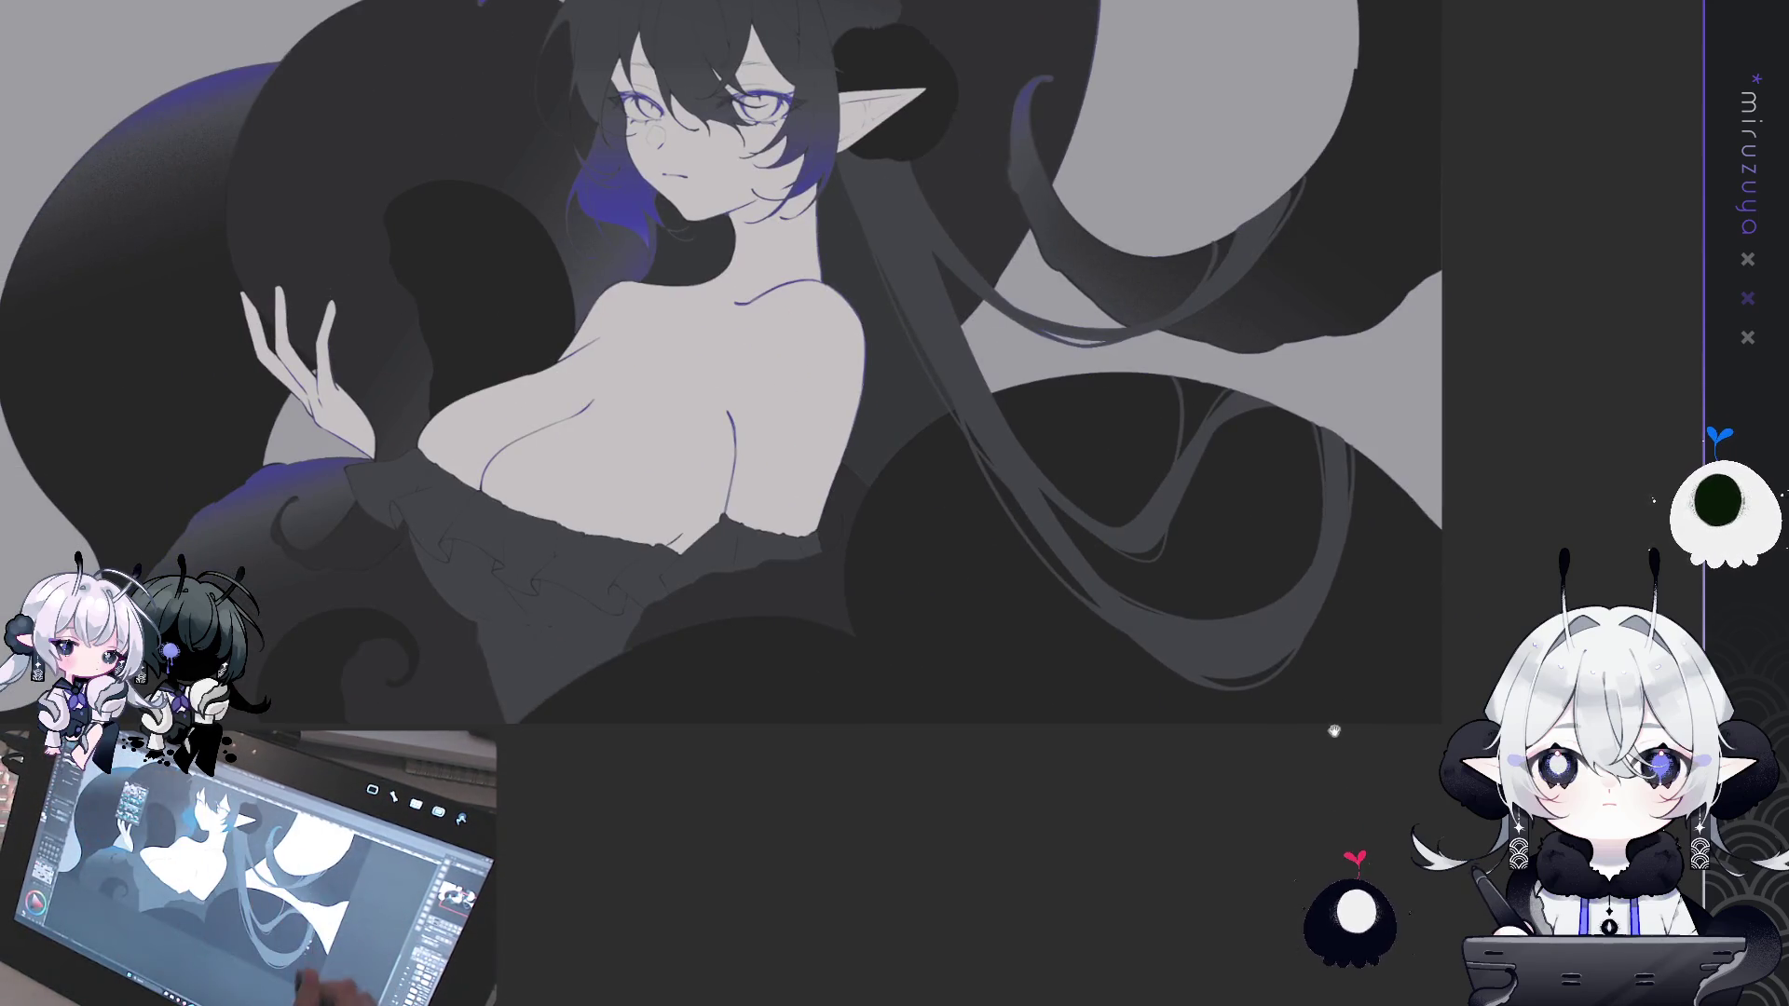
pyautogui.moveTo(746, 372); pyautogui.dragTo(832, 443)
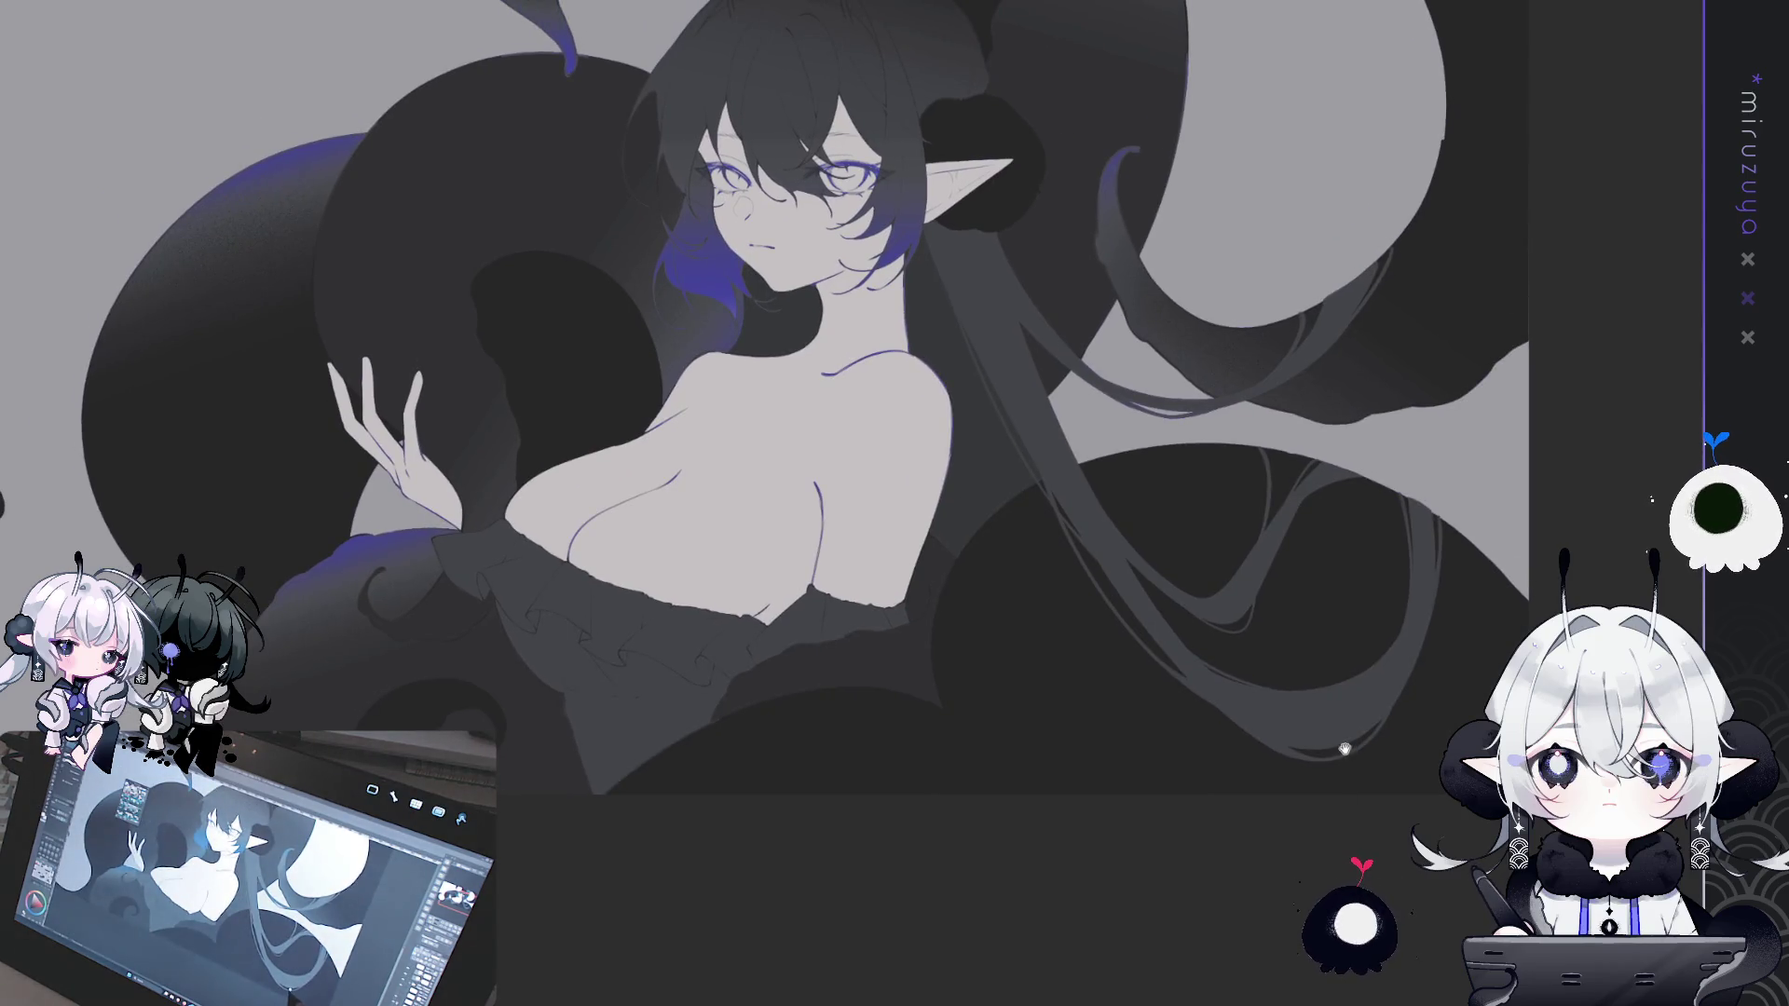
pyautogui.moveTo(746, 373)
pyautogui.mouseDown()
pyautogui.moveTo(736, 522)
pyautogui.moveTo(899, 503)
pyautogui.mouseUp()
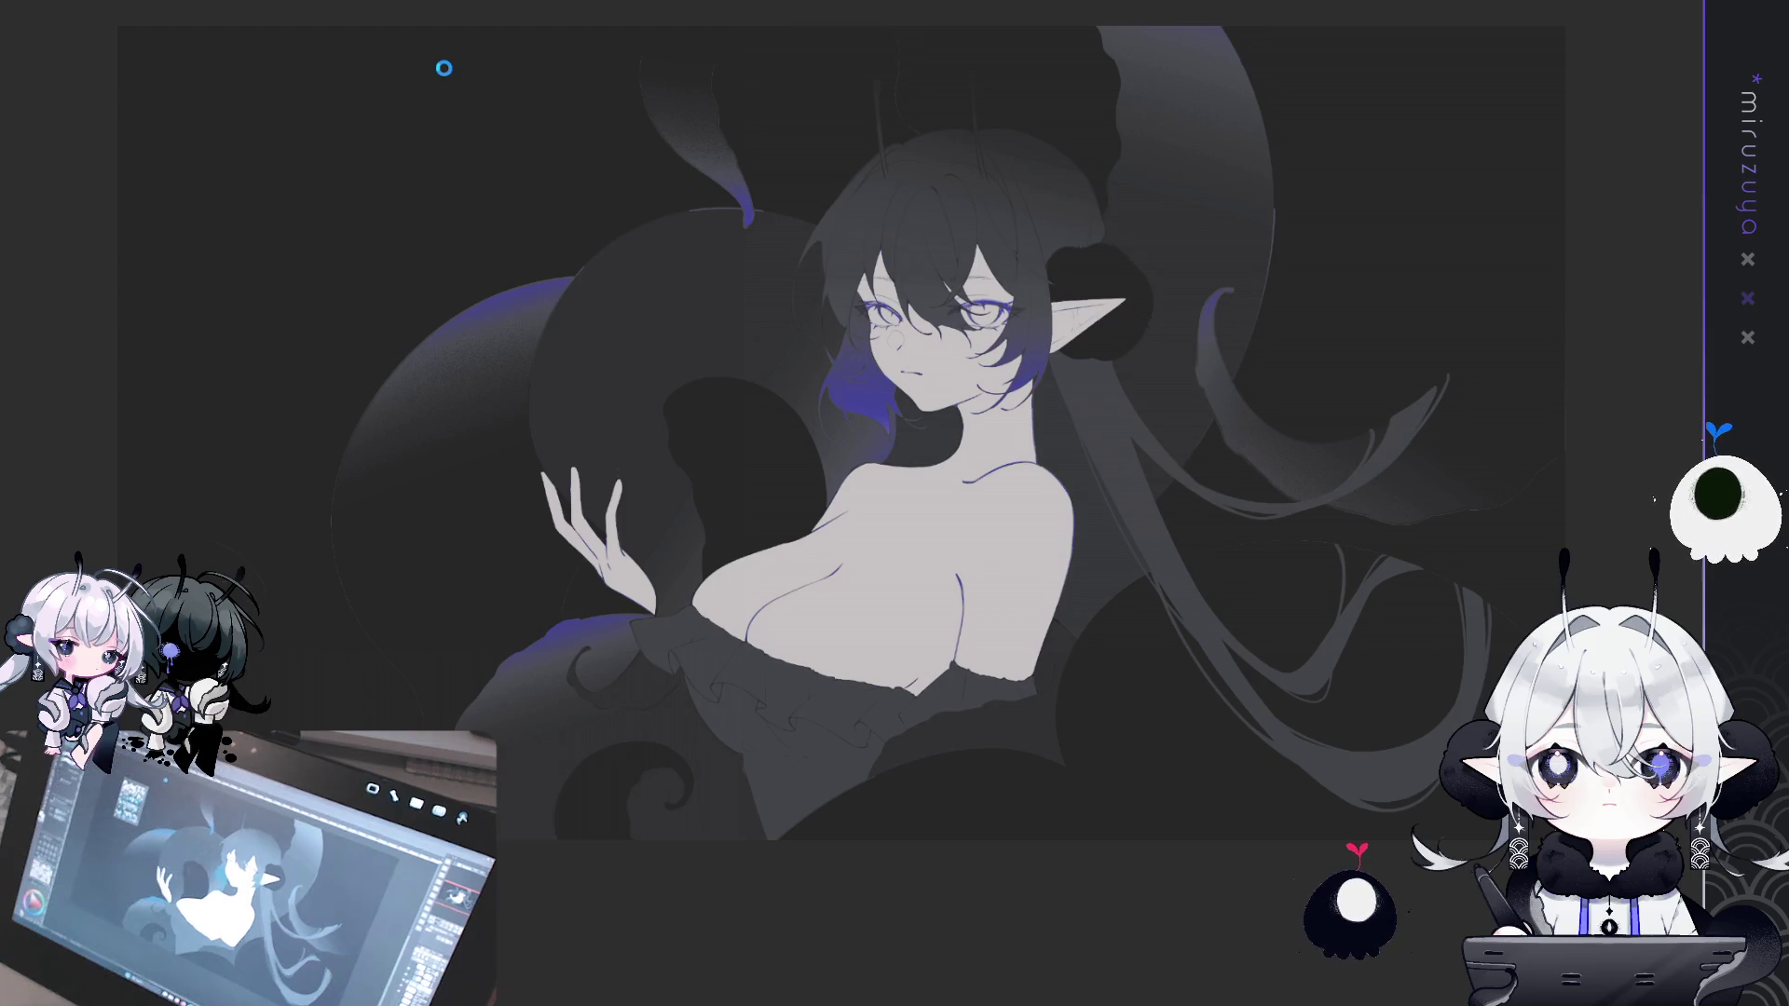
# - Restore the earring's star-and-wave pattern and give its lower half a white-to-grey gradient
pyautogui.hotkey('ctrl', 'Tab')
pyautogui.scroll(3, 1145, 176)
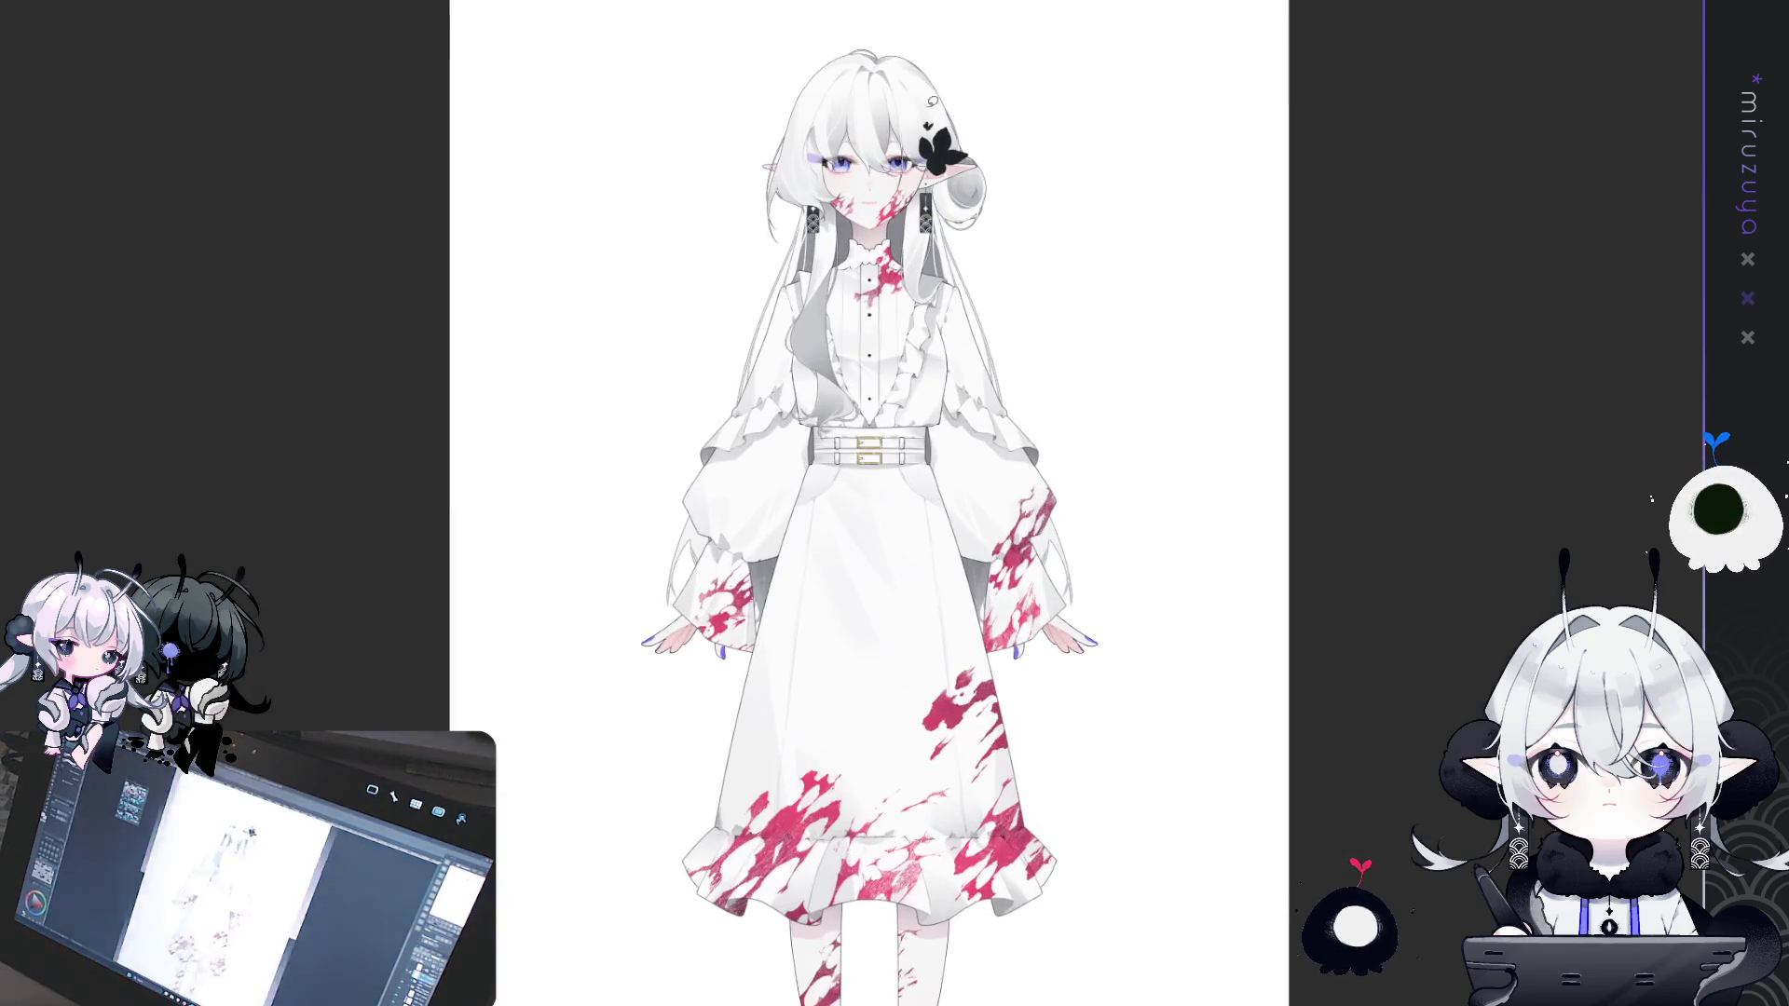
pyautogui.scroll(5, 899, 223)
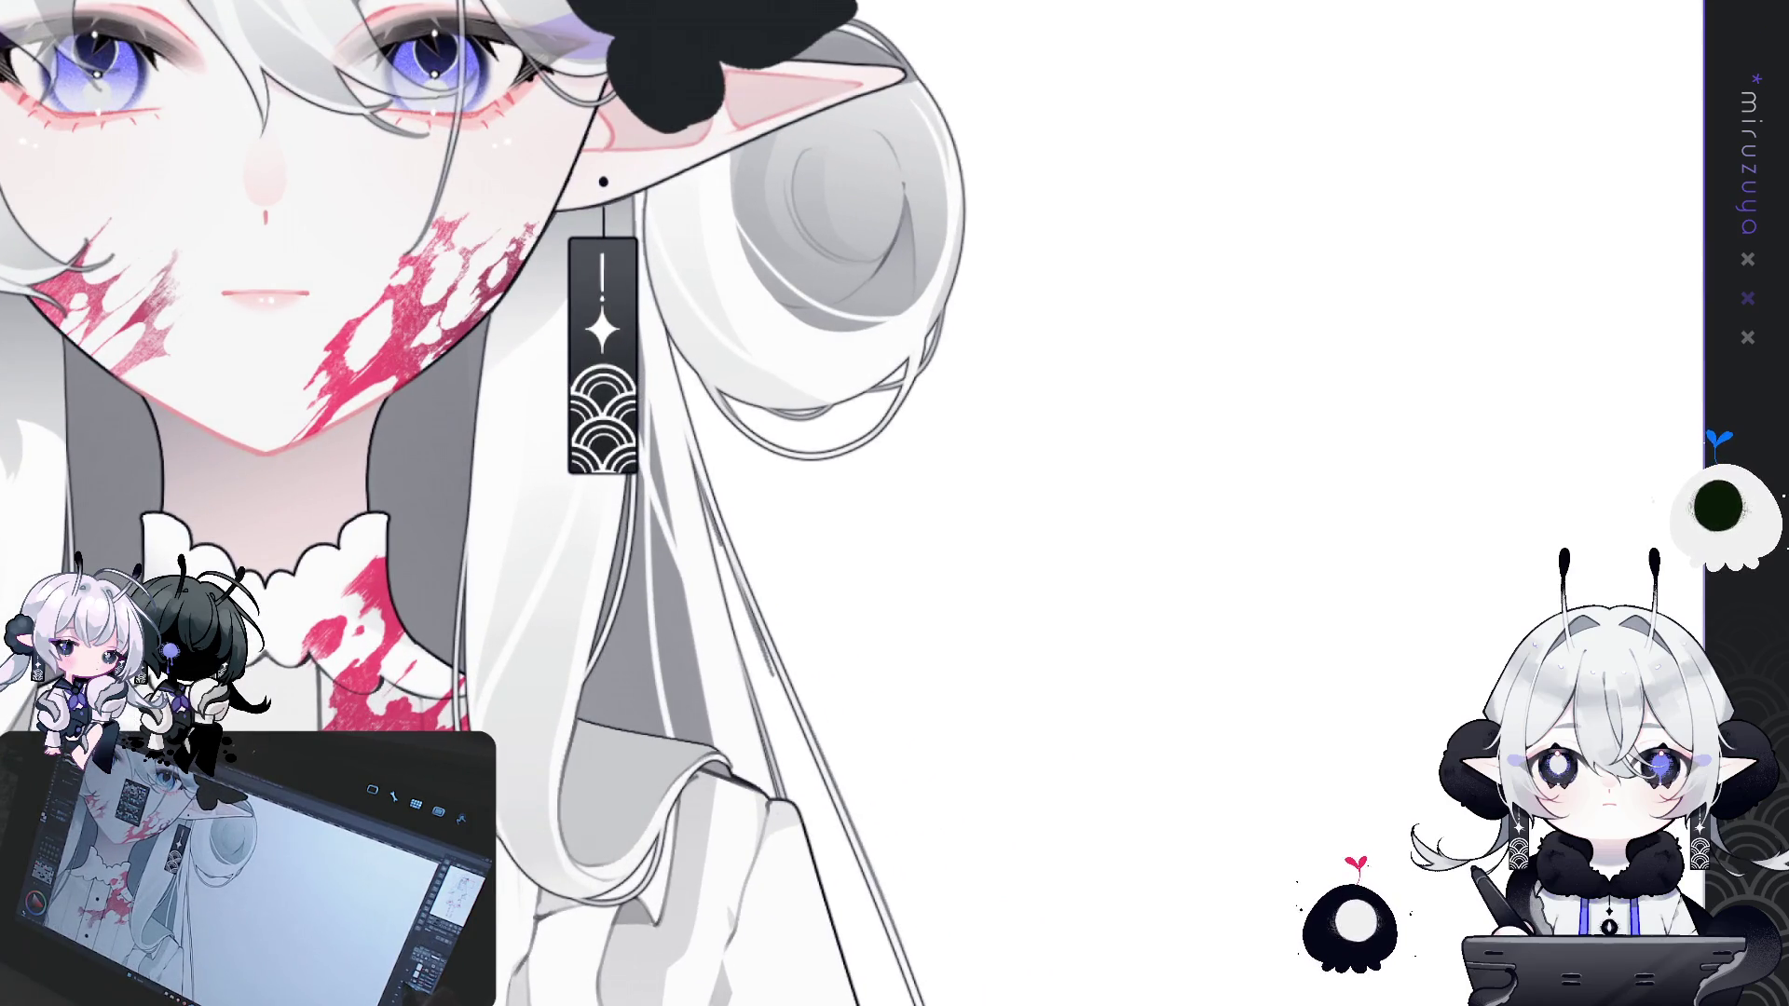
pyautogui.hotkey('ctrl', 'z')
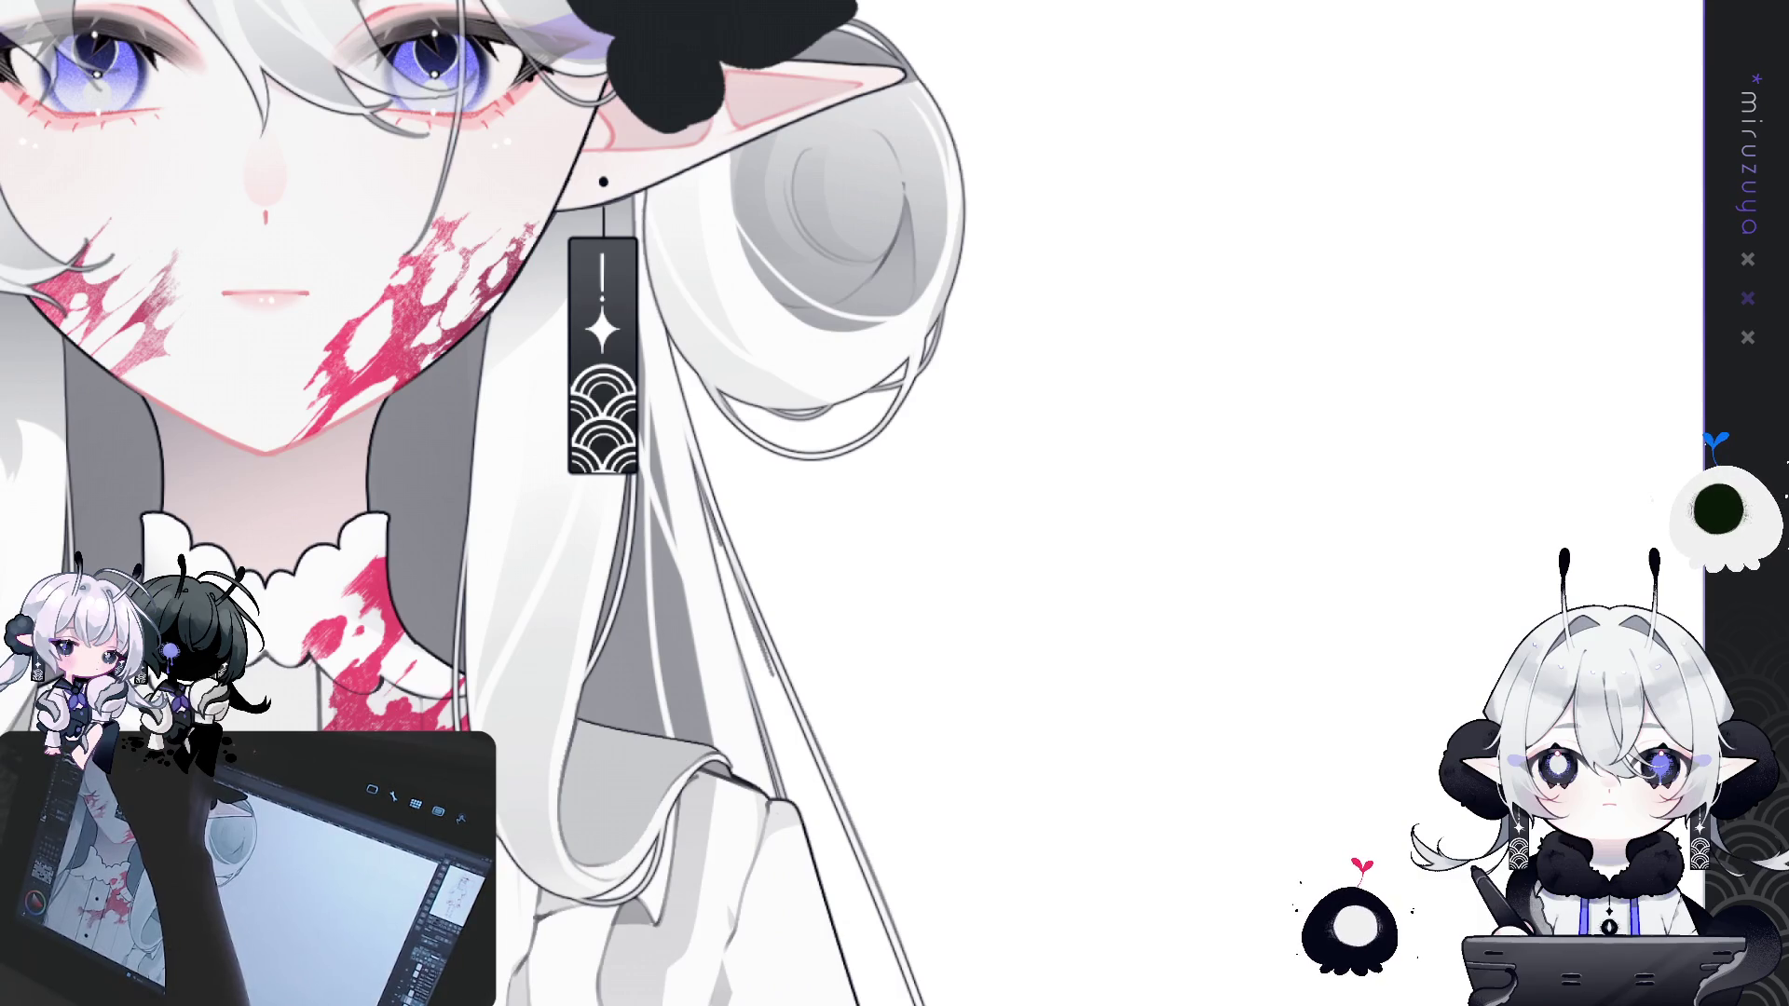
pyautogui.hotkey('ctrl', 'z')
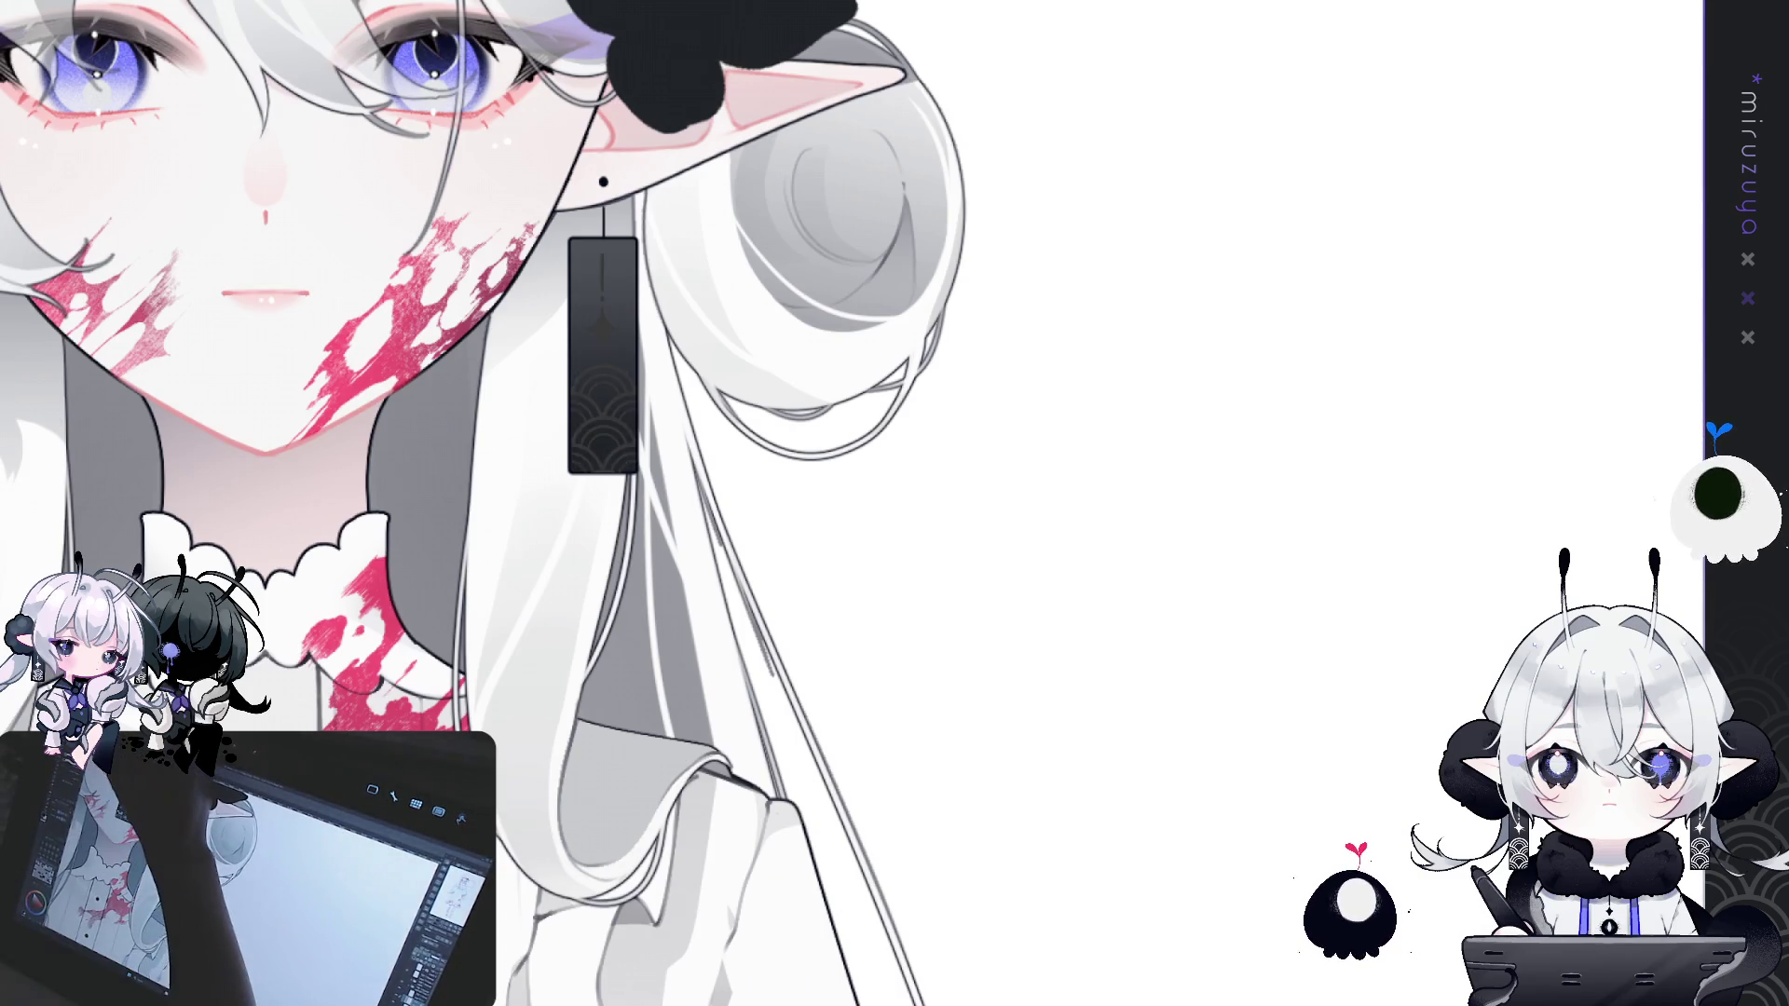
pyautogui.hotkey('ctrl', 'y')
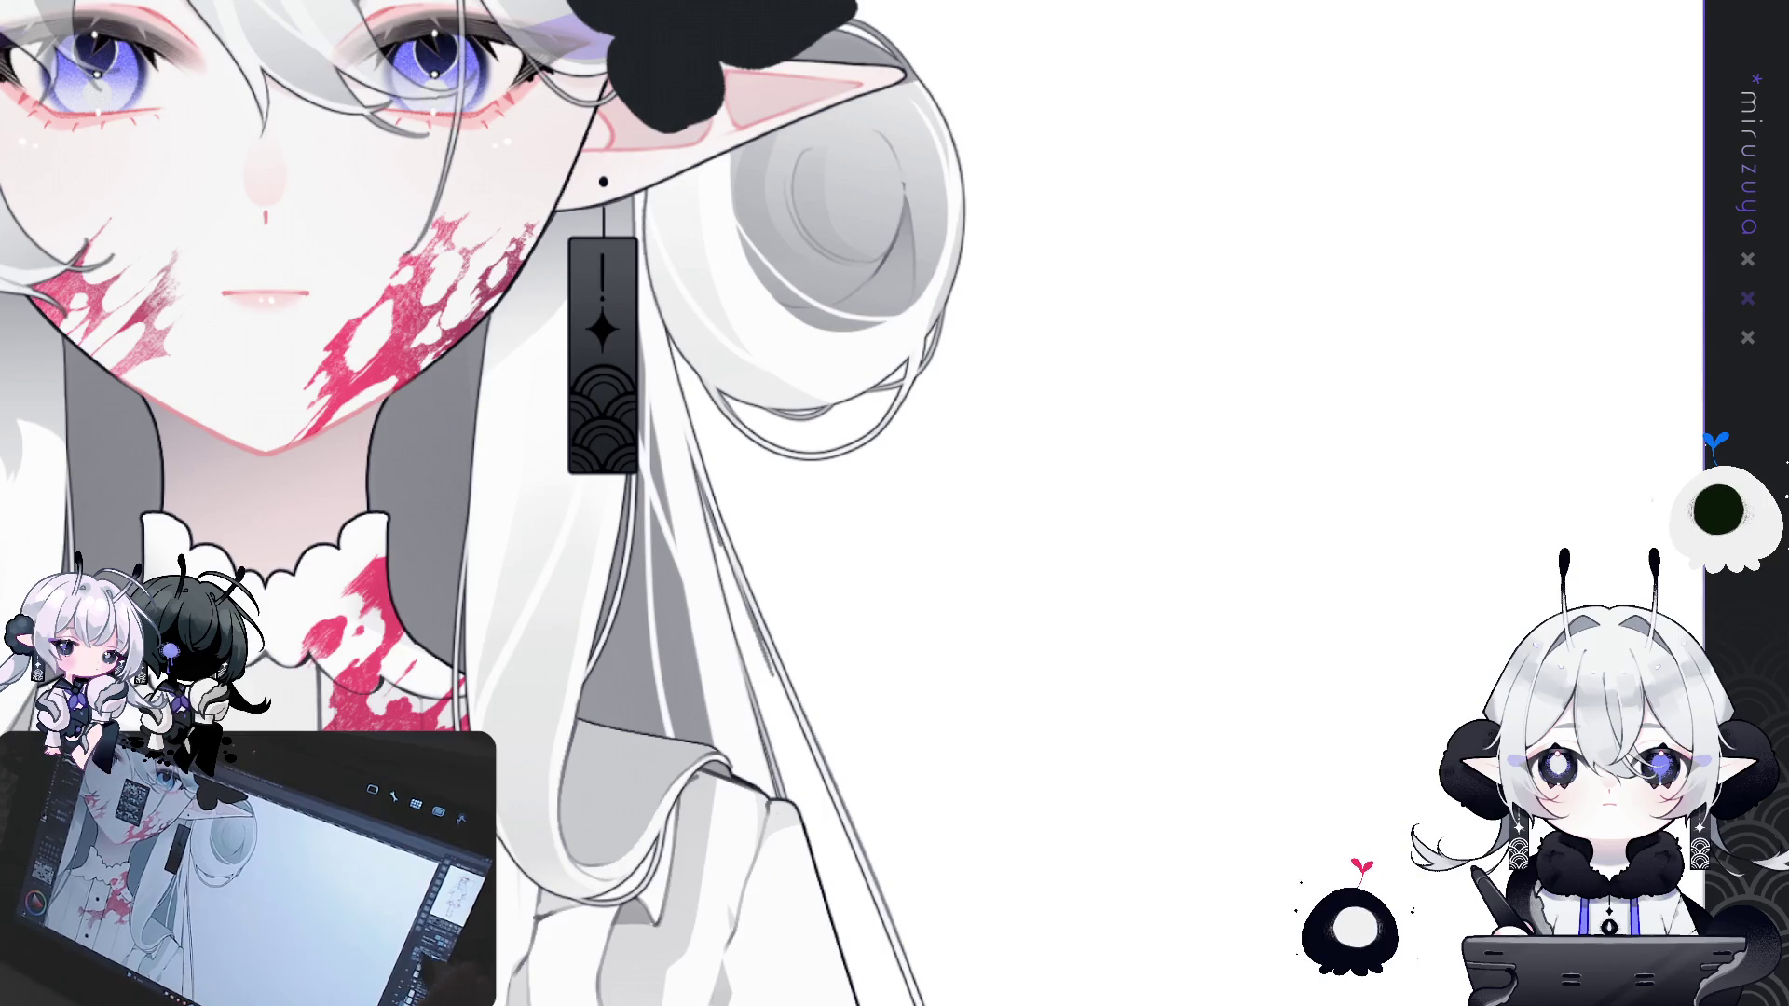
pyautogui.hotkey('ctrl', 'z')
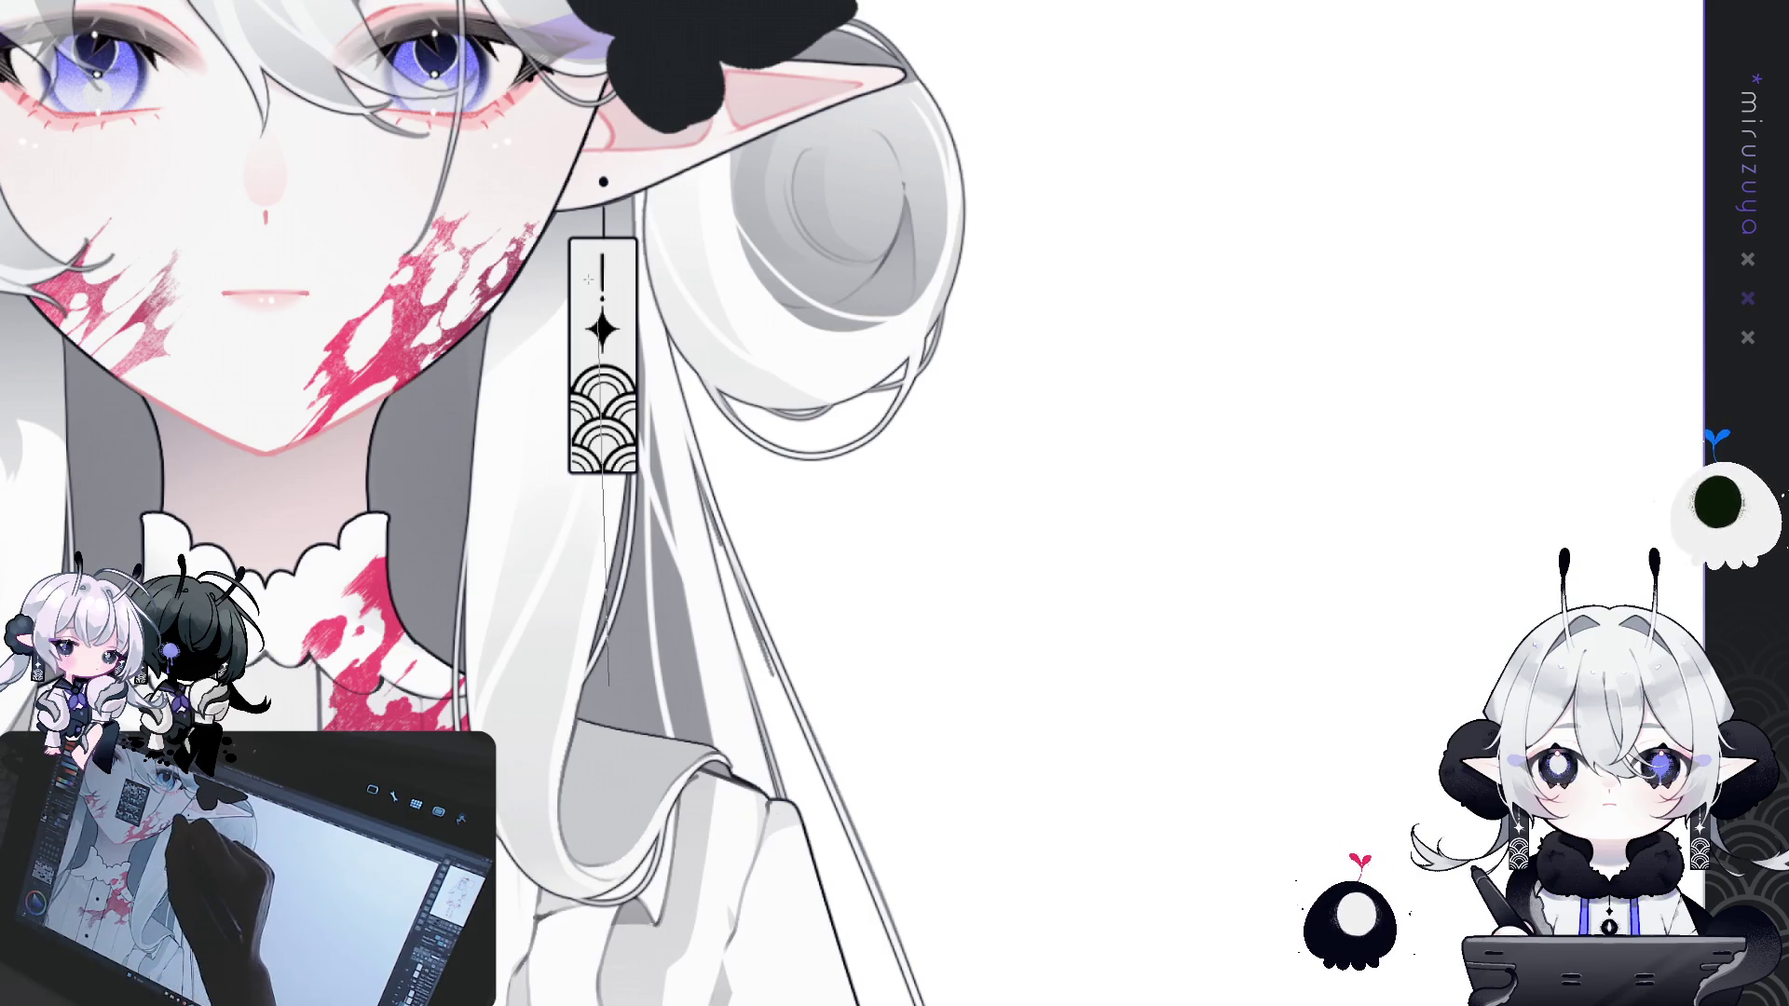
pyautogui.hotkey('ctrl', 'z')
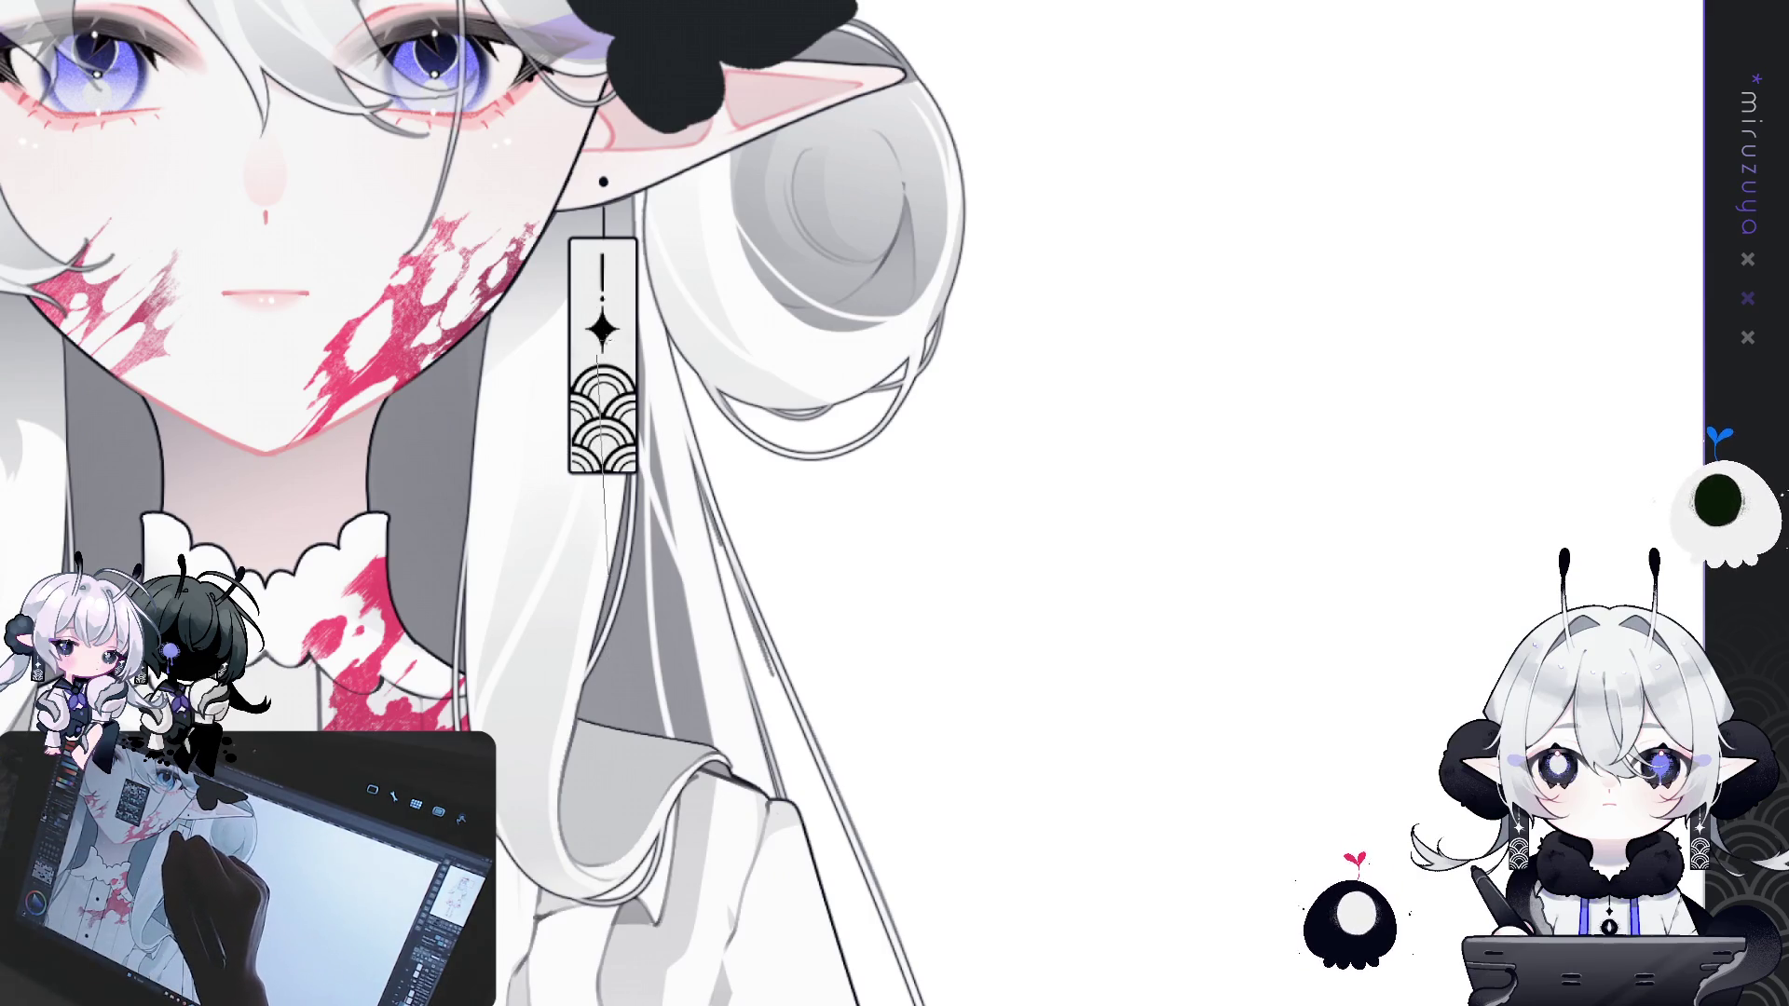
pyautogui.hotkey('ctrl', 'z')
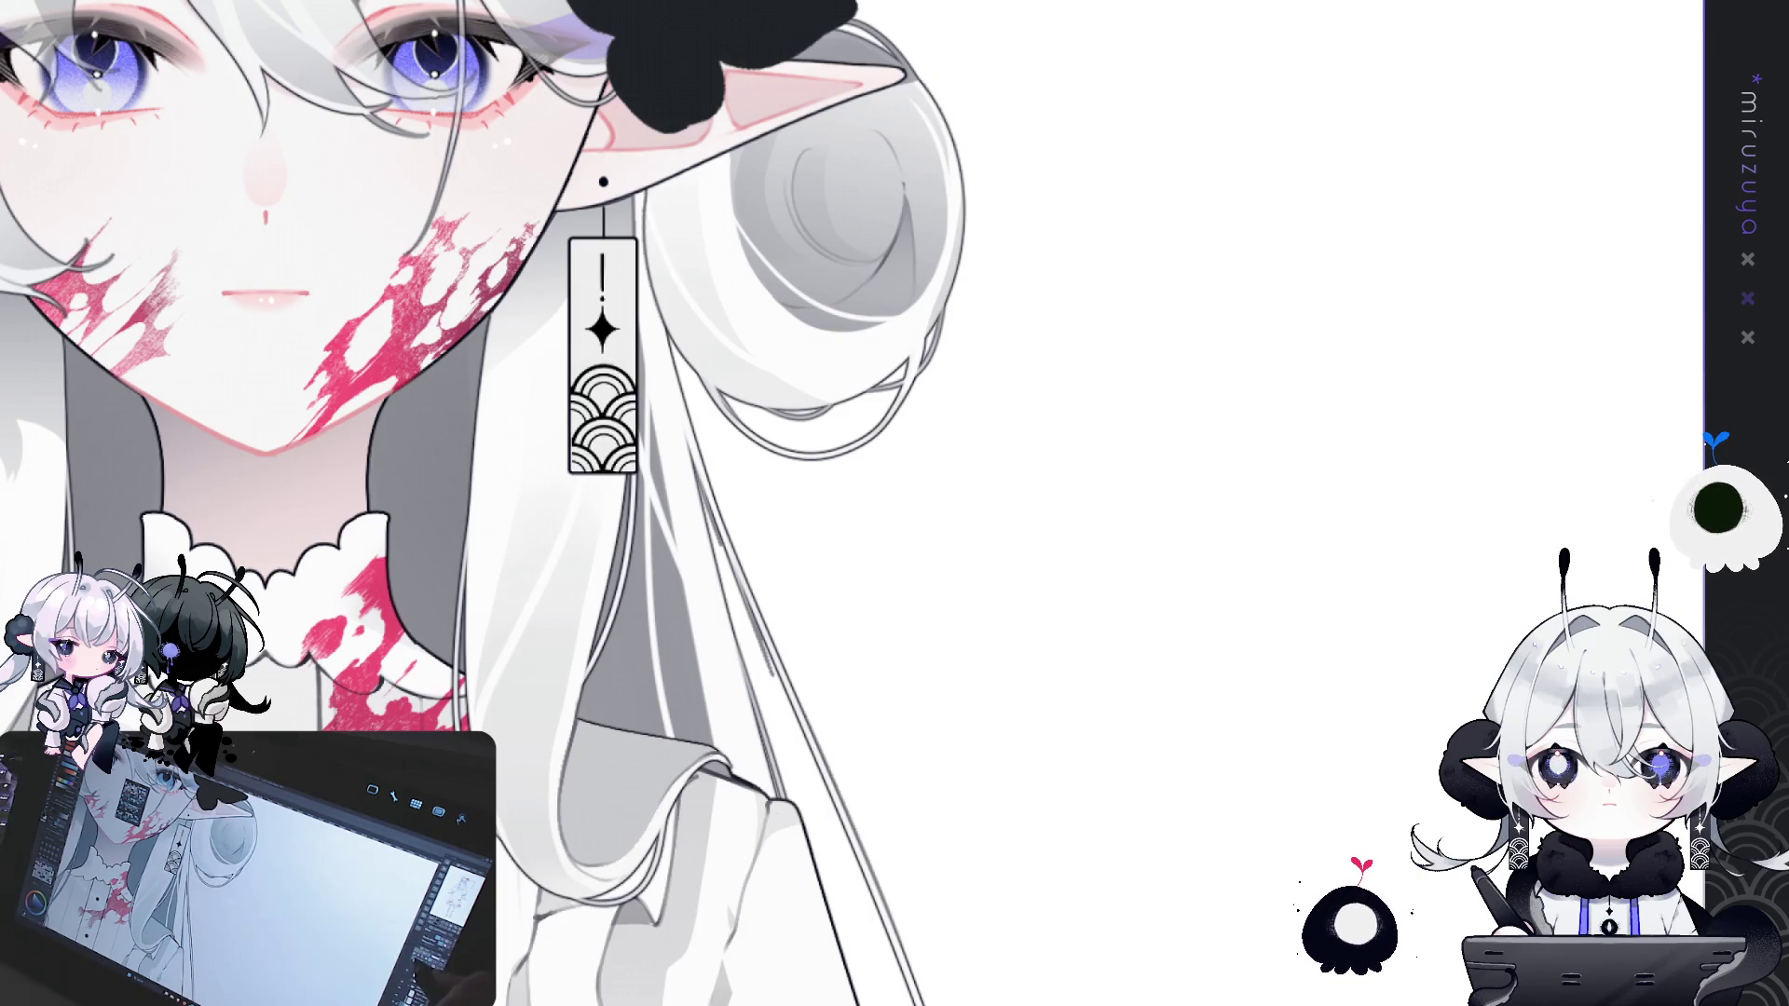
pyautogui.moveTo(604, 326)
pyautogui.mouseDown()
pyautogui.moveTo(605, 579)
pyautogui.moveTo(611, 565)
pyautogui.mouseUp()
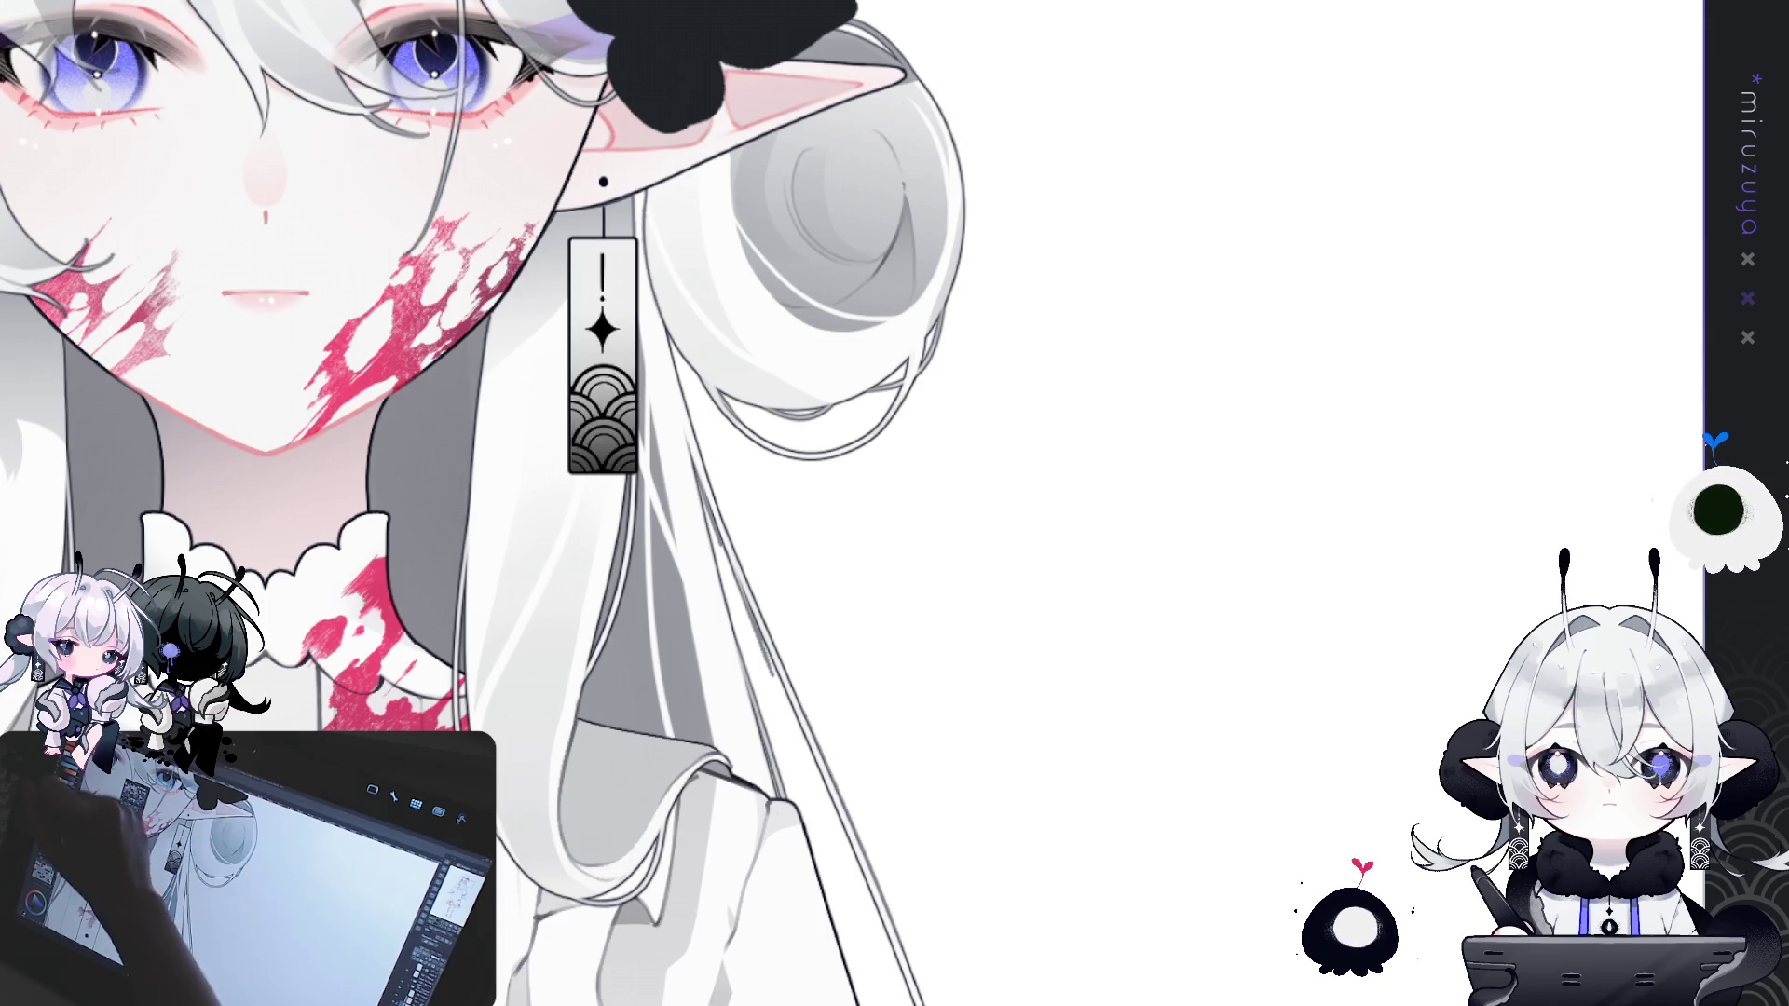
# - Straighten the view and lasso-select the ear and earring area
pyautogui.moveTo(895, 280)
pyautogui.mouseDown()
pyautogui.moveTo(1009, 246)
pyautogui.moveTo(795, 470)
pyautogui.mouseUp()
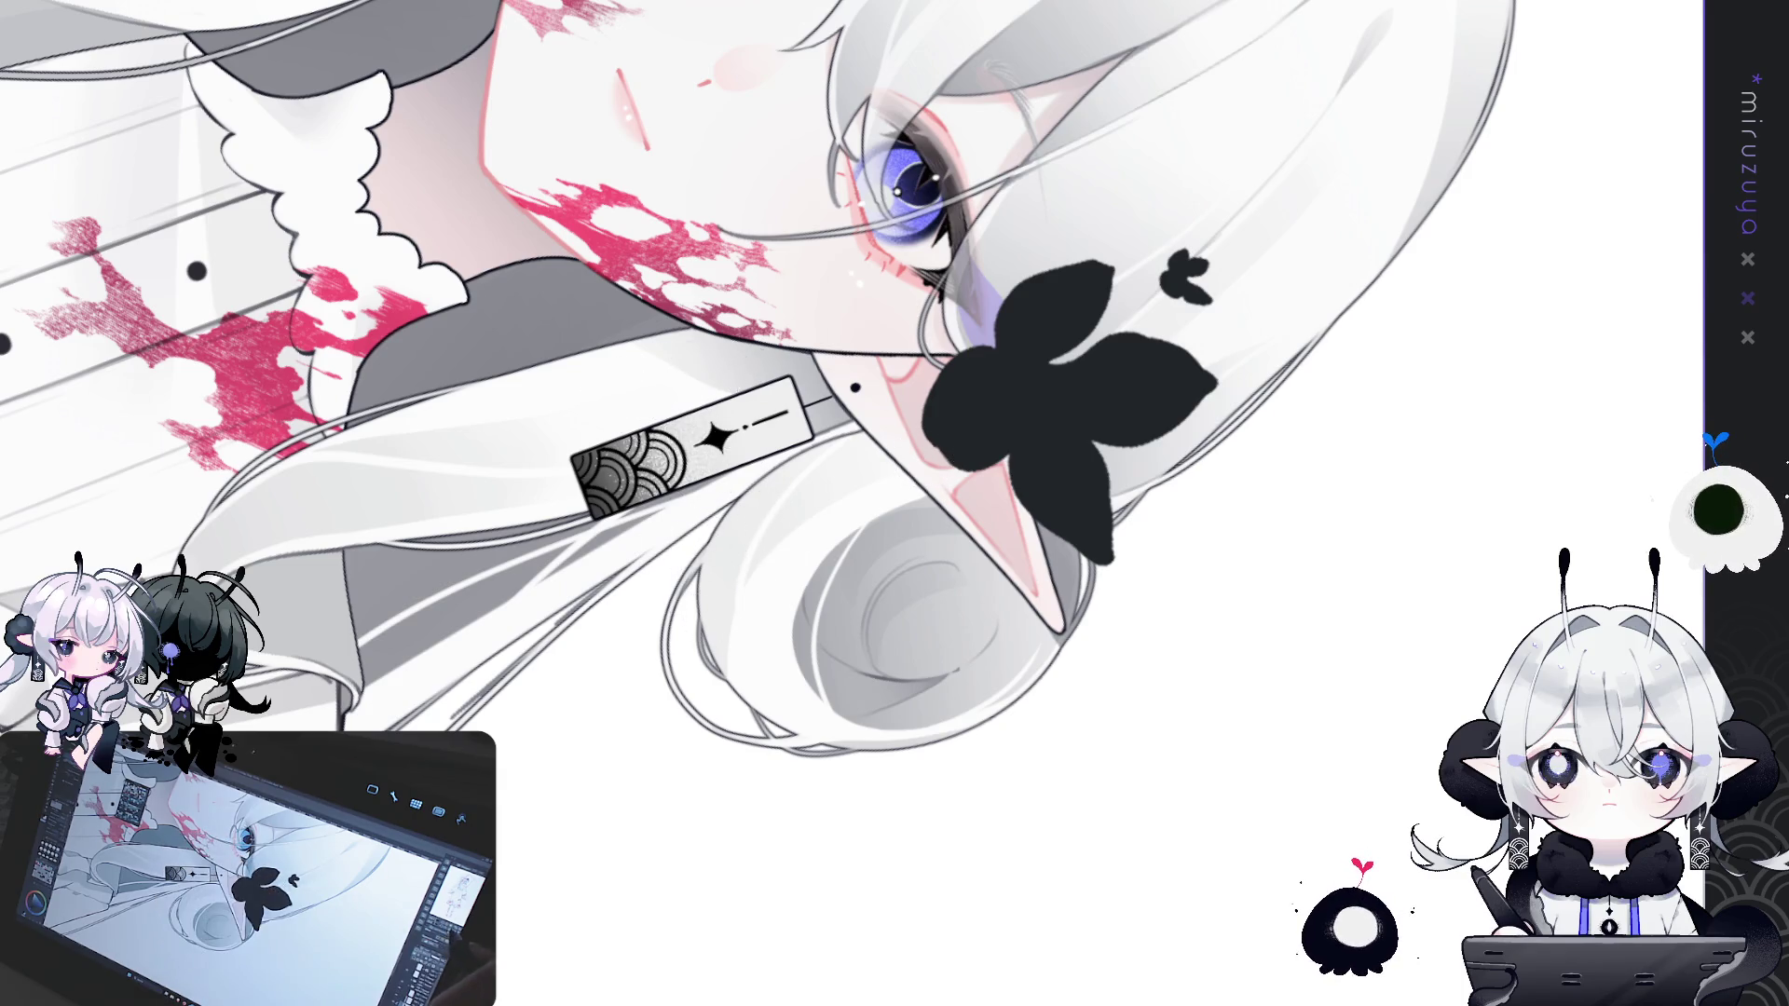
pyautogui.hotkey('ctrl', '@')
pyautogui.moveTo(1180, 805); pyautogui.dragTo(1282, 698)
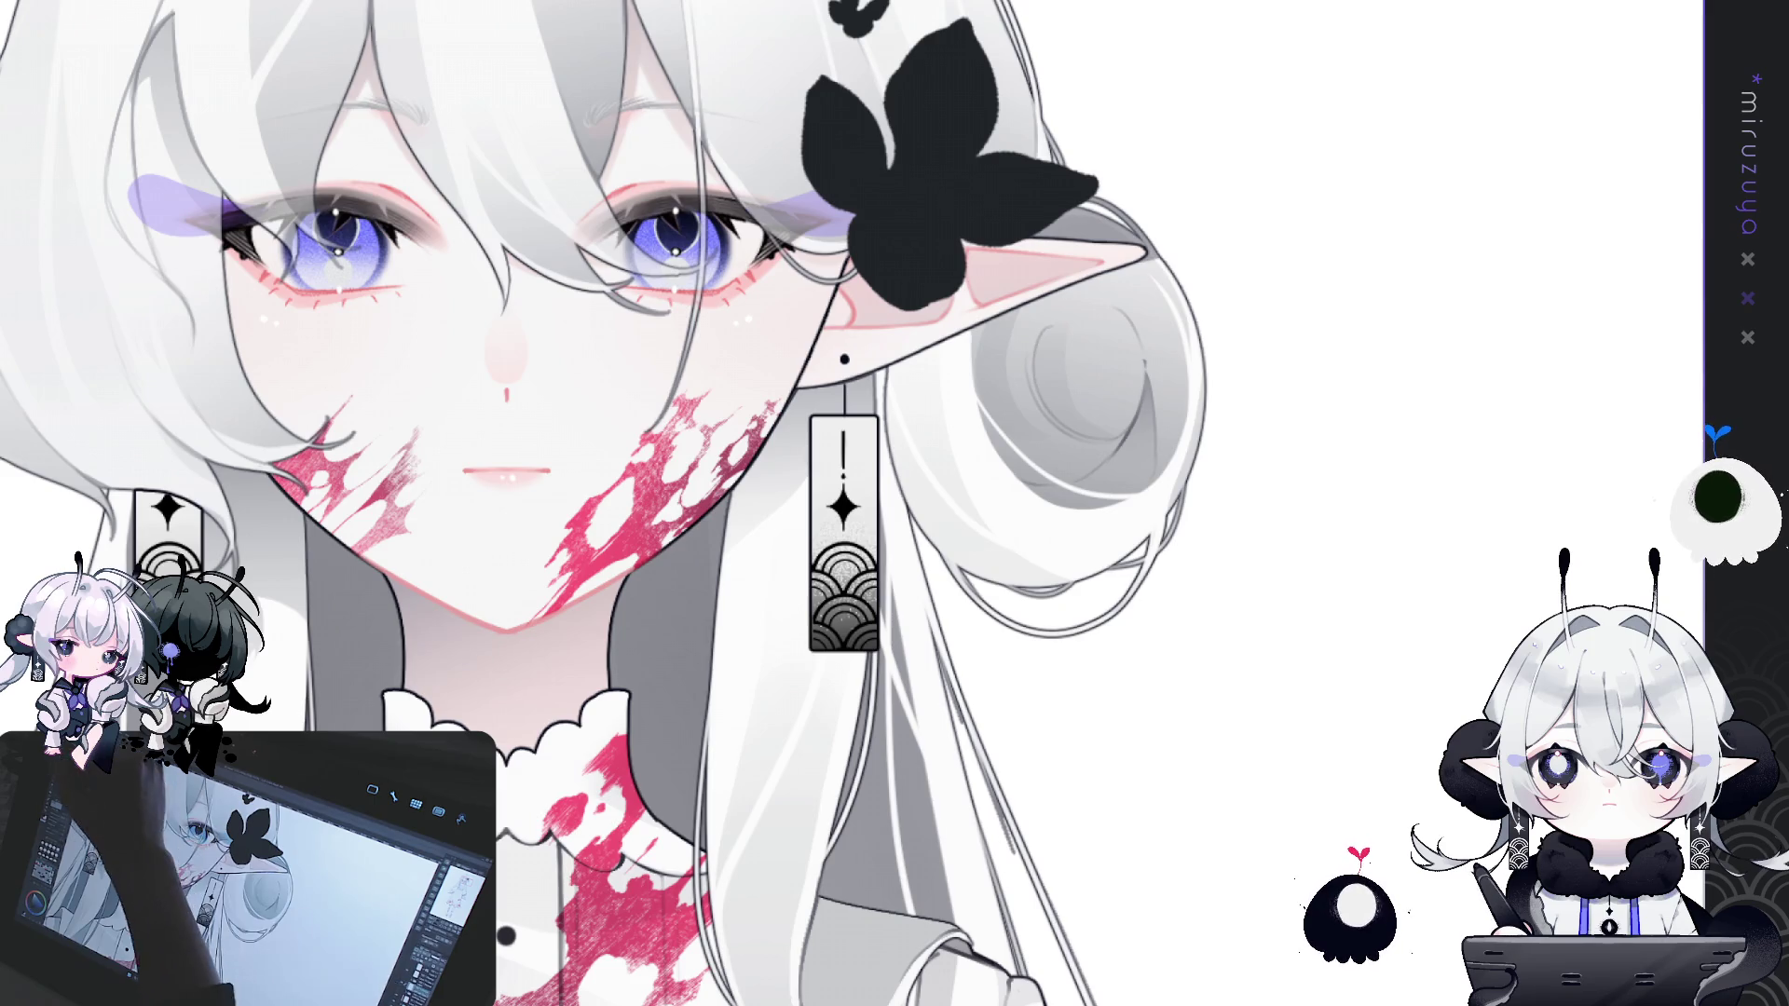
pyautogui.moveTo(1076, 331); pyautogui.dragTo(992, 699)
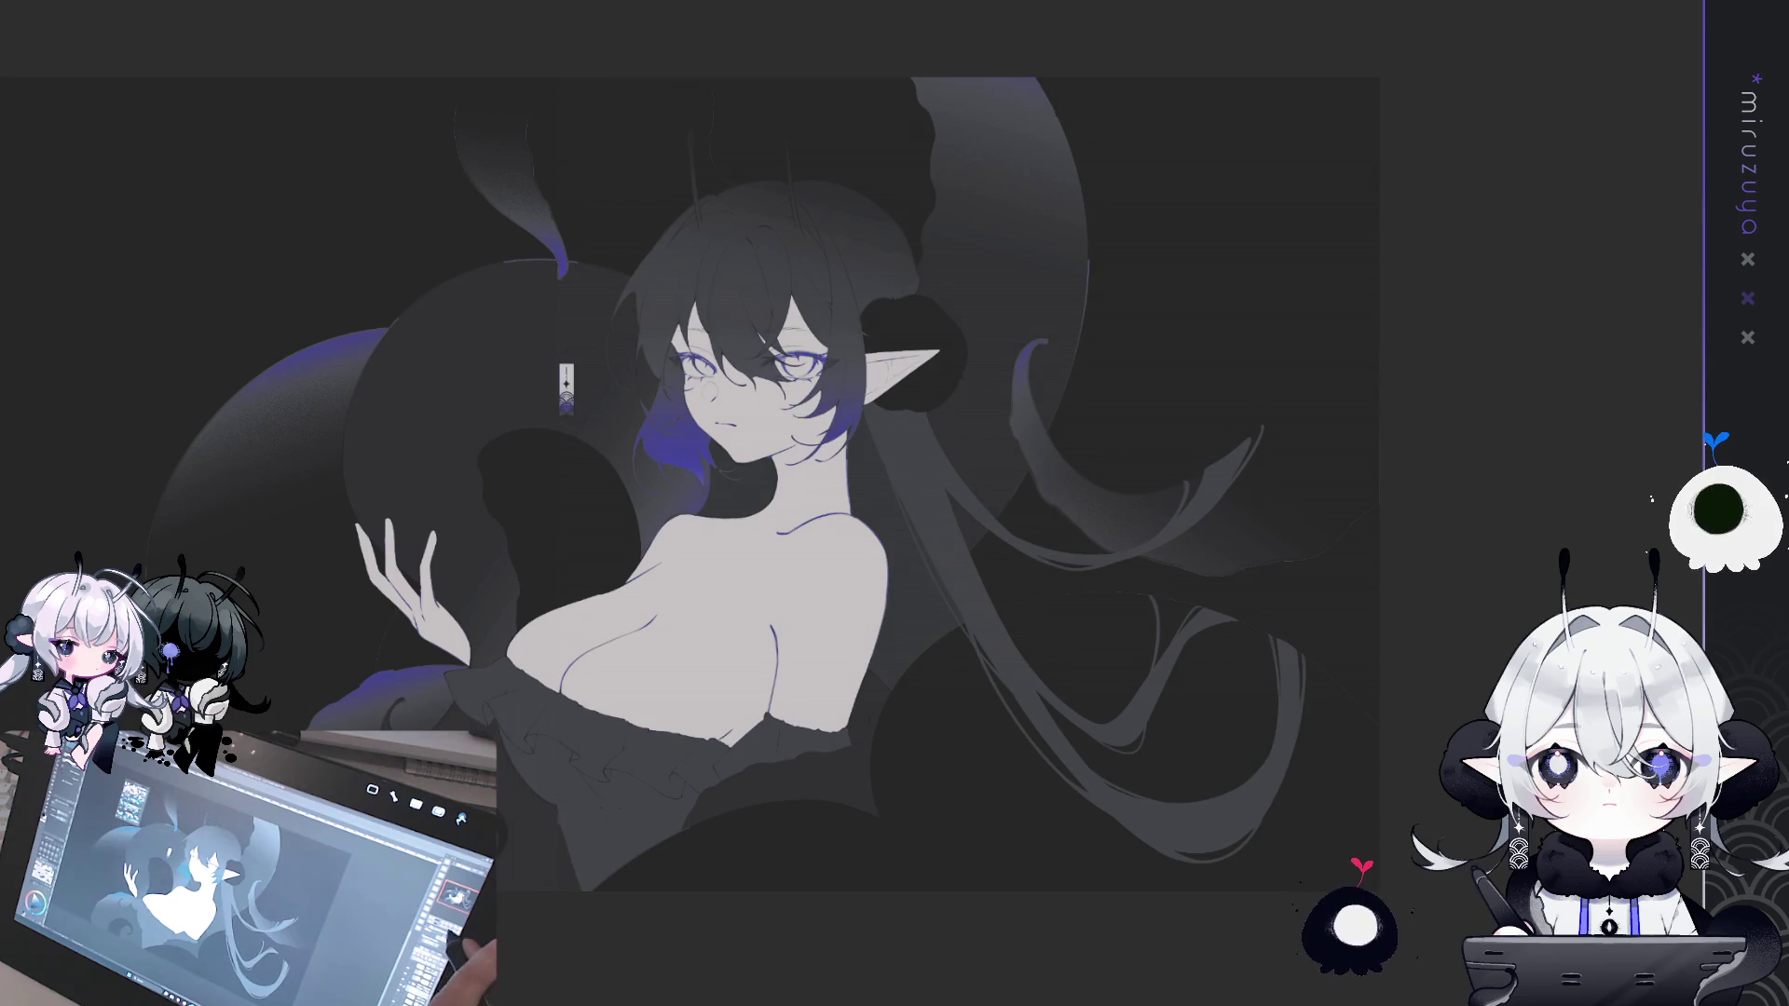
# - Move the patterned earring graphic onto the elf's pointed ear
pyautogui.scroll(5, 690, 438)
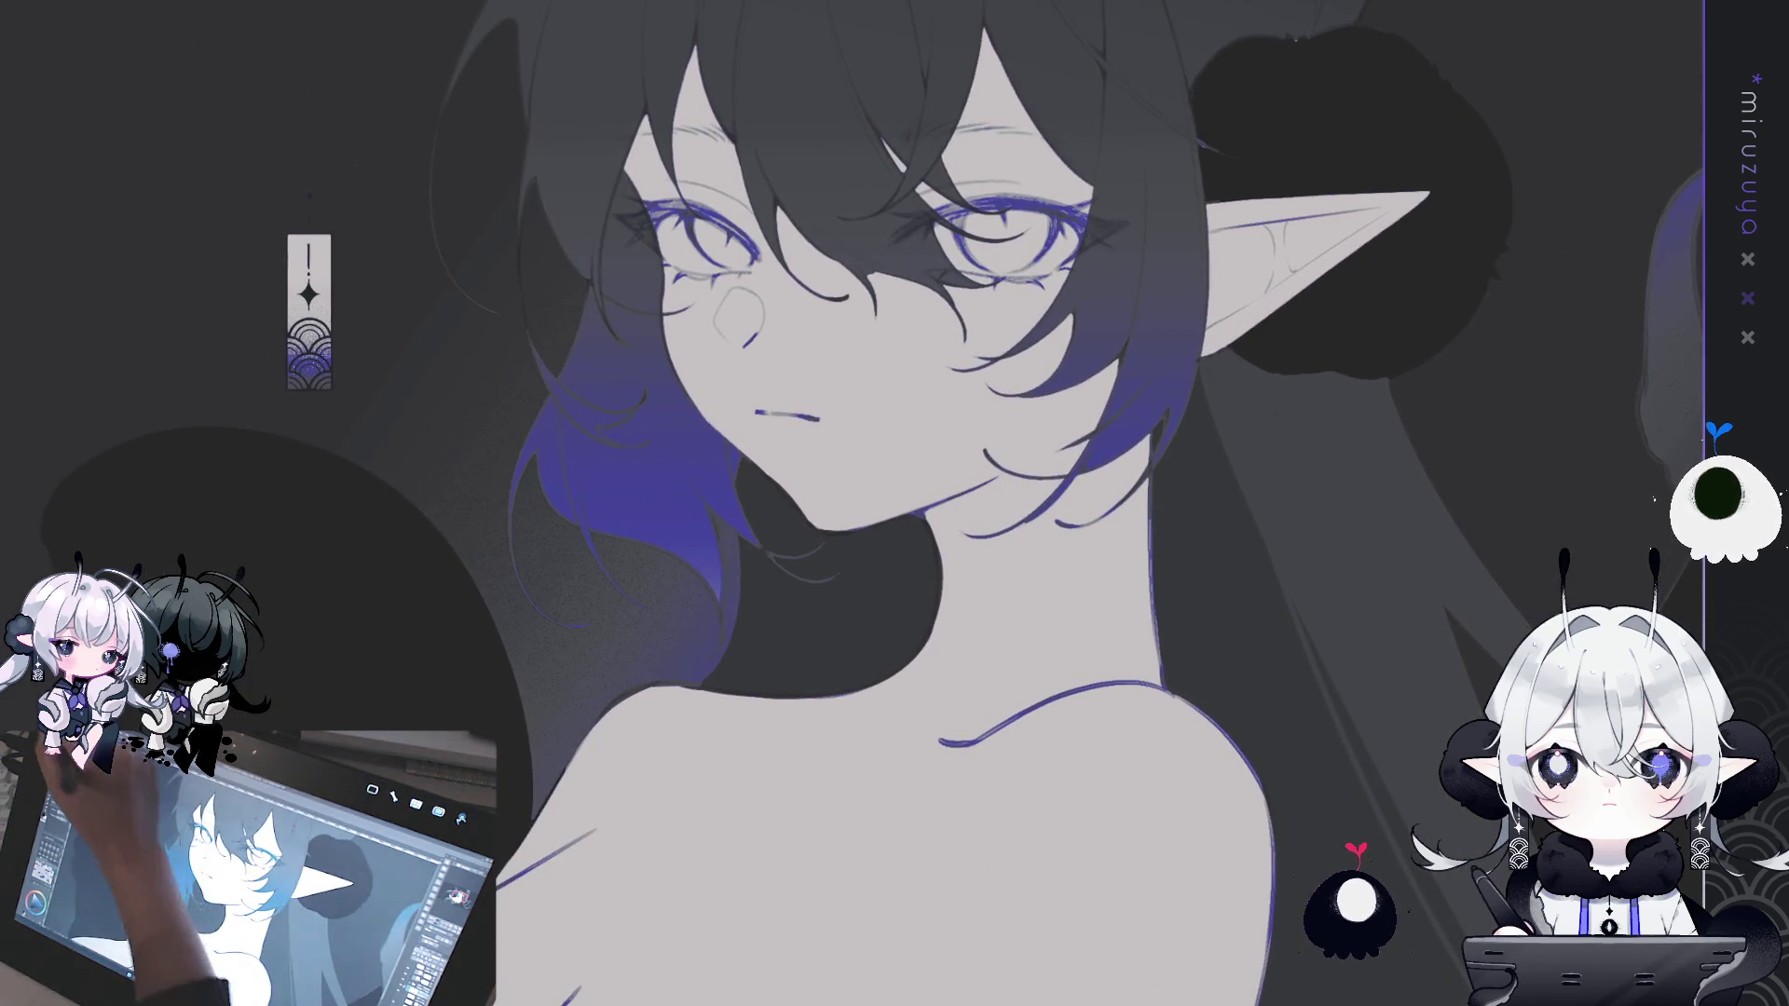
pyautogui.moveTo(308, 312)
pyautogui.mouseDown()
pyautogui.moveTo(399, 336)
pyautogui.moveTo(926, 620)
pyautogui.mouseUp()
pyautogui.moveTo(1121, 638)
pyautogui.mouseDown()
pyautogui.moveTo(669, 713)
pyautogui.moveTo(1011, 636)
pyautogui.moveTo(957, 638)
pyautogui.mouseUp()
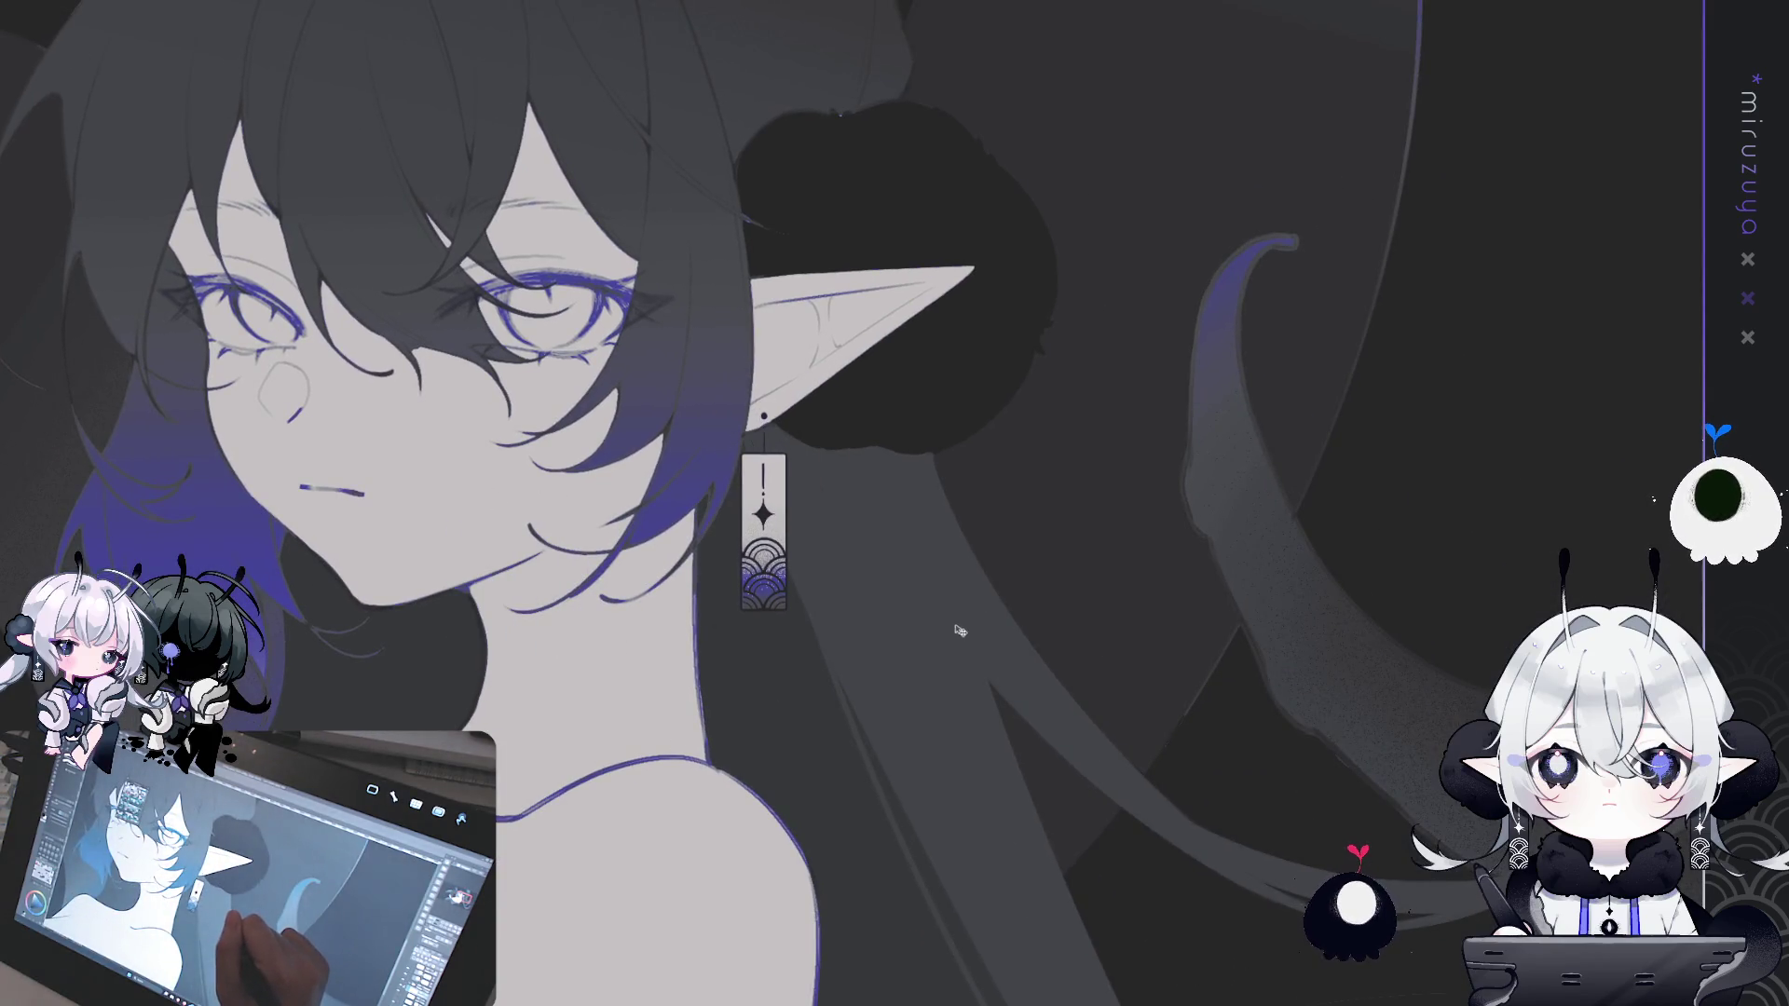
# - Enlarge the earring, nudge it under the ear and lengthen it slightly
pyautogui.hotkey('ctrl', 't')
pyautogui.moveTo(788, 614); pyautogui.dragTo(864, 713)
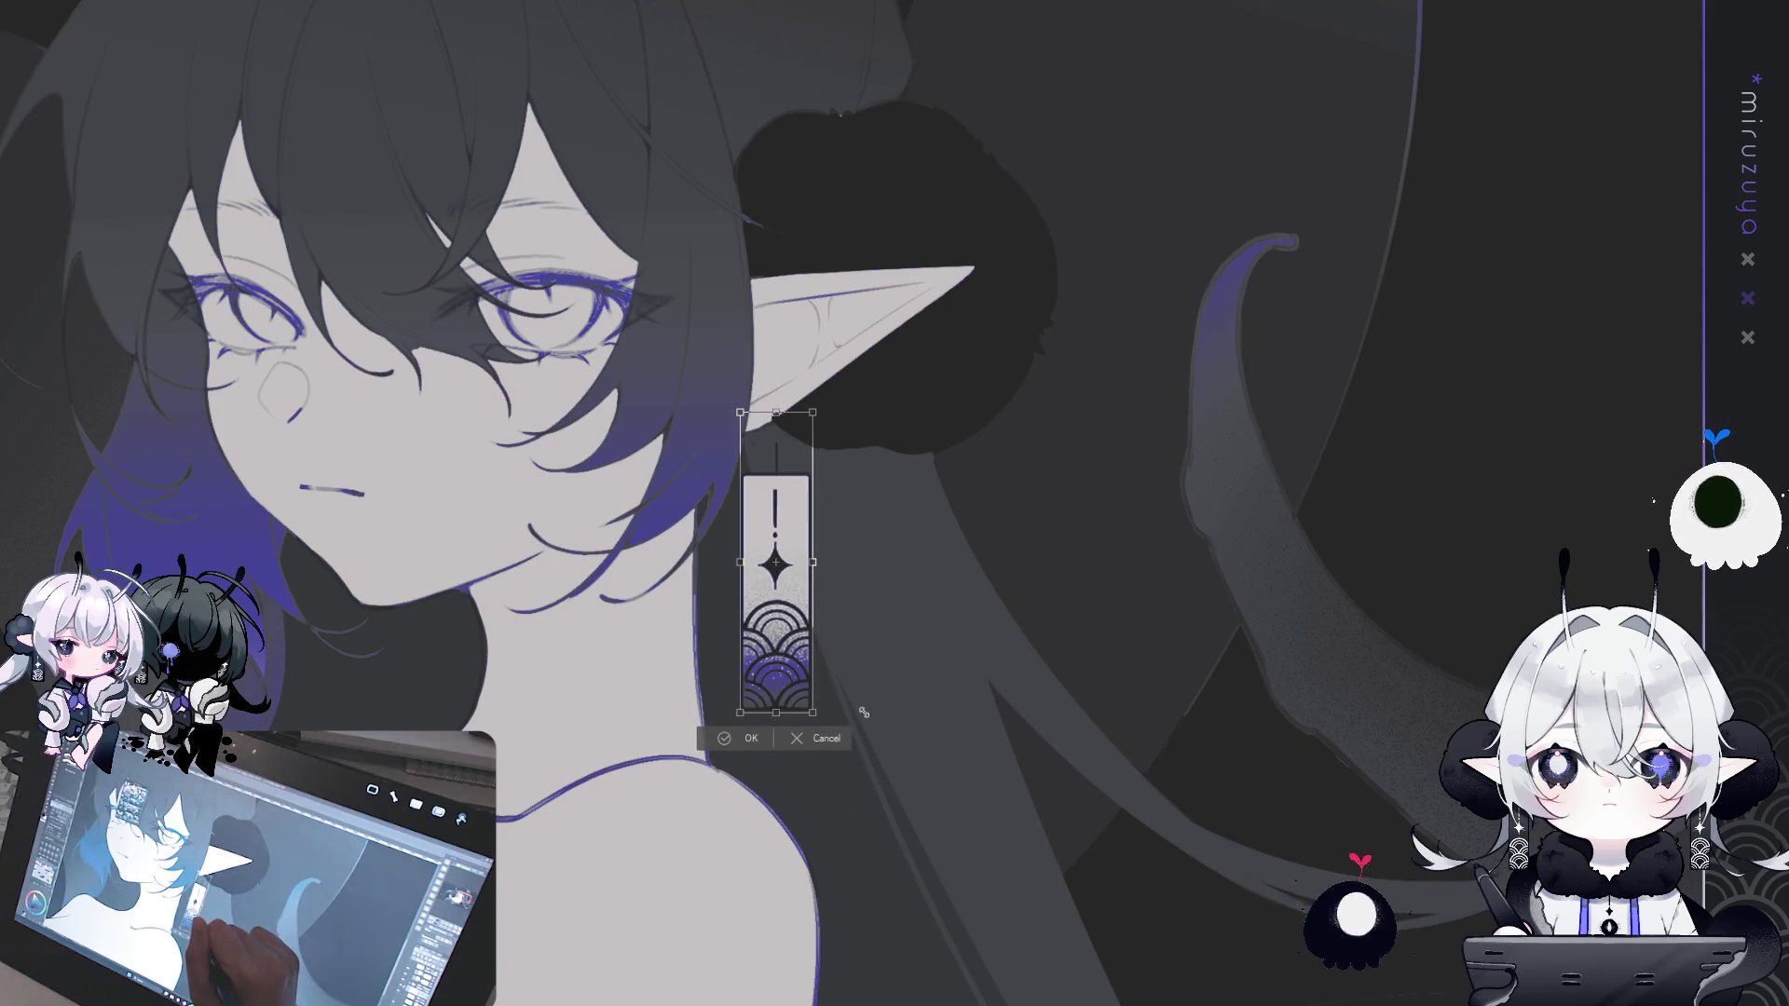
pyautogui.moveTo(777, 554); pyautogui.dragTo(765, 538)
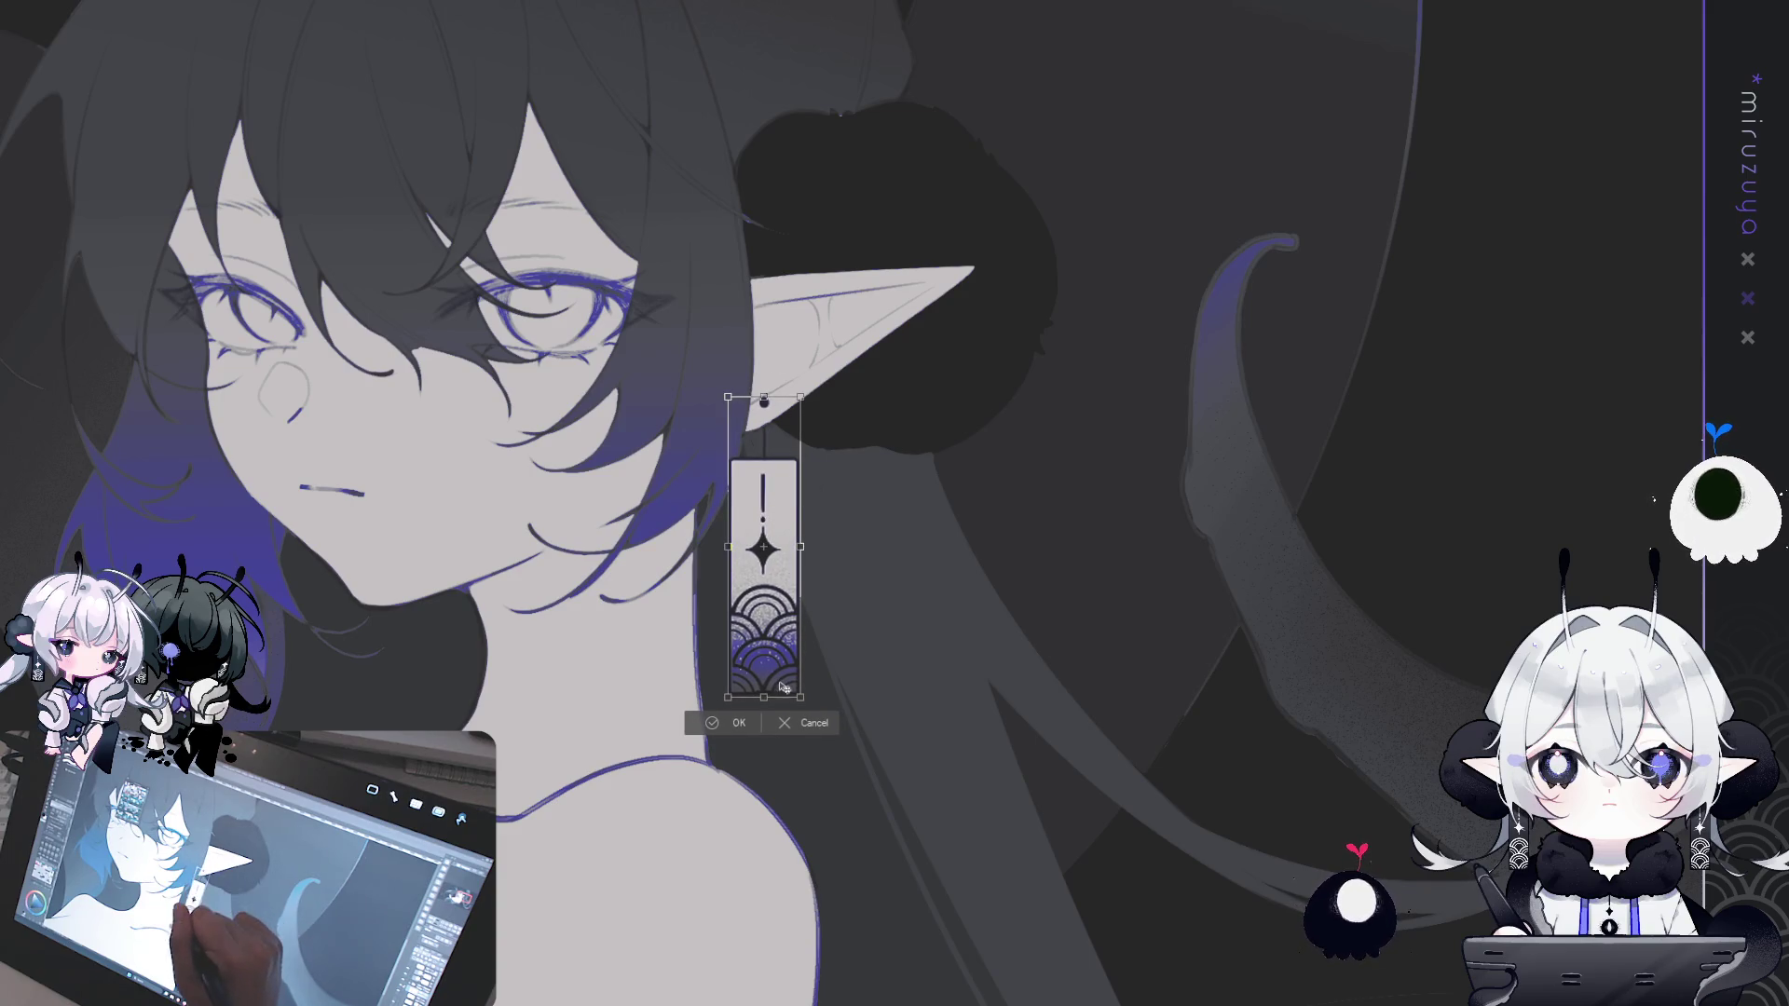
pyautogui.moveTo(764, 699); pyautogui.dragTo(764, 711)
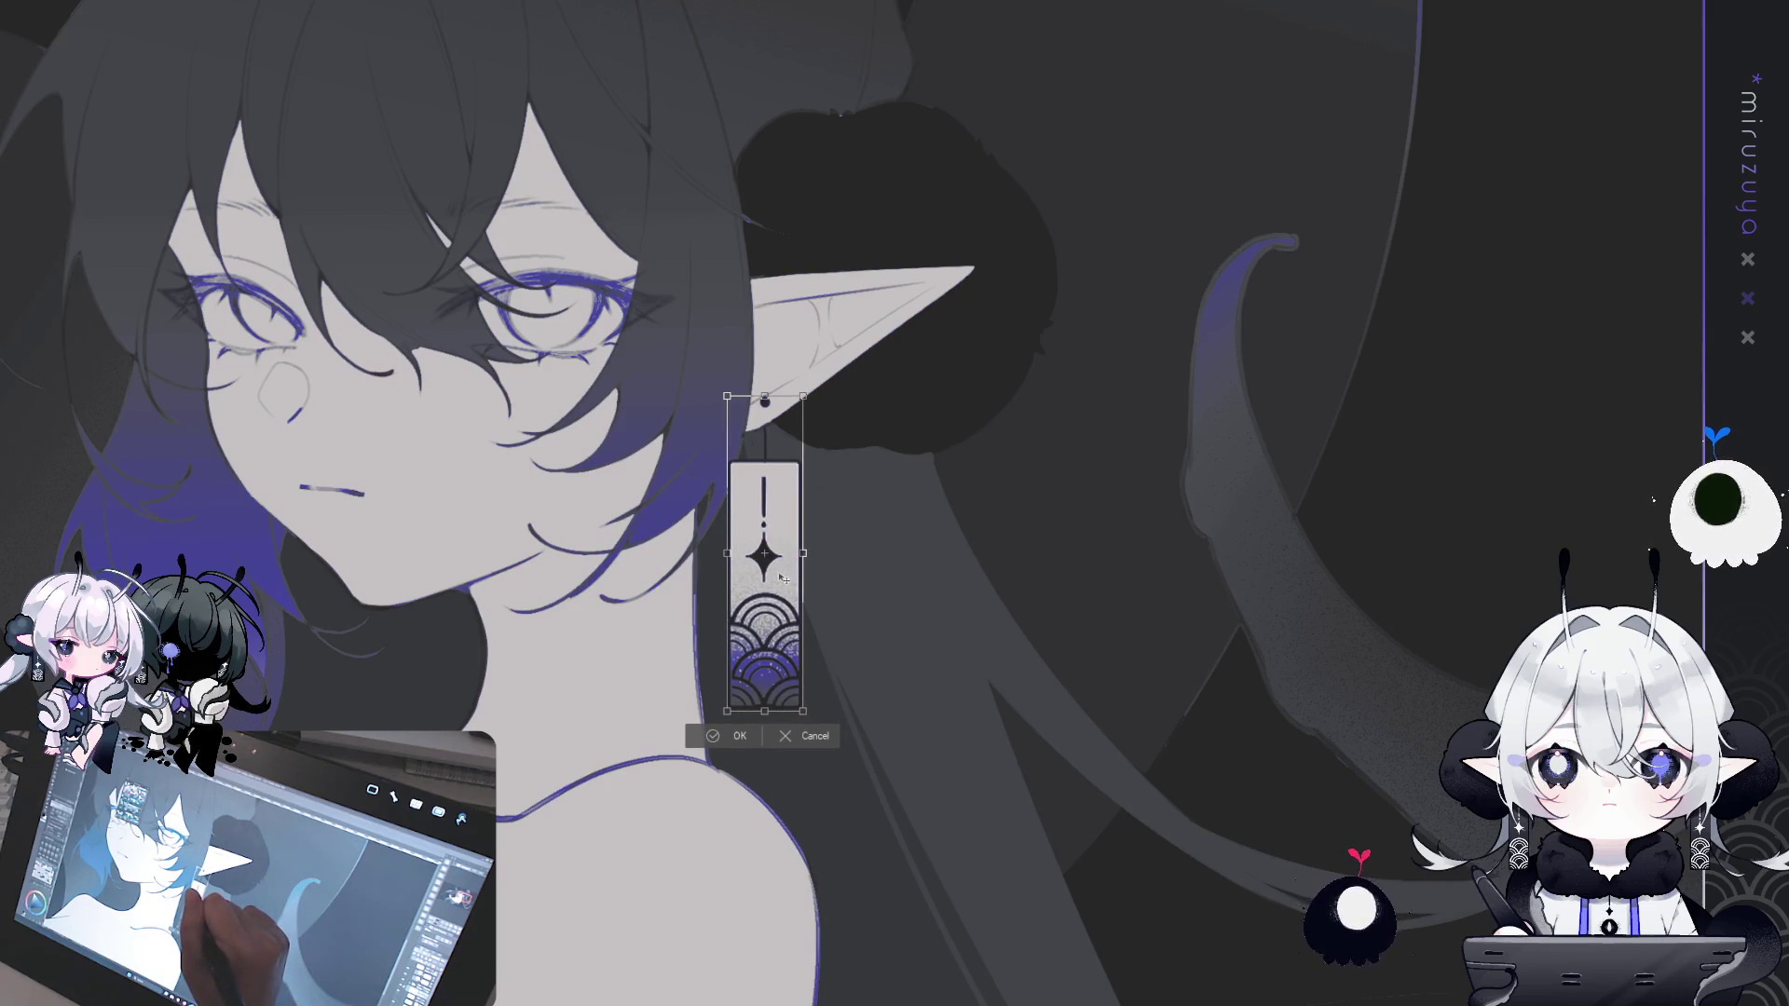
pyautogui.click(712, 735)
# - Lasso the ear-piercing area, then clear the selection
pyautogui.moveTo(779, 408); pyautogui.dragTo(775, 401)
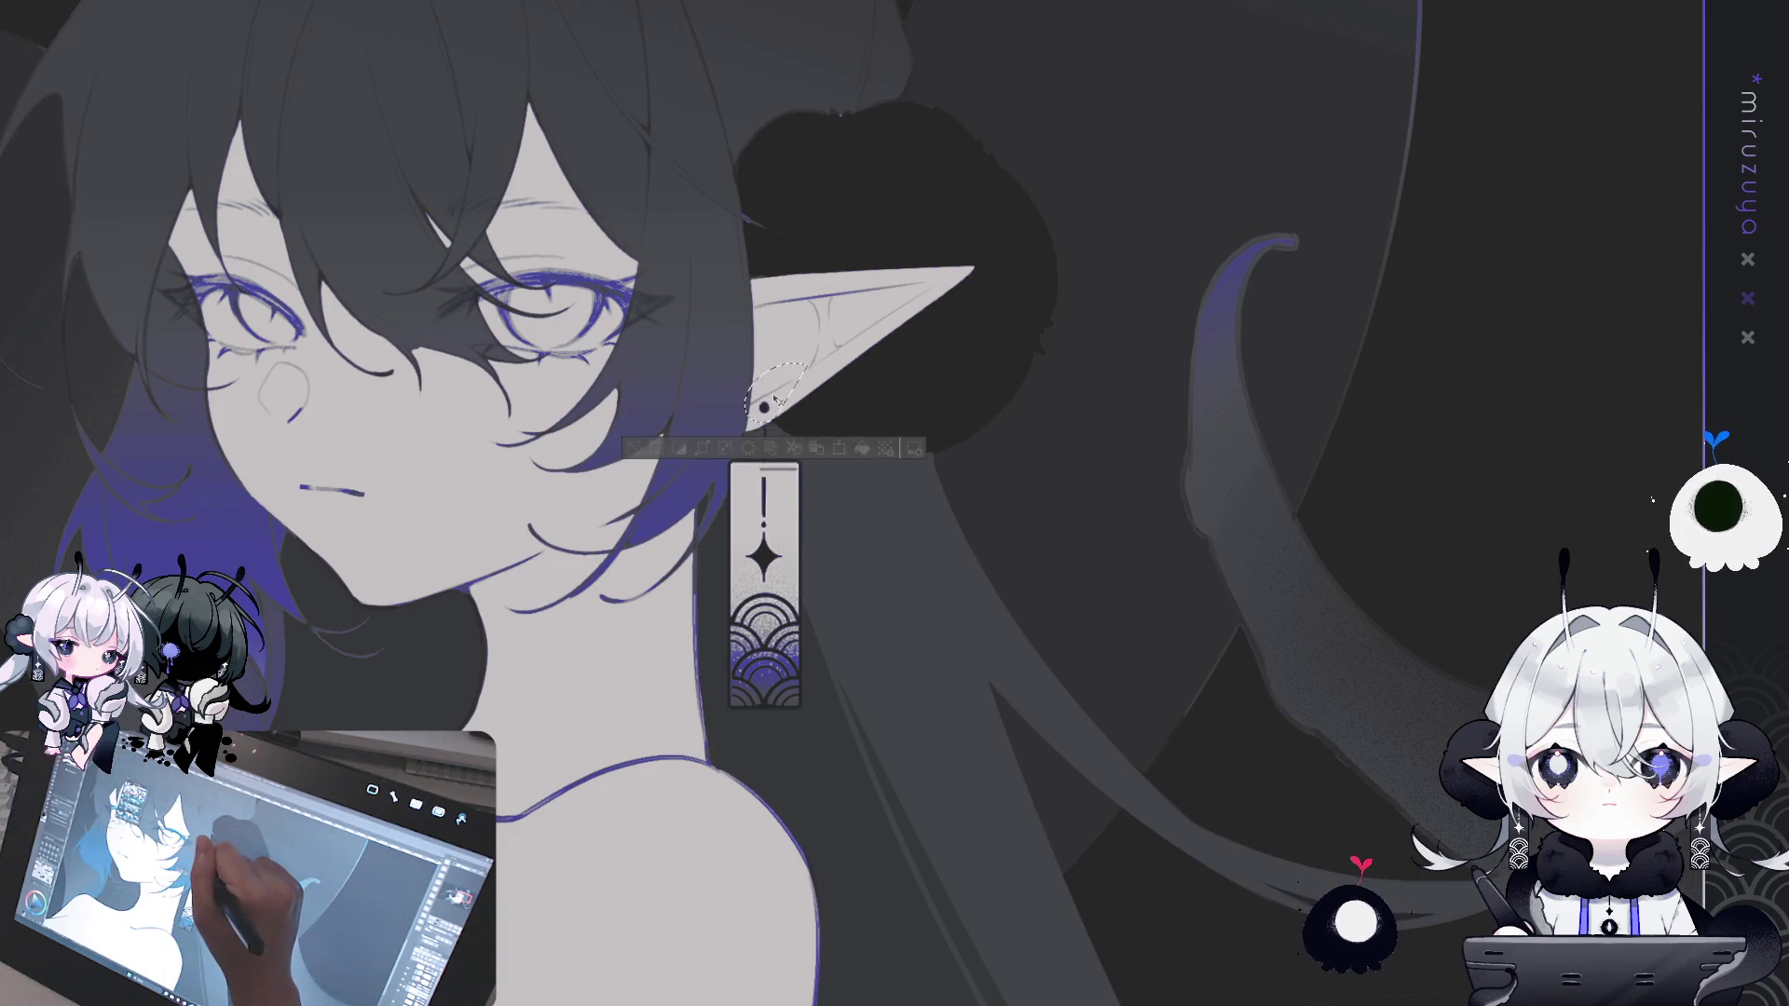
pyautogui.click(633, 448)
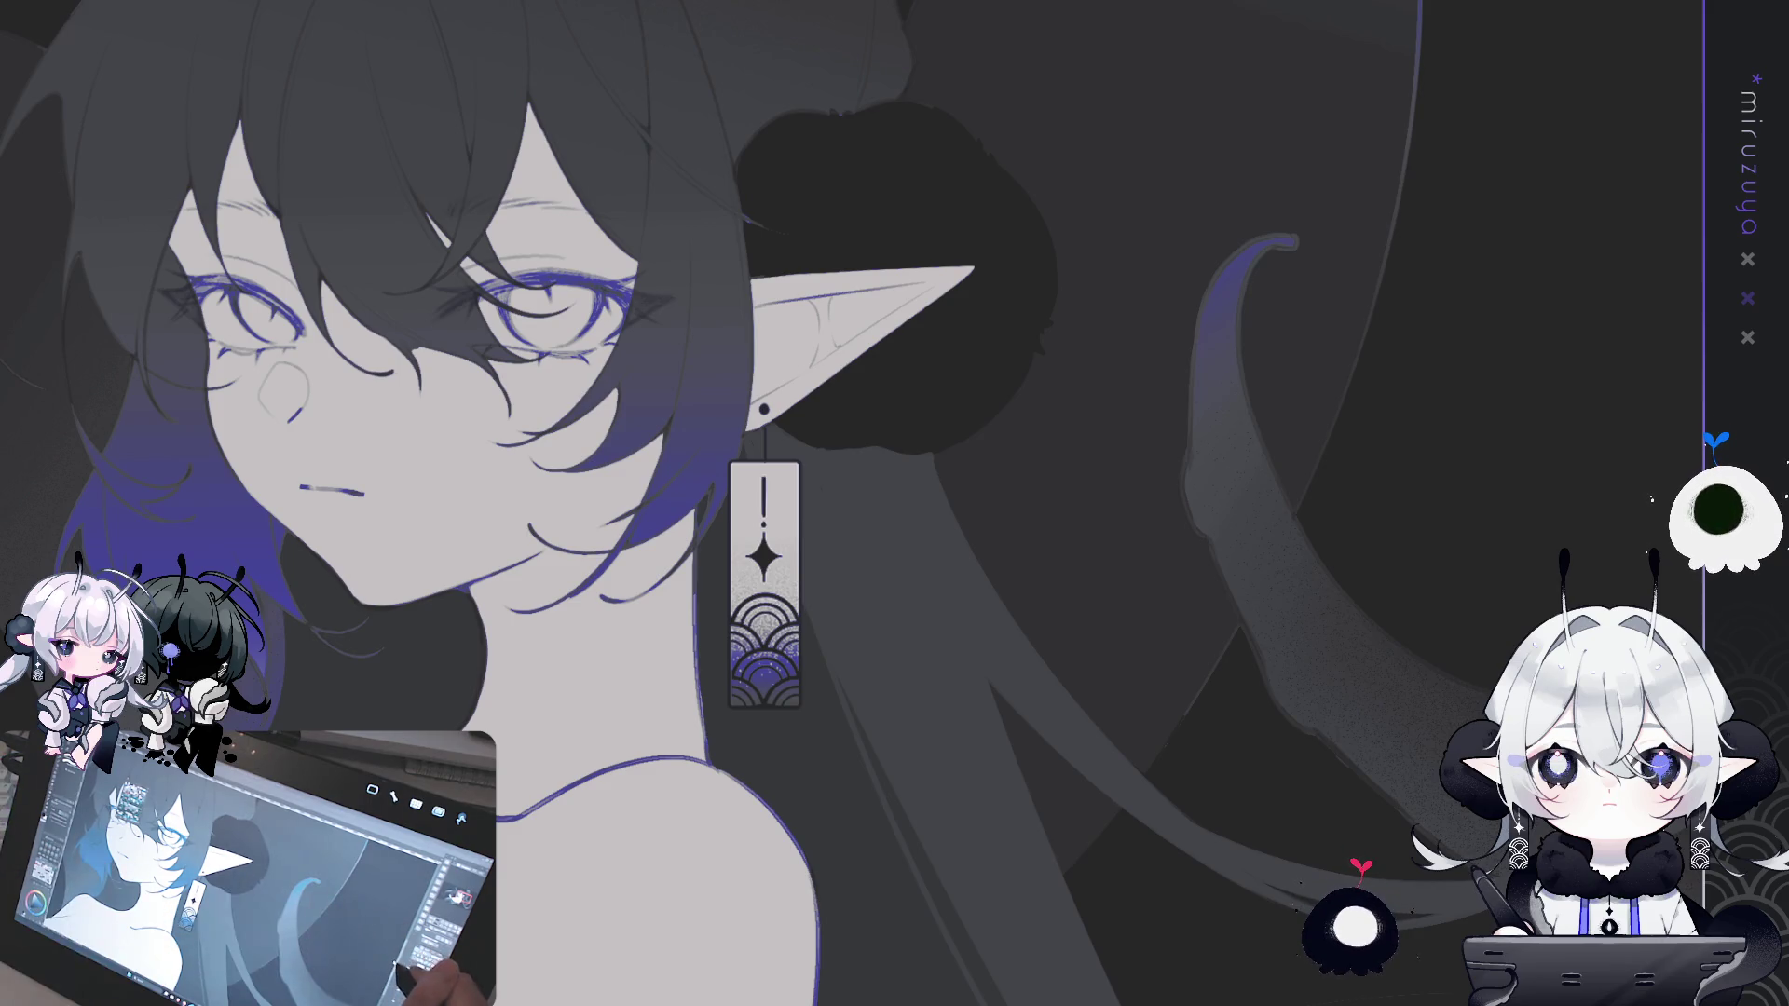
pyautogui.scroll(2, 839, 504)
pyautogui.scroll(2, 838, 503)
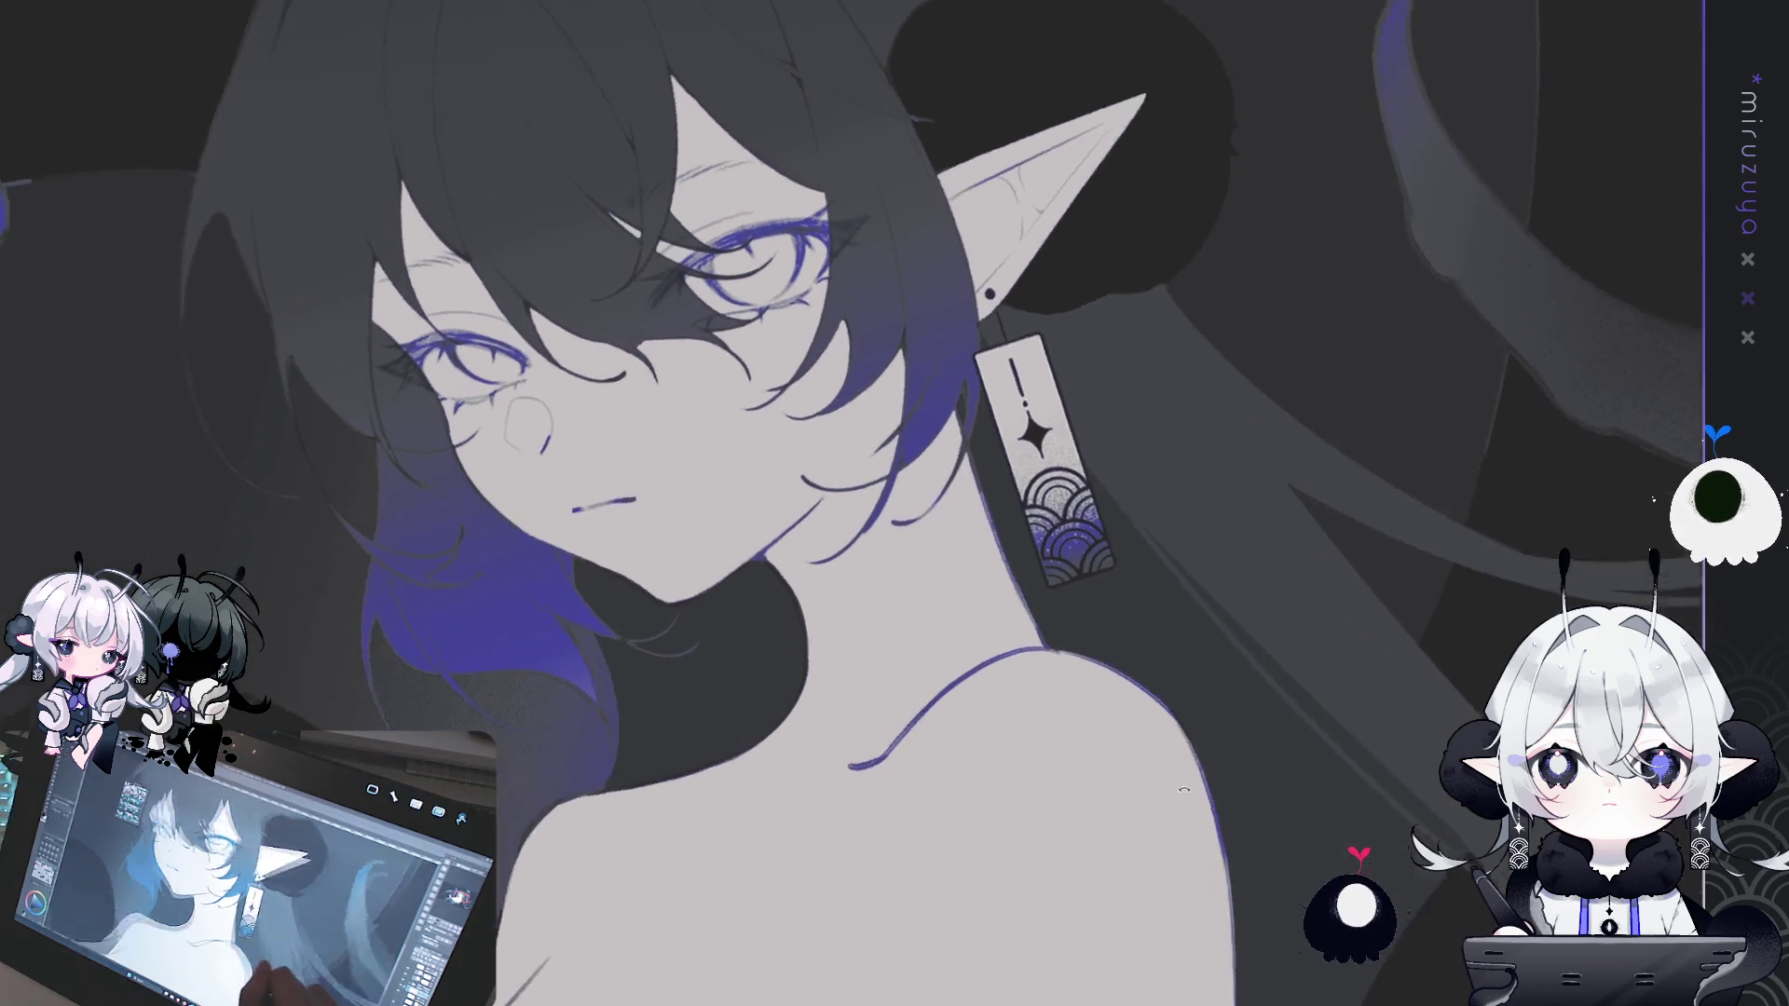
pyautogui.moveTo(988, 354); pyautogui.dragTo(960, 329)
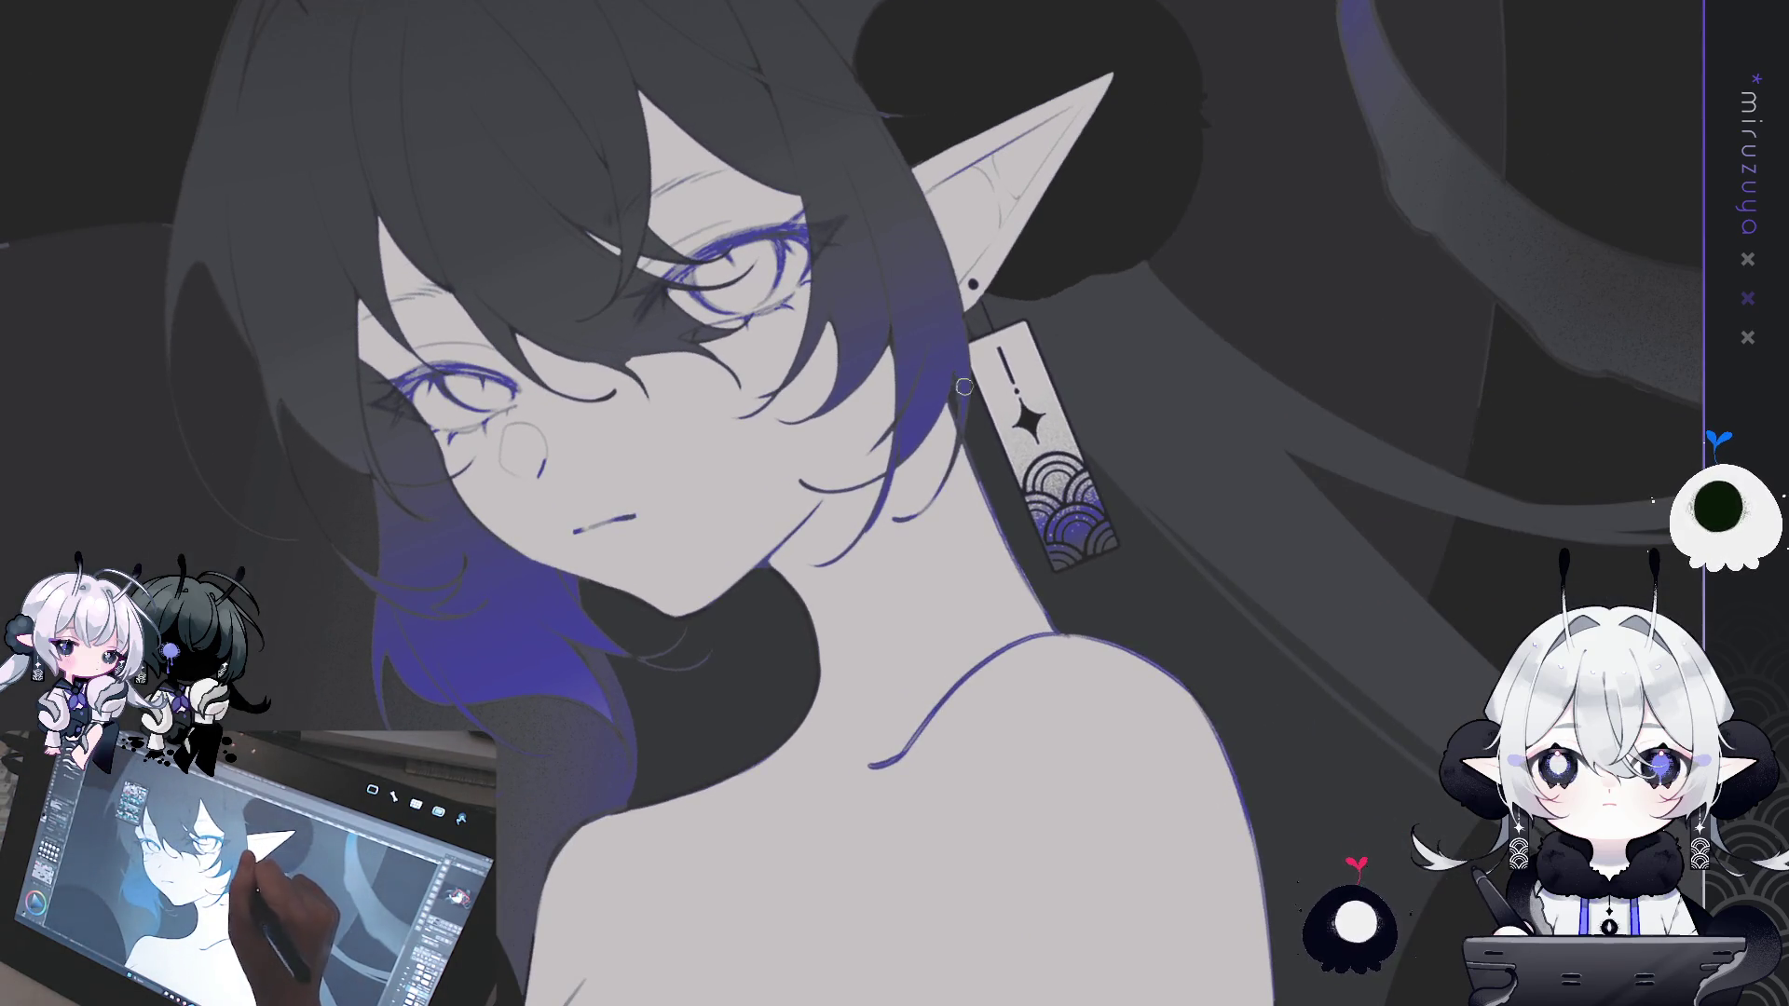
pyautogui.hotkey('ctrl', '0')
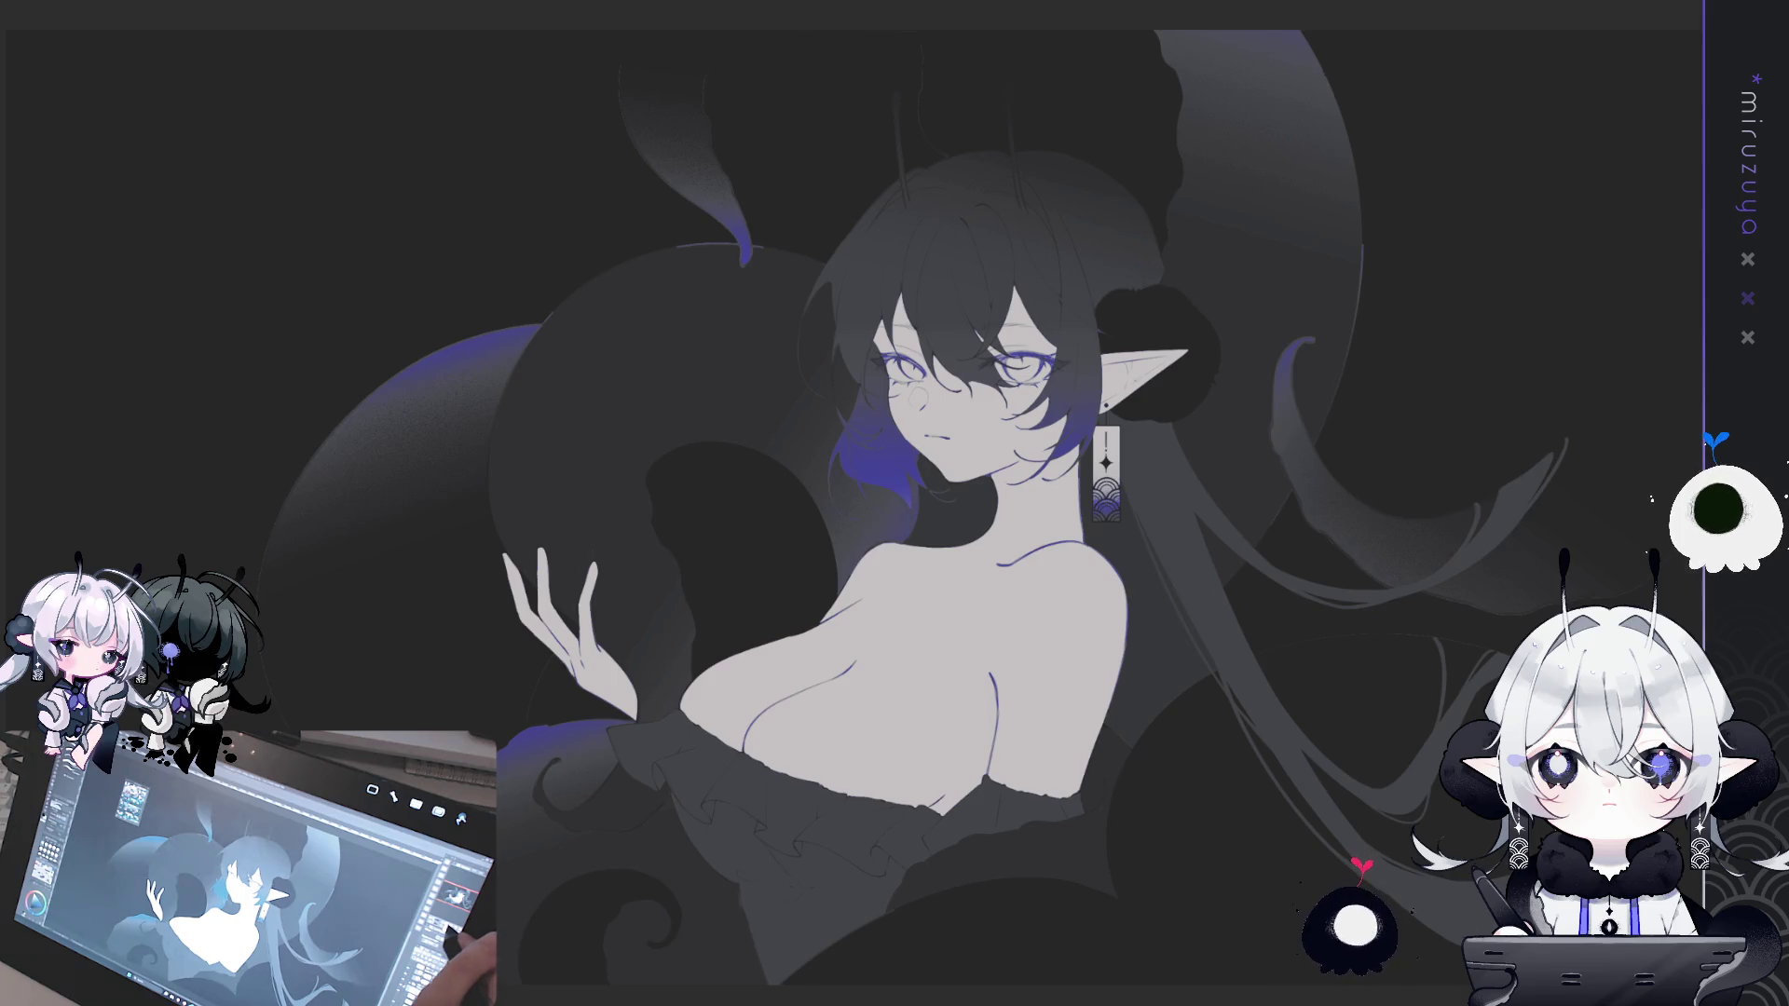
pyautogui.scroll(2, 1255, 422)
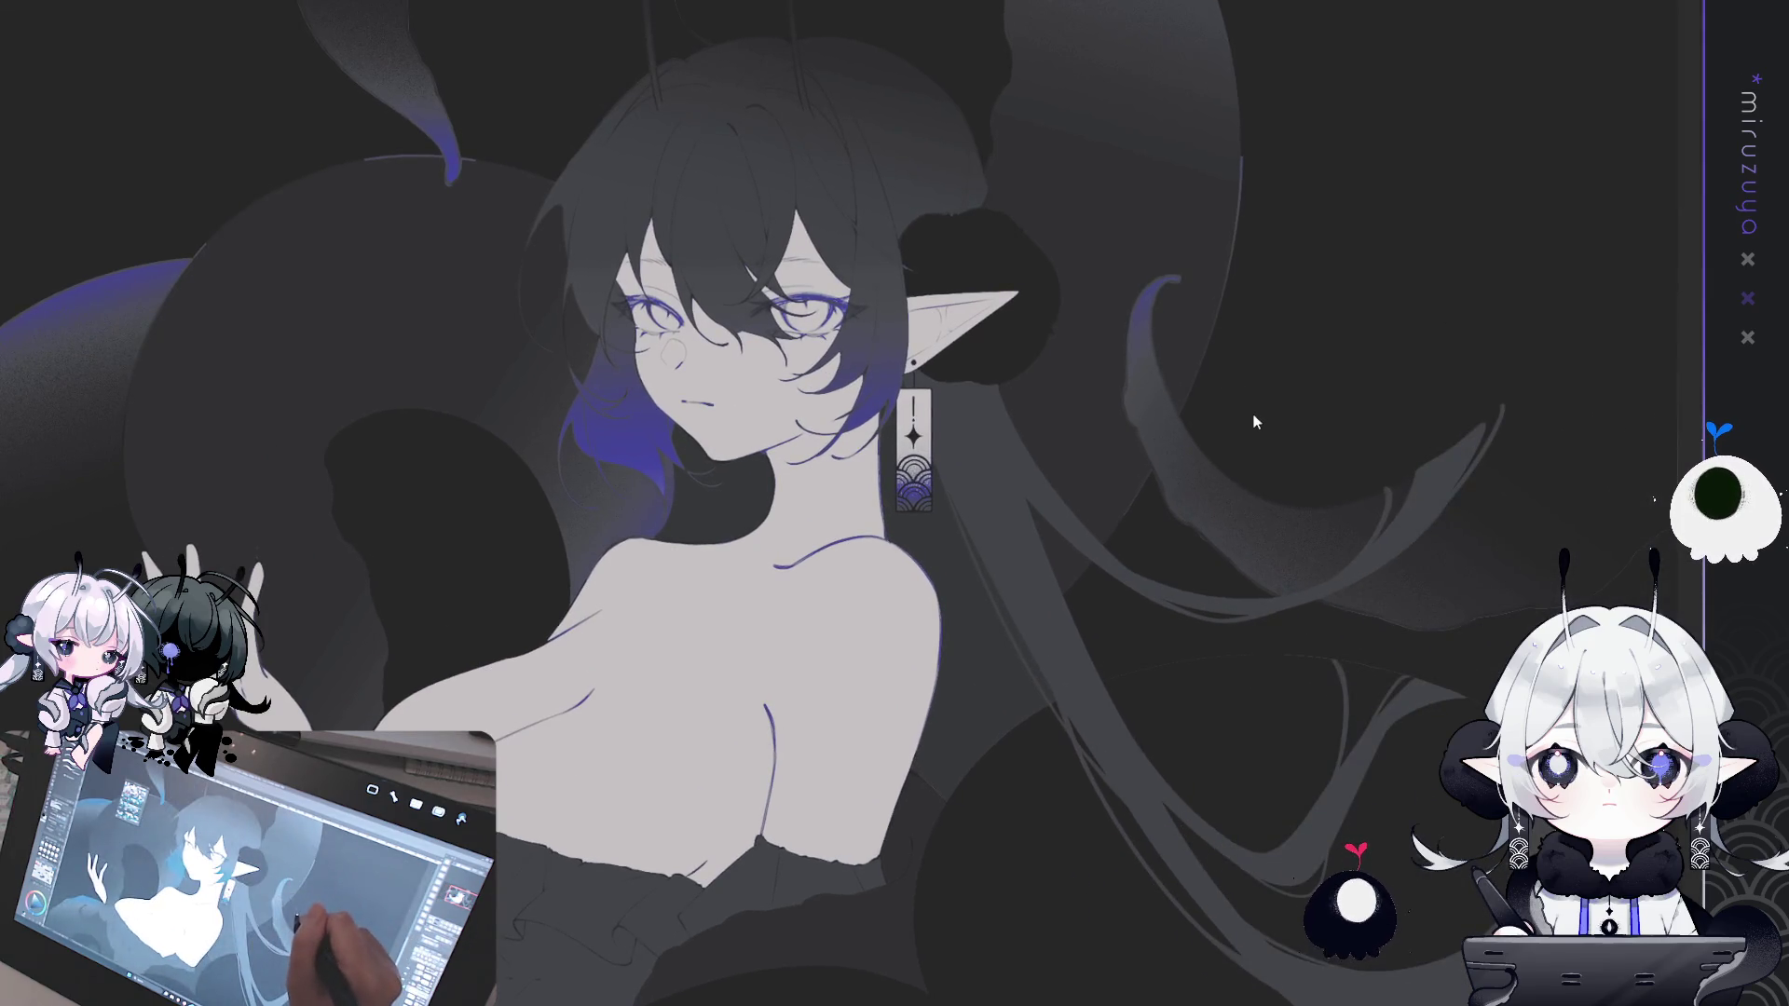
pyautogui.hotkey('ctrl', 'a')
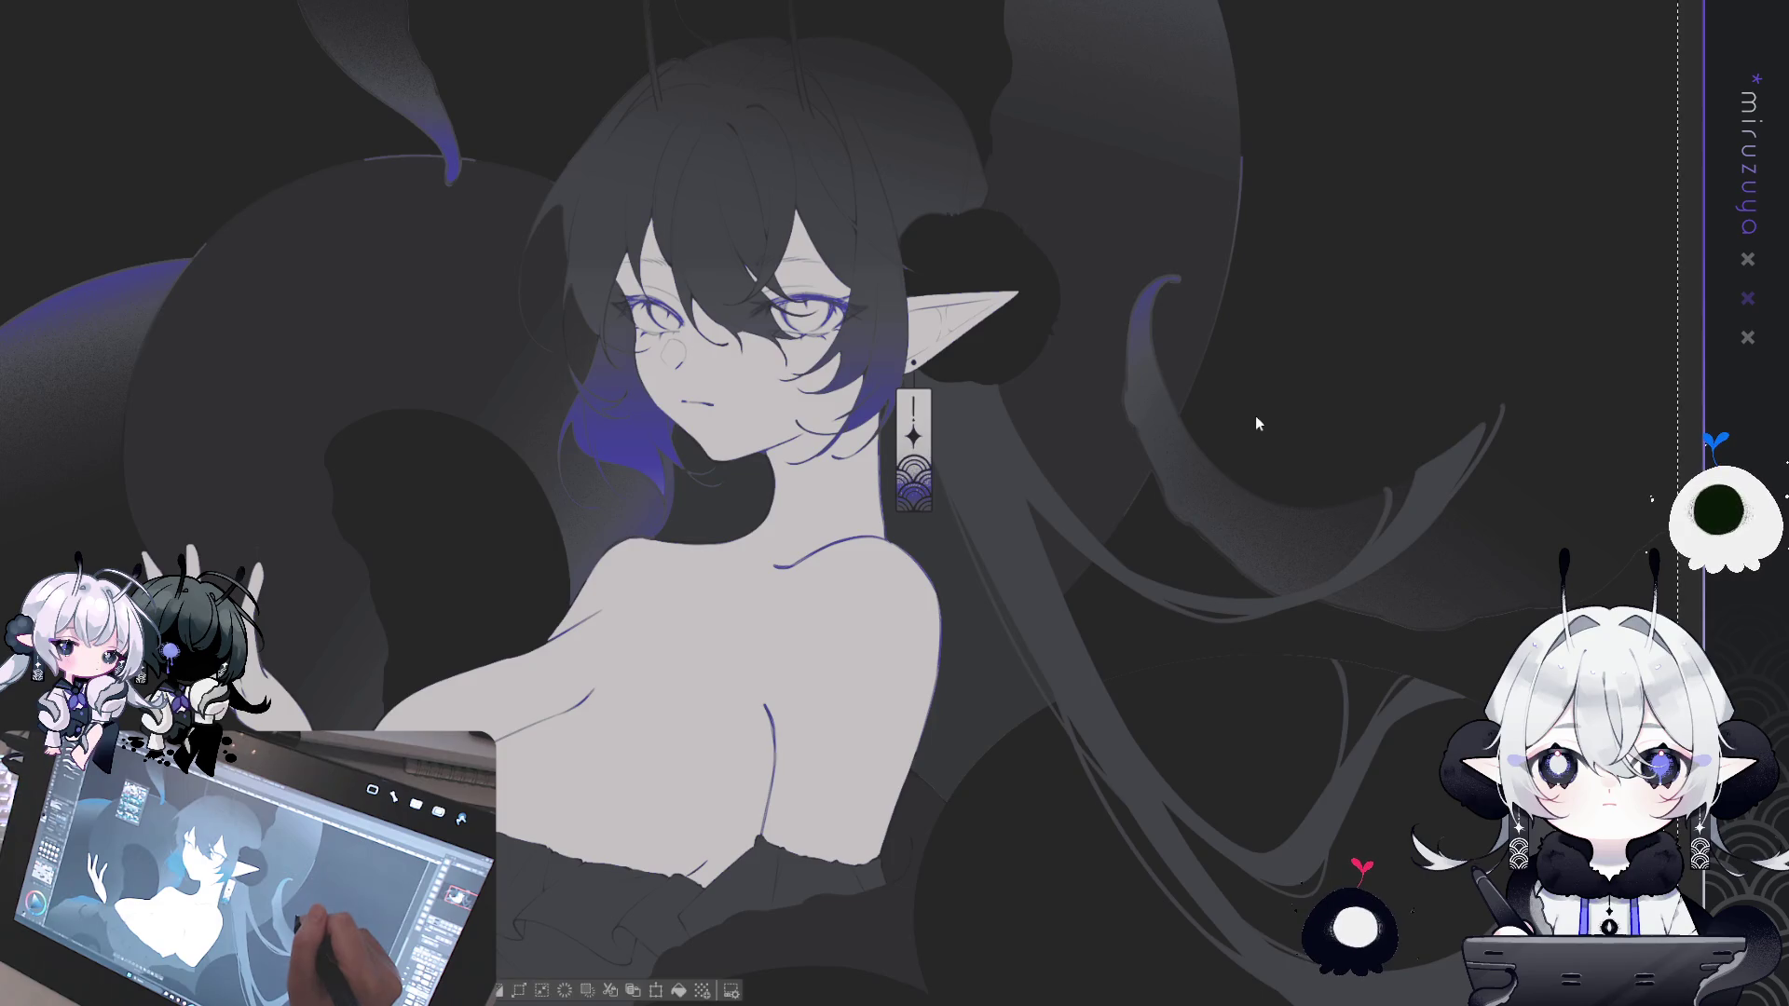
pyautogui.hotkey('ctrl', 'd')
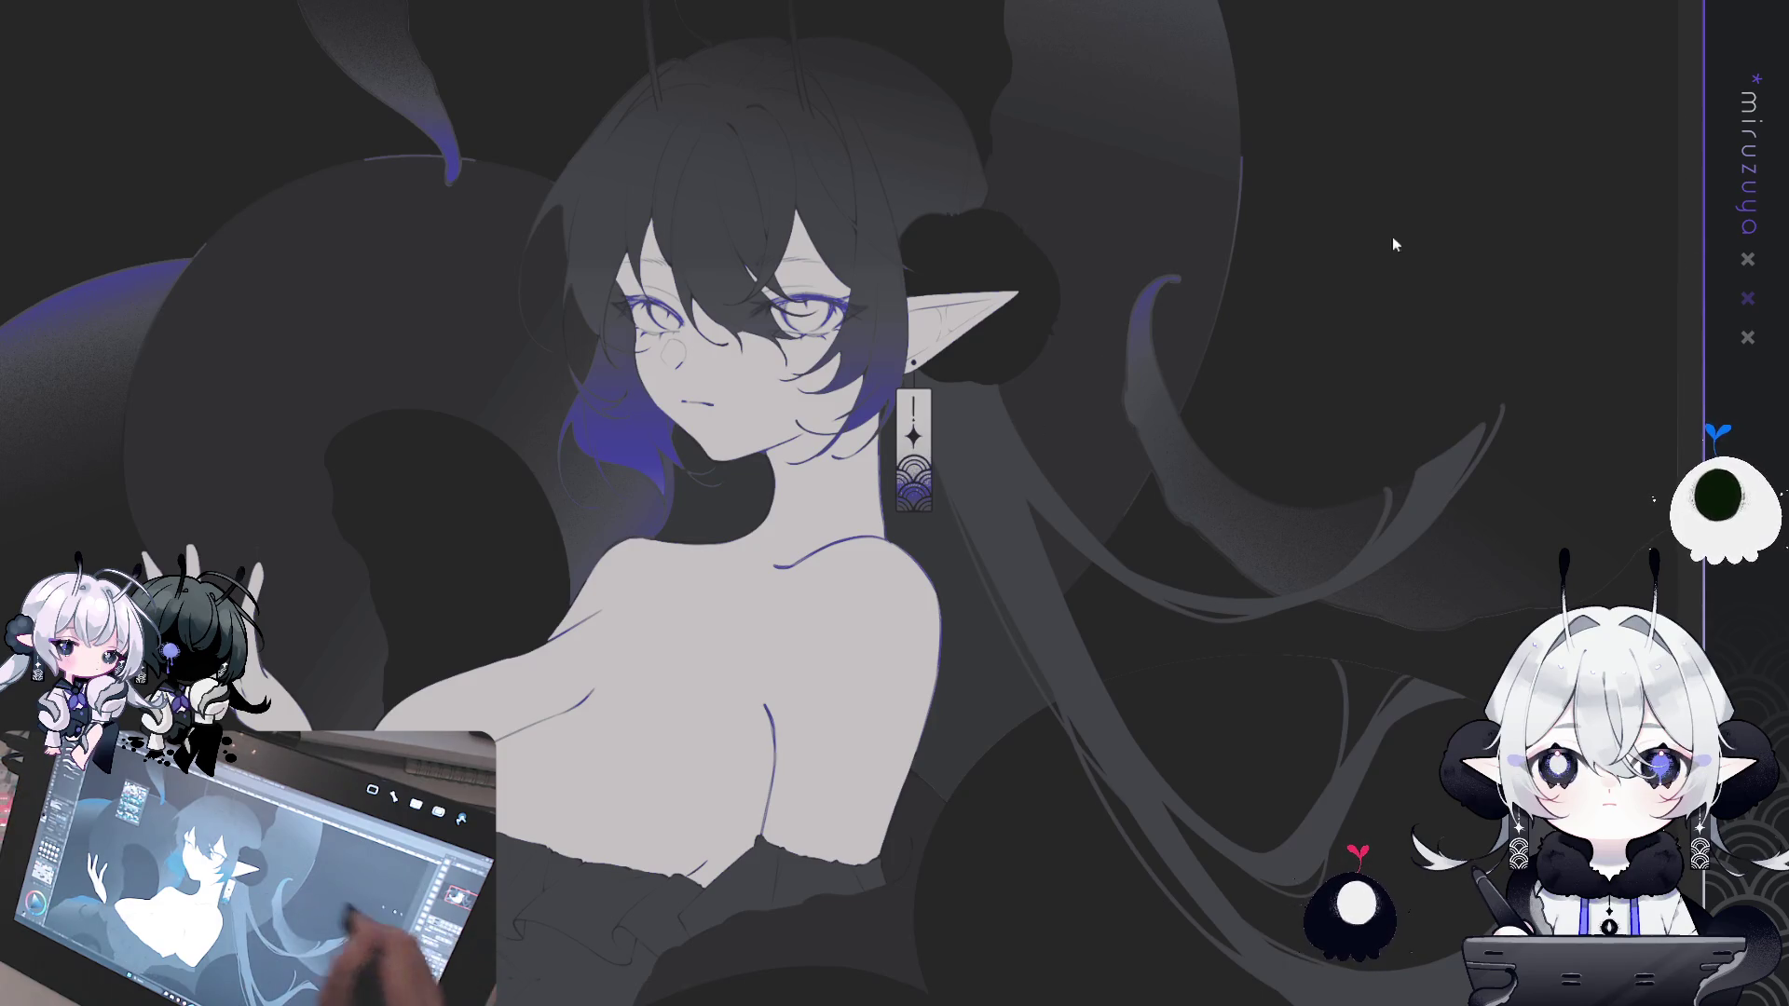
# - Move the earring copy to the left side of the girl's face
pyautogui.hotkey('ctrl', 't')
pyautogui.moveTo(847, 399)
pyautogui.mouseDown()
pyautogui.moveTo(611, 356)
pyautogui.moveTo(664, 354)
pyautogui.moveTo(662, 402)
pyautogui.moveTo(683, 413)
pyautogui.mouseUp()
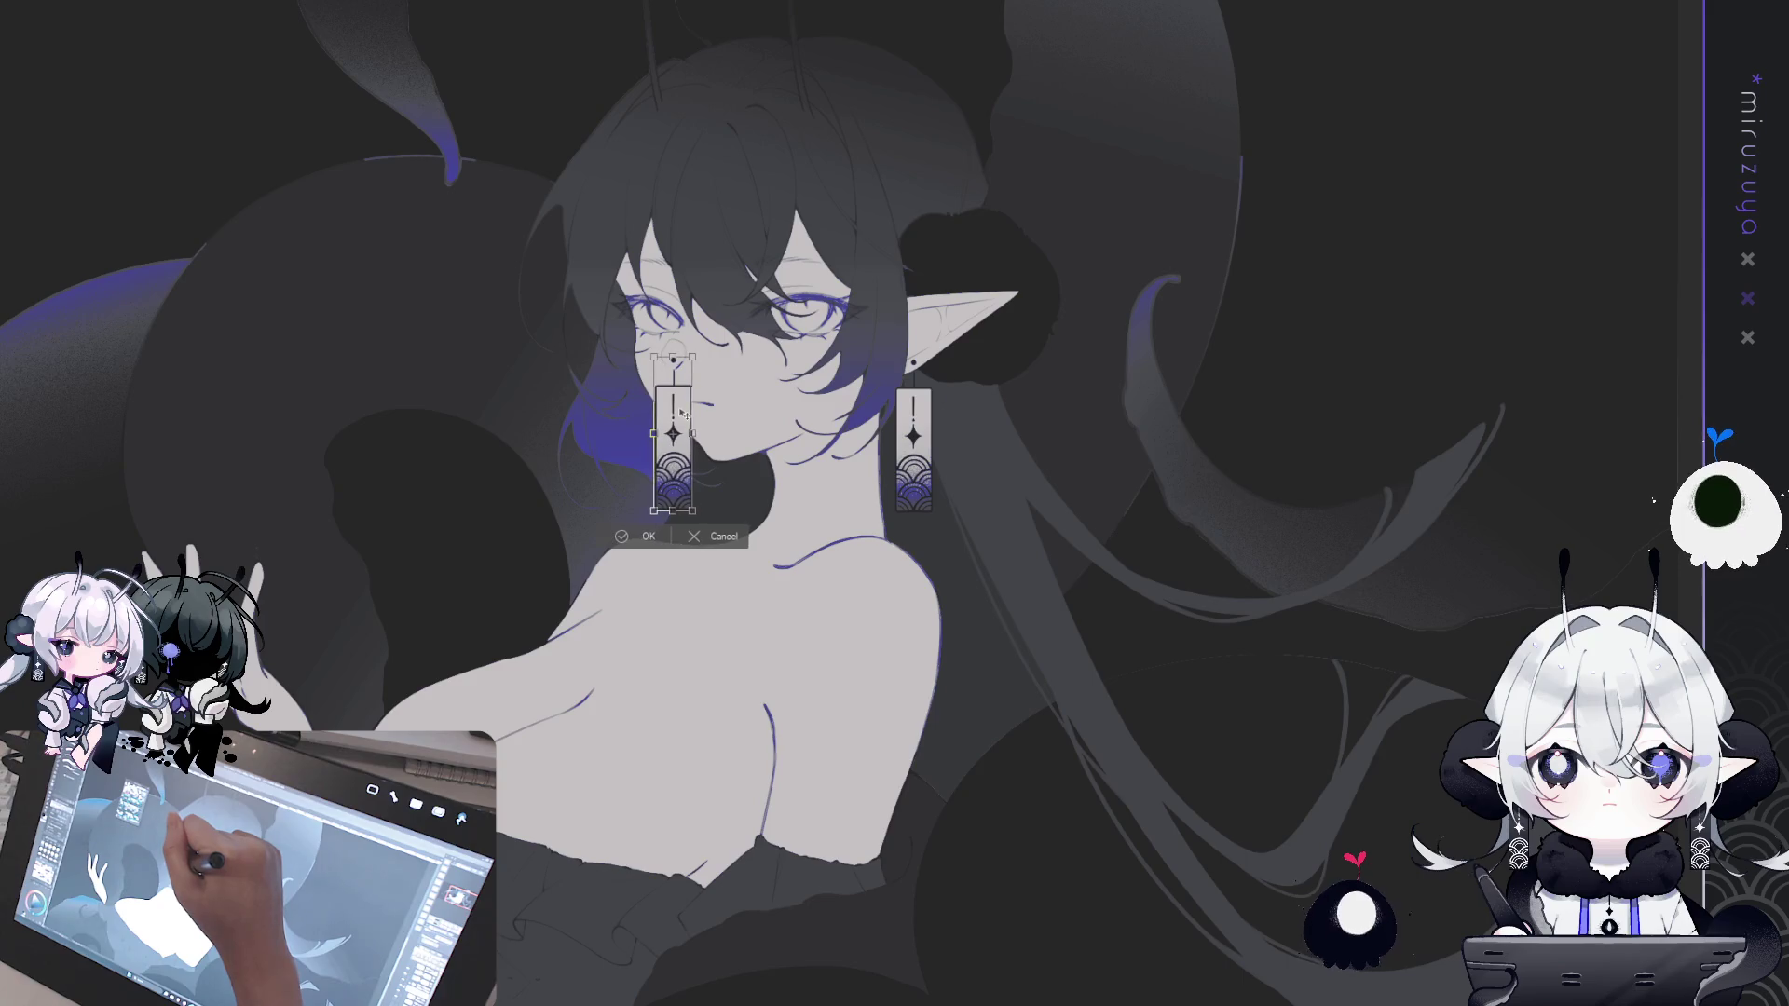
pyautogui.press('Return')
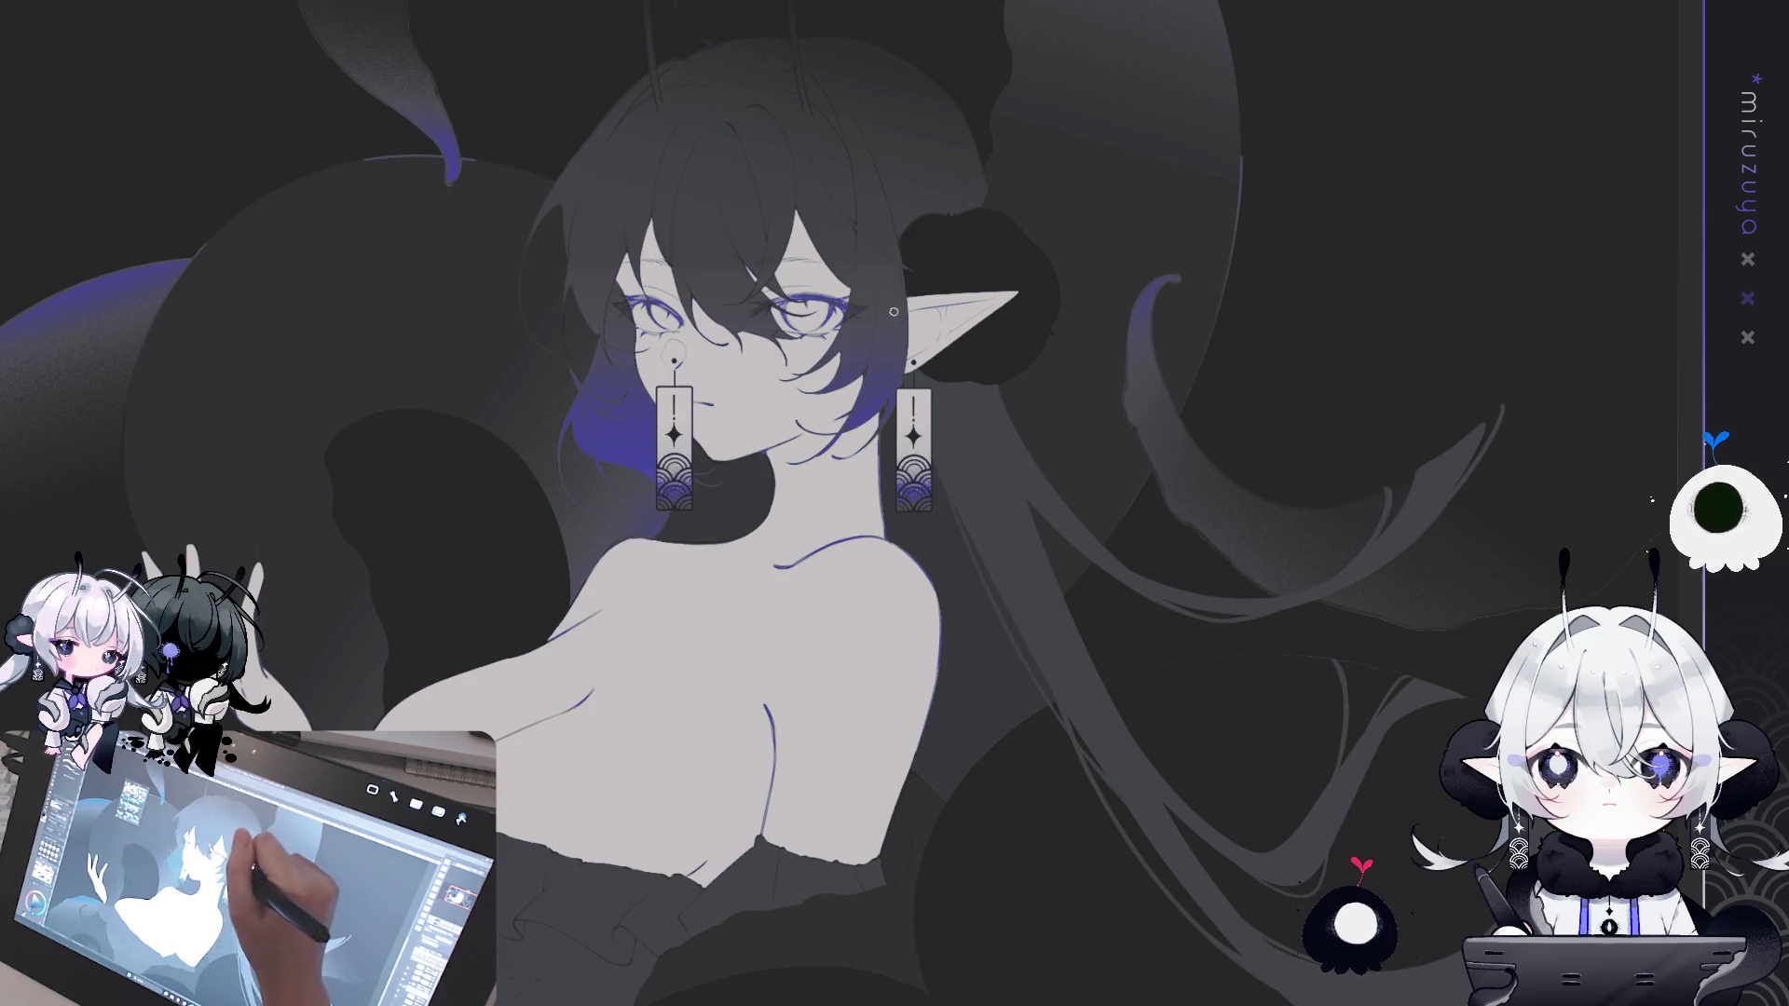
# - Erase the copied earring's upper part and clear the lasso selection
pyautogui.scroll(3, 890, 315)
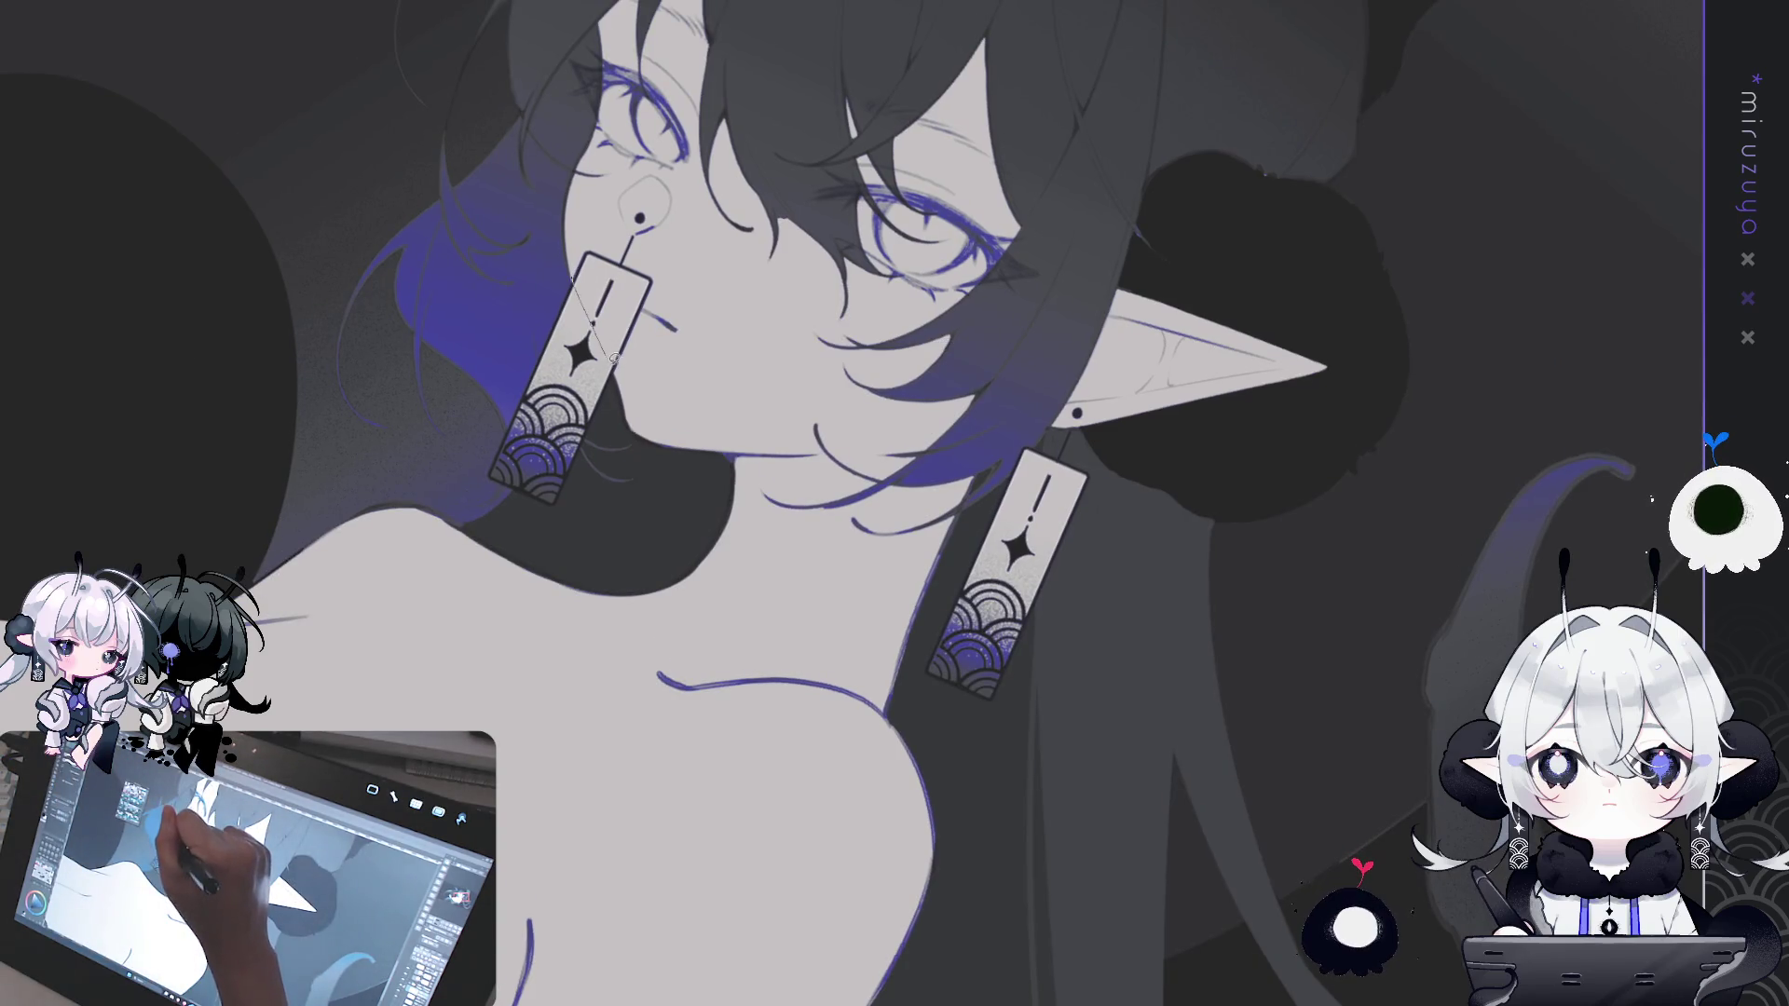
pyautogui.moveTo(657, 138); pyautogui.dragTo(615, 187)
pyautogui.press('Delete')
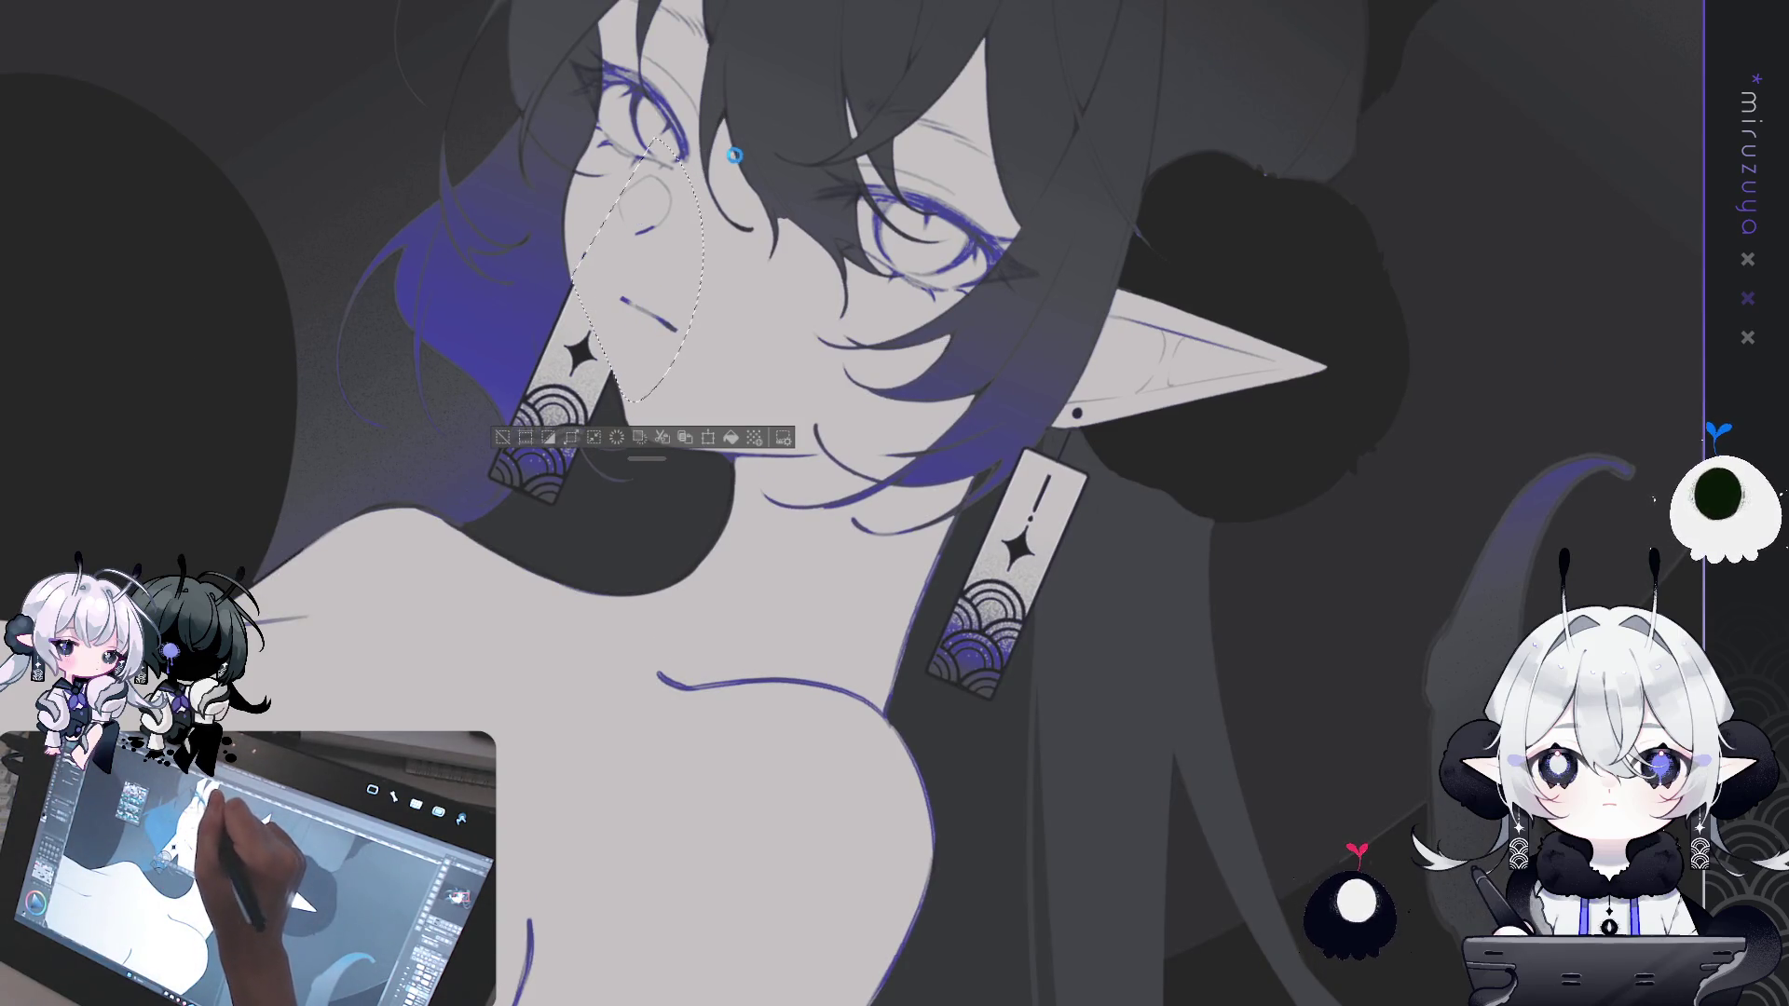
pyautogui.hotkey('ctrl', 'd')
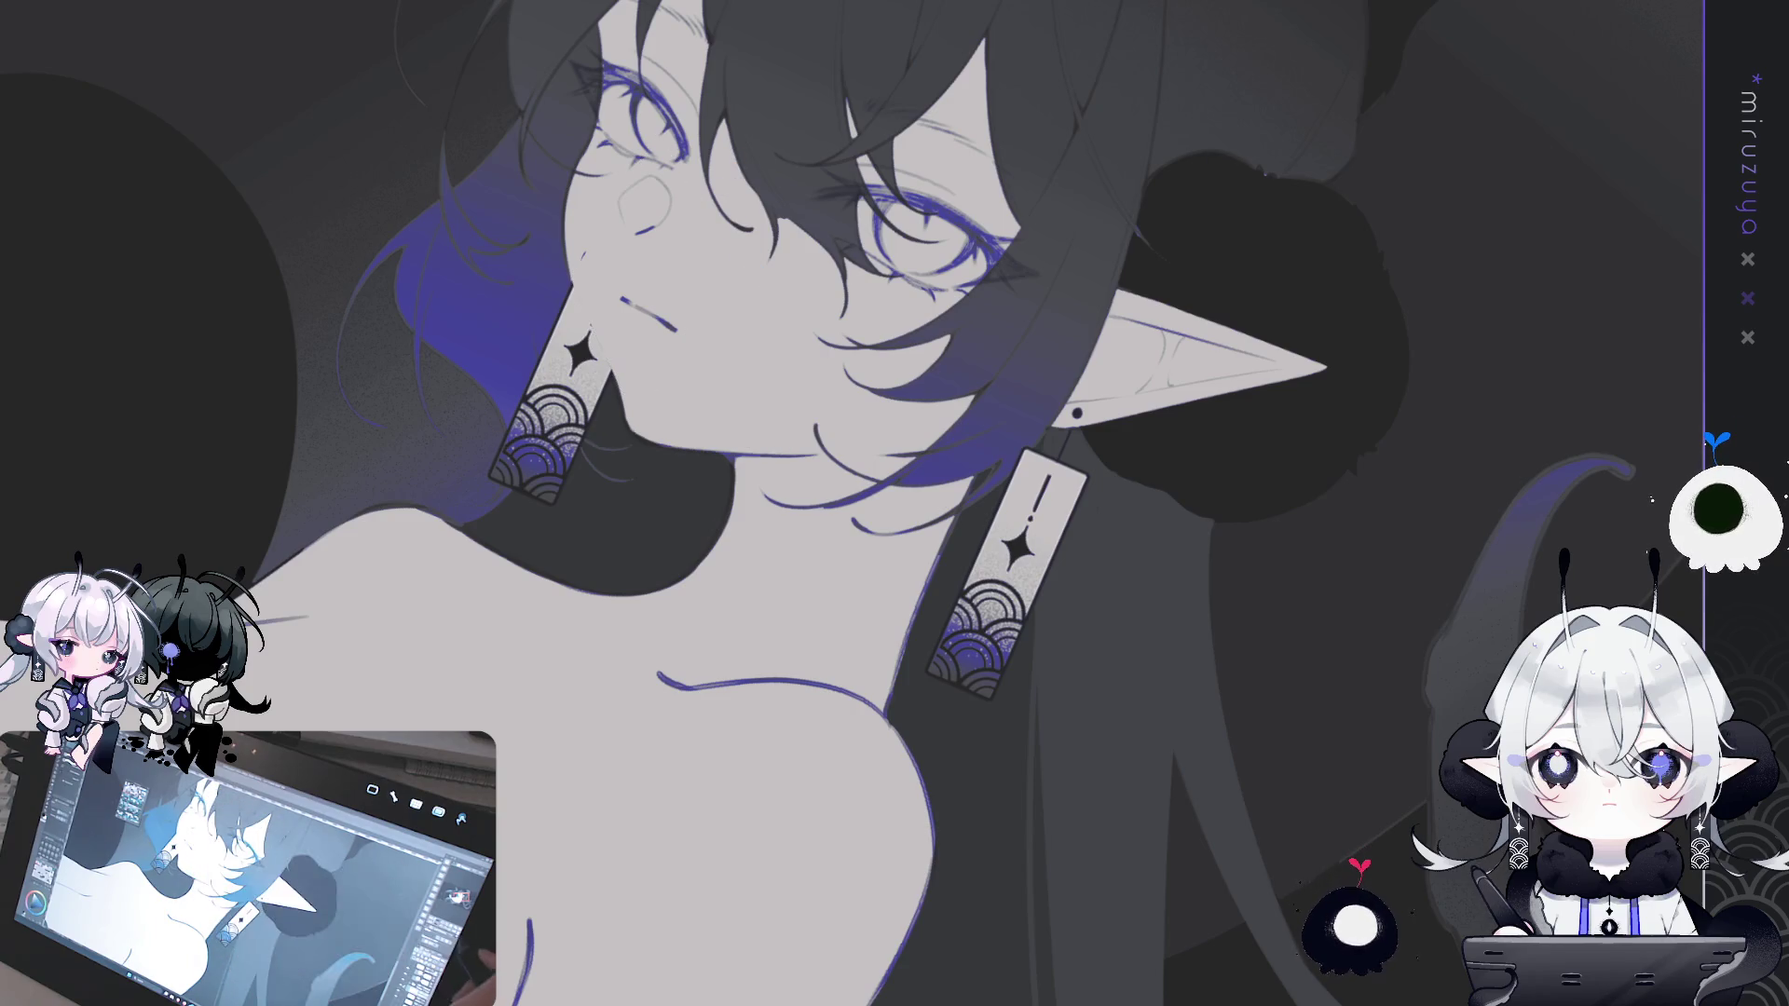
pyautogui.hotkey('ctrl', 'z')
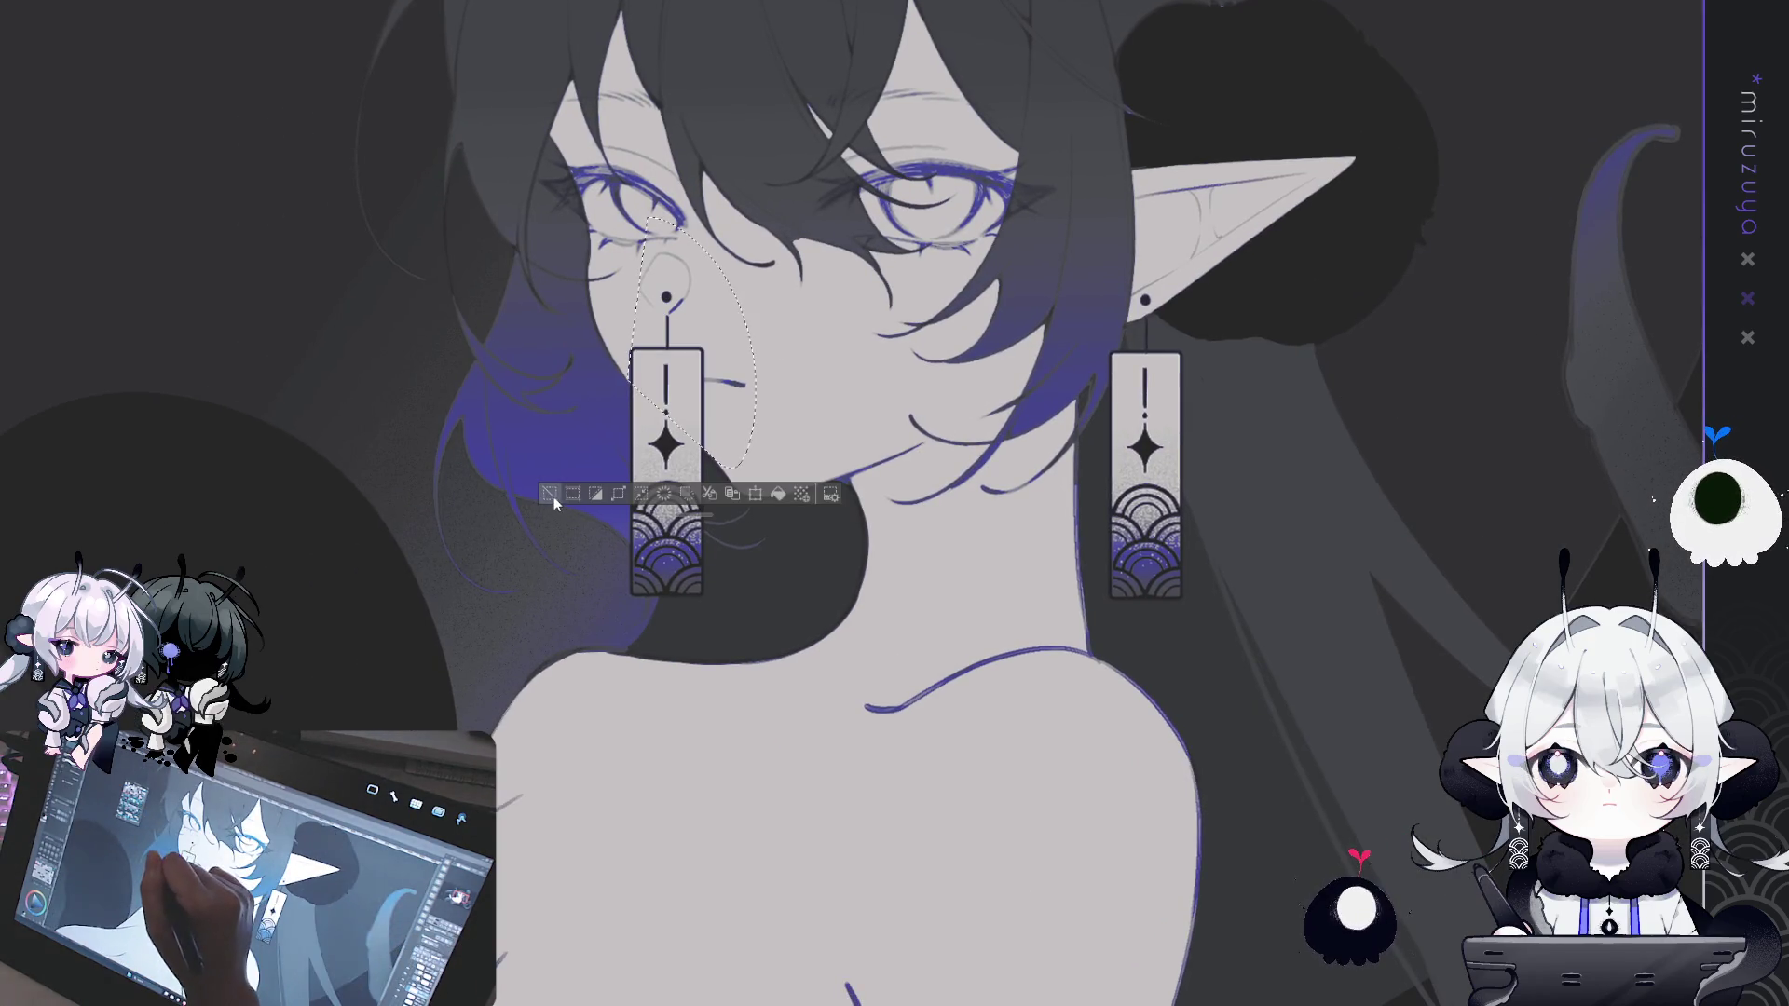
pyautogui.click(550, 494)
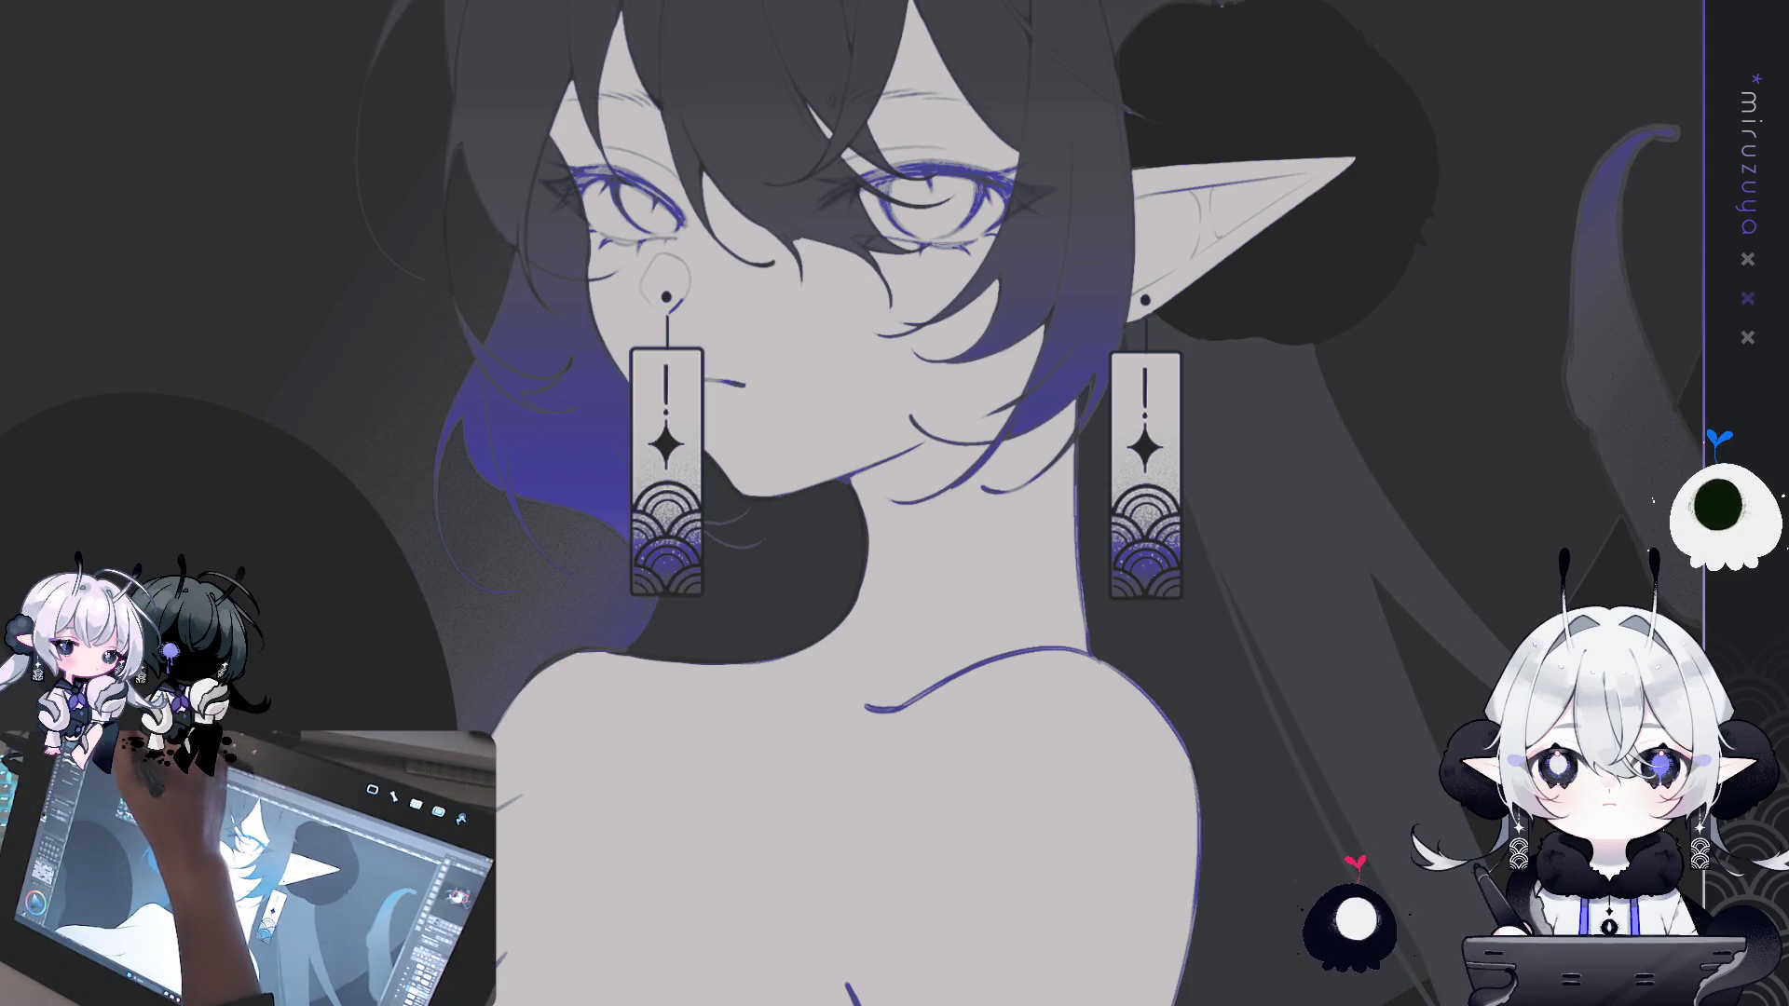
pyautogui.hotkey('ctrl', 't')
# - Shrink the left earring shorter and narrower, then rotate and zoom the view to check it
pyautogui.moveTo(698, 350)
pyautogui.mouseDown()
pyautogui.moveTo(689, 380)
pyautogui.moveTo(730, 386)
pyautogui.moveTo(712, 383)
pyautogui.mouseUp()
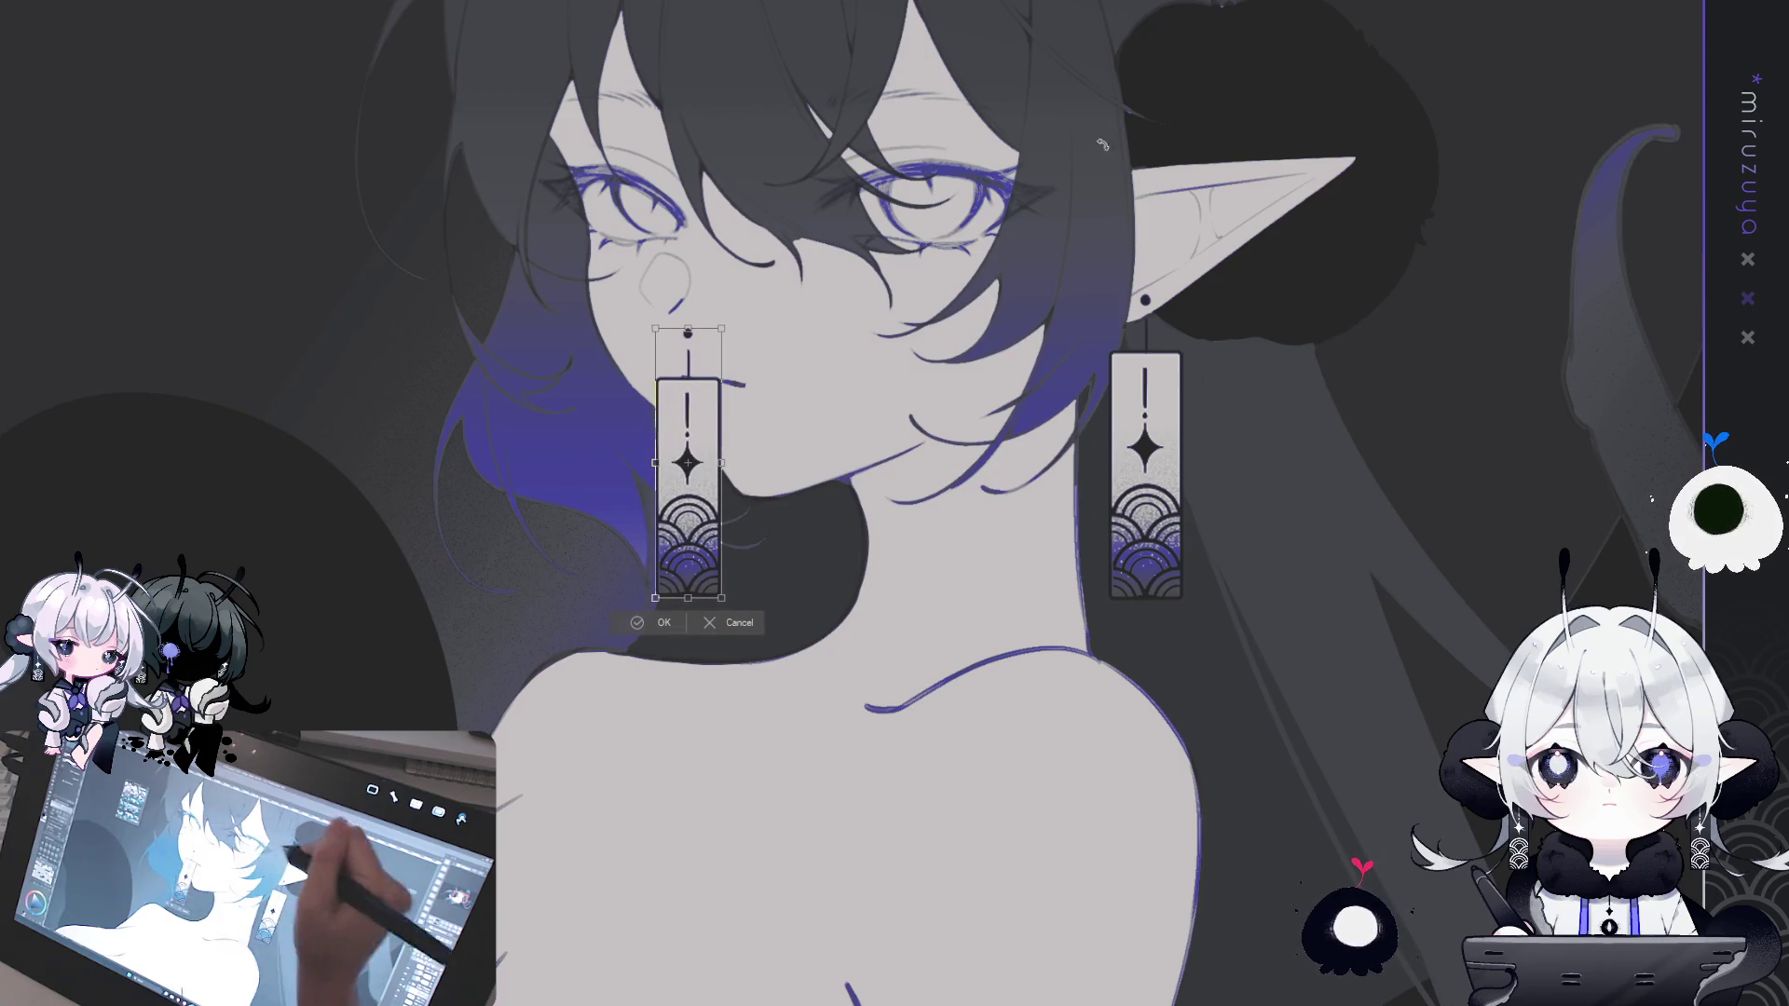
pyautogui.press('Return')
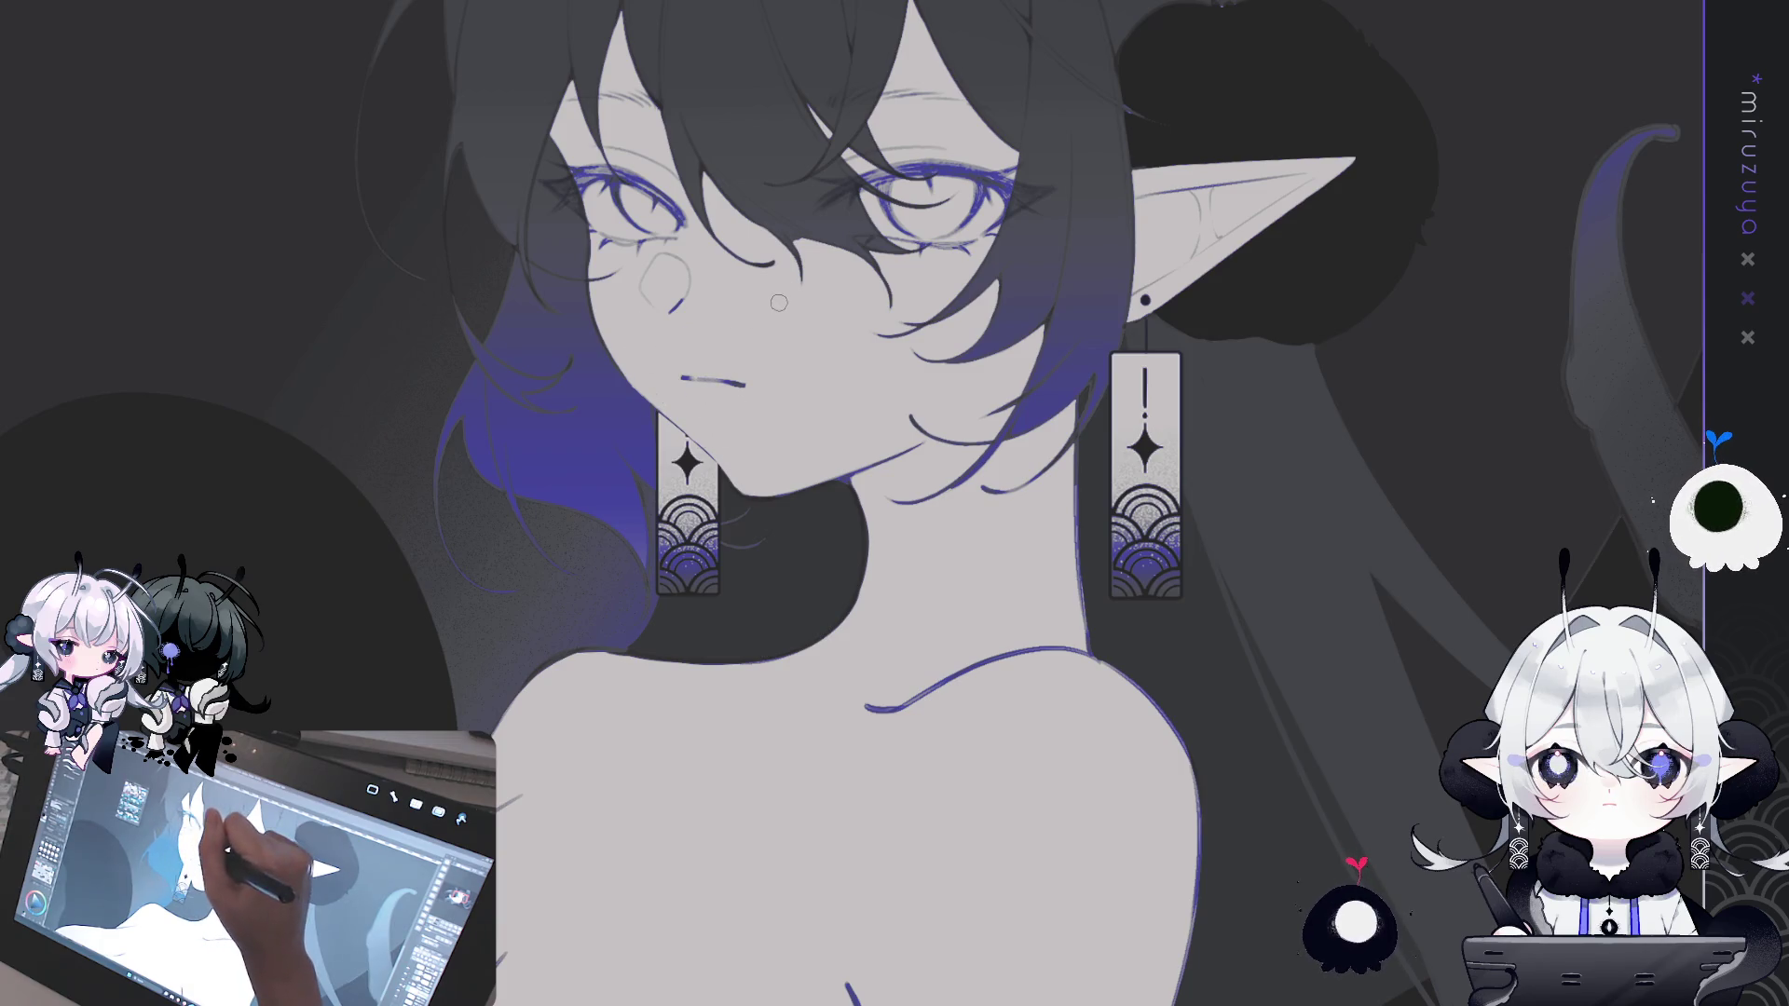
pyautogui.press('-')
pyautogui.press('-')
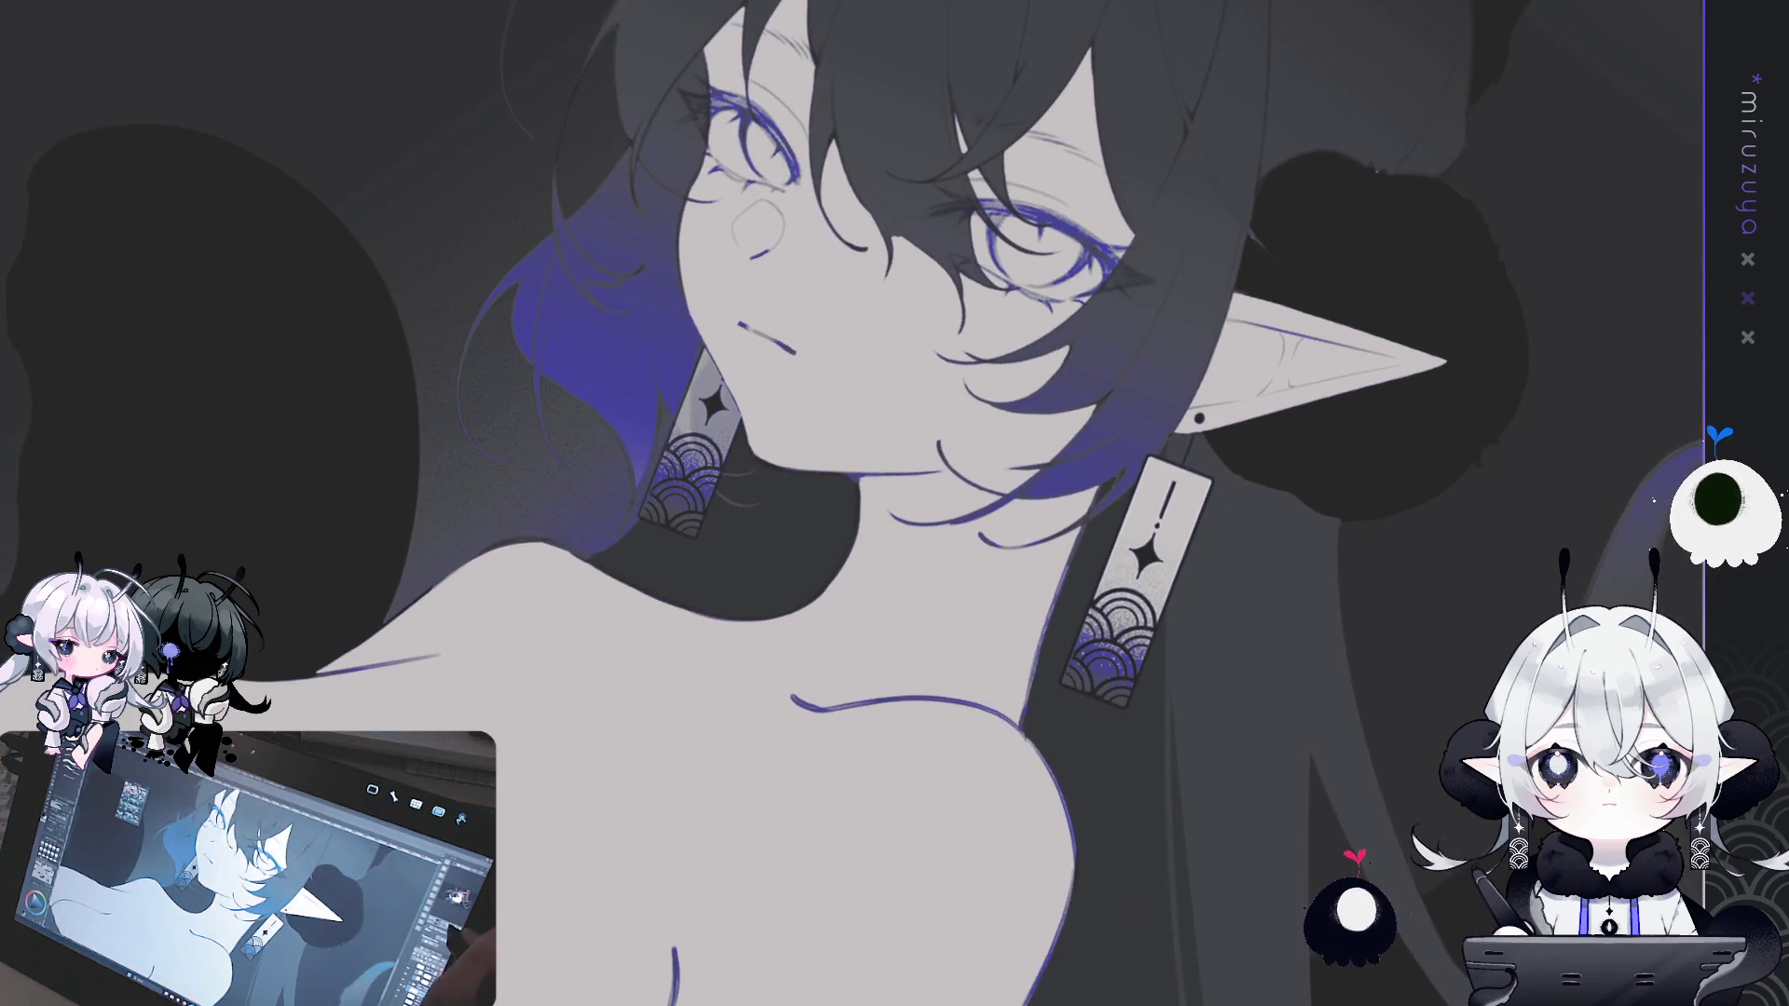
pyautogui.hotkey('ctrl', '+')
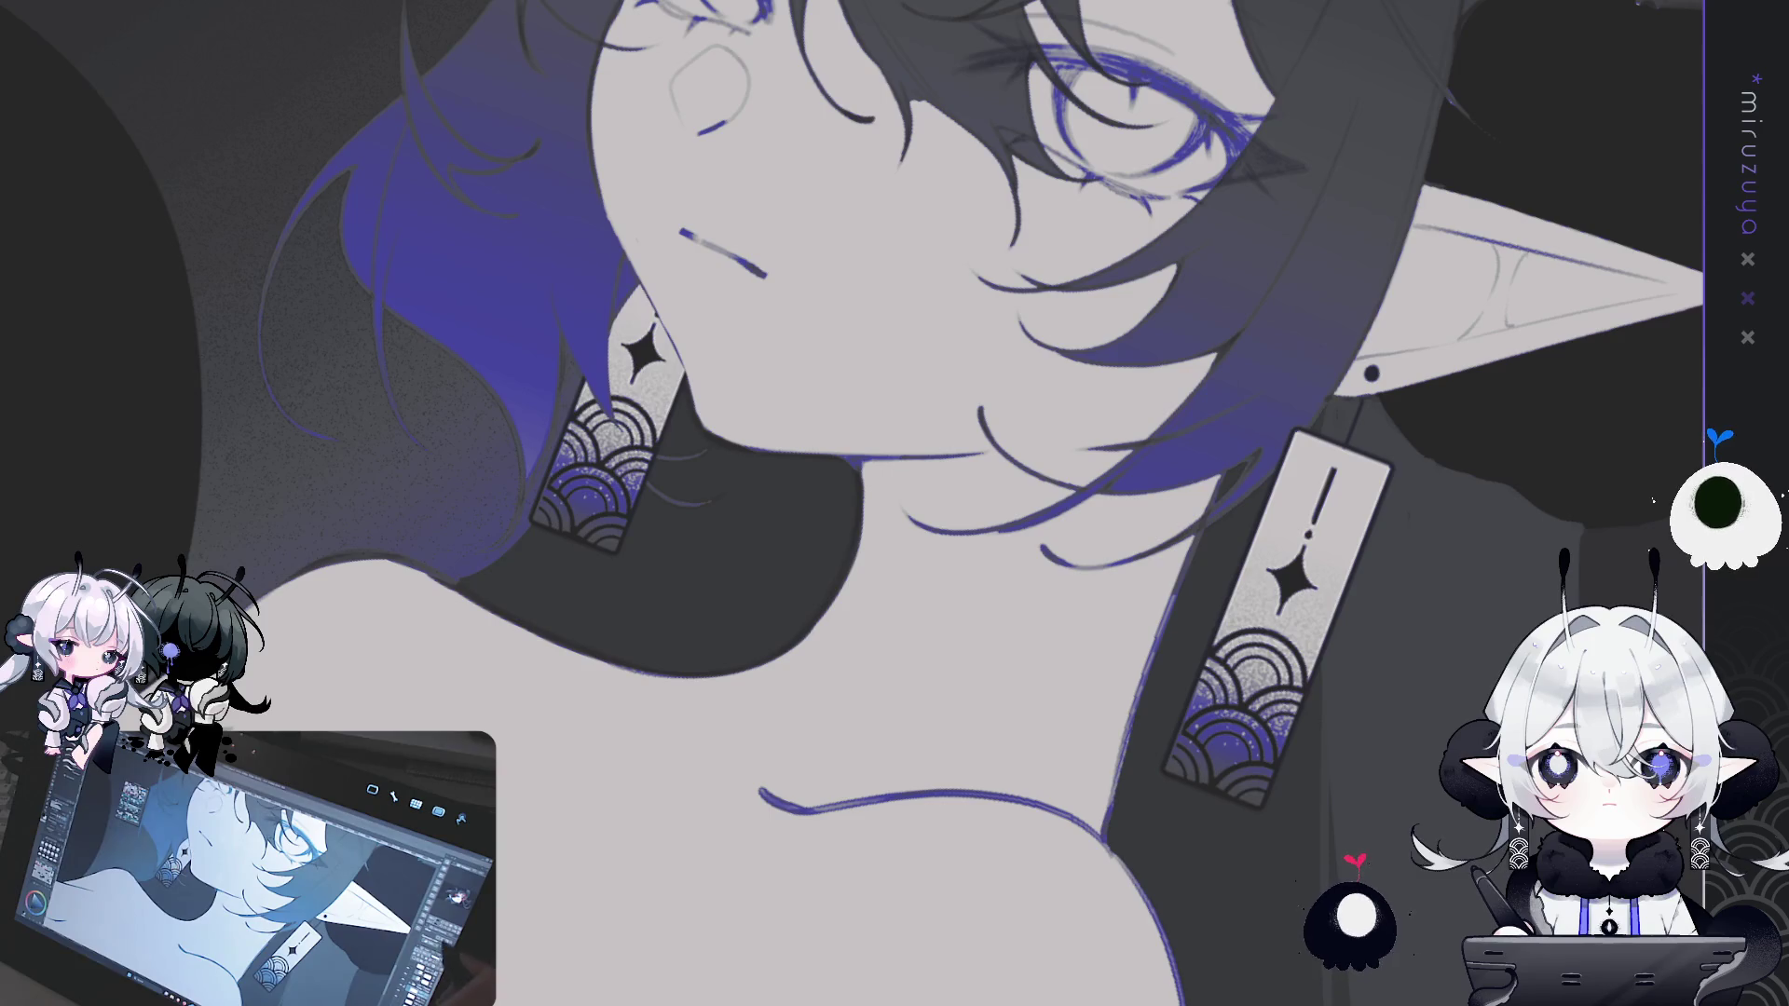
pyautogui.hotkey('ctrl', '0')
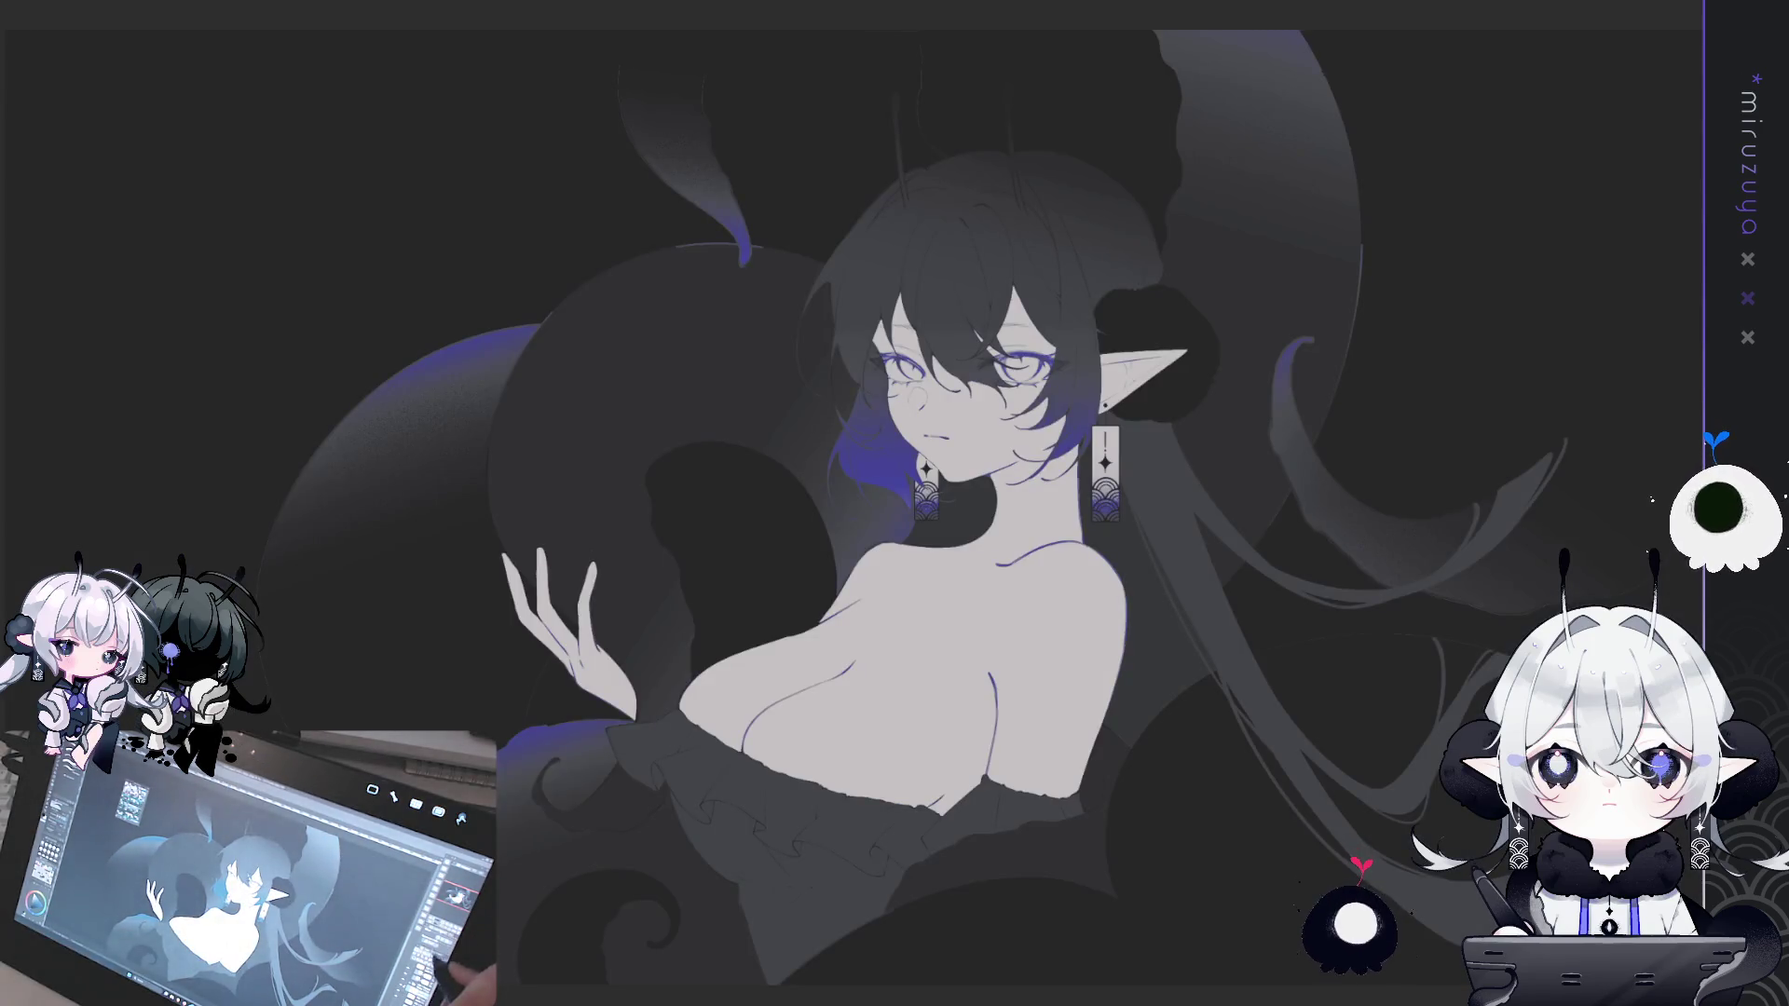
pyautogui.hotkey('ctrl', '+')
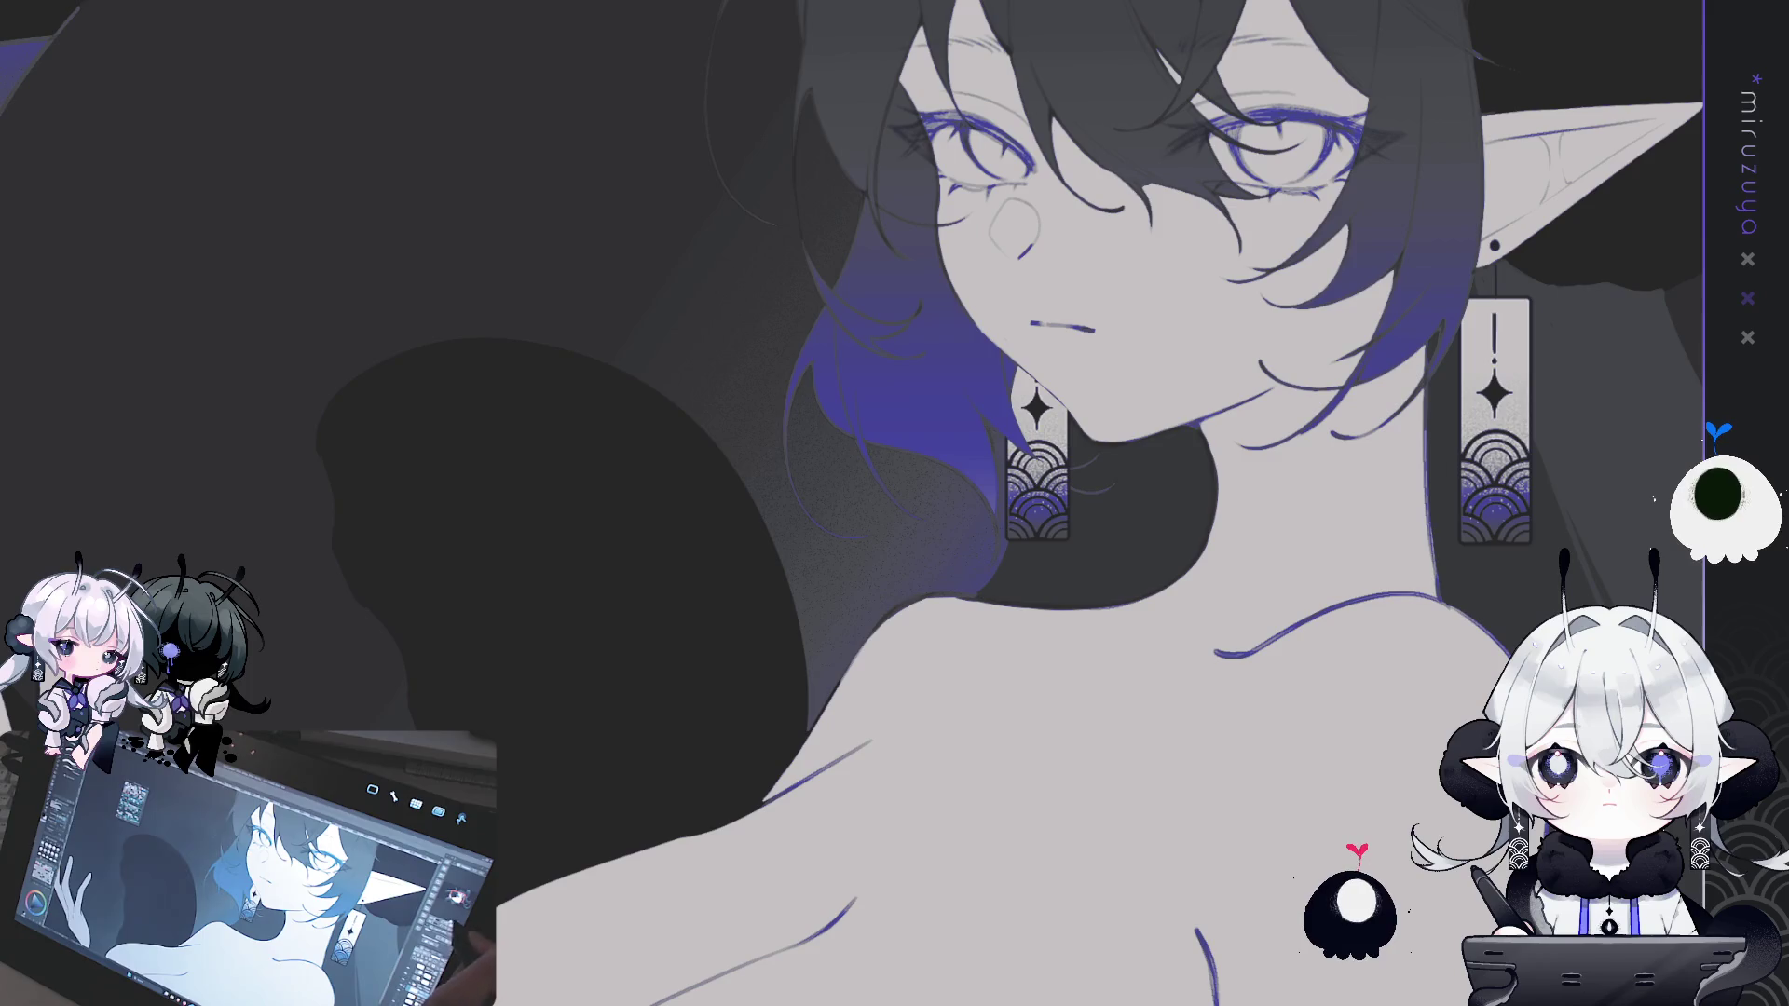
pyautogui.hotkey('ctrl', '0')
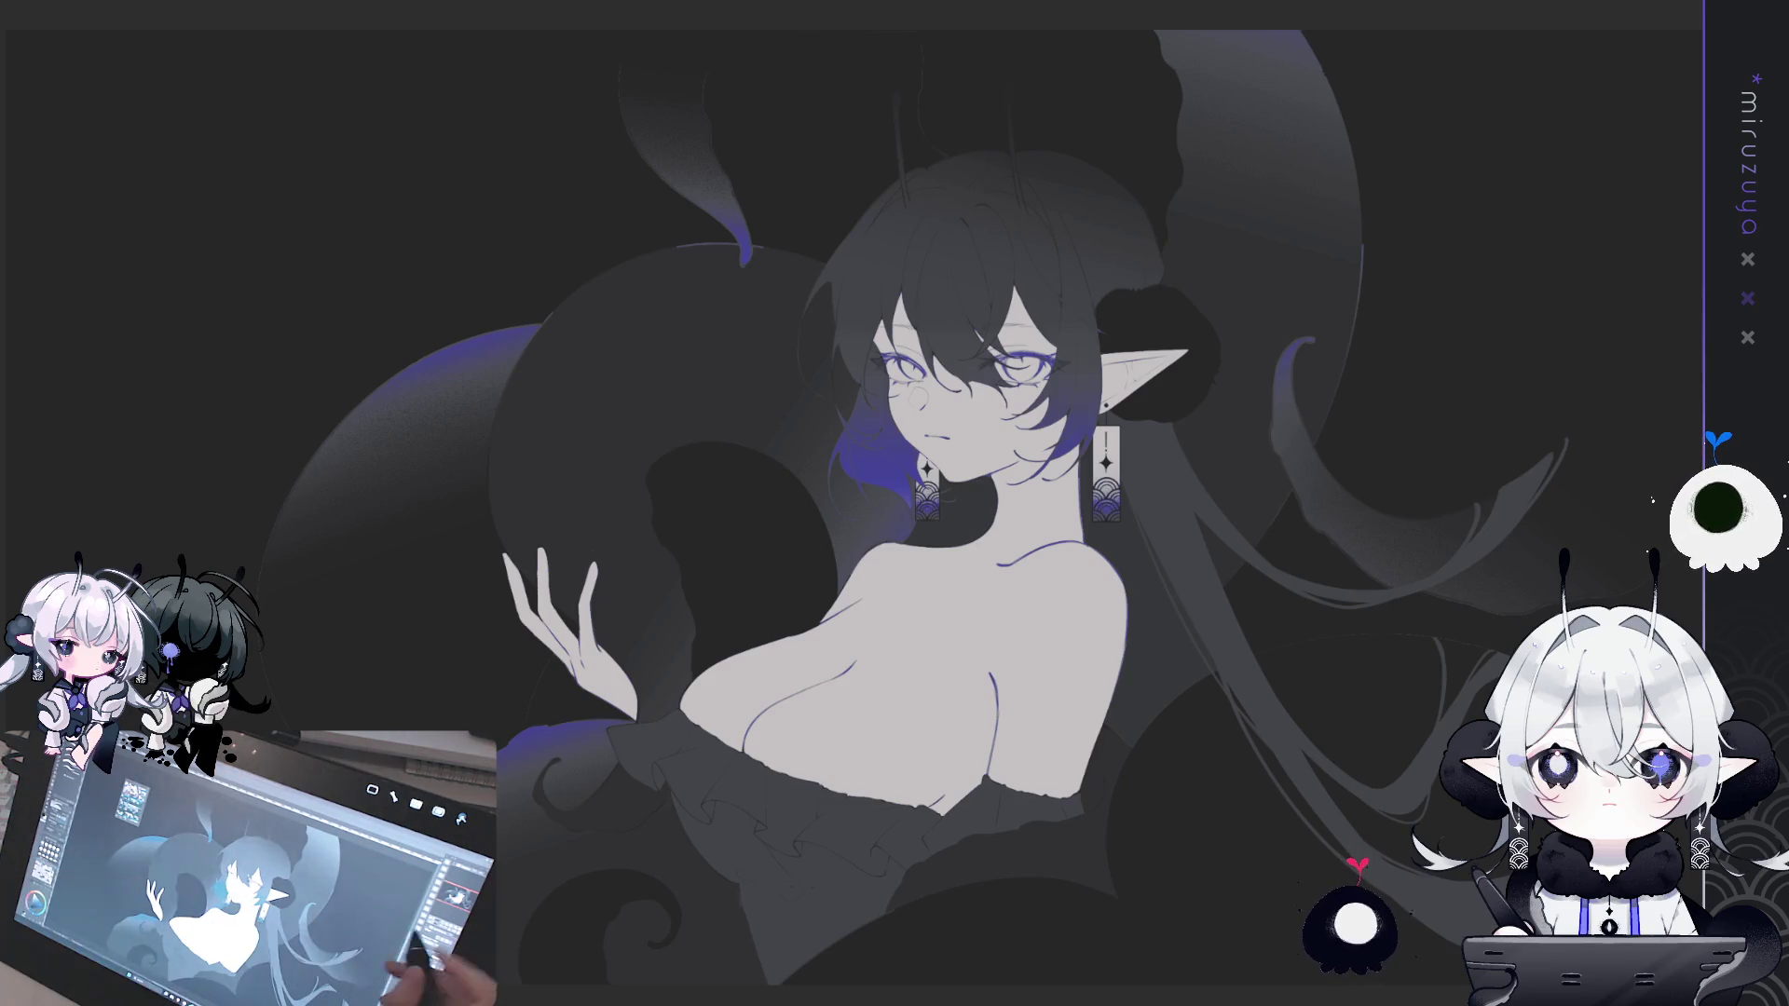
# - Paint the left eye's iris dark purple, redoing the first stroke
pyautogui.moveTo(1347, 709); pyautogui.dragTo(1410, 705)
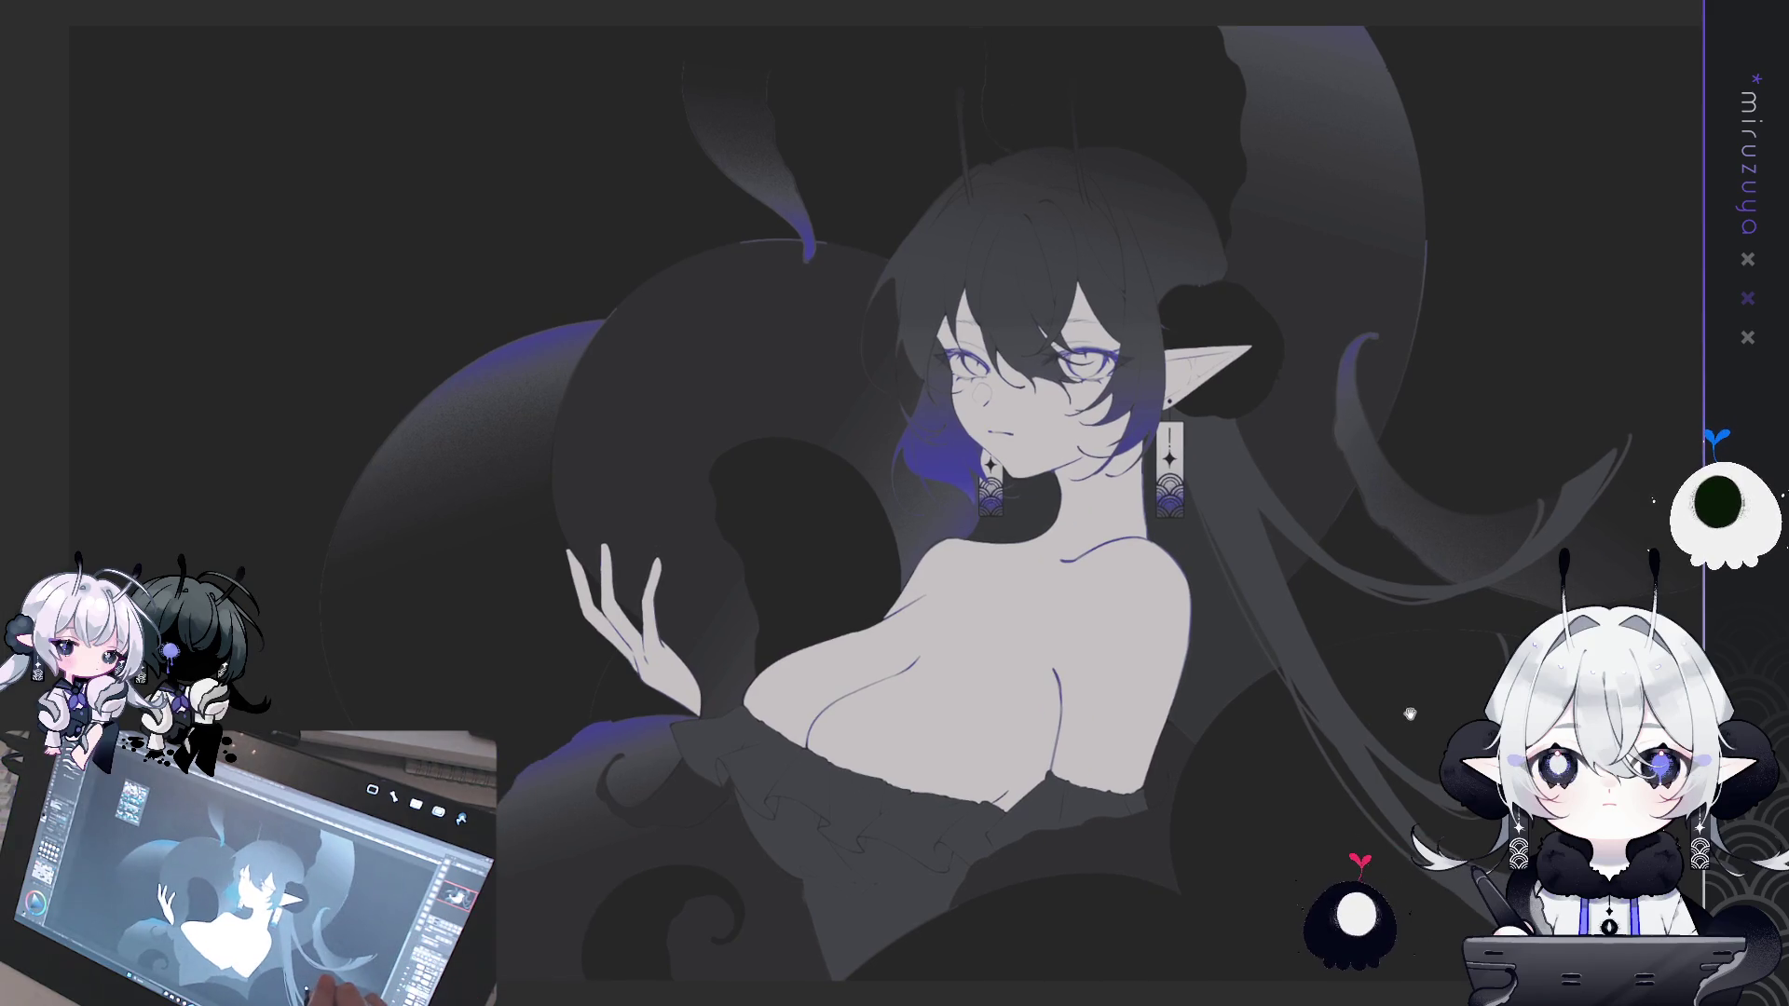
pyautogui.moveTo(1498, 668); pyautogui.dragTo(1492, 669)
pyautogui.scroll(3, 1492, 668)
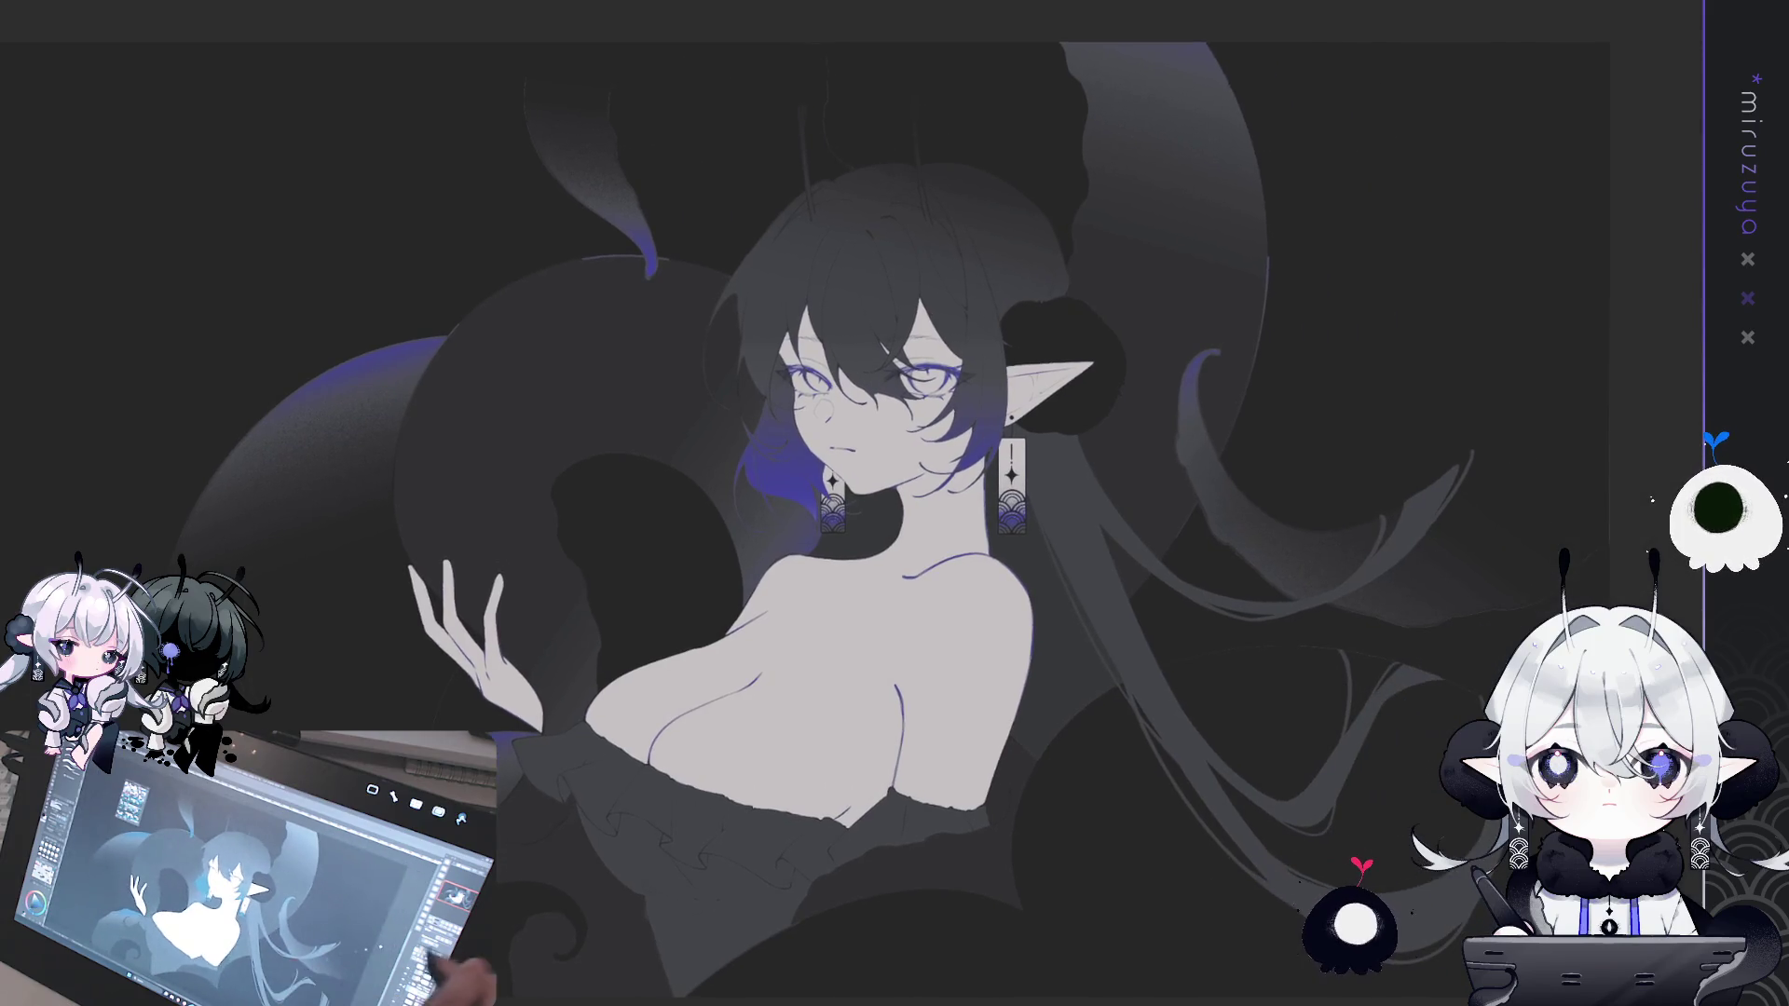
pyautogui.scroll(3, 956, 375)
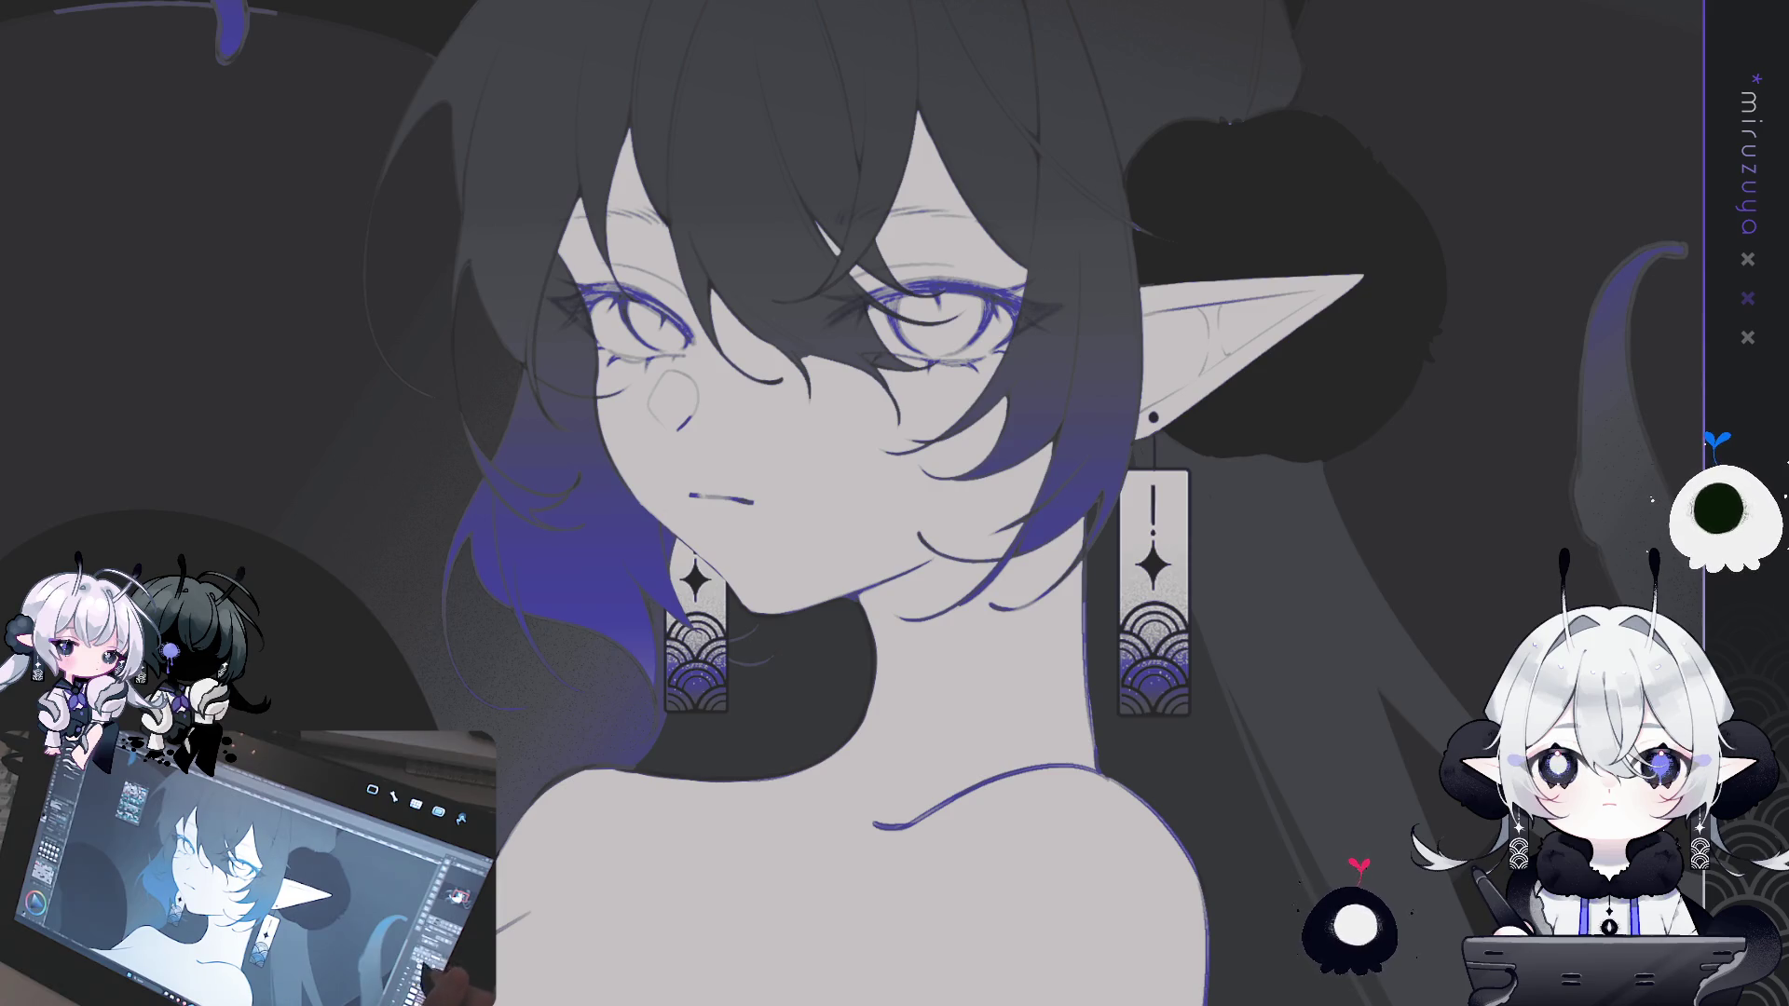
pyautogui.scroll(3, 1006, 345)
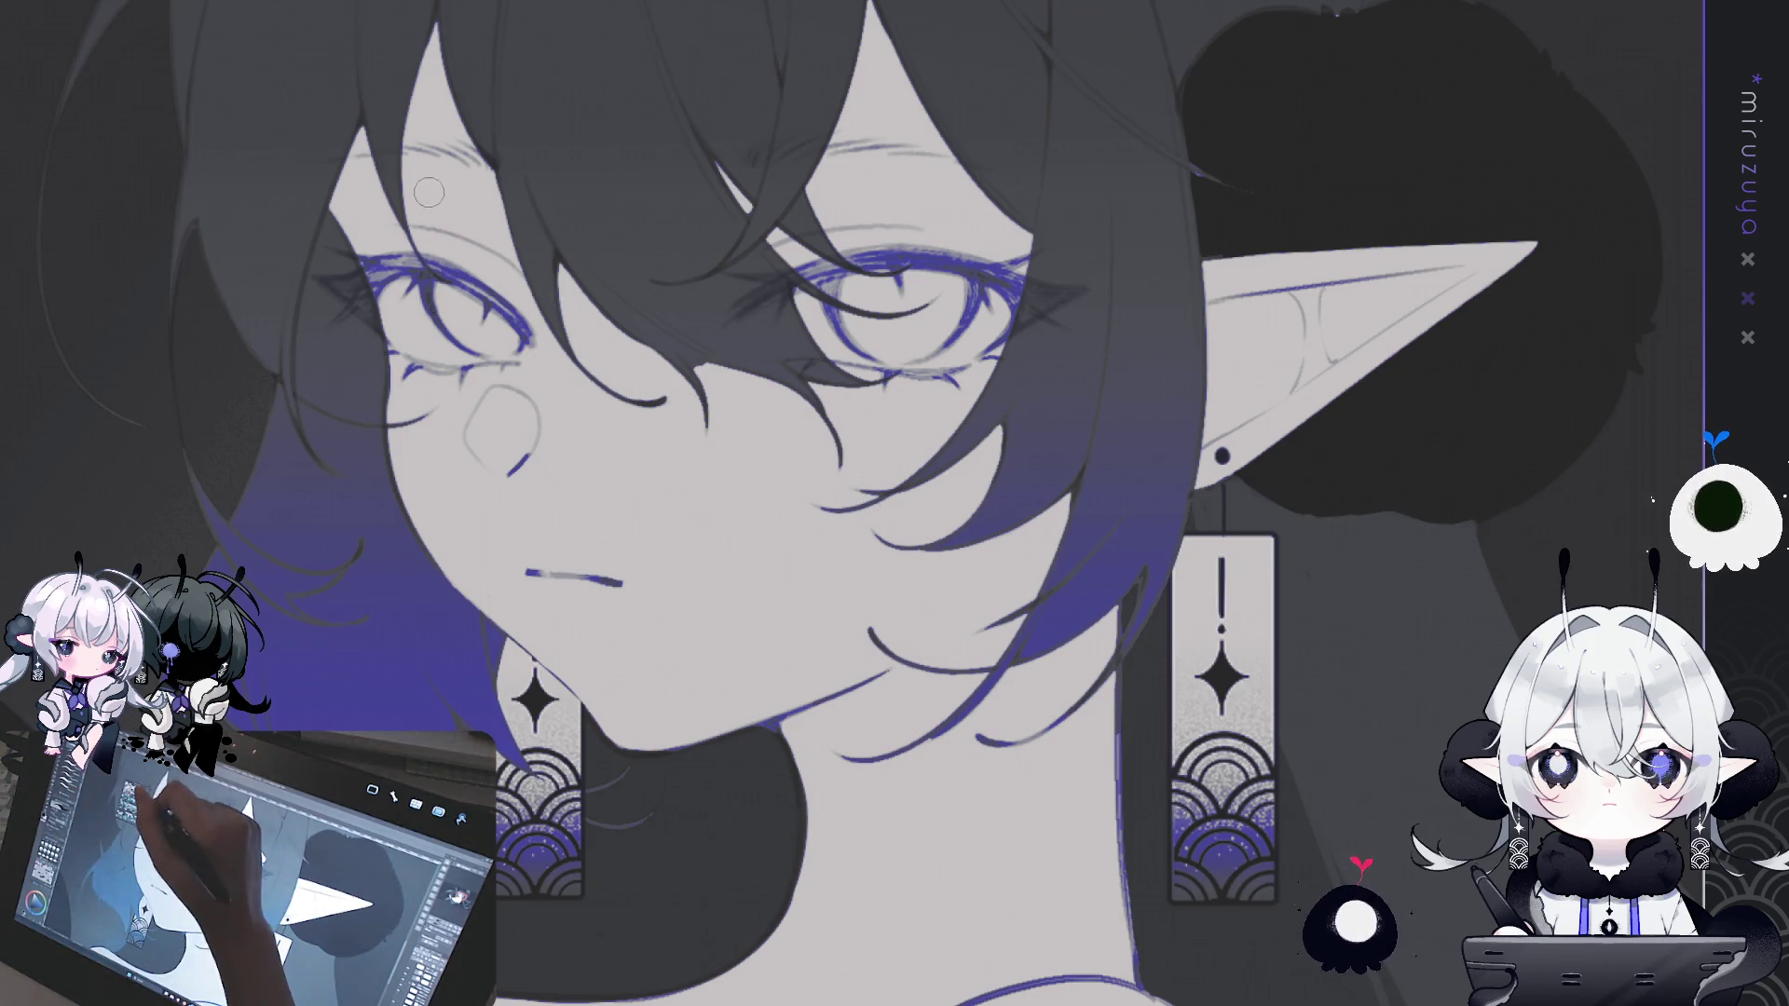
pyautogui.scroll(2, 753, 209)
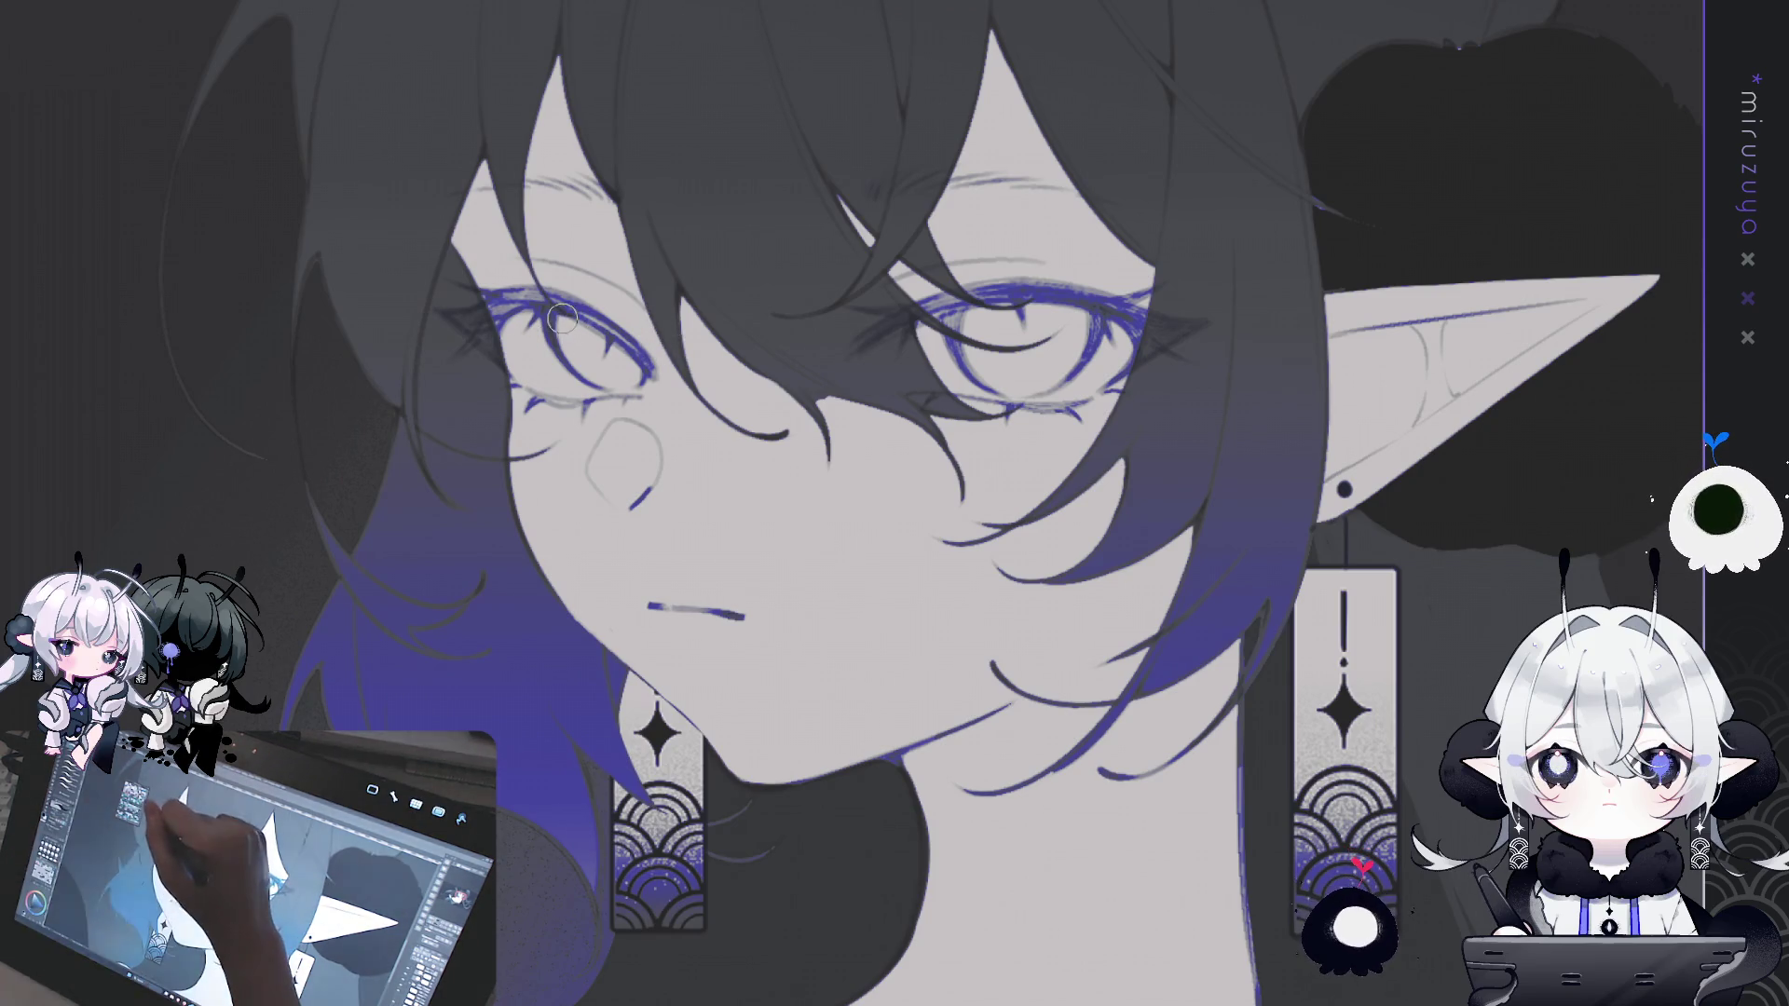
pyautogui.moveTo(599, 371); pyautogui.dragTo(571, 328)
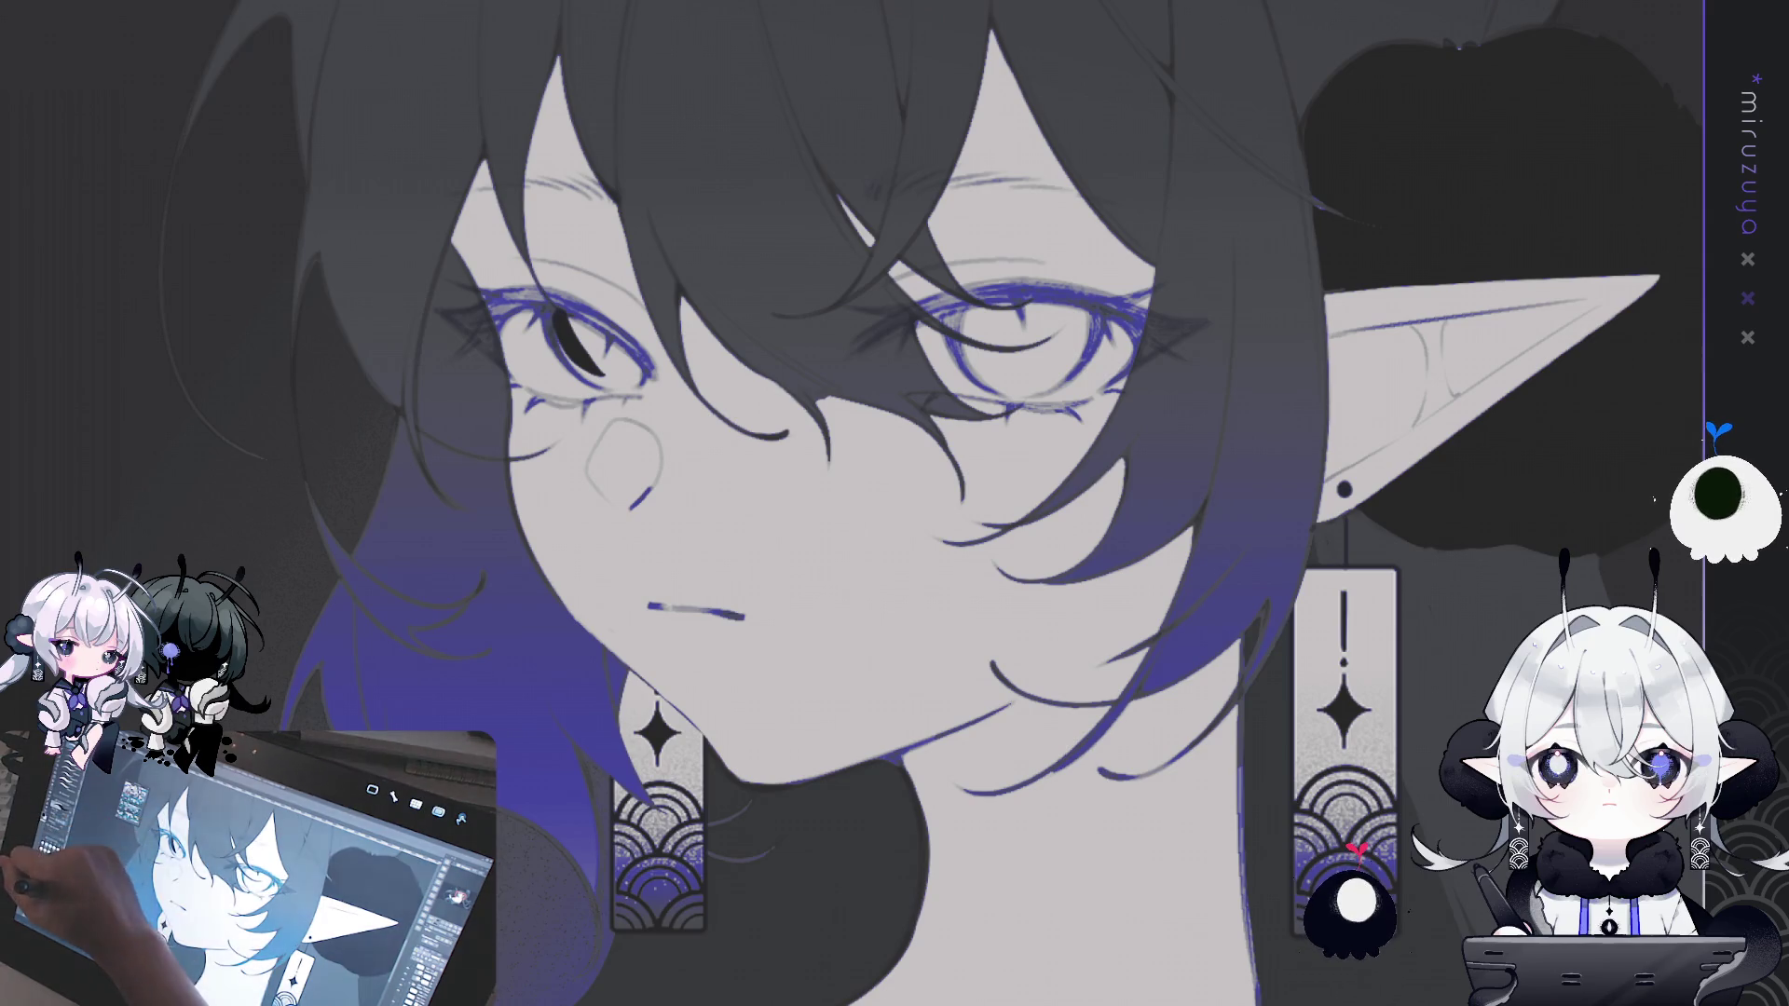
pyautogui.hotkey('ctrl', 'z')
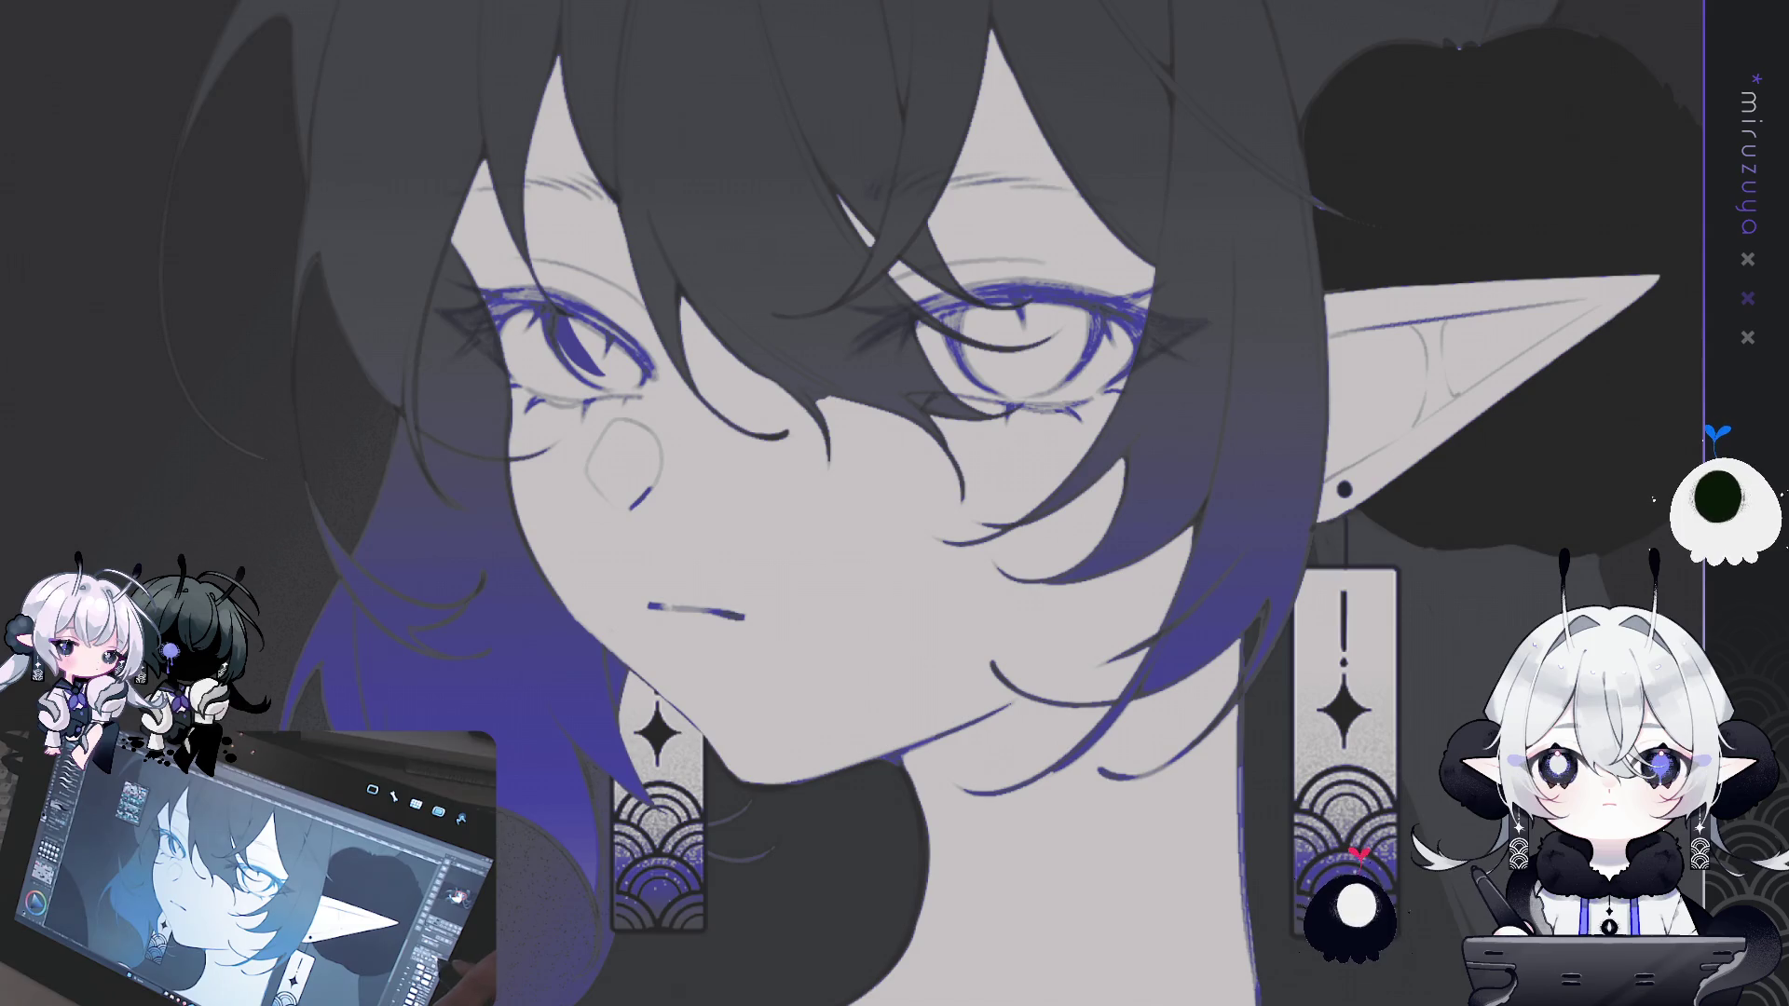
pyautogui.moveTo(560, 342)
pyautogui.mouseDown()
pyautogui.moveTo(615, 392)
pyautogui.moveTo(627, 357)
pyautogui.moveTo(573, 322)
pyautogui.moveTo(606, 368)
pyautogui.mouseUp()
pyautogui.moveTo(559, 307); pyautogui.dragTo(624, 348)
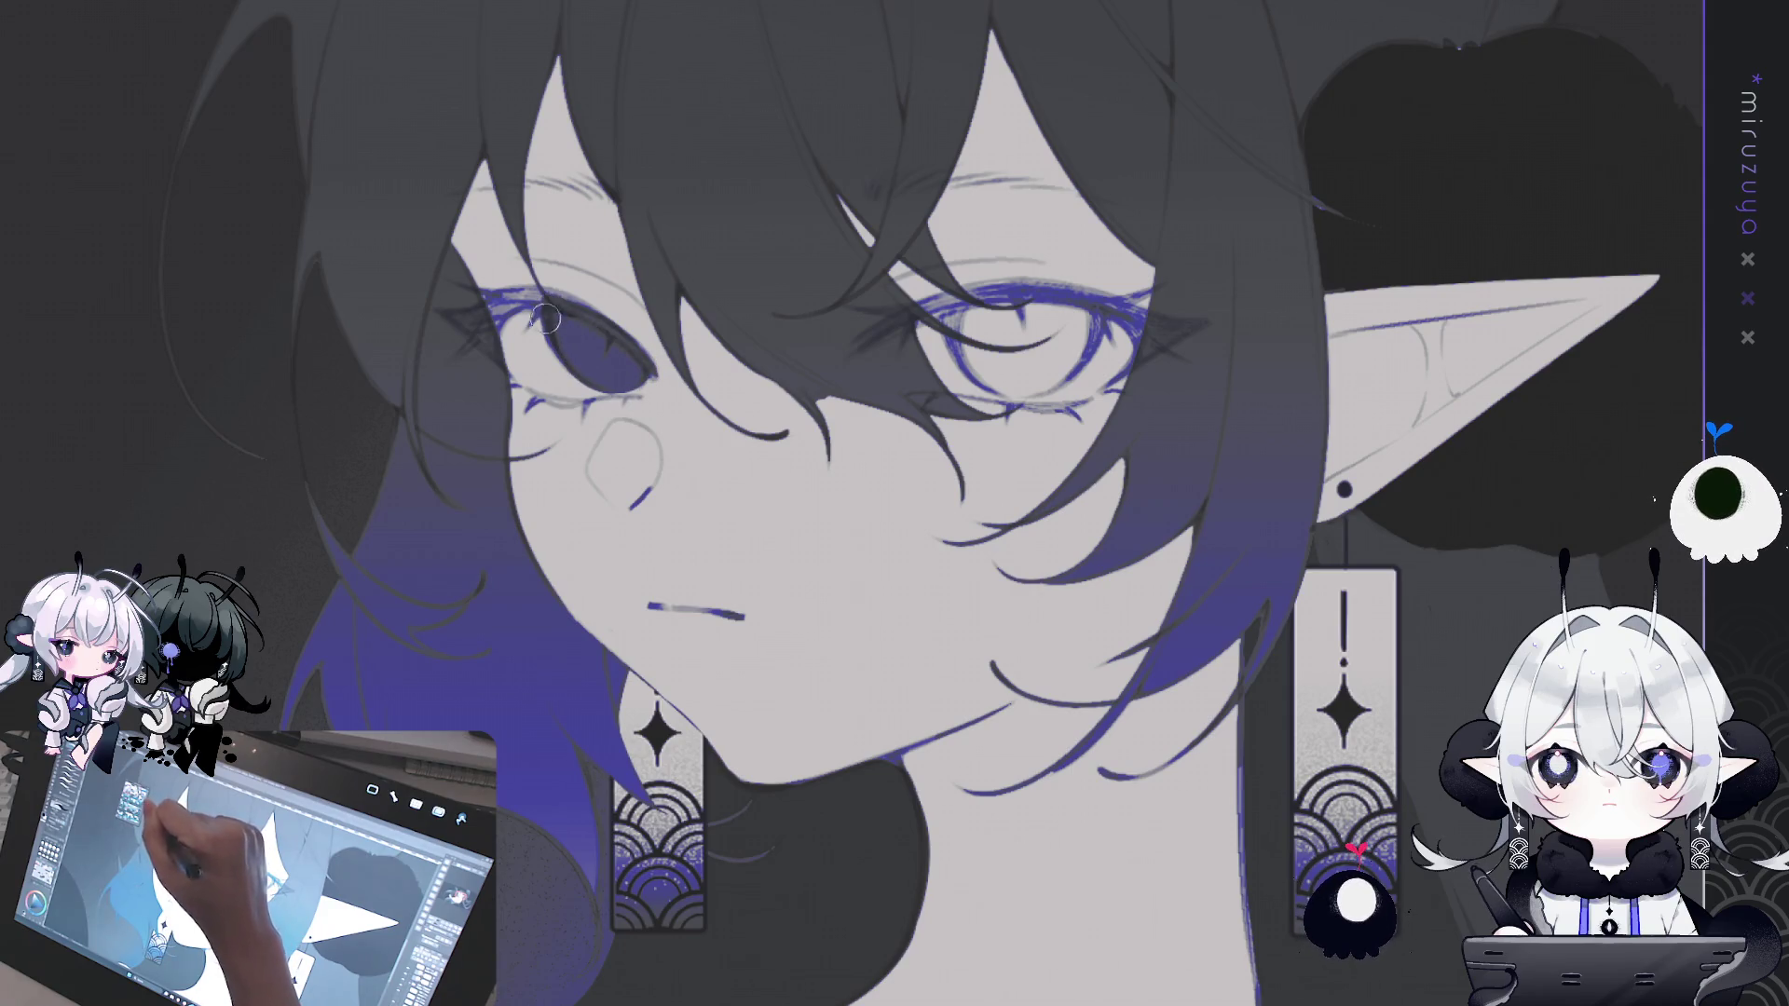
pyautogui.moveTo(862, 393); pyautogui.dragTo(1652, 295)
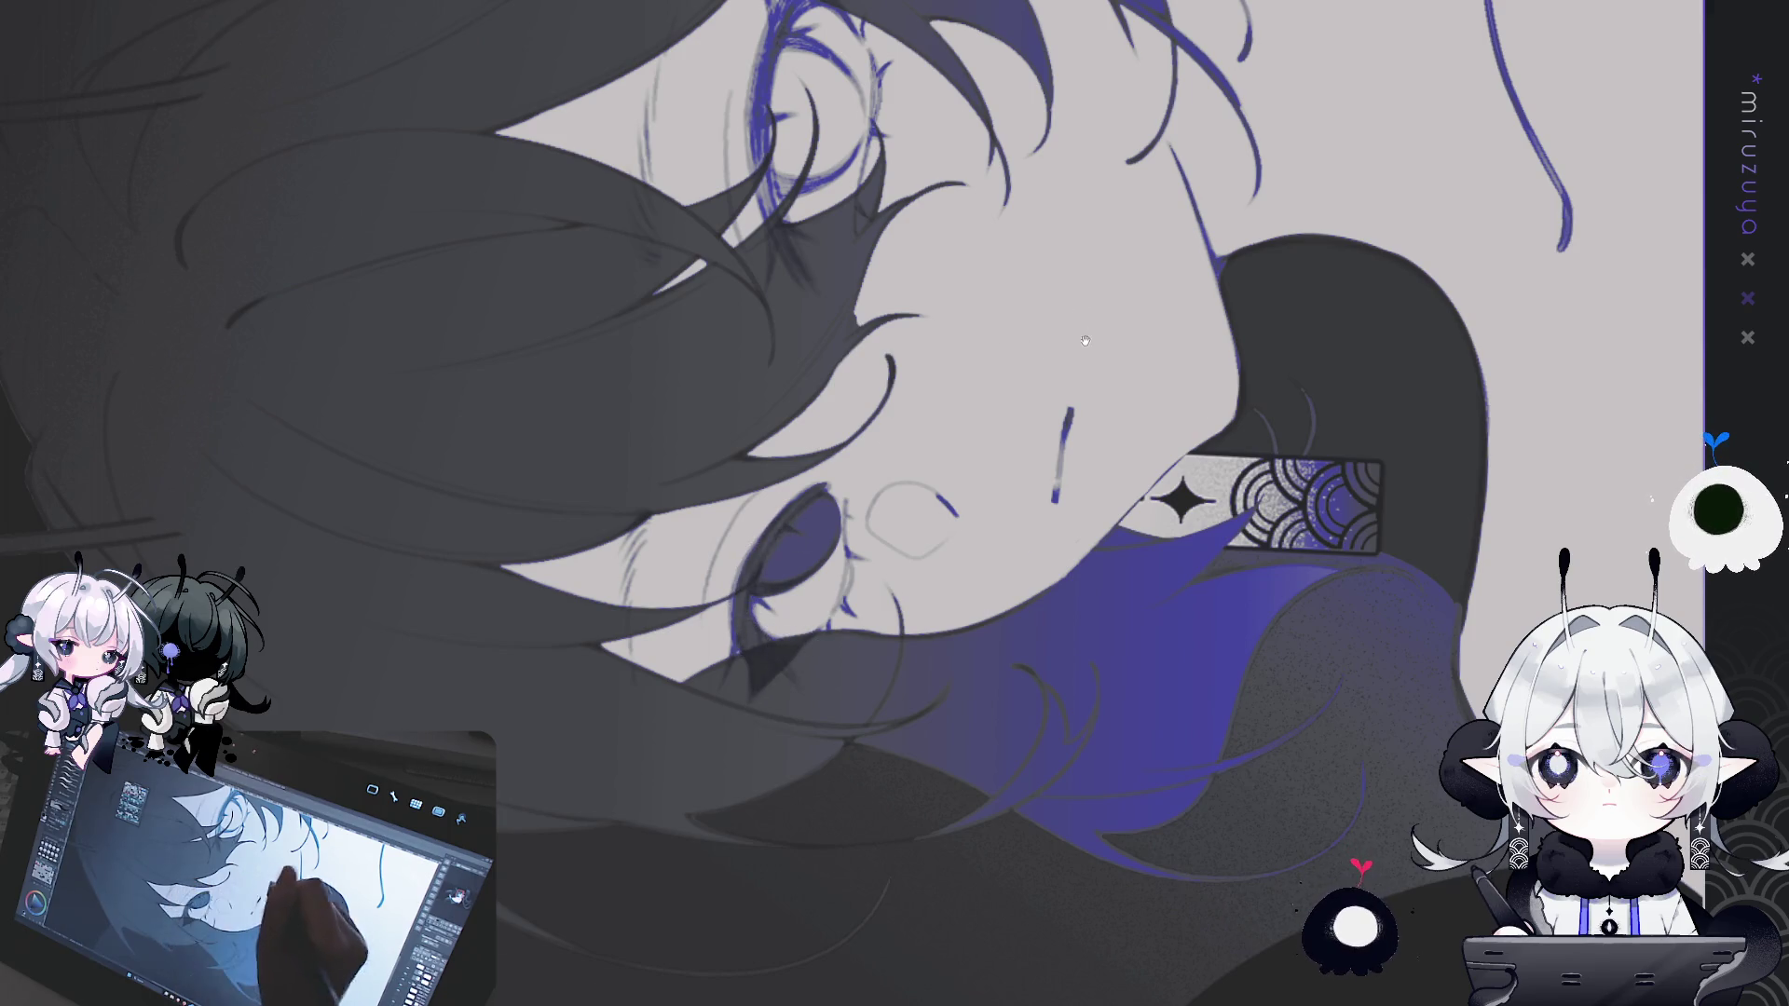
# - Darken the eye's lower rim and add dark line strokes around the eye and toward the hair
pyautogui.moveTo(1091, 322); pyautogui.dragTo(979, 574)
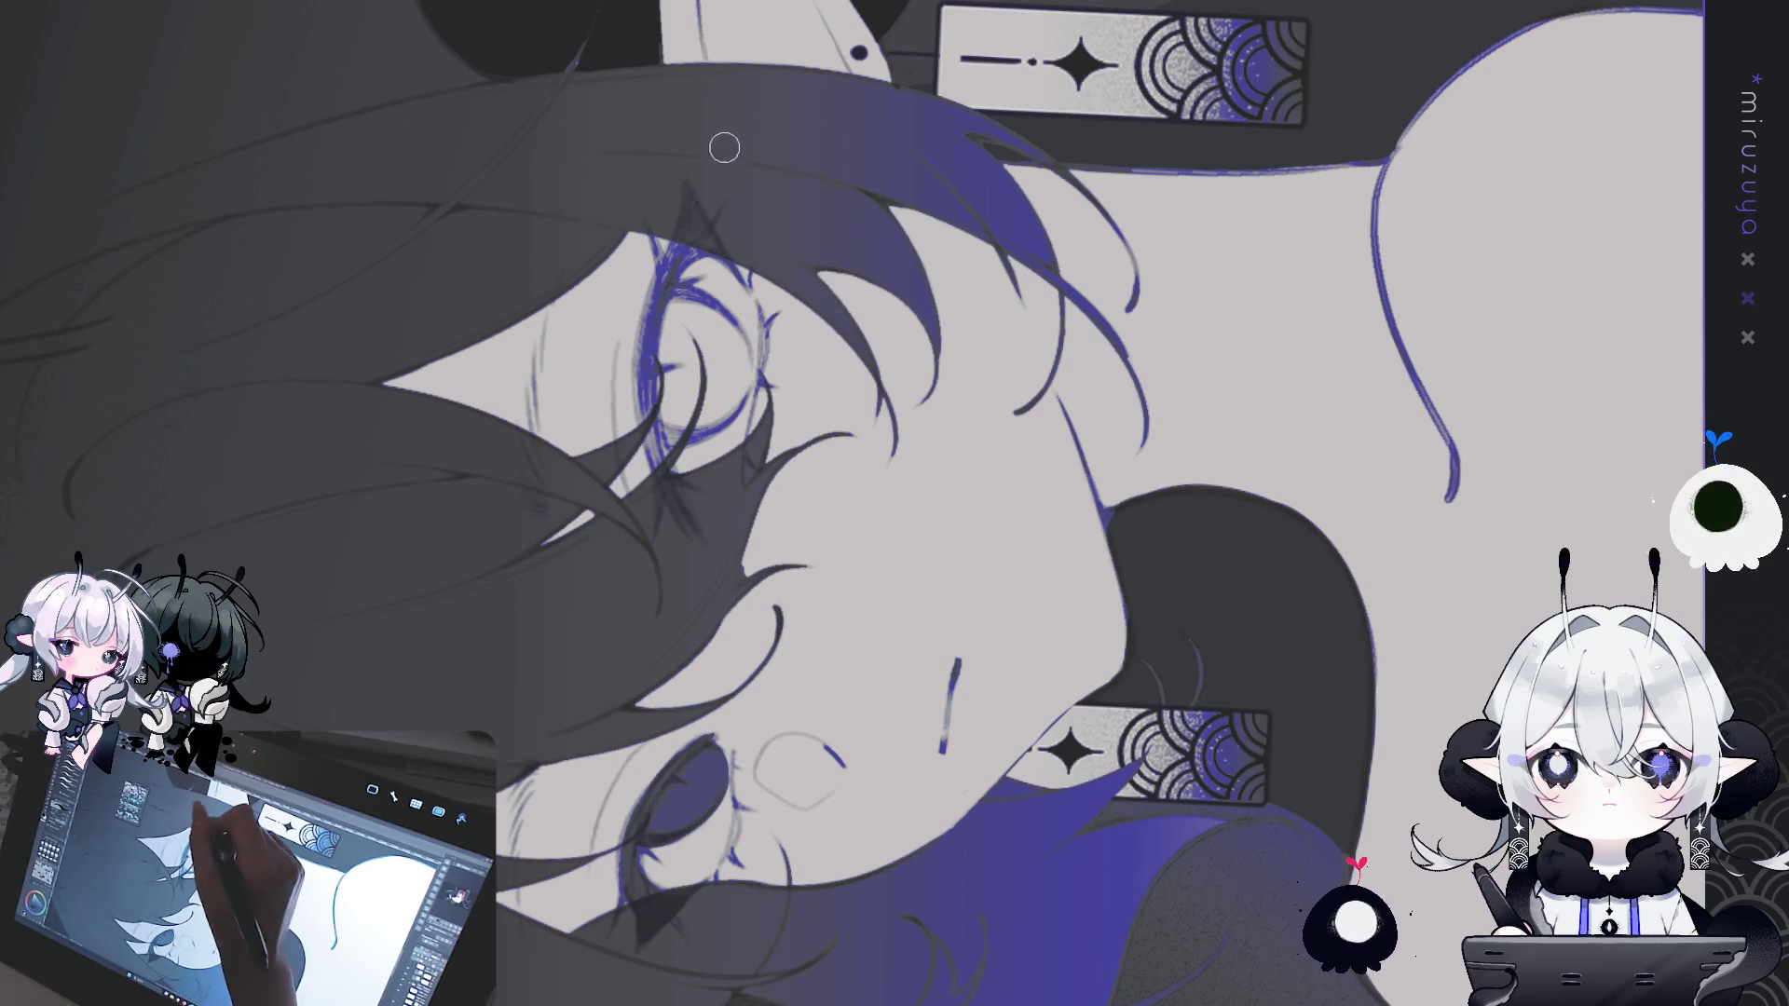
pyautogui.moveTo(709, 286); pyautogui.dragTo(1022, 392)
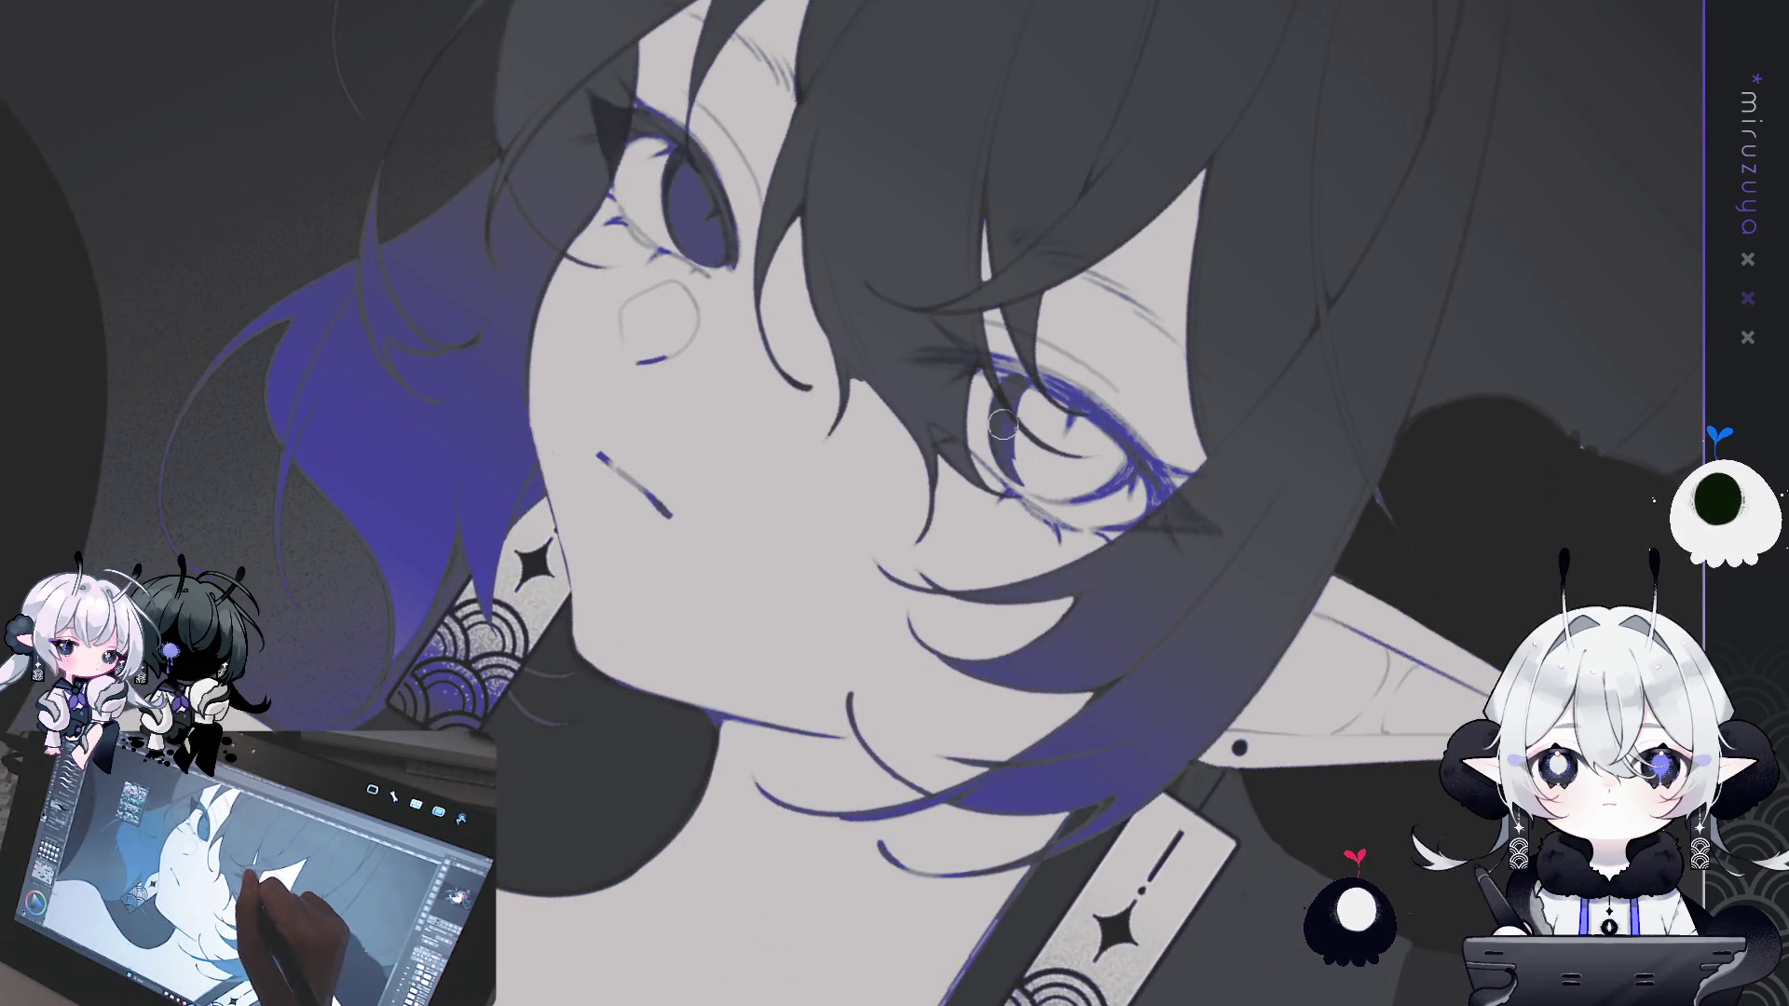
pyautogui.moveTo(1011, 466)
pyautogui.mouseDown()
pyautogui.moveTo(1141, 461)
pyautogui.moveTo(1048, 494)
pyautogui.moveTo(1135, 455)
pyautogui.moveTo(1124, 648)
pyautogui.moveTo(1166, 671)
pyautogui.mouseUp()
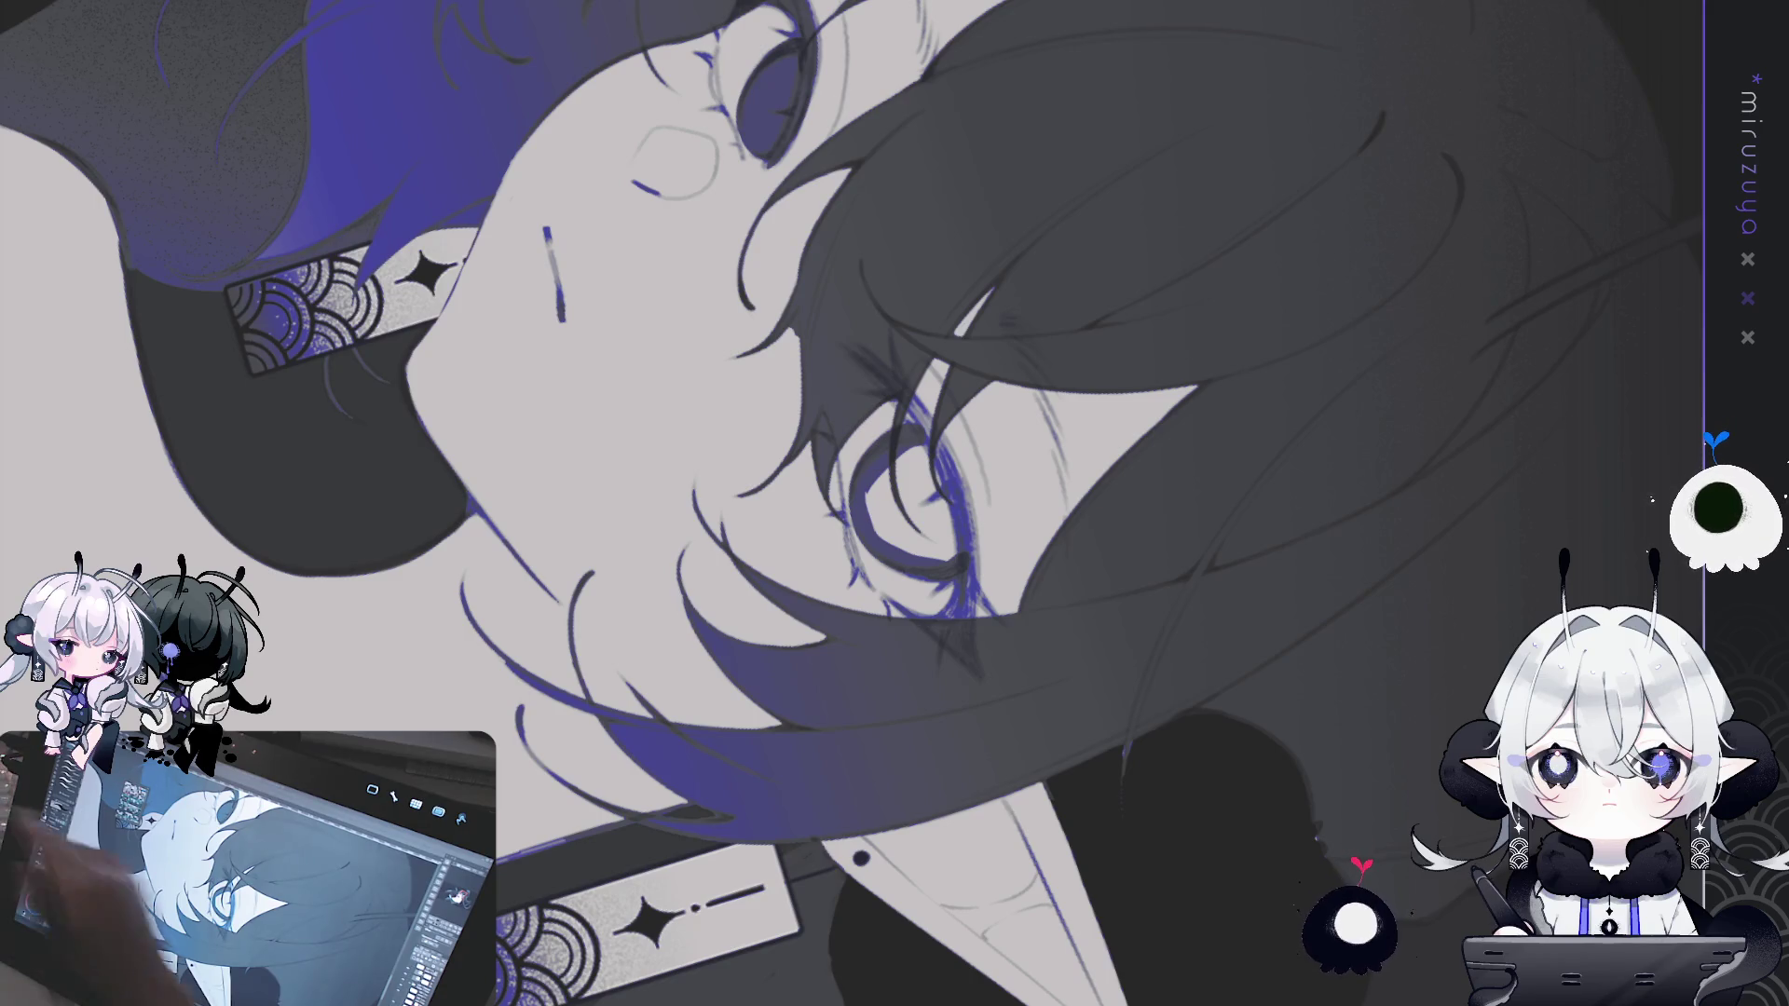
pyautogui.moveTo(964, 429)
pyautogui.mouseDown()
pyautogui.moveTo(941, 531)
pyautogui.moveTo(911, 556)
pyautogui.moveTo(923, 485)
pyautogui.moveTo(932, 522)
pyautogui.moveTo(895, 466)
pyautogui.moveTo(892, 481)
pyautogui.mouseUp()
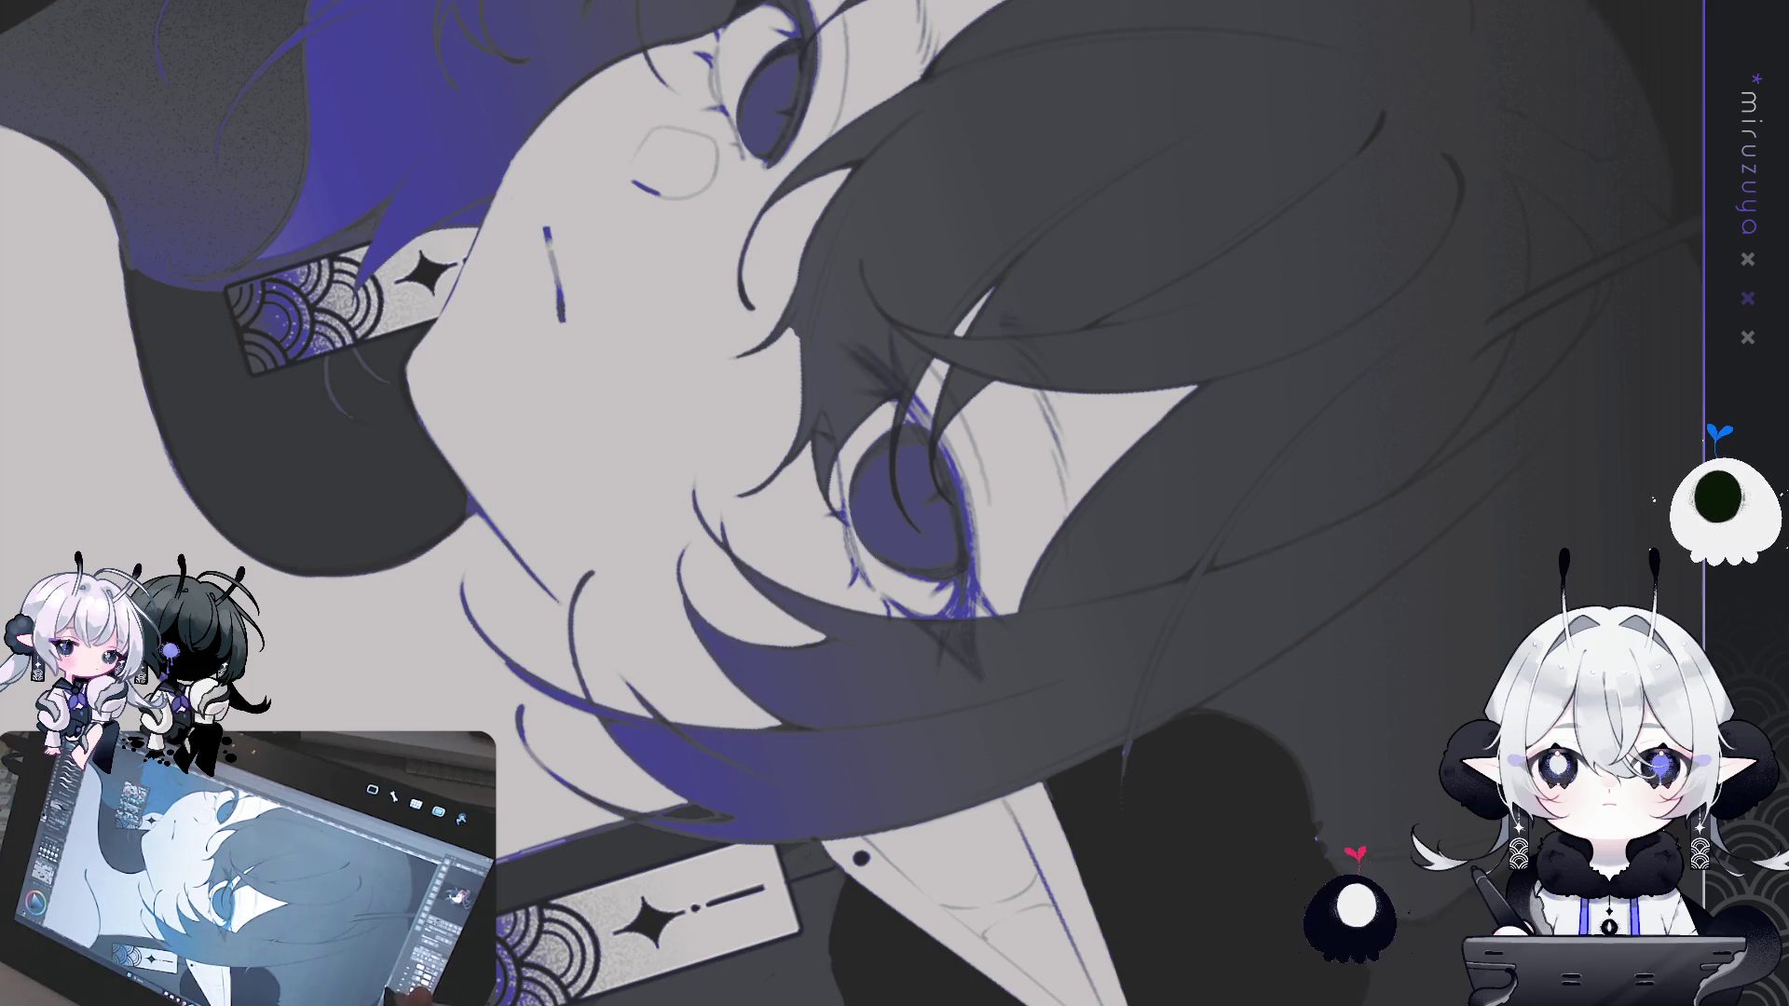
pyautogui.moveTo(893, 382); pyautogui.dragTo(932, 429)
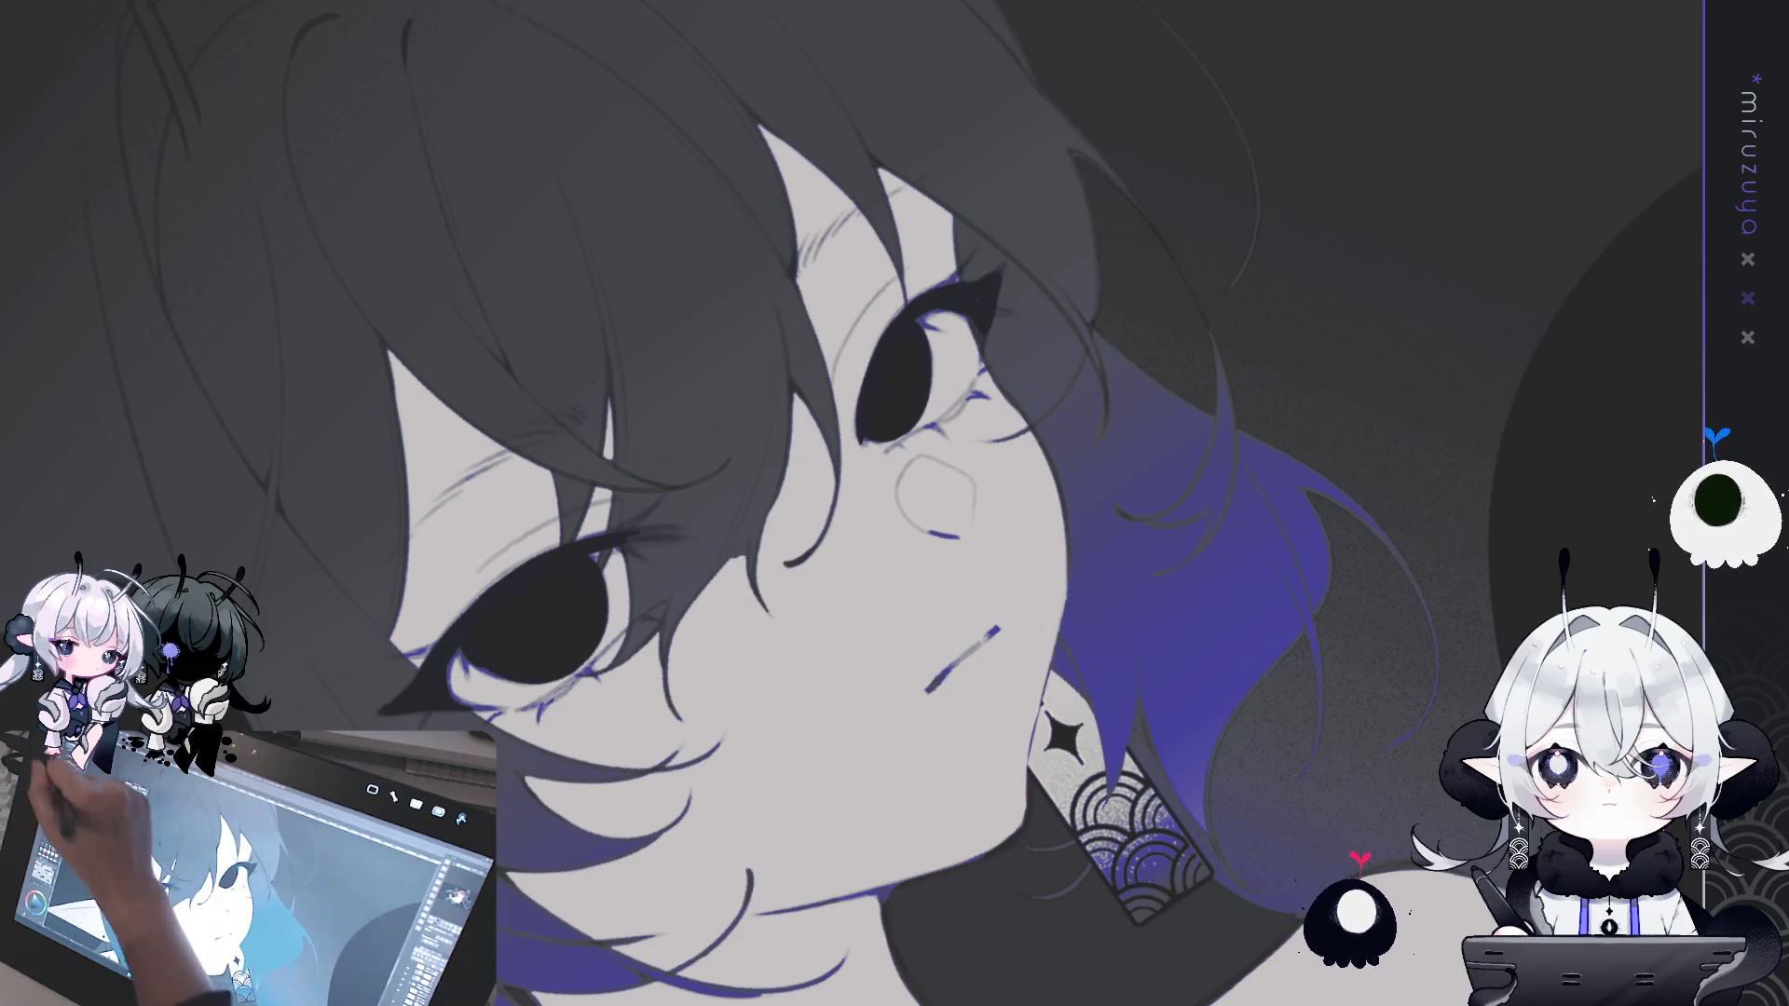
pyautogui.press('e')
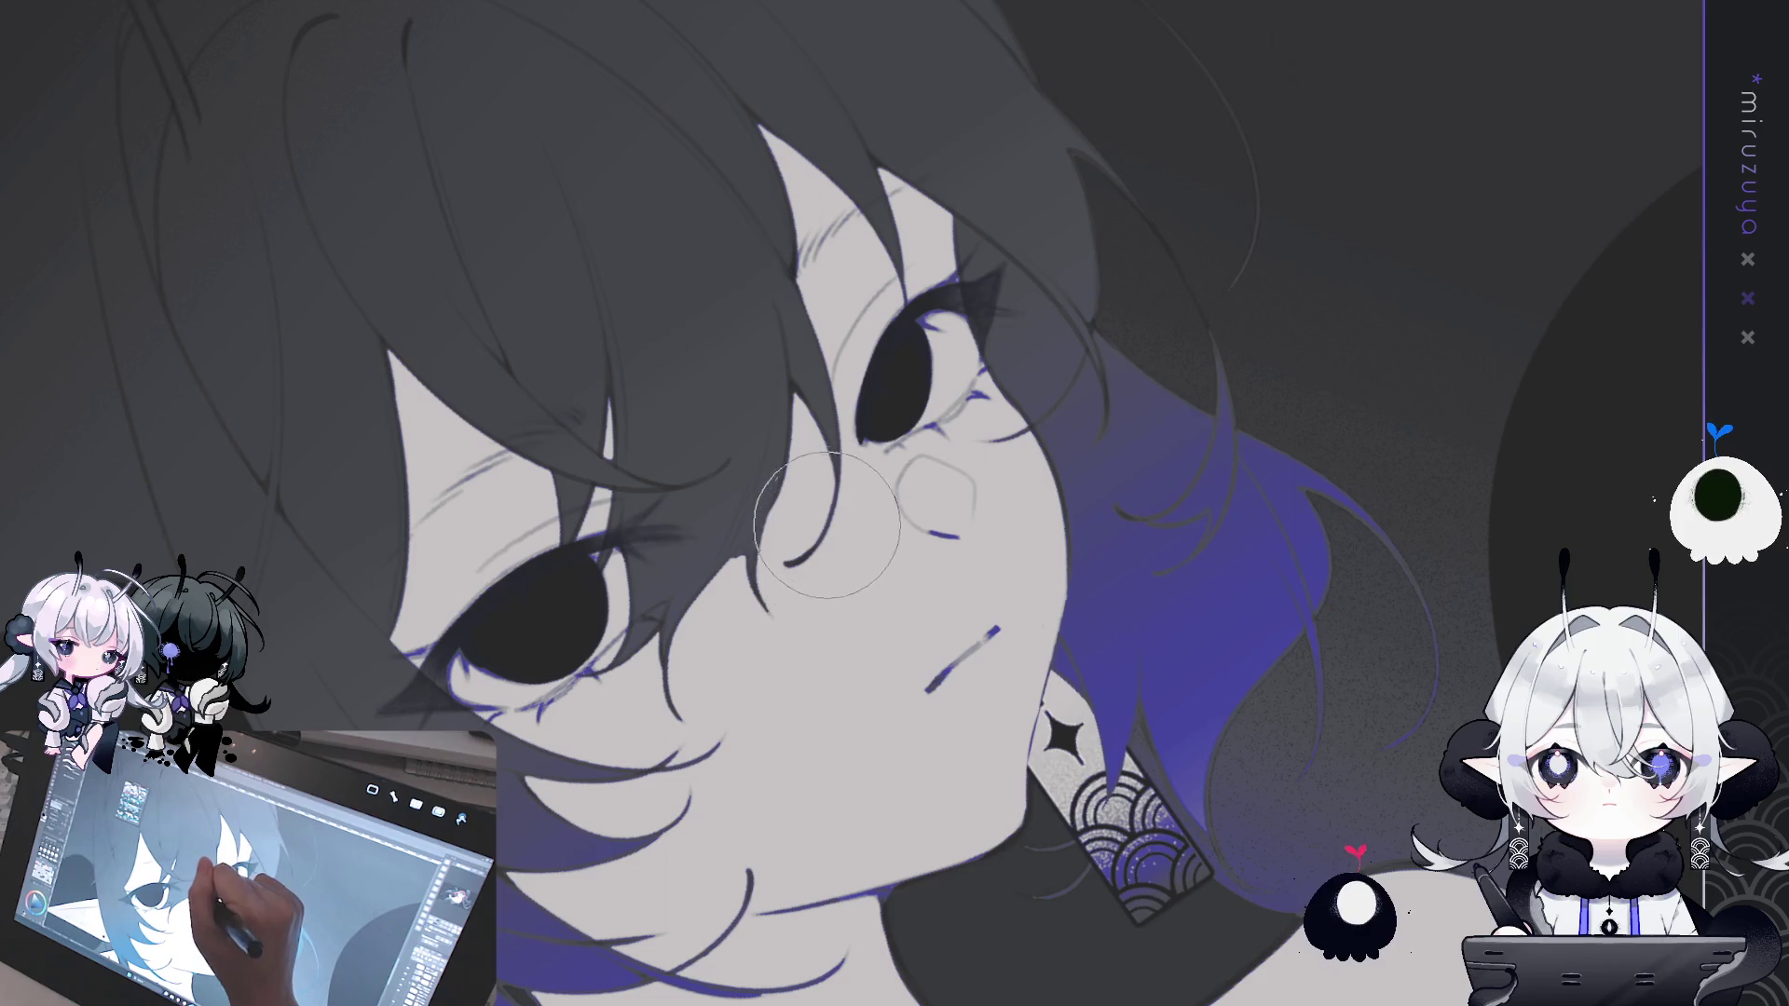
pyautogui.press('b')
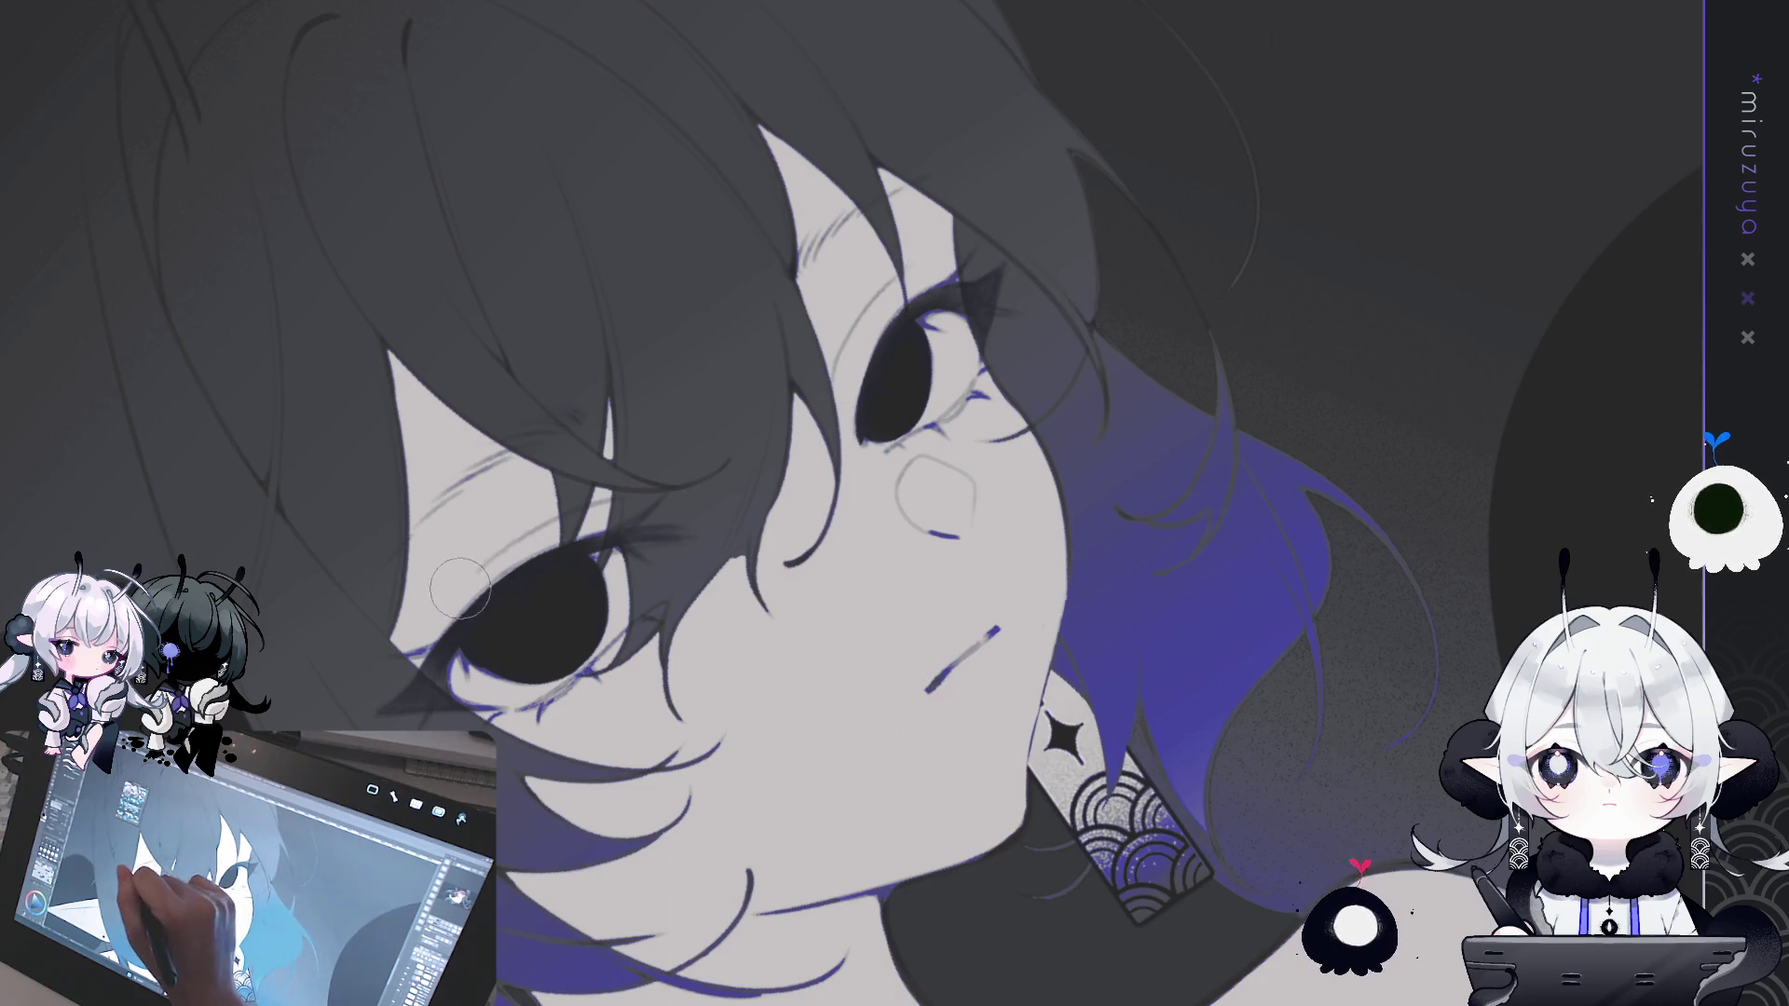
pyautogui.moveTo(642, 741)
pyautogui.mouseDown()
pyautogui.moveTo(867, 809)
pyautogui.moveTo(1068, 710)
pyautogui.moveTo(1120, 550)
pyautogui.moveTo(1109, 565)
pyautogui.mouseUp()
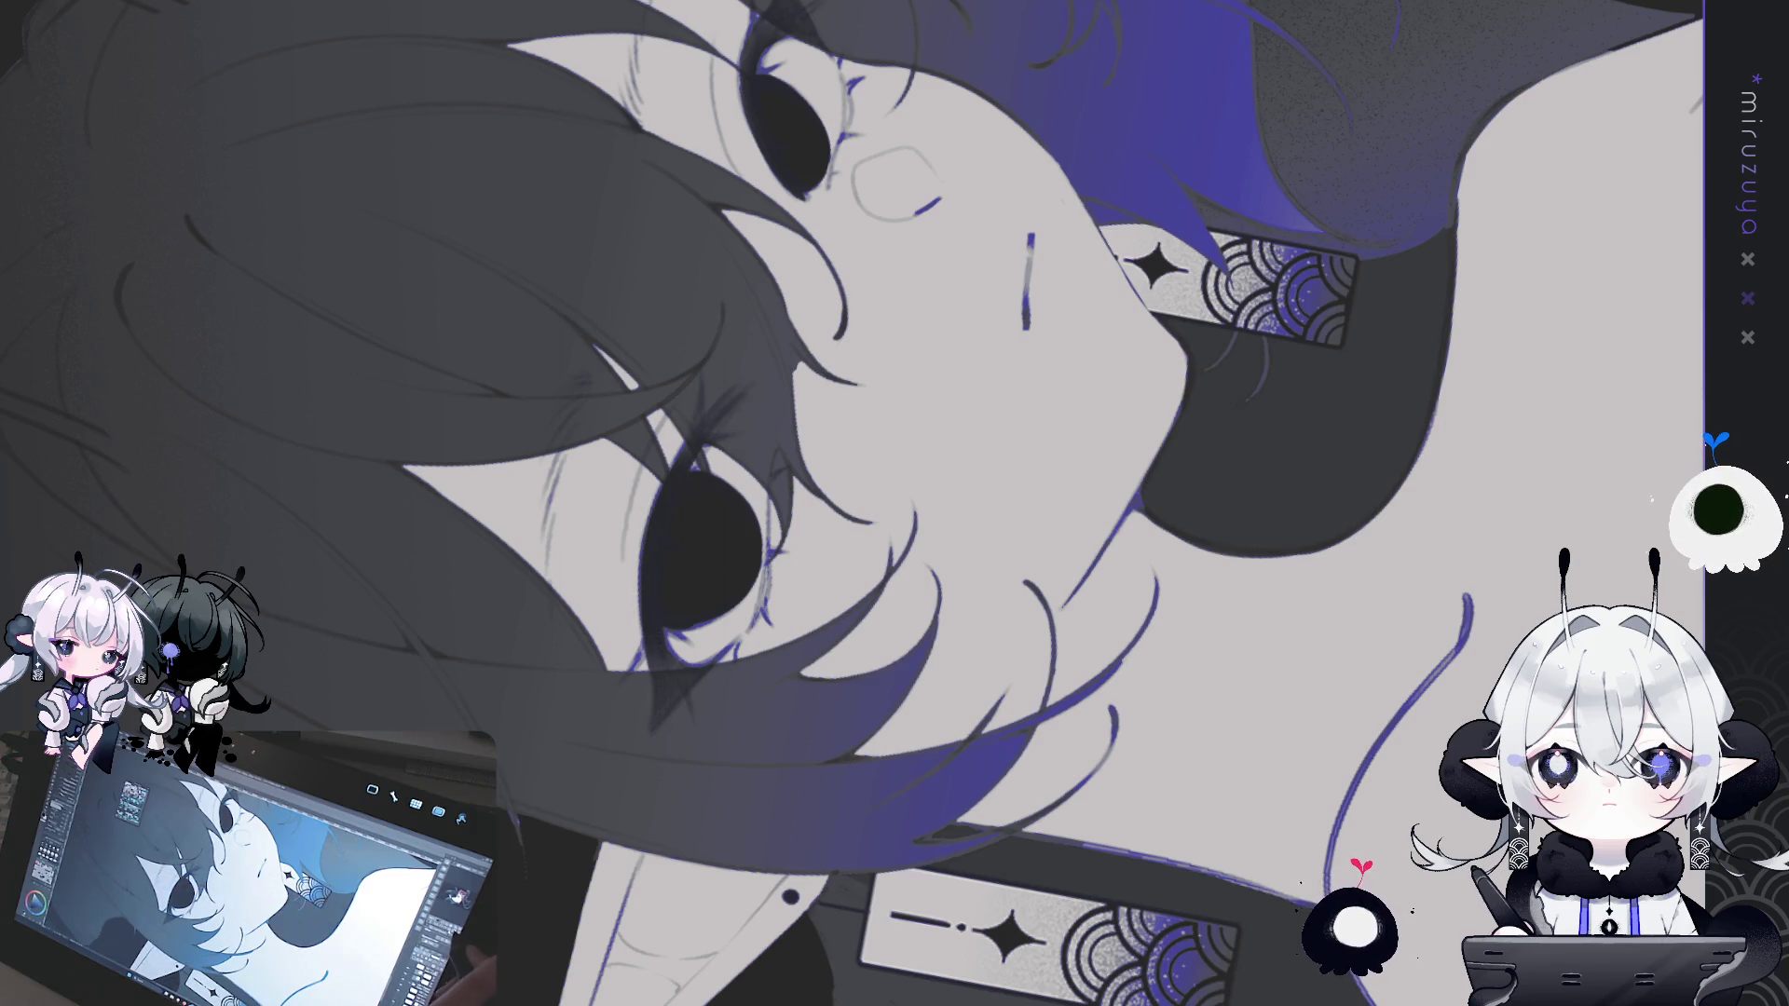
pyautogui.hotkey('ctrl', '0')
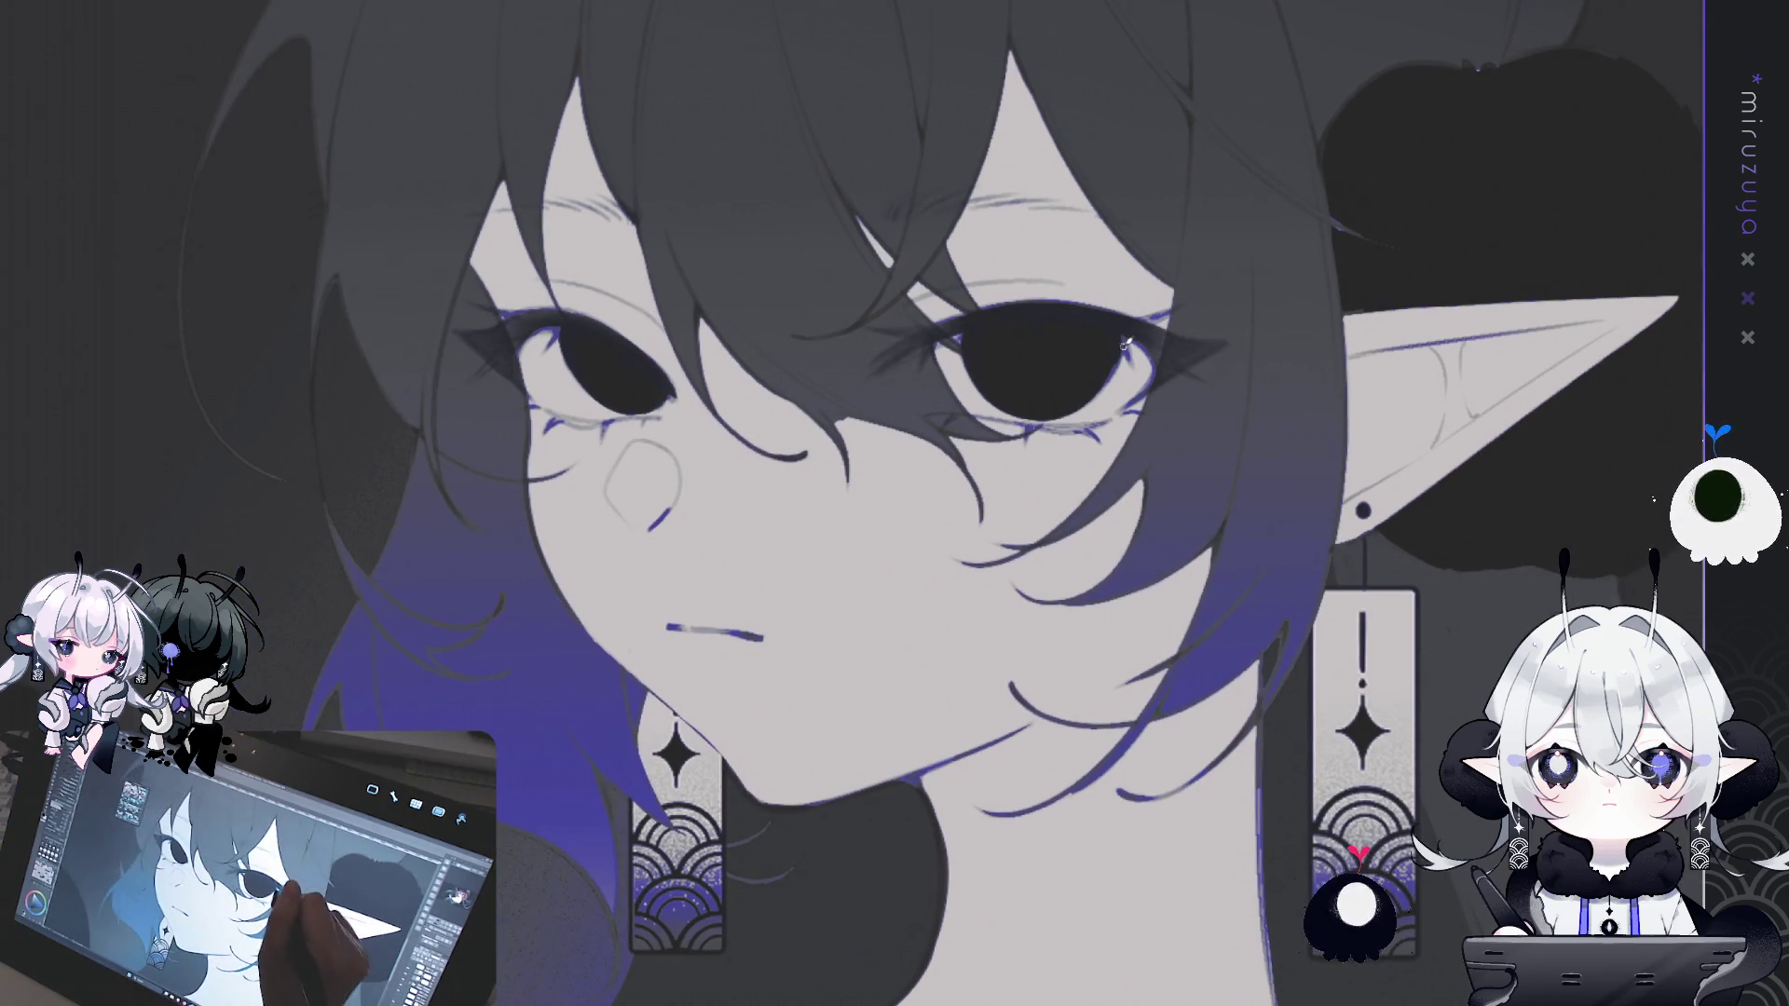
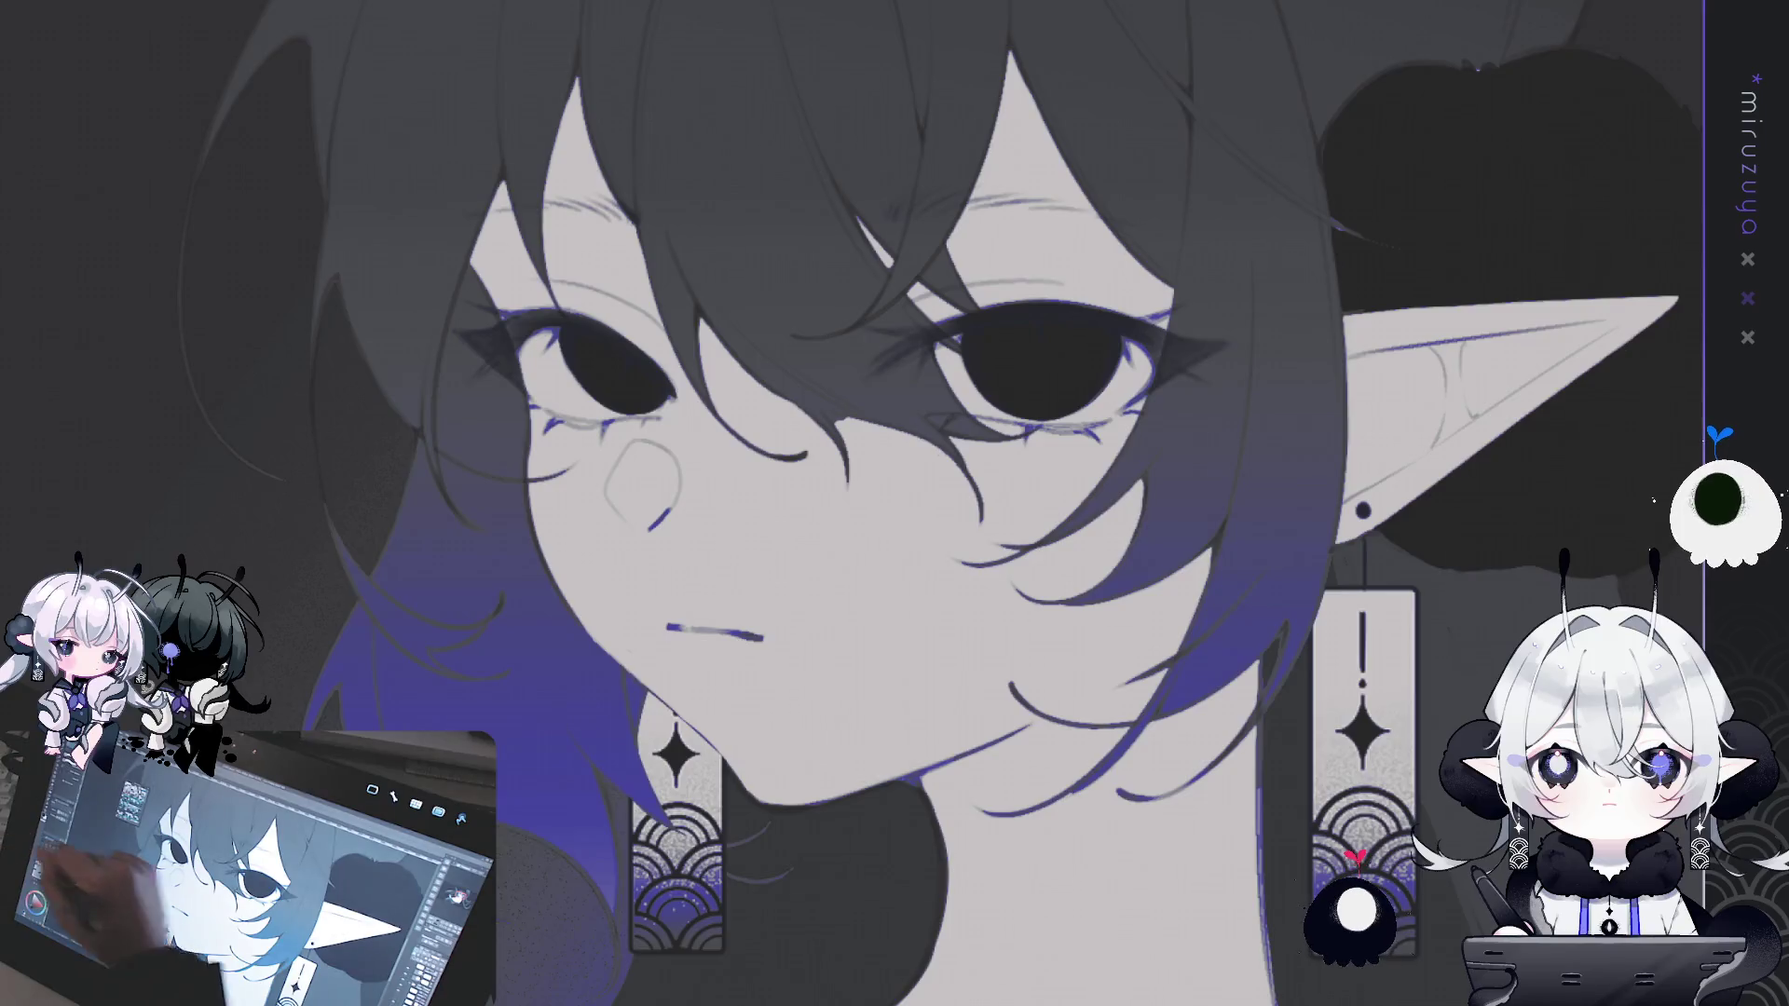
# - Draw a zigzag pen line across the cheeks as the hair-shadow edge
pyautogui.moveTo(1238, 709); pyautogui.dragTo(1358, 793)
pyautogui.press('h')
pyautogui.press('h')
pyautogui.moveTo(1624, 301); pyautogui.dragTo(1526, 358)
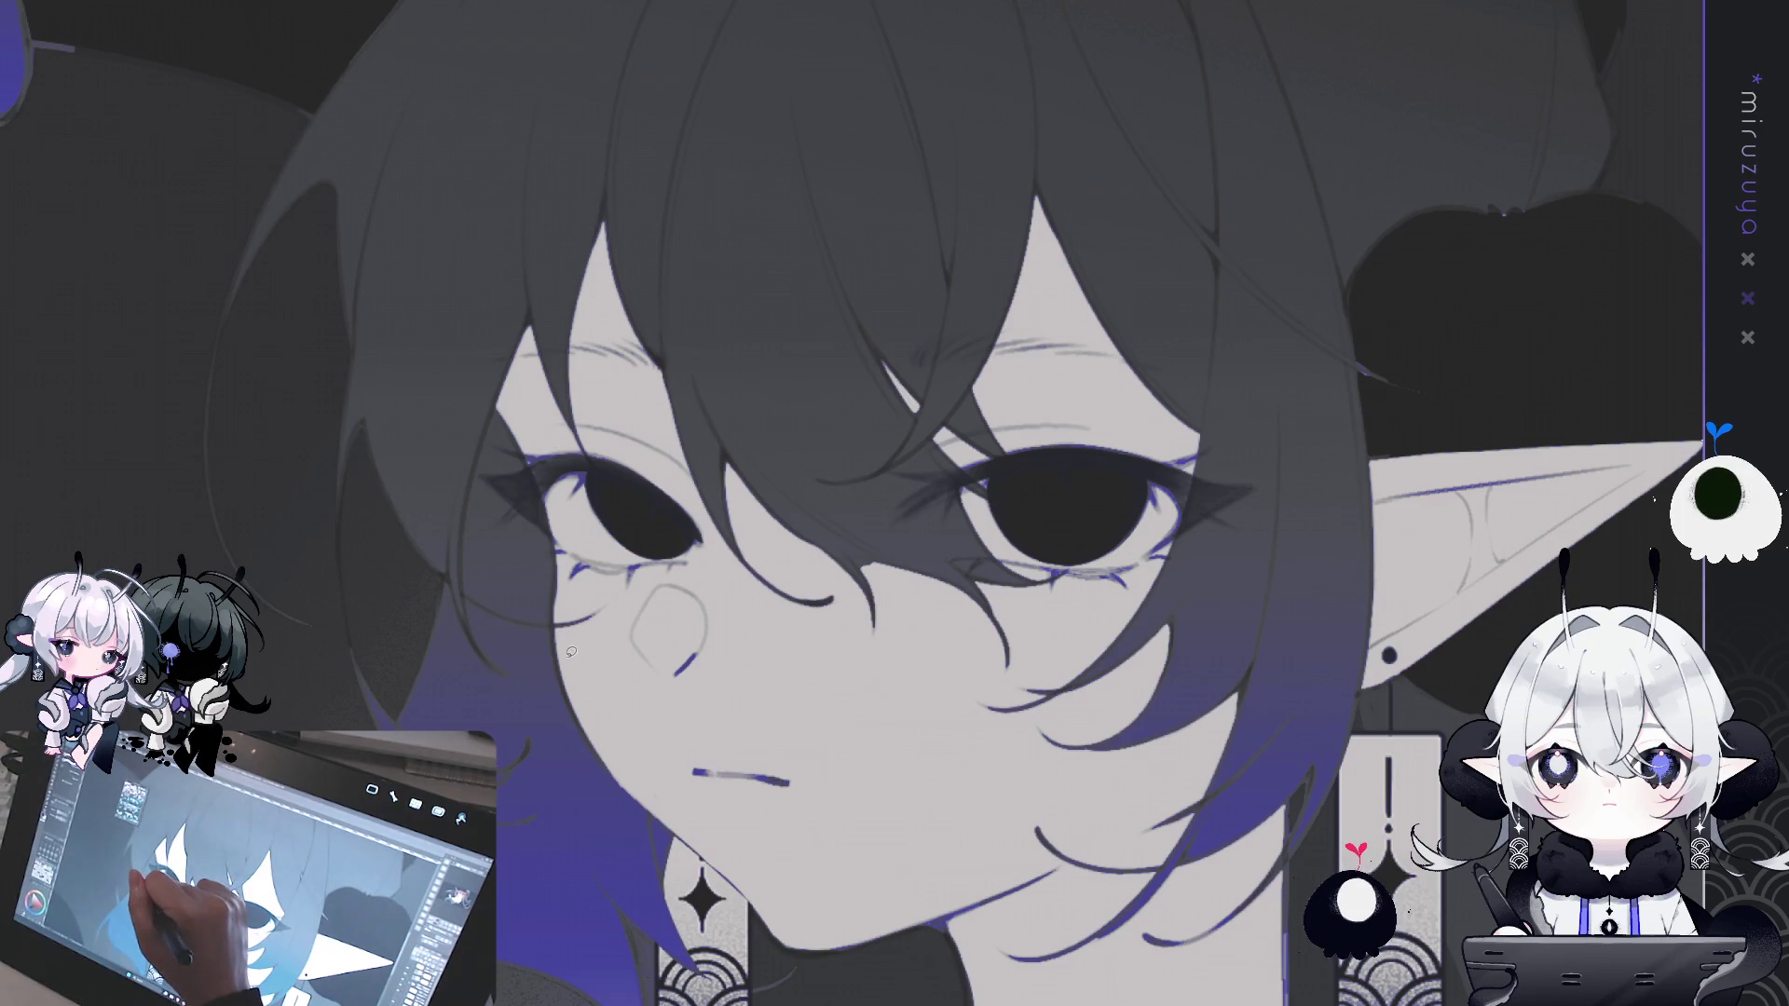
pyautogui.moveTo(577, 663)
pyautogui.mouseDown()
pyautogui.moveTo(690, 723)
pyautogui.moveTo(679, 686)
pyautogui.mouseUp()
pyautogui.moveTo(824, 718); pyautogui.dragTo(871, 743)
pyautogui.moveTo(943, 690); pyautogui.dragTo(1076, 676)
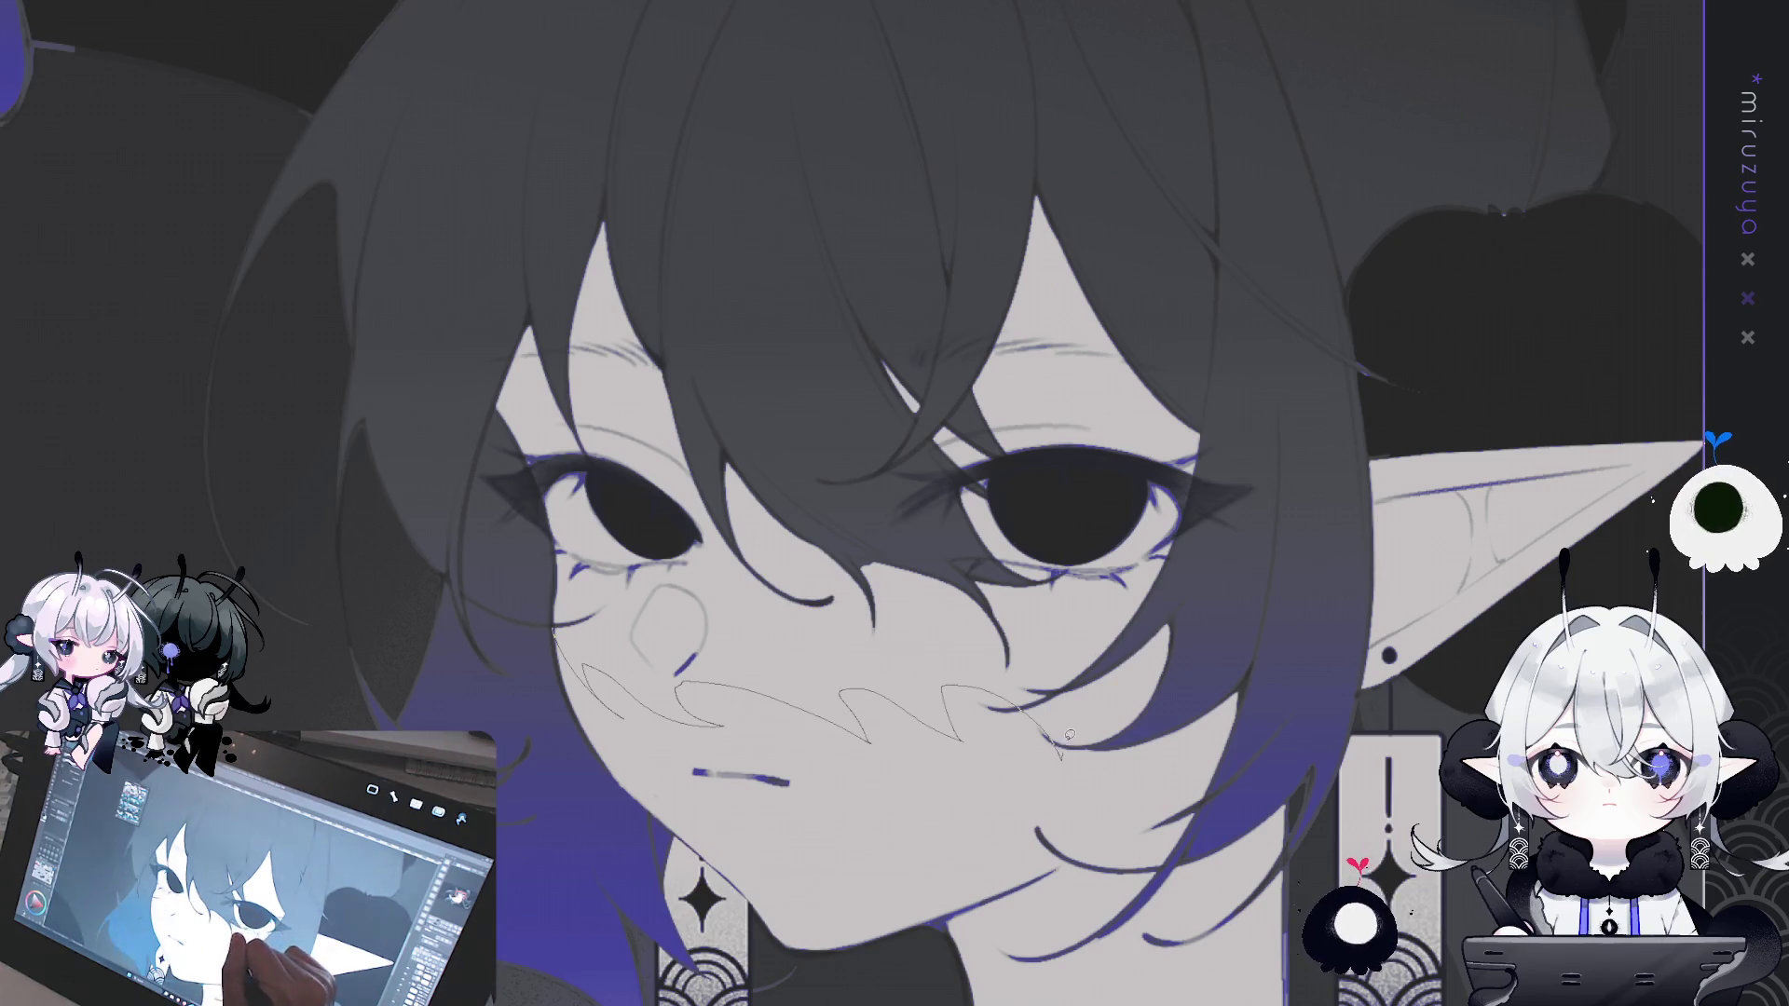
# - Lasso the face above the zigzag line, fill it dark grey, and deselect
pyautogui.press('m')
pyautogui.moveTo(583, 664)
pyautogui.mouseDown()
pyautogui.moveTo(1184, 803)
pyautogui.moveTo(1007, 93)
pyautogui.moveTo(528, 590)
pyautogui.mouseUp()
pyautogui.press('Delete')
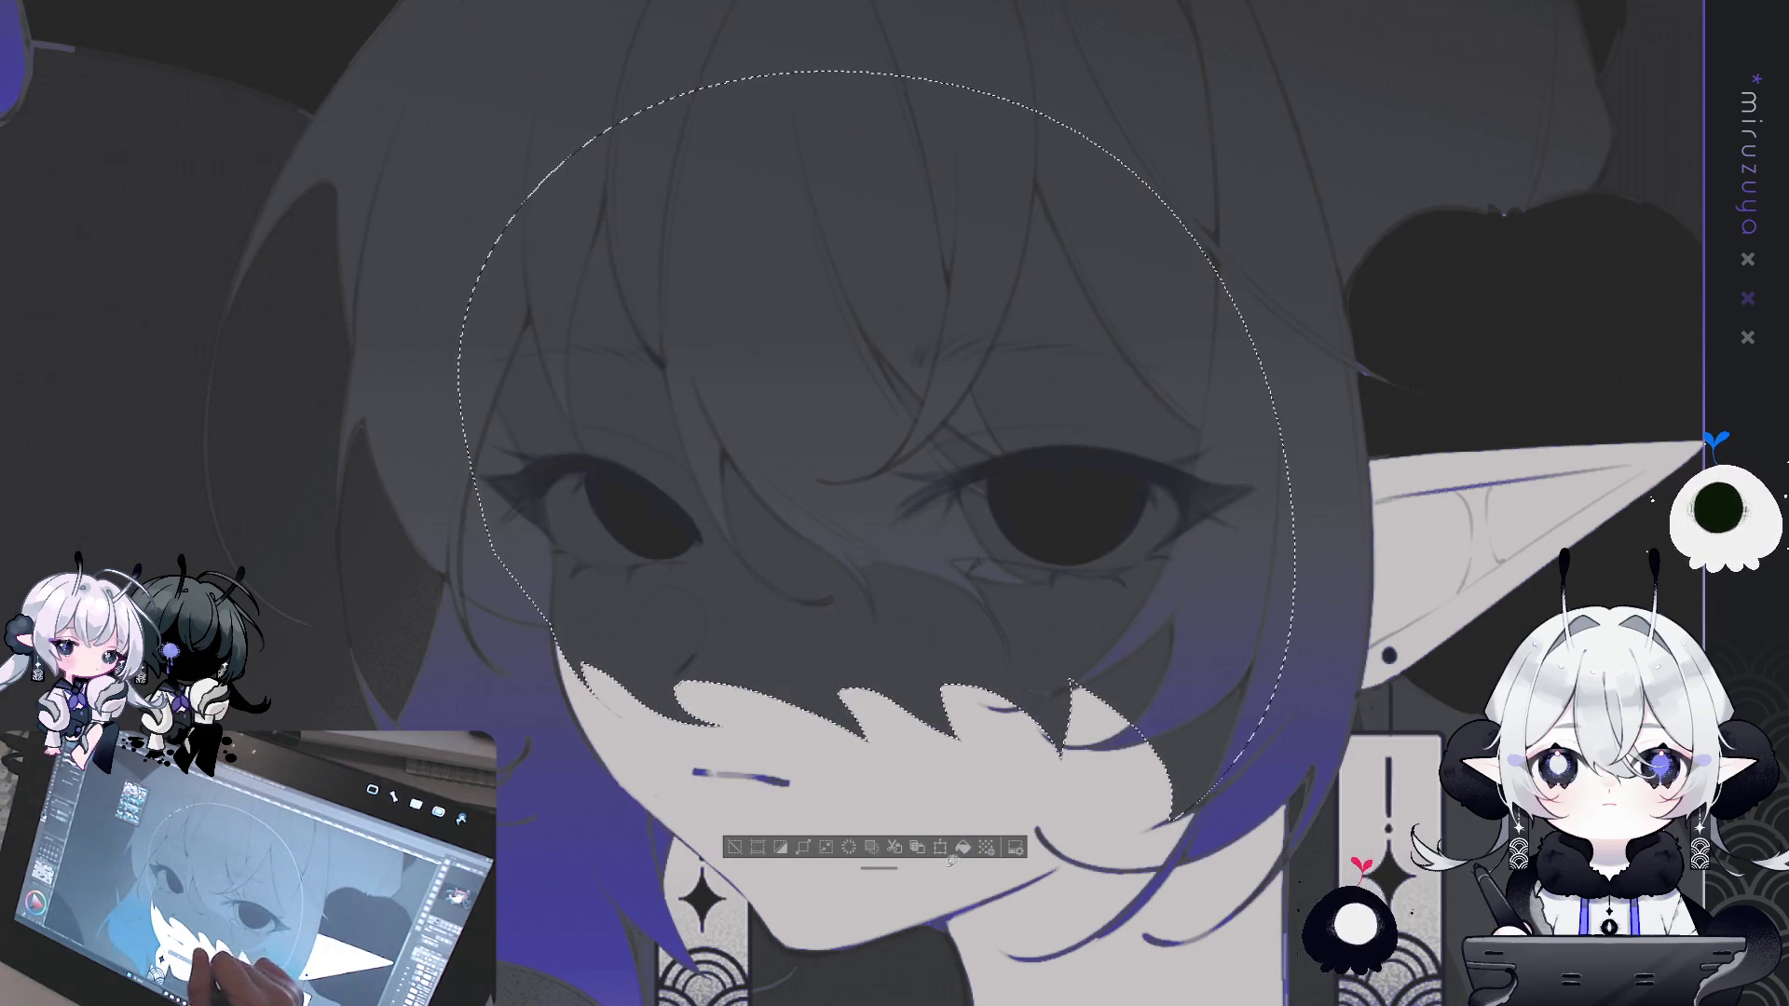
pyautogui.hotkey('ctrl', 'd')
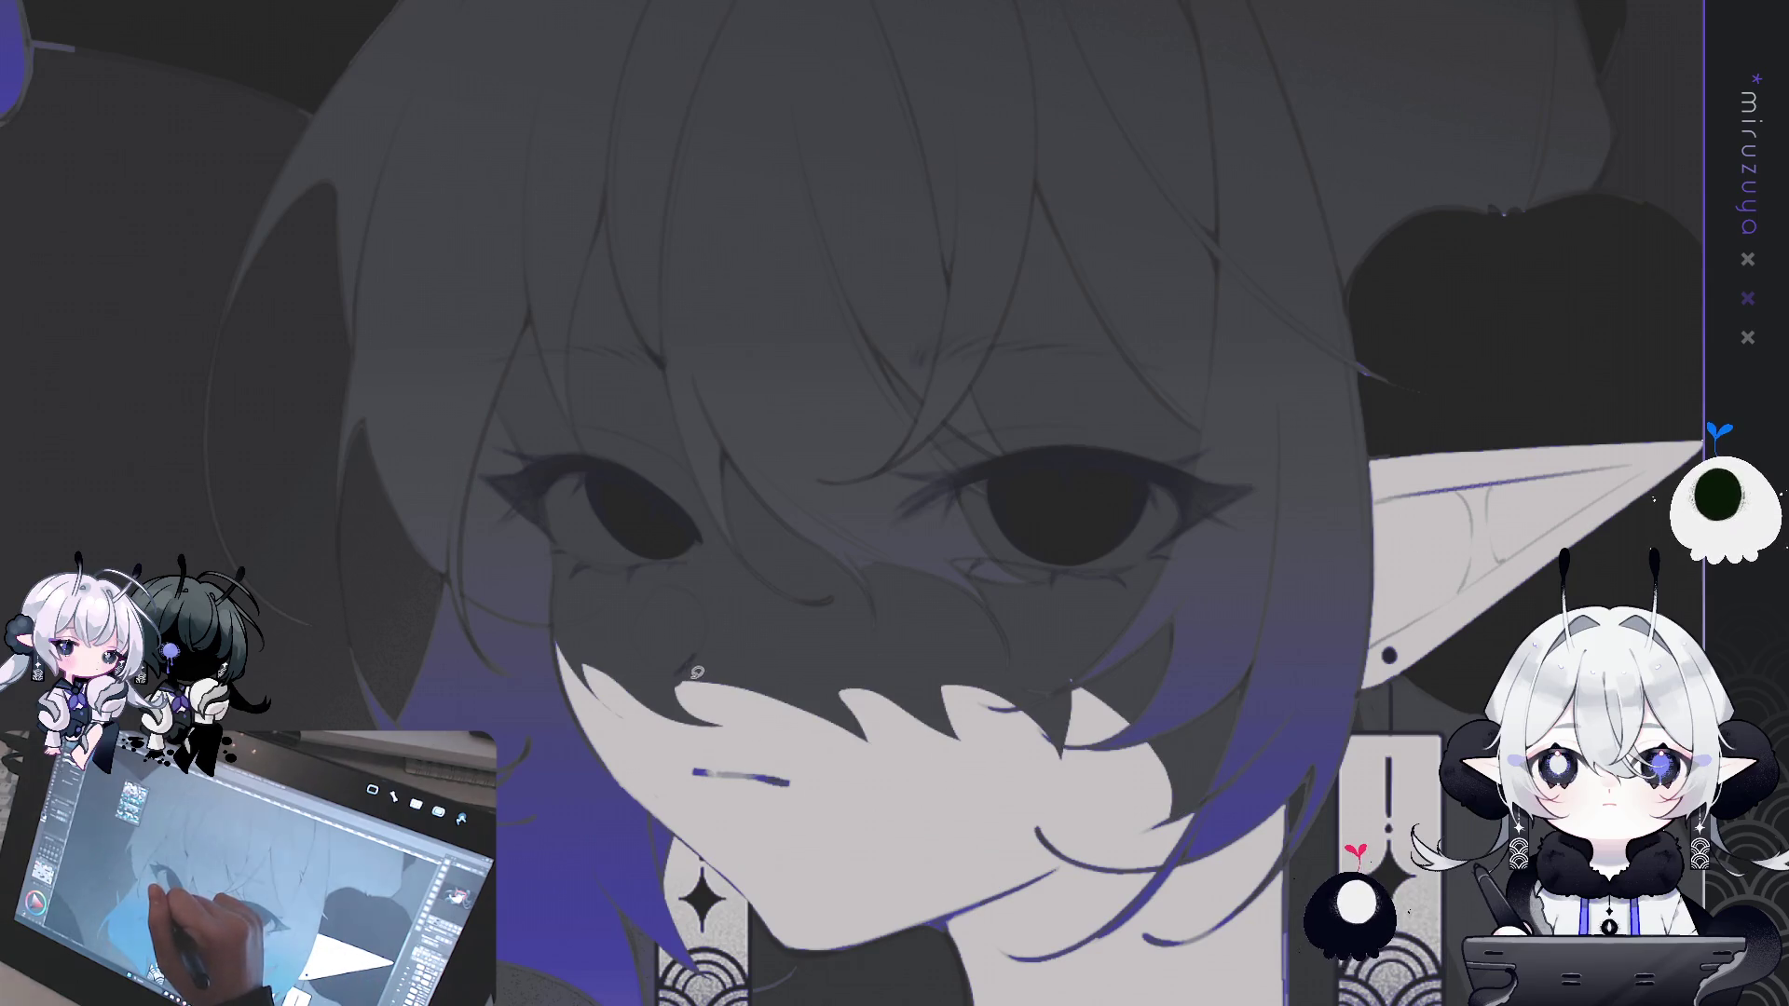
# - Lasso a small triangle at the nose and clear it to reshape the shadow edge
pyautogui.moveTo(714, 678)
pyautogui.mouseDown()
pyautogui.moveTo(689, 665)
pyautogui.moveTo(666, 716)
pyautogui.moveTo(720, 688)
pyautogui.mouseUp()
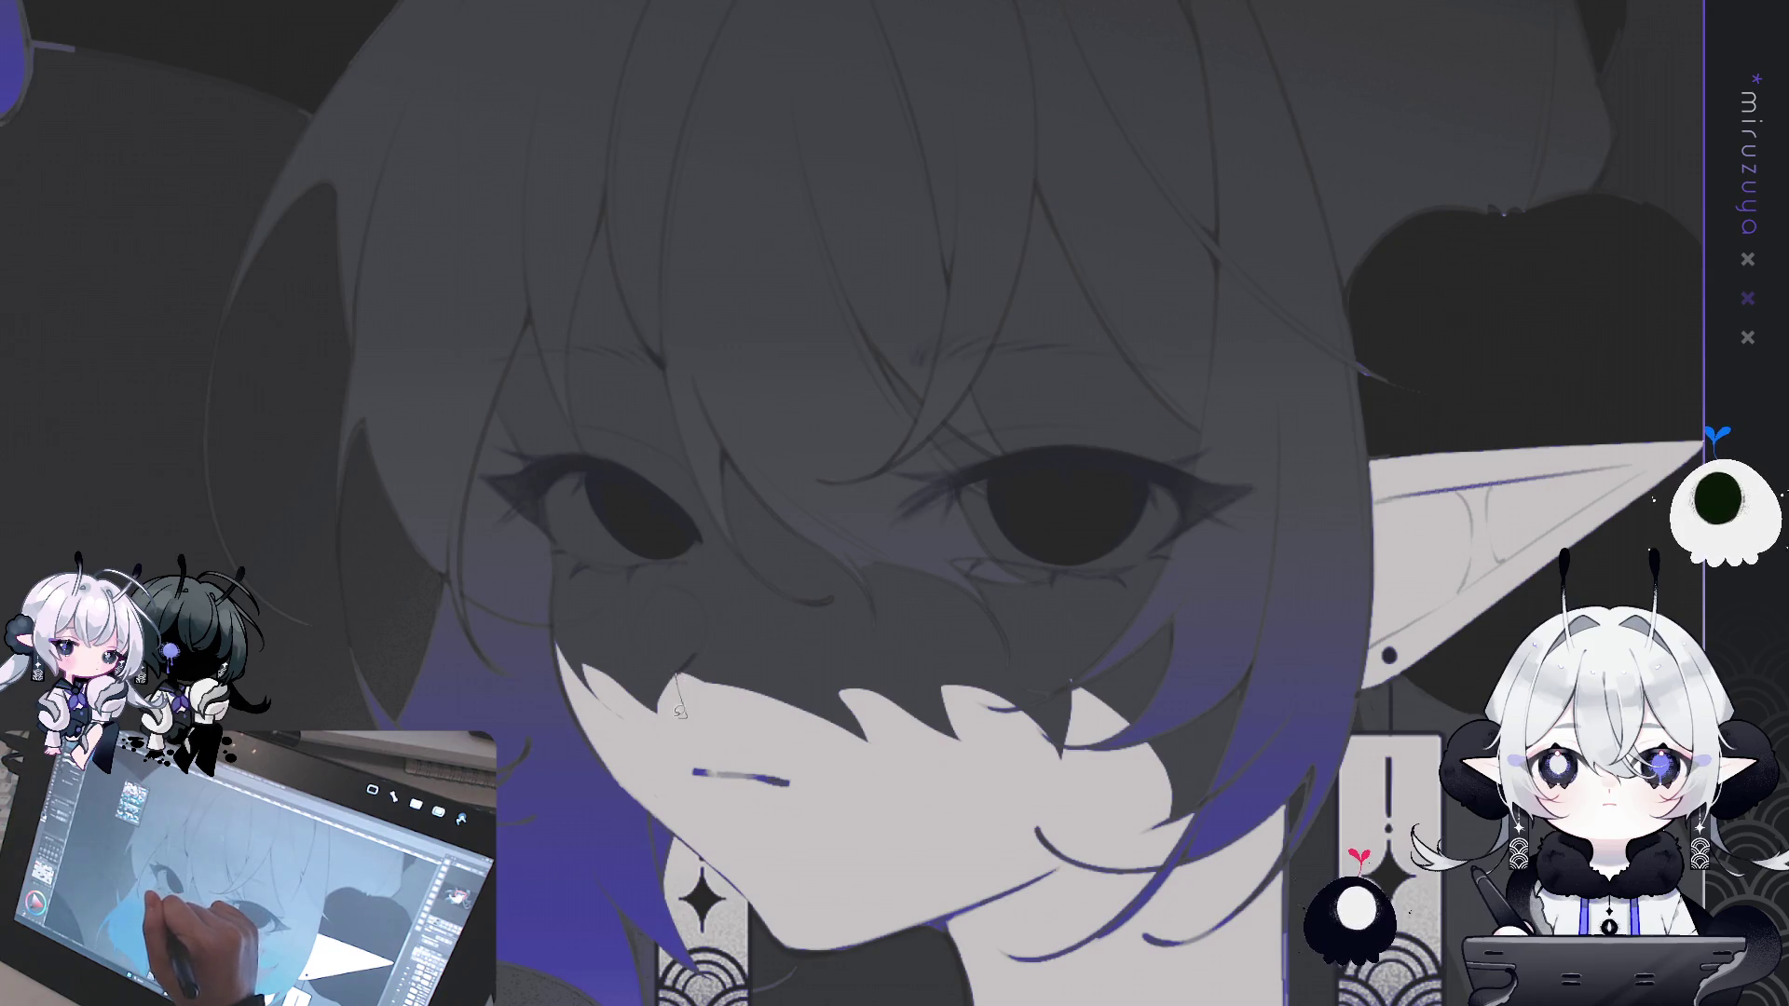
pyautogui.moveTo(593, 662)
pyautogui.mouseDown()
pyautogui.moveTo(618, 647)
pyautogui.moveTo(683, 713)
pyautogui.mouseUp()
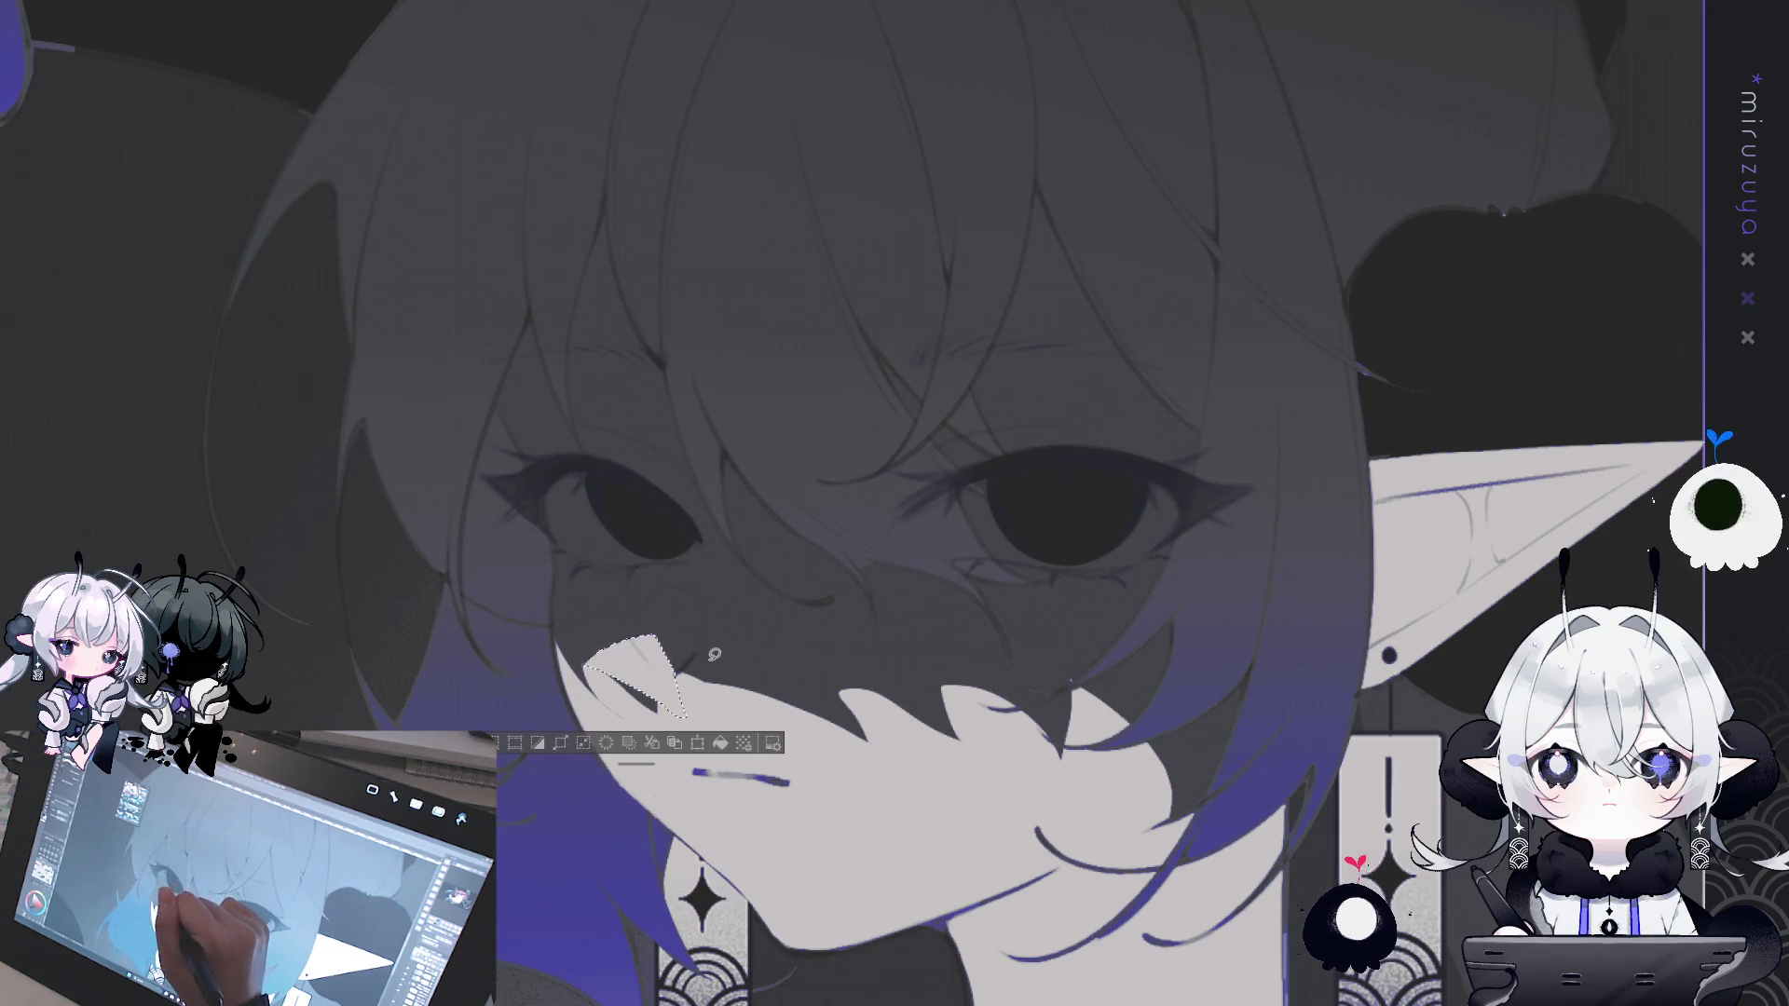
pyautogui.click(741, 743)
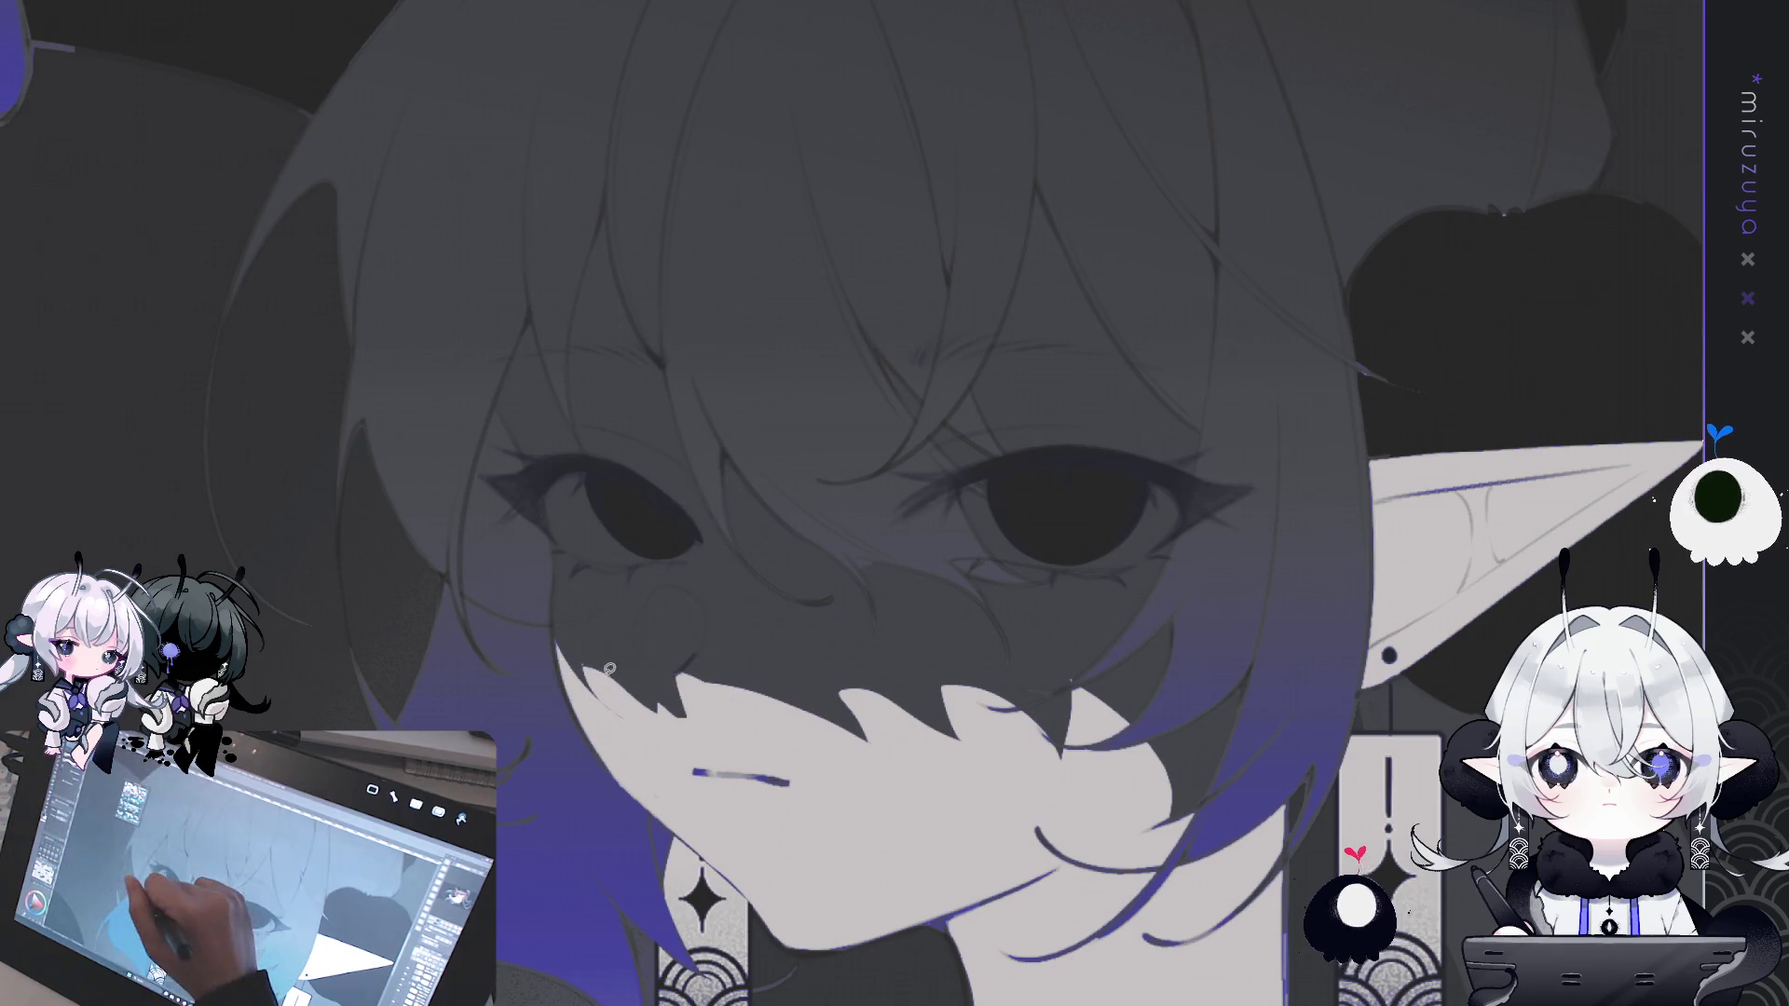
pyautogui.moveTo(591, 662); pyautogui.dragTo(593, 663)
pyautogui.click(589, 657)
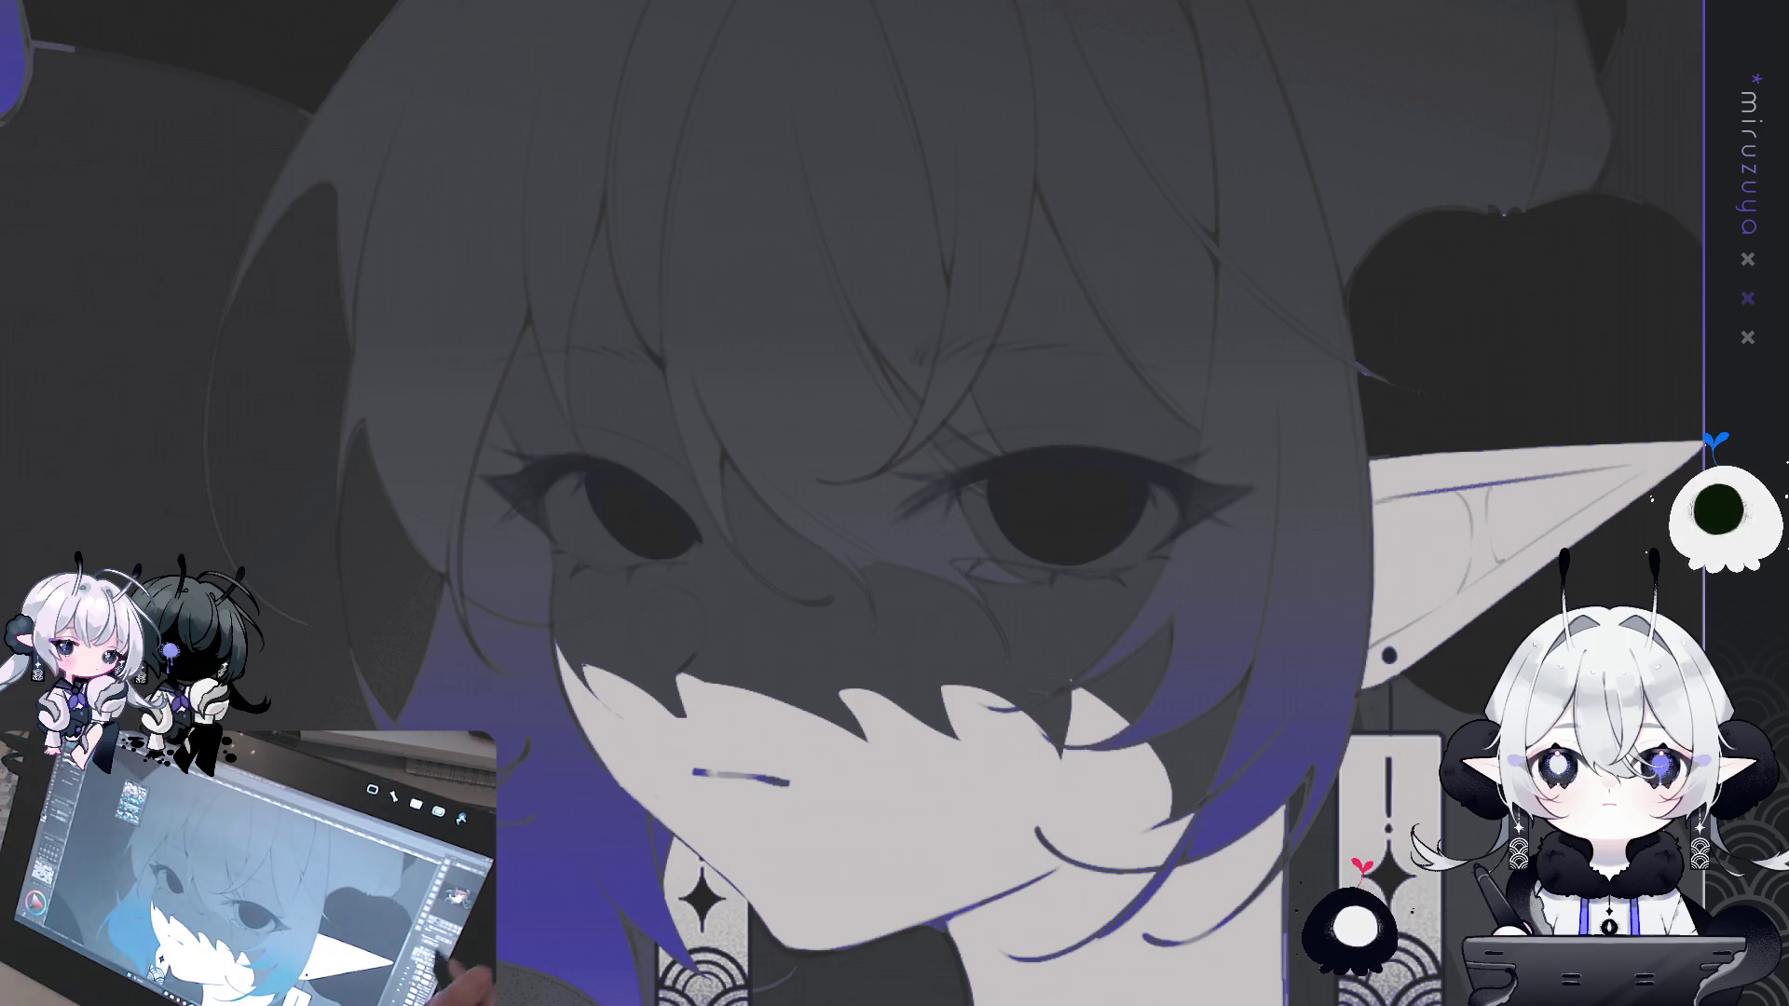
# - Paint two light strands into the face shadow on a rotated canvas
pyautogui.press('h')
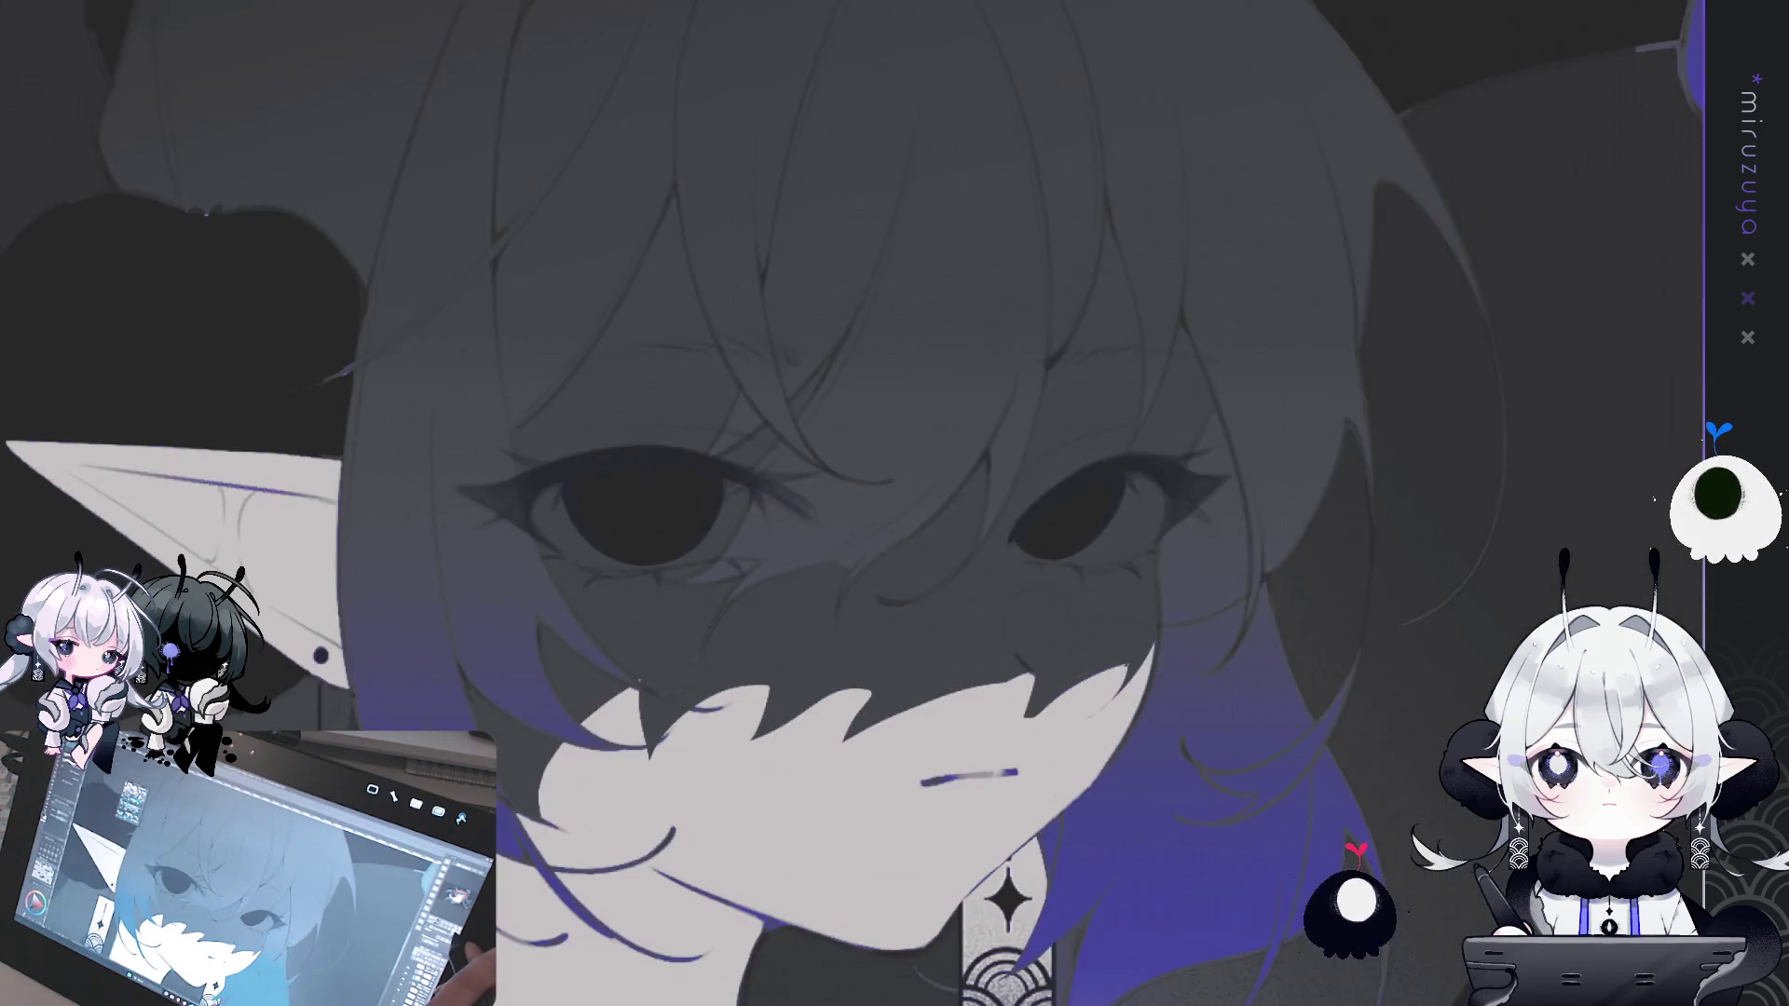
pyautogui.press('h')
pyautogui.press('^')
pyautogui.press('^')
pyautogui.press('^')
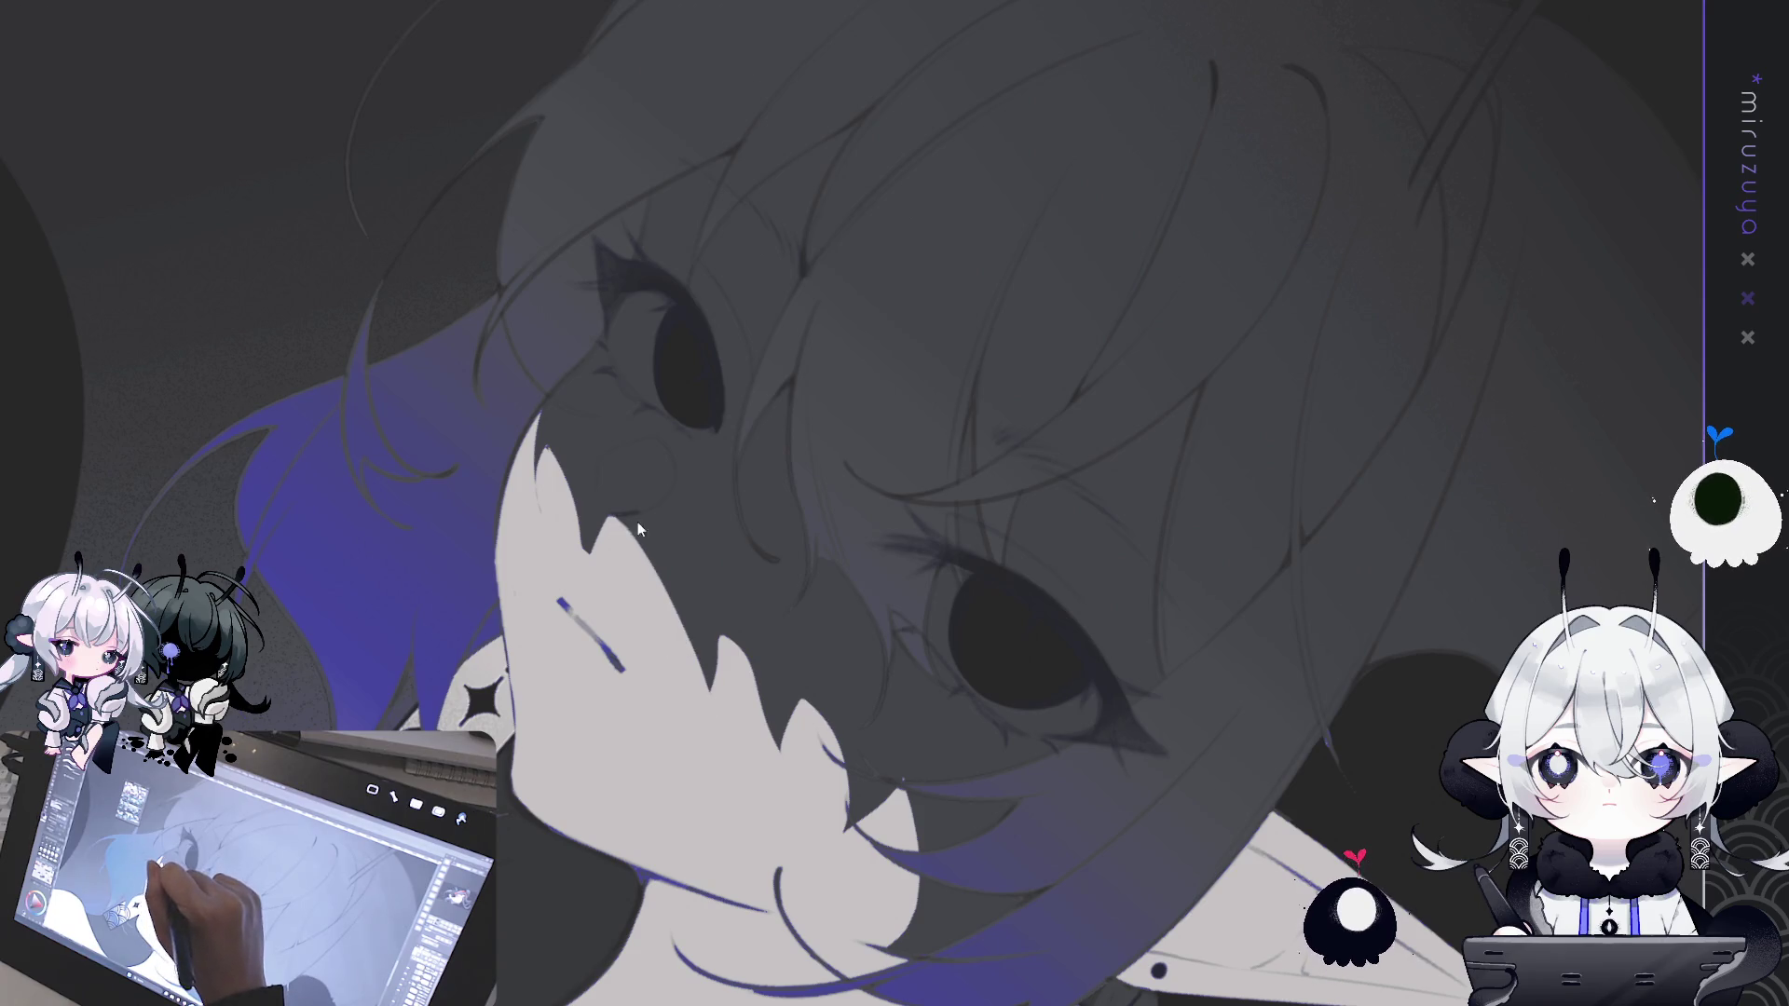
pyautogui.moveTo(636, 528)
pyautogui.mouseDown()
pyautogui.moveTo(747, 670)
pyautogui.moveTo(730, 712)
pyautogui.moveTo(653, 560)
pyautogui.moveTo(719, 699)
pyautogui.mouseUp()
pyautogui.moveTo(649, 531); pyautogui.dragTo(677, 624)
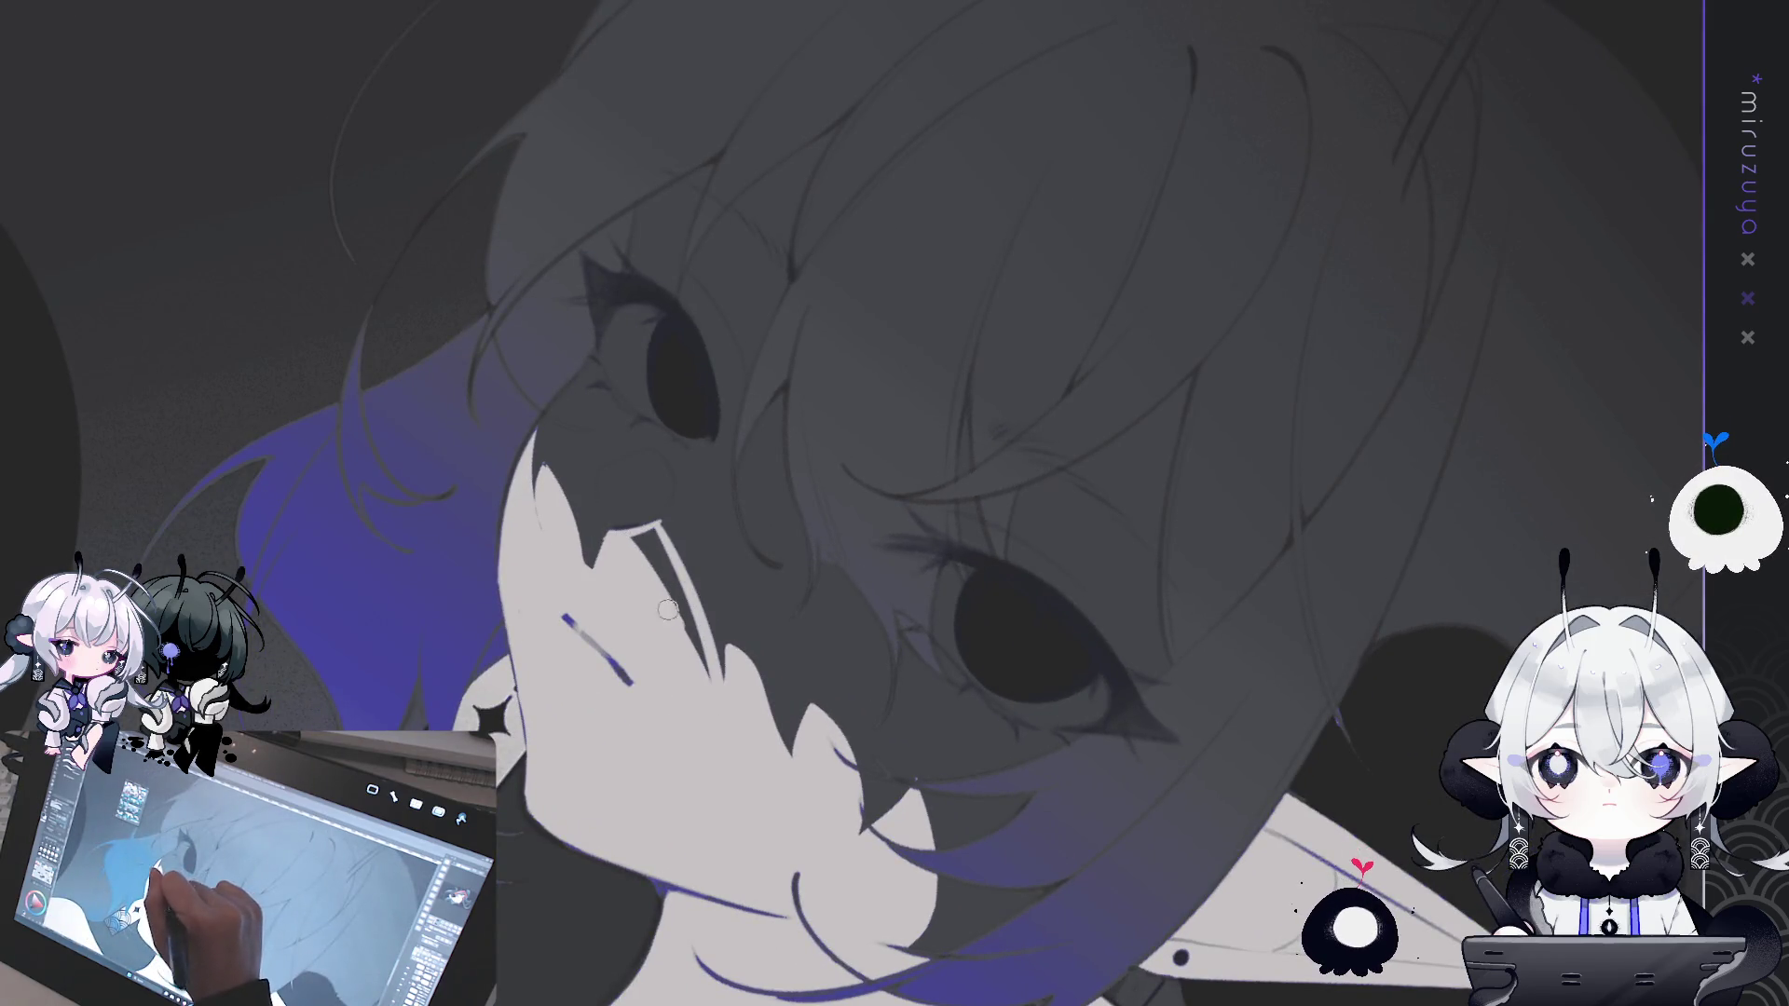
pyautogui.moveTo(663, 551); pyautogui.dragTo(705, 667)
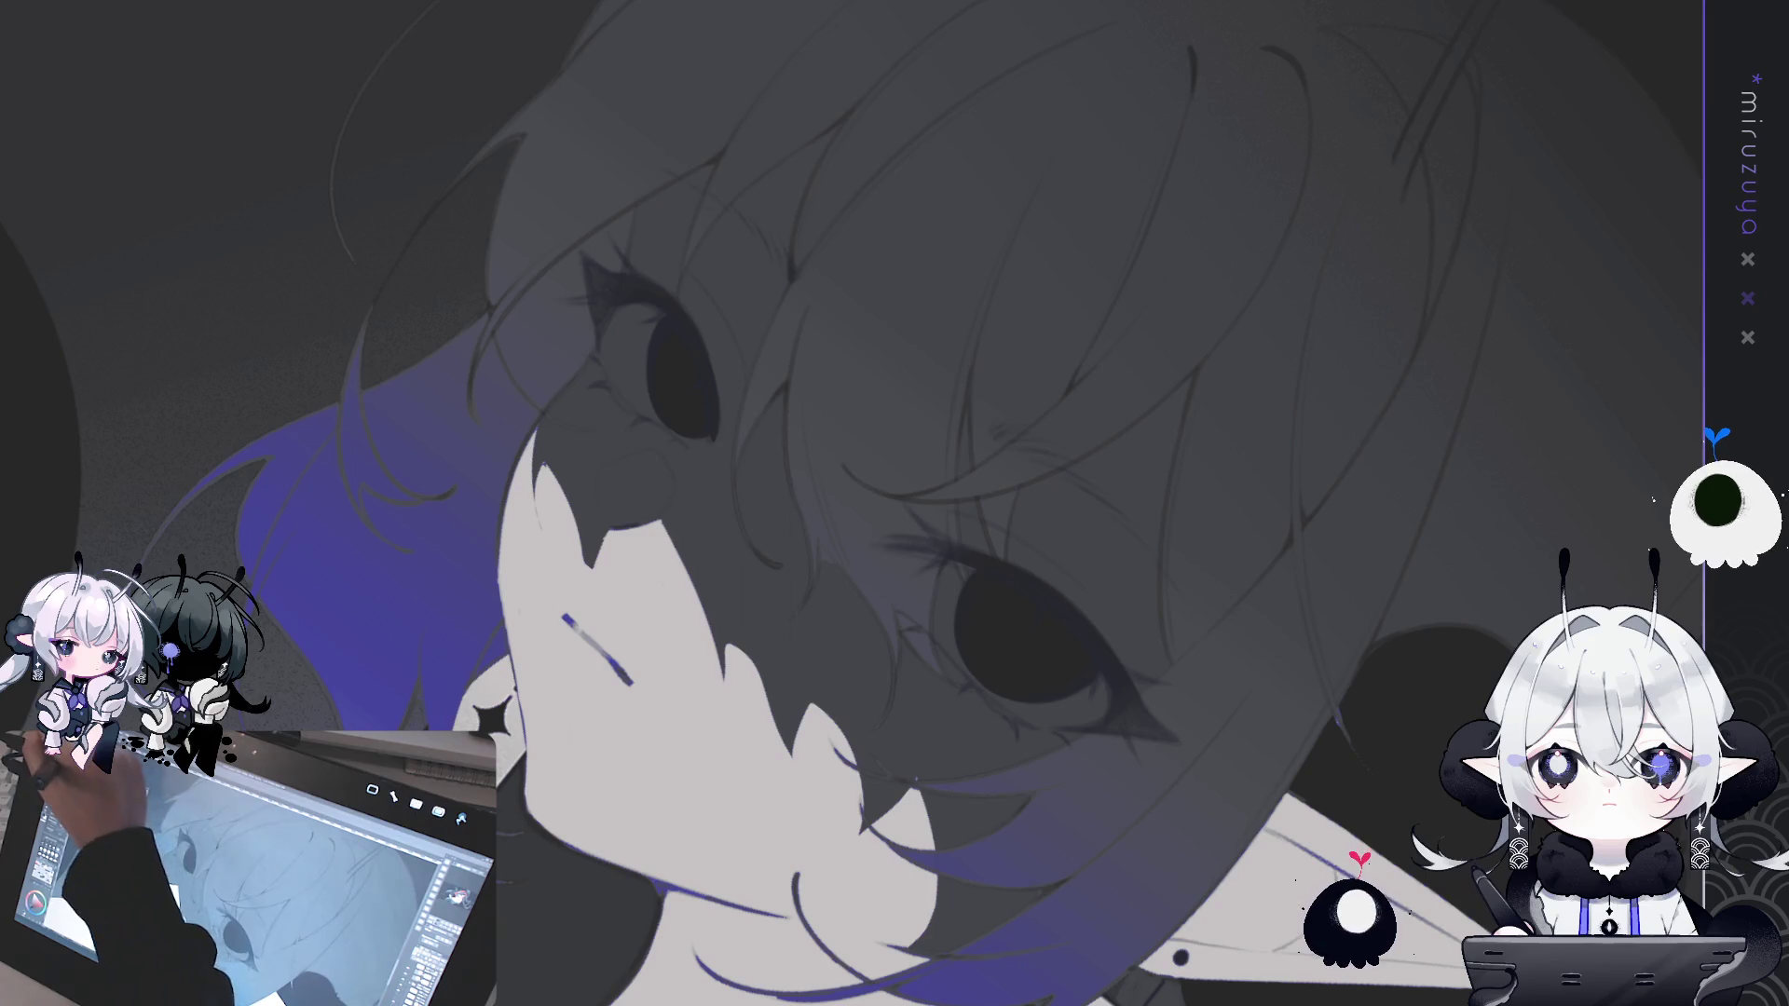
# - Trace a dark blue line along the cheek edge, then return the view upright
pyautogui.press('-')
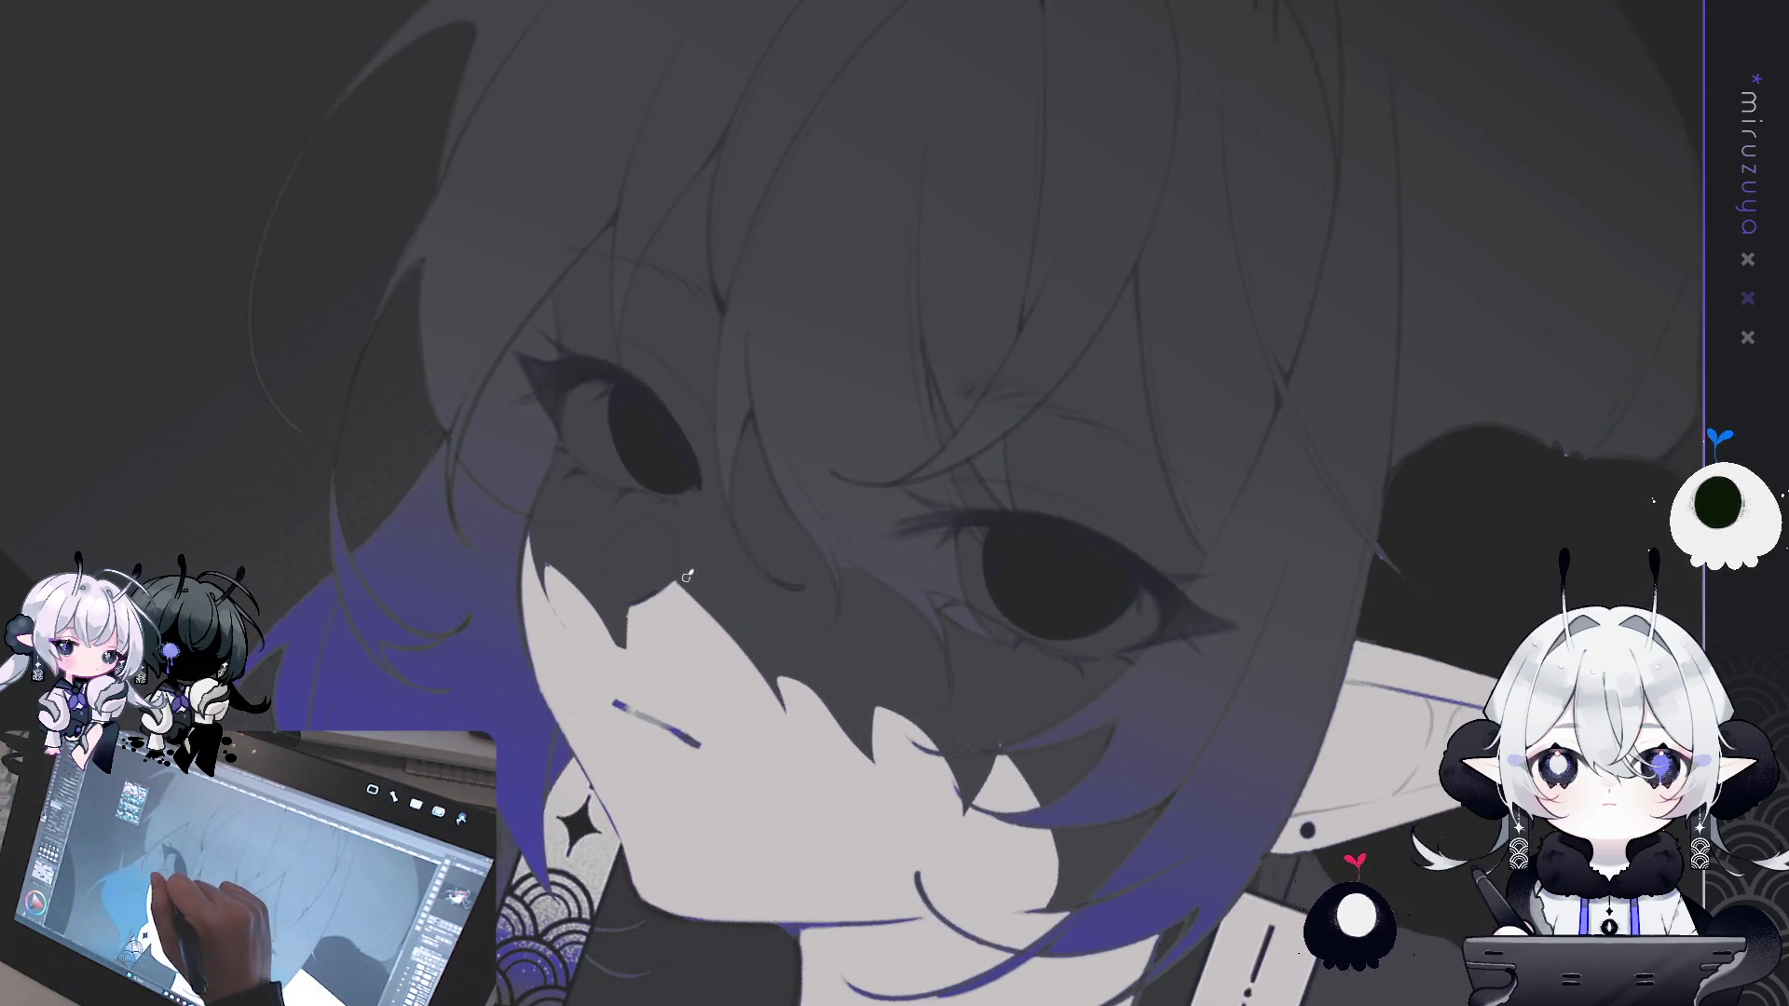
pyautogui.moveTo(775, 687); pyautogui.dragTo(787, 741)
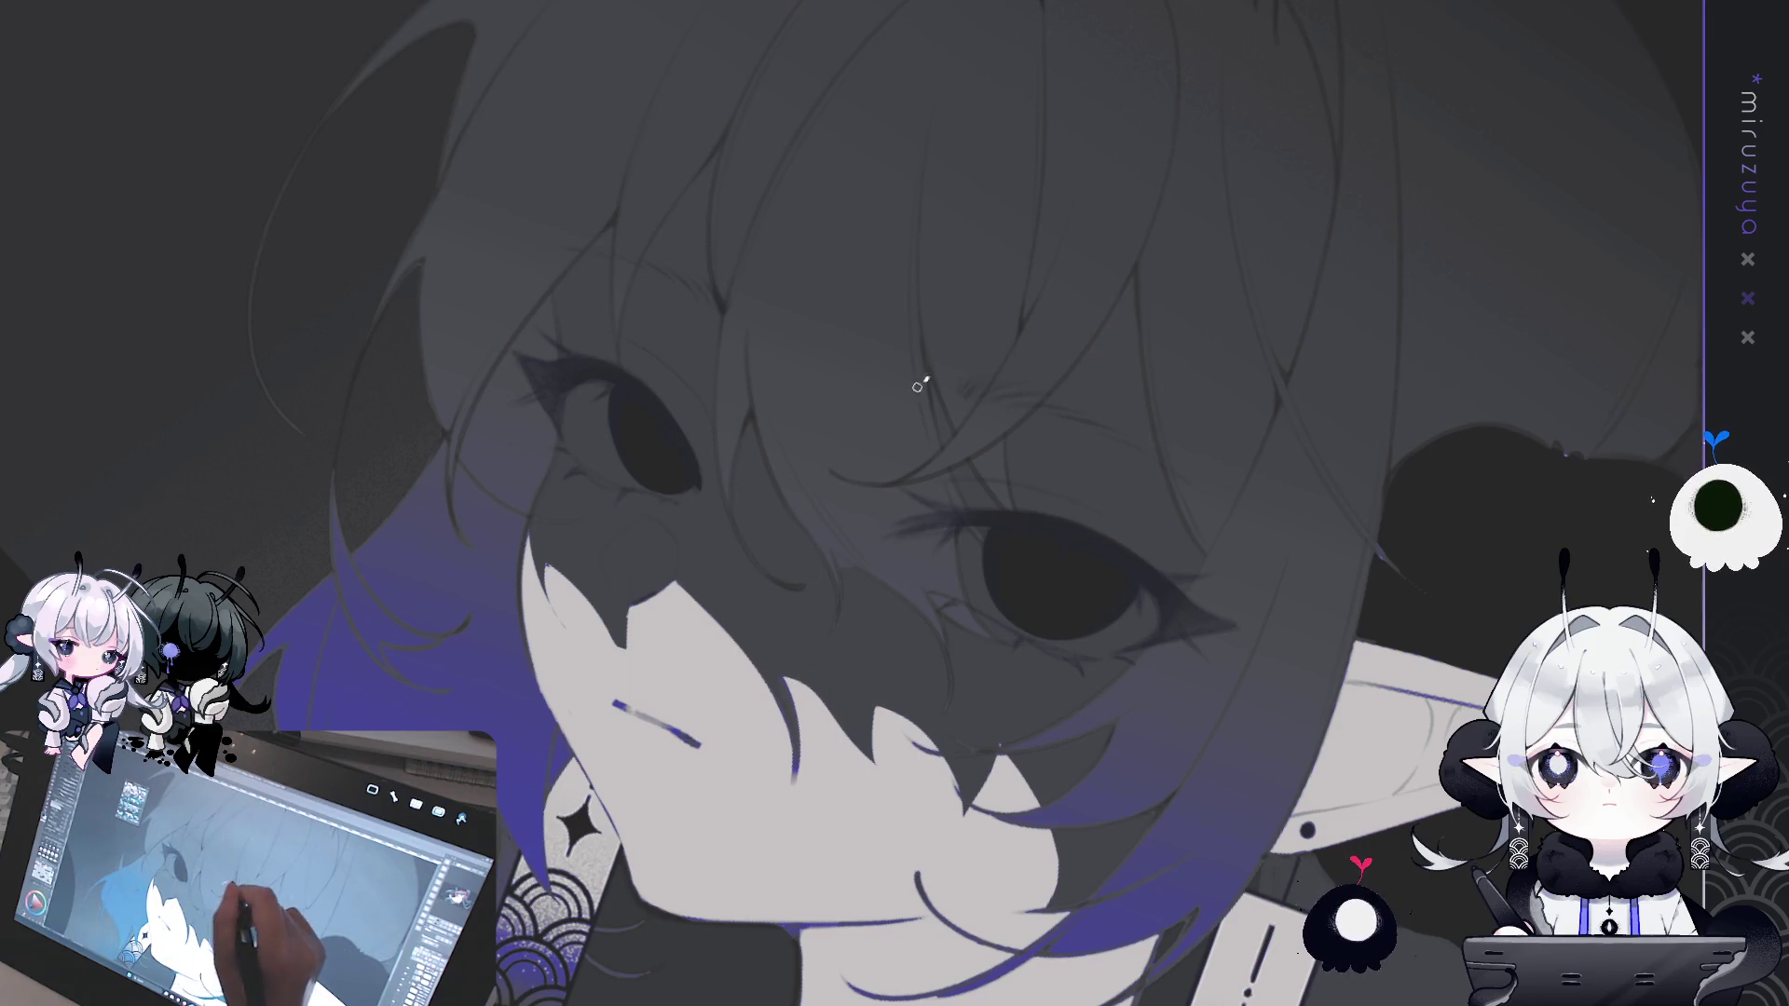
pyautogui.press('^')
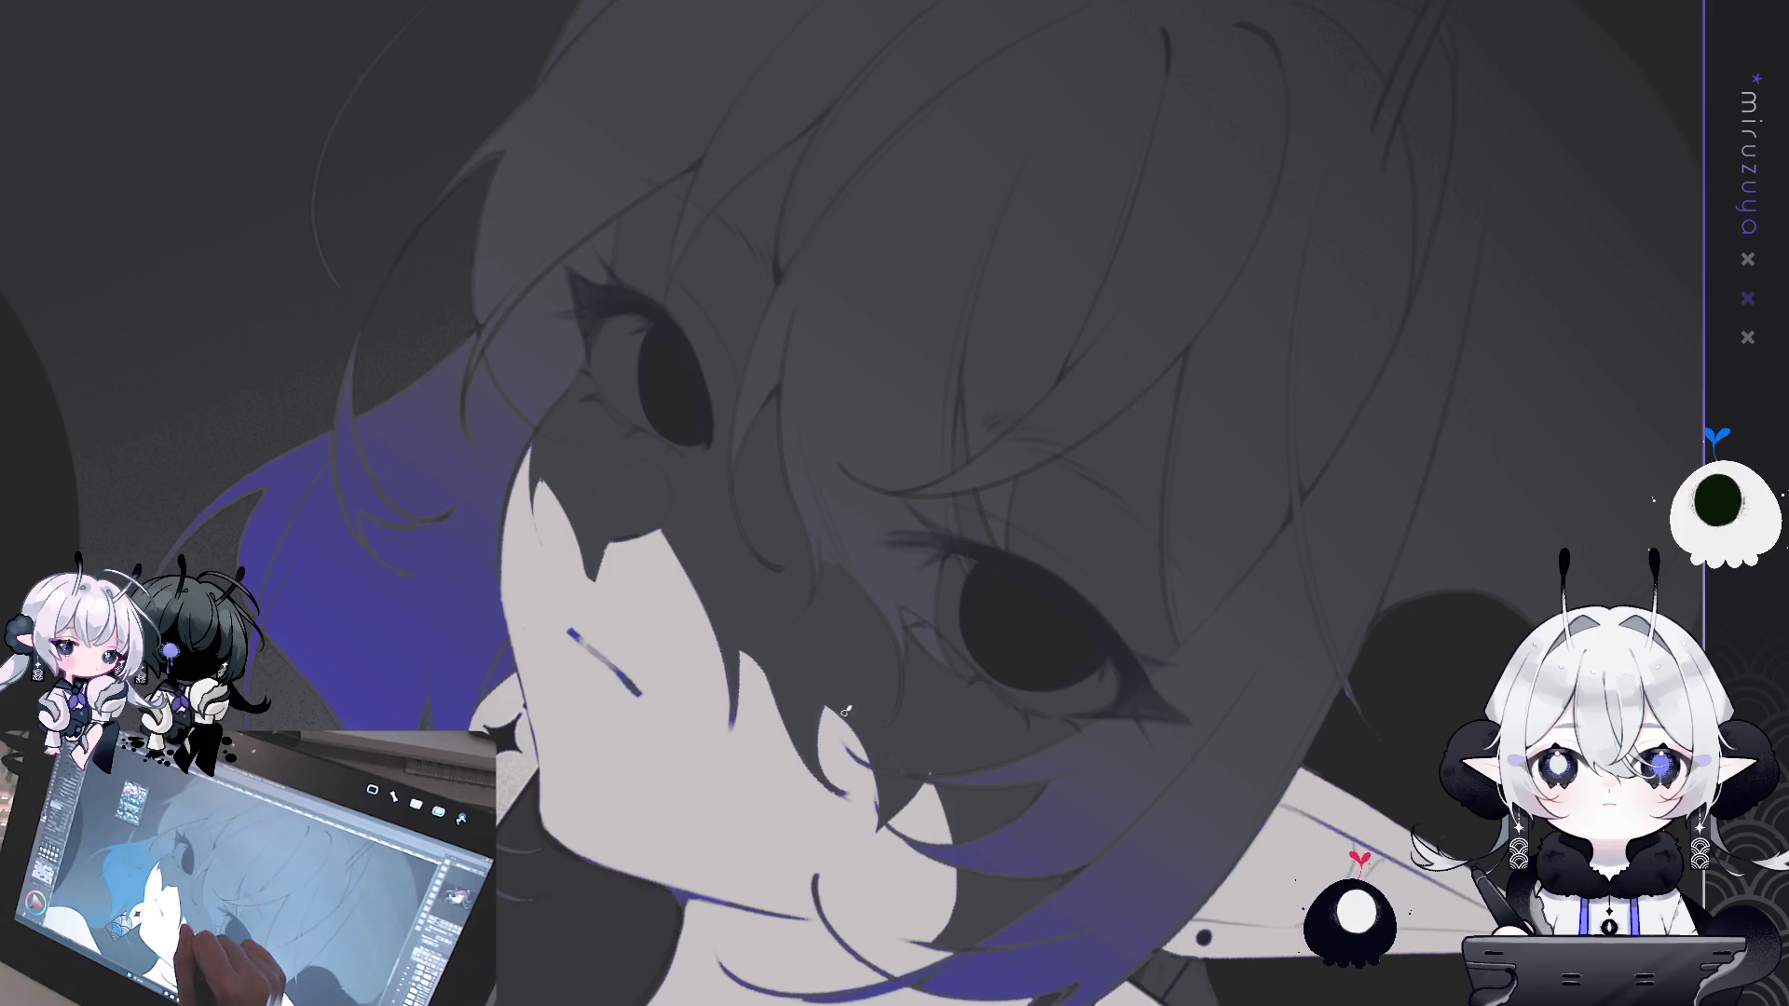
pyautogui.hotkey('ctrl', '@')
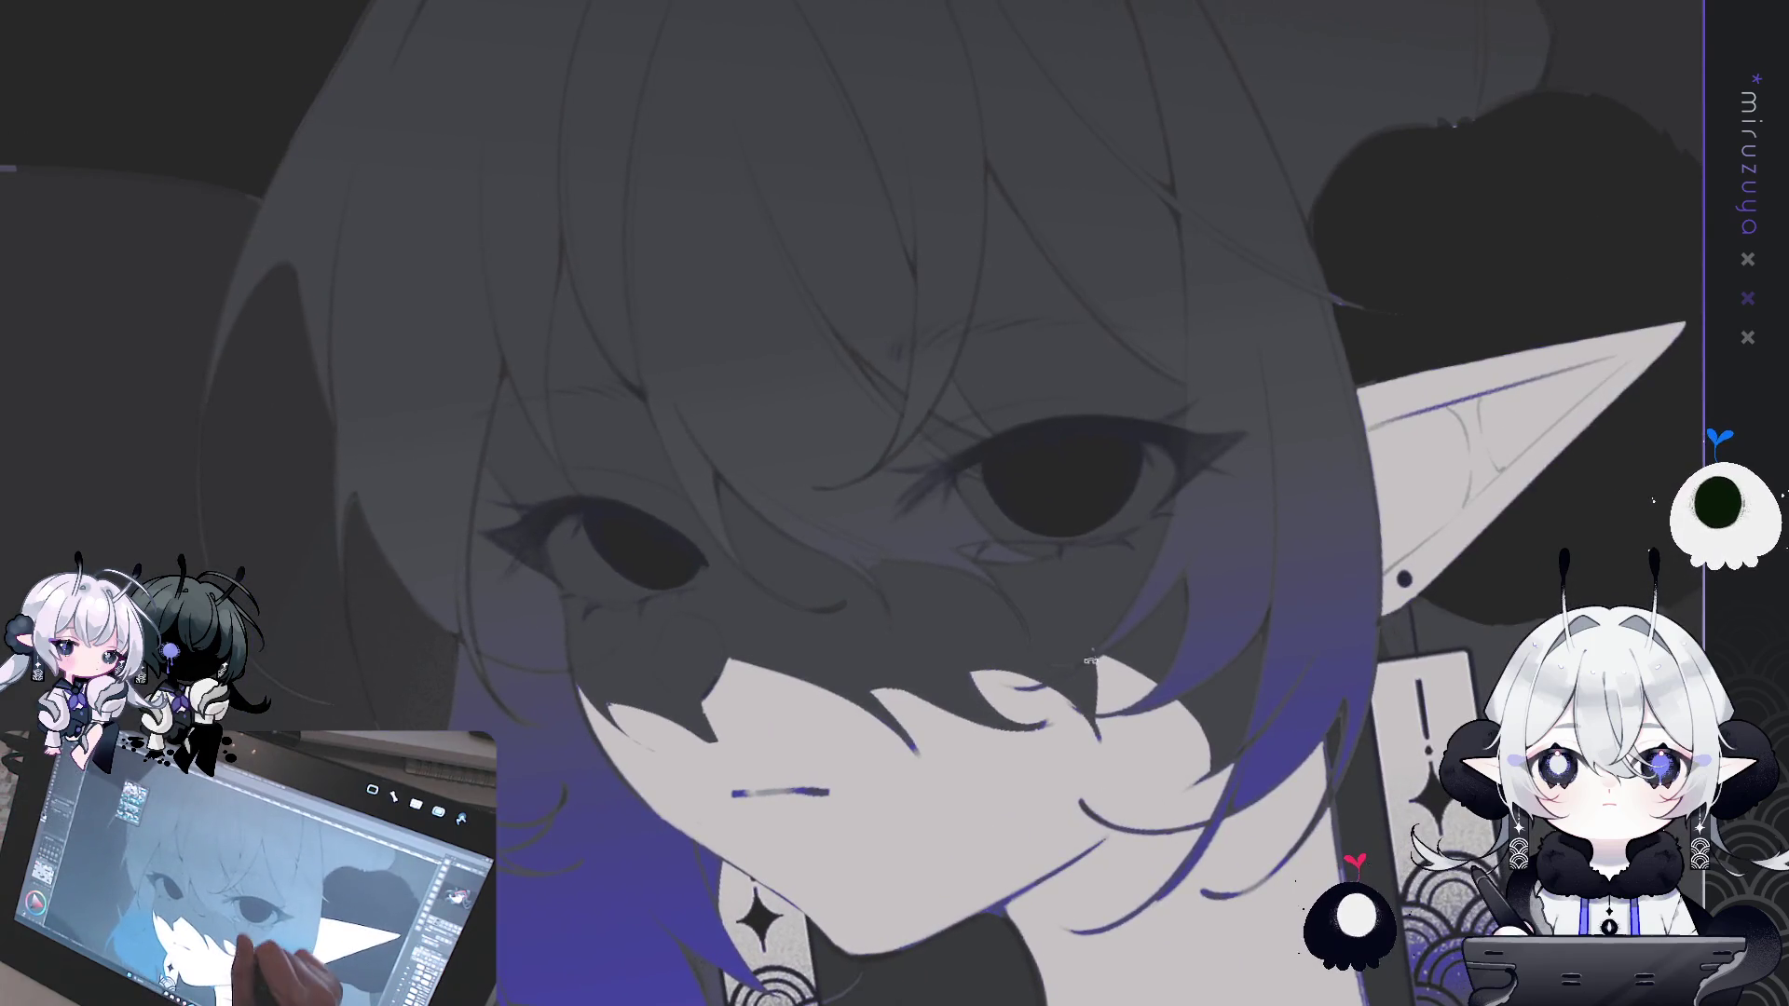
# - Paint dark hair strands down into the lit cheek
pyautogui.moveTo(1091, 667); pyautogui.dragTo(1096, 738)
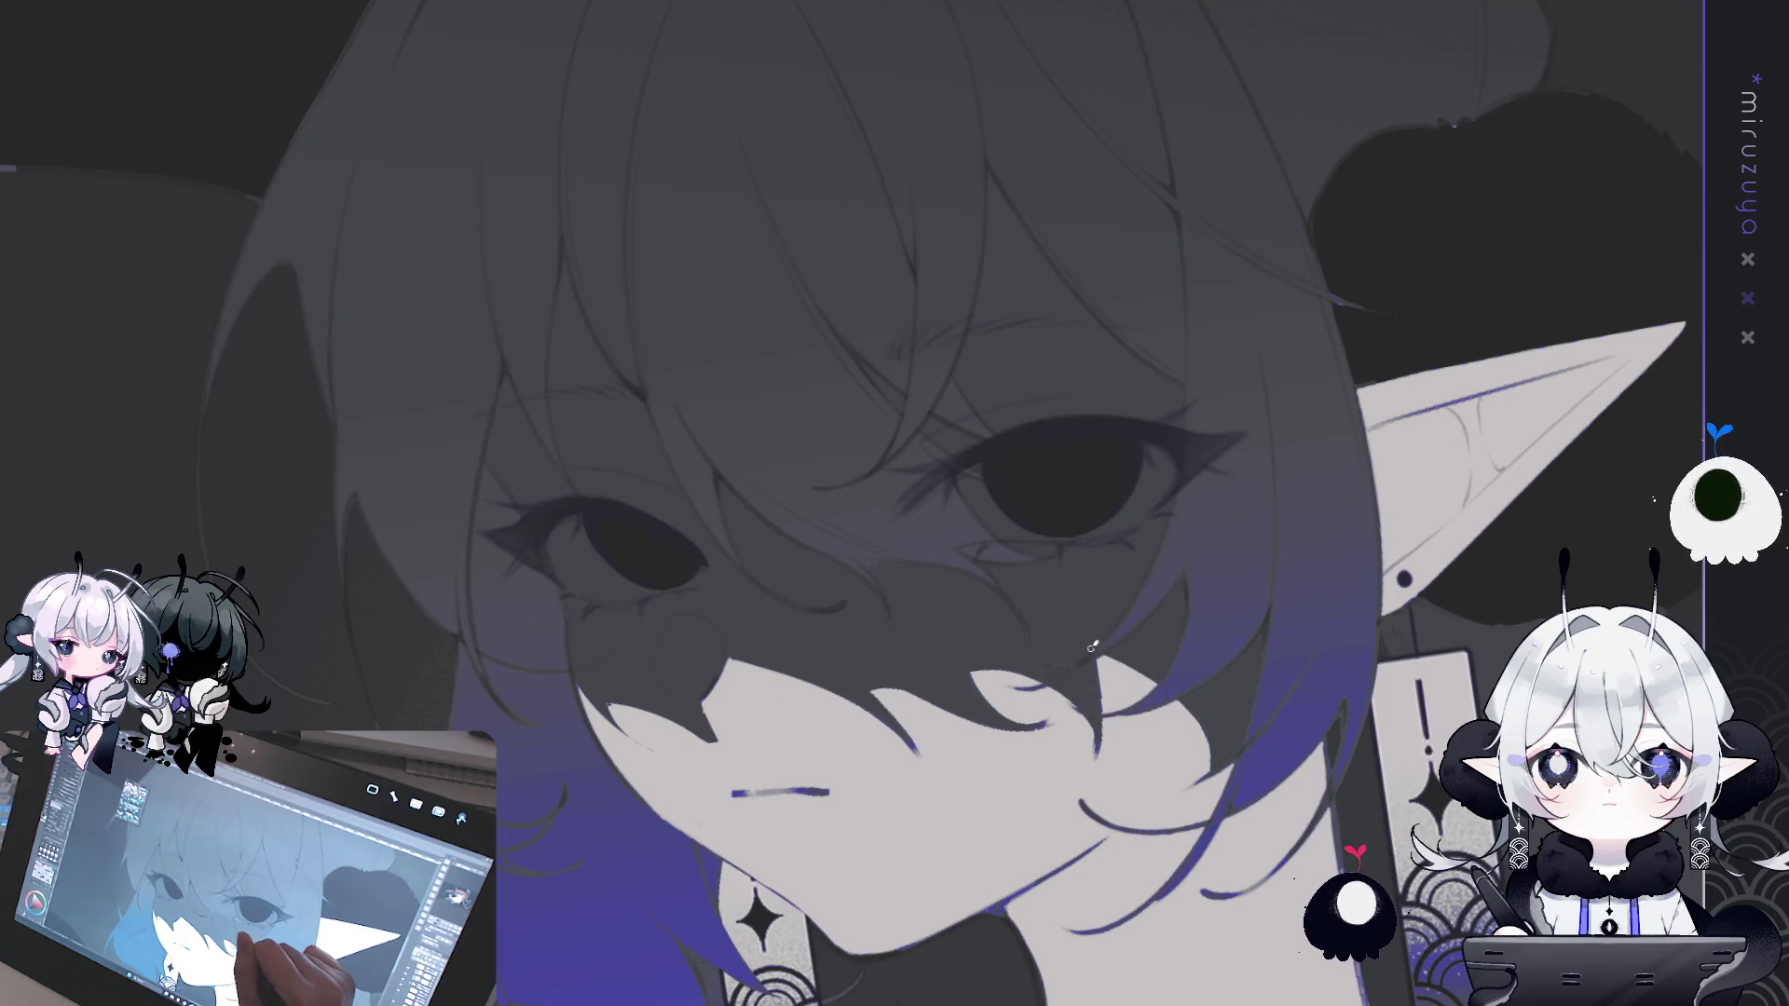
pyautogui.moveTo(1049, 890); pyautogui.dragTo(1210, 423)
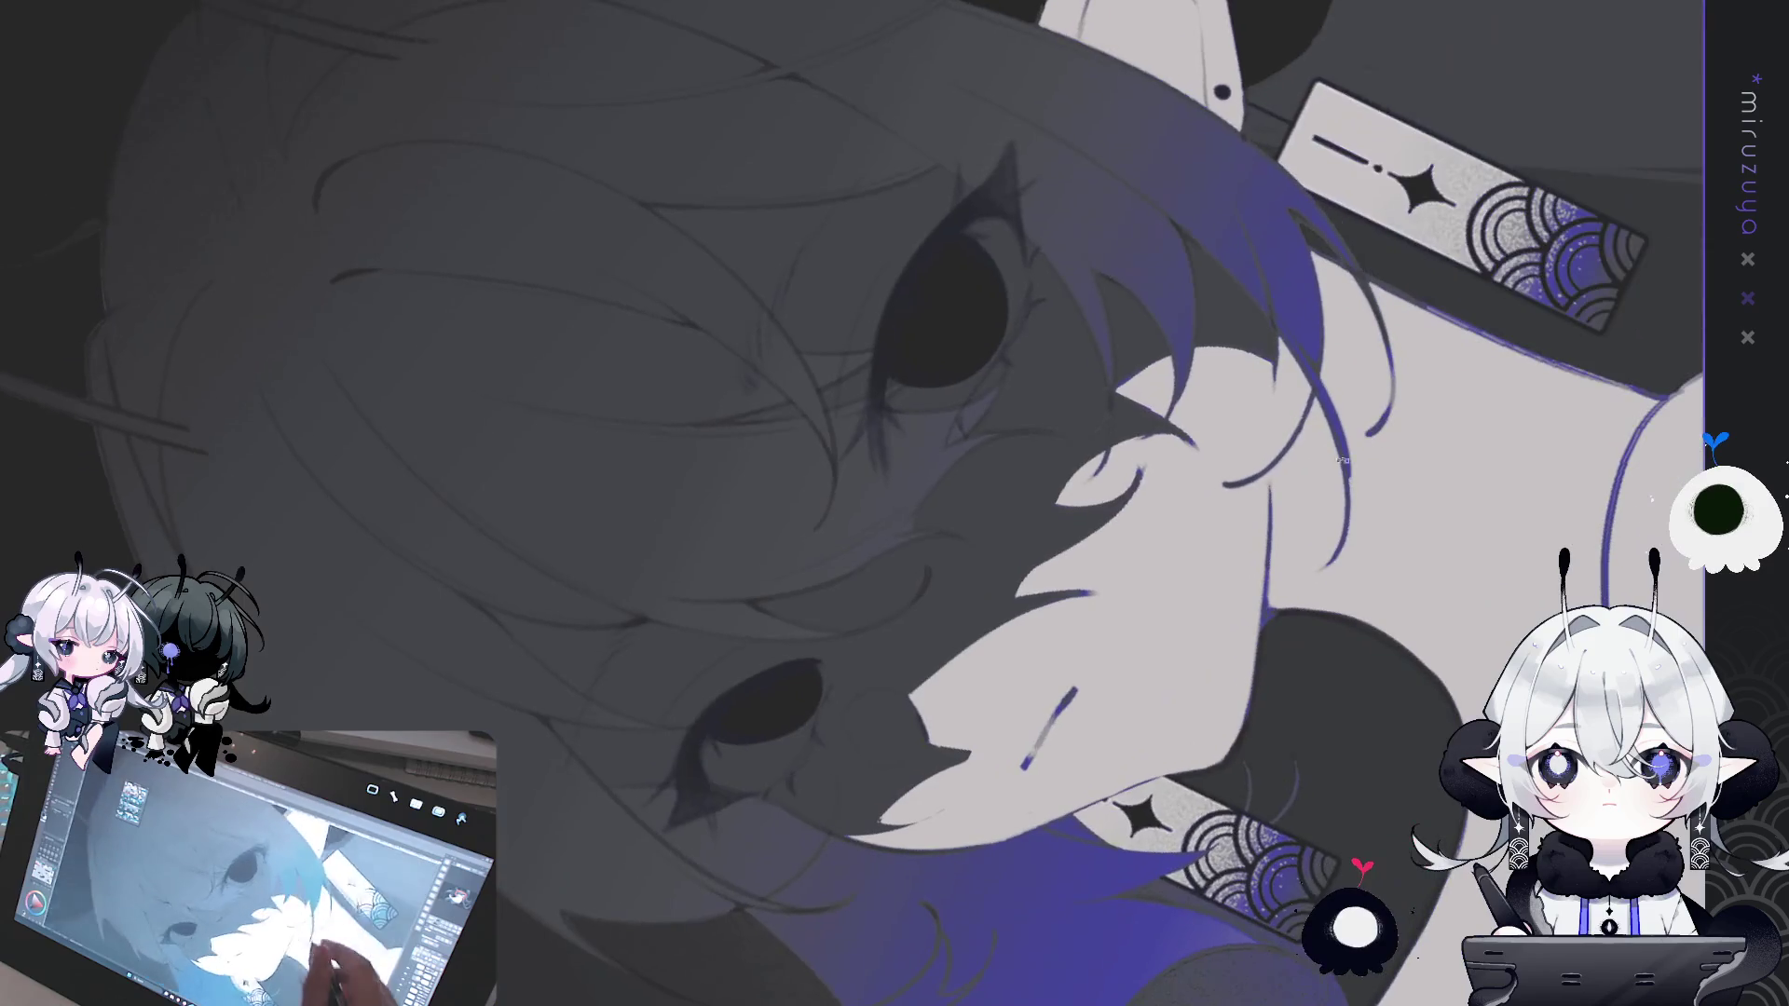
pyautogui.moveTo(1217, 349); pyautogui.dragTo(1220, 412)
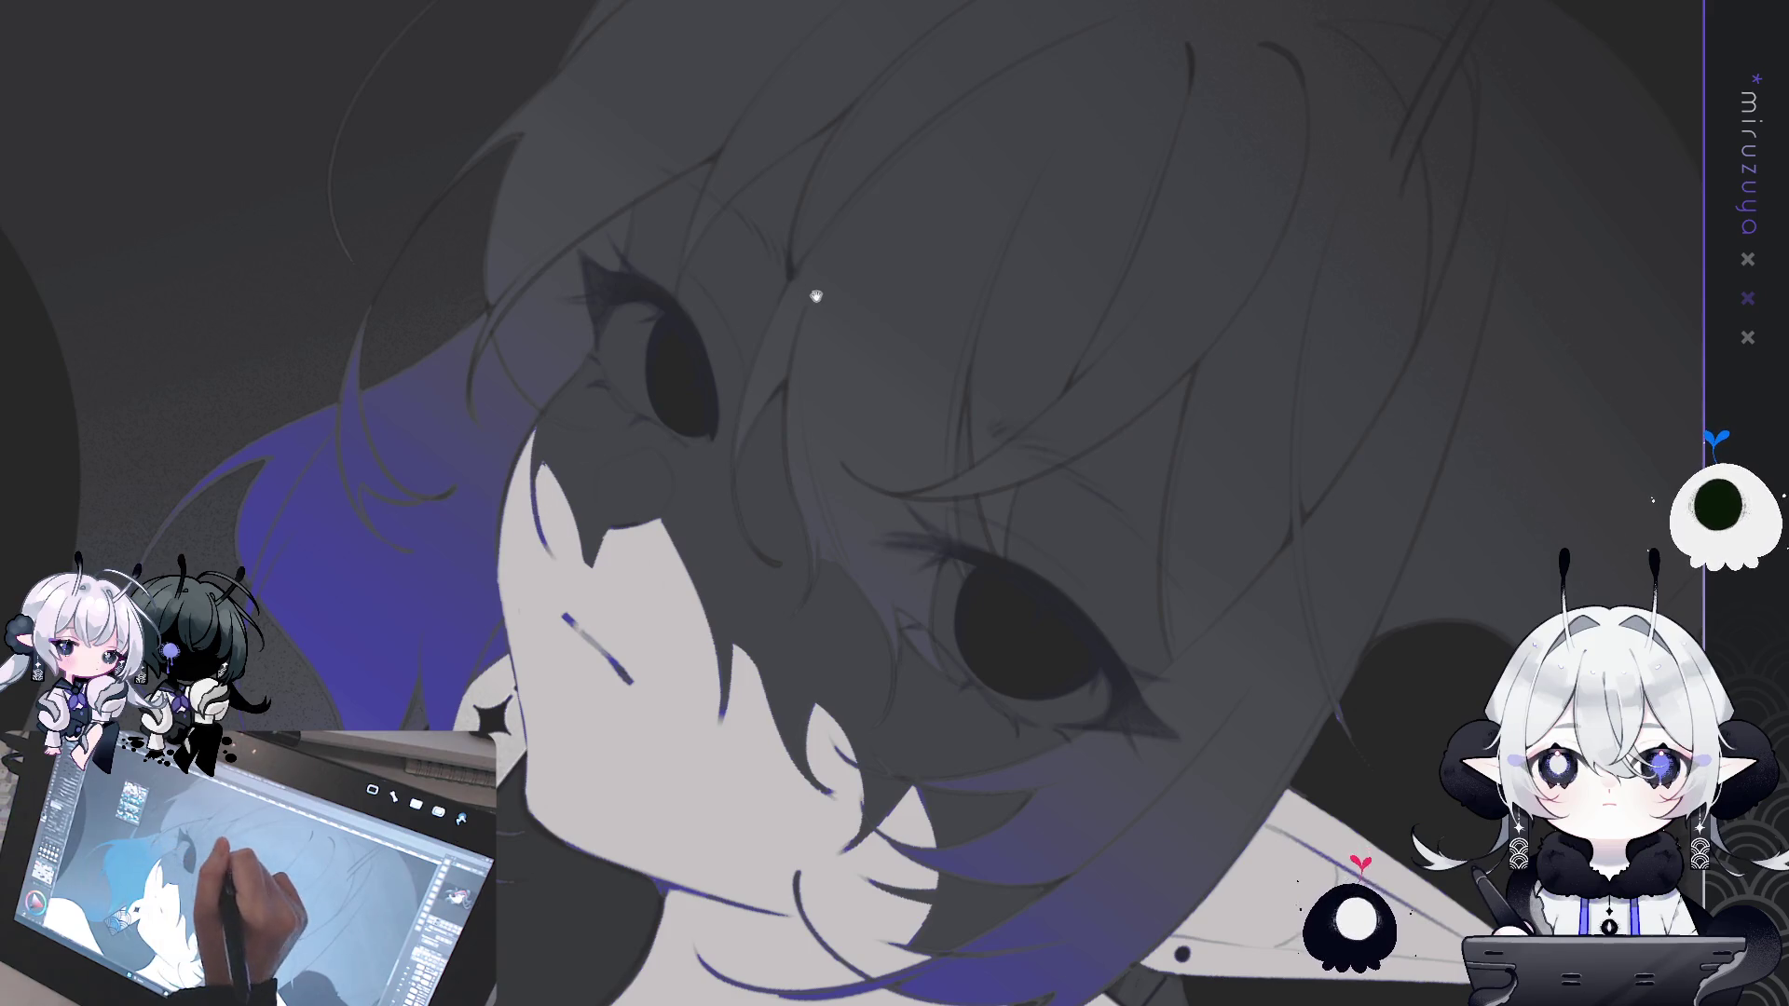
pyautogui.moveTo(814, 293); pyautogui.dragTo(872, 321)
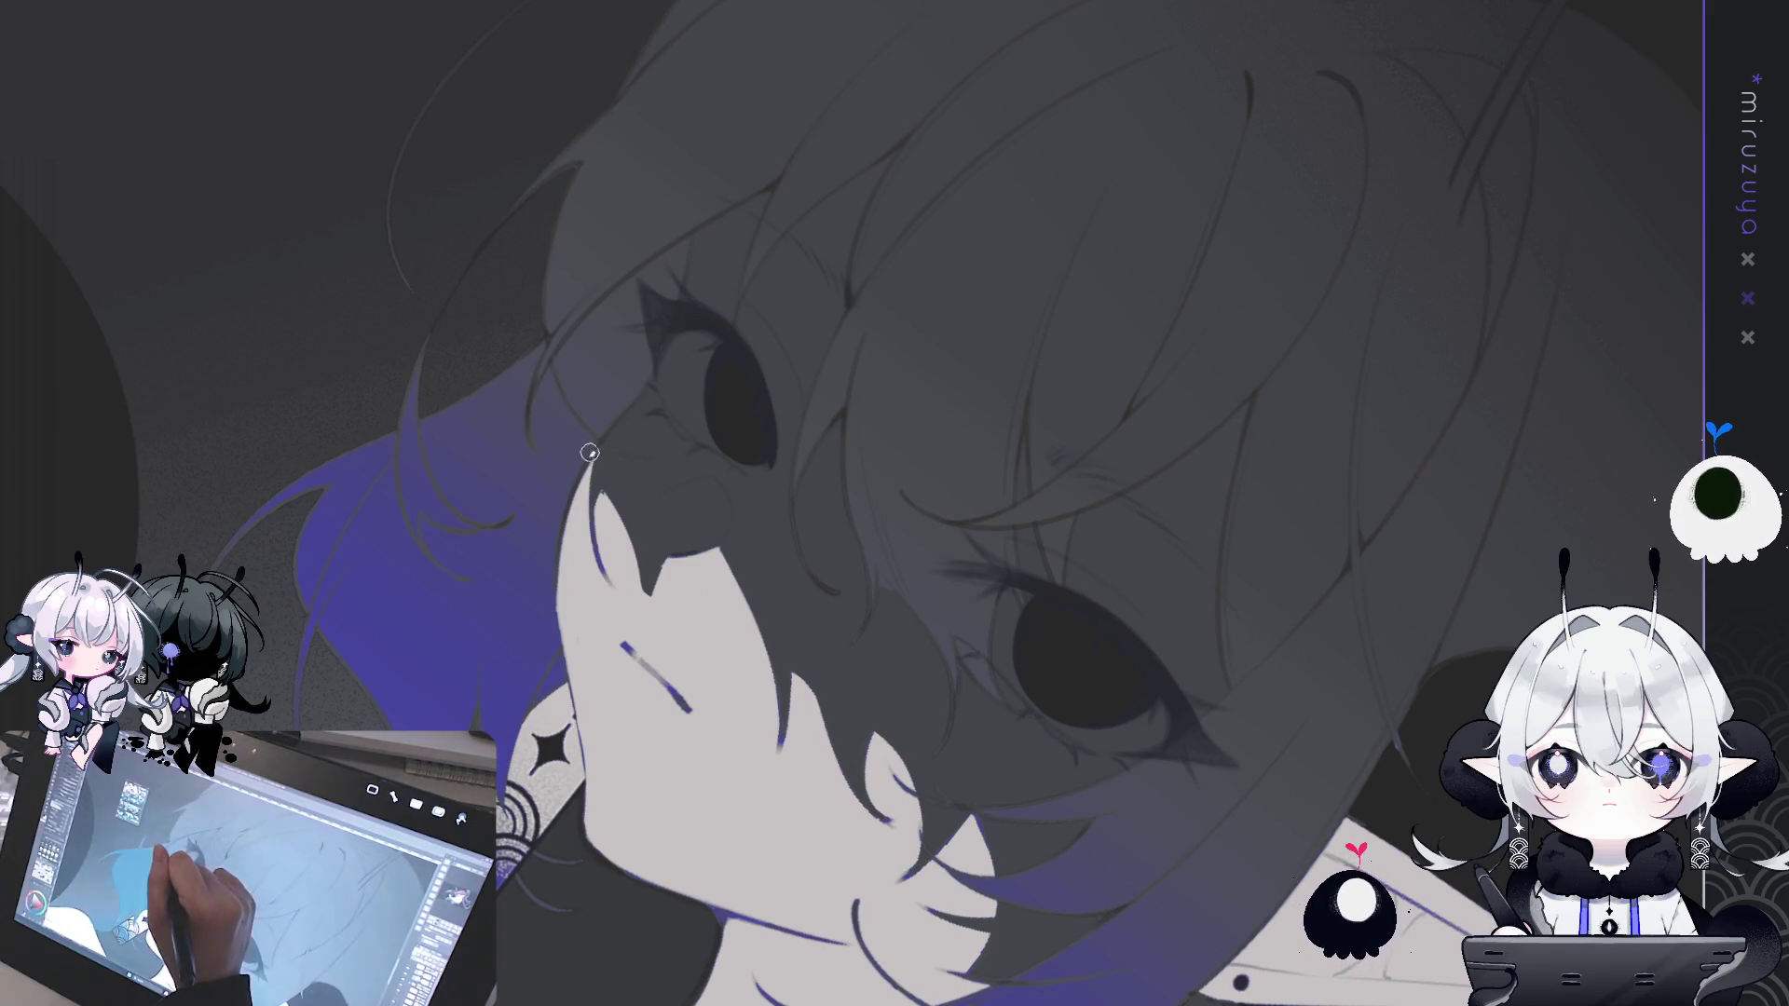
# - Lighten the face-hair edge, the jaw and neck line, and the hair edge along the jaw
pyautogui.moveTo(595, 453); pyautogui.dragTo(594, 574)
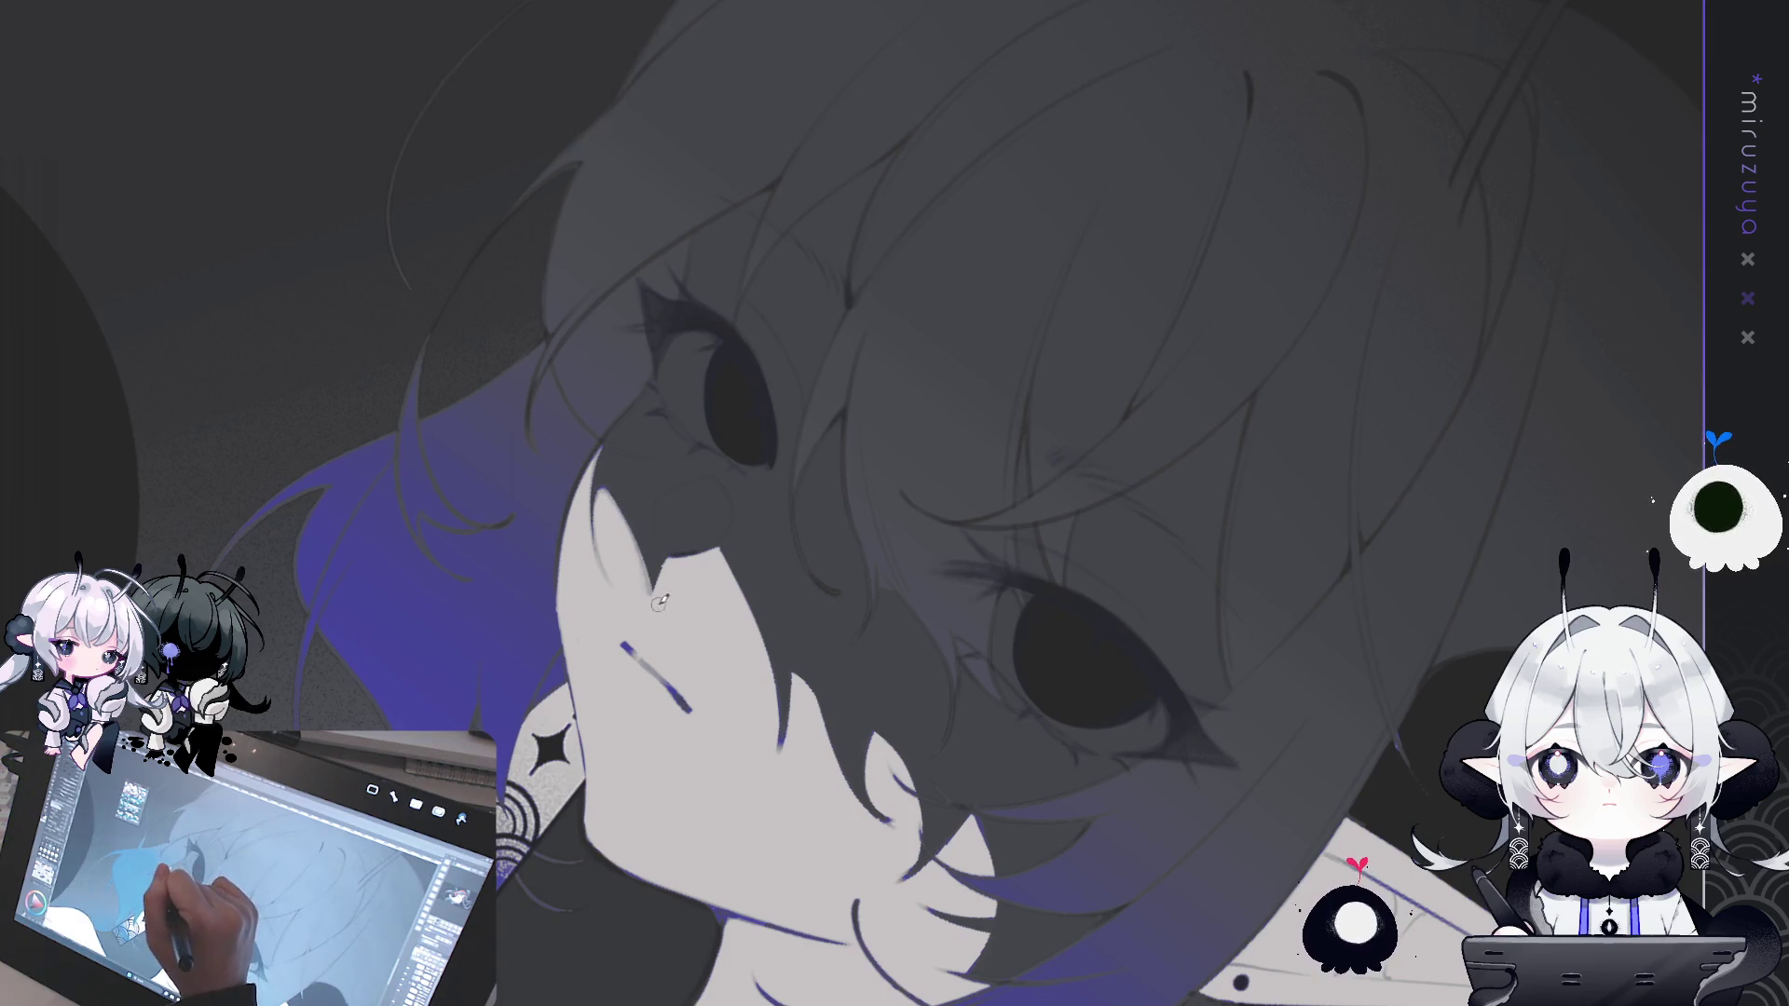
pyautogui.moveTo(713, 556); pyautogui.dragTo(766, 667)
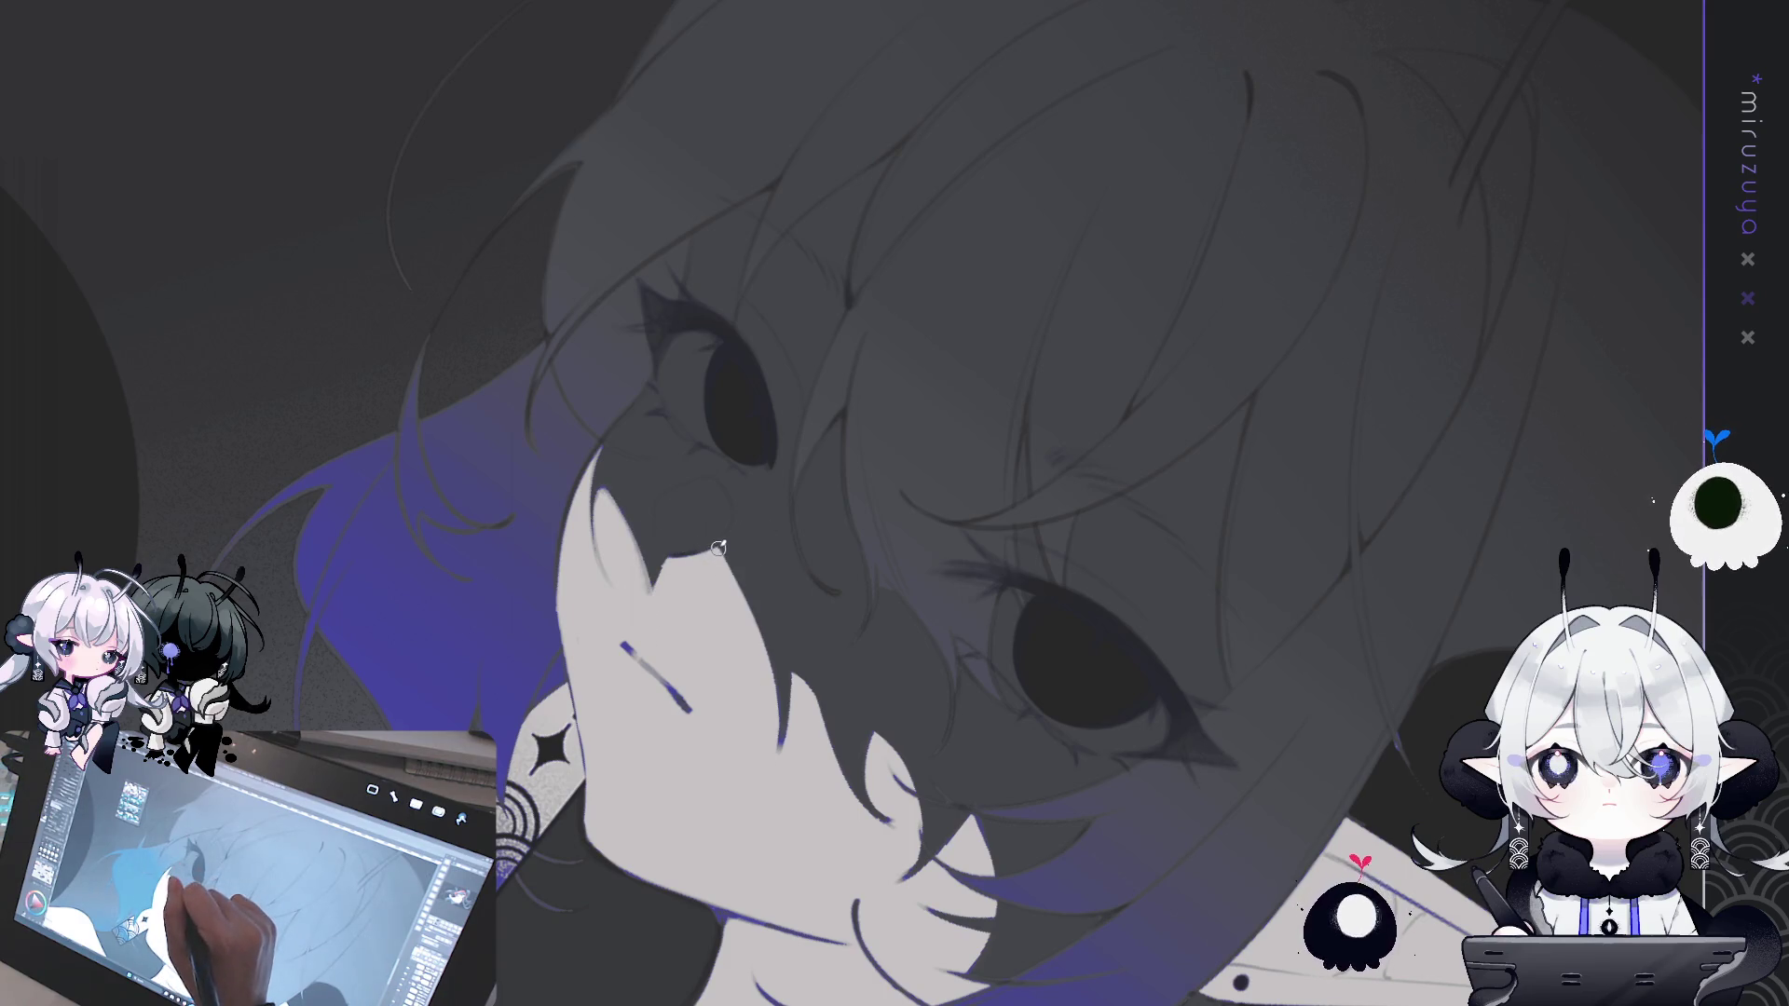
pyautogui.moveTo(732, 554); pyautogui.dragTo(779, 713)
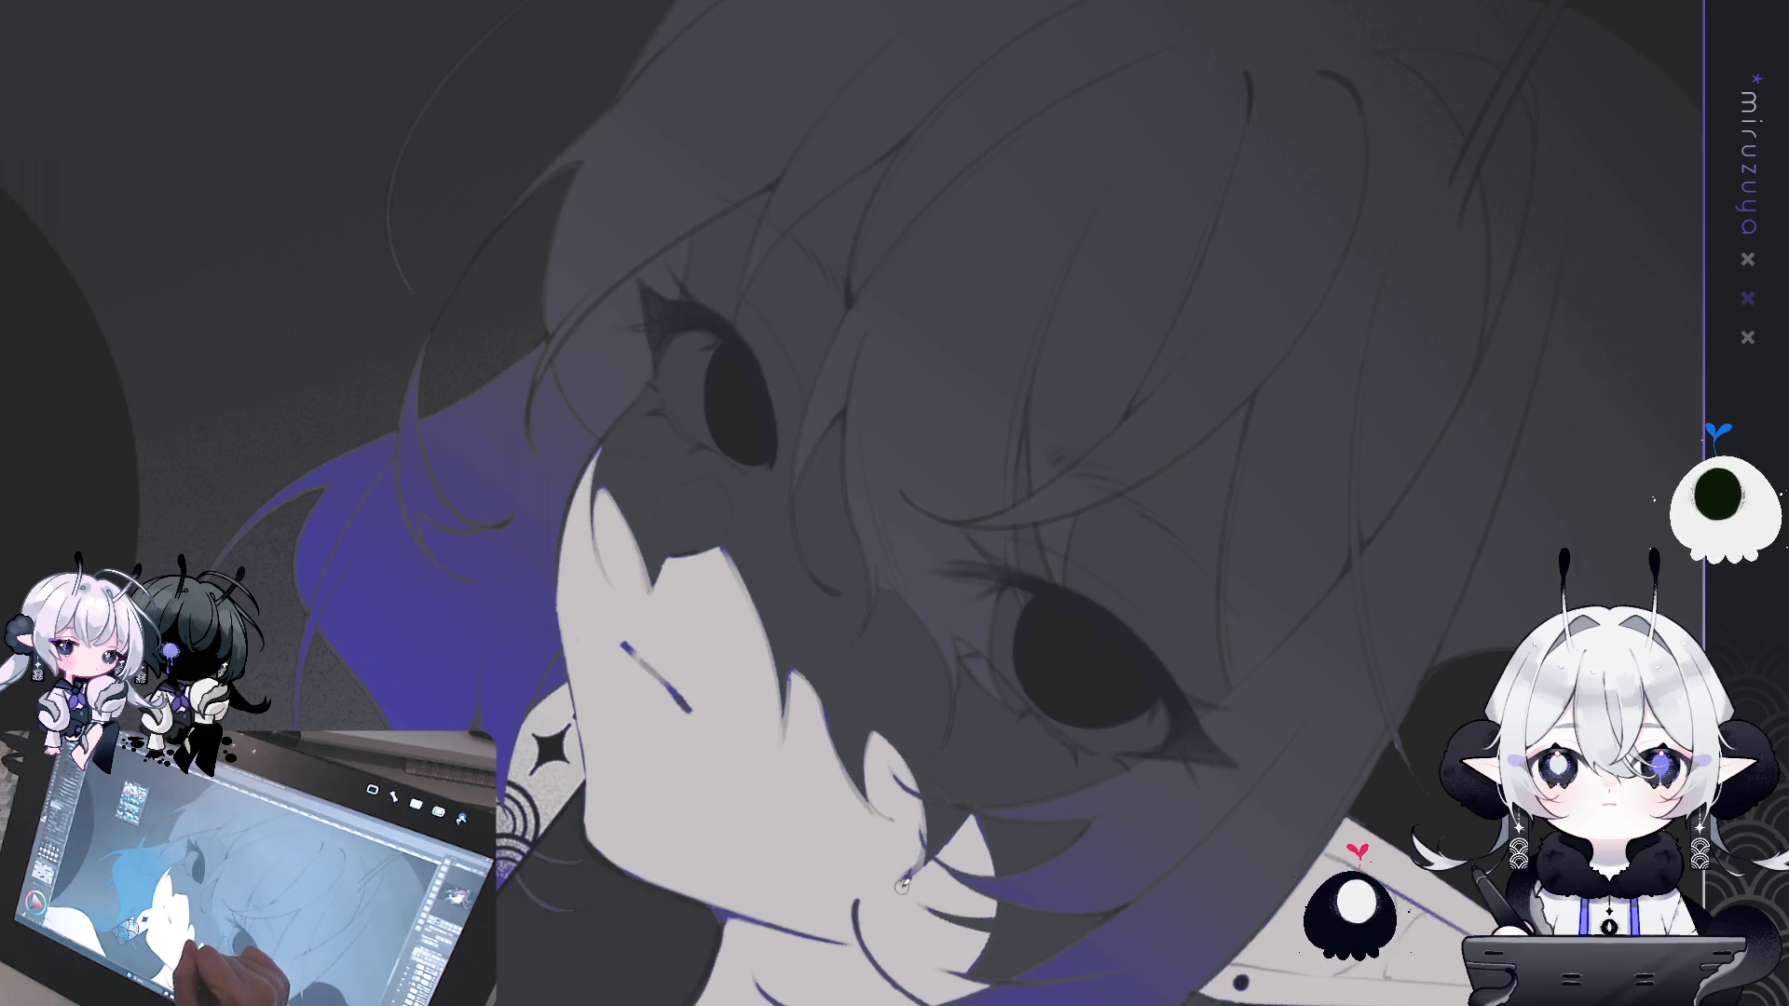
pyautogui.moveTo(900, 800); pyautogui.dragTo(923, 880)
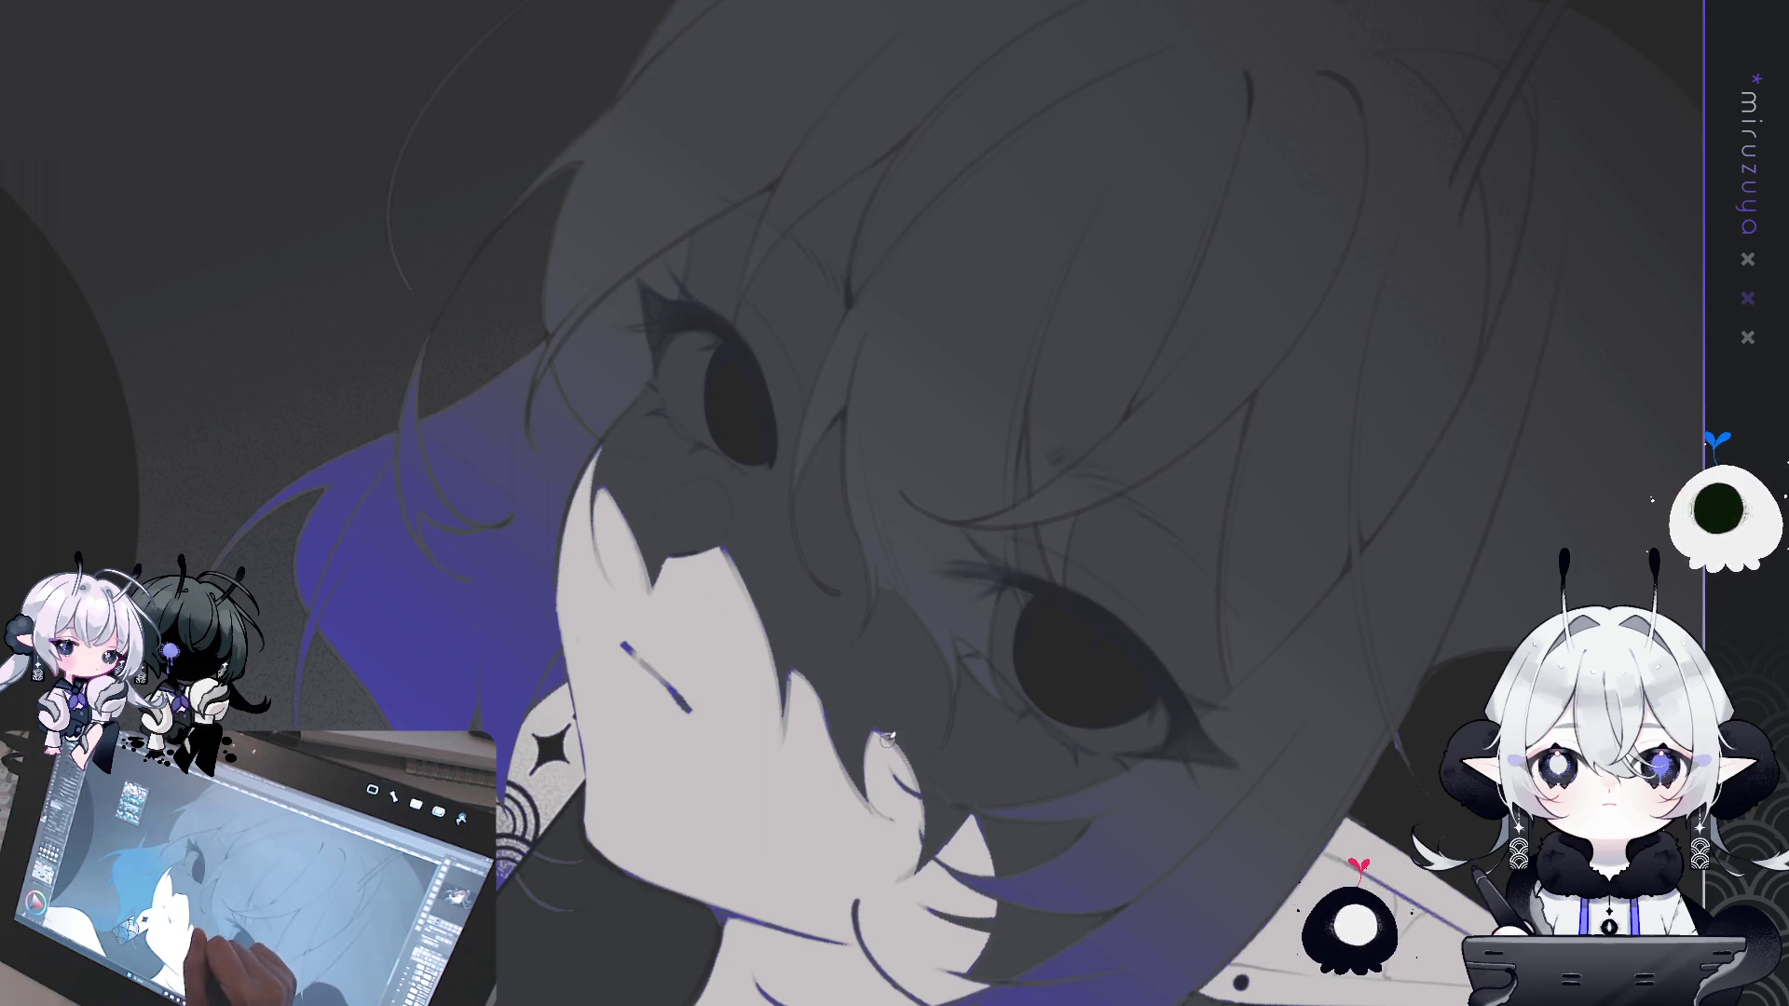
pyautogui.moveTo(887, 739); pyautogui.dragTo(1143, 737)
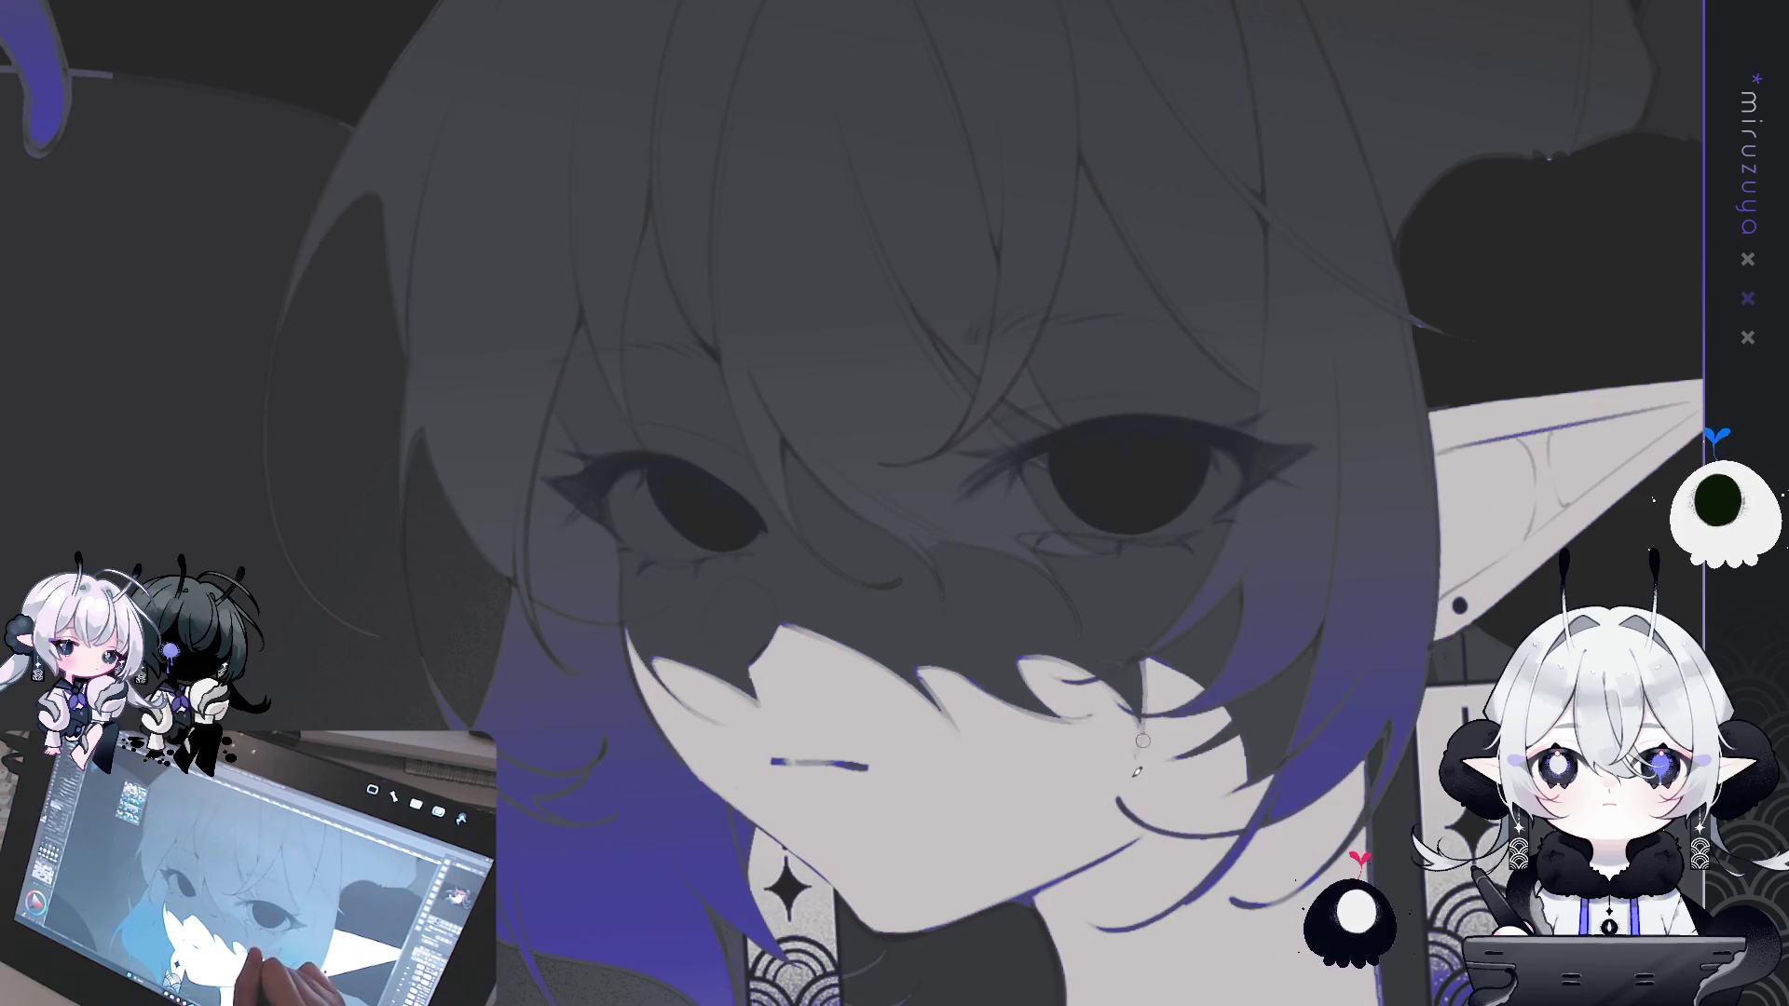
pyautogui.moveTo(1146, 656)
pyautogui.mouseDown()
pyautogui.moveTo(1133, 745)
pyautogui.moveTo(1146, 638)
pyautogui.mouseUp()
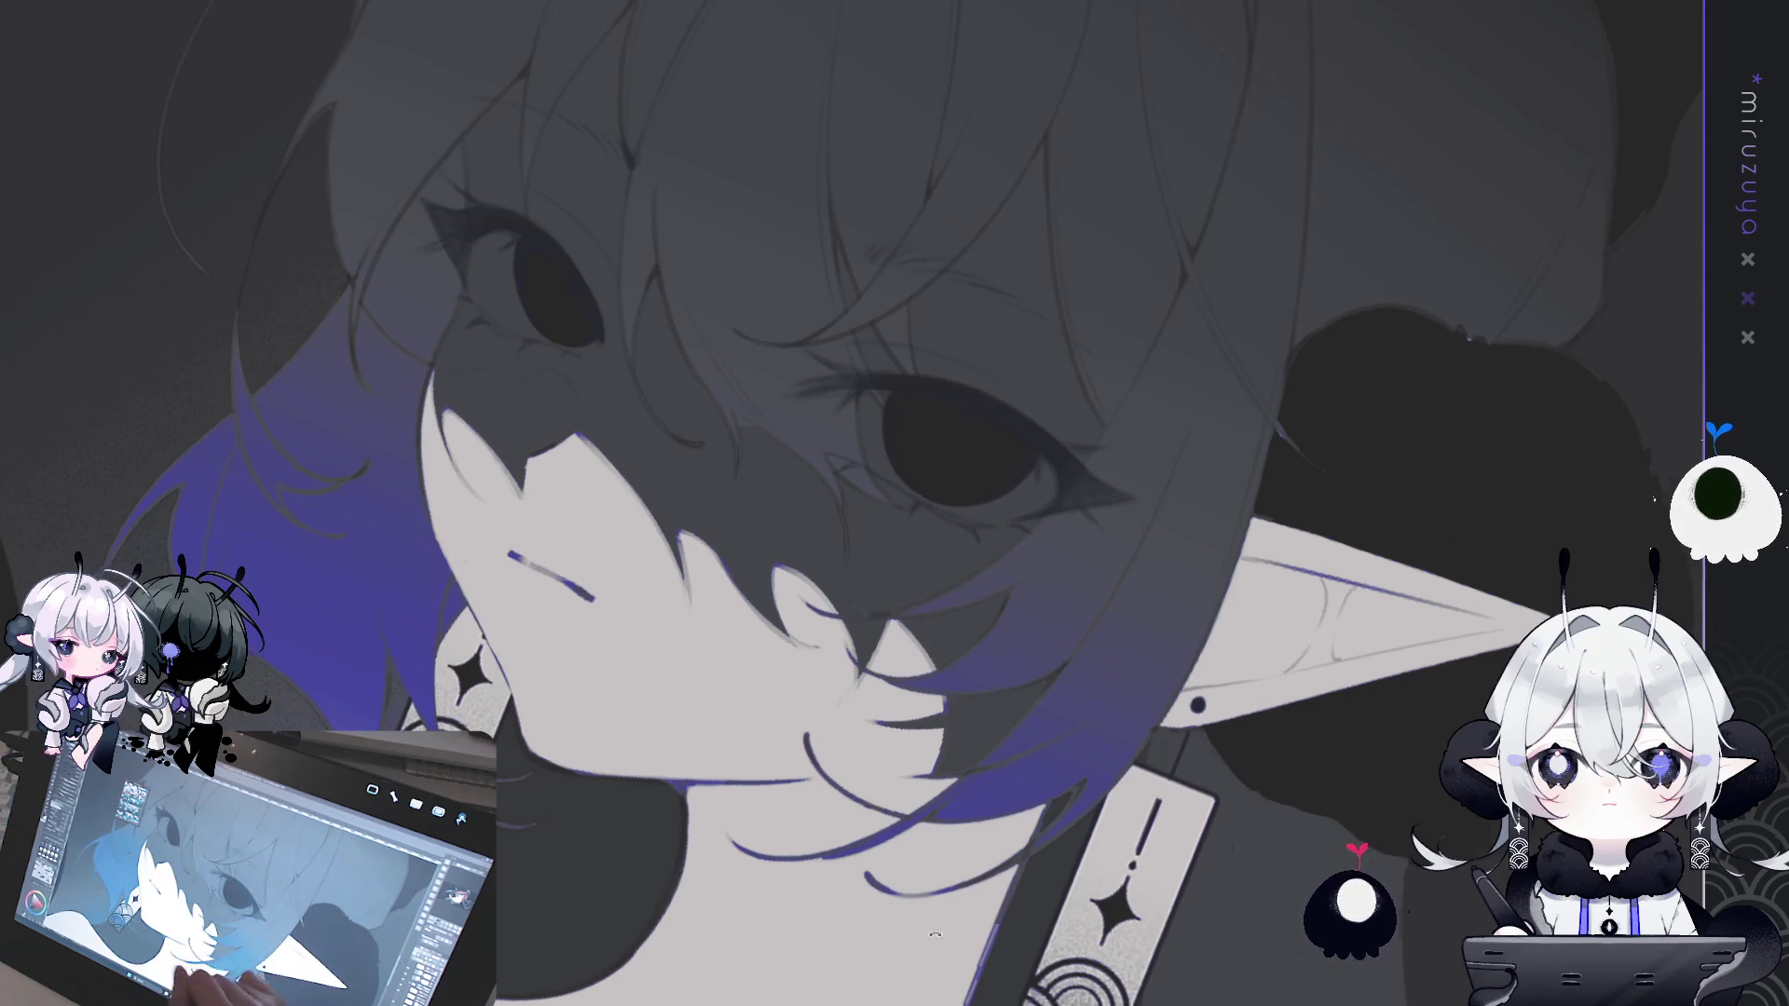
pyautogui.hotkey('ctrl', '@')
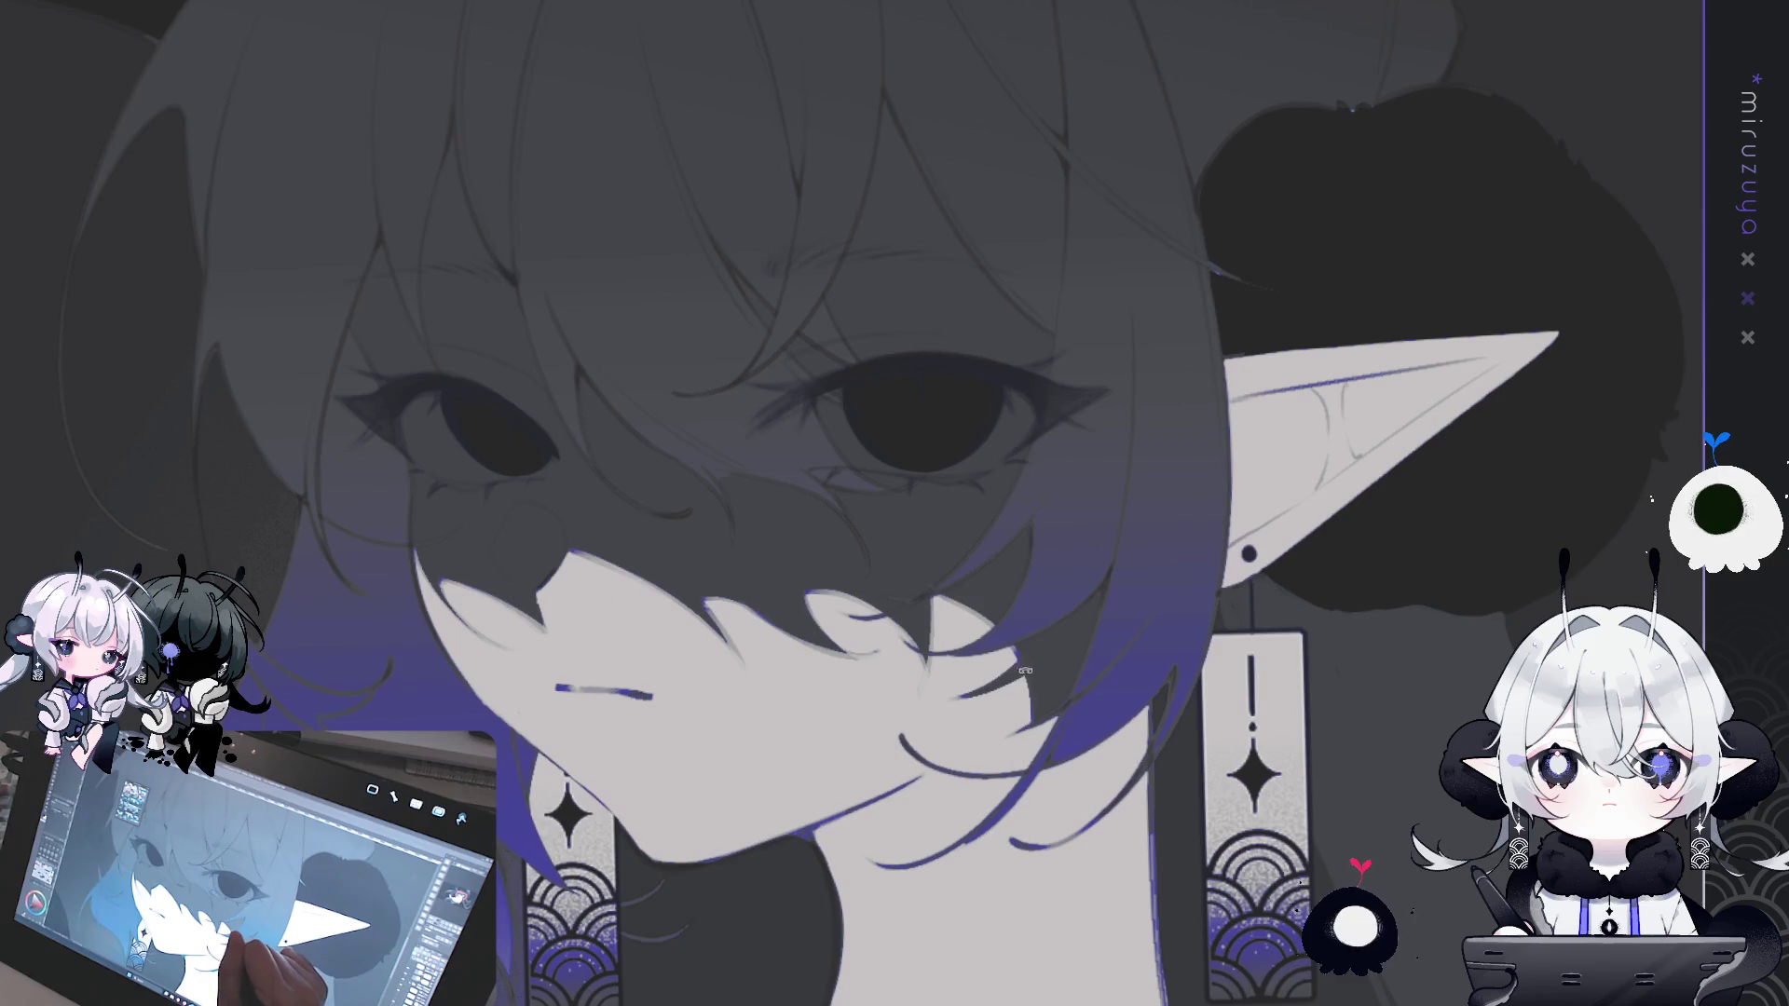
pyautogui.moveTo(1025, 687); pyautogui.dragTo(1071, 490)
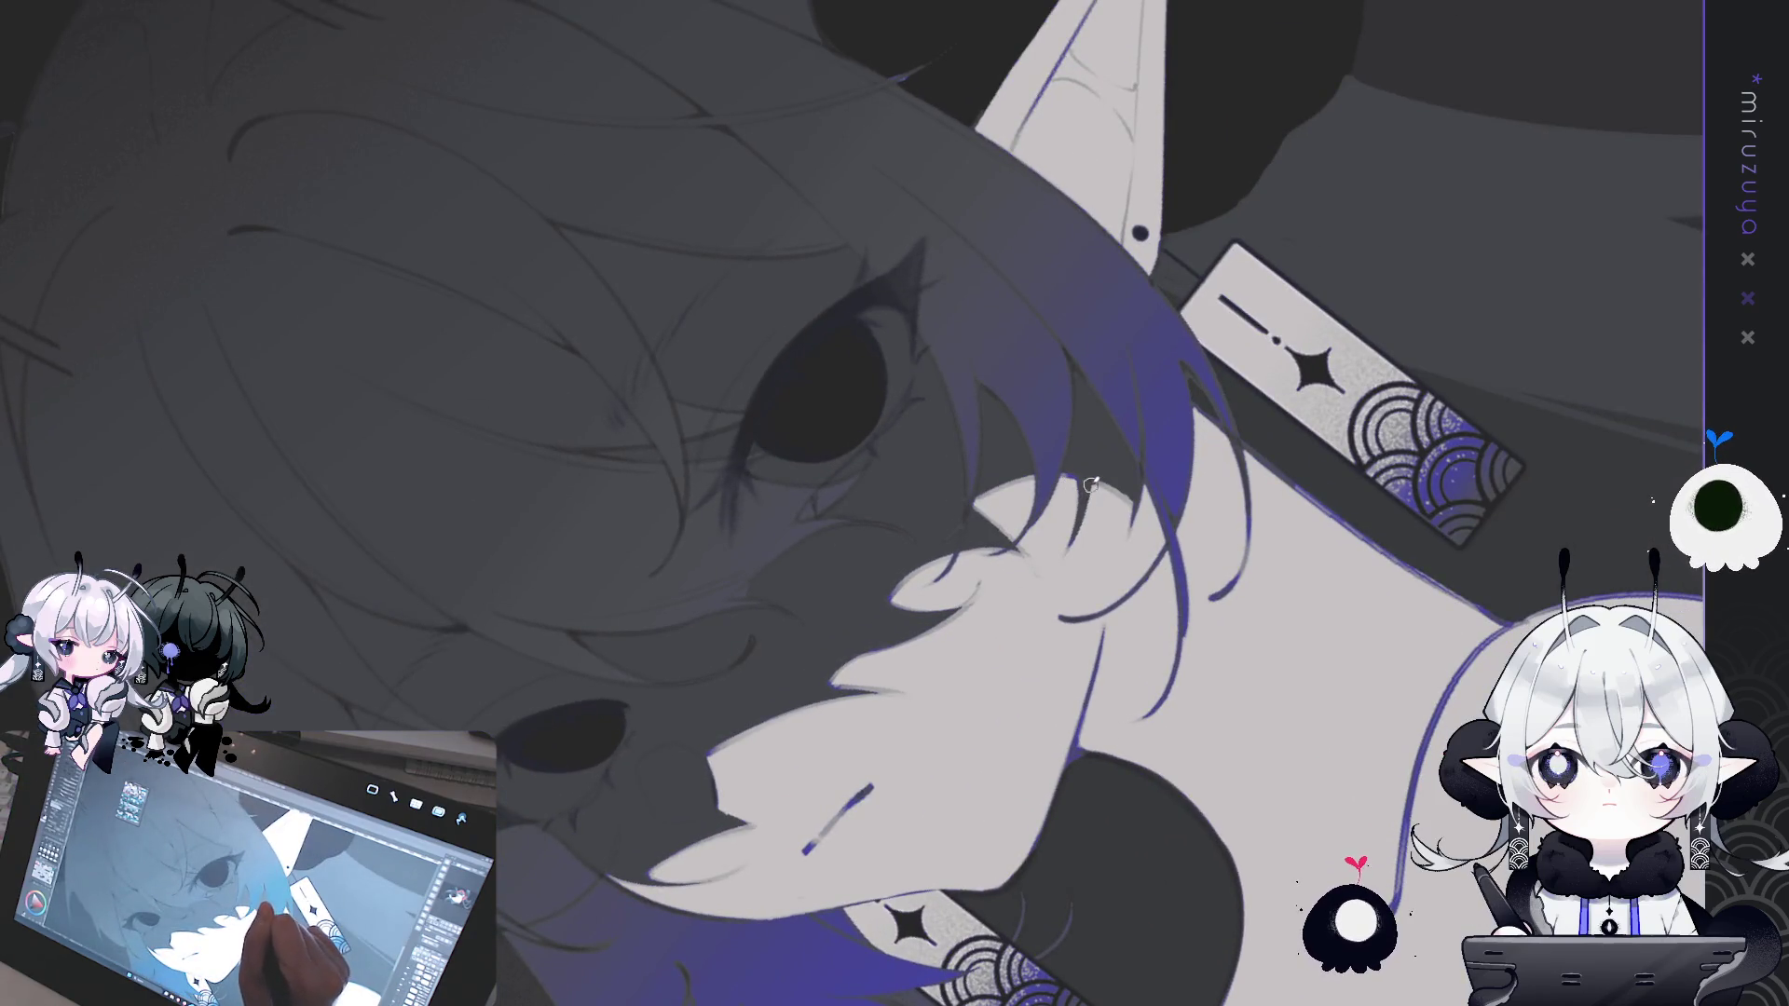
pyautogui.press('Escape')
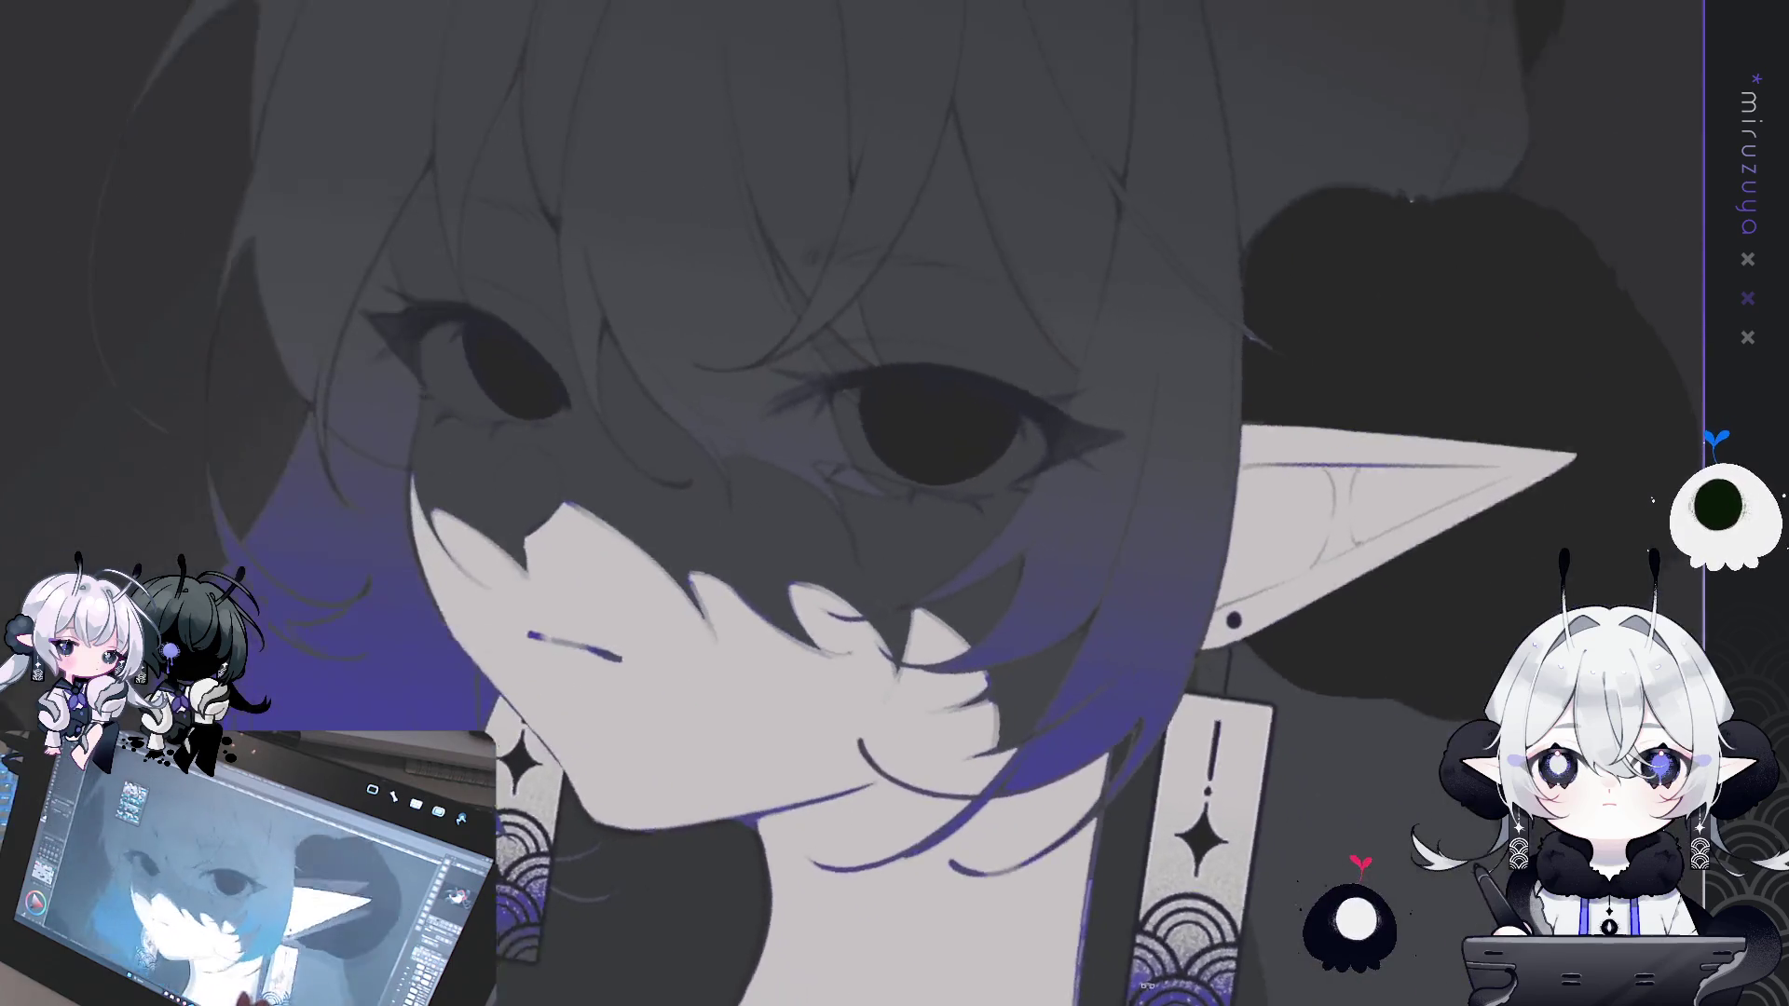
pyautogui.hotkey('ctrl', '-')
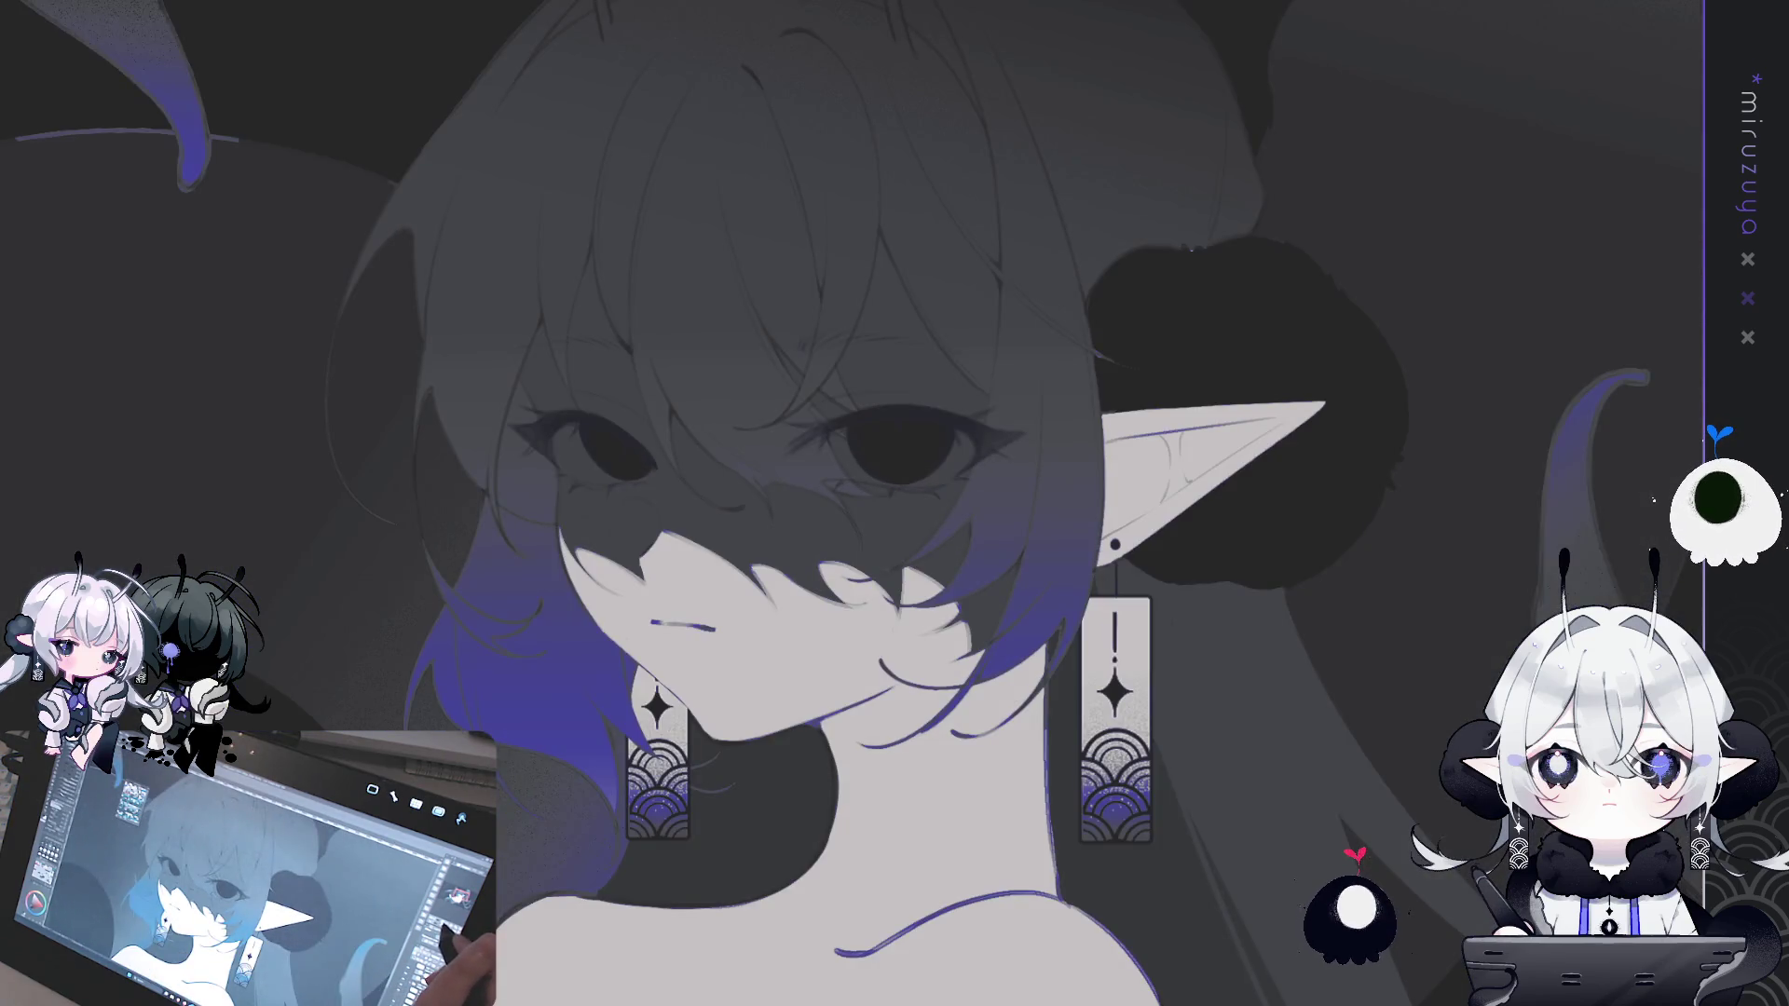
# - Try purple gradients over the face and eyes, then undo them
pyautogui.moveTo(1223, 559); pyautogui.dragTo(1228, 607)
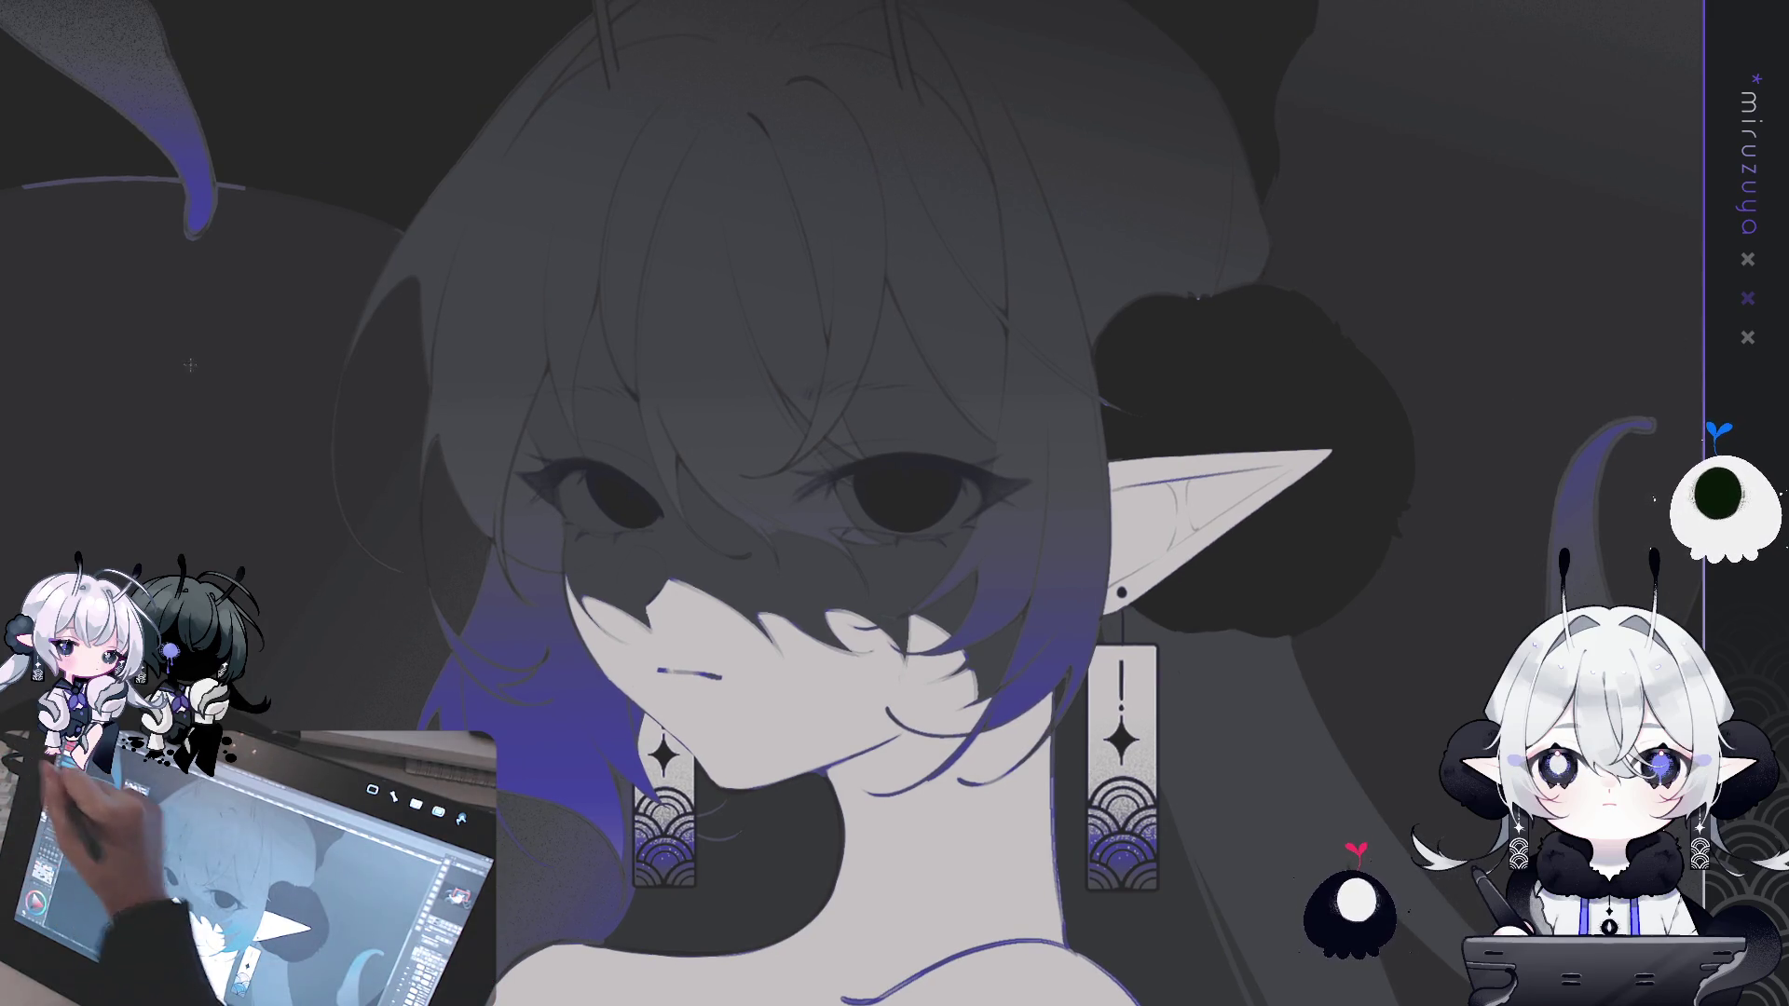
pyautogui.moveTo(717, 834); pyautogui.dragTo(741, 438)
pyautogui.hotkey('ctrl', 'z')
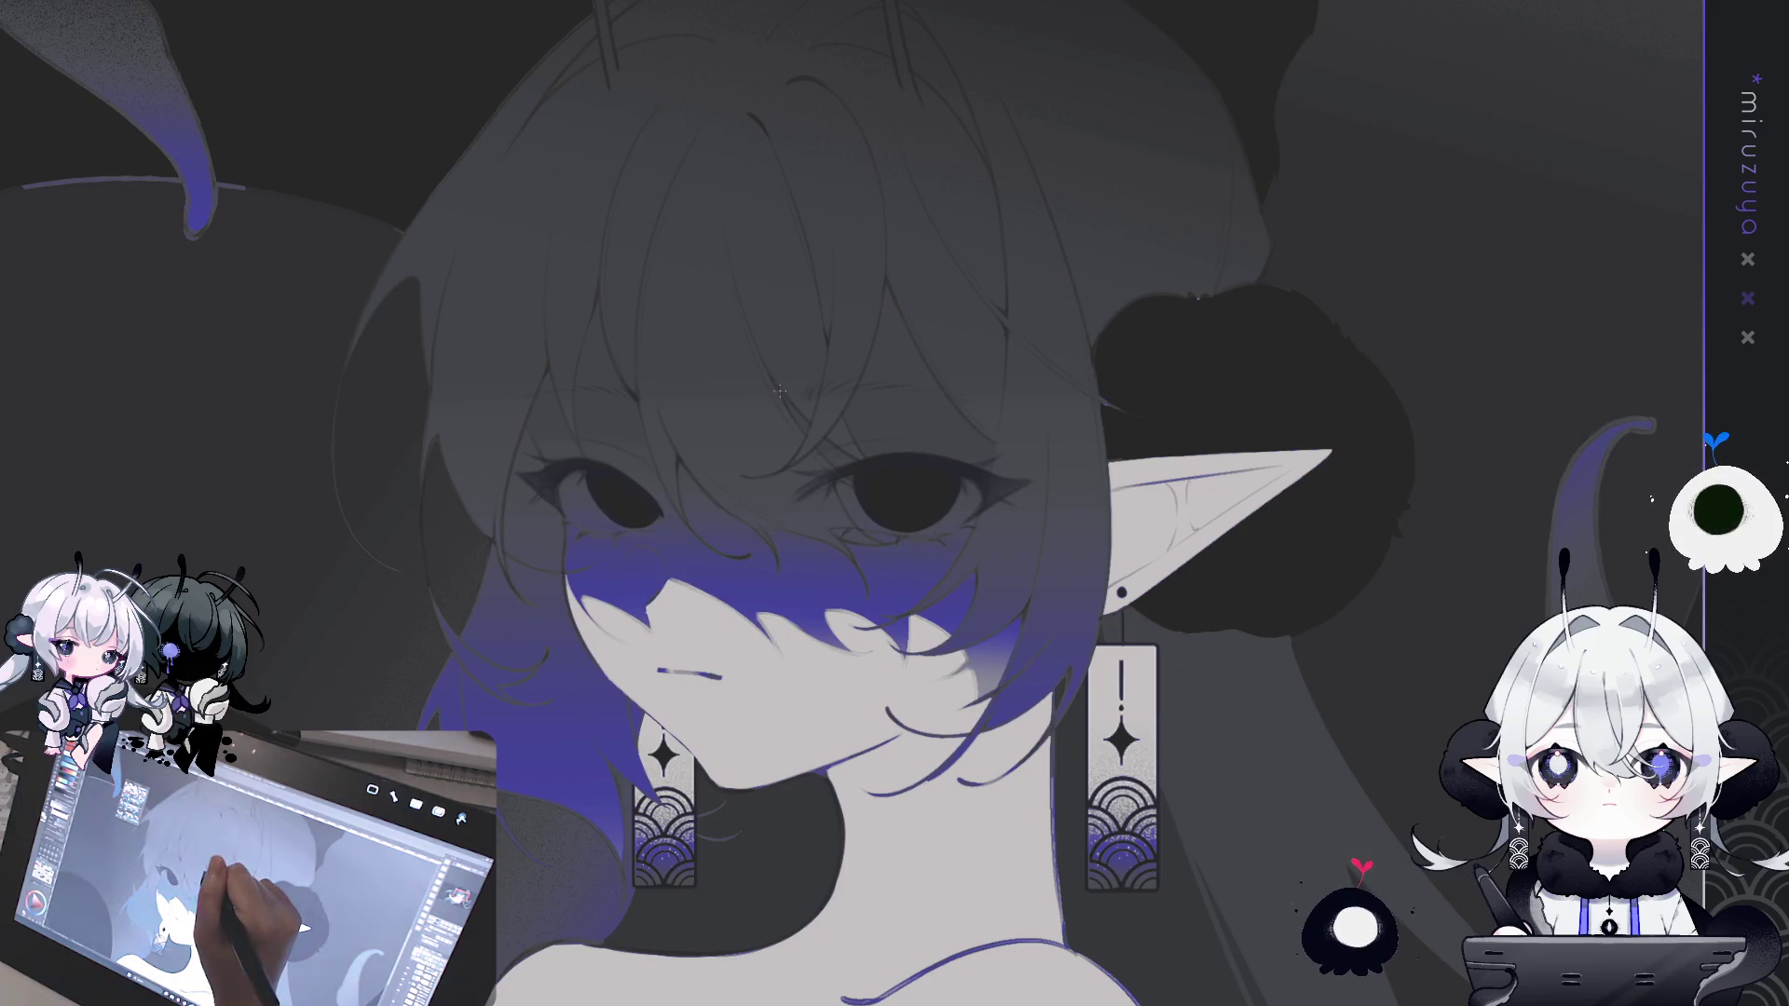
pyautogui.moveTo(818, 131); pyautogui.dragTo(819, 564)
pyautogui.hotkey('ctrl', 'z')
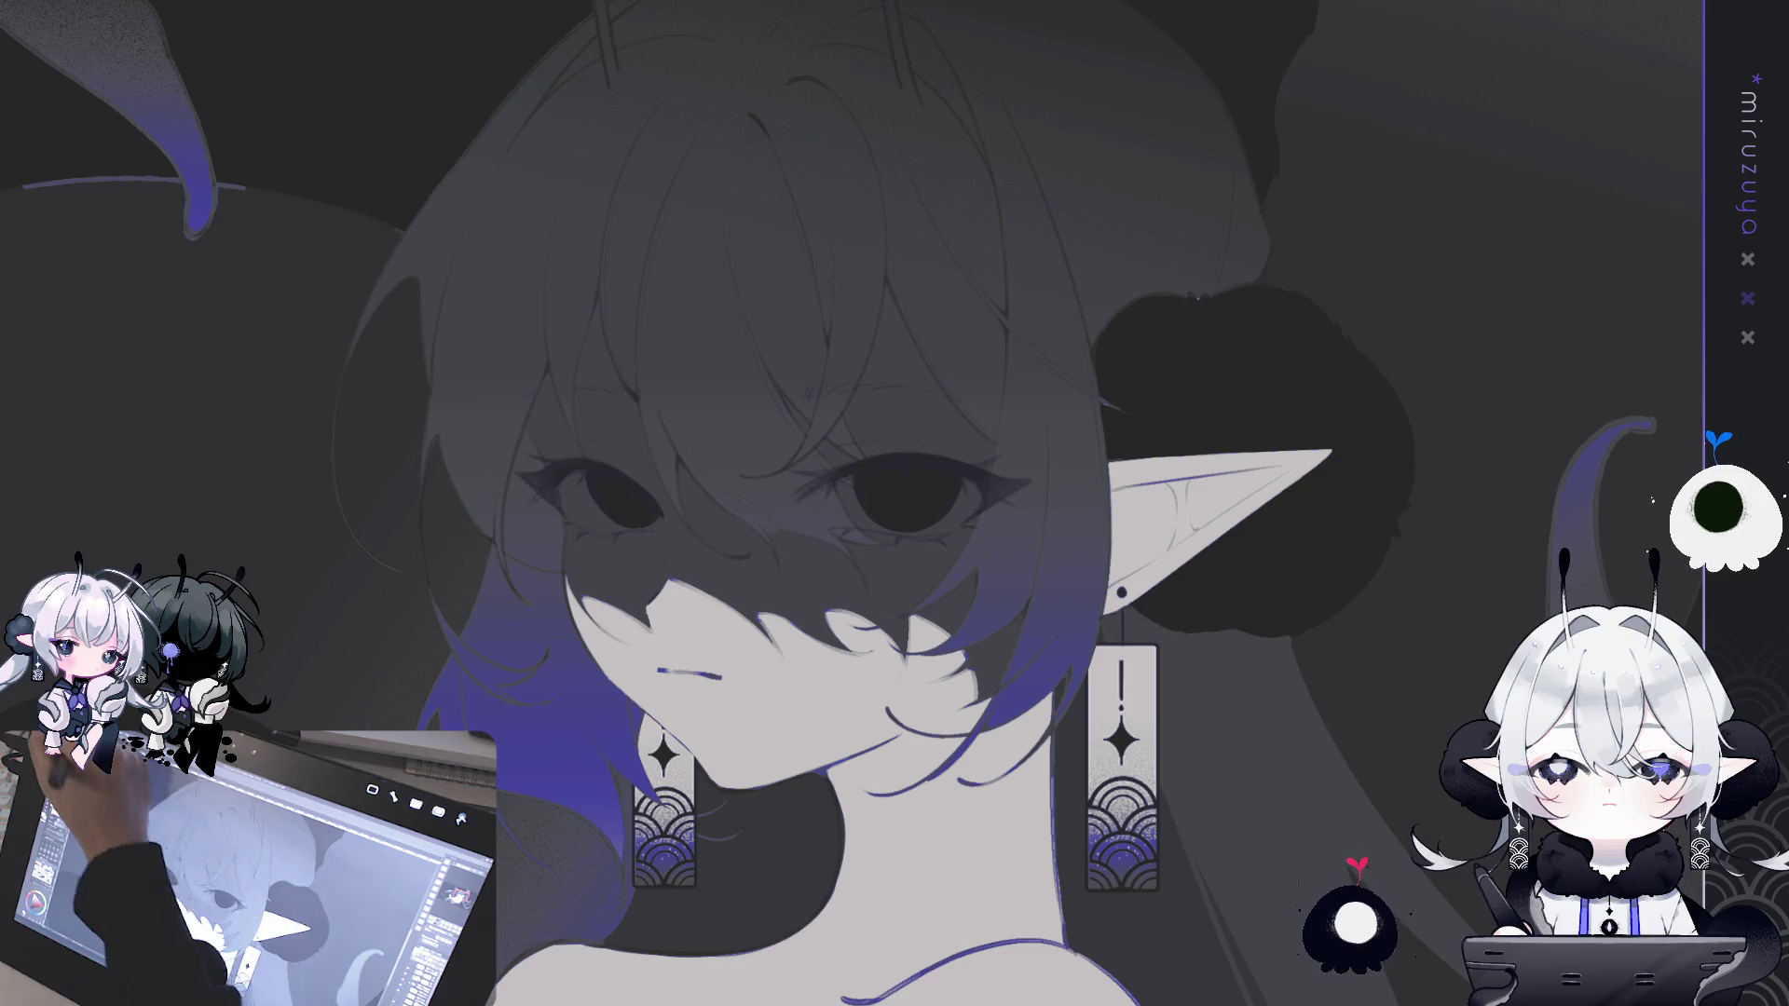
pyautogui.hotkey('ctrl', 'y')
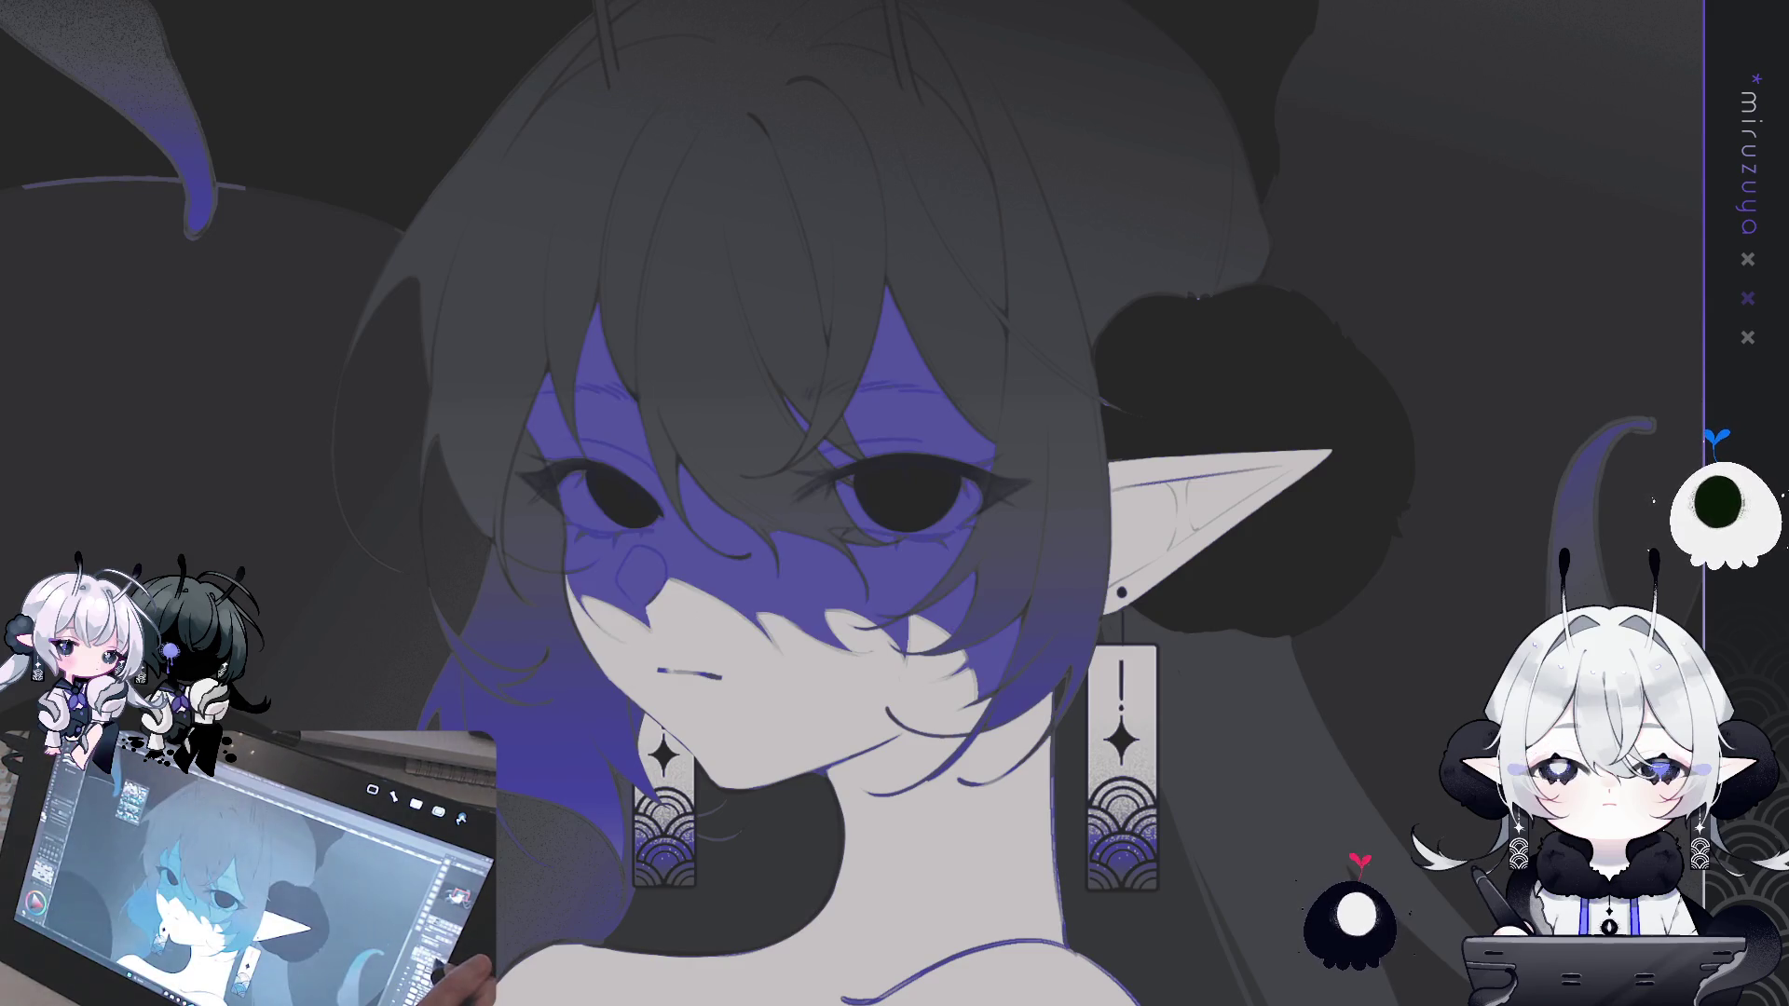
pyautogui.hotkey('ctrl', 'z')
pyautogui.hotkey('ctrl', 'y')
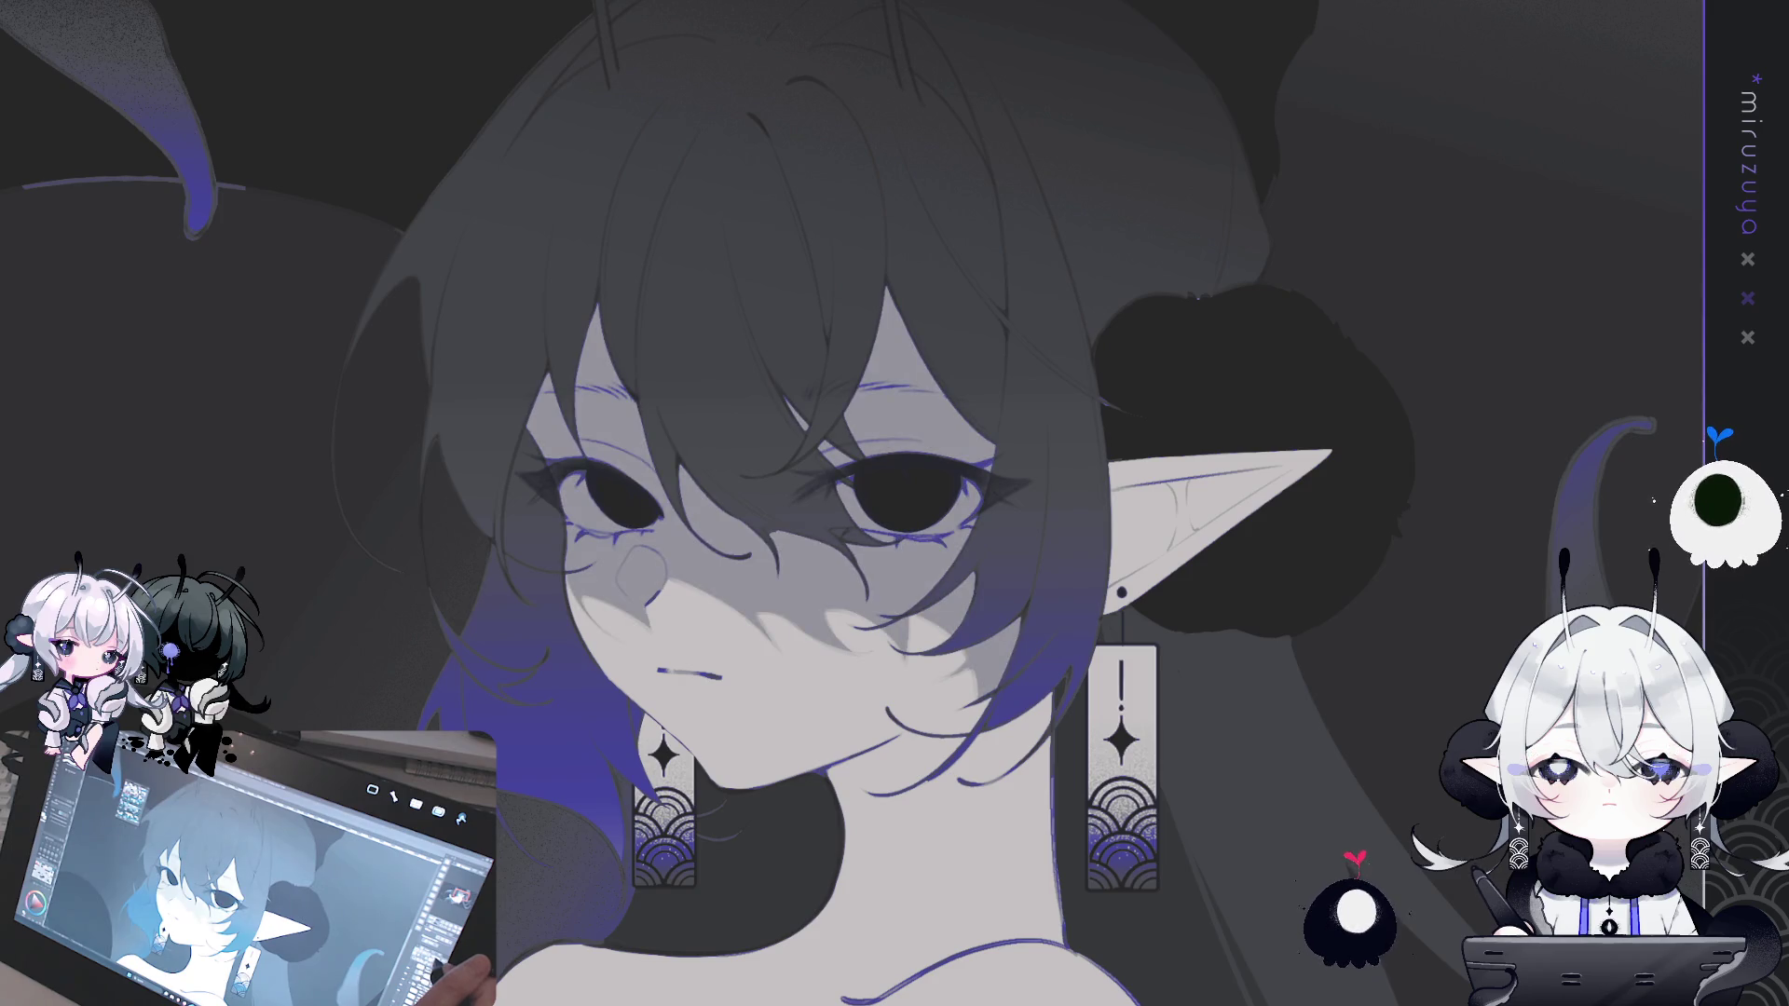
pyautogui.hotkey('ctrl', 'y')
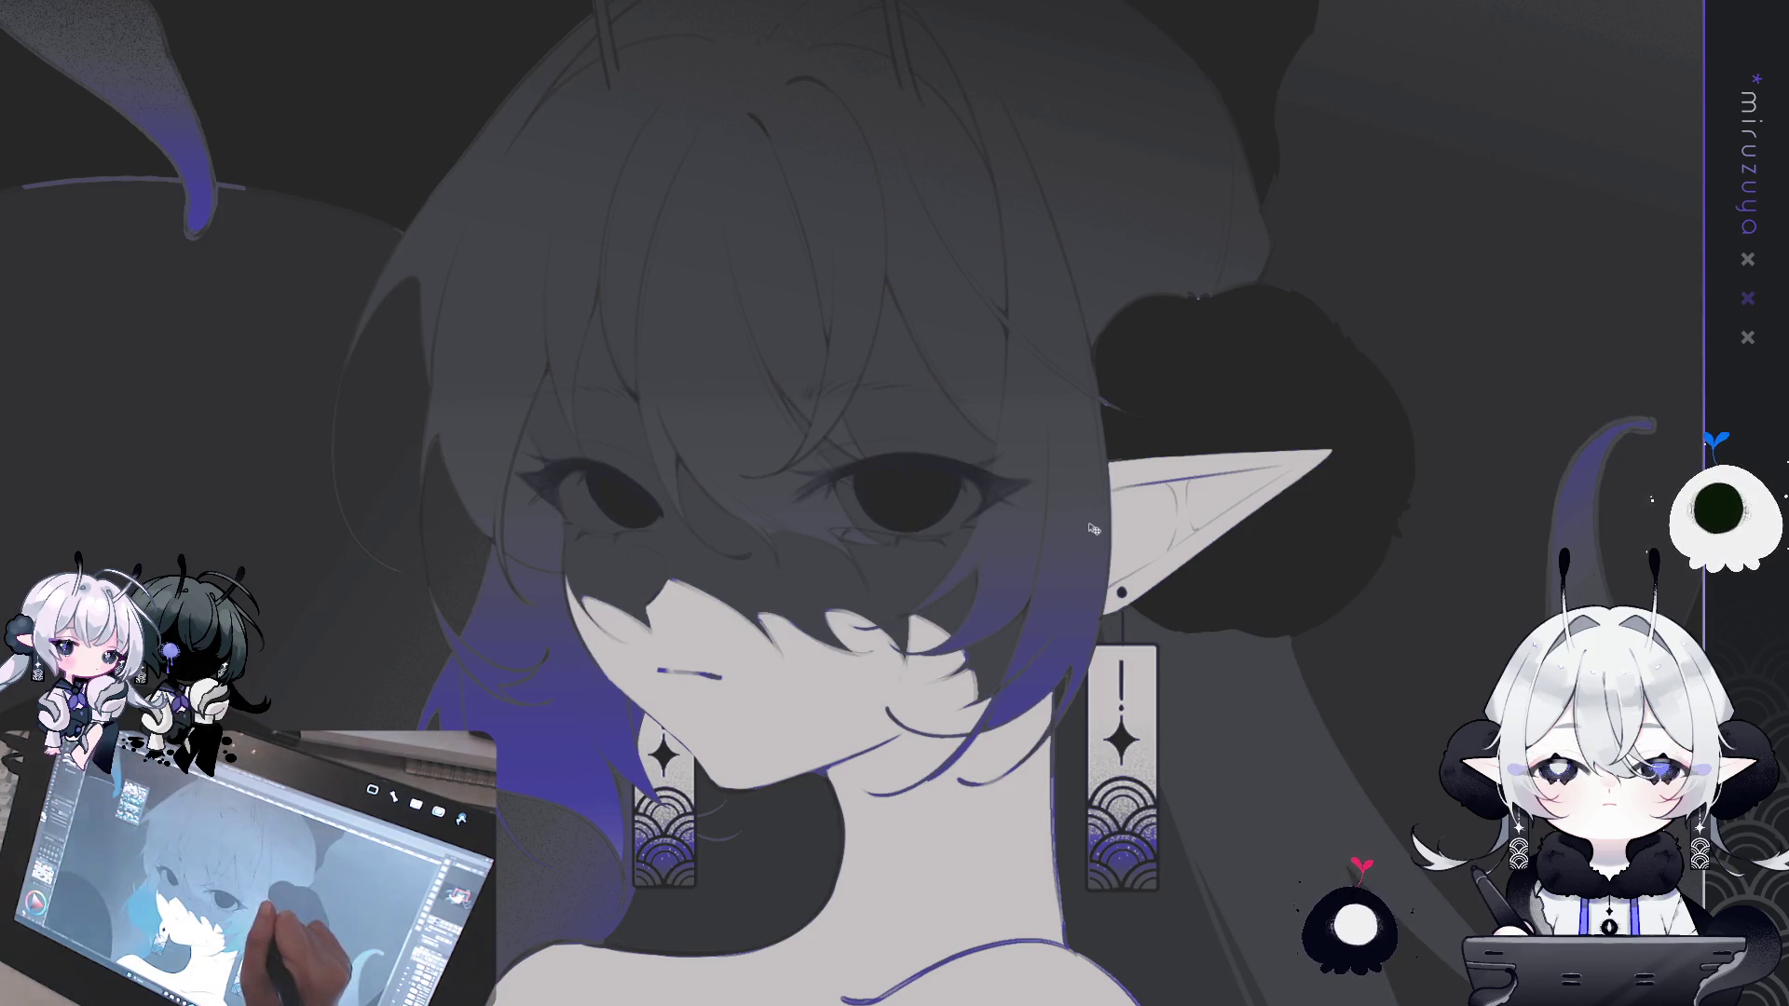
# - Reshape the hair shadow around the eyes and nose and select the left eye area
pyautogui.moveTo(578, 596); pyautogui.dragTo(895, 569)
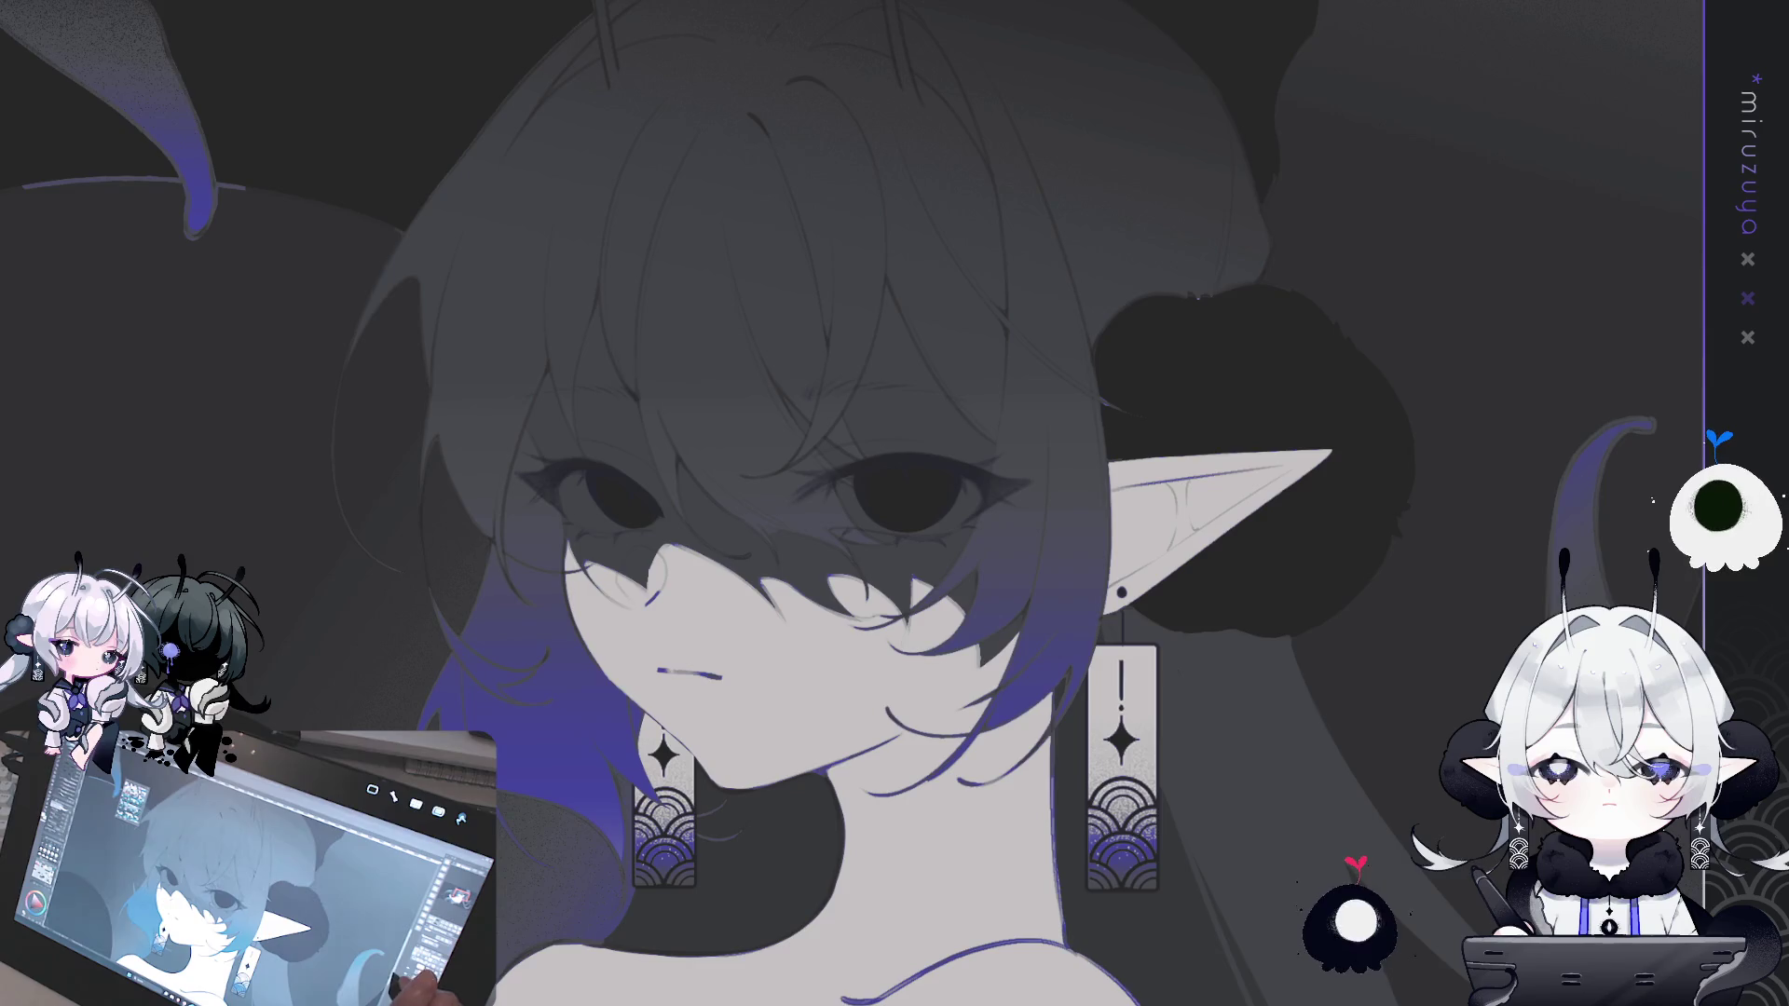
pyautogui.moveTo(1295, 733); pyautogui.dragTo(1432, 721)
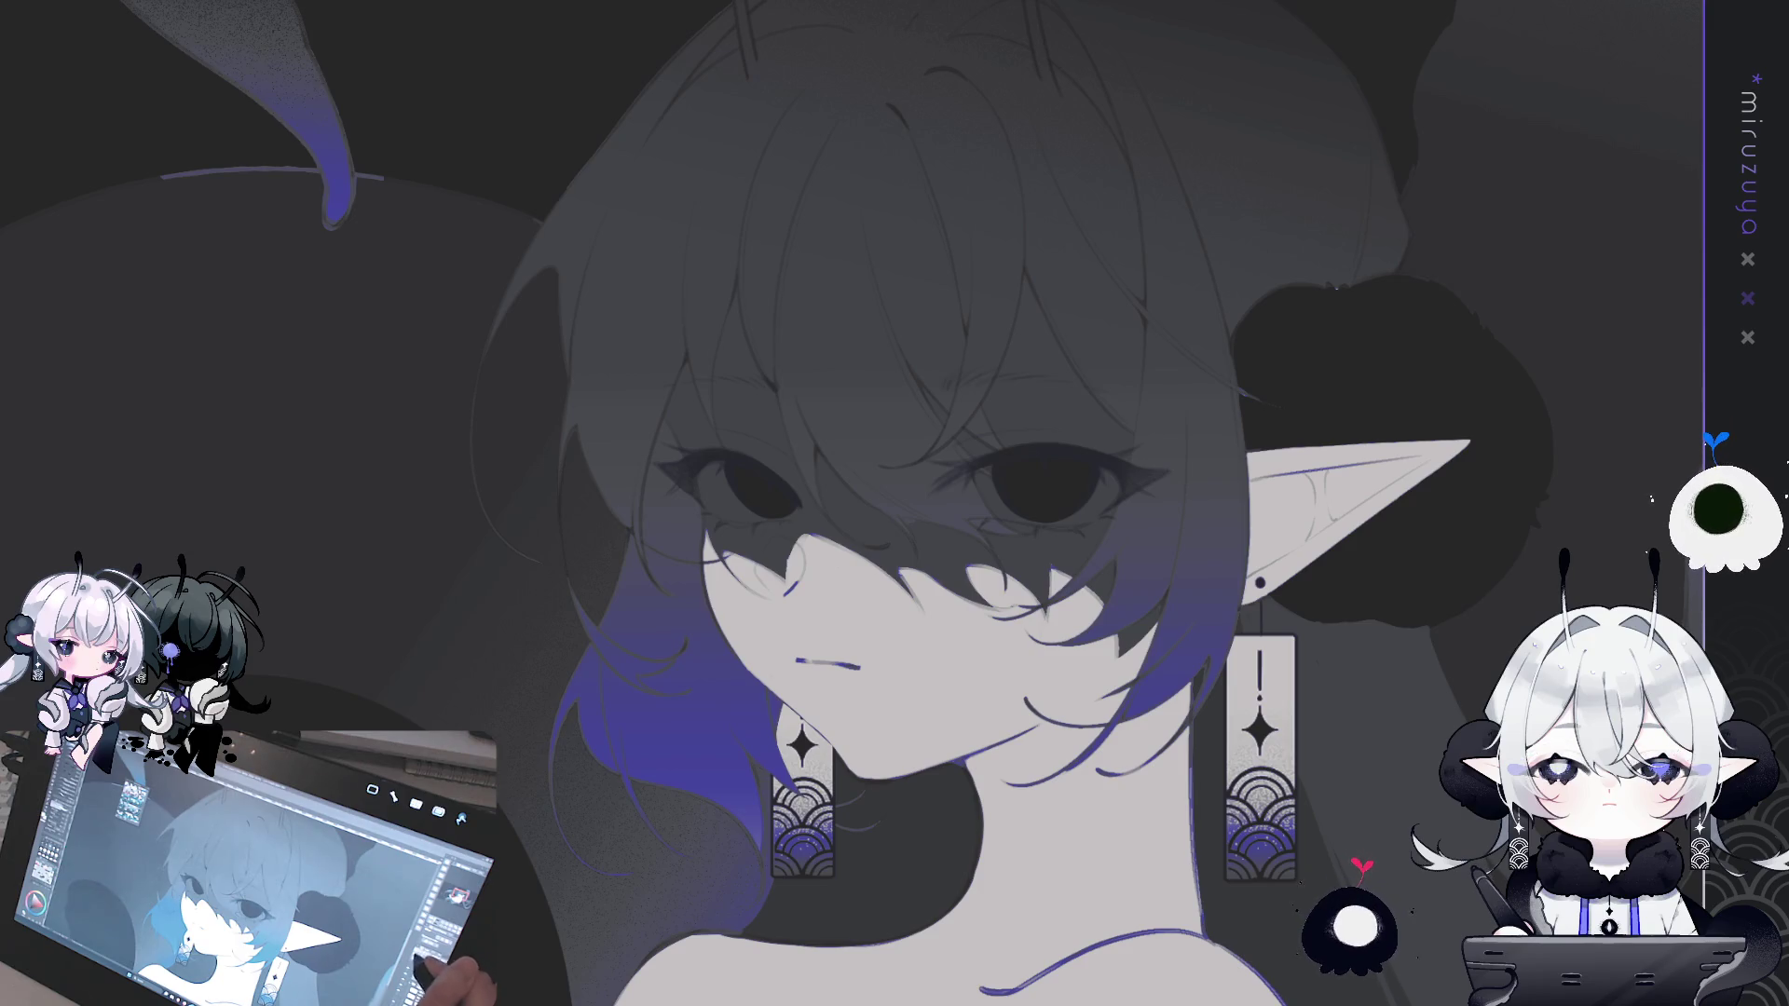
pyautogui.moveTo(899, 466)
pyautogui.mouseDown()
pyautogui.moveTo(657, 494)
pyautogui.moveTo(788, 579)
pyautogui.moveTo(759, 494)
pyautogui.mouseUp()
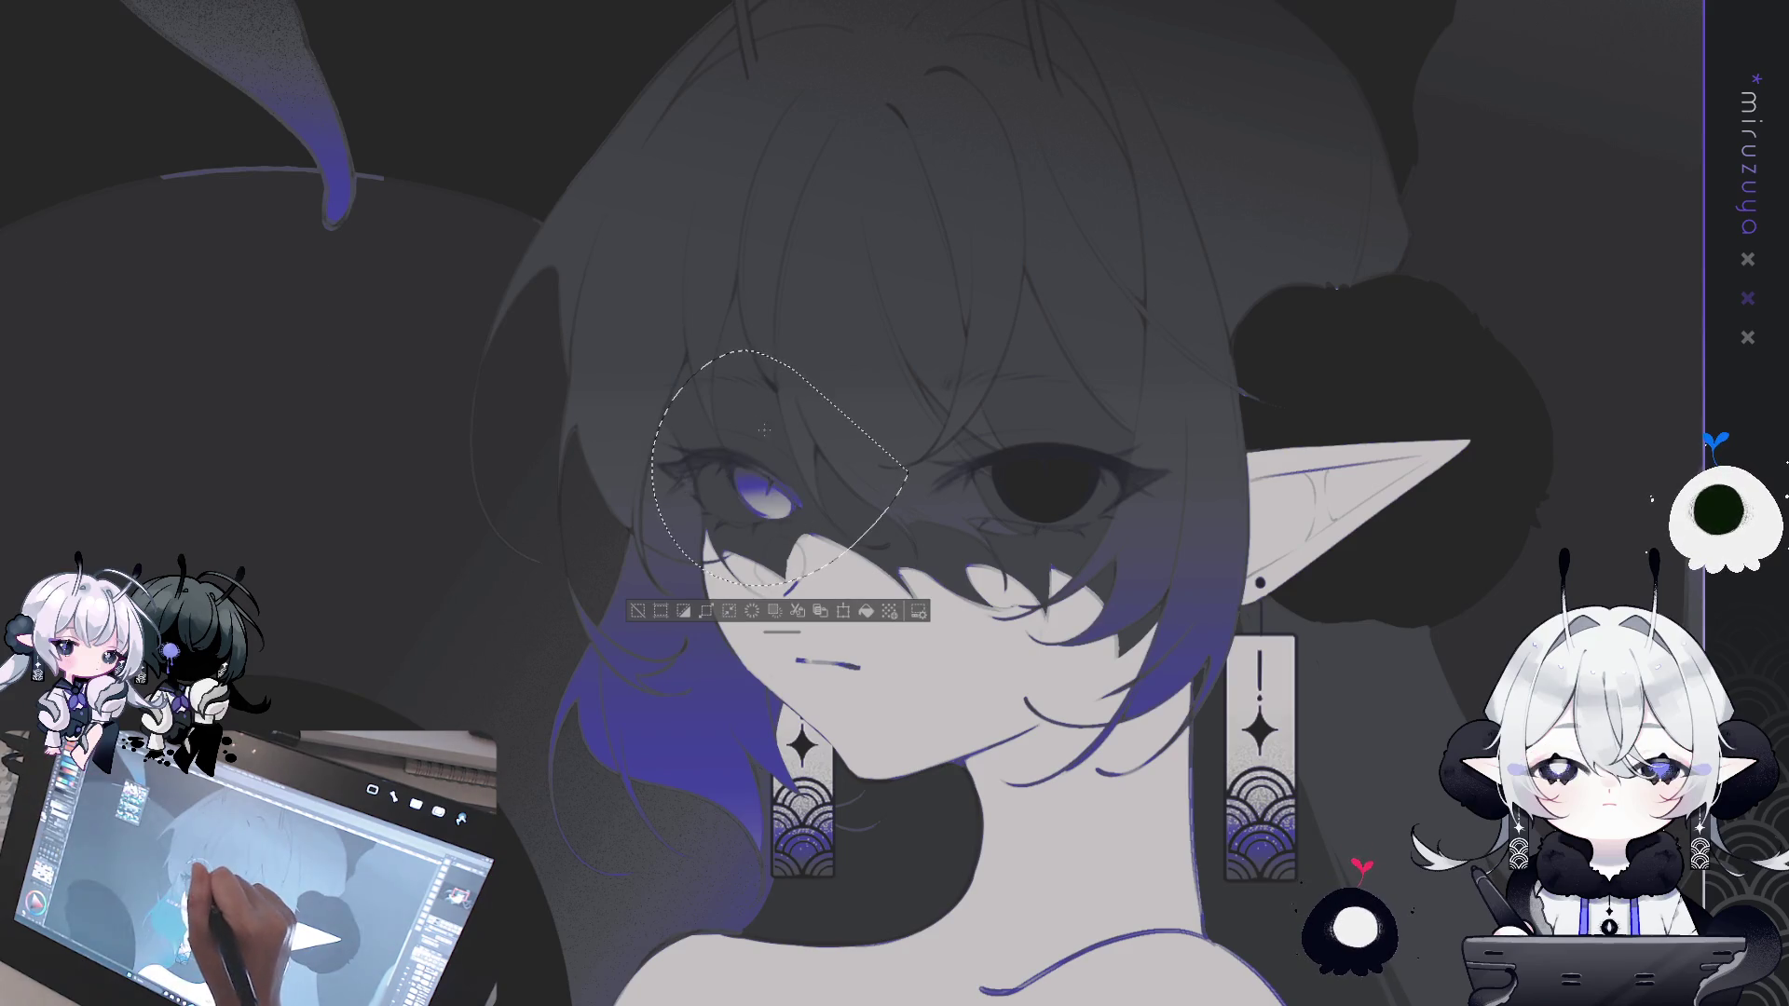
# - Revert the left eye's purple tint, deselect, and keep the dark eye fills
pyautogui.hotkey('ctrl', 'z')
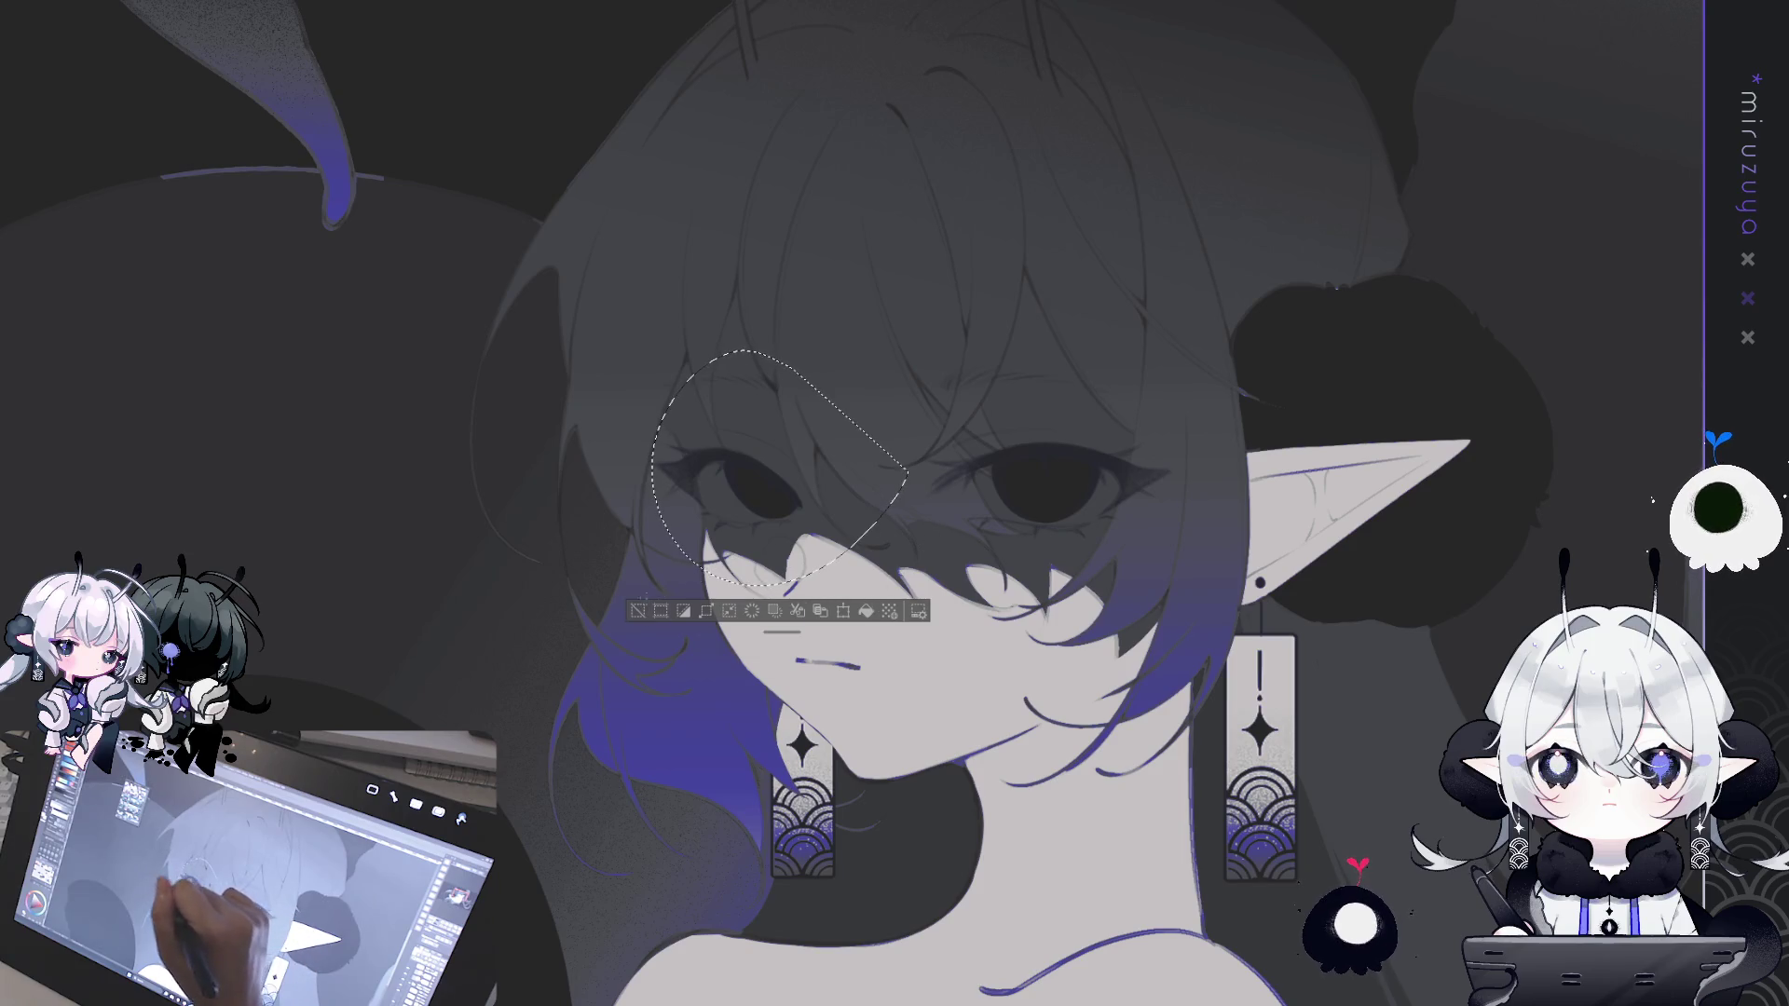
pyautogui.click(639, 612)
pyautogui.hotkey('ctrl', 'z')
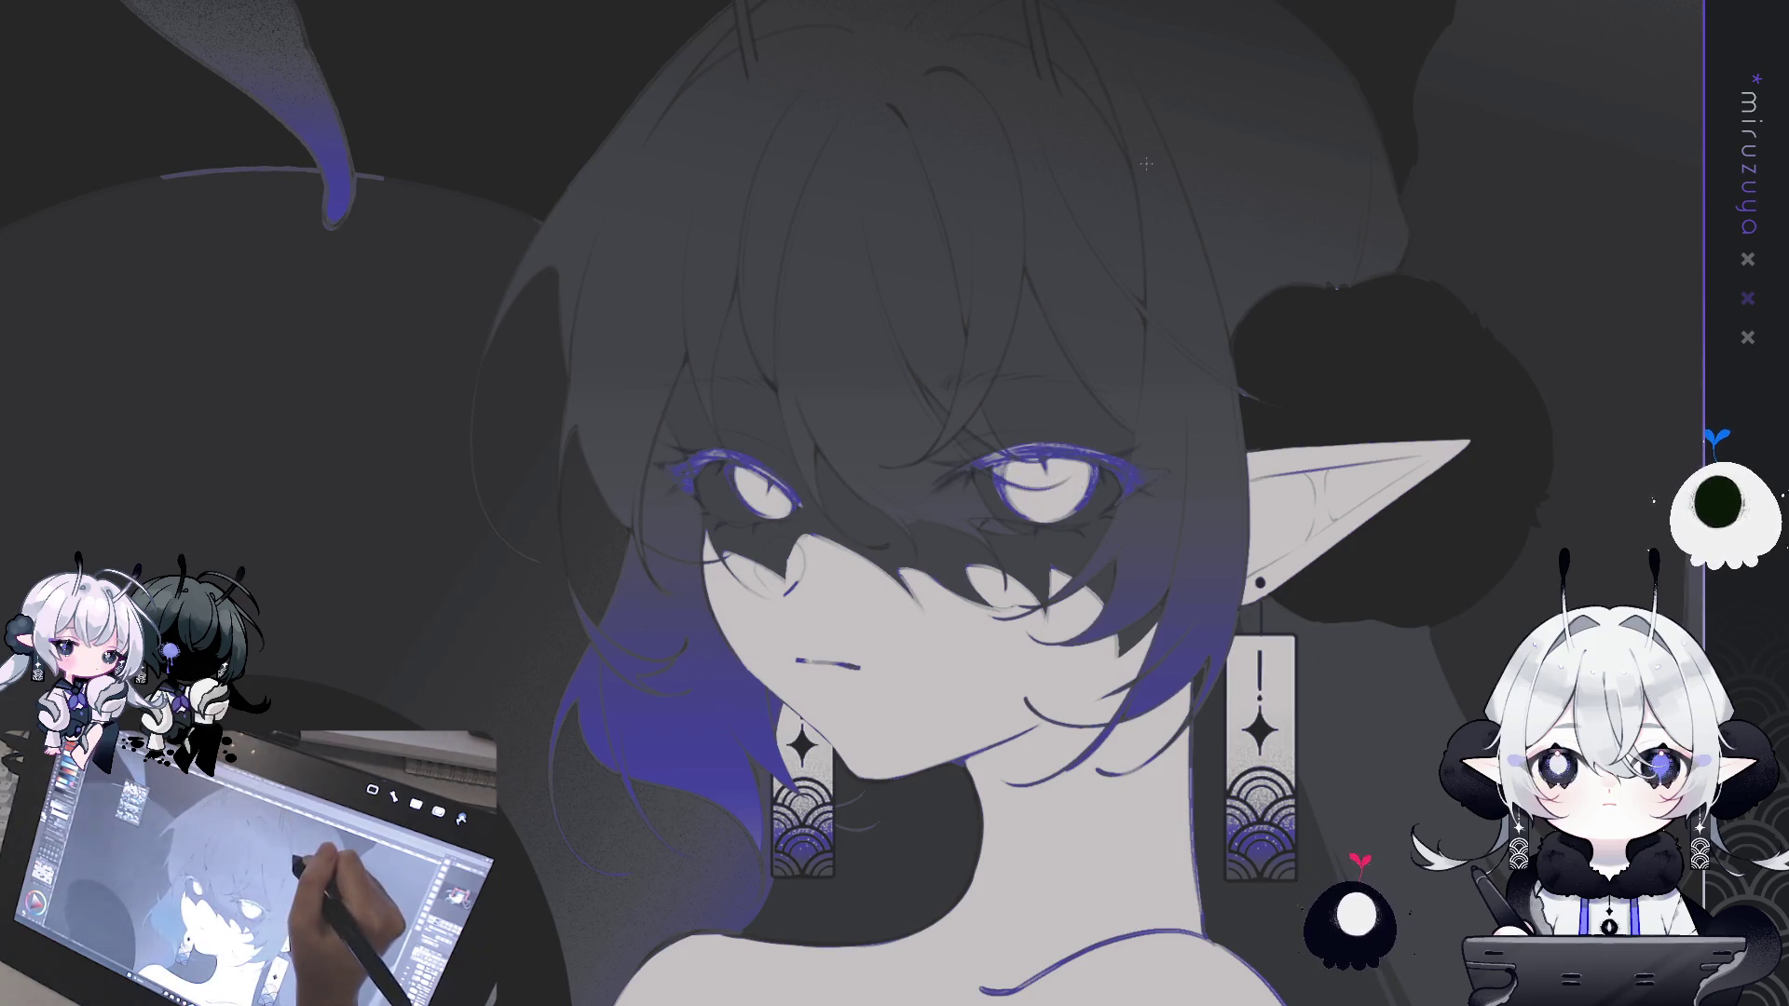
pyautogui.hotkey('ctrl', 'y')
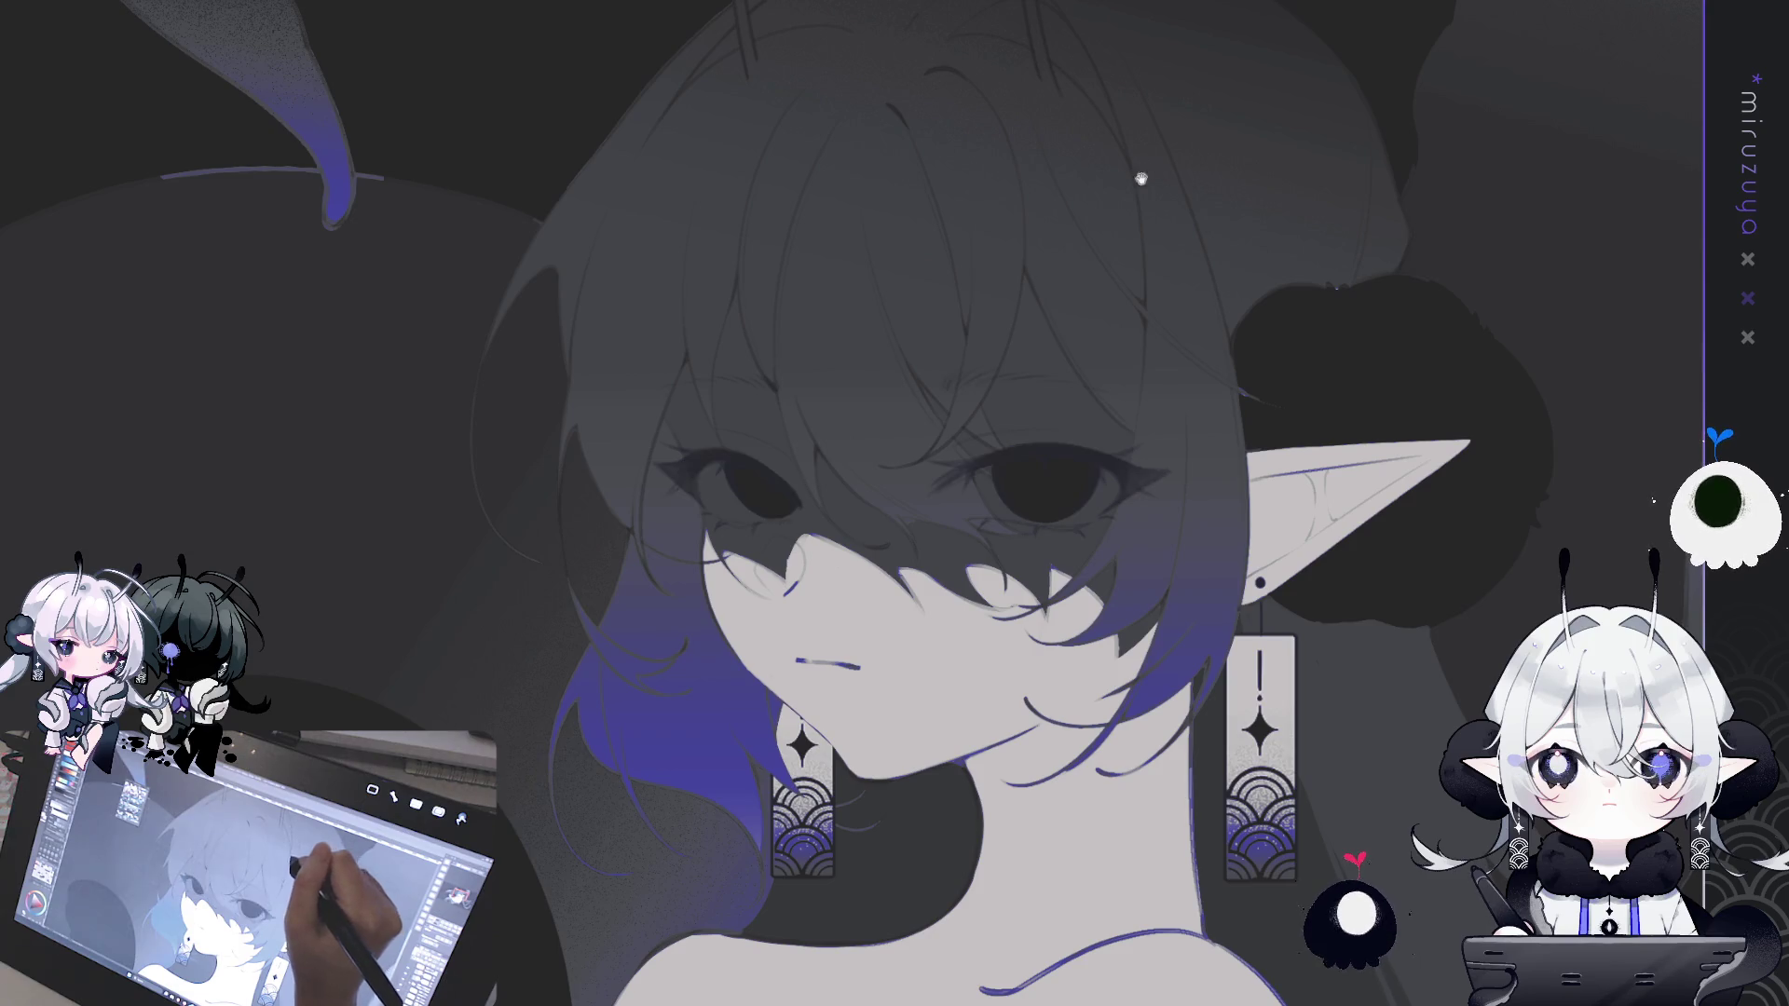
pyautogui.moveTo(1092, 363)
pyautogui.mouseDown()
pyautogui.moveTo(930, 371)
pyautogui.moveTo(1013, 406)
pyautogui.moveTo(1044, 522)
pyautogui.moveTo(1009, 768)
pyautogui.mouseUp()
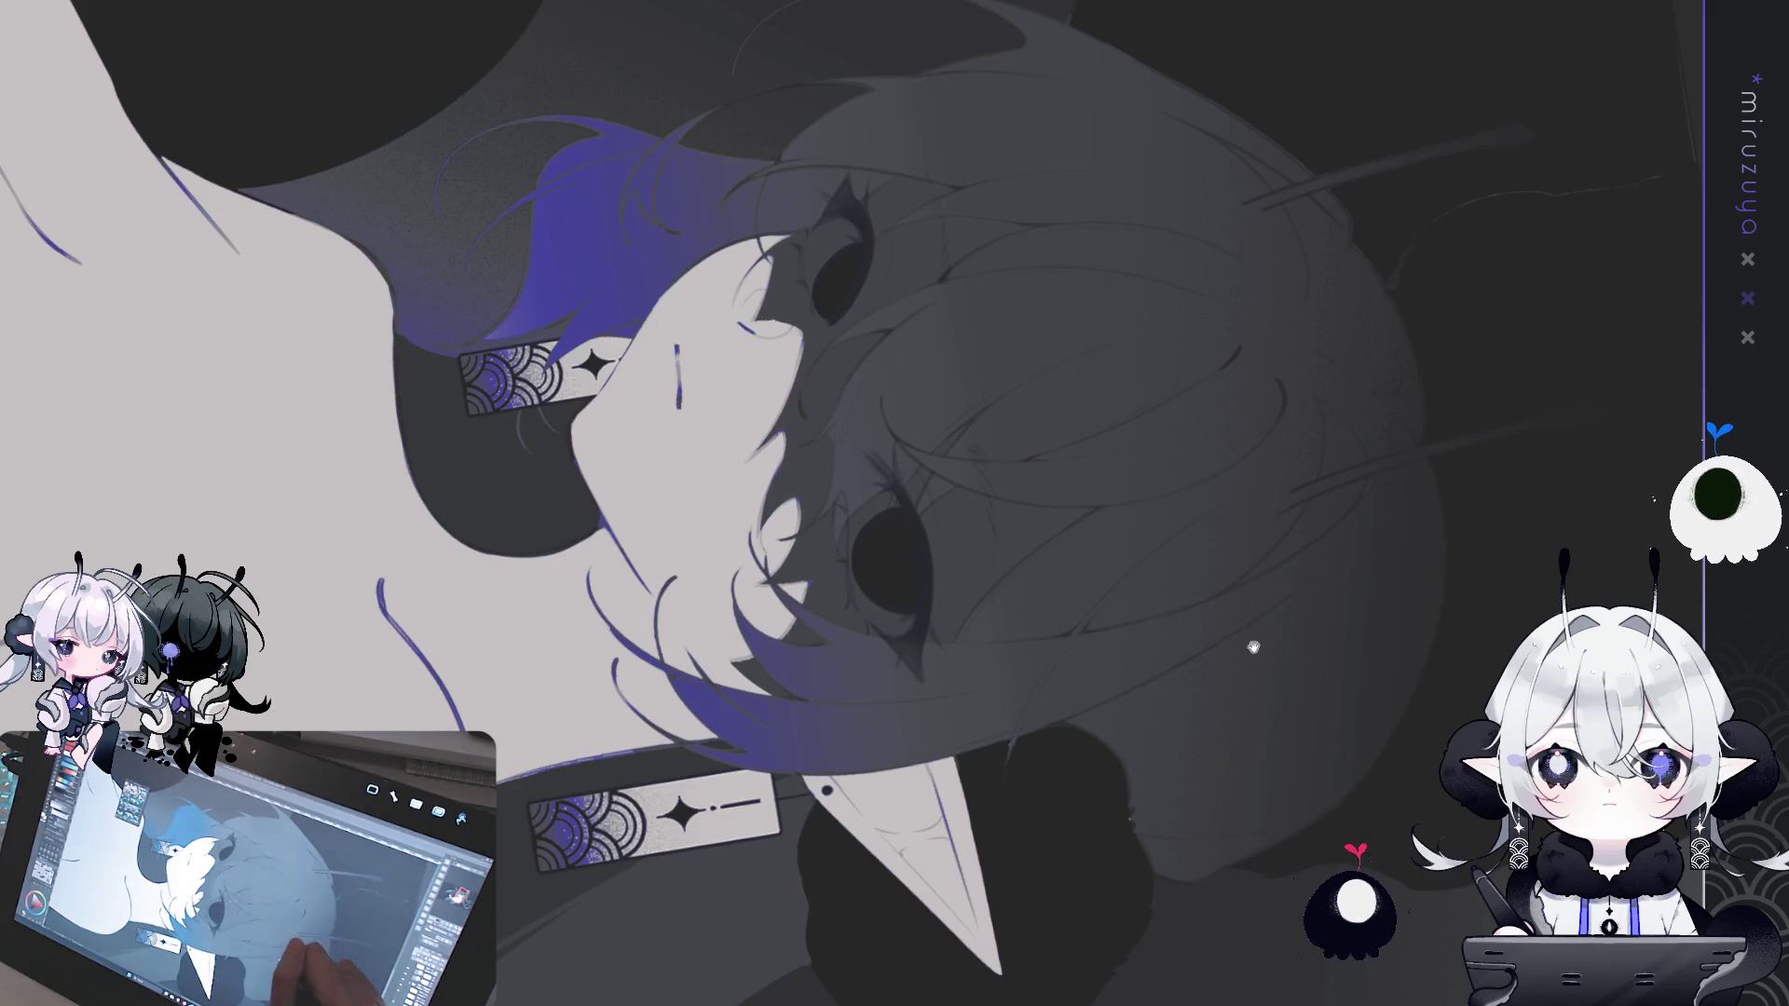
pyautogui.moveTo(1255, 759); pyautogui.dragTo(1248, 731)
pyautogui.hotkey('ctrl', '+')
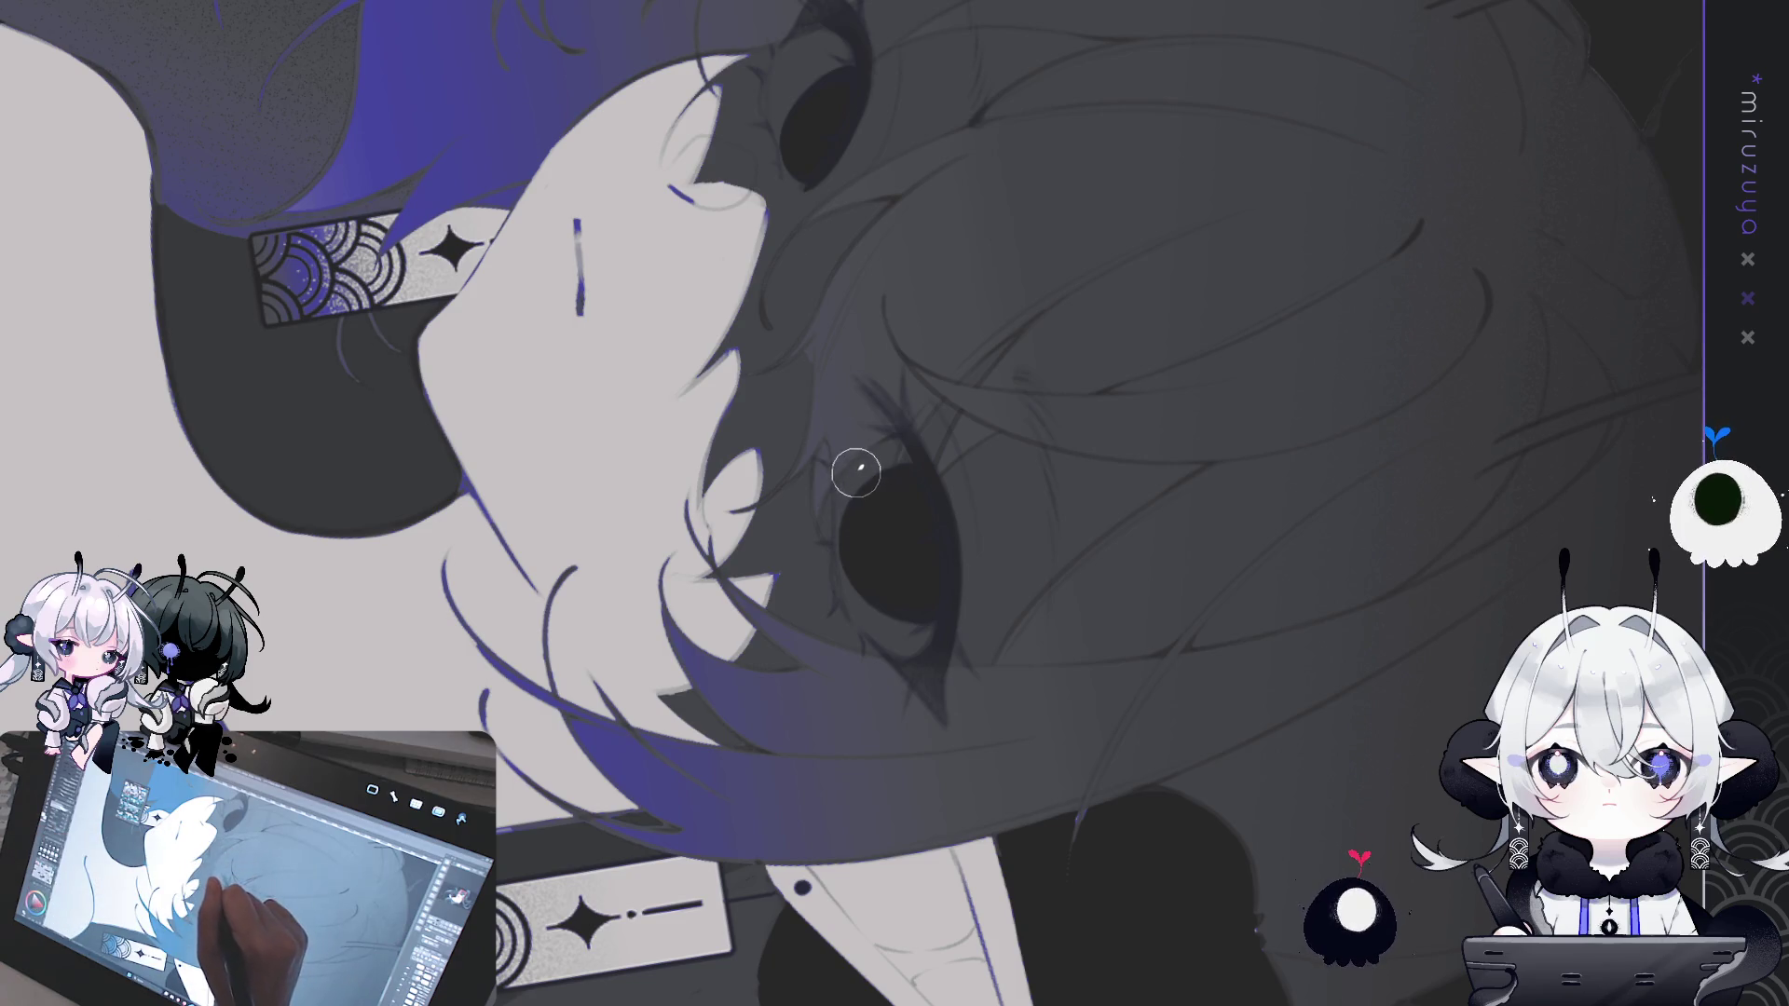
# - Lighten the eye's upper edge and the iris's upper and lower rims
pyautogui.moveTo(841, 469); pyautogui.dragTo(855, 507)
pyautogui.moveTo(858, 601)
pyautogui.mouseDown()
pyautogui.moveTo(909, 651)
pyautogui.moveTo(927, 589)
pyautogui.mouseUp()
pyautogui.moveTo(867, 482)
pyautogui.mouseDown()
pyautogui.moveTo(885, 452)
pyautogui.moveTo(911, 539)
pyautogui.mouseUp()
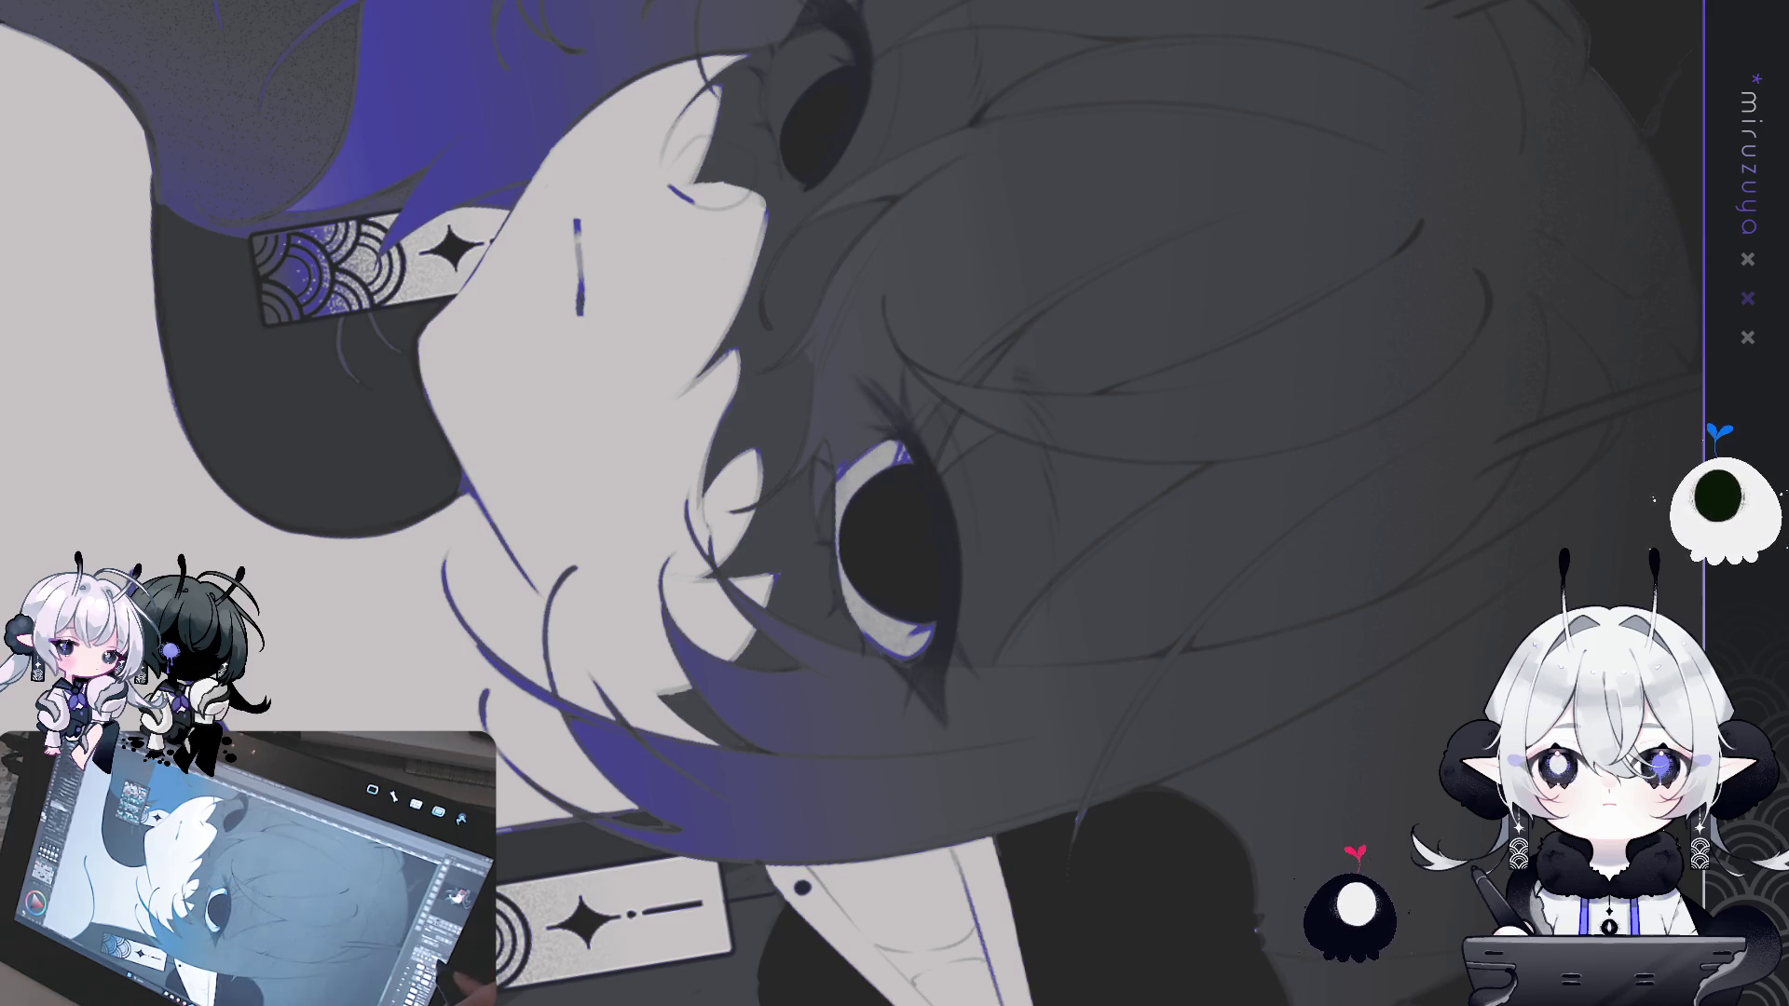
pyautogui.hotkey('alt', 'BackSpace')
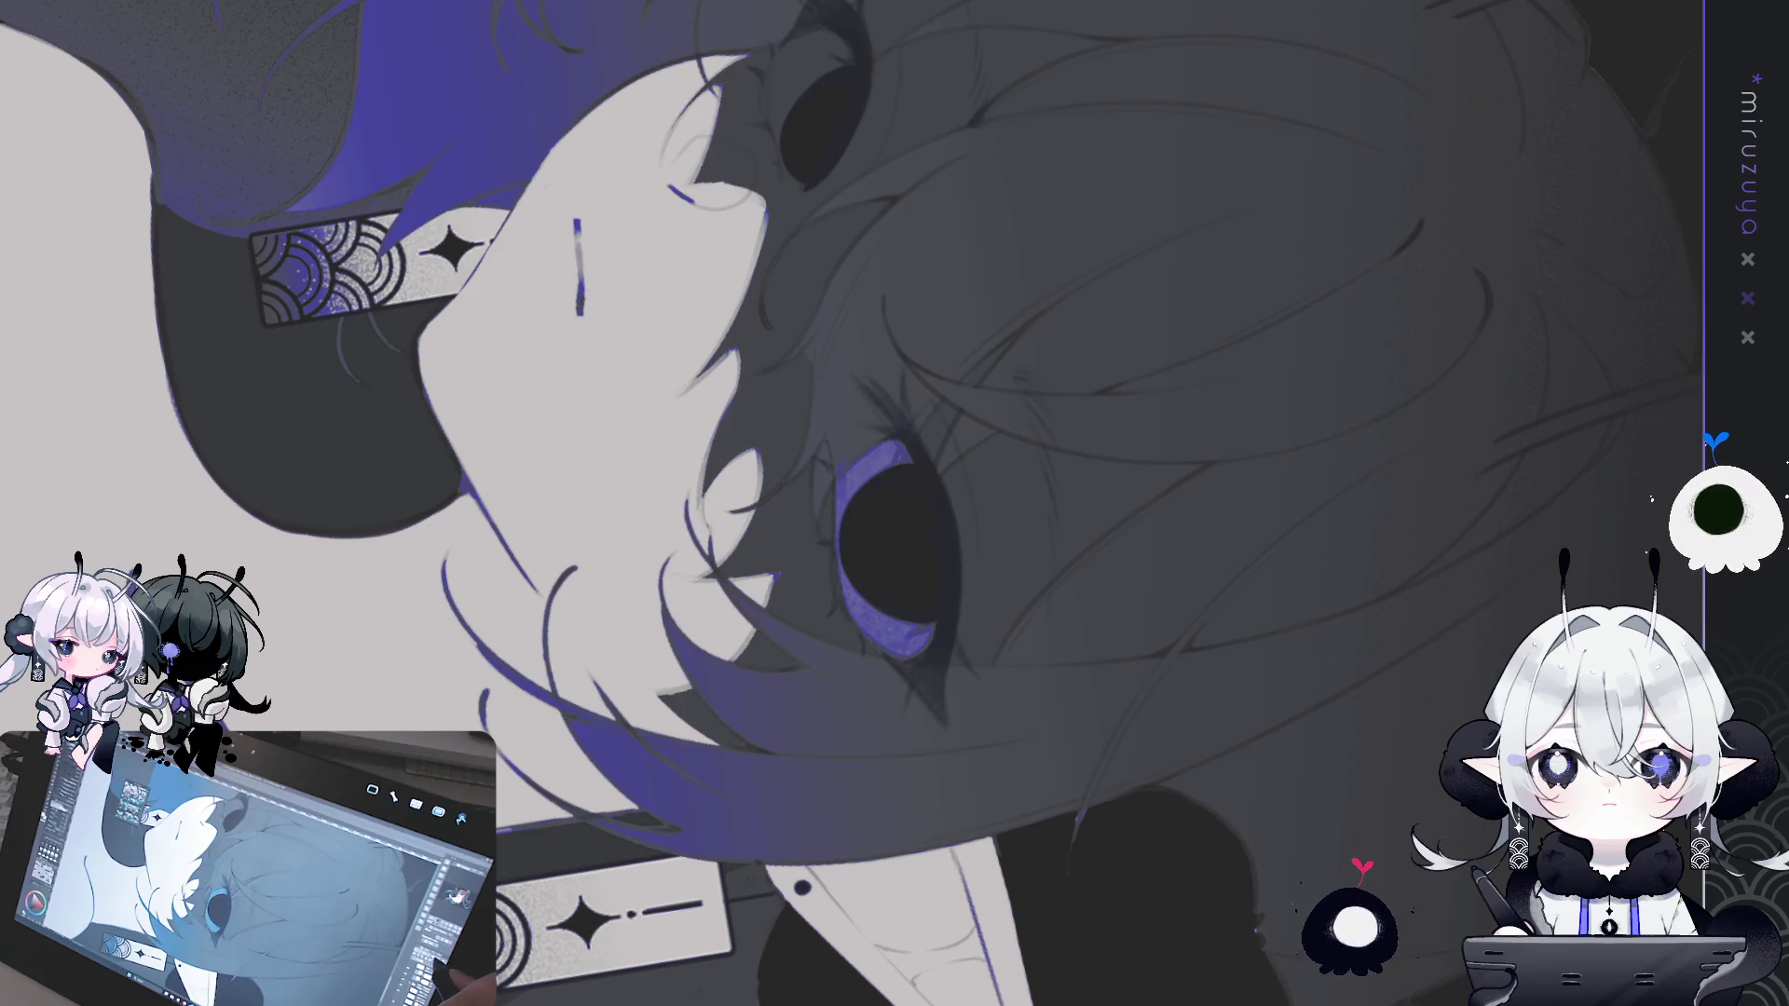
pyautogui.hotkey('ctrl', 'z')
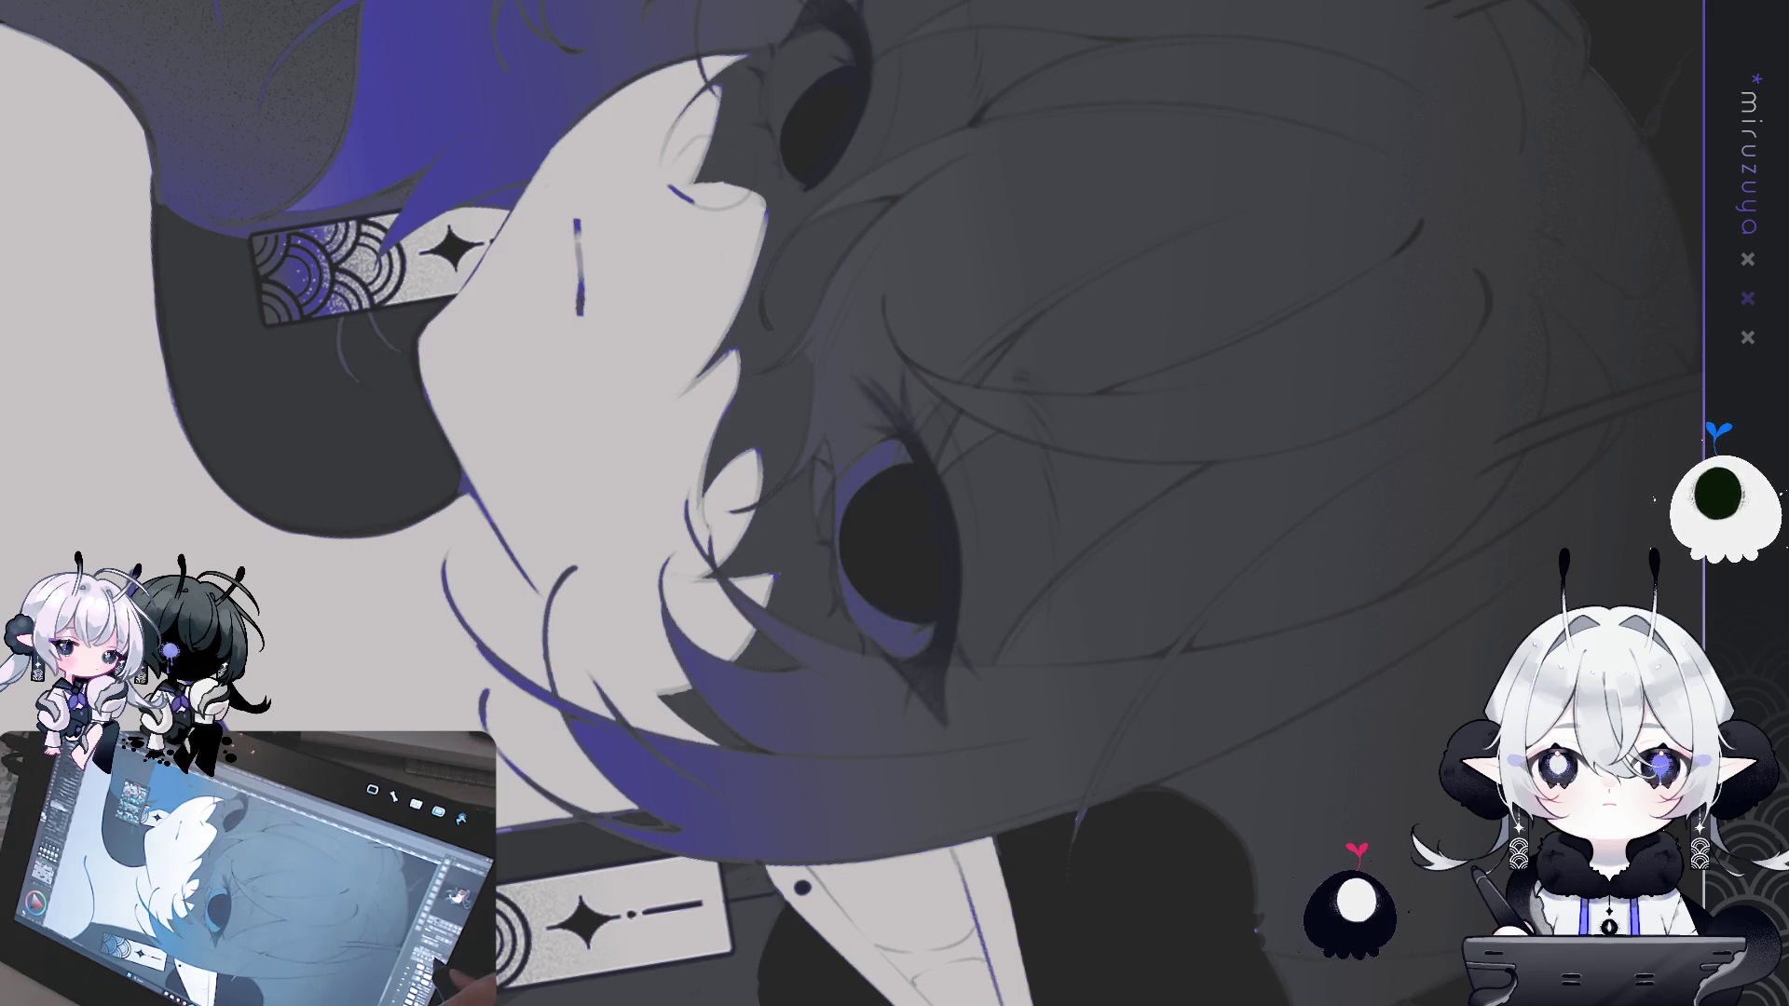
# - Paint purple-blue into the lower iris and a white highlight in the right pupil
pyautogui.hotkey('ctrl', '@')
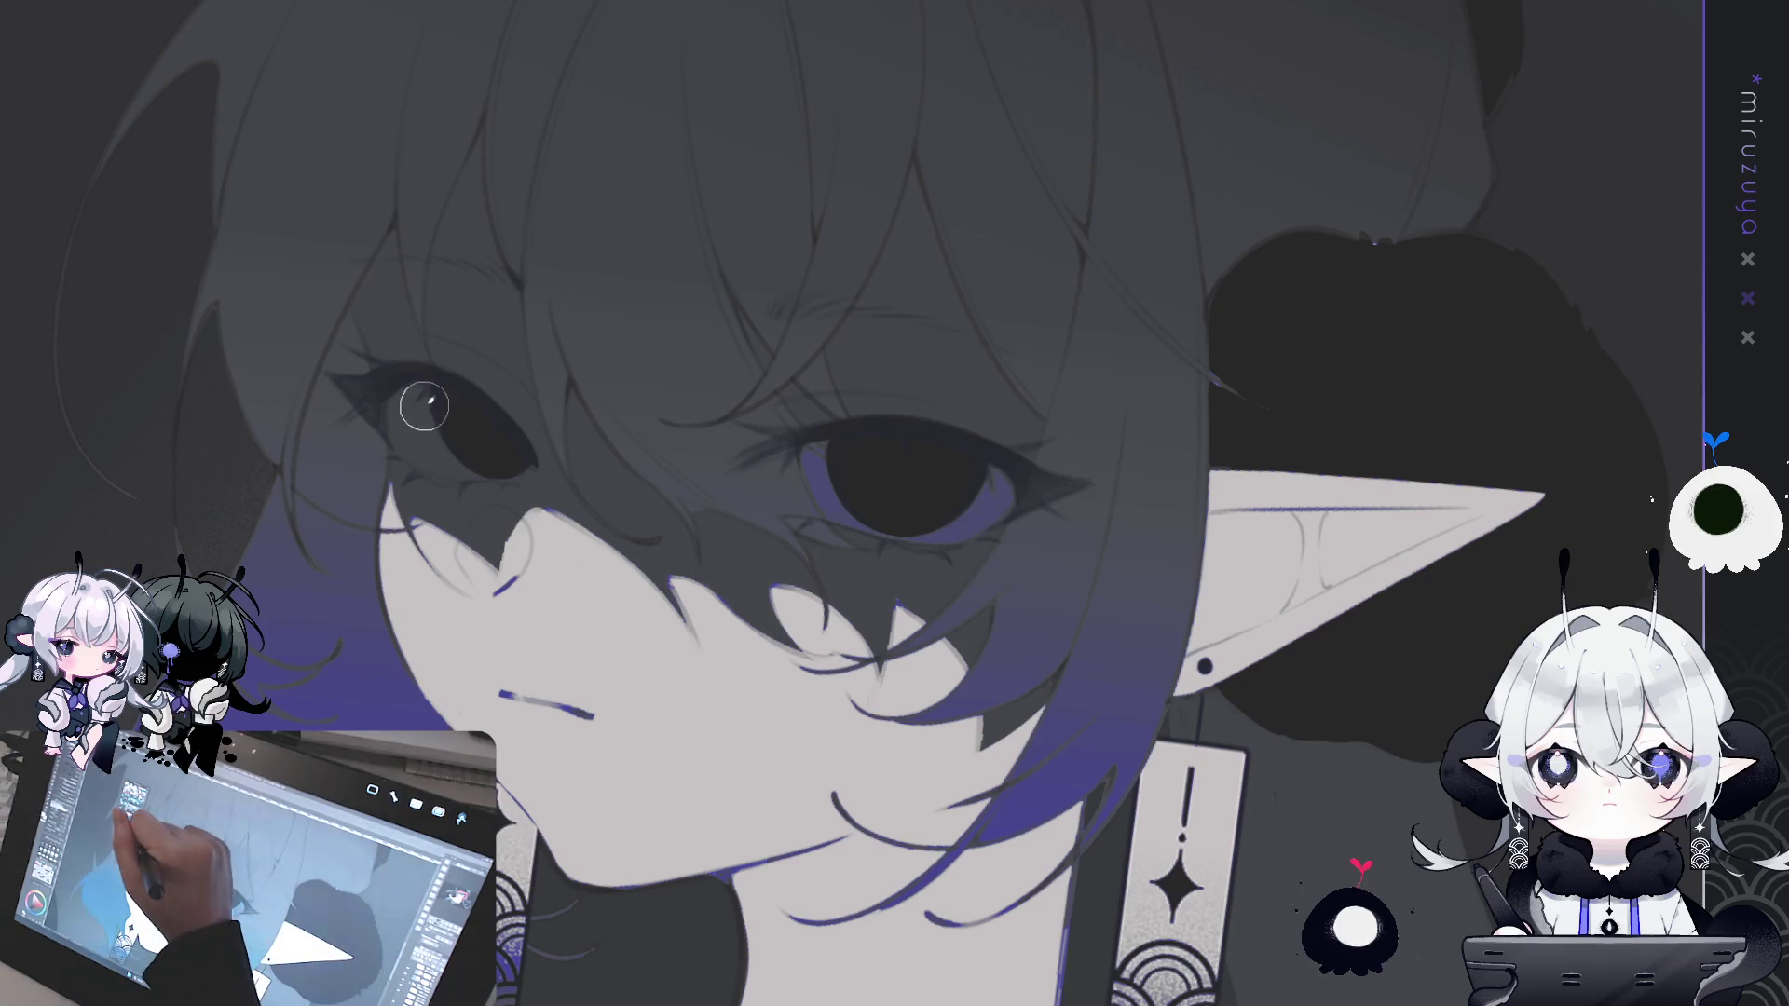
pyautogui.moveTo(421, 400)
pyautogui.mouseDown()
pyautogui.moveTo(402, 413)
pyautogui.moveTo(510, 458)
pyautogui.moveTo(522, 438)
pyautogui.mouseUp()
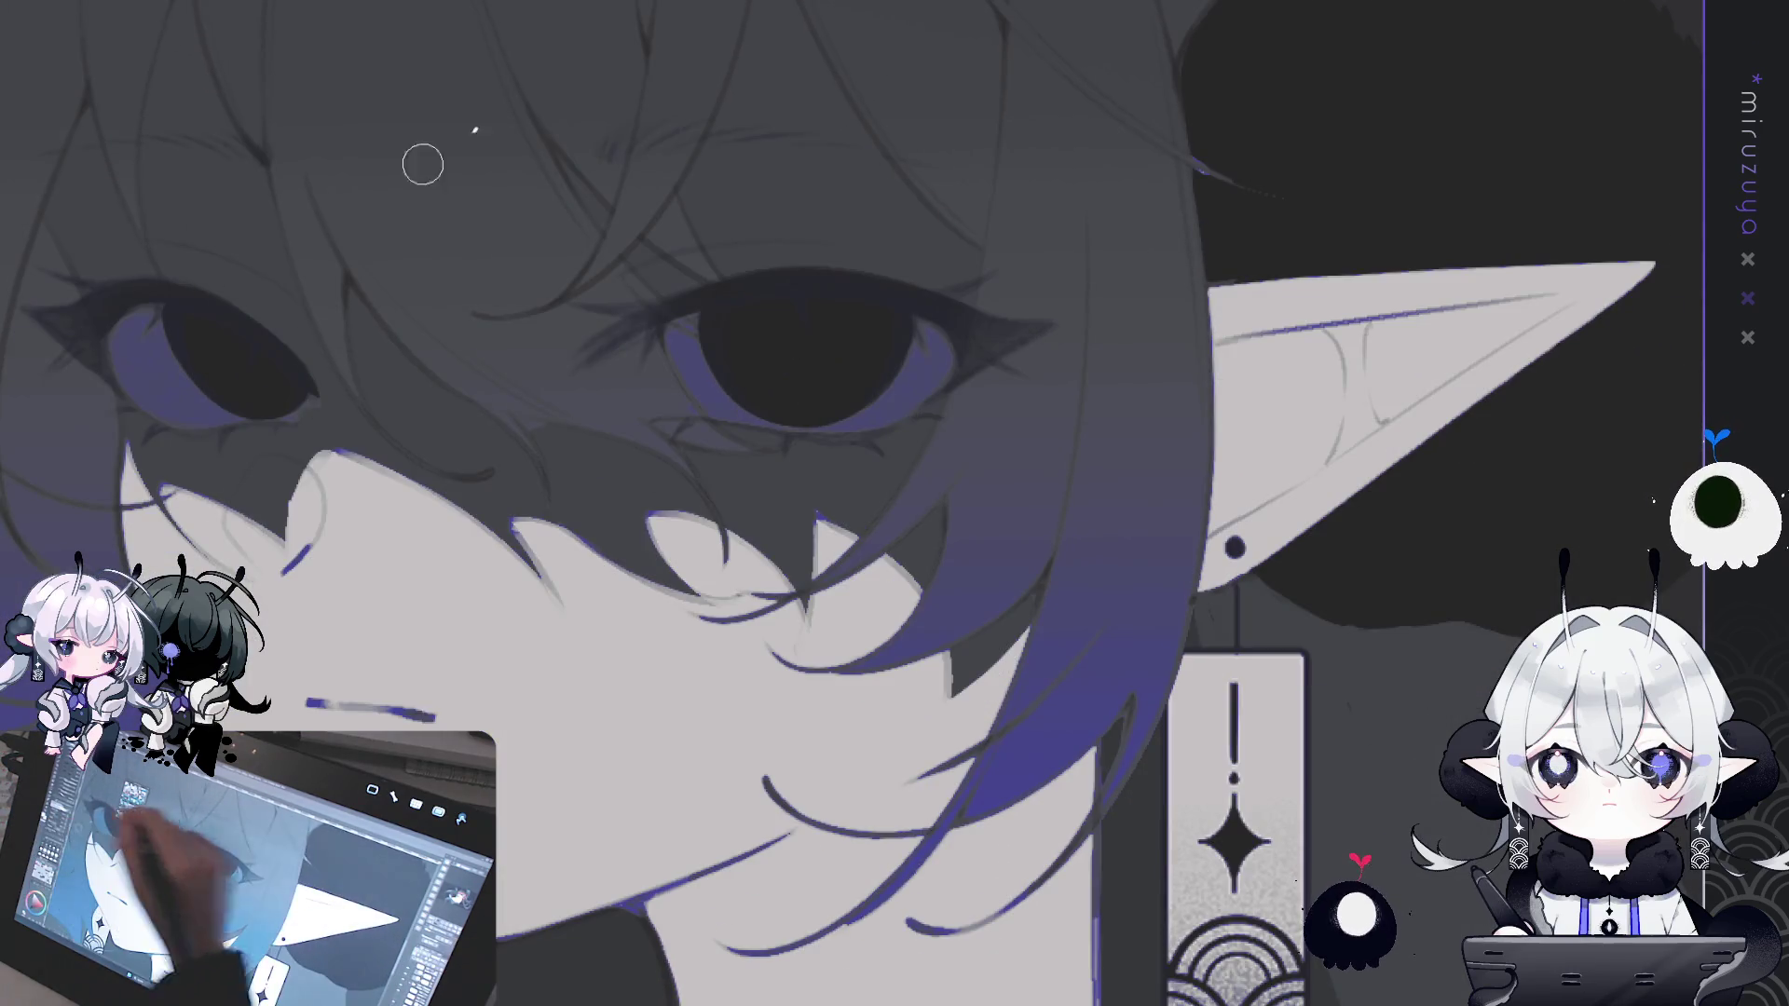
pyautogui.moveTo(774, 301)
pyautogui.mouseDown()
pyautogui.moveTo(792, 313)
pyautogui.moveTo(783, 295)
pyautogui.mouseUp()
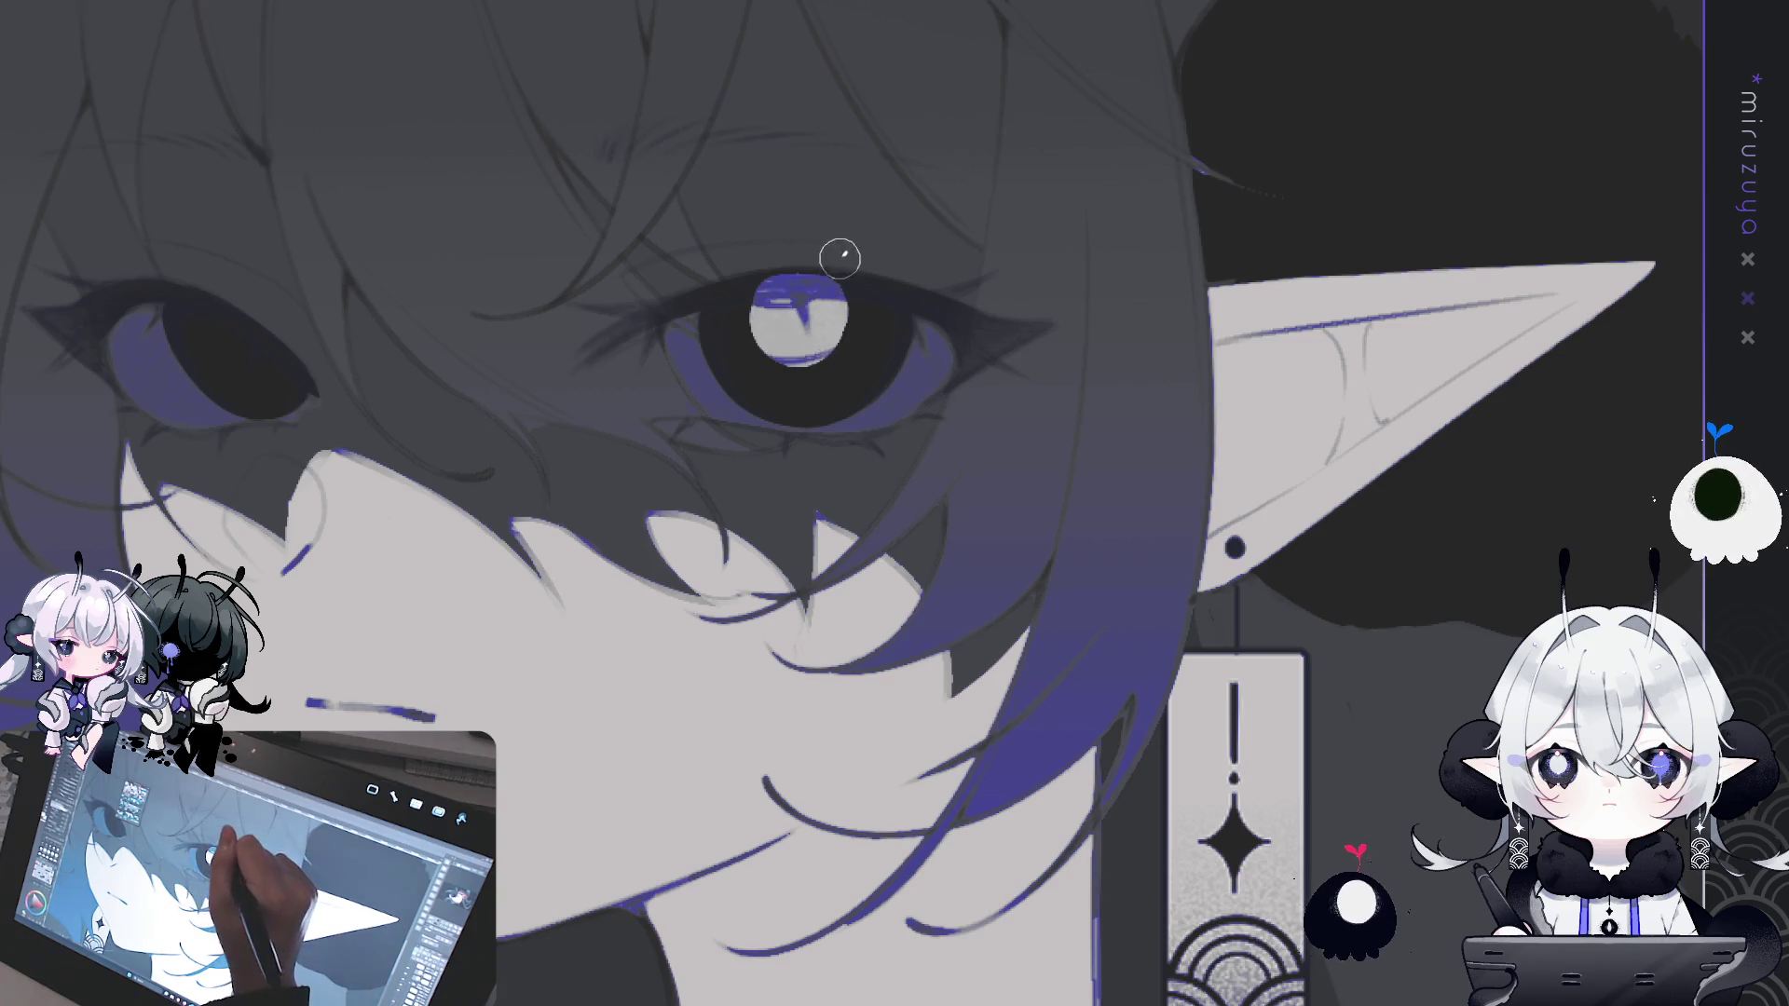
# - Paint a small white highlight in the left eye's pupil
pyautogui.scroll(-3, 834, 274)
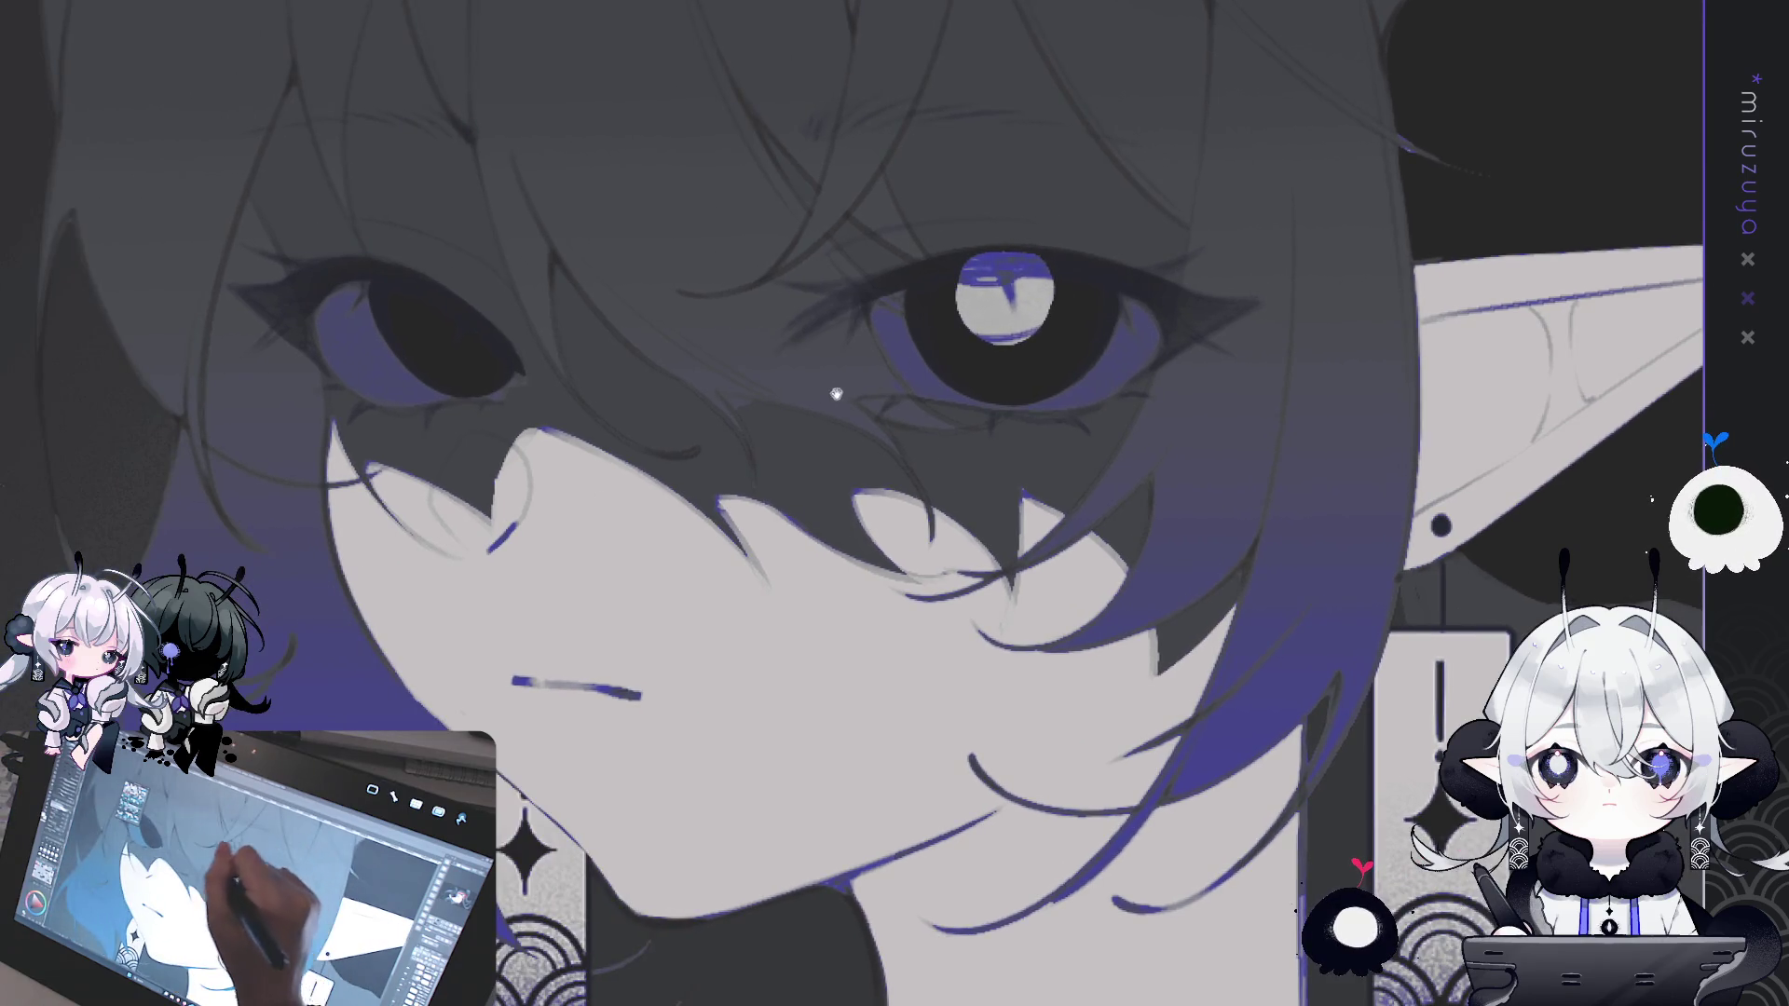
pyautogui.scroll(1, 834, 274)
pyautogui.moveTo(604, 282); pyautogui.dragTo(633, 320)
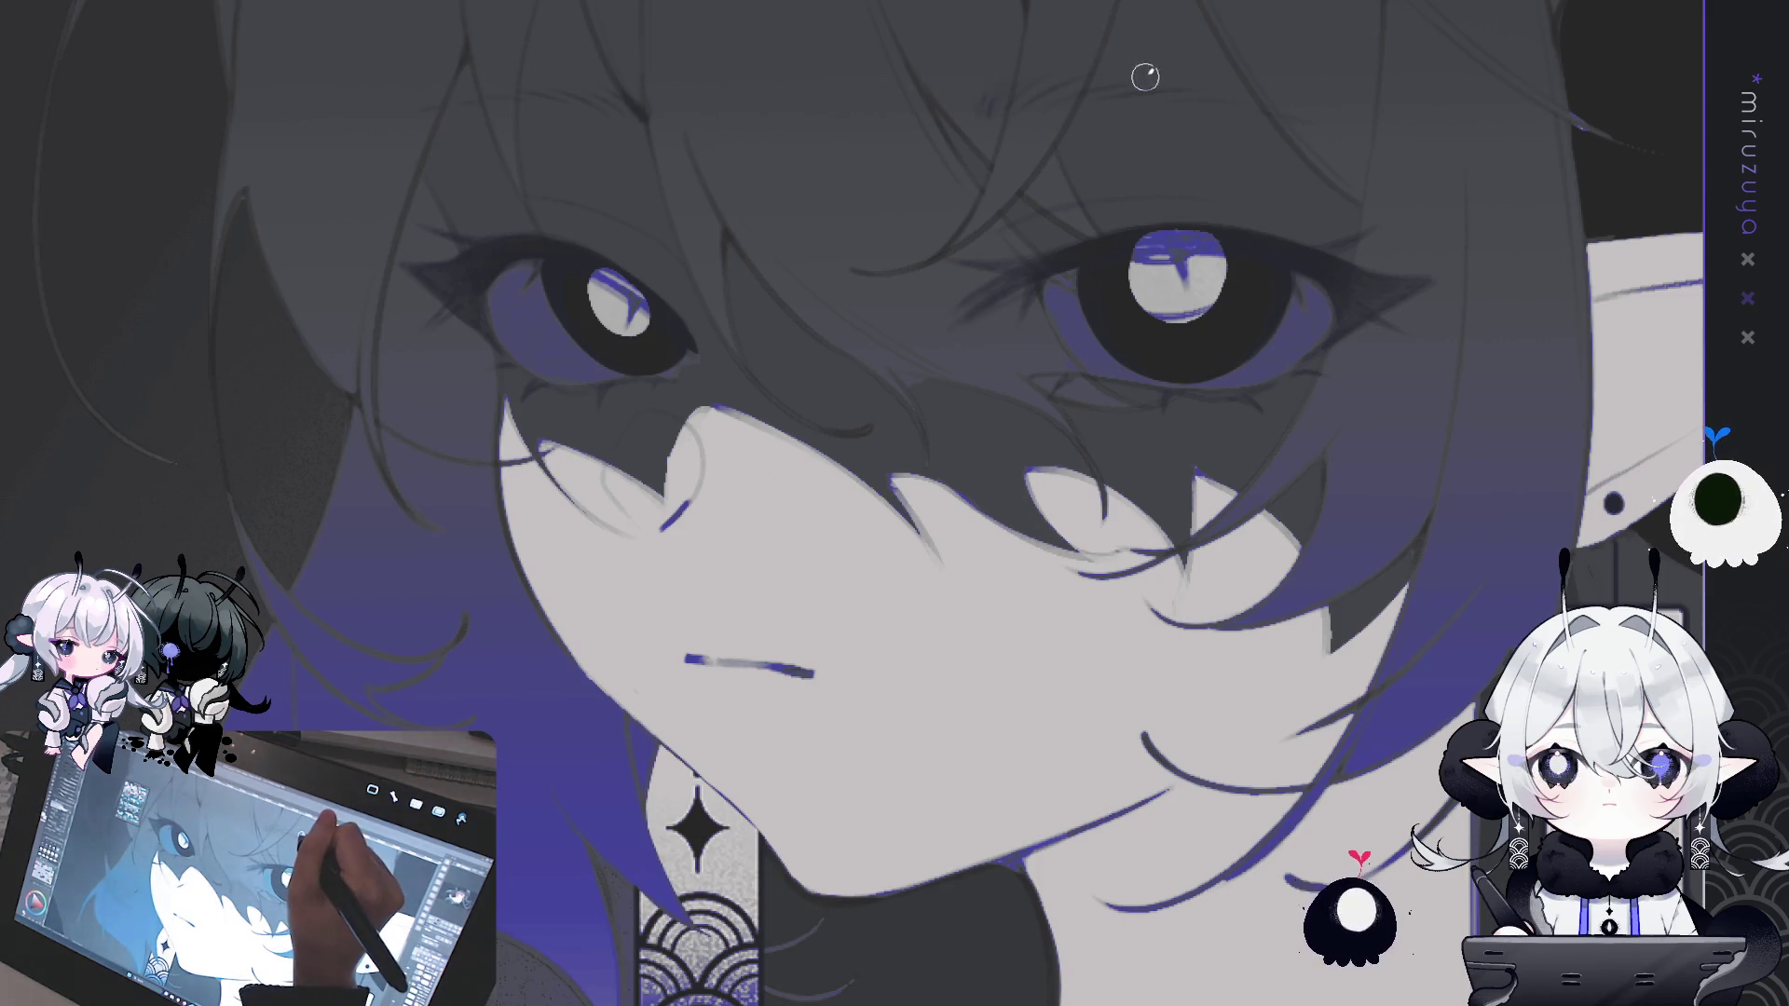
pyautogui.moveTo(615, 280); pyautogui.dragTo(623, 293)
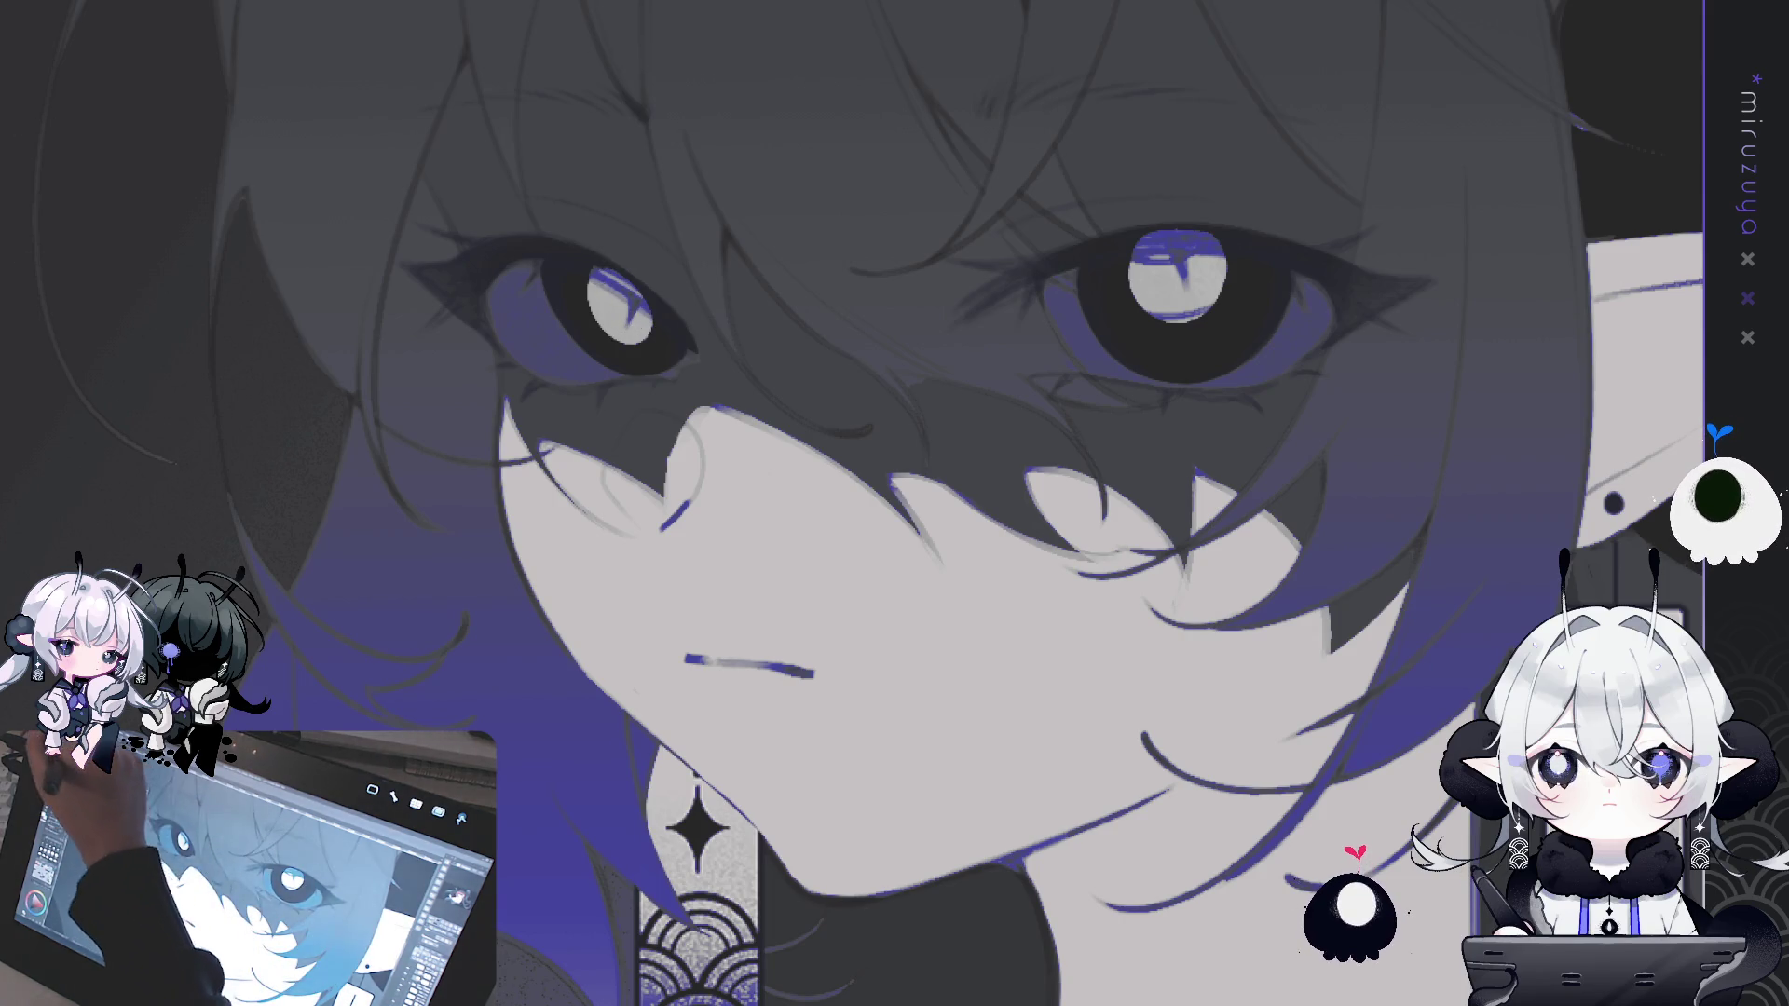
# - Test a dark fill on the lassoed right eye, undo it, and make its highlight purple
pyautogui.moveTo(1209, 121); pyautogui.dragTo(1316, 297)
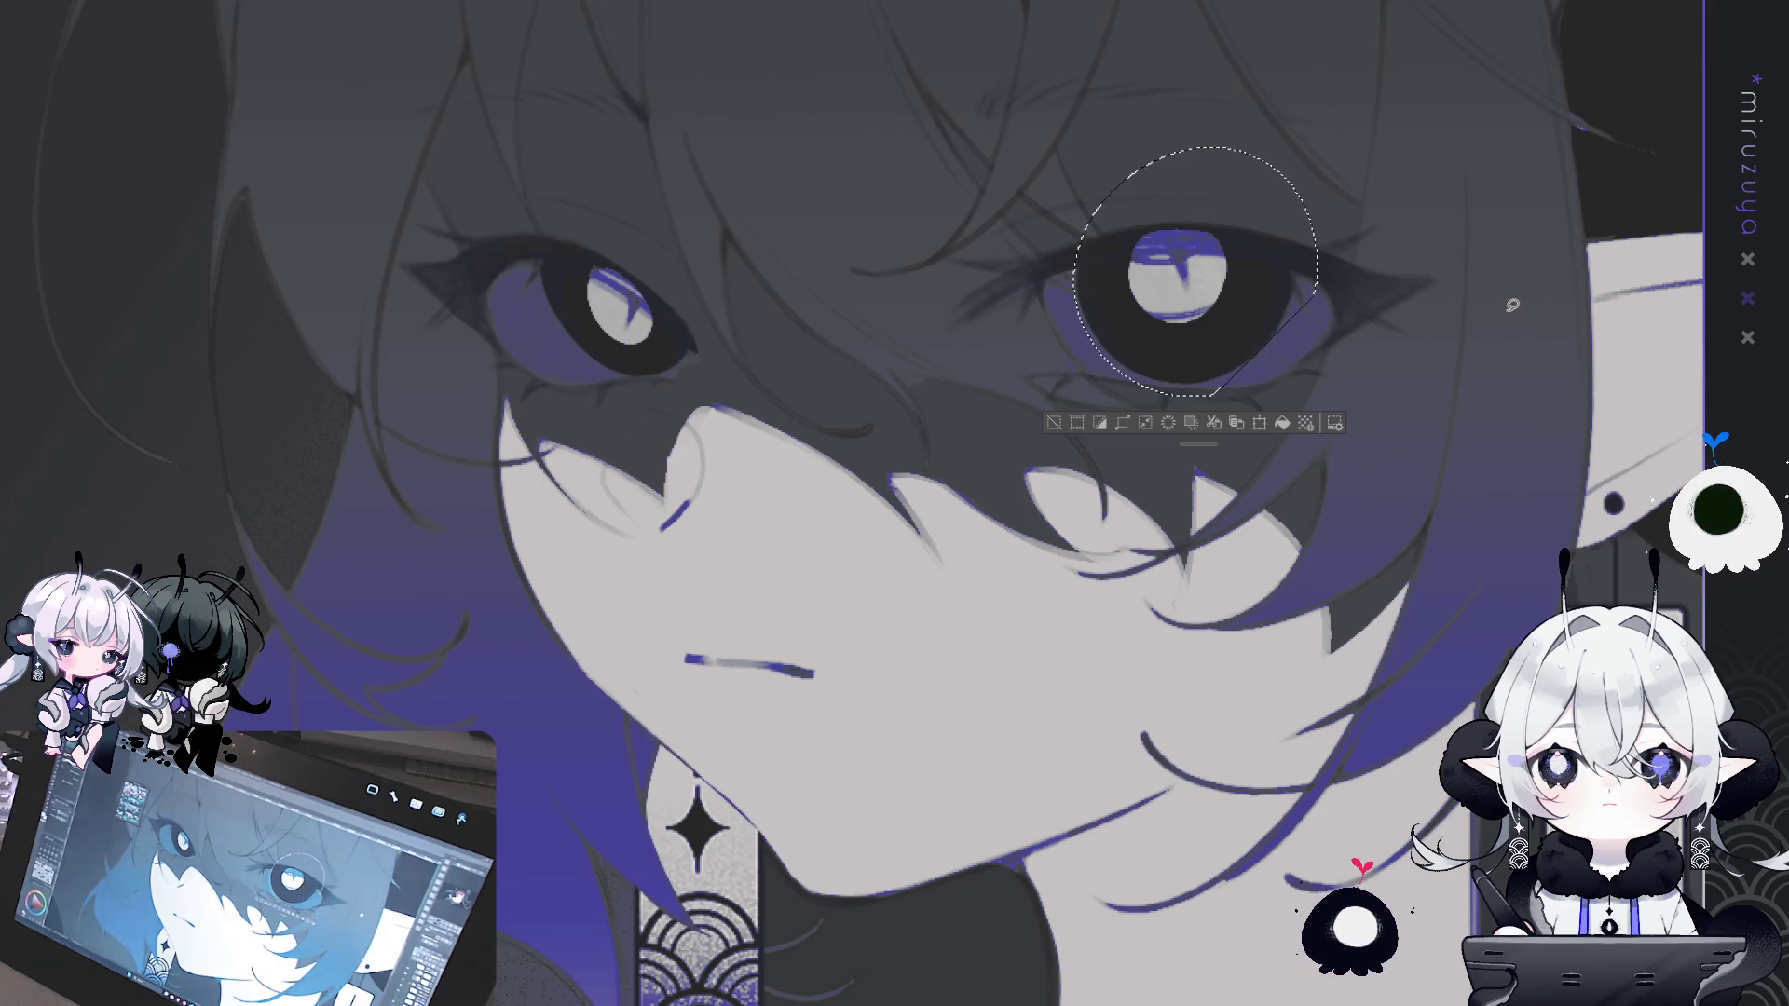
pyautogui.press('Delete')
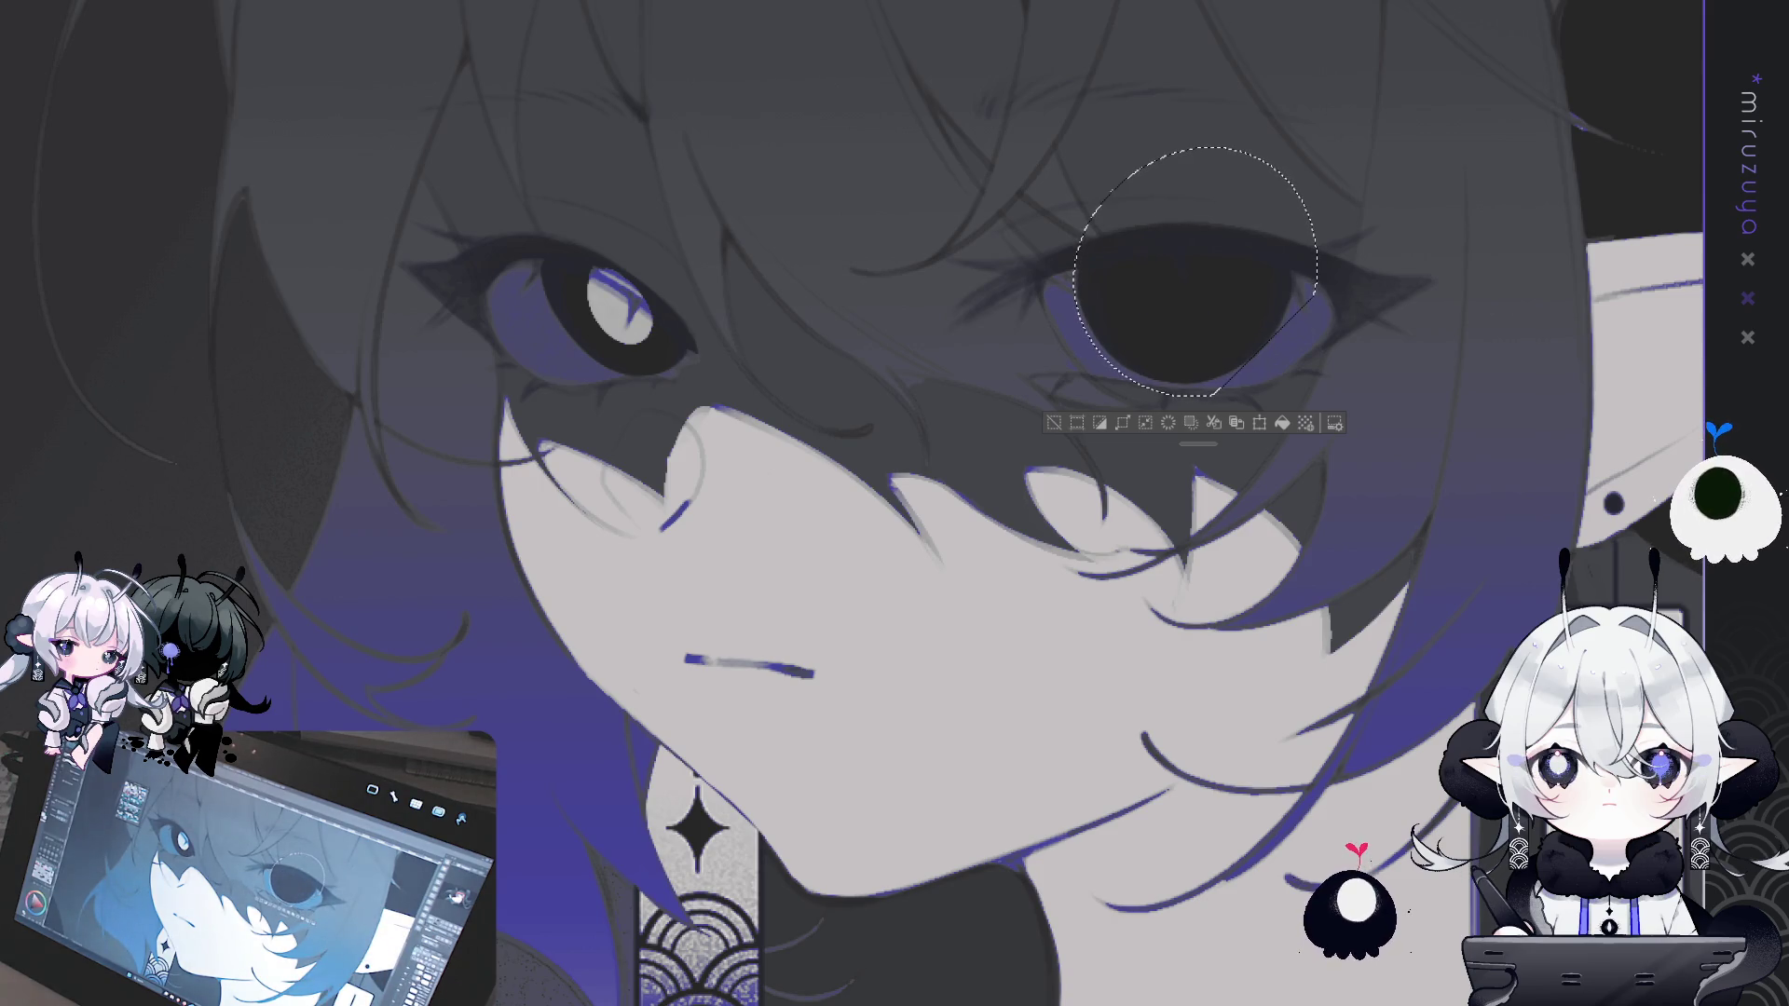
pyautogui.hotkey('ctrl', 'z')
pyautogui.hotkey('ctrl', 'd')
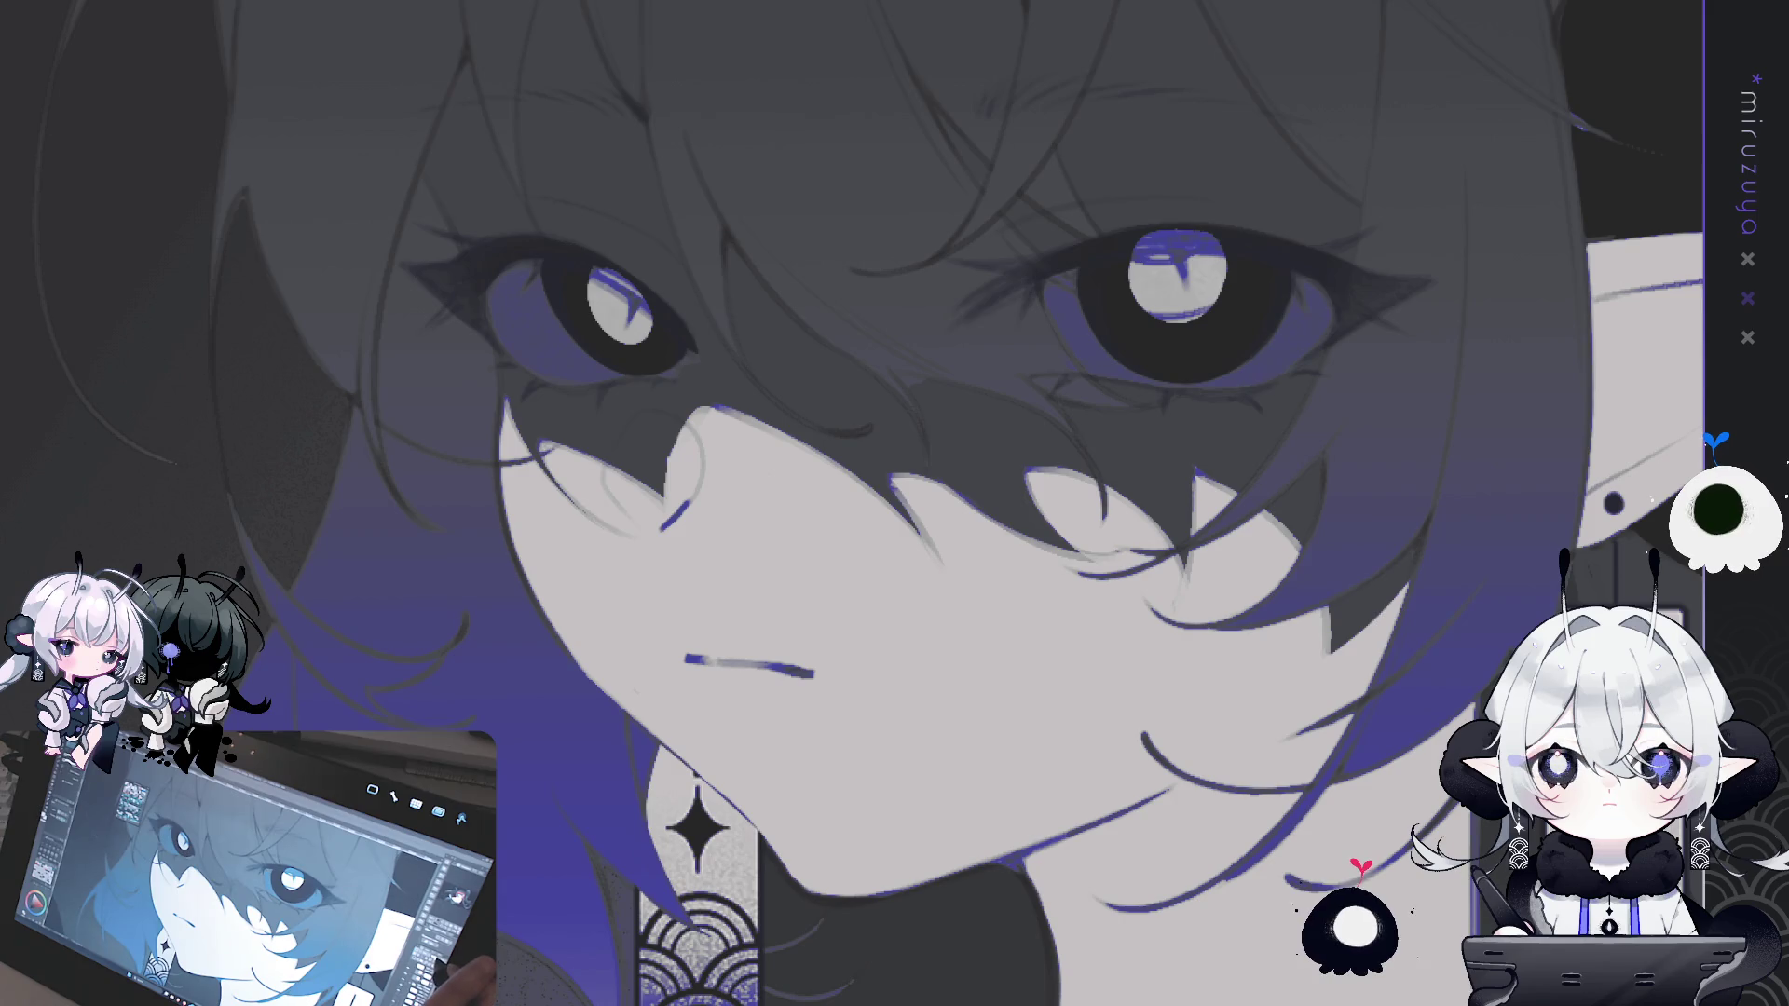
pyautogui.hotkey('ctrl', 'z')
pyautogui.moveTo(988, 447); pyautogui.dragTo(830, 480)
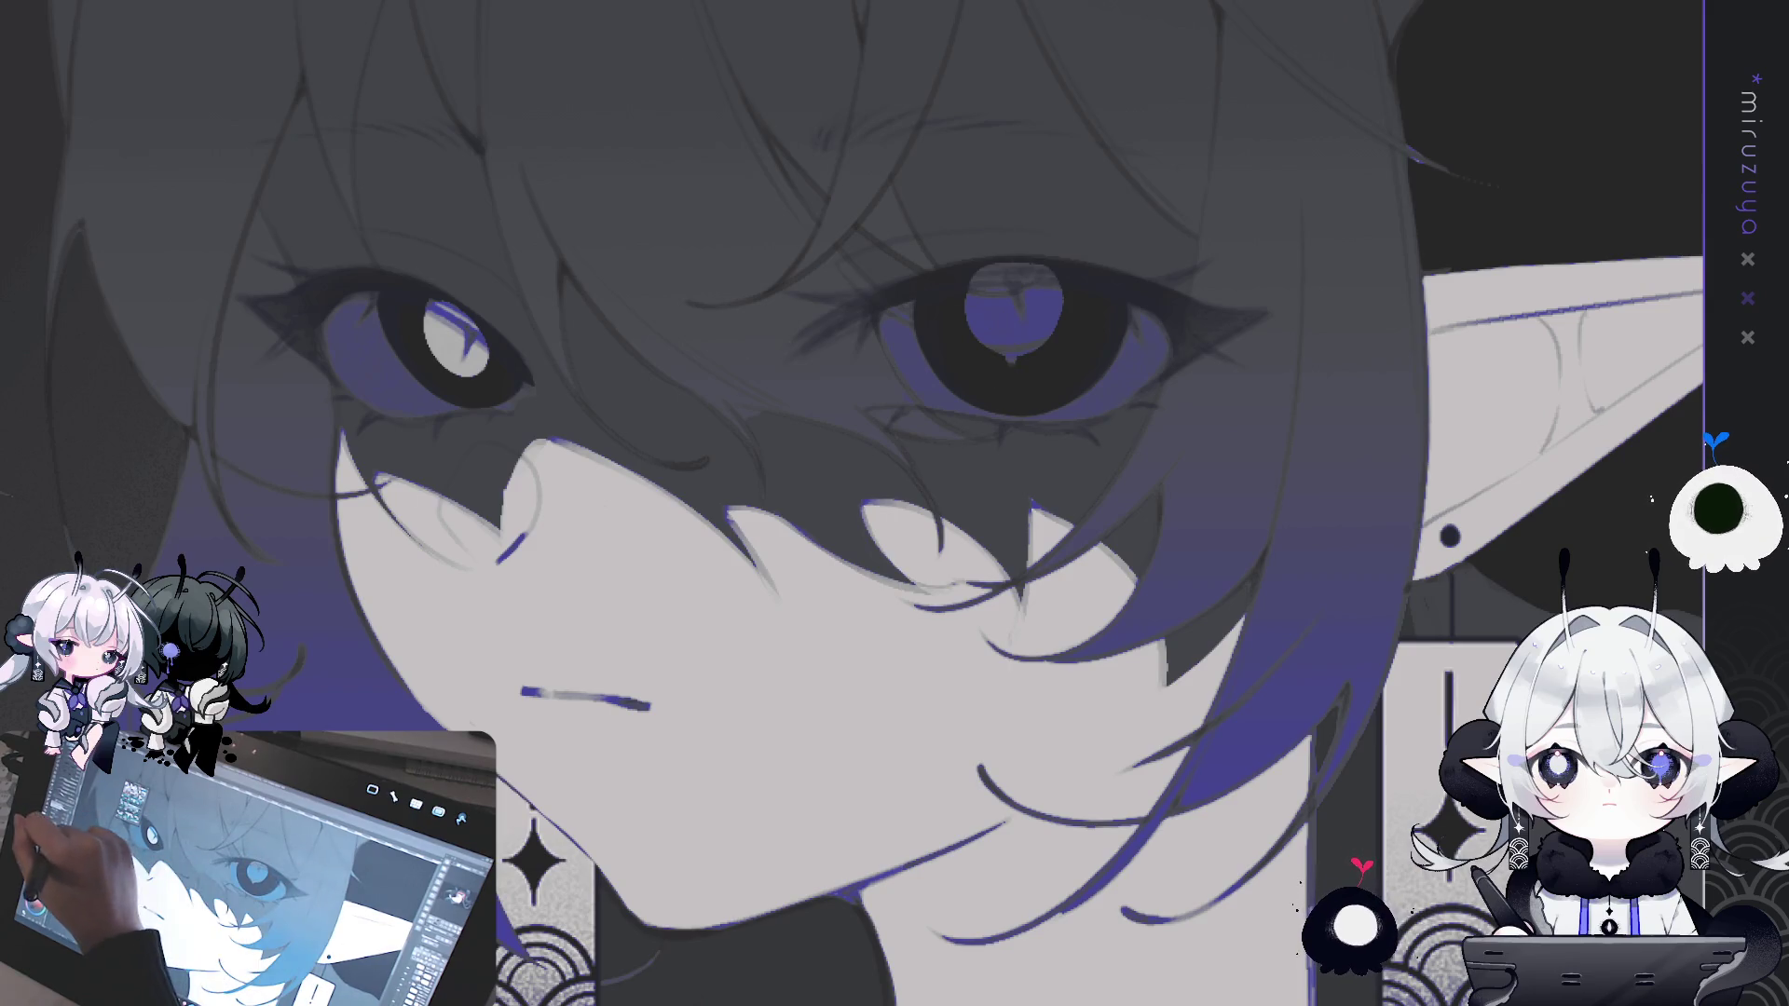
pyautogui.moveTo(1011, 340)
pyautogui.mouseDown()
pyautogui.moveTo(1014, 371)
pyautogui.moveTo(1017, 350)
pyautogui.mouseUp()
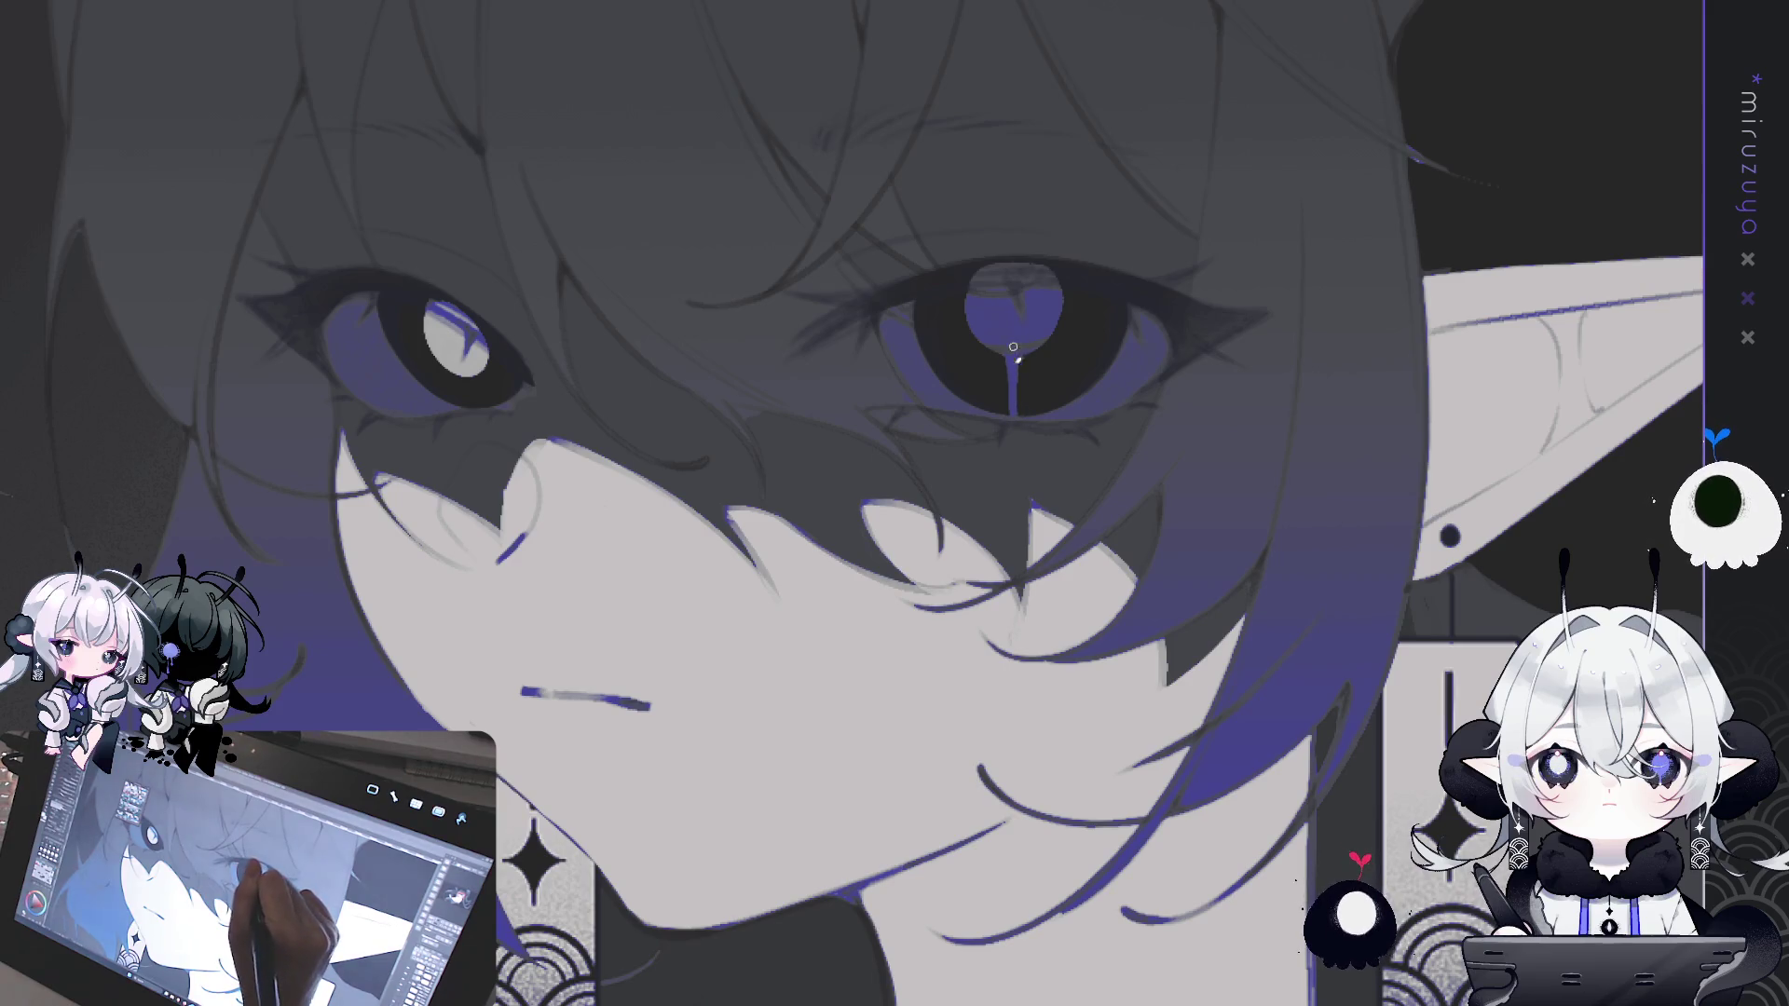
pyautogui.moveTo(1014, 371); pyautogui.dragTo(1017, 408)
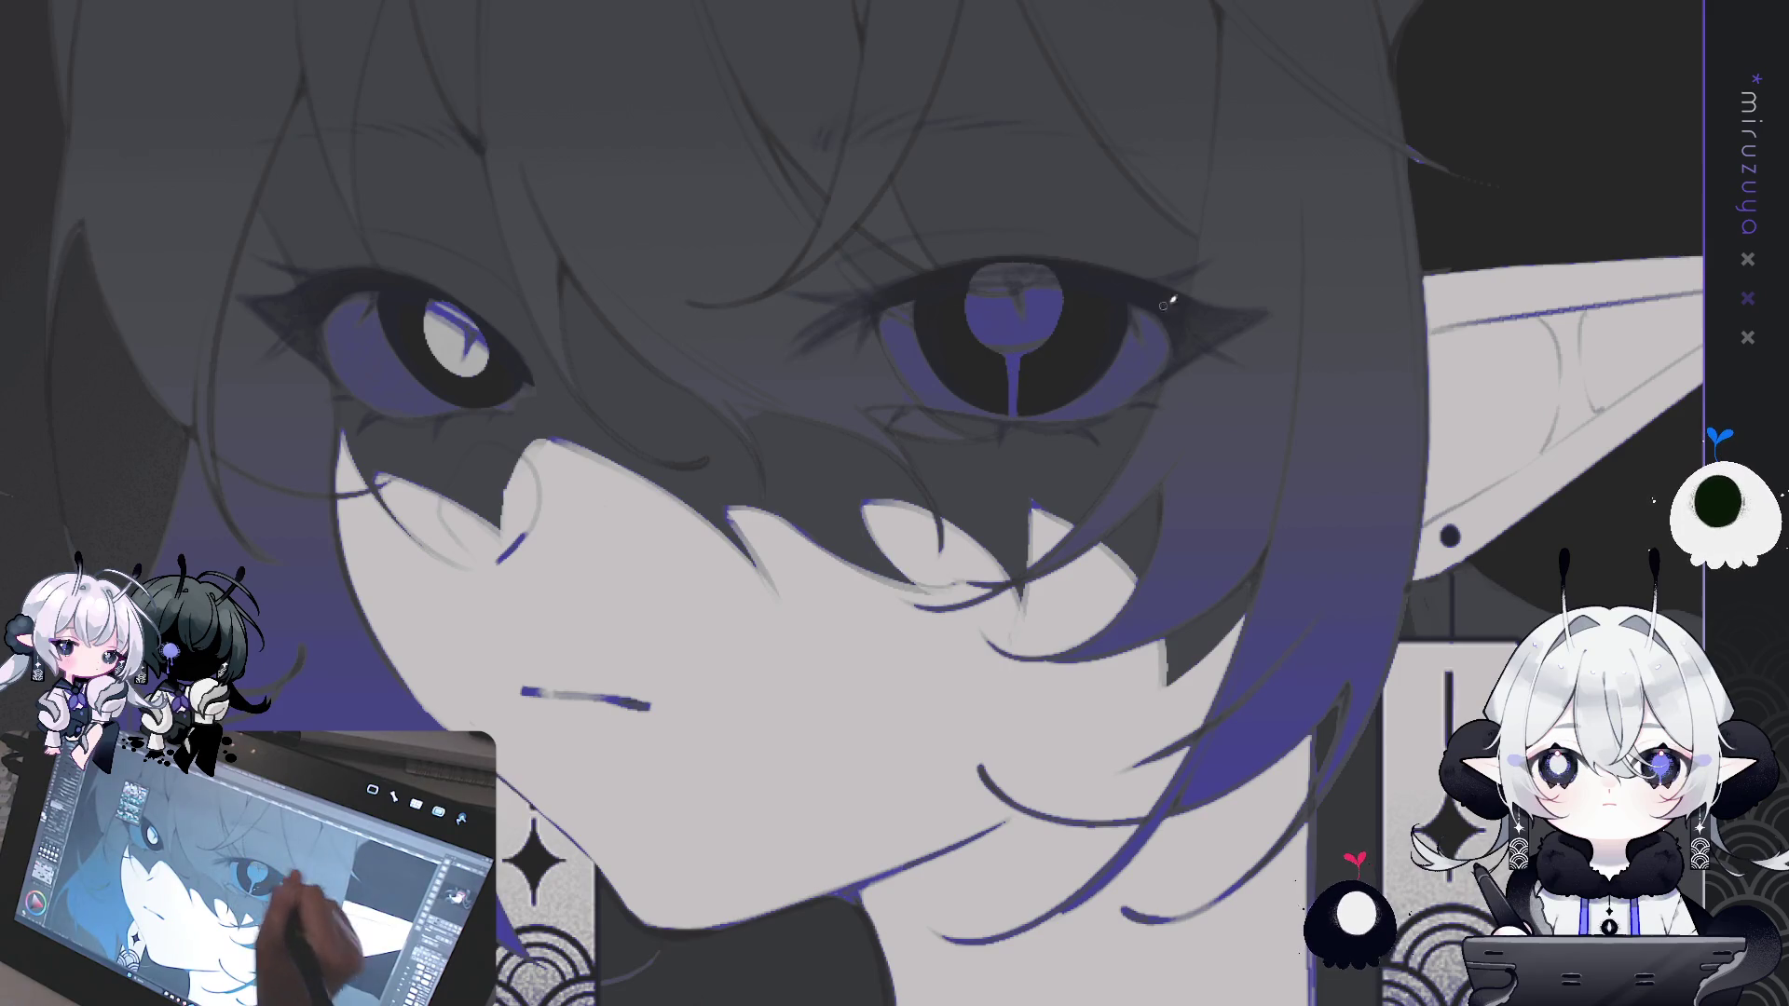
pyautogui.moveTo(1109, 470); pyautogui.dragTo(1301, 400)
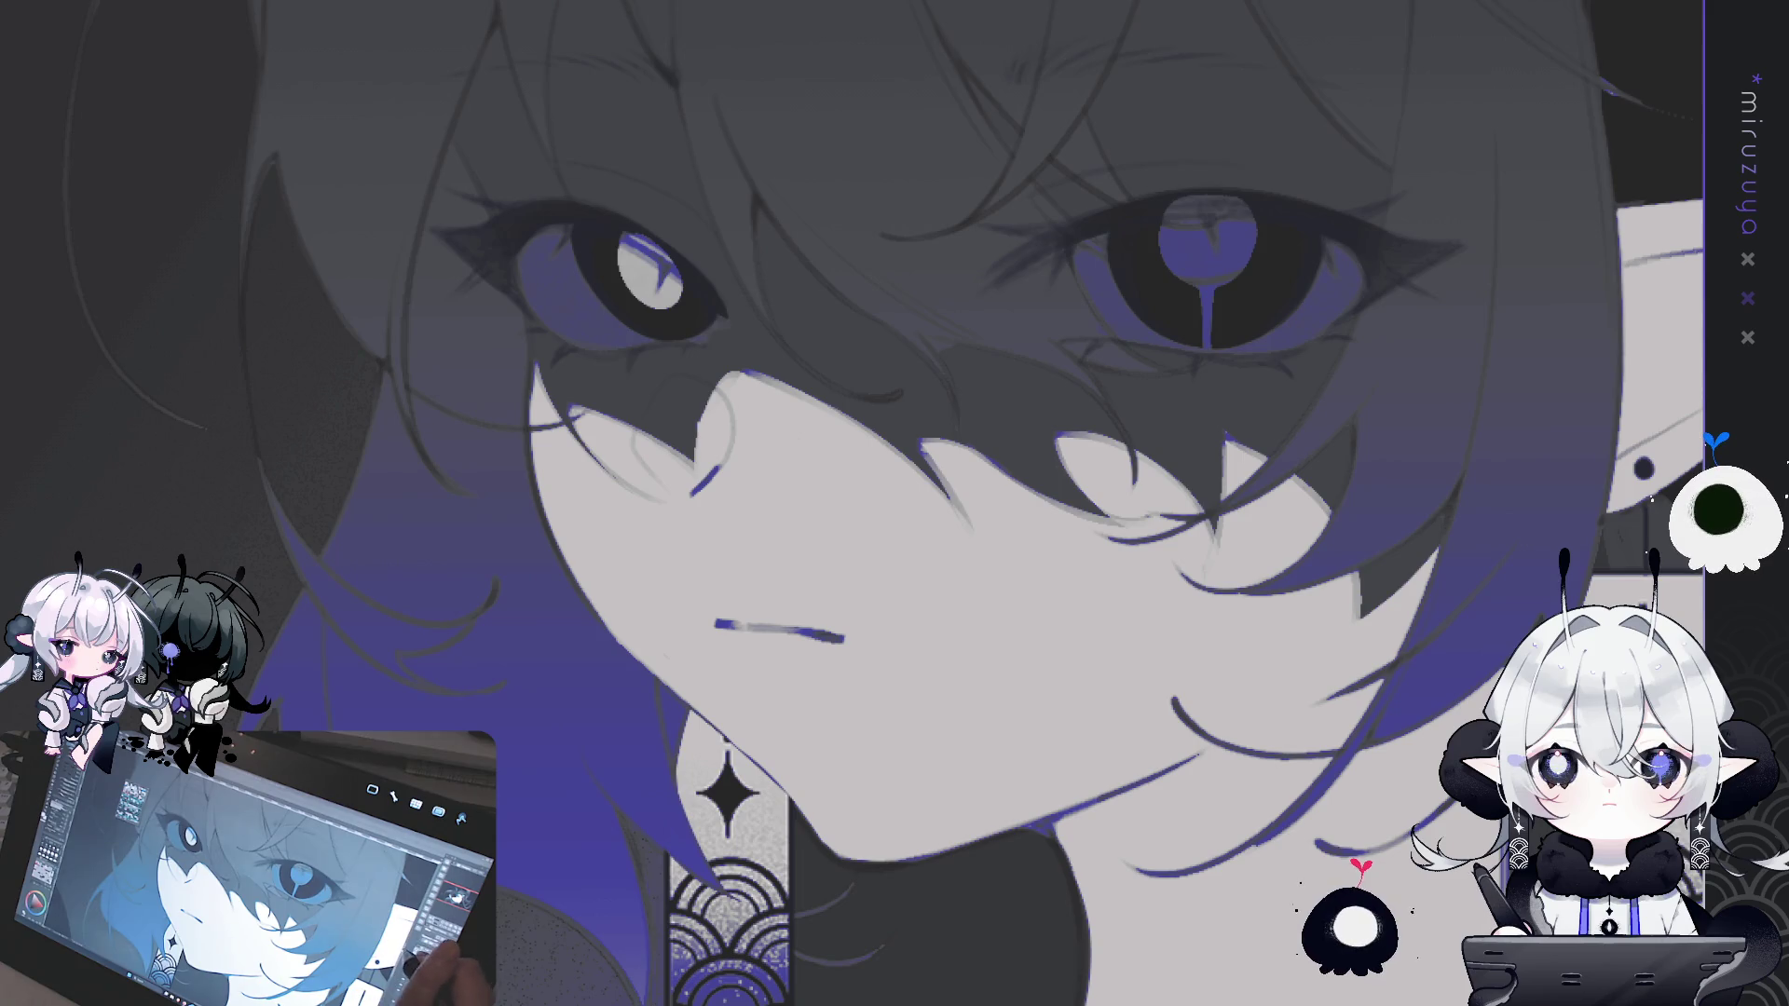
pyautogui.press('h')
pyautogui.press('h')
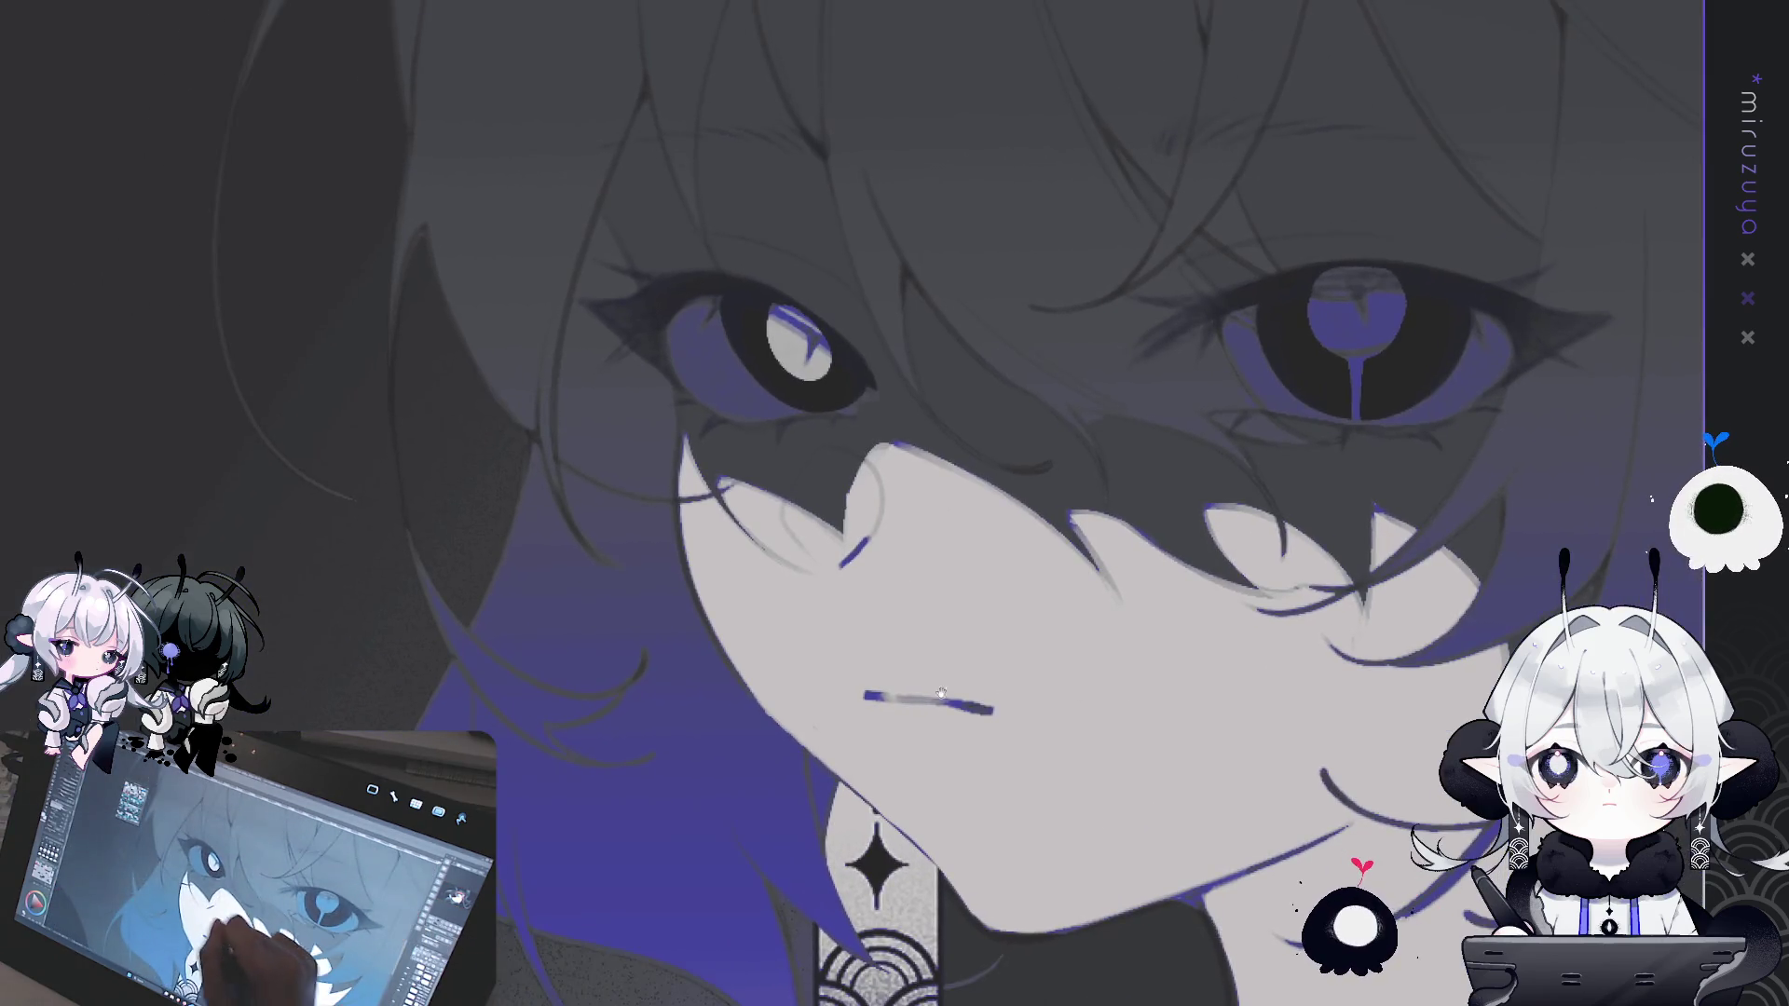
pyautogui.moveTo(941, 694); pyautogui.dragTo(824, 696)
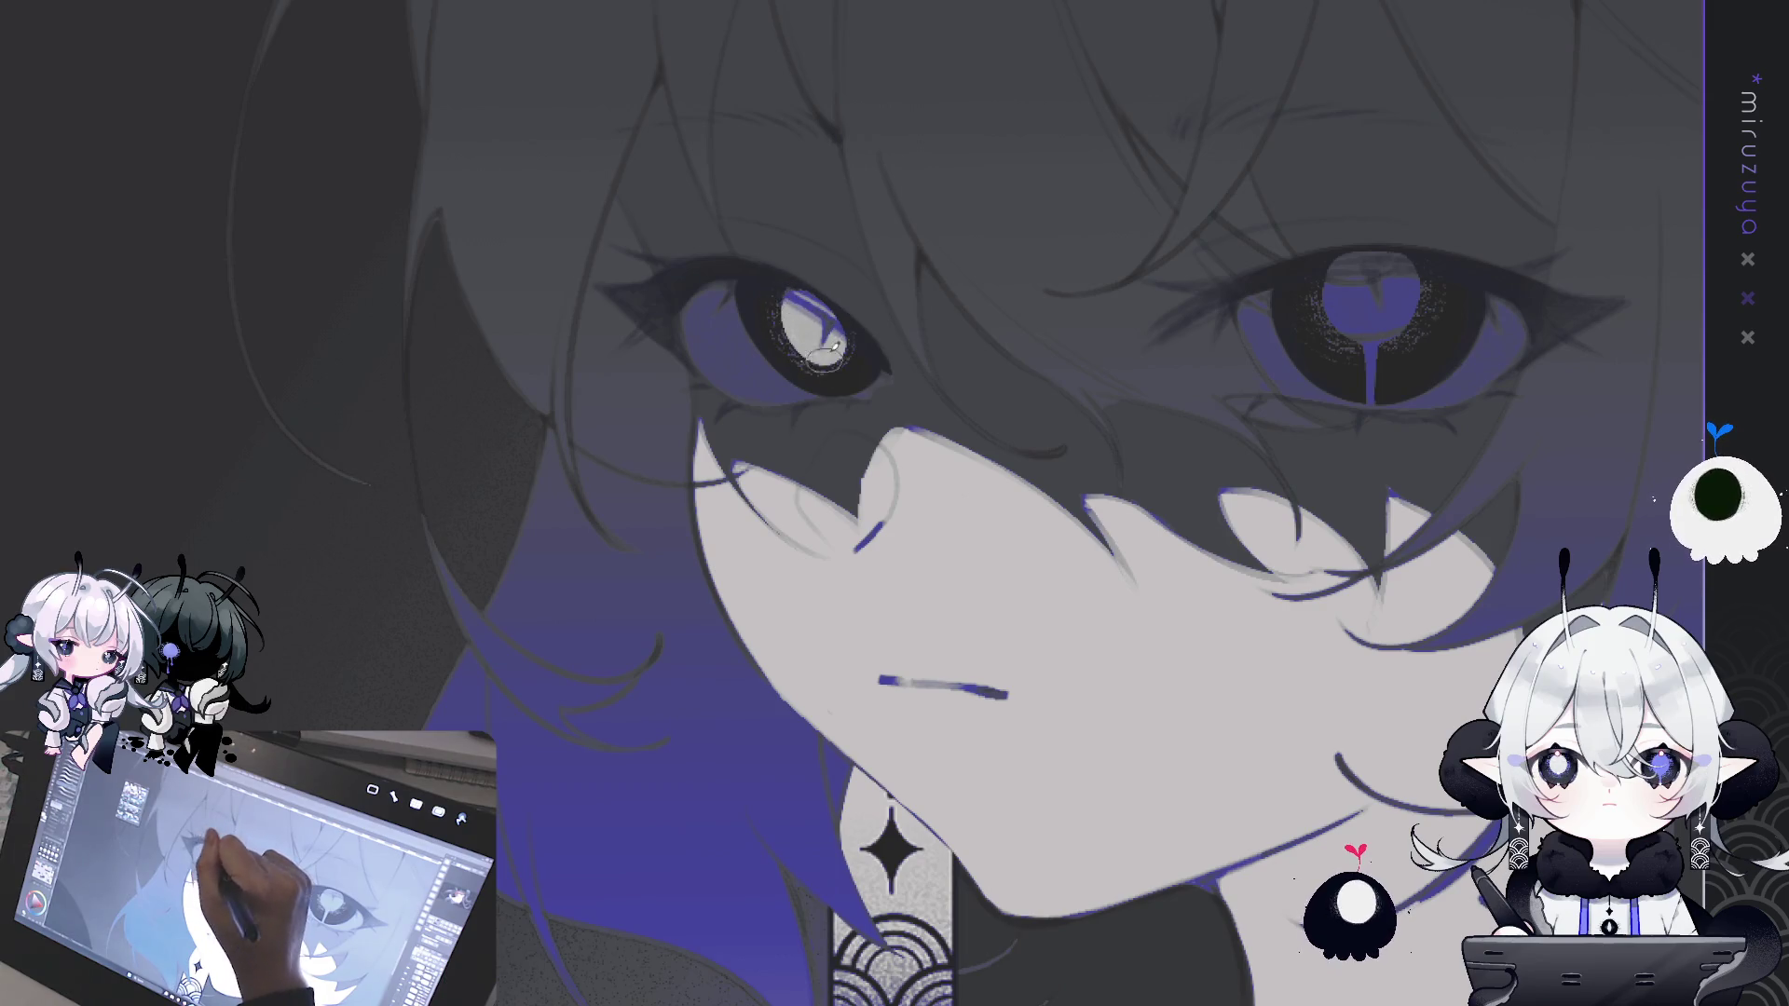
pyautogui.moveTo(914, 209); pyautogui.dragTo(356, 377)
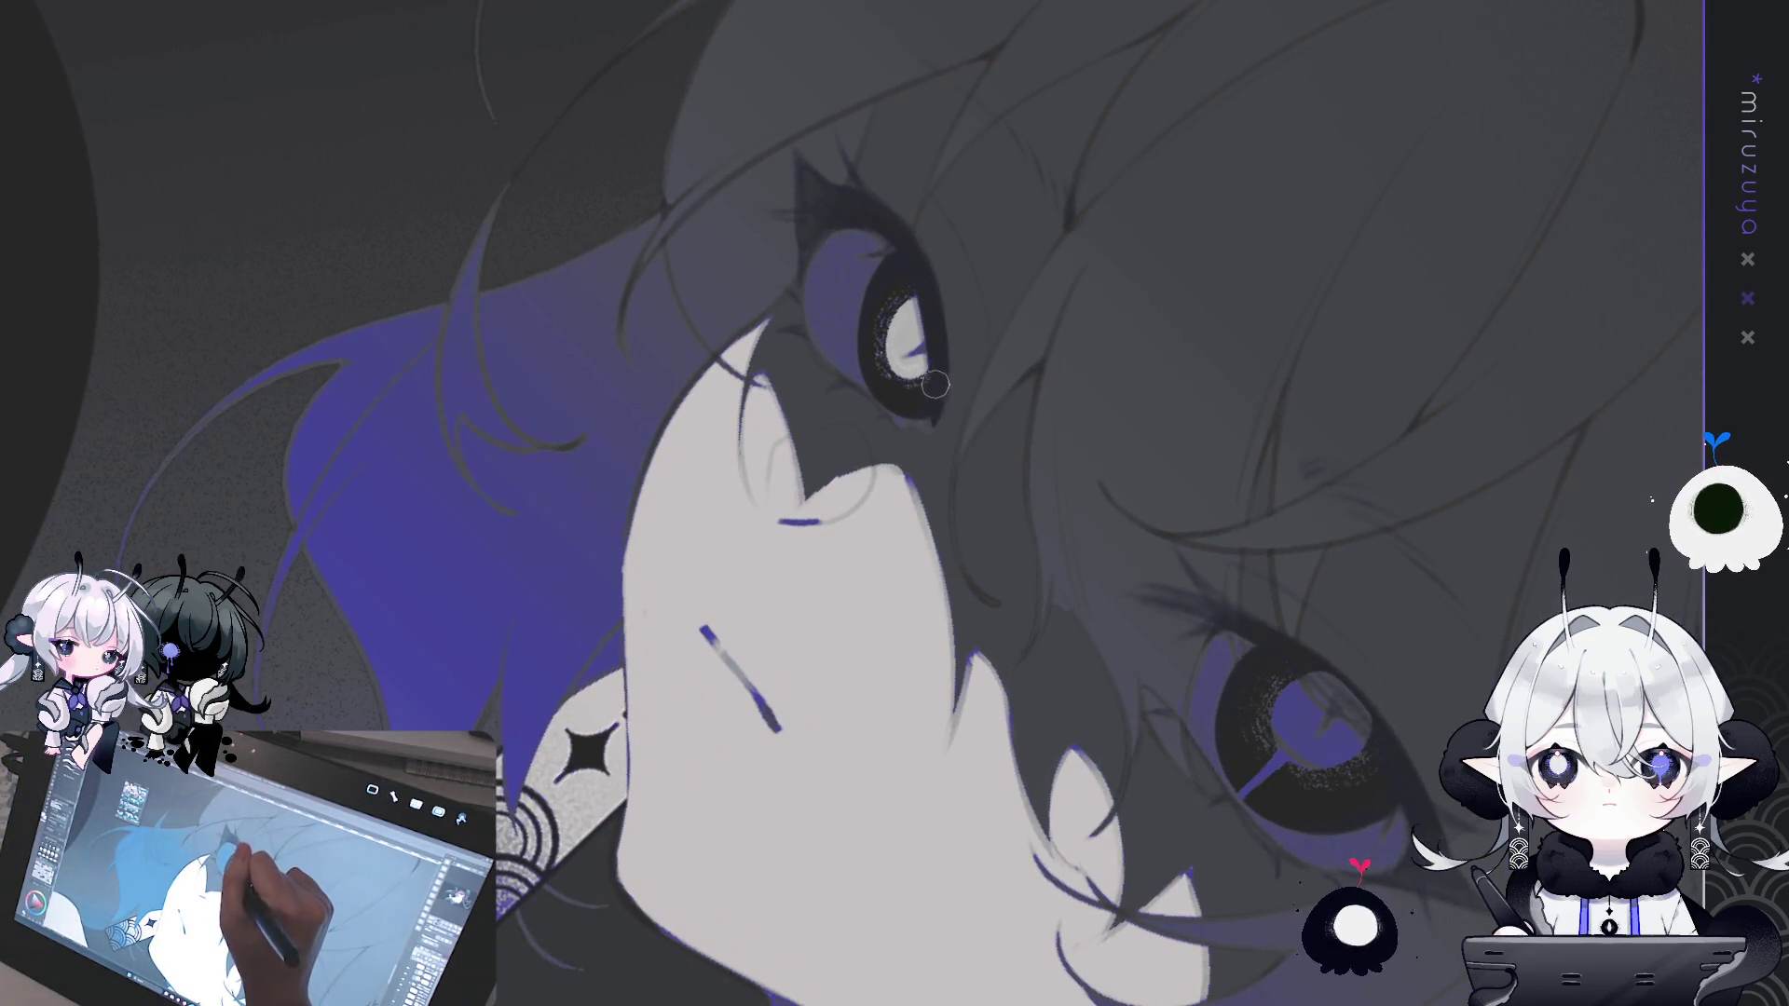
pyautogui.moveTo(899, 462); pyautogui.dragTo(1034, 252)
pyautogui.moveTo(941, 391); pyautogui.dragTo(838, 292)
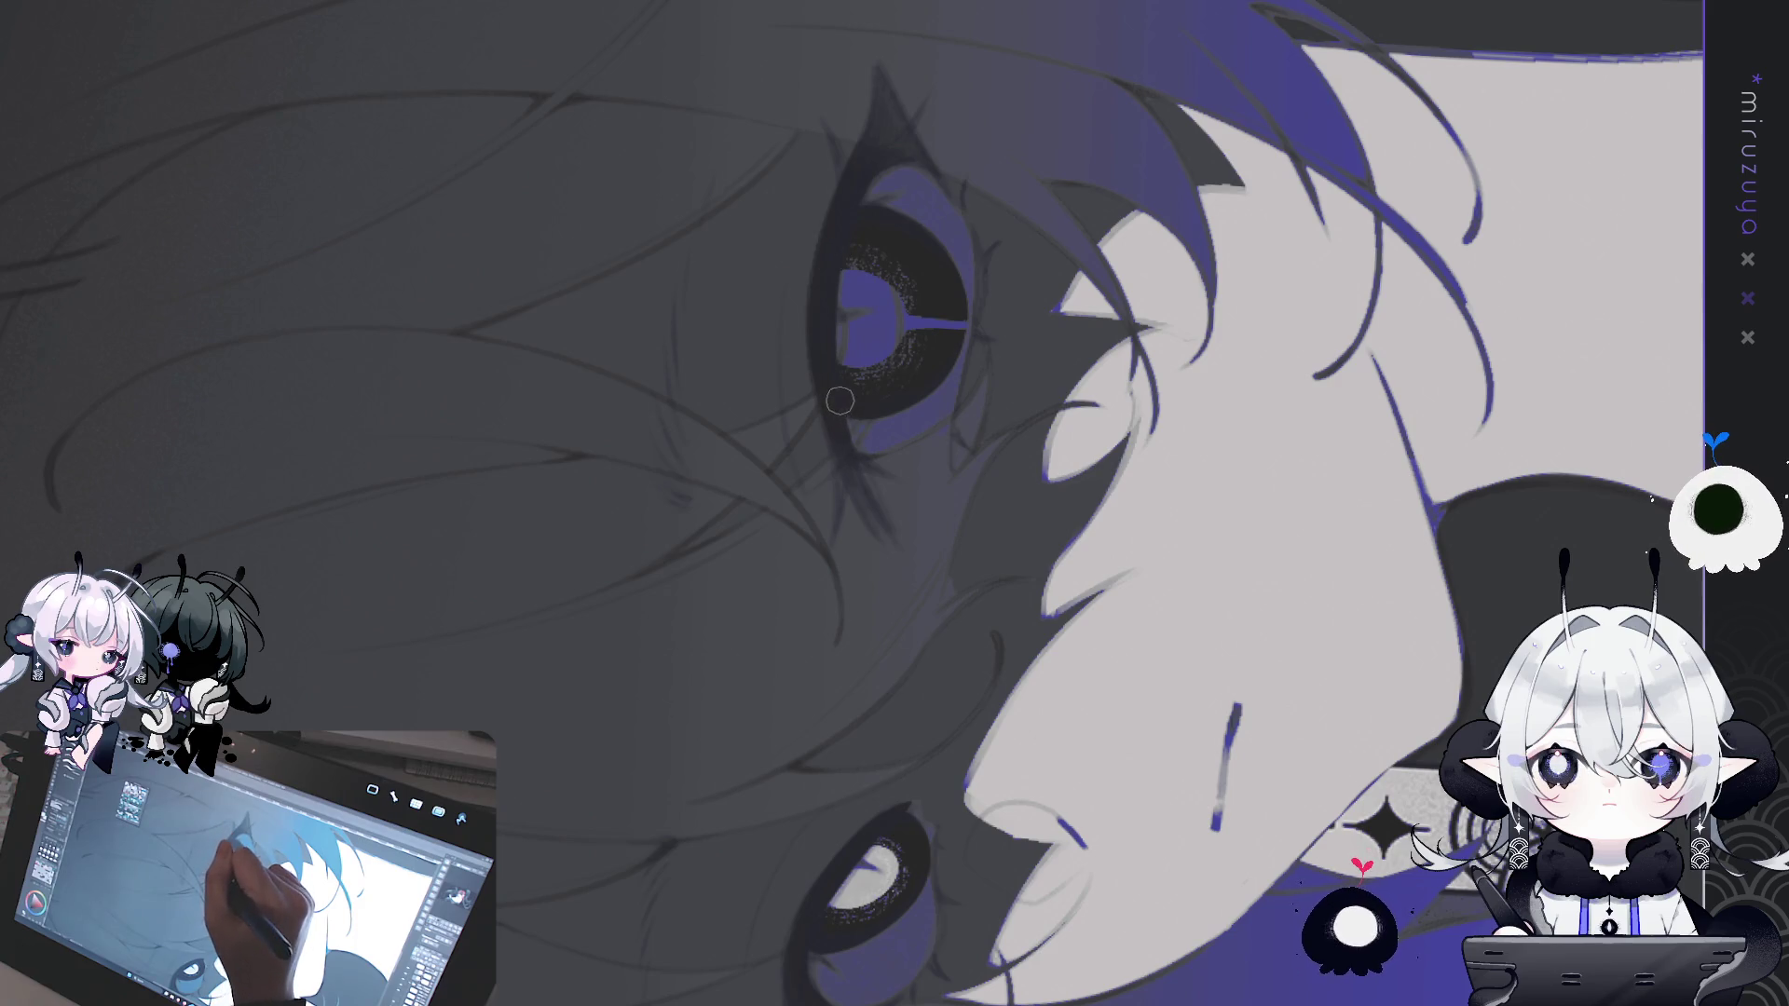
pyautogui.moveTo(838, 389)
pyautogui.mouseDown()
pyautogui.moveTo(1135, 860)
pyautogui.moveTo(1363, 682)
pyautogui.mouseUp()
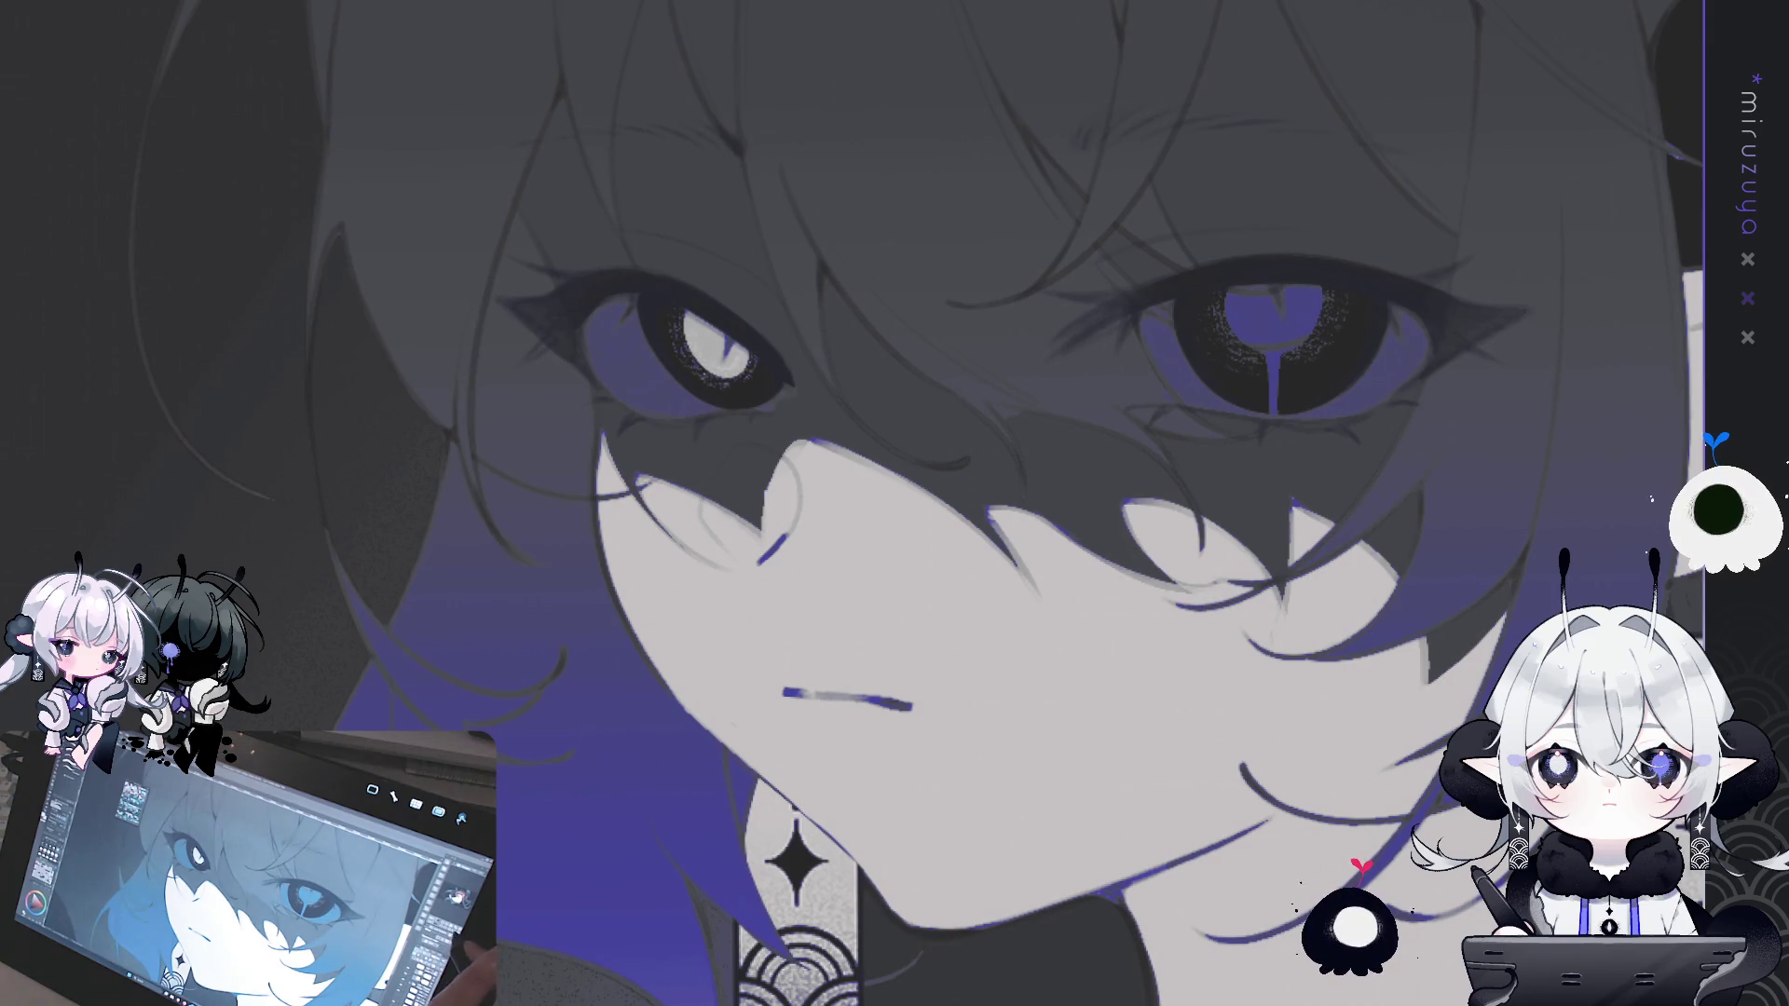
pyautogui.hotkey('ctrl', '-')
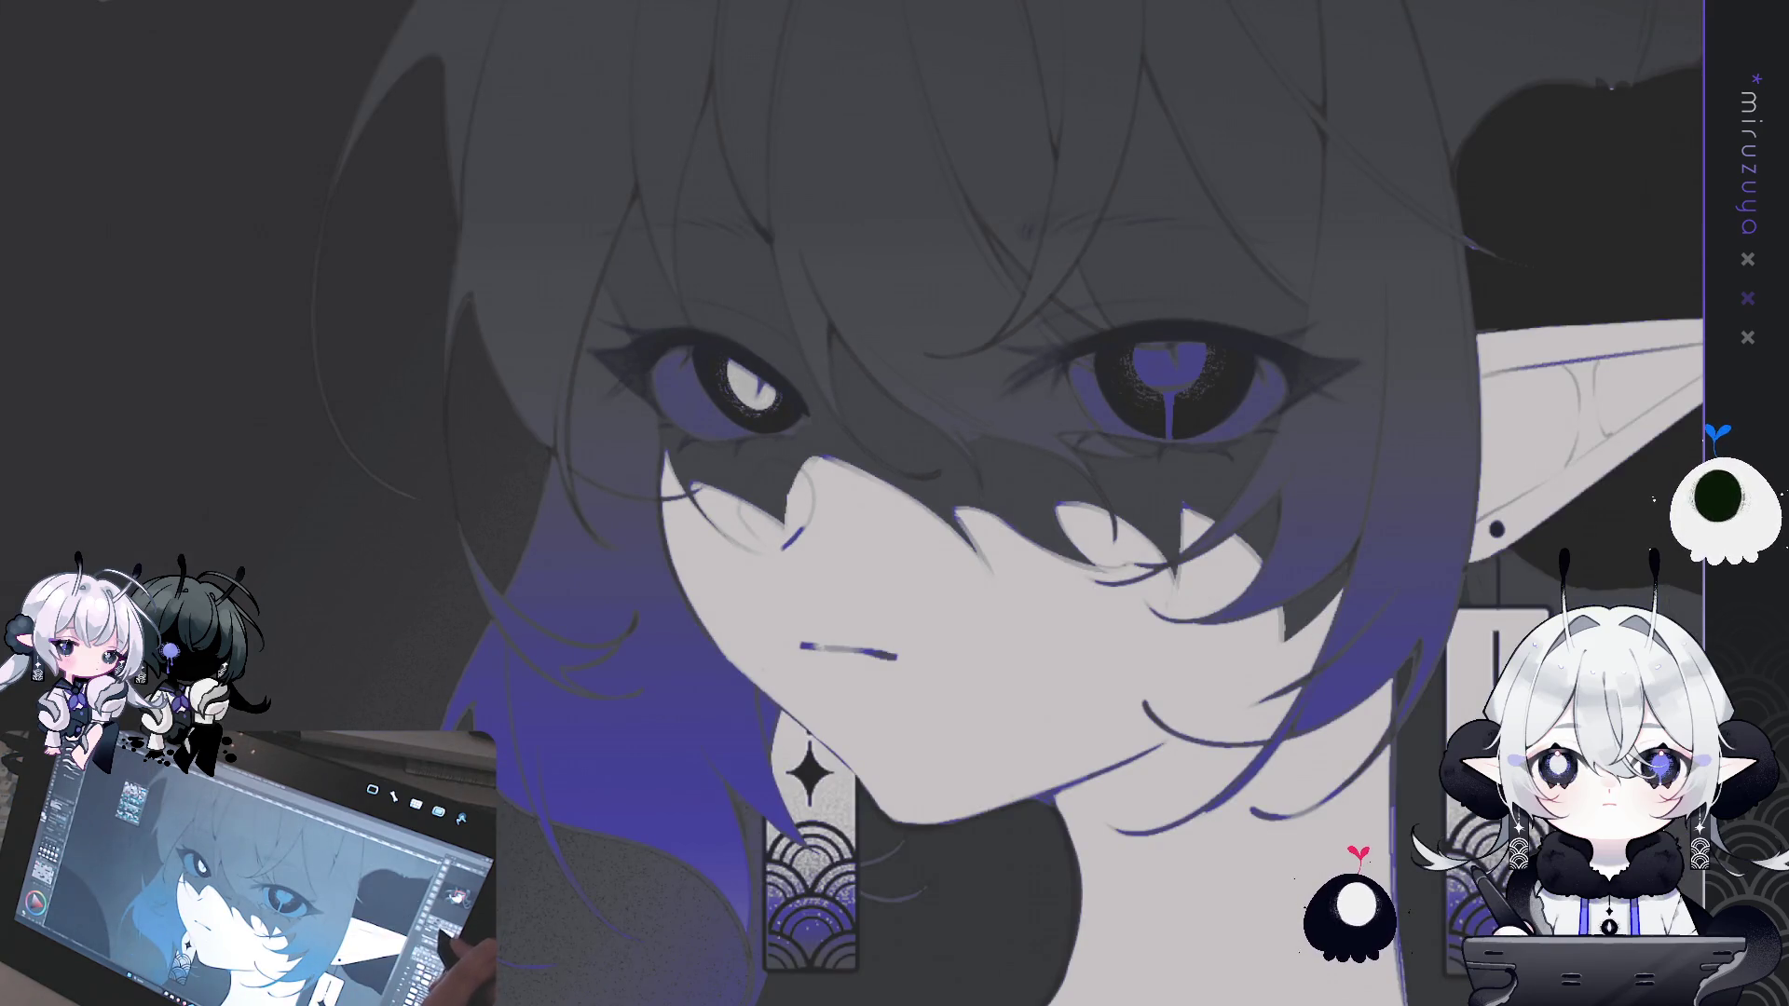
# - Pan and zoom out to frame the face, ear, neck and earrings
pyautogui.moveTo(895, 504); pyautogui.dragTo(816, 536)
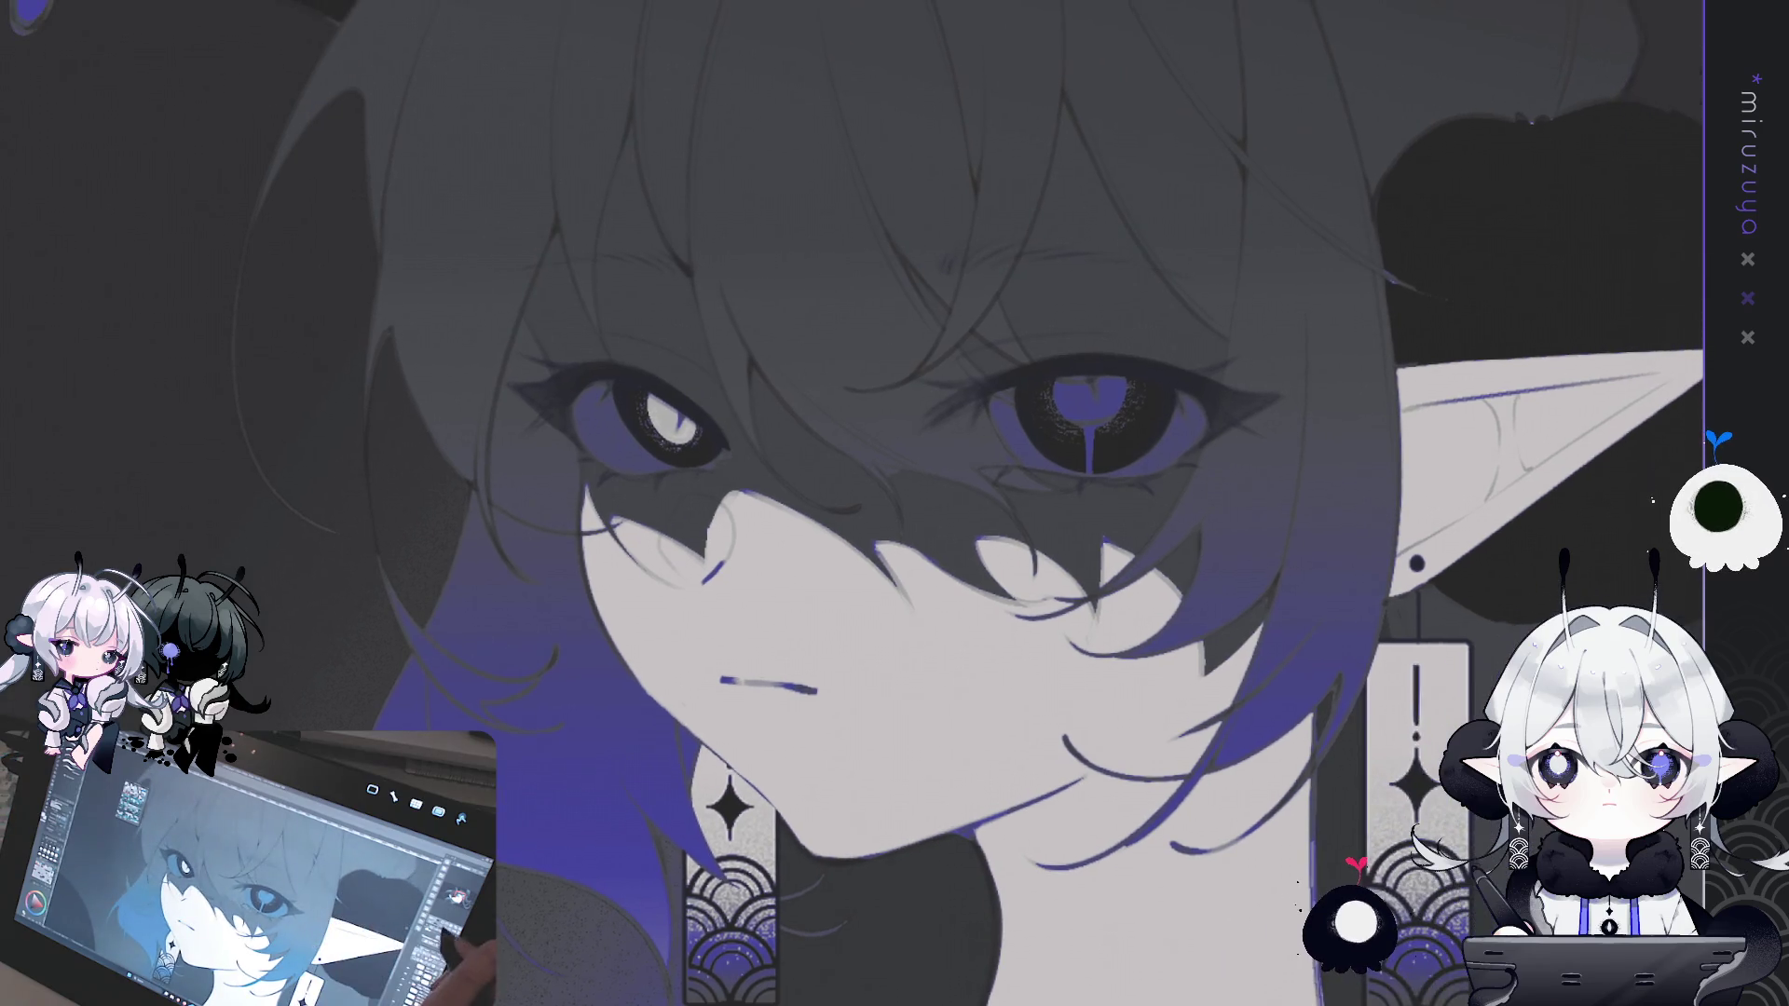
pyautogui.hotkey('ctrl', '-')
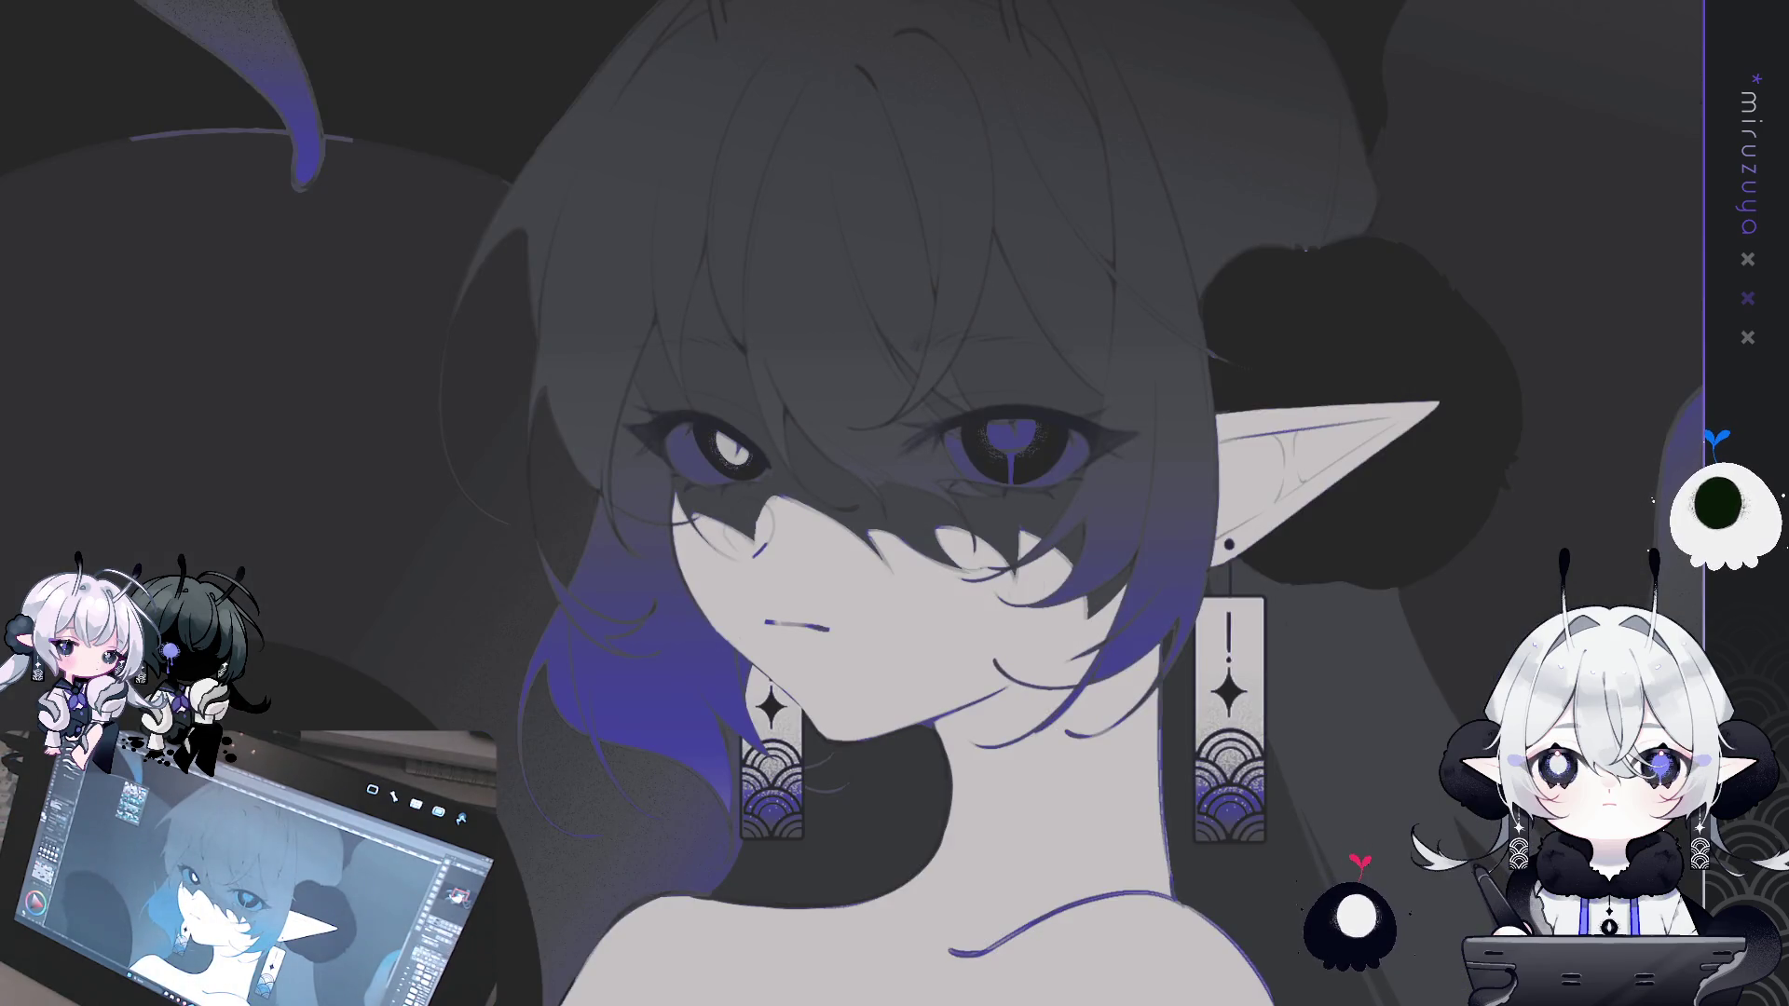
pyautogui.moveTo(894, 503); pyautogui.dragTo(945, 514)
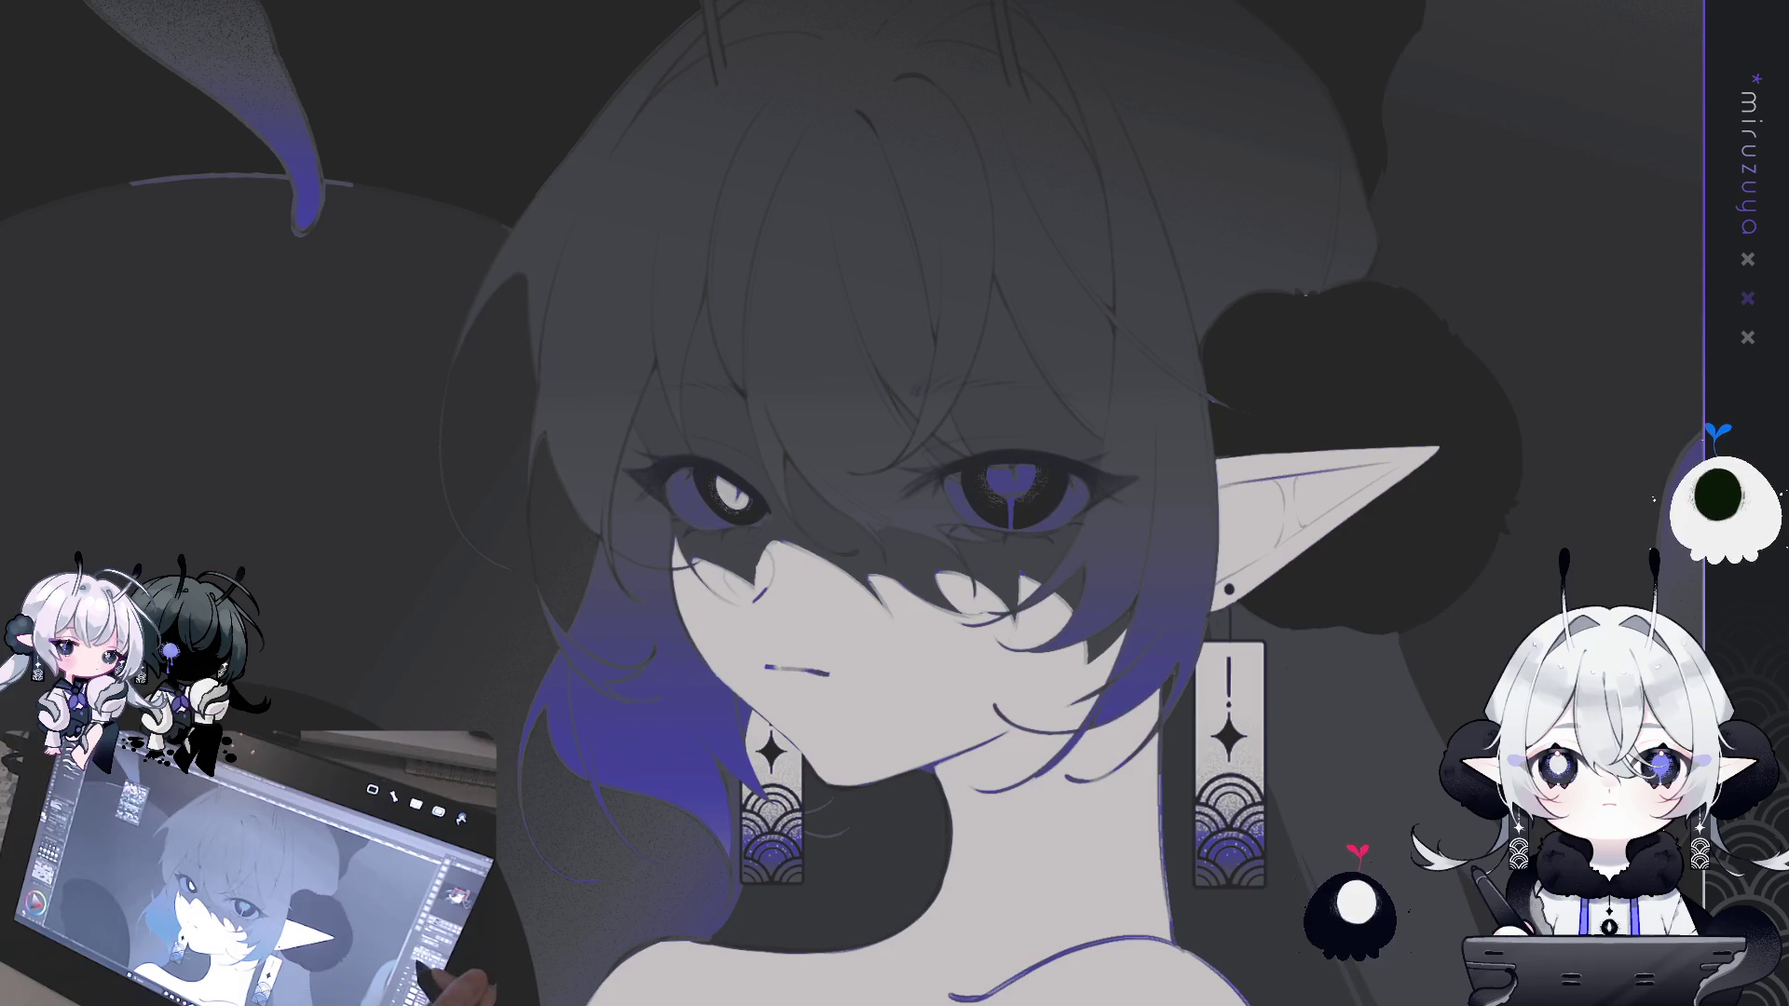
pyautogui.scroll(2, 976, 539)
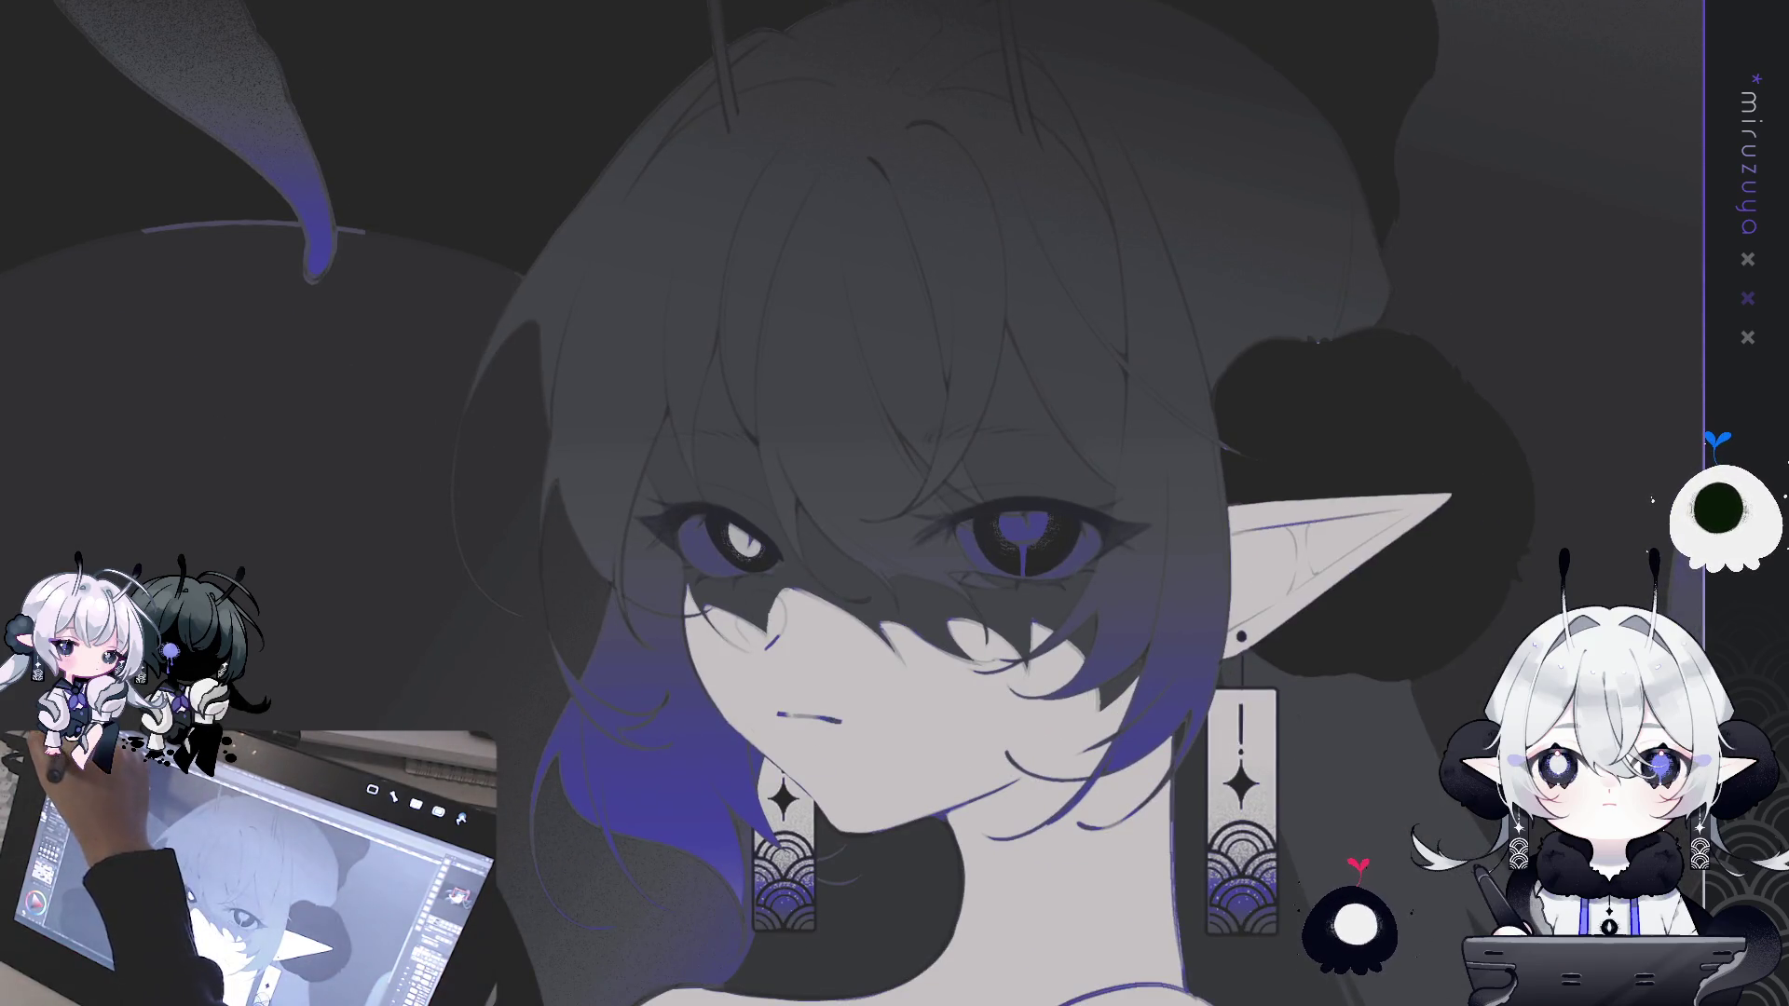
pyautogui.moveTo(1134, 405); pyautogui.dragTo(1139, 396)
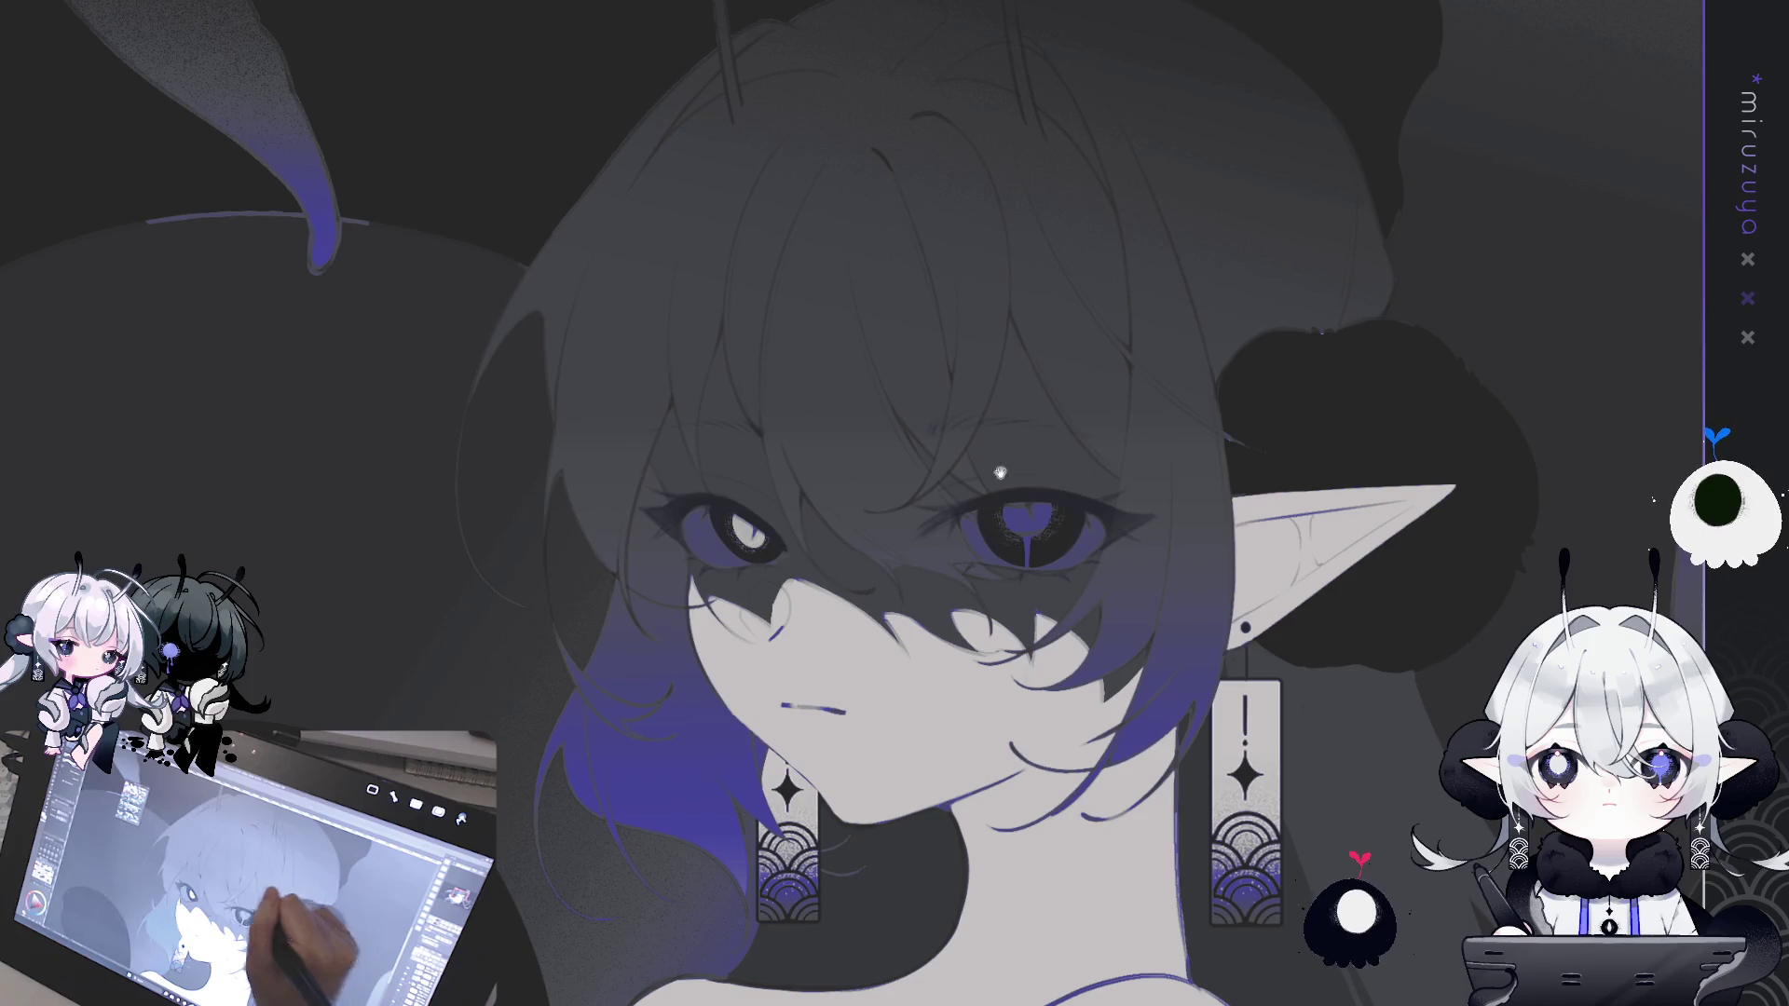
pyautogui.moveTo(1265, 616)
pyautogui.mouseDown()
pyautogui.moveTo(1165, 820)
pyautogui.moveTo(946, 764)
pyautogui.moveTo(681, 636)
pyautogui.moveTo(764, 708)
pyautogui.moveTo(839, 866)
pyautogui.moveTo(466, 177)
pyautogui.moveTo(1280, 442)
pyautogui.mouseUp()
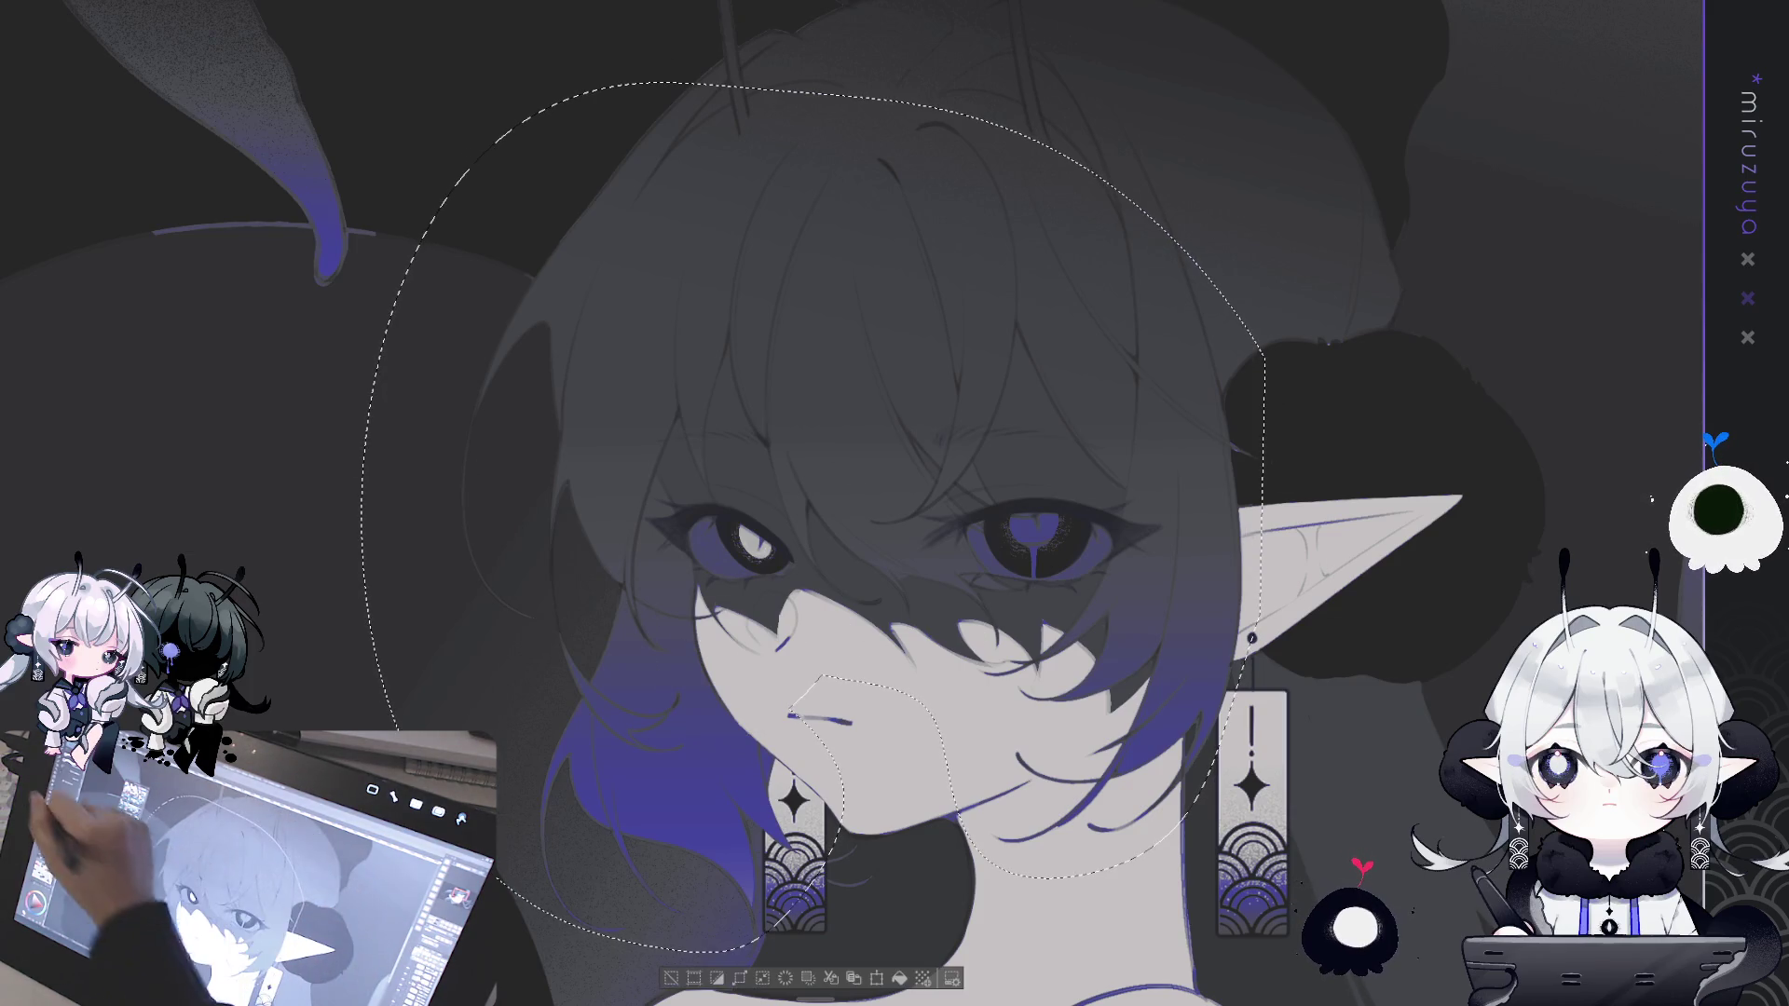
# - Try a purple gradient inside the current selection, then deselect
pyautogui.moveTo(880, 447); pyautogui.dragTo(880, 568)
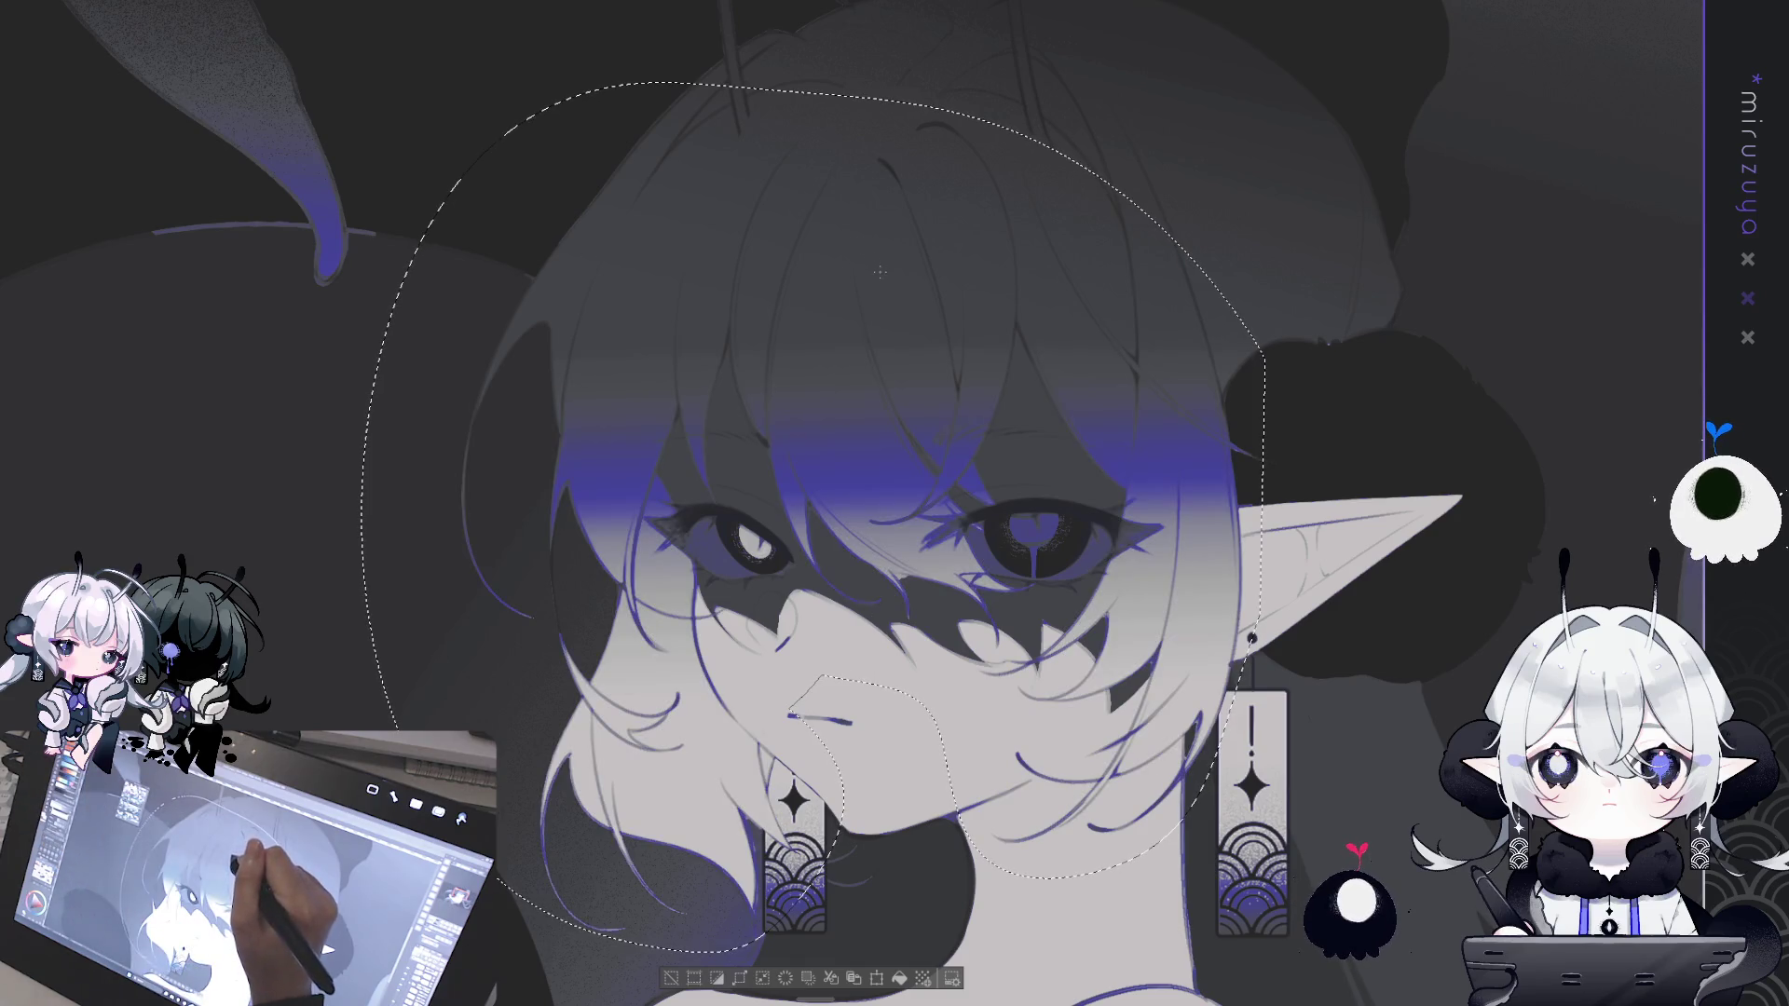
pyautogui.moveTo(932, 885); pyautogui.dragTo(932, 559)
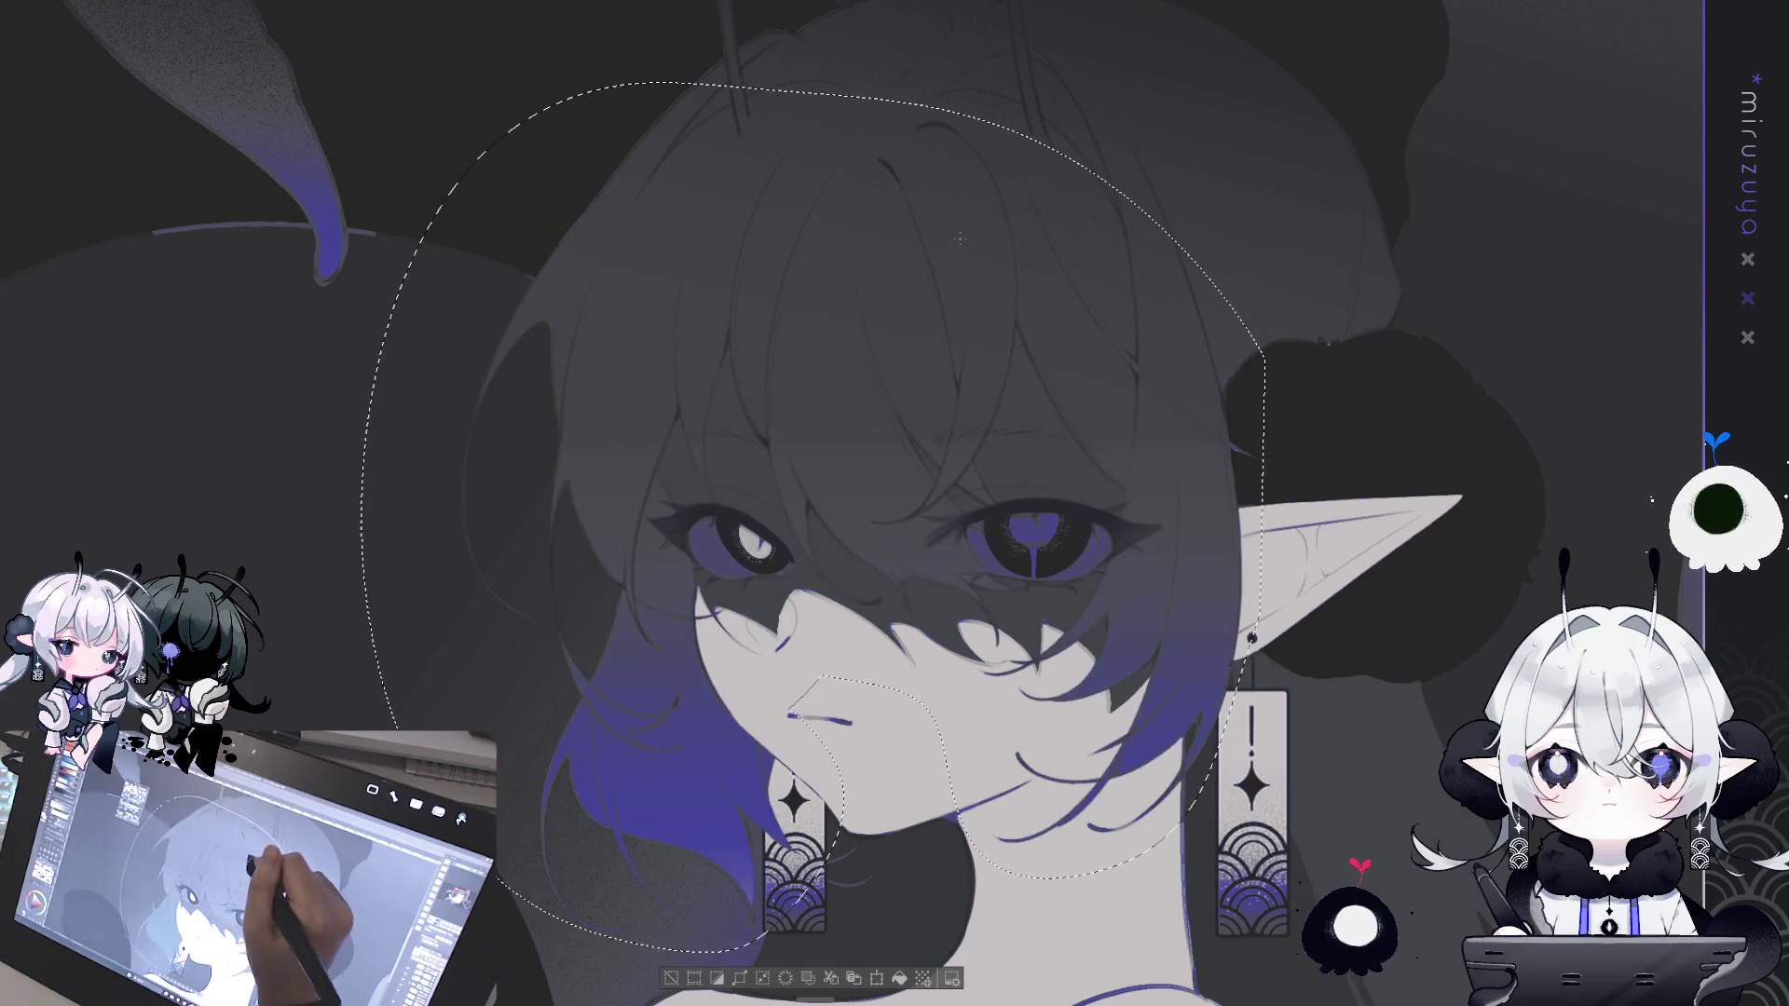
pyautogui.moveTo(955, 267); pyautogui.dragTo(946, 284)
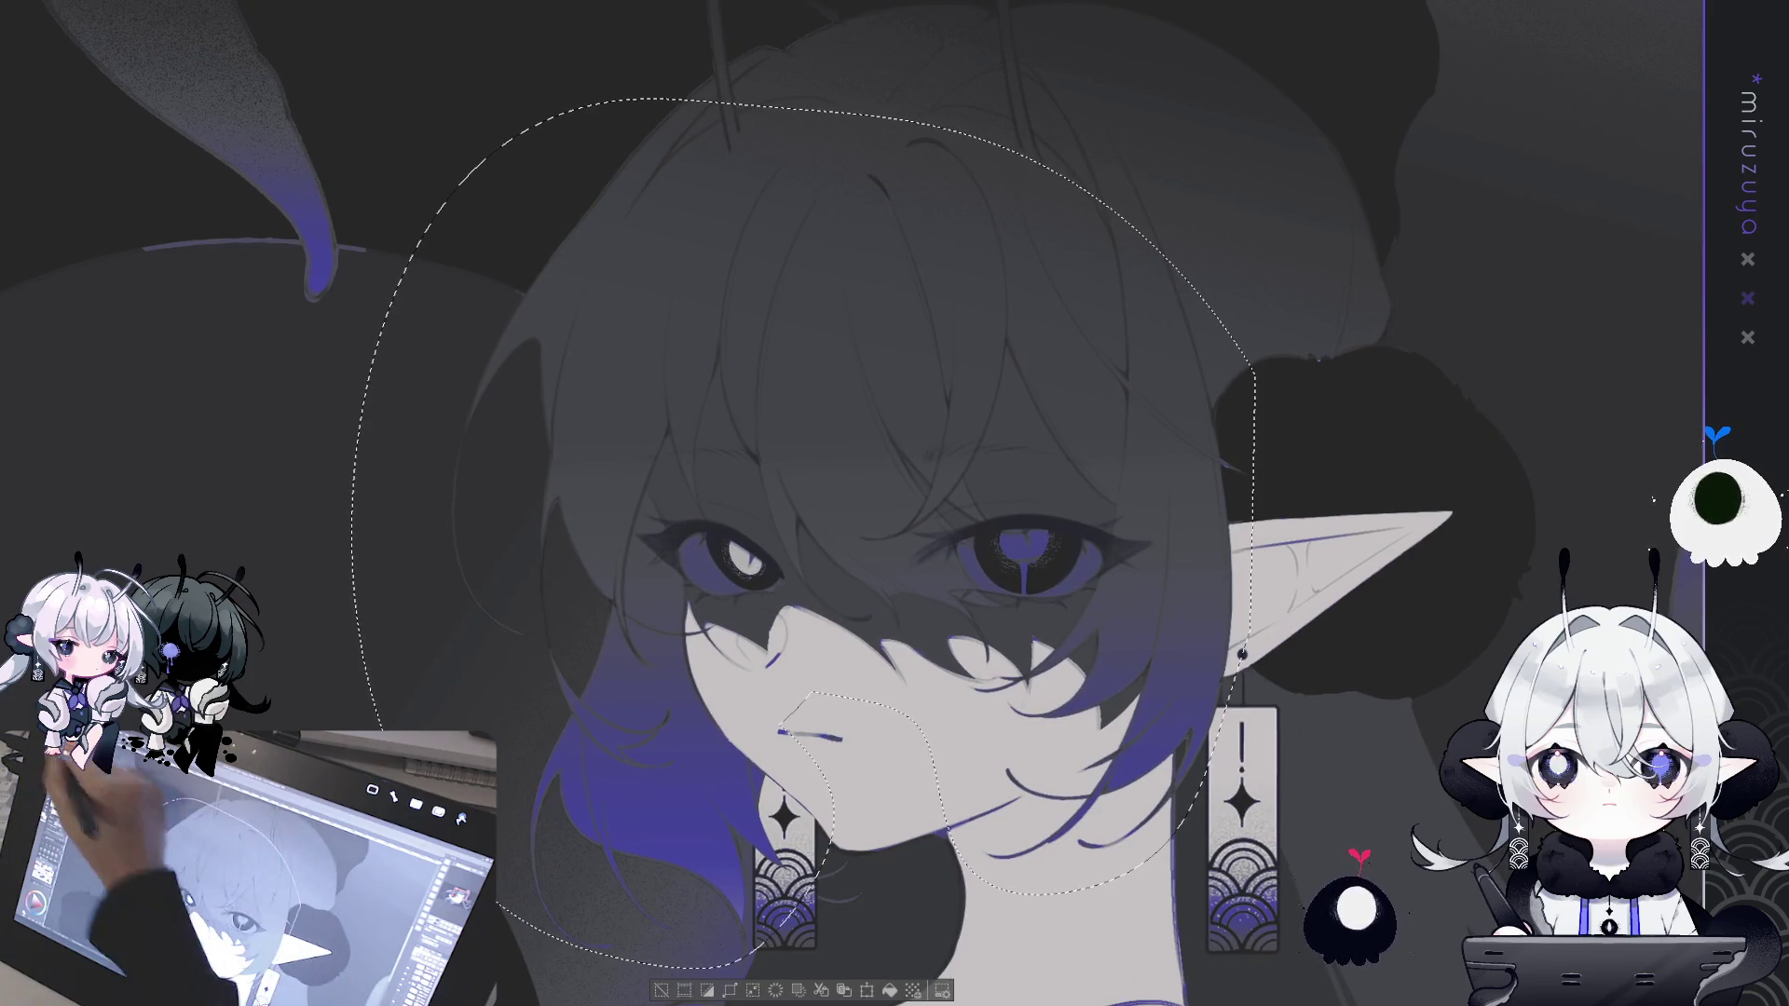
pyautogui.hotkey('ctrl', 'd')
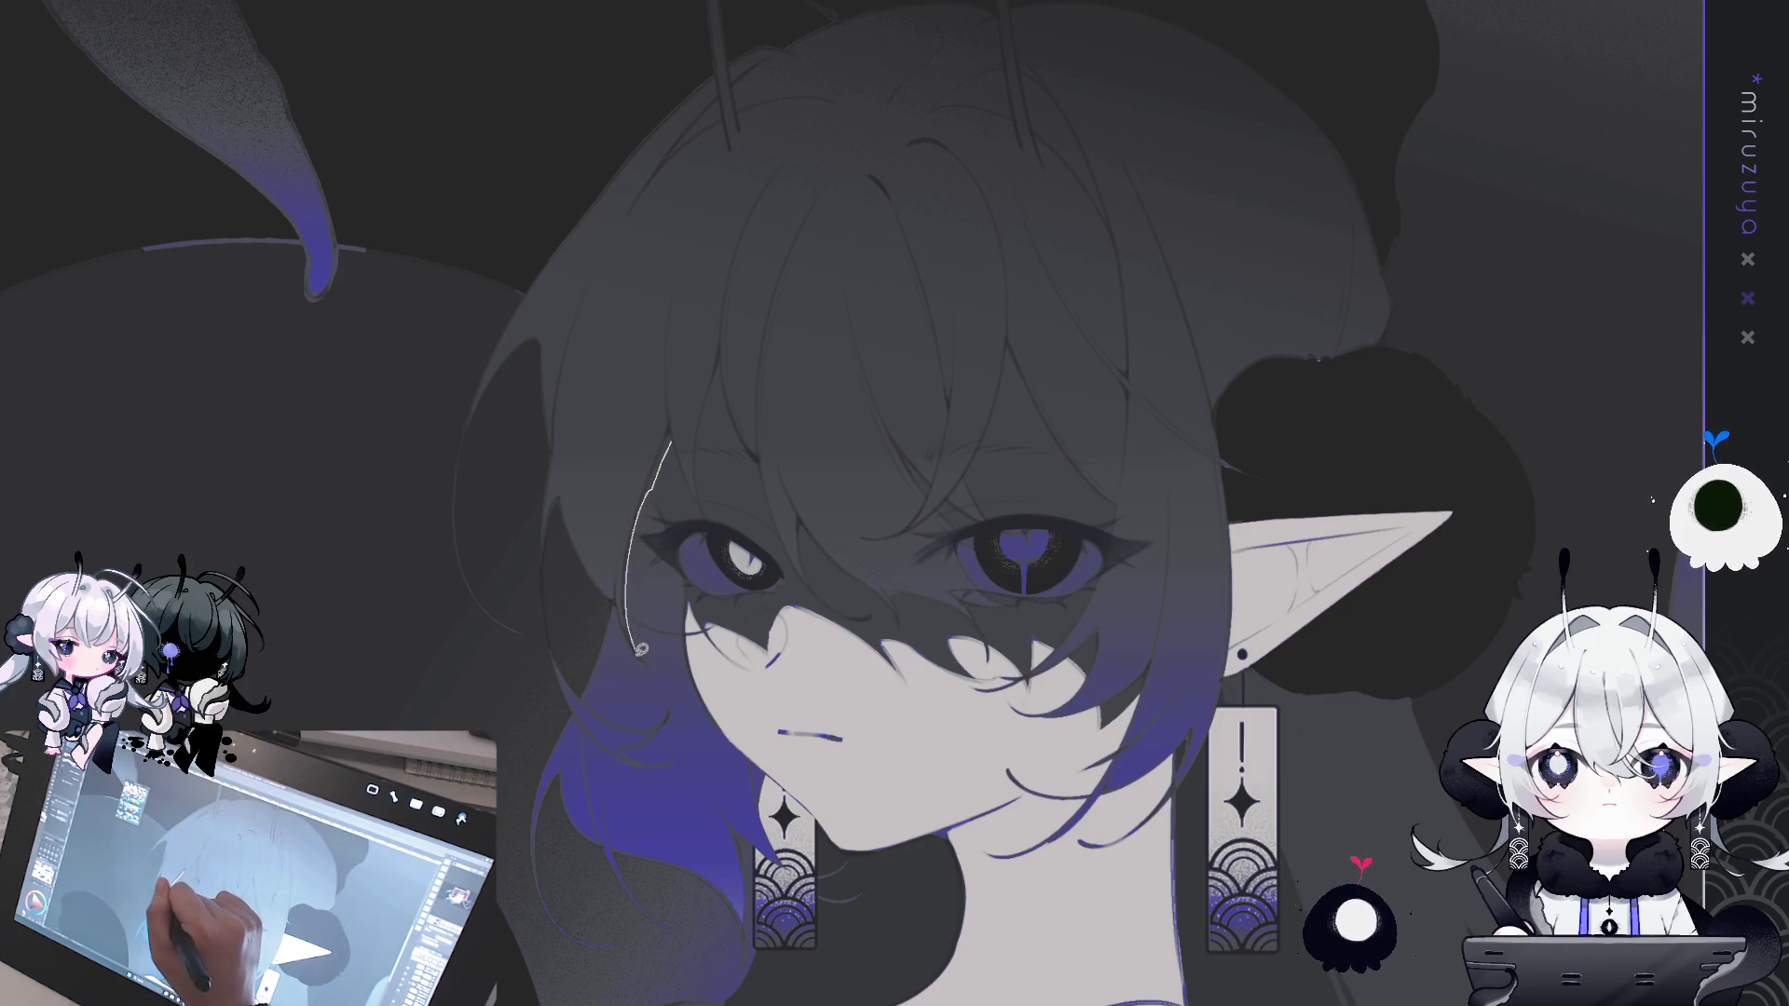
# - Lasso the whole head and drag a purple gradient rising from the hair ends
pyautogui.moveTo(609, 593)
pyautogui.mouseDown()
pyautogui.moveTo(559, 676)
pyautogui.moveTo(537, 121)
pyautogui.moveTo(1489, 429)
pyautogui.moveTo(1361, 603)
pyautogui.moveTo(1221, 881)
pyautogui.moveTo(1128, 932)
pyautogui.moveTo(1045, 936)
pyautogui.mouseUp()
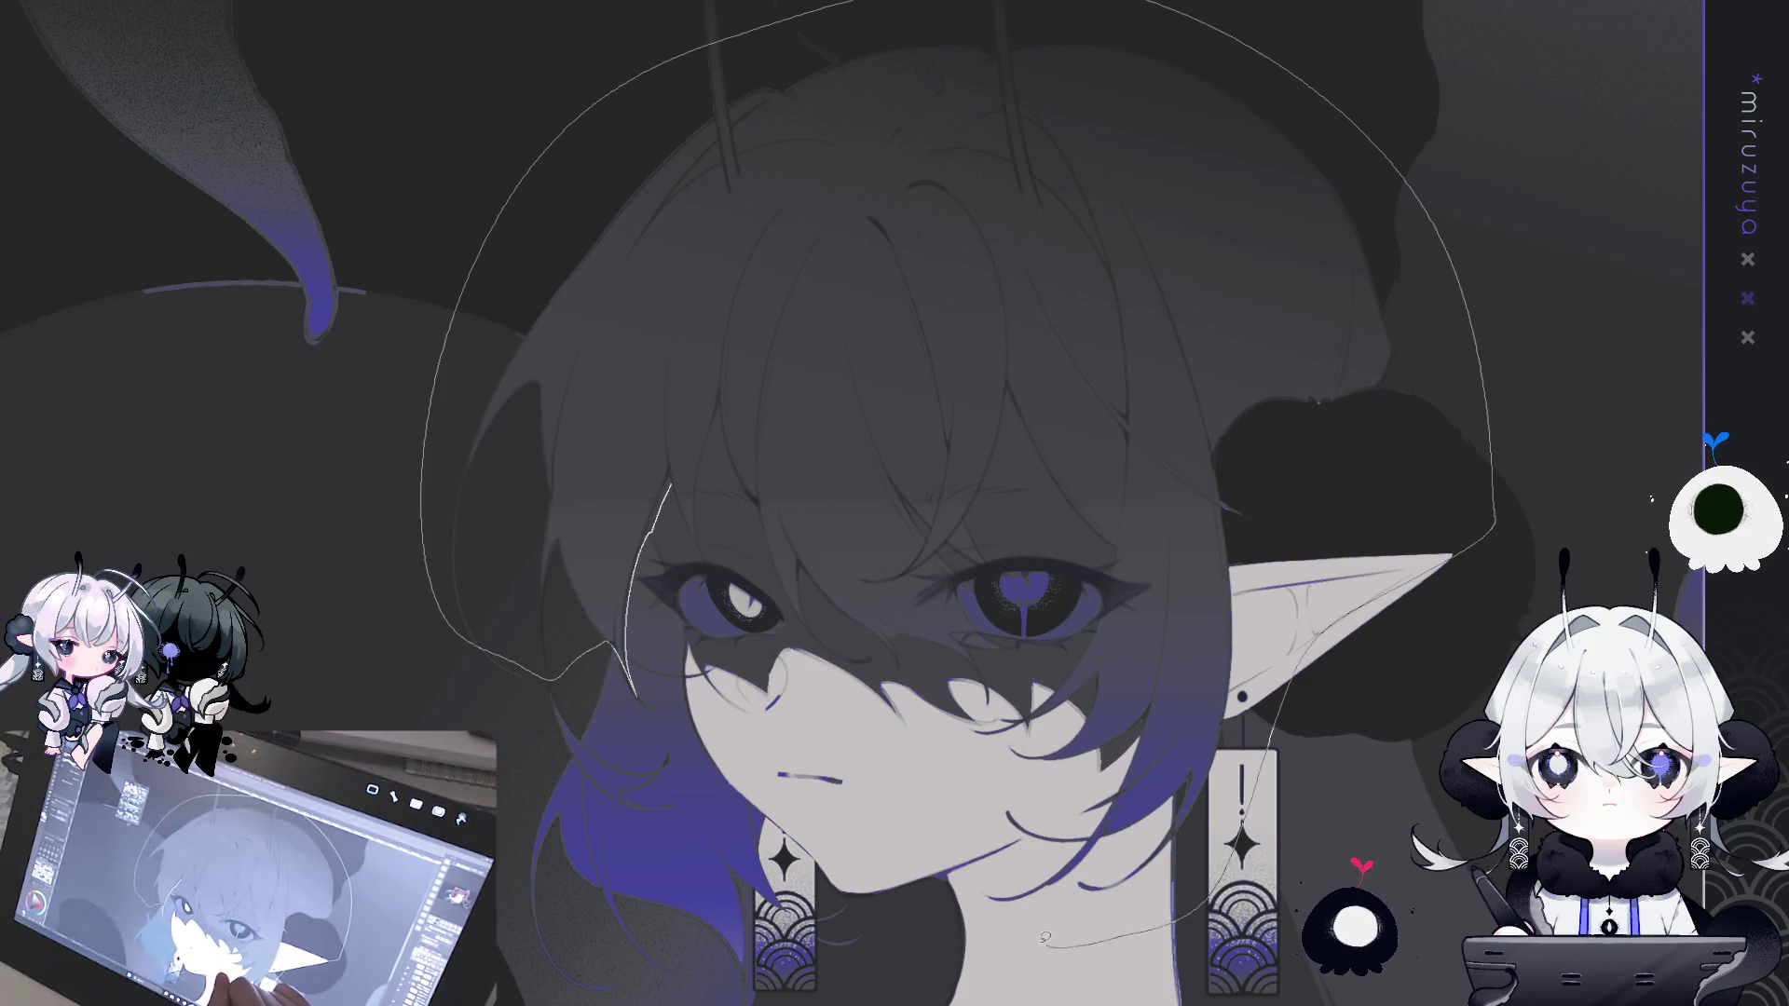
pyautogui.moveTo(973, 755); pyautogui.dragTo(791, 667)
pyautogui.moveTo(695, 557); pyautogui.dragTo(671, 486)
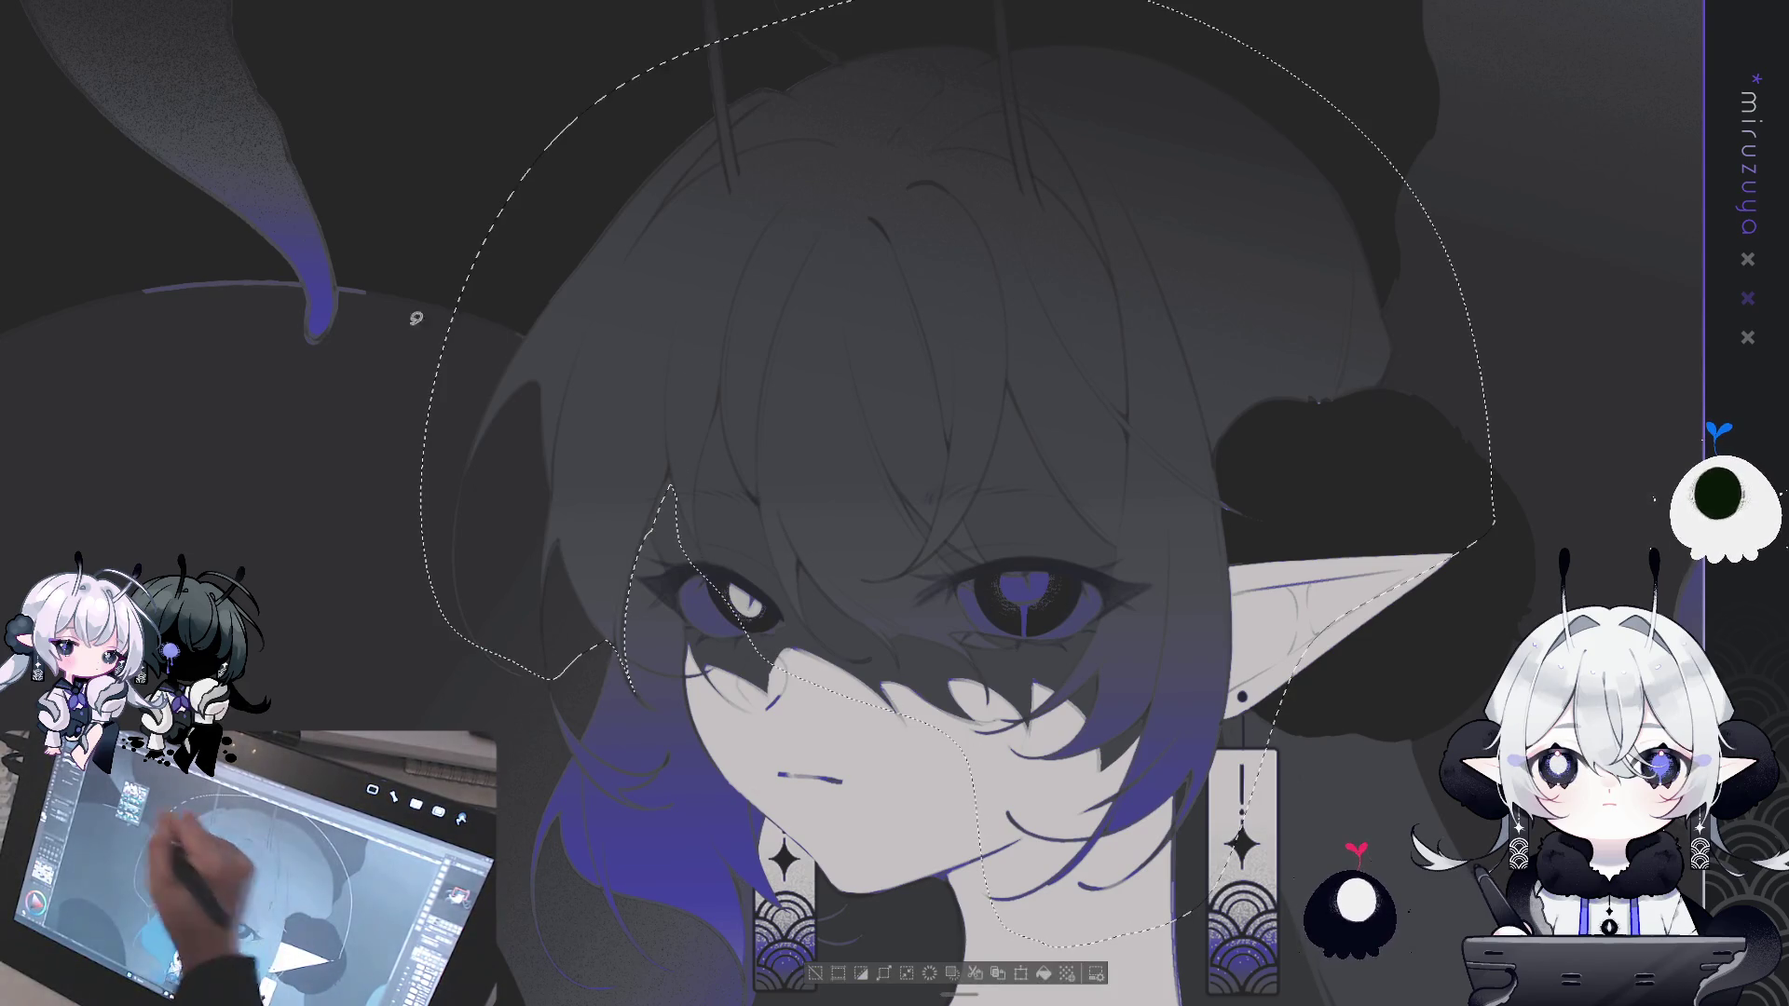
pyautogui.moveTo(922, 568); pyautogui.dragTo(923, 303)
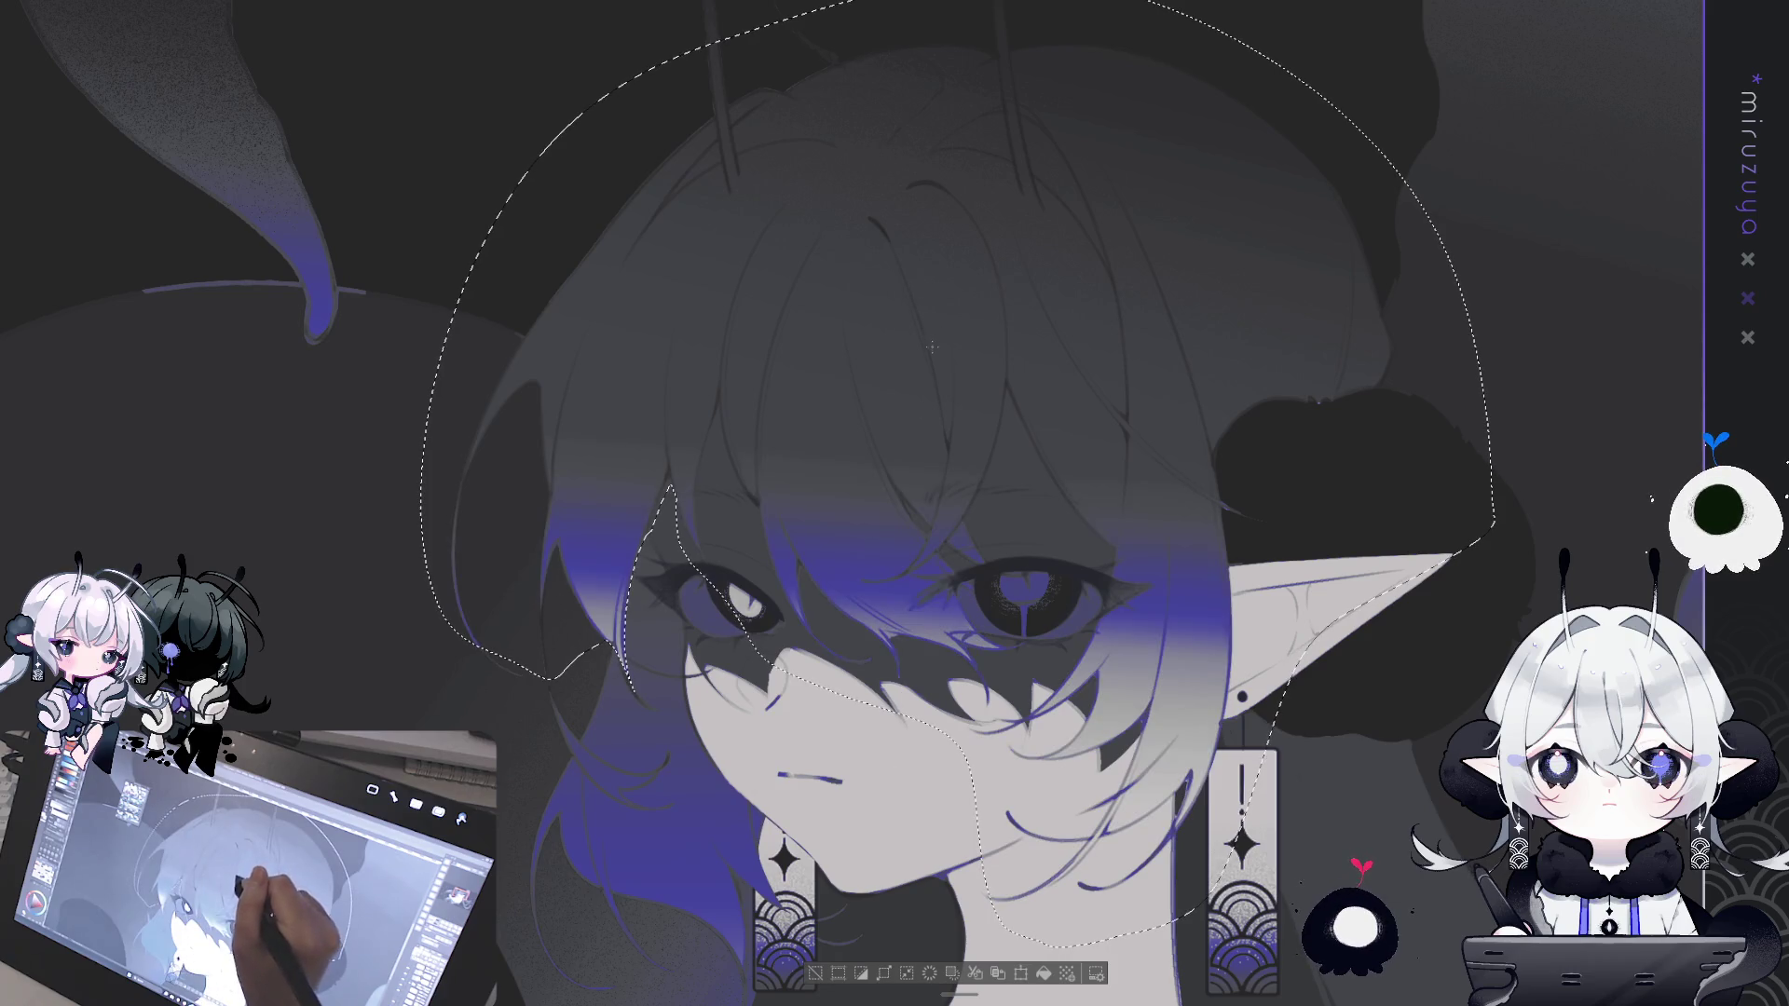
pyautogui.moveTo(932, 885); pyautogui.dragTo(932, 587)
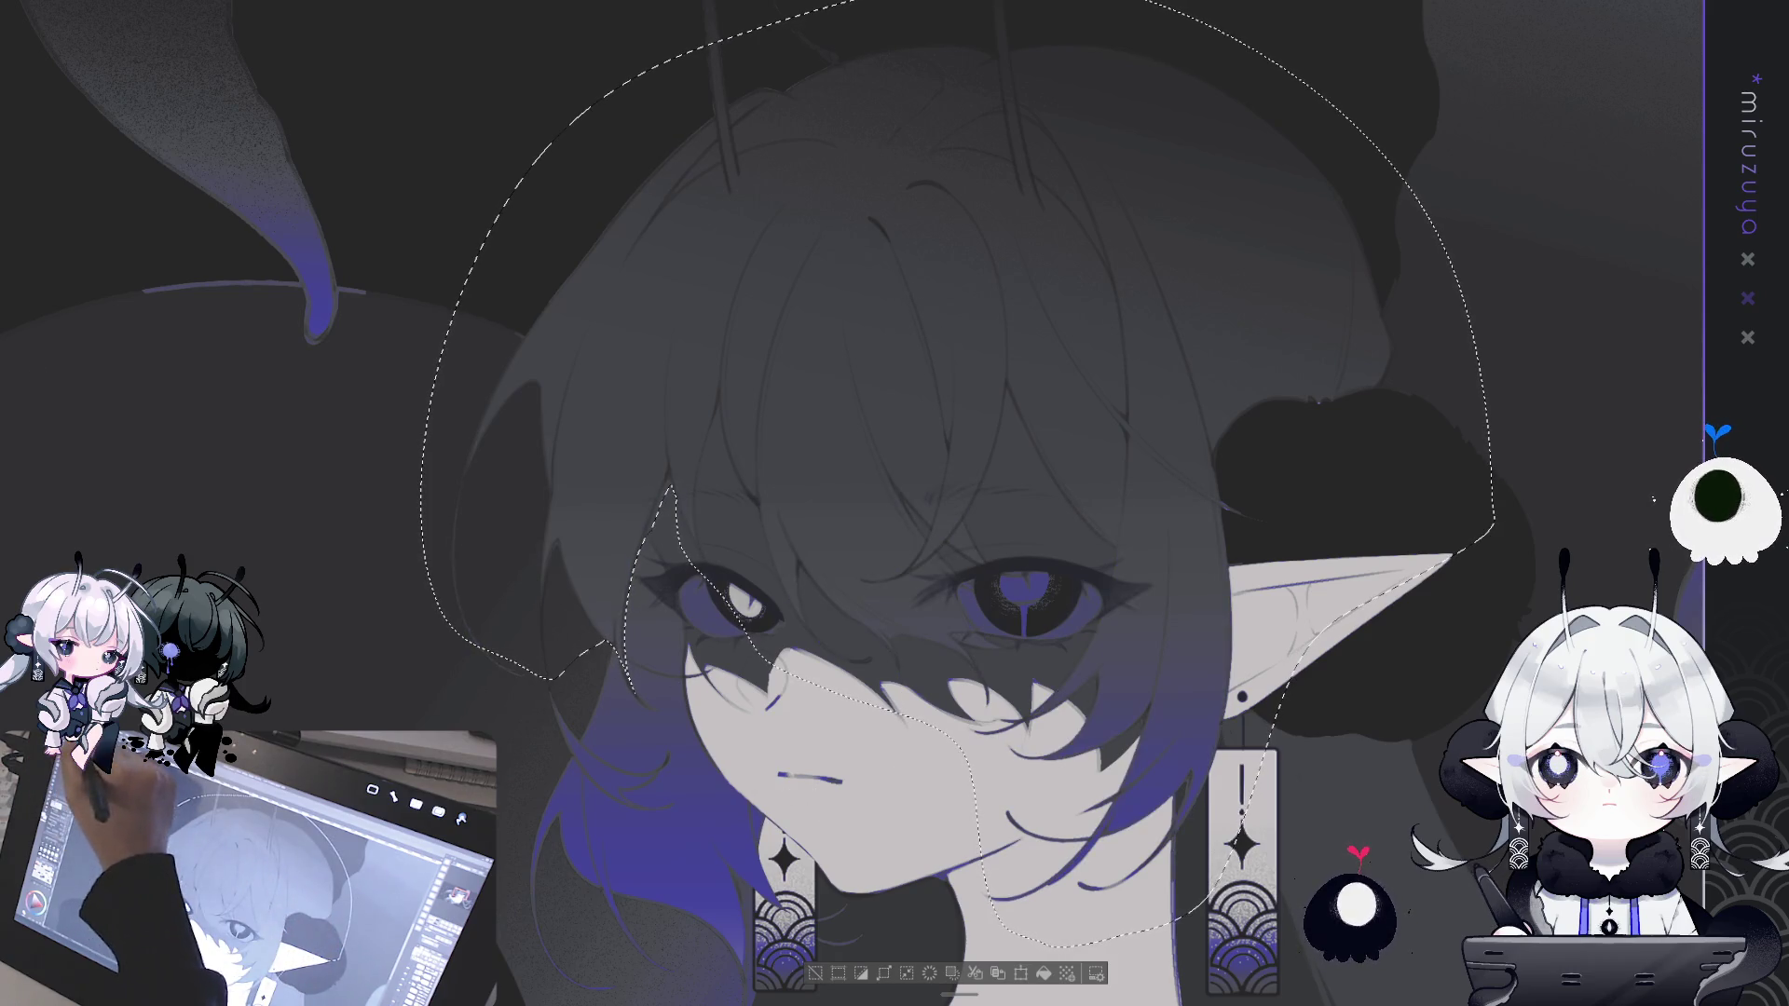
# - Airbrush a purple glow over the hair around the eyes, then deselect
pyautogui.moveTo(639, 511)
pyautogui.mouseDown()
pyautogui.moveTo(596, 503)
pyautogui.moveTo(579, 523)
pyautogui.mouseUp()
pyautogui.hotkey('ctrl', 'z')
pyautogui.moveTo(872, 531)
pyautogui.mouseDown()
pyautogui.moveTo(1021, 583)
pyautogui.moveTo(819, 658)
pyautogui.moveTo(699, 519)
pyautogui.moveTo(1065, 579)
pyautogui.mouseUp()
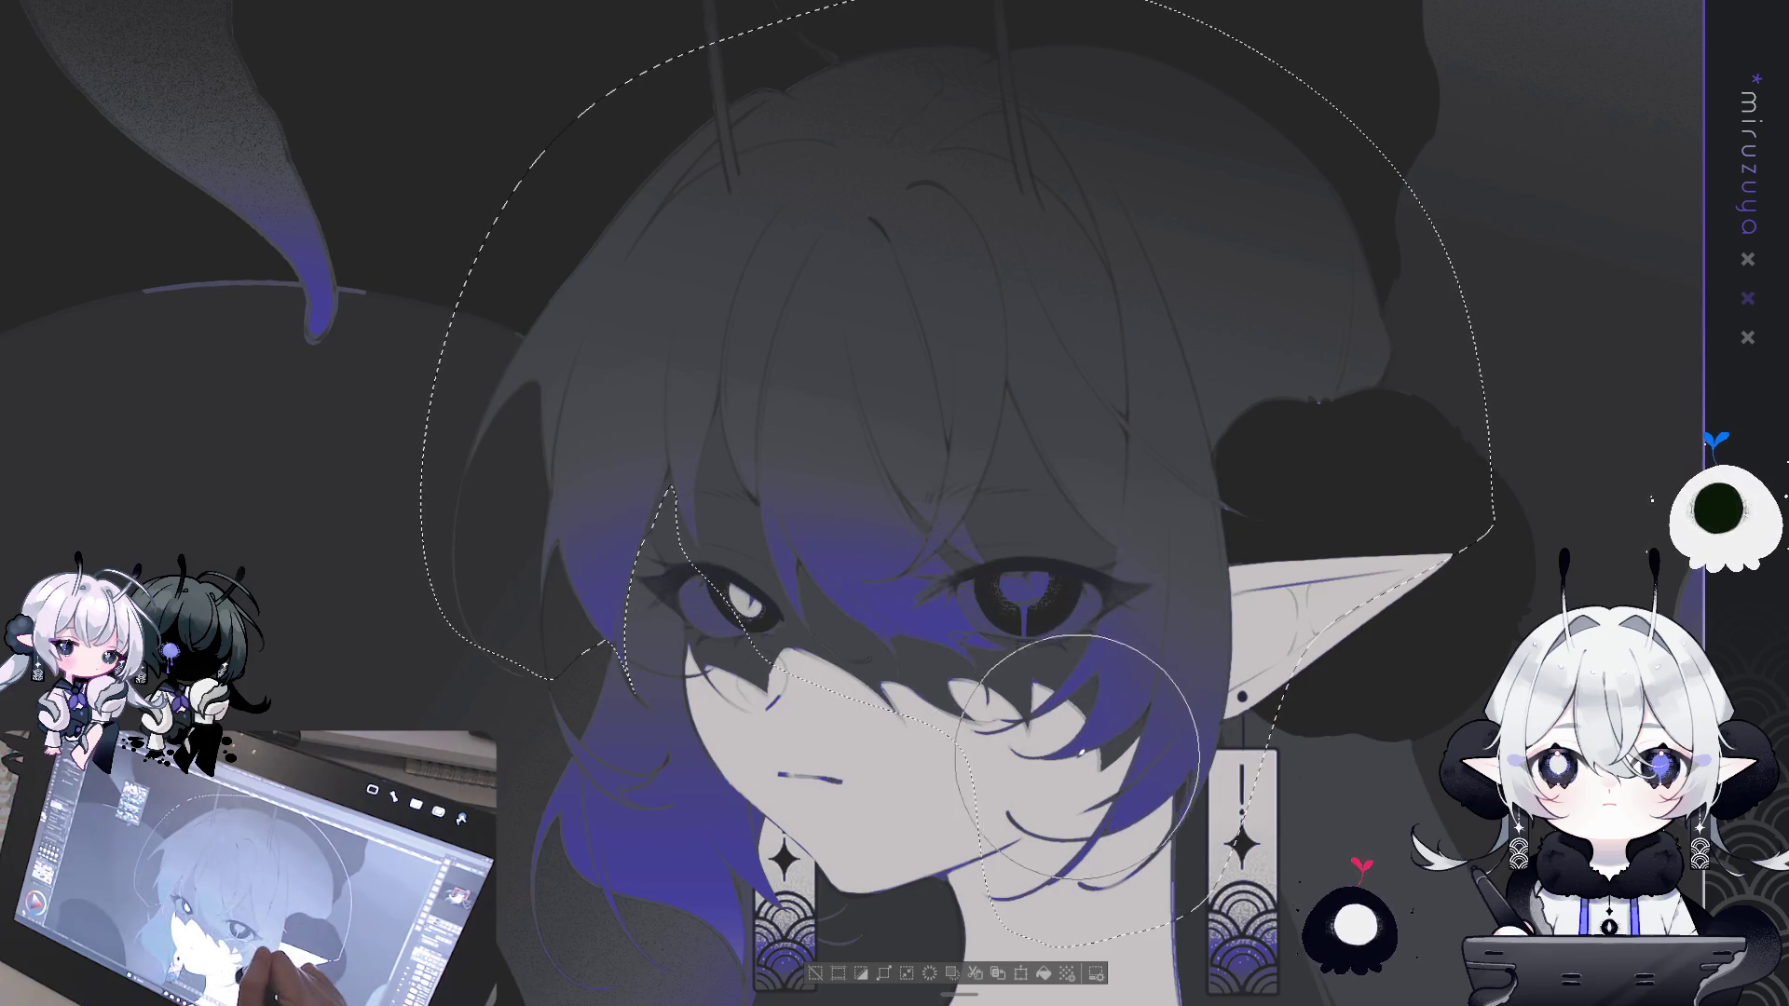
pyautogui.click(817, 976)
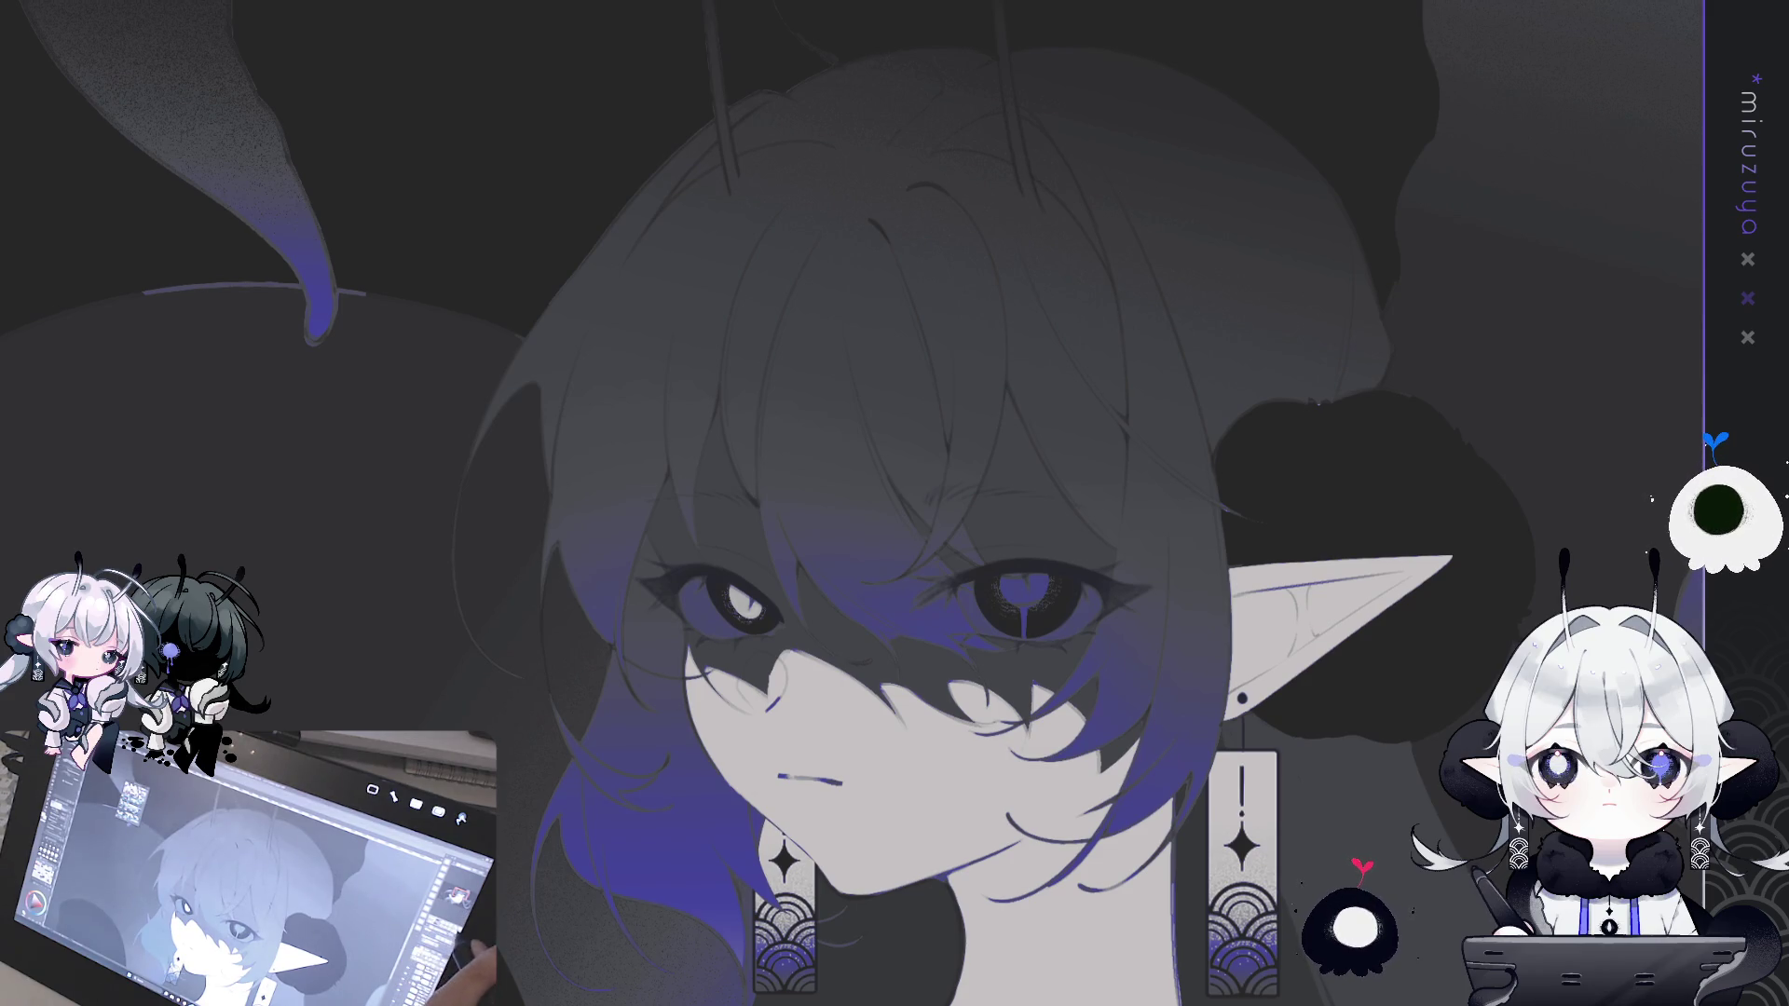
pyautogui.press('h')
pyautogui.press('h')
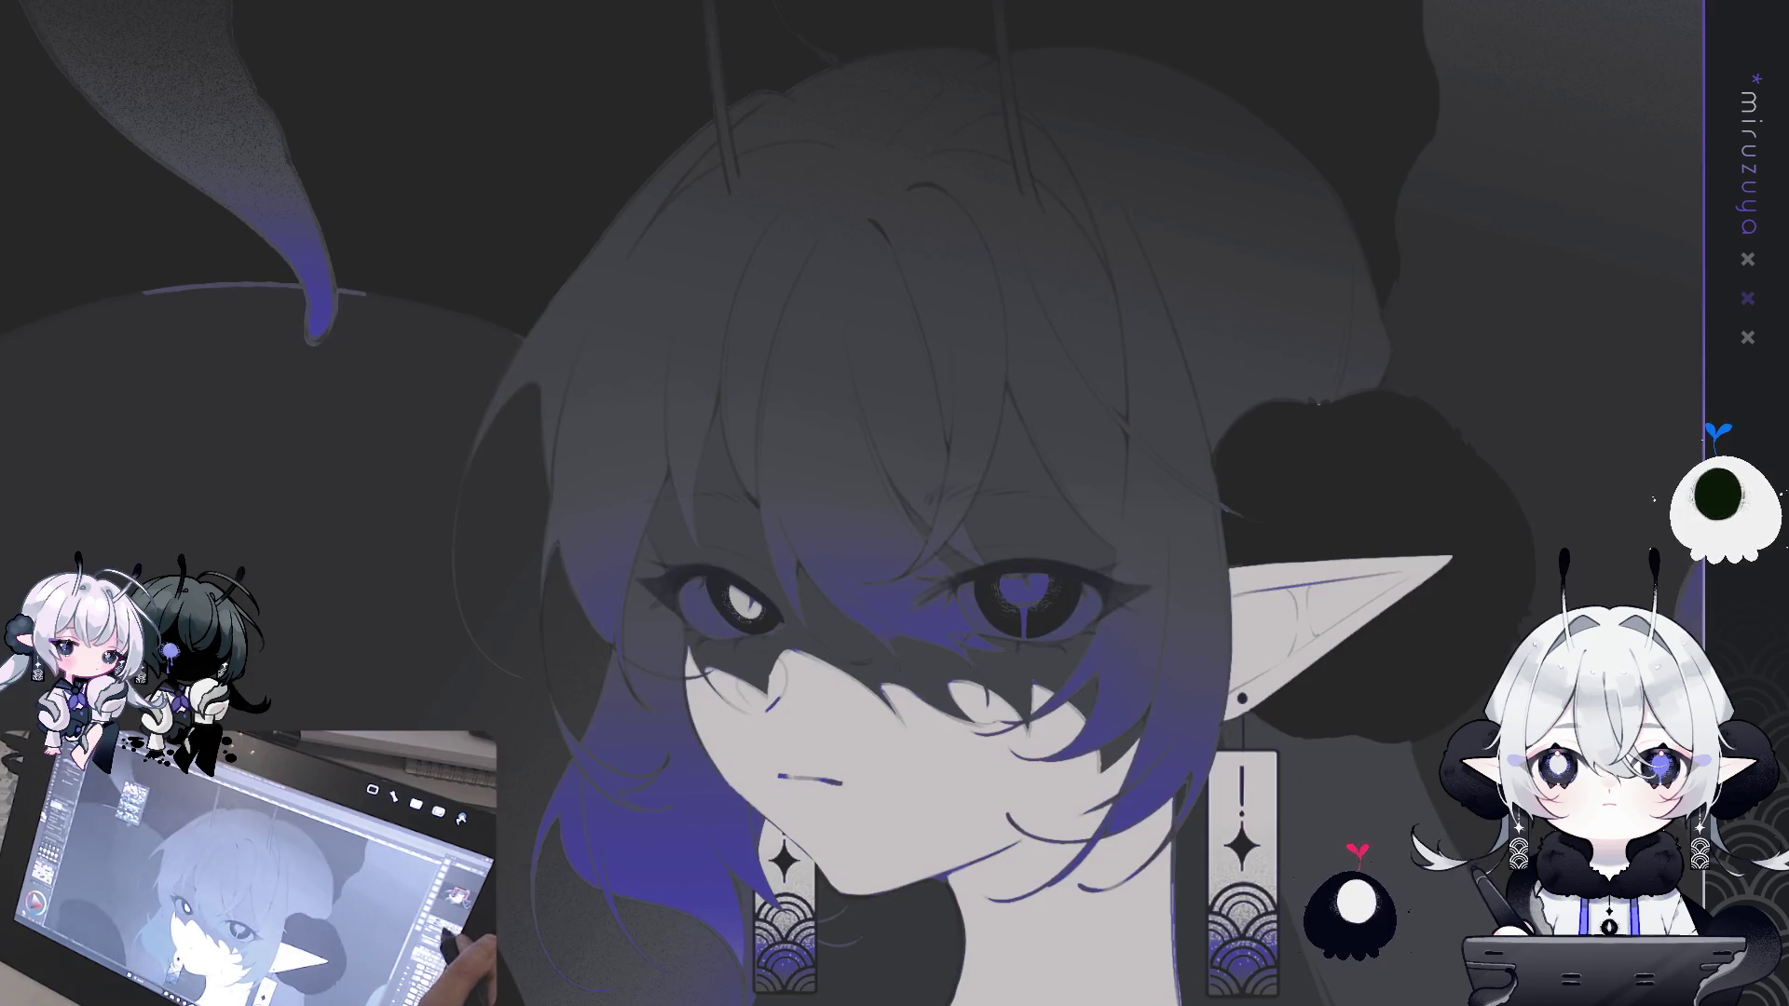
pyautogui.scroll(-5, 895, 504)
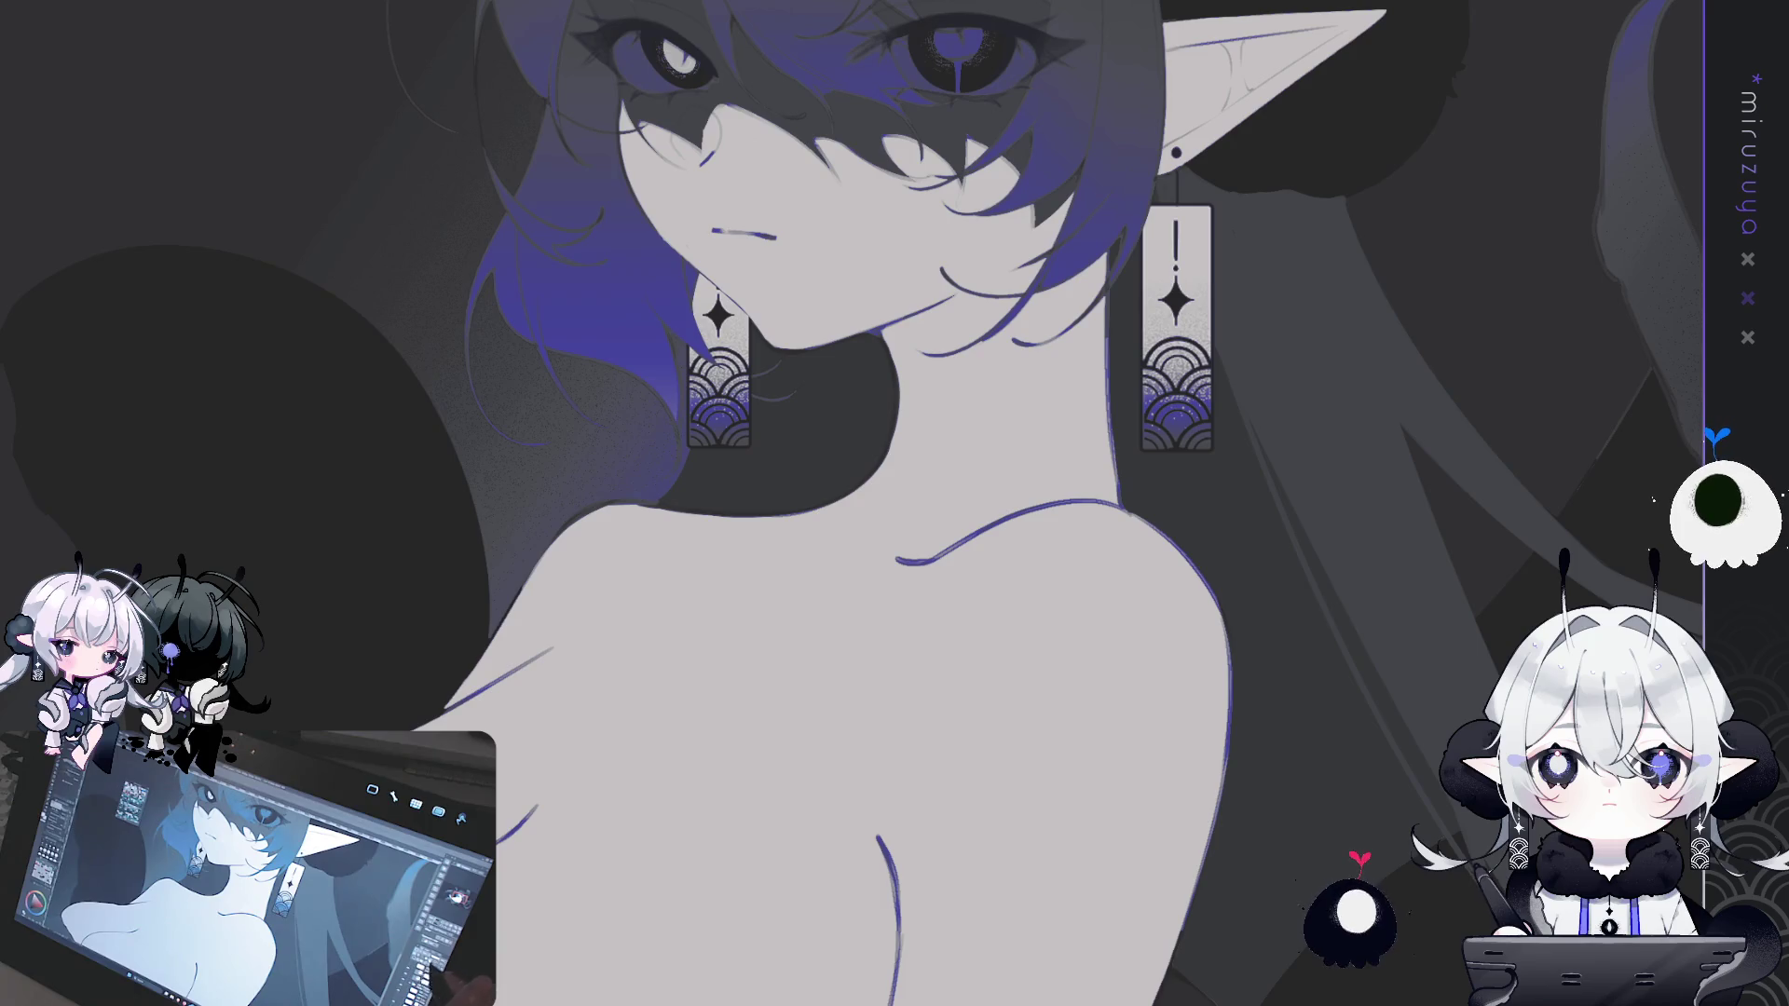
pyautogui.hotkey('ctrl', 'z')
pyautogui.hotkey('ctrl', 'y')
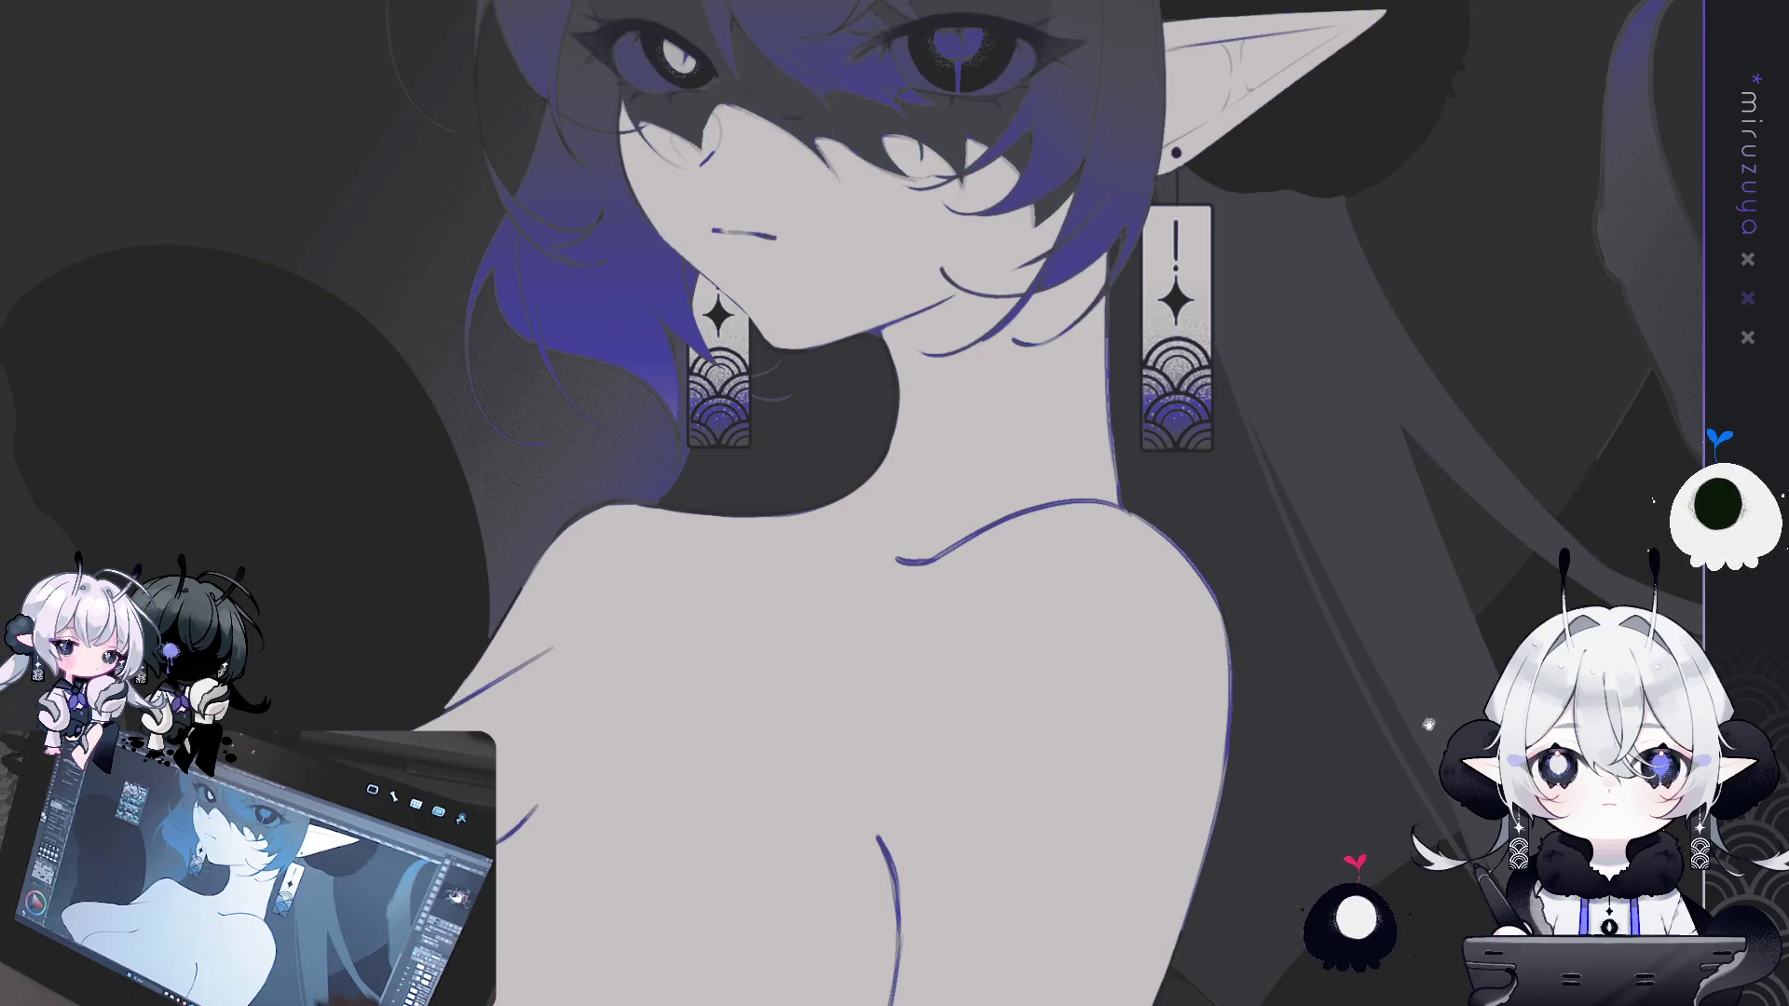
pyautogui.moveTo(895, 503); pyautogui.dragTo(1004, 522)
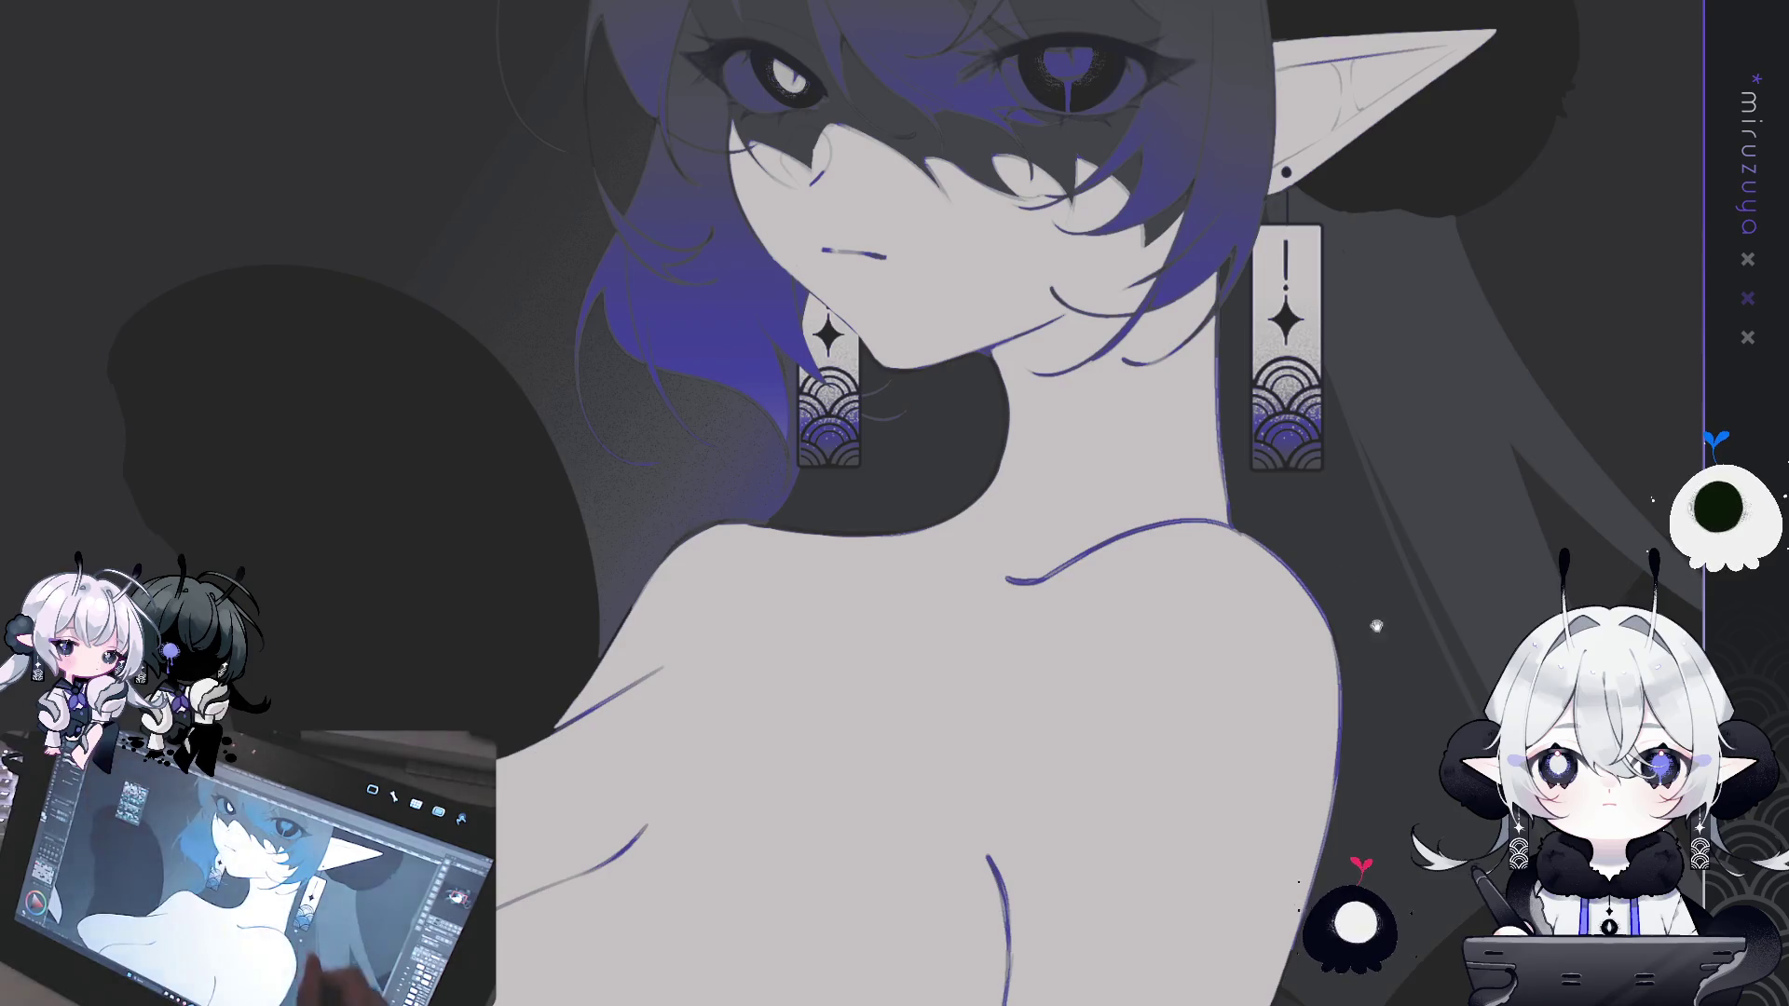
pyautogui.moveTo(895, 503); pyautogui.dragTo(863, 601)
pyautogui.hotkey('ctrl', 'z')
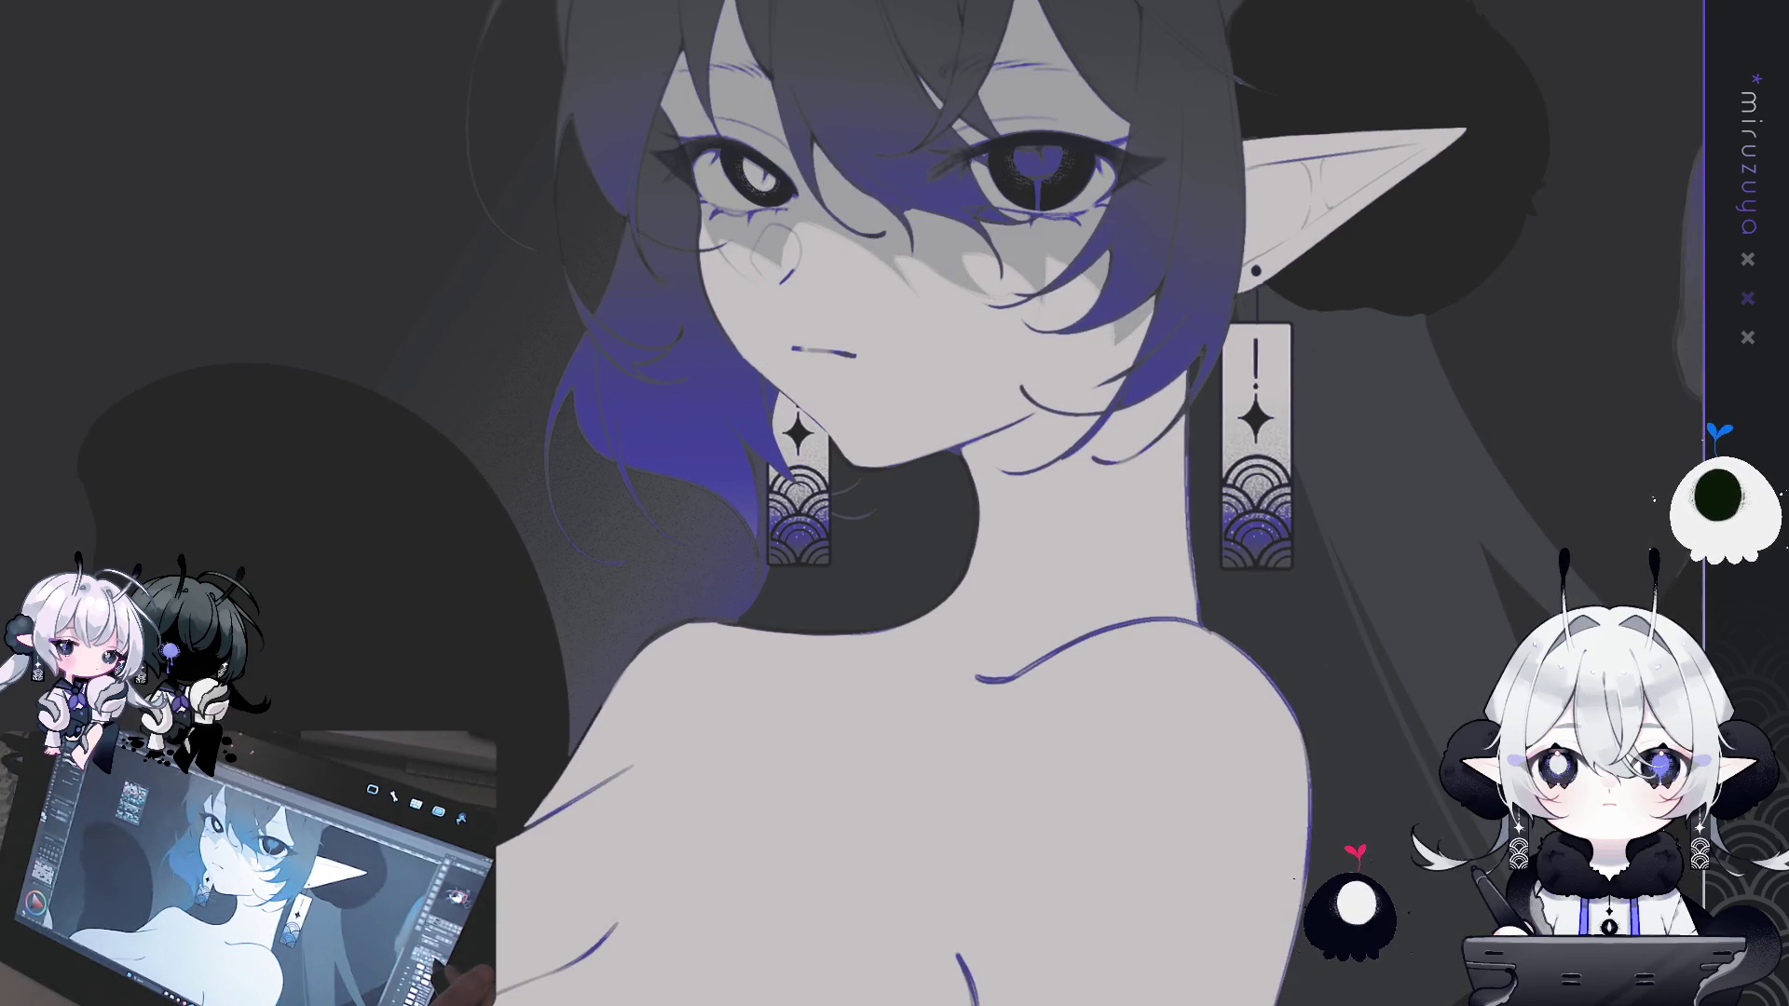
pyautogui.hotkey('ctrl', 'y')
pyautogui.hotkey('ctrl', 'z')
pyautogui.hotkey('ctrl', 'z')
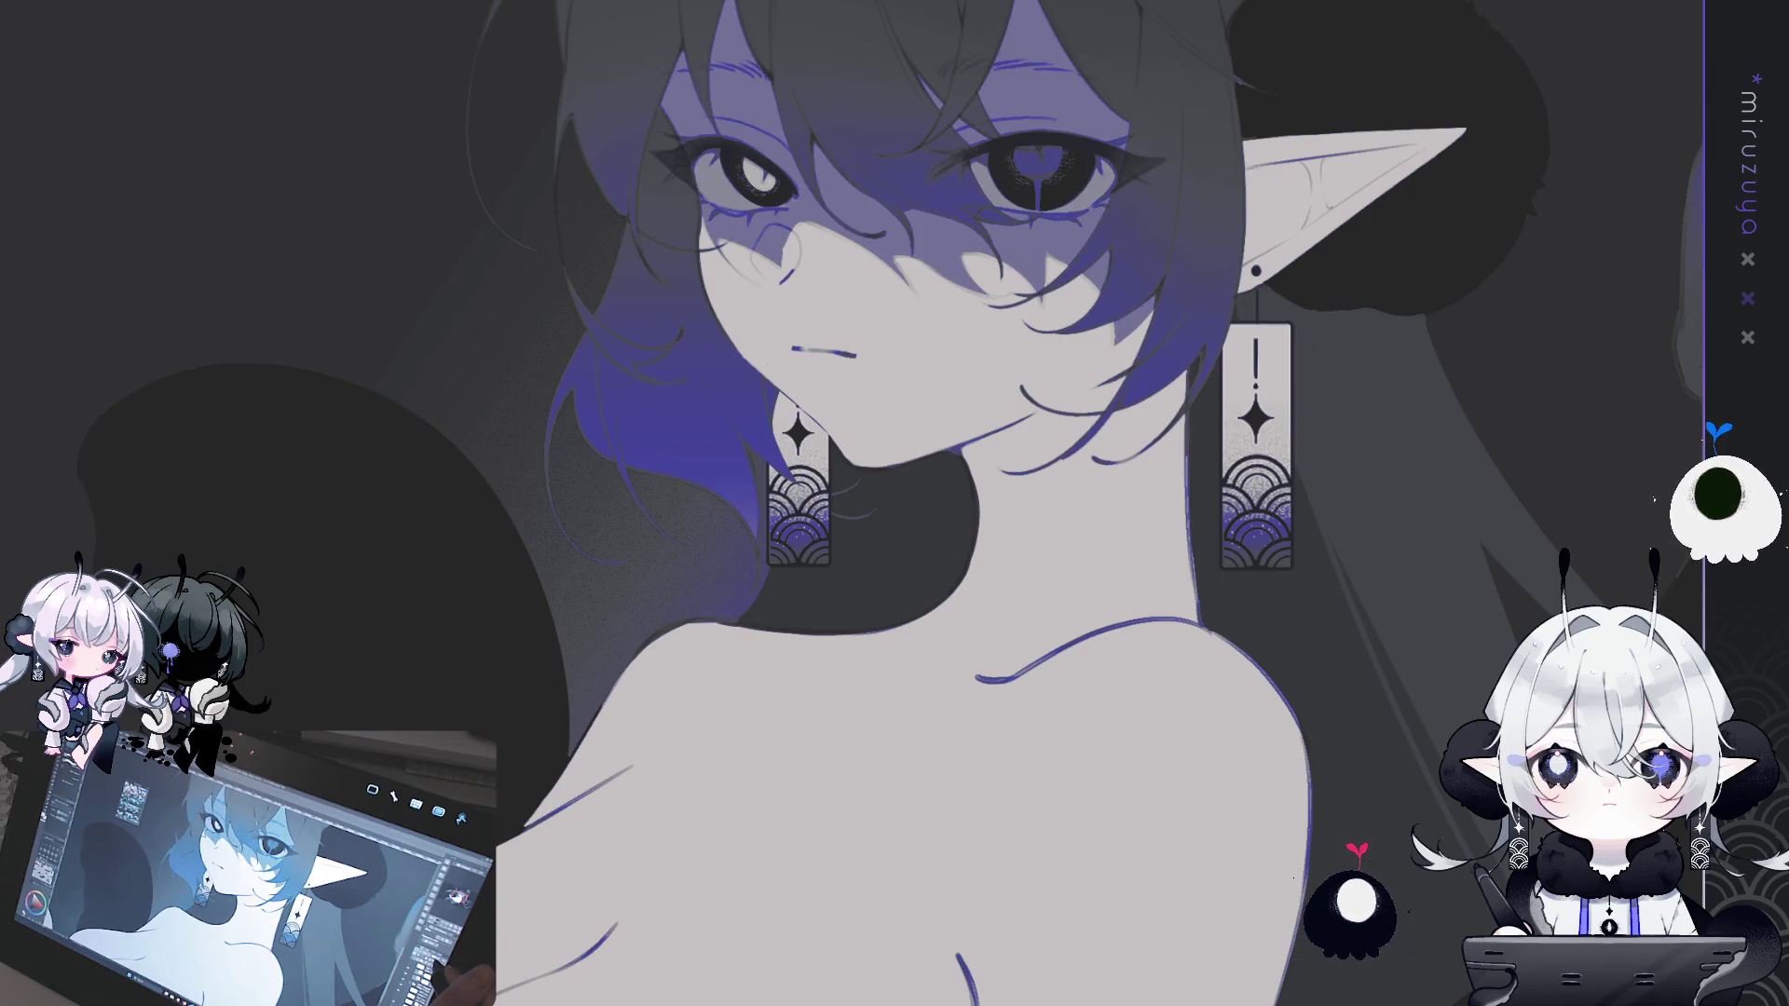
pyautogui.hotkey('ctrl', 'z')
pyautogui.moveTo(1123, 839)
pyautogui.mouseDown()
pyautogui.moveTo(1173, 824)
pyautogui.moveTo(1274, 639)
pyautogui.mouseUp()
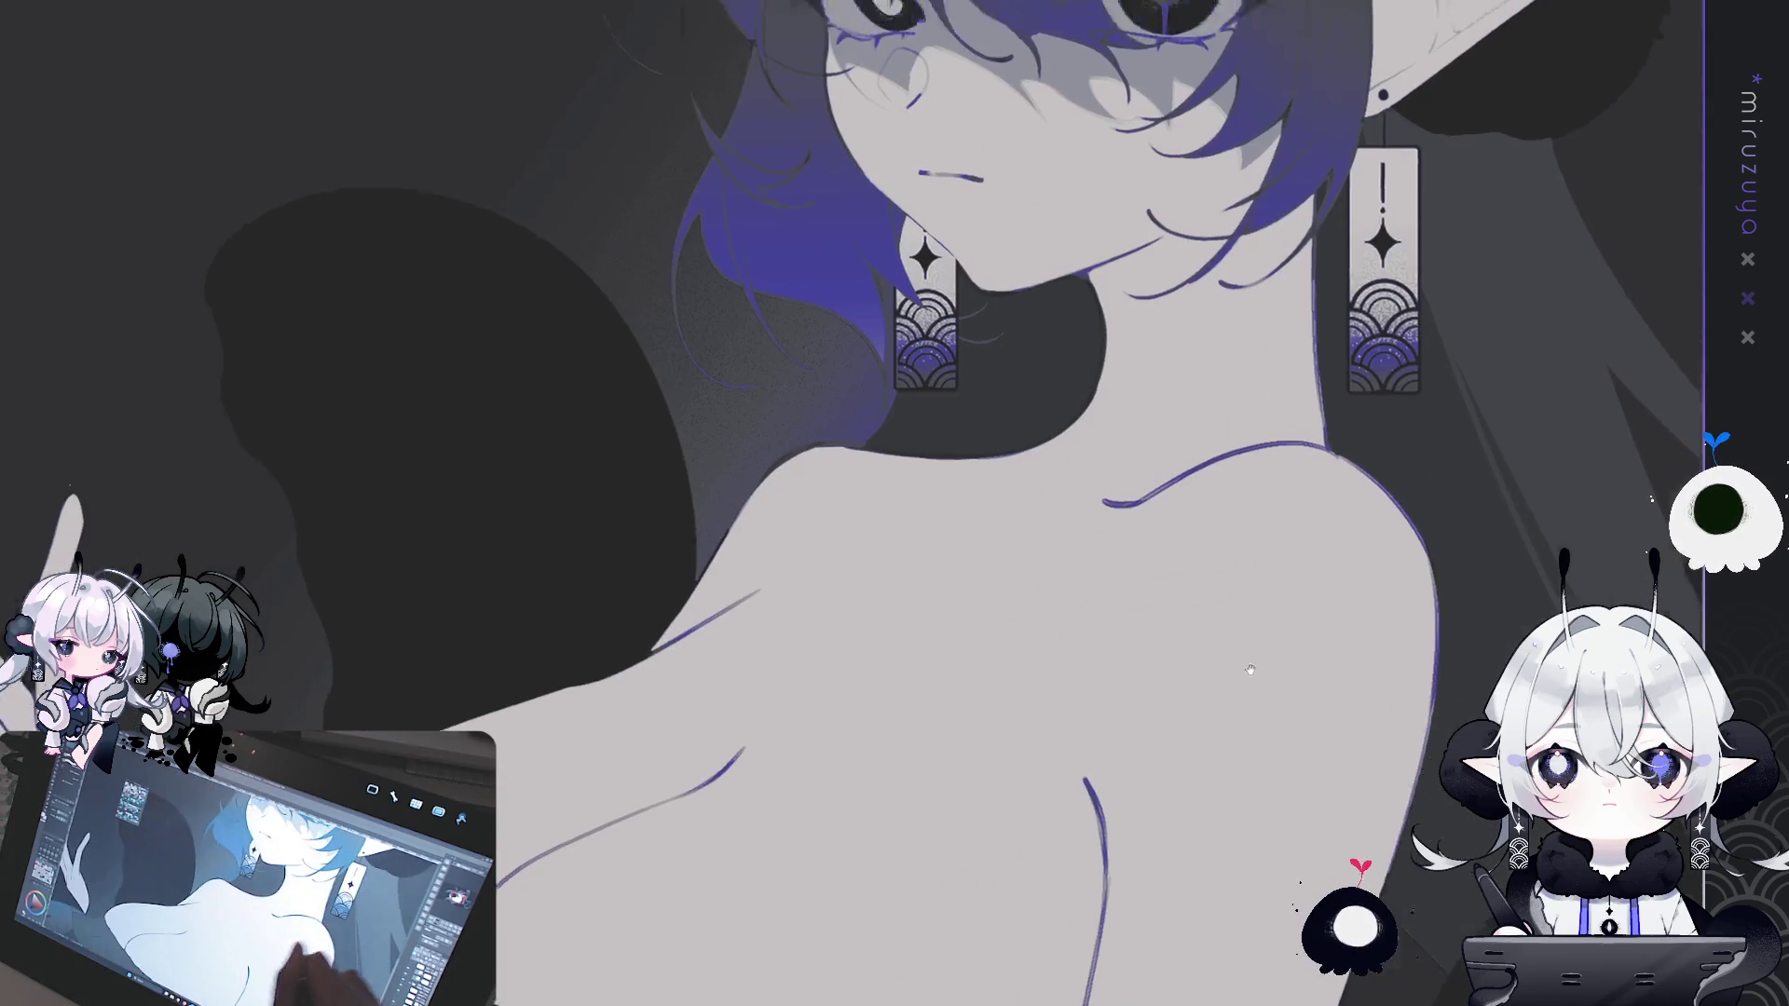
pyautogui.scroll(-3, 1275, 639)
pyautogui.scroll(3, 736, 463)
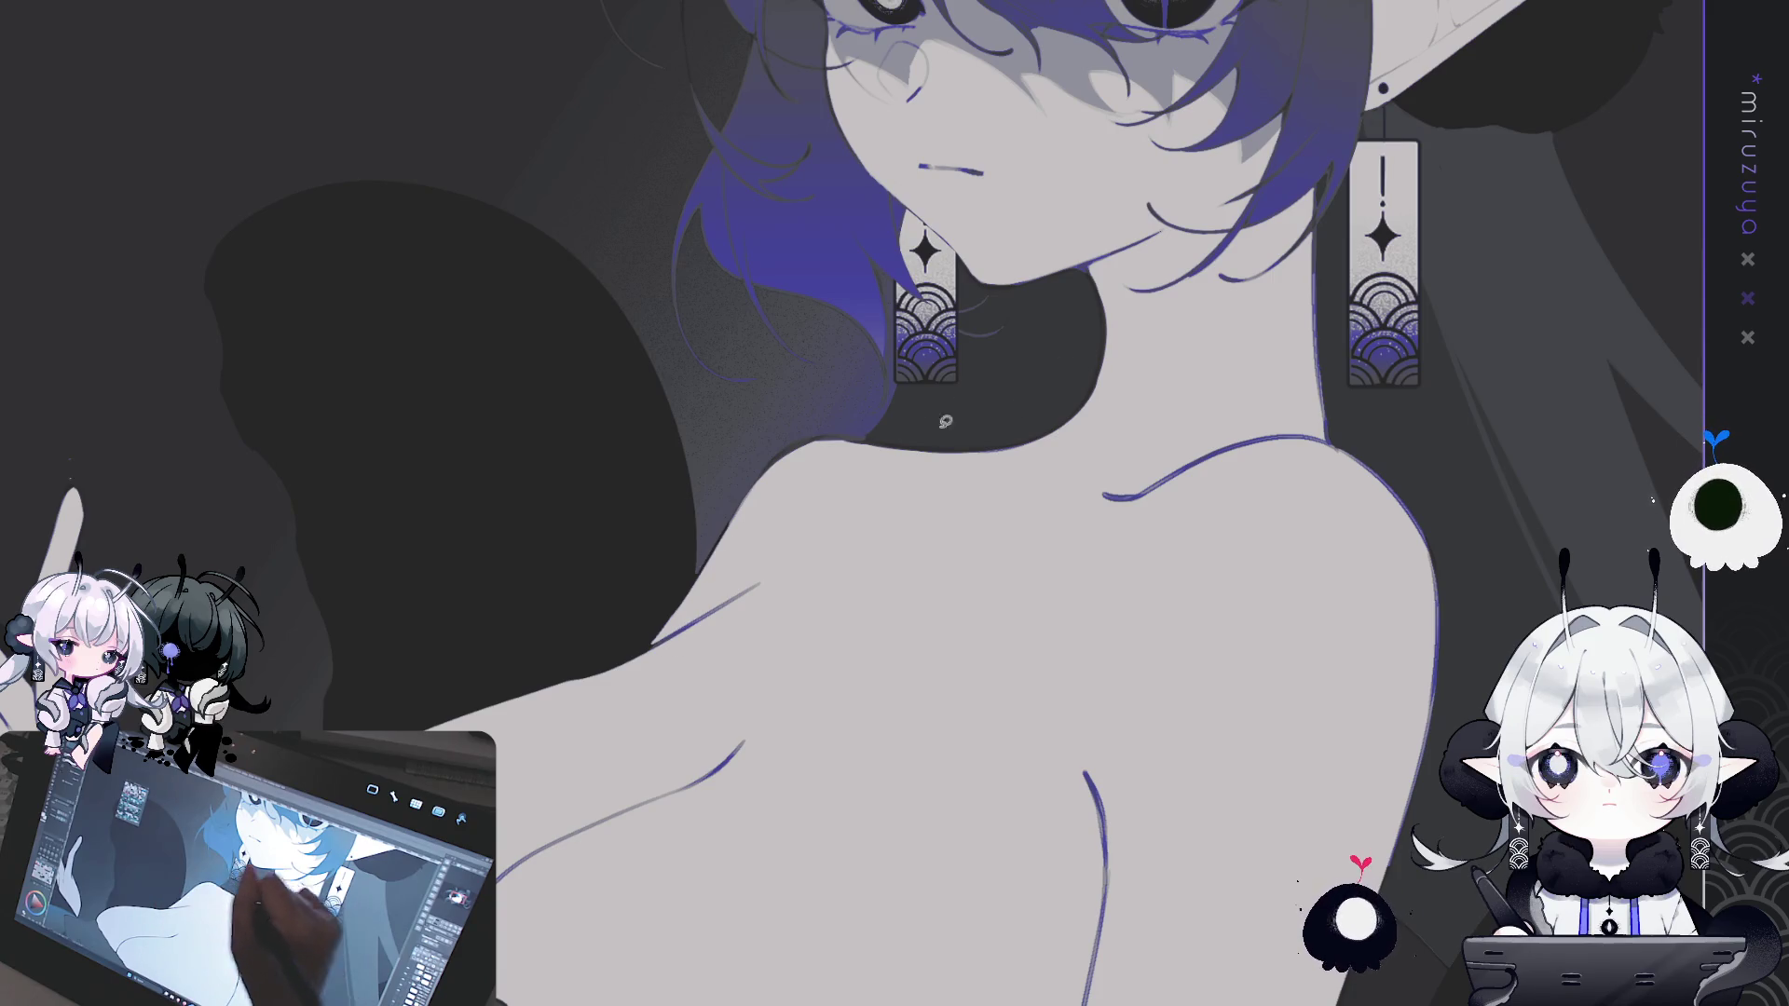
pyautogui.moveTo(817, 426); pyautogui.dragTo(917, 527)
pyautogui.hotkey('ctrl', 'z')
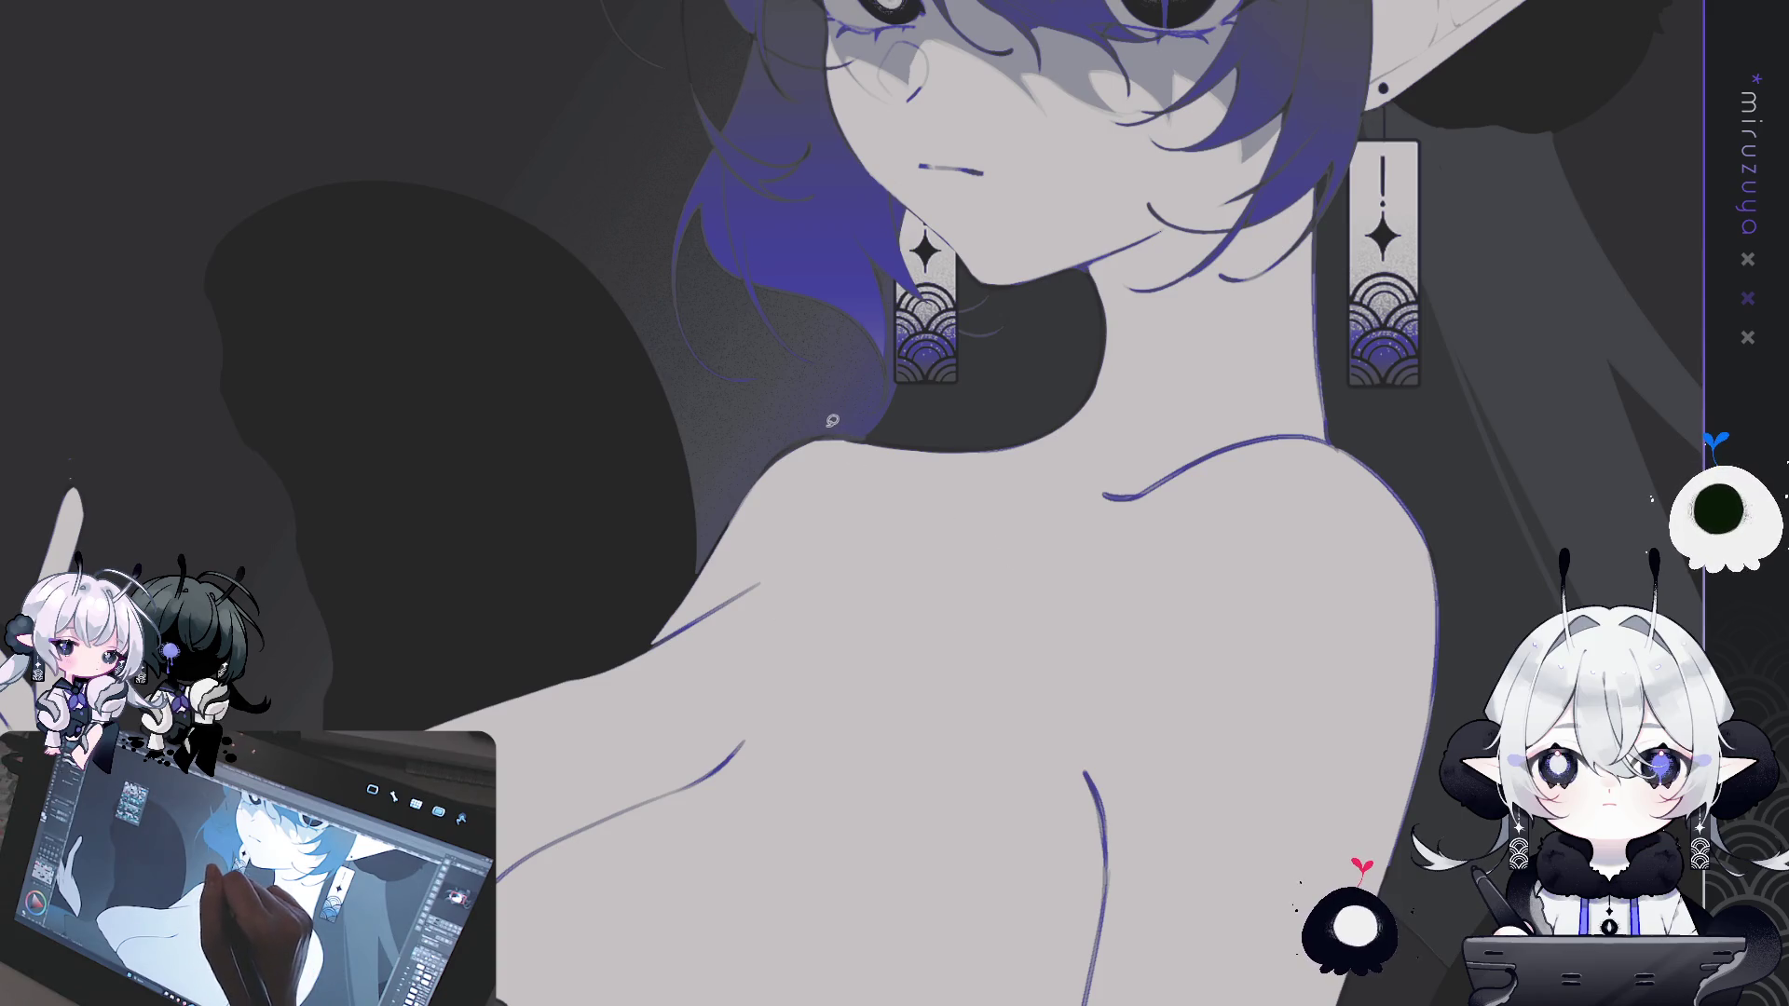
# - Sketch the collarbones and fill a shadow shape along the neck and shoulder
pyautogui.moveTo(827, 426); pyautogui.dragTo(832, 489)
pyautogui.moveTo(862, 557); pyautogui.dragTo(948, 610)
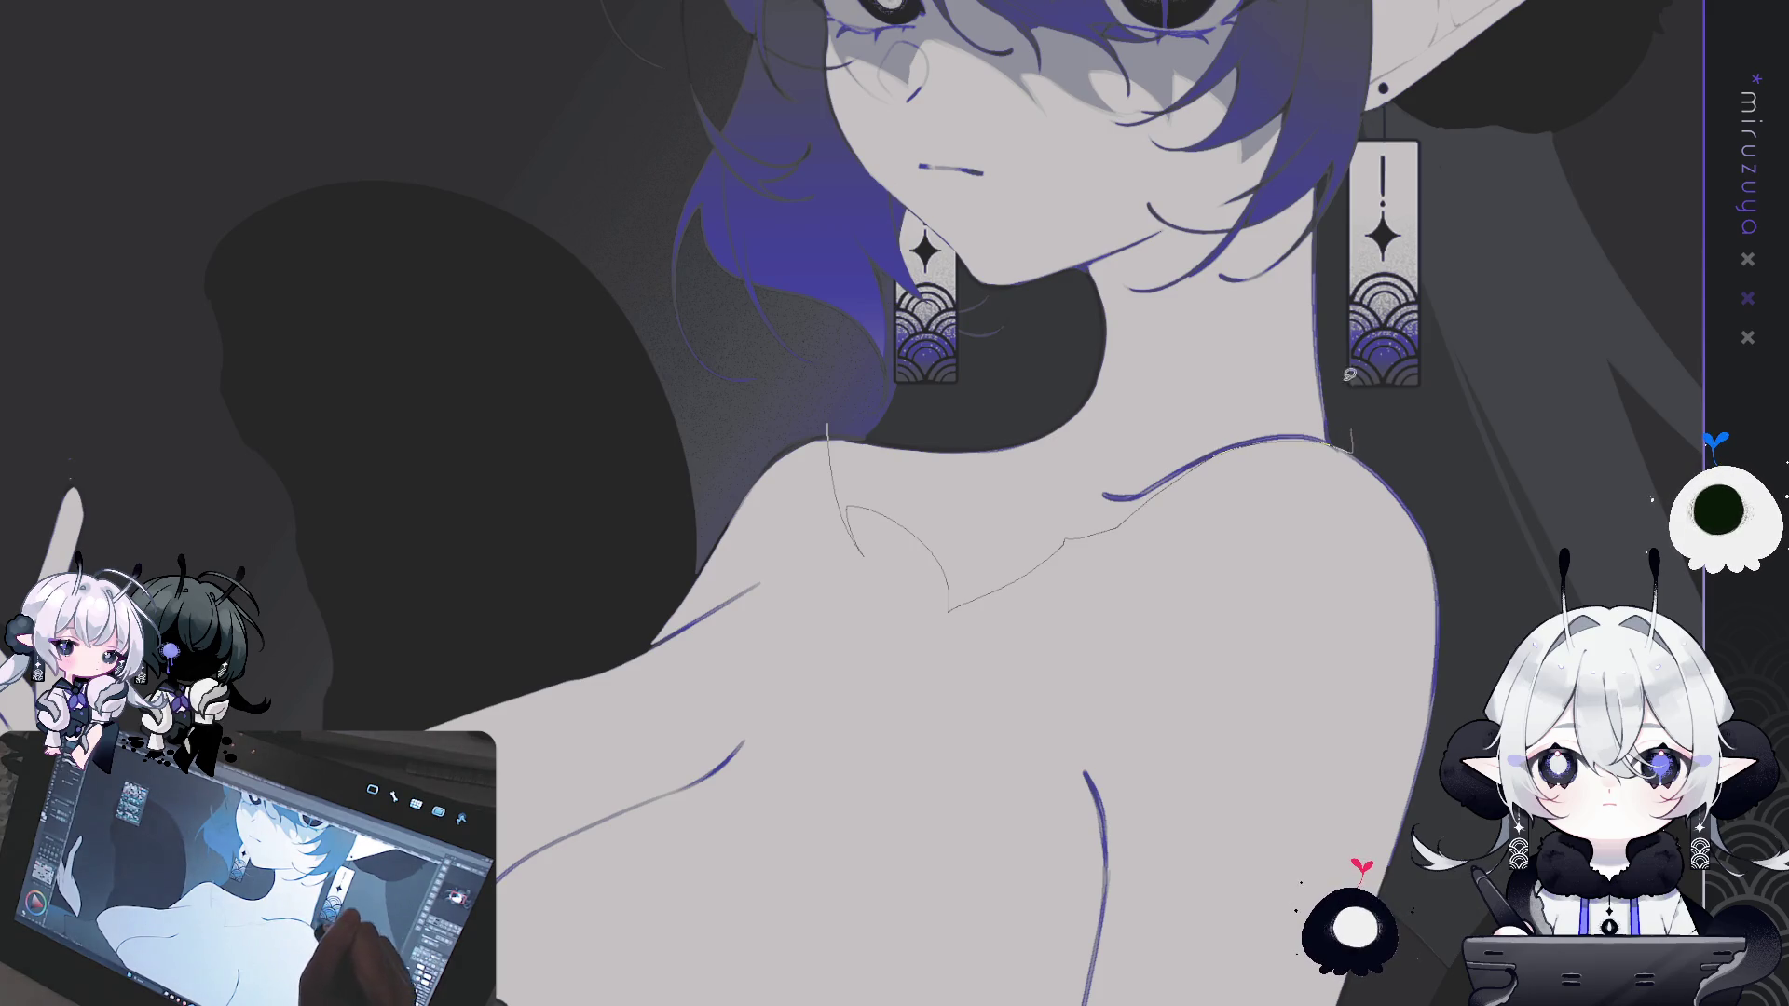
pyautogui.moveTo(1352, 445); pyautogui.dragTo(1336, 142)
pyautogui.moveTo(1122, 245); pyautogui.dragTo(820, 372)
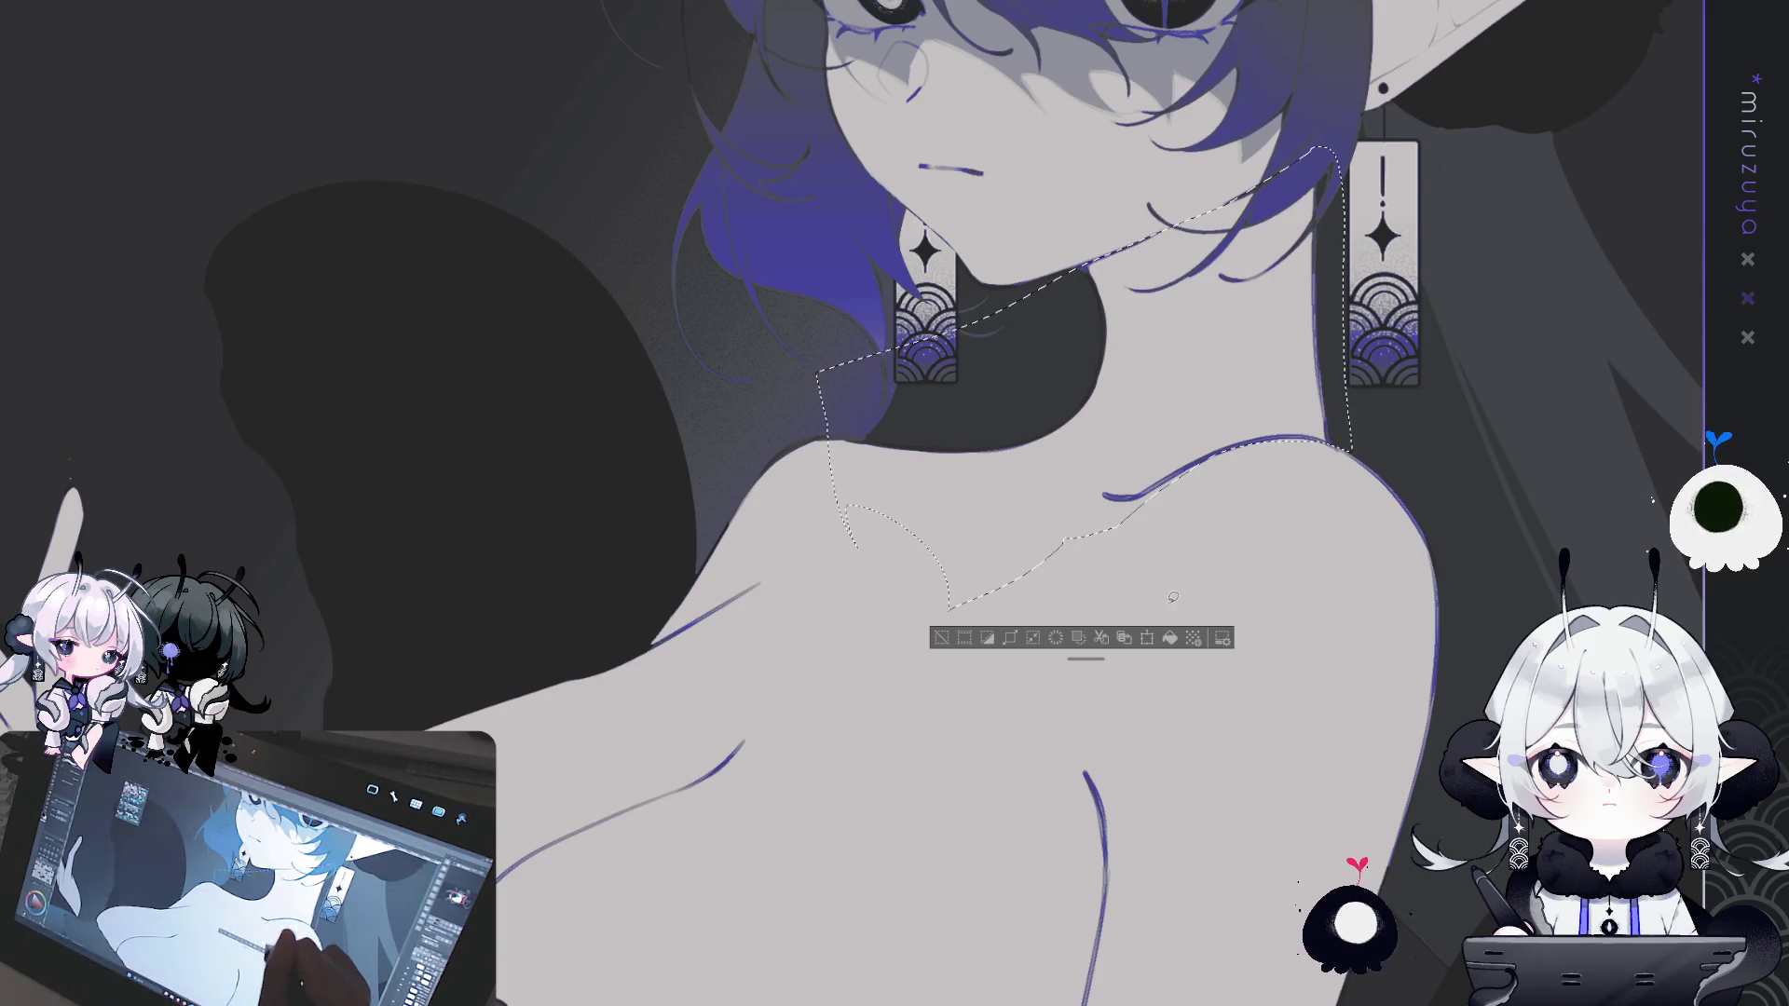
pyautogui.hotkey('alt', 'Delete')
pyautogui.hotkey('ctrl', 'd')
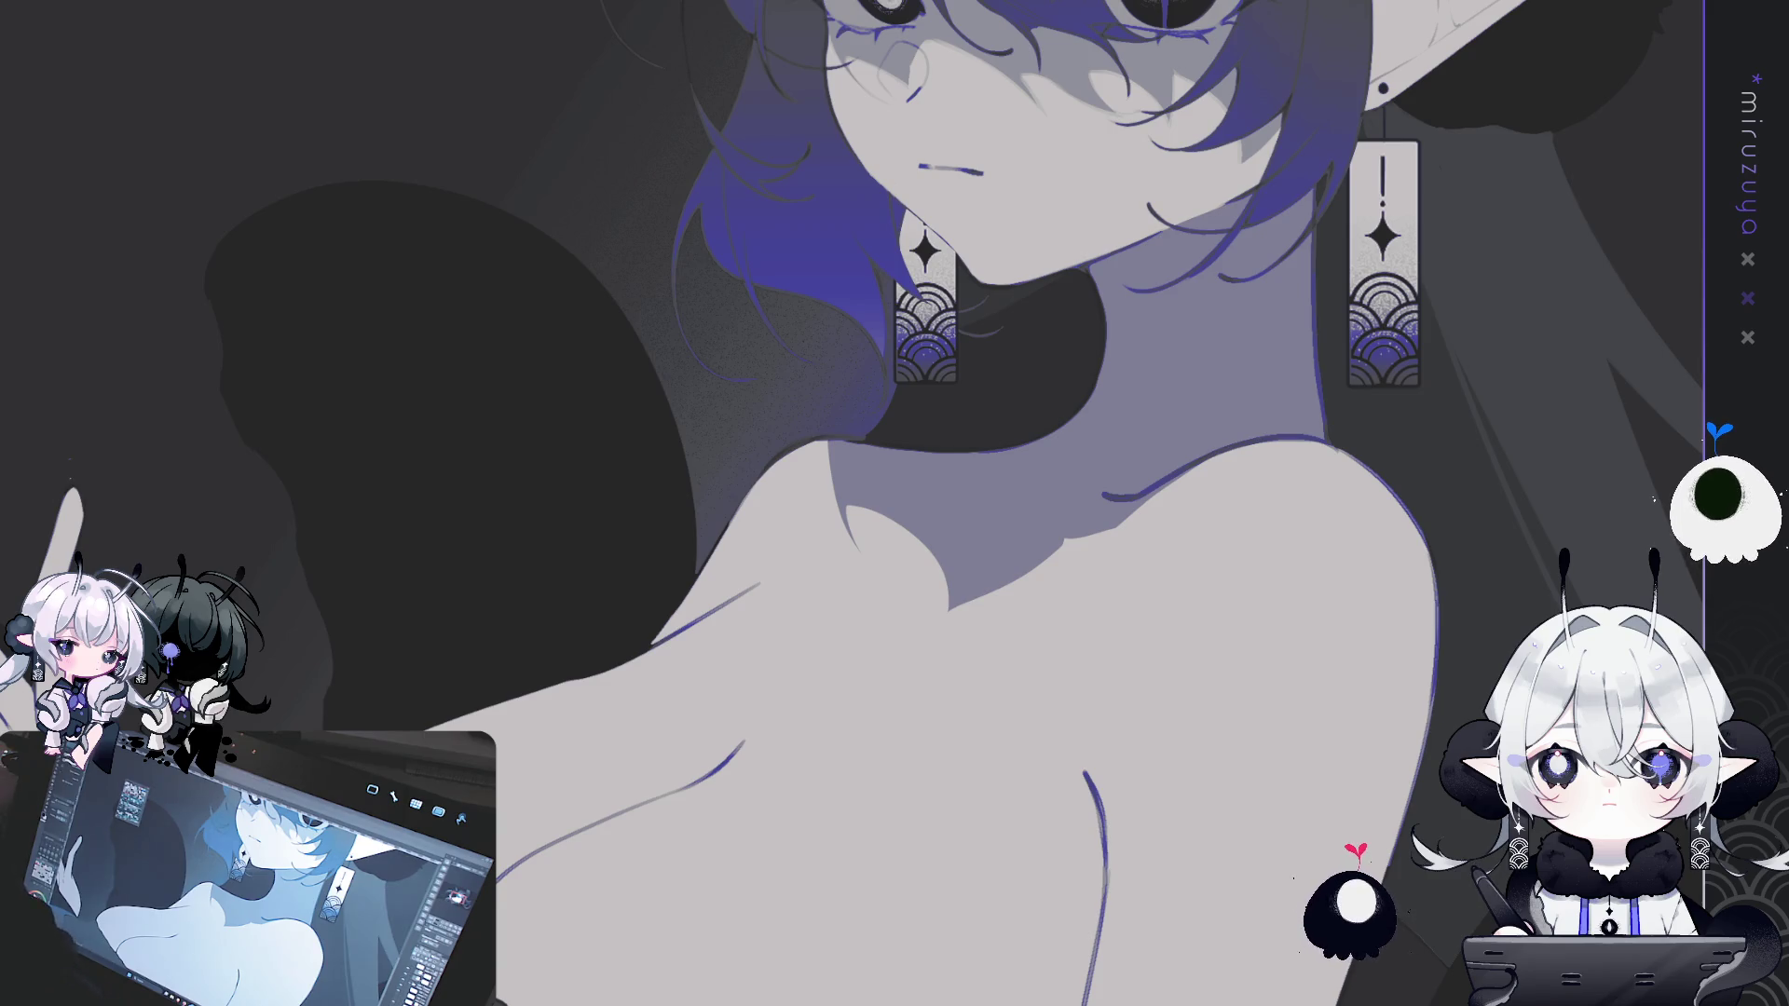
# - Outline and fill a shadow around the left breast and under the chest
pyautogui.moveTo(1304, 686); pyautogui.dragTo(1232, 747)
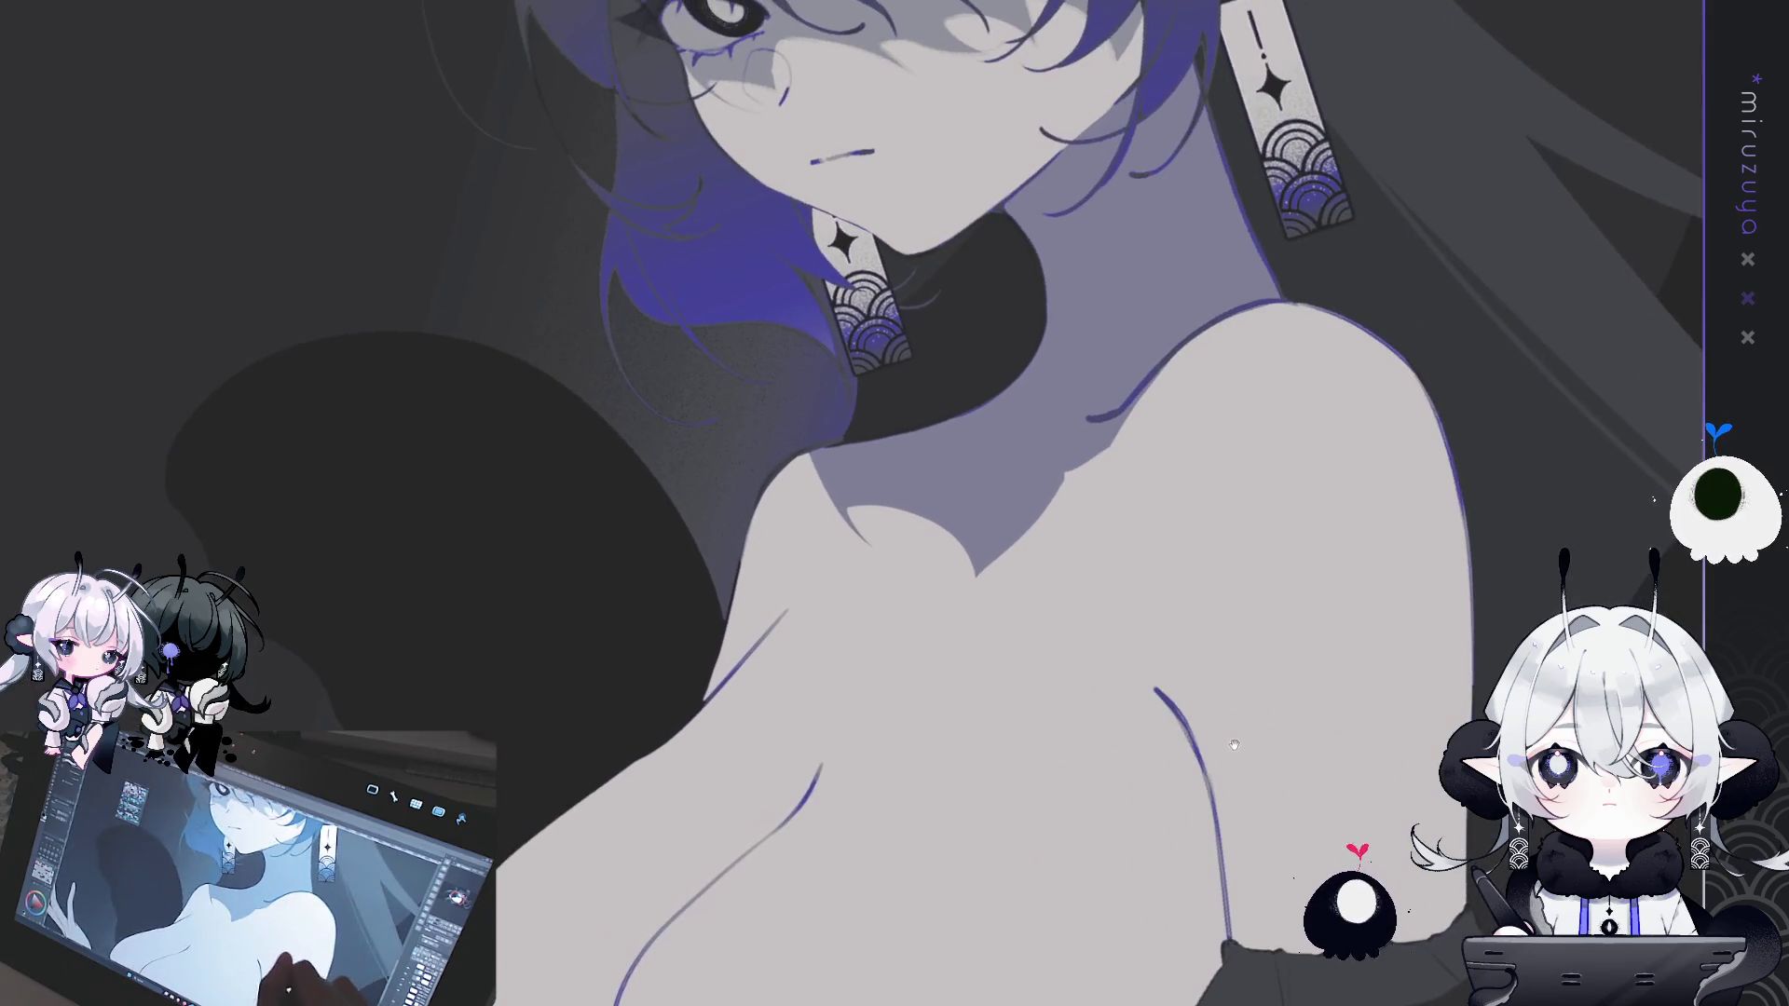
pyautogui.scroll(-5, 1232, 747)
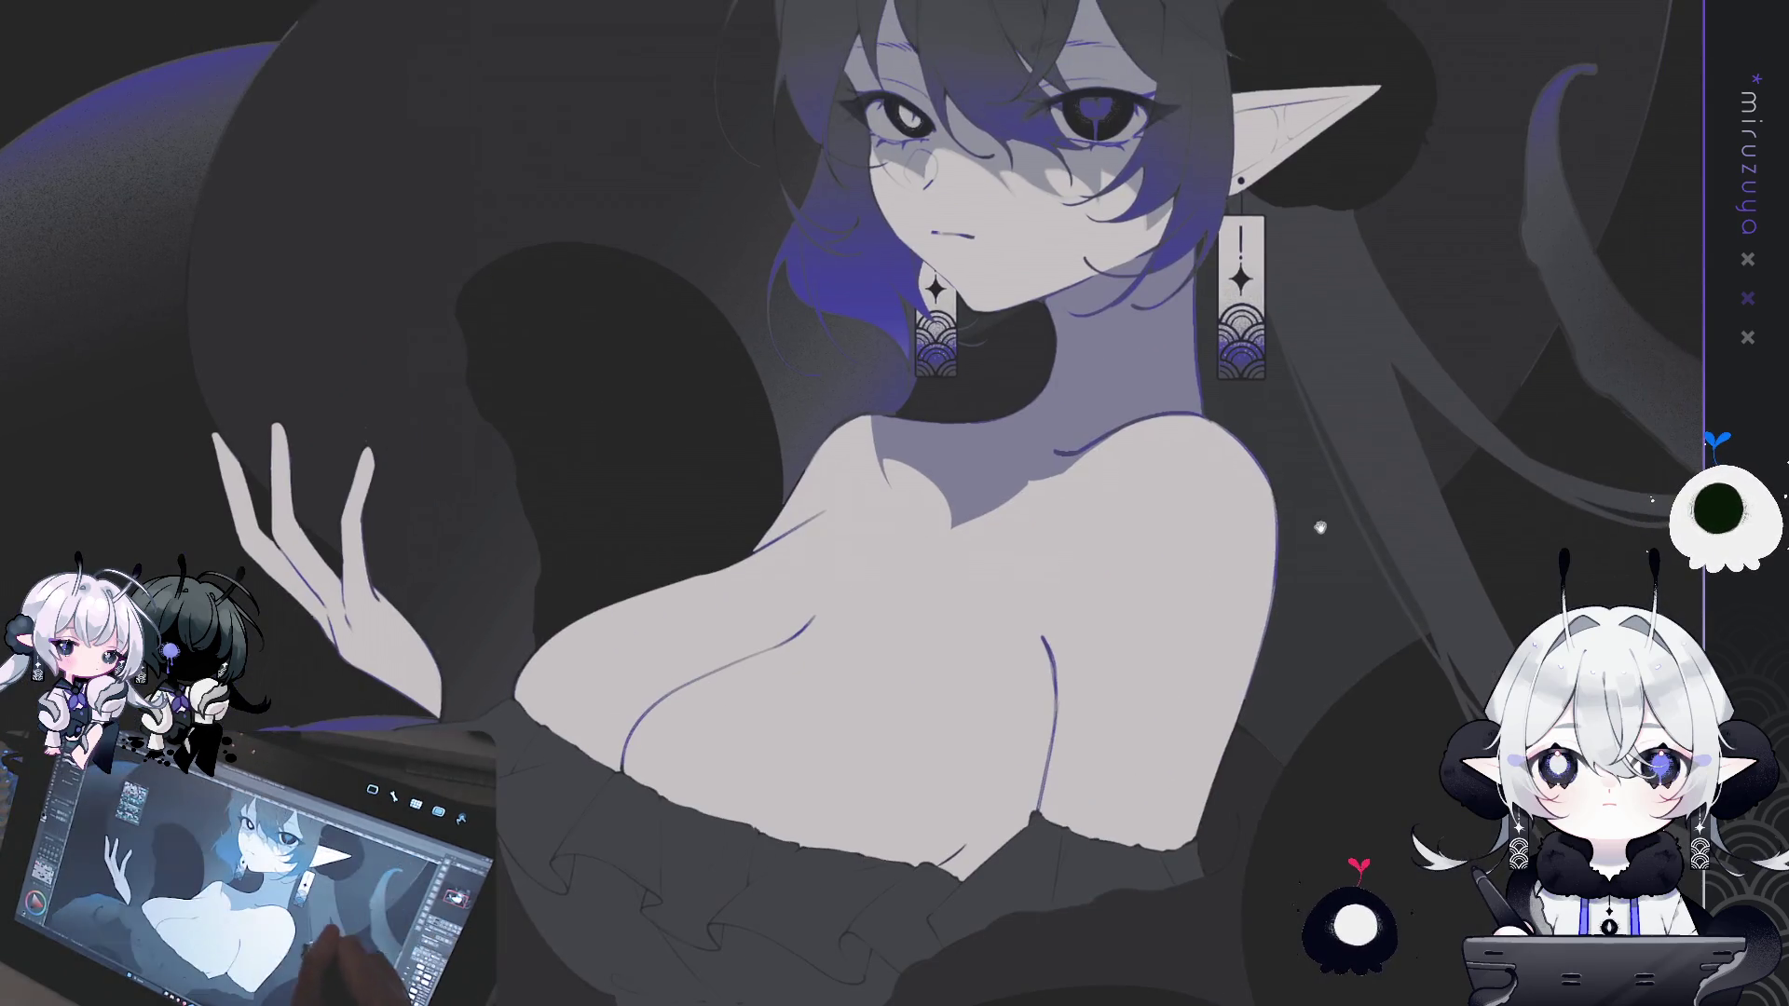
pyautogui.scroll(-1, 1333, 522)
pyautogui.scroll(1, 1330, 553)
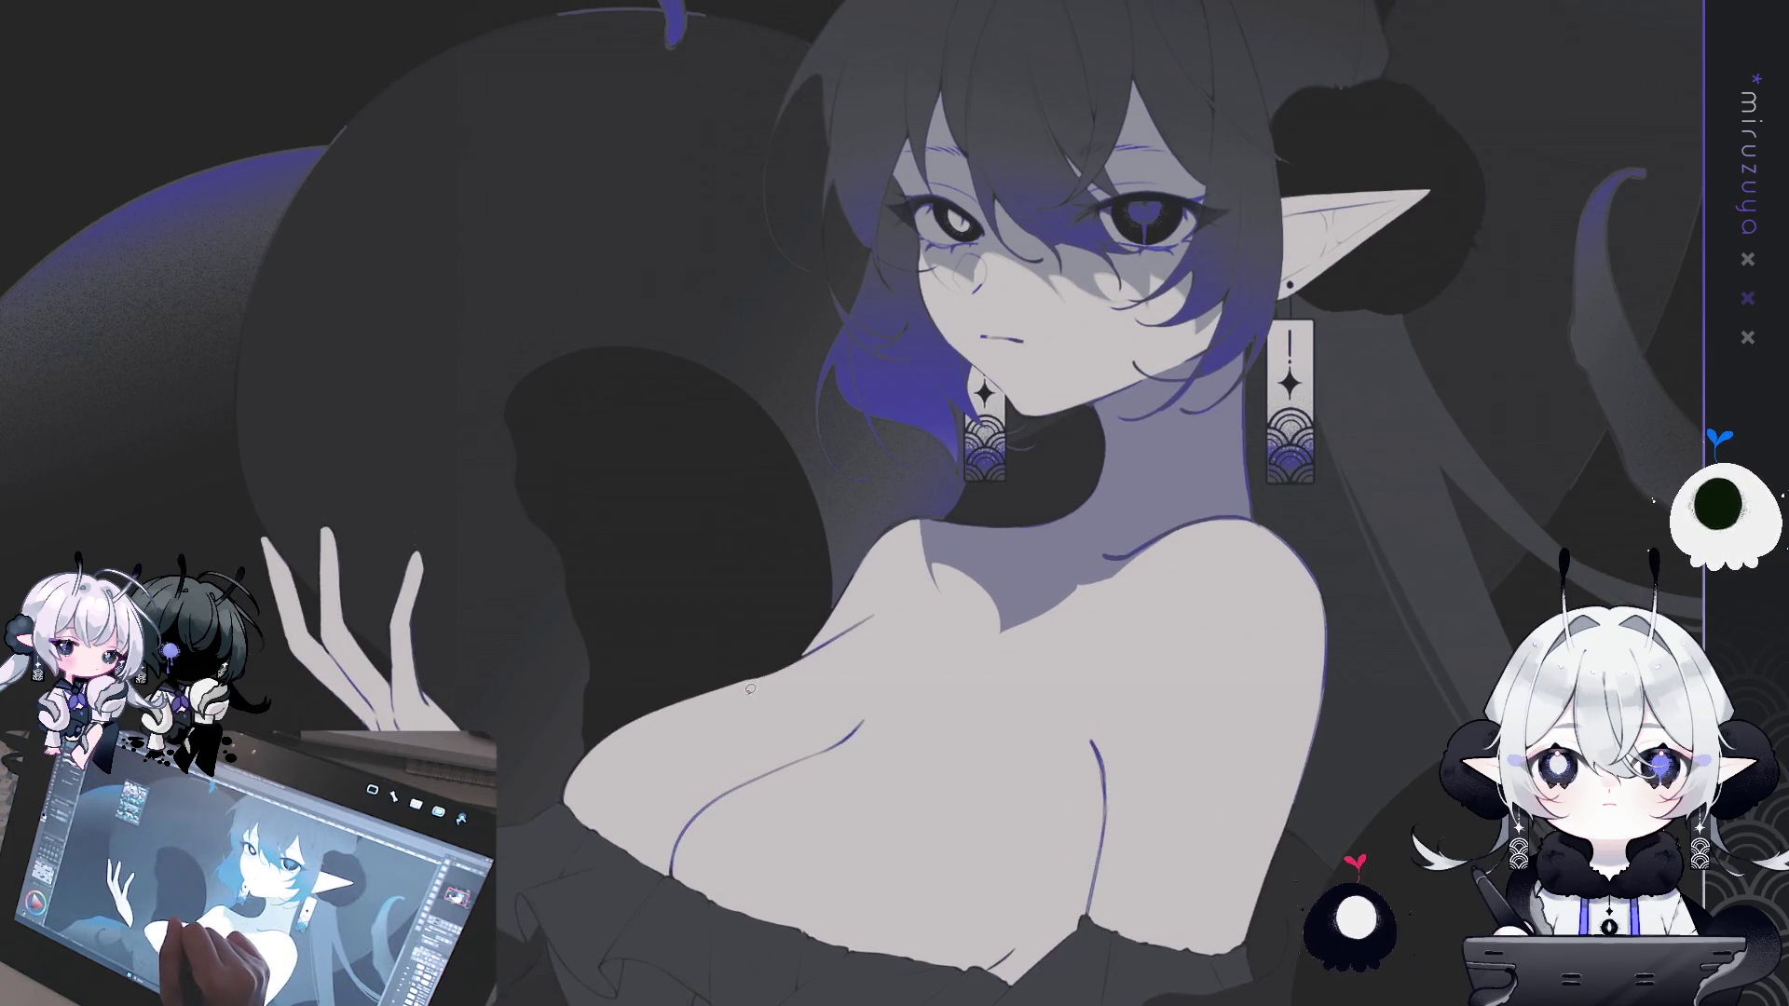
pyautogui.moveTo(641, 713); pyautogui.dragTo(624, 787)
pyautogui.moveTo(581, 874)
pyautogui.mouseDown()
pyautogui.moveTo(588, 671)
pyautogui.moveTo(630, 634)
pyautogui.mouseUp()
pyautogui.moveTo(1171, 597); pyautogui.dragTo(1124, 490)
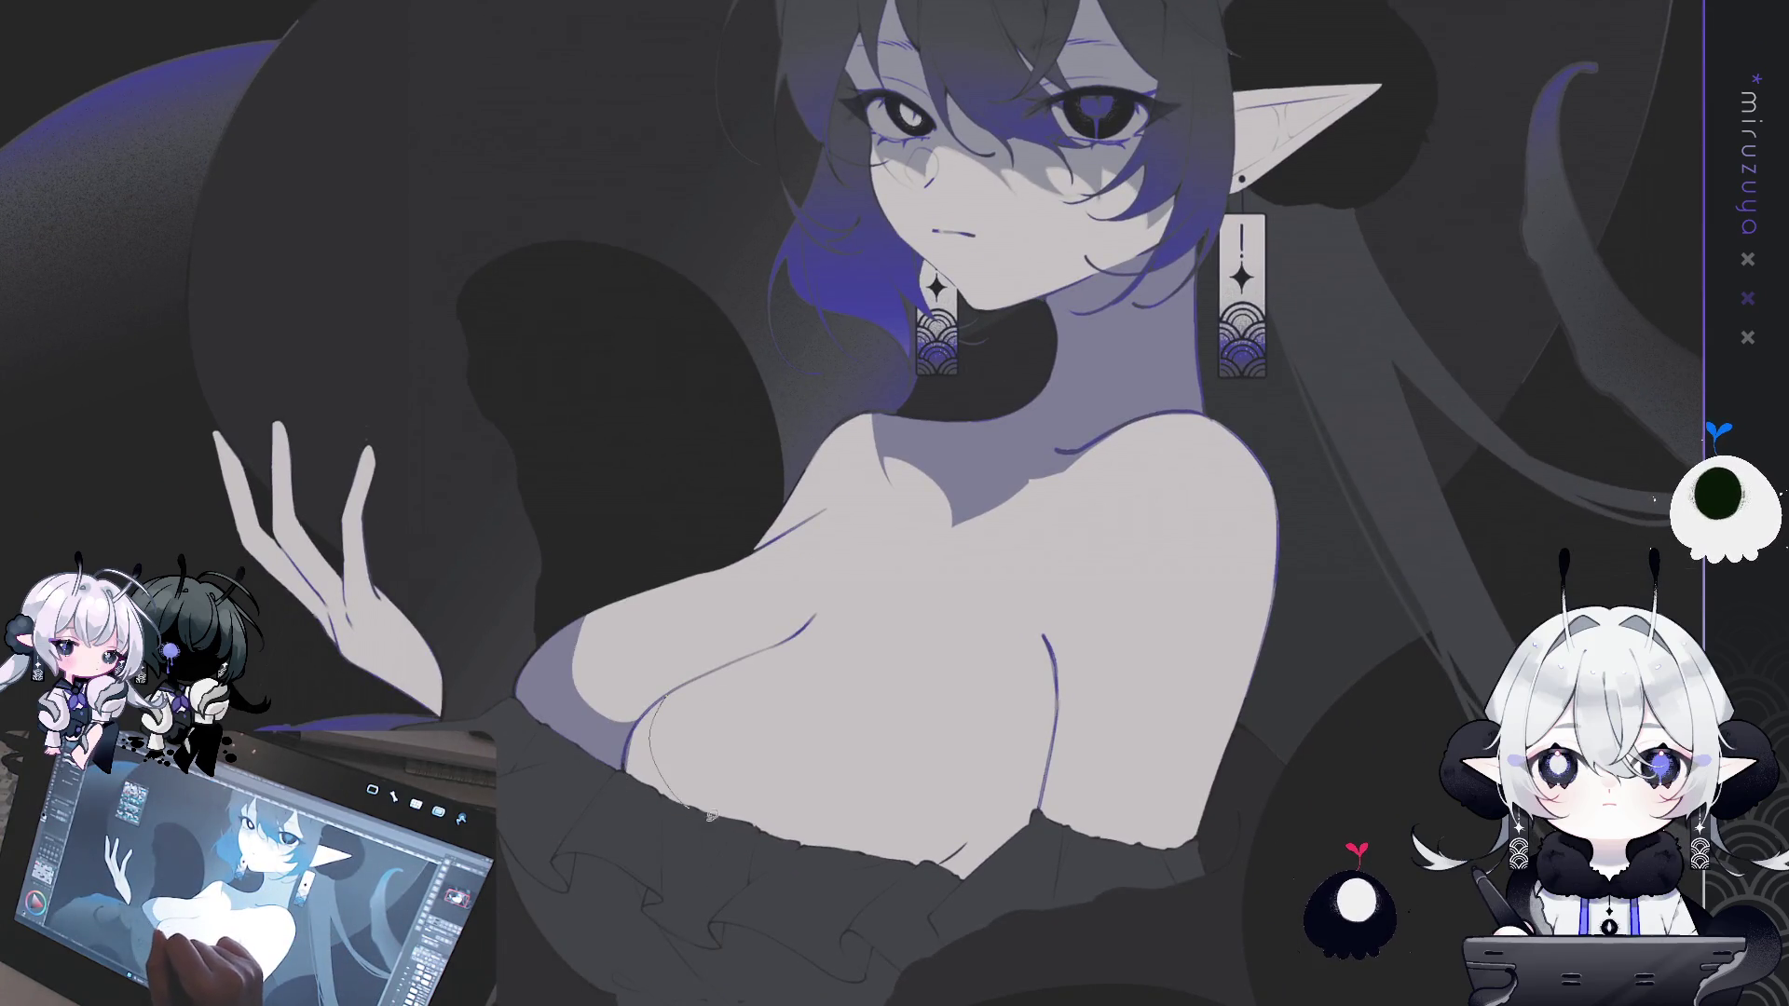
pyautogui.moveTo(707, 812); pyautogui.dragTo(890, 836)
pyautogui.moveTo(1056, 645); pyautogui.dragTo(1039, 841)
pyautogui.moveTo(627, 743)
pyautogui.mouseDown()
pyautogui.moveTo(623, 756)
pyautogui.moveTo(1064, 771)
pyautogui.mouseUp()
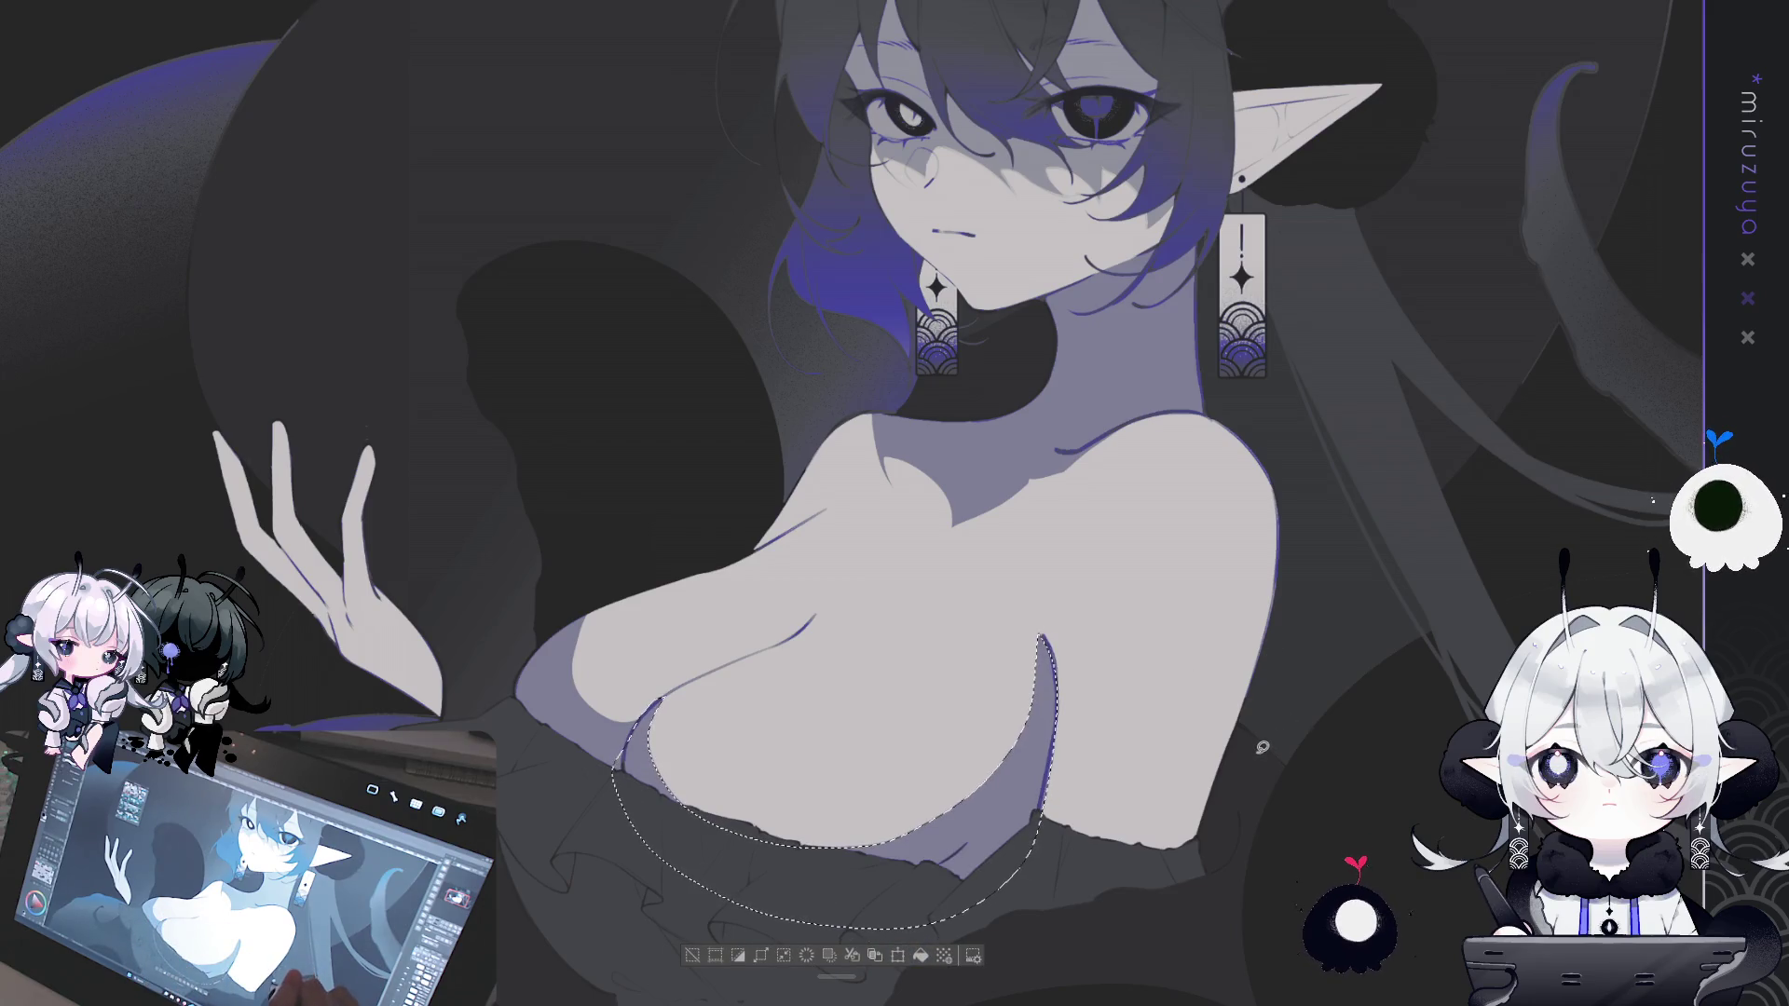
pyautogui.hotkey('ctrl', 'd')
# - Fill another shadow shape under the breasts and deselect
pyautogui.moveTo(1034, 475); pyautogui.dragTo(915, 482)
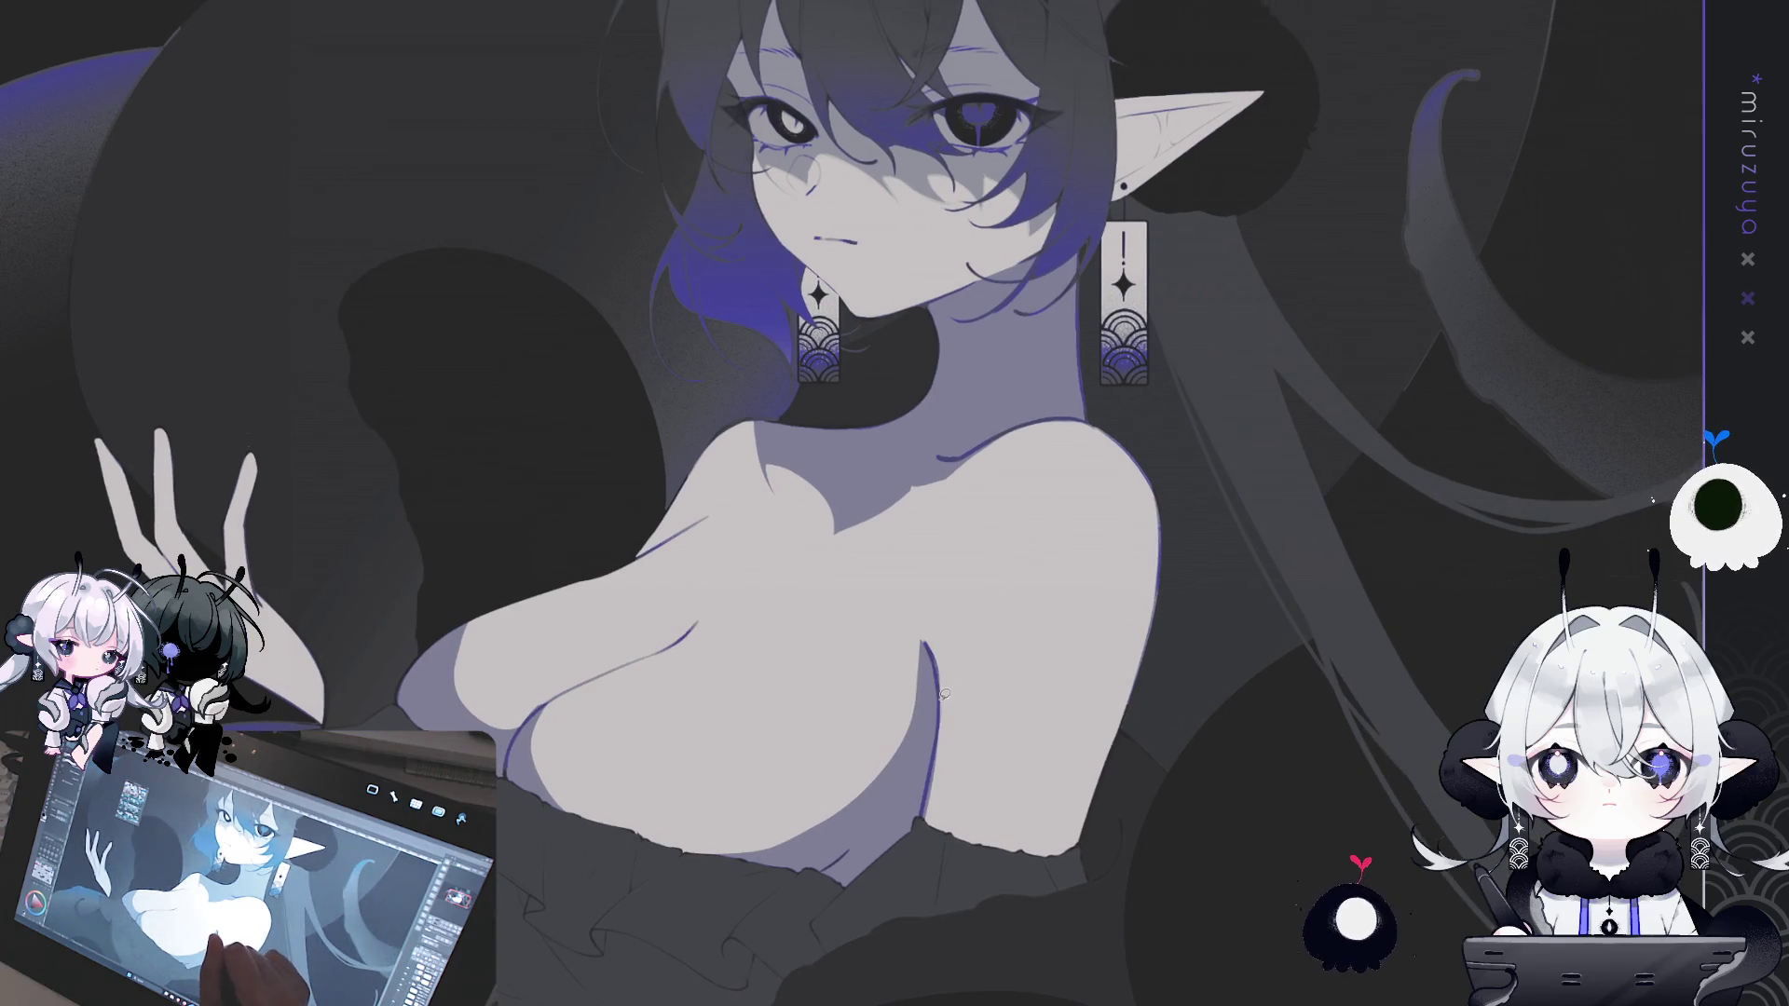
pyautogui.moveTo(1117, 828); pyautogui.dragTo(1132, 783)
pyautogui.hotkey('alt', 'Delete')
pyautogui.hotkey('ctrl', 'd')
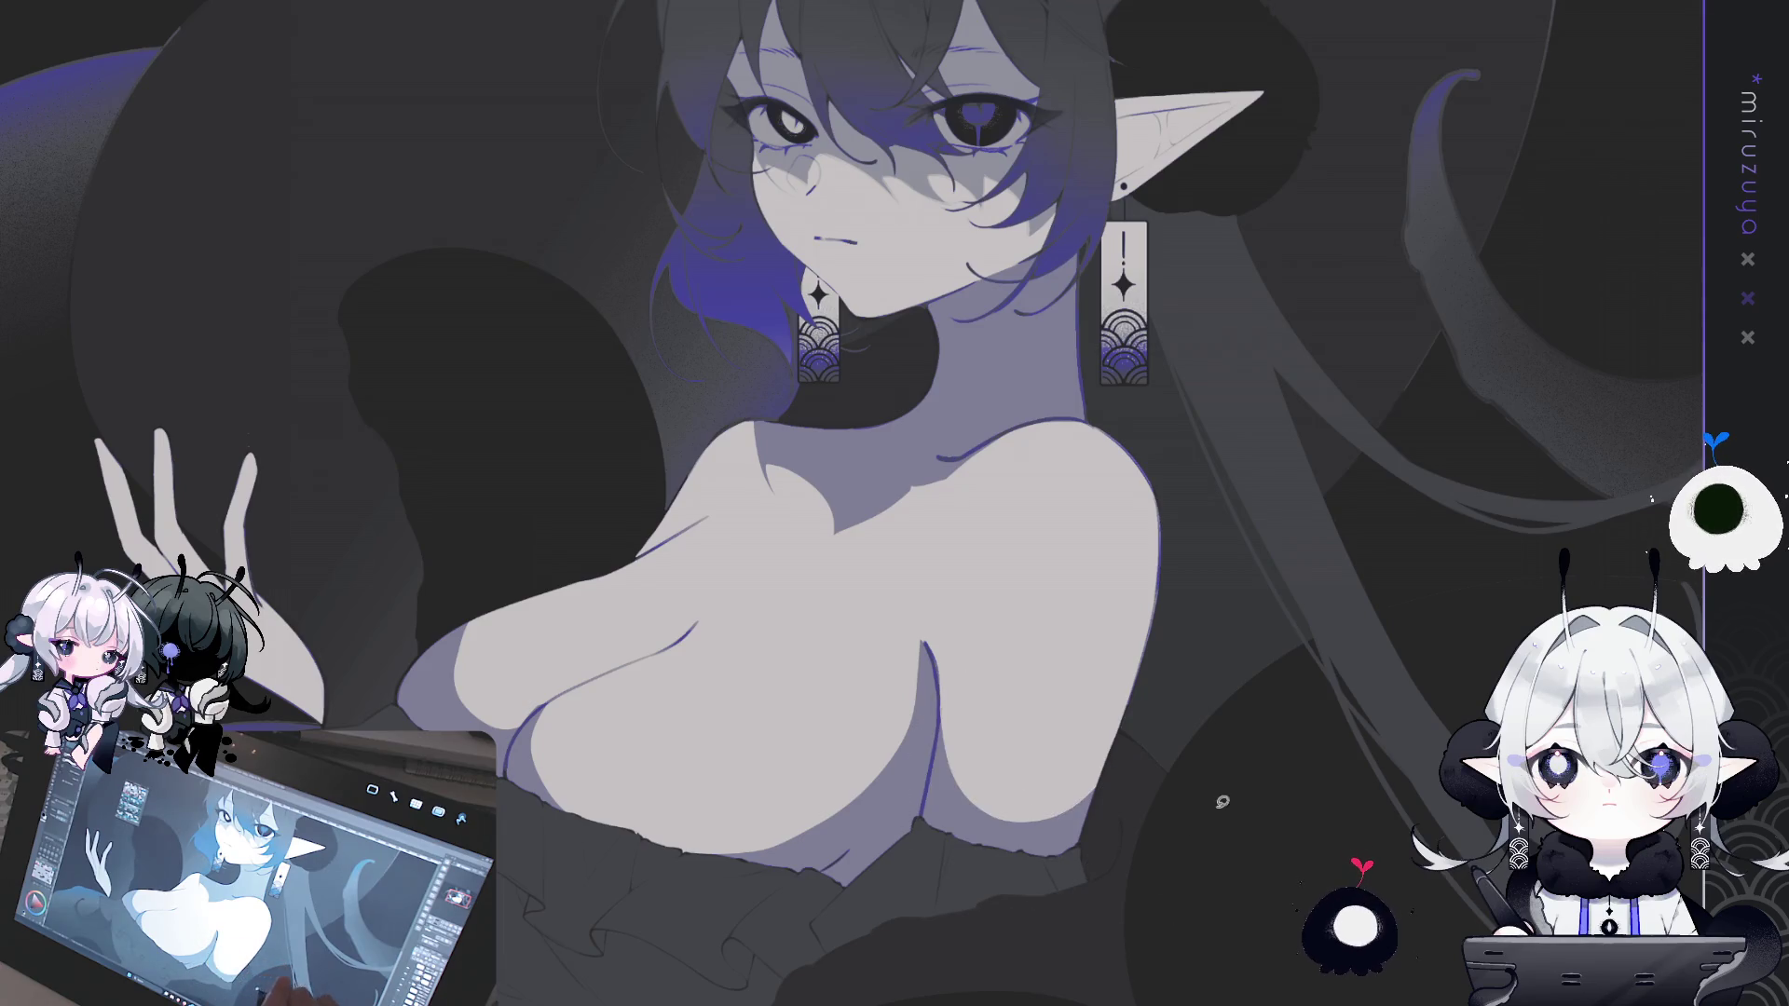
pyautogui.moveTo(1264, 601); pyautogui.dragTo(1368, 554)
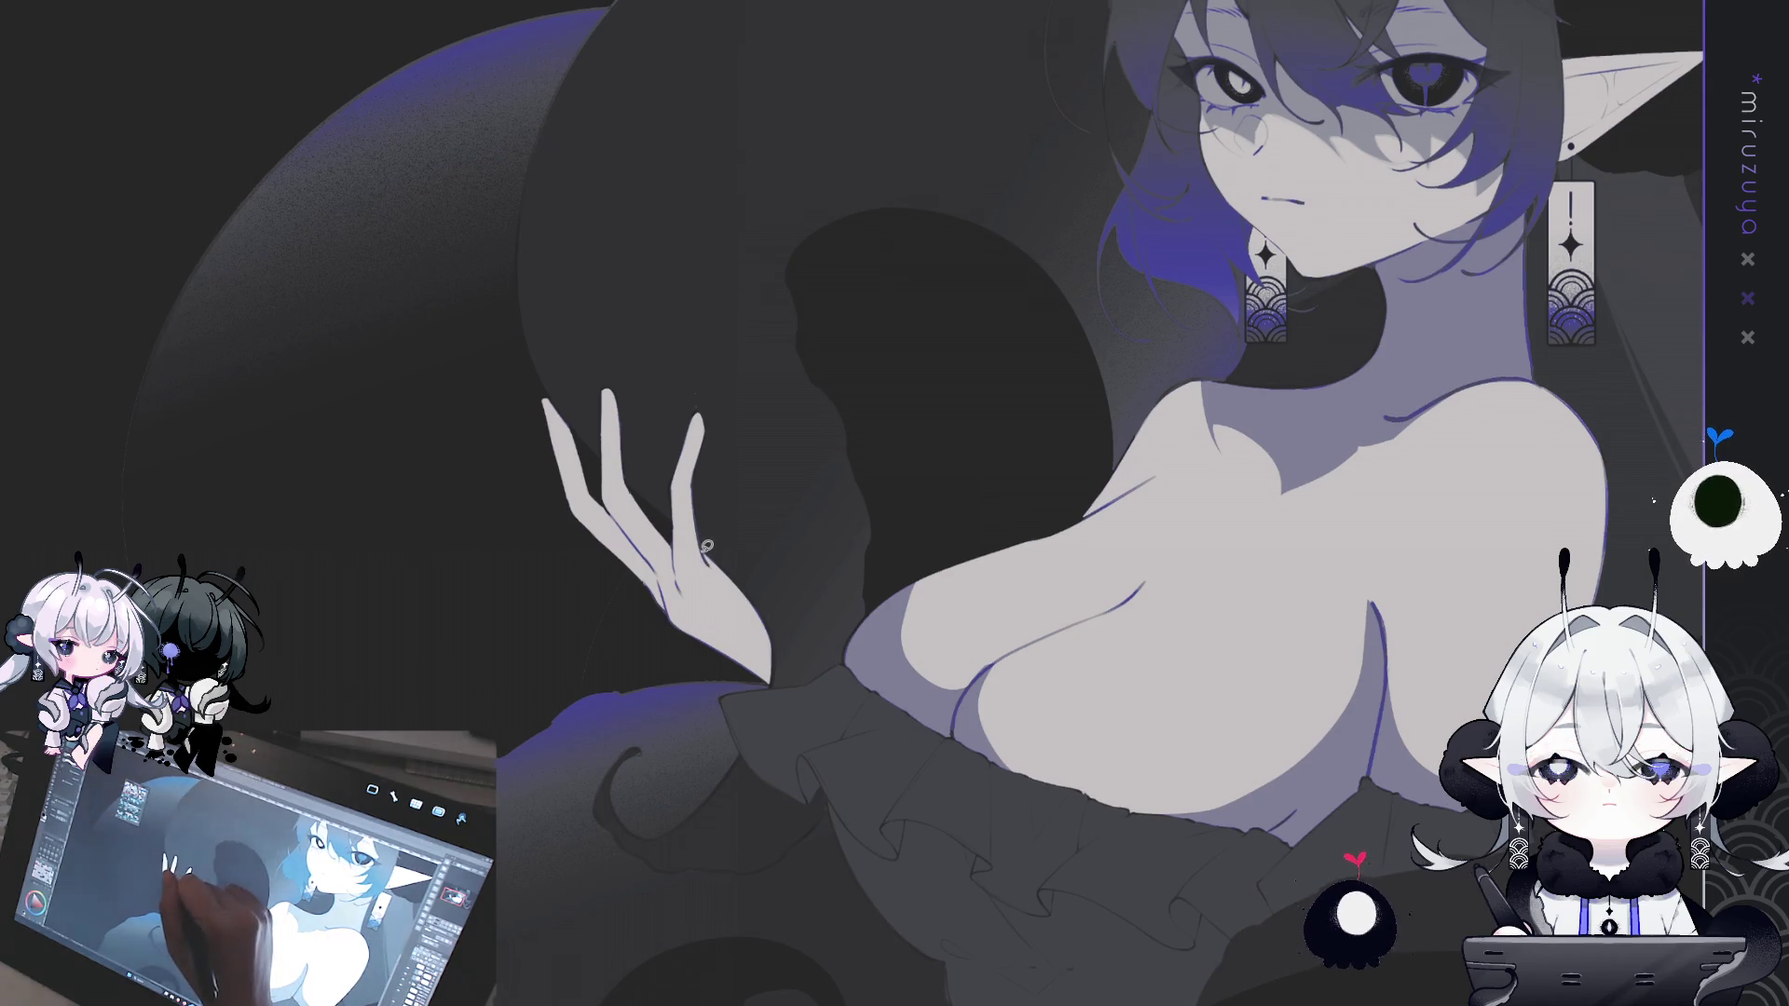
# - Lasso and fill three shadow shapes along the raised hand's fingers and palm edge
pyautogui.moveTo(730, 694); pyautogui.dragTo(706, 508)
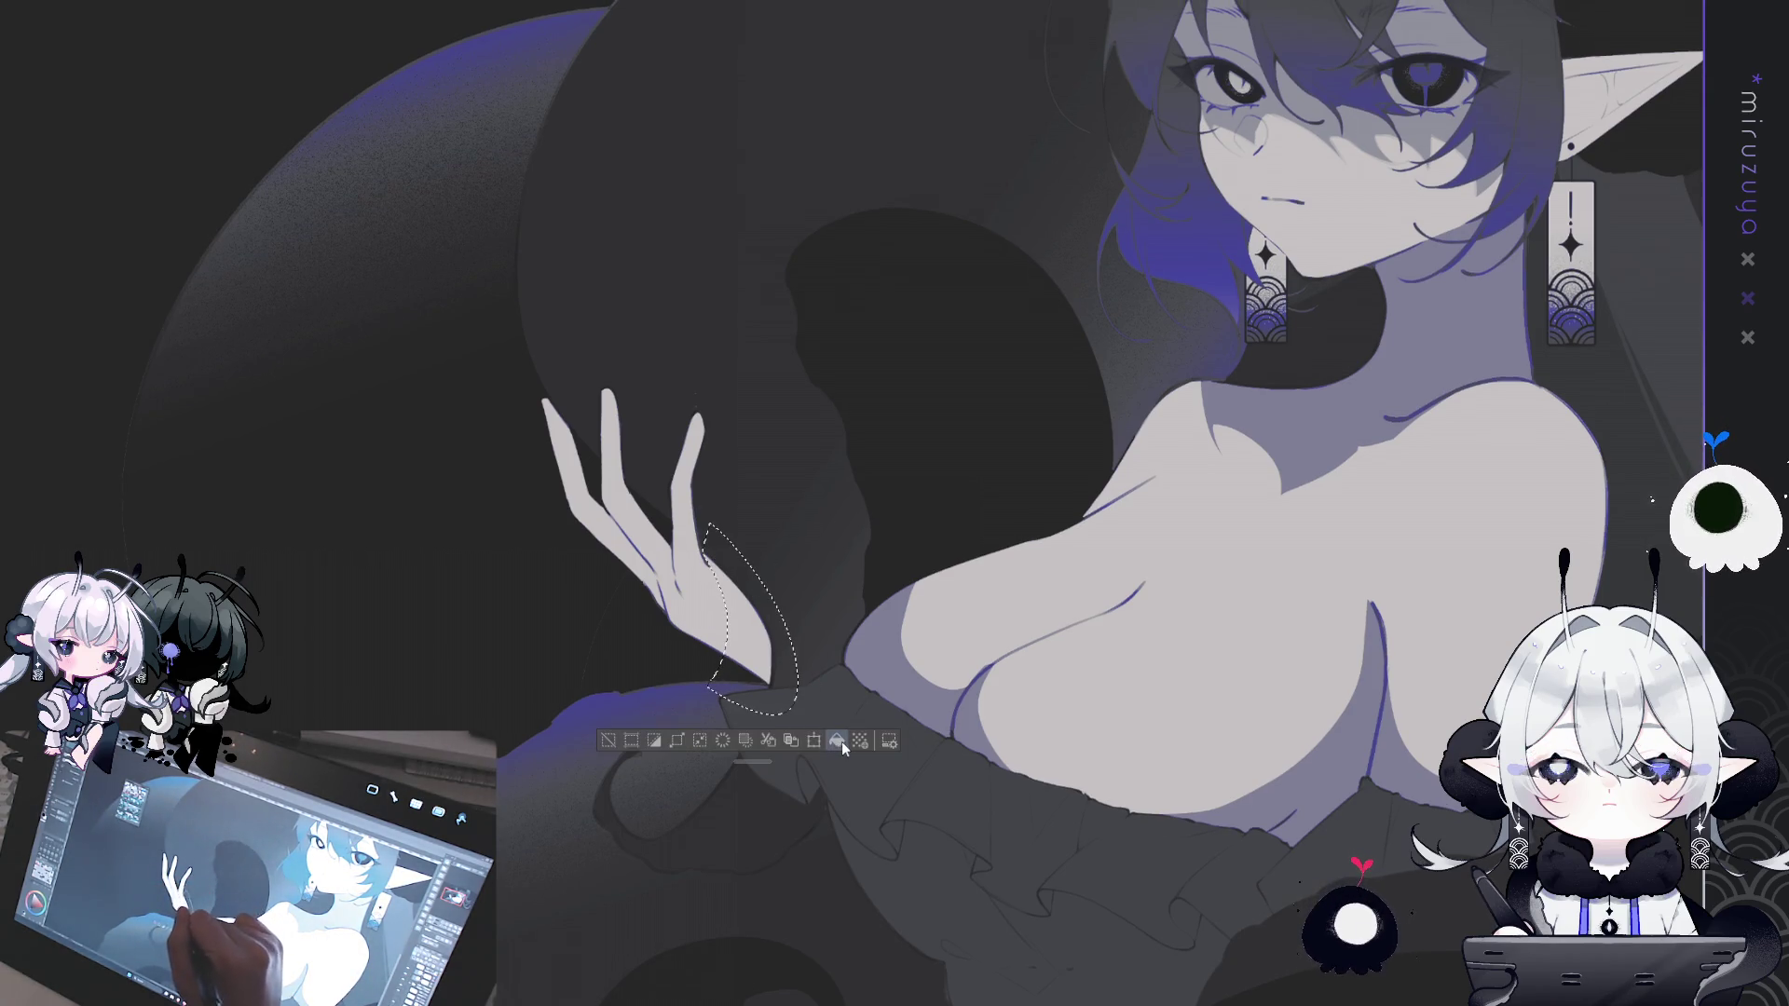
pyautogui.hotkey('ctrl', 'd')
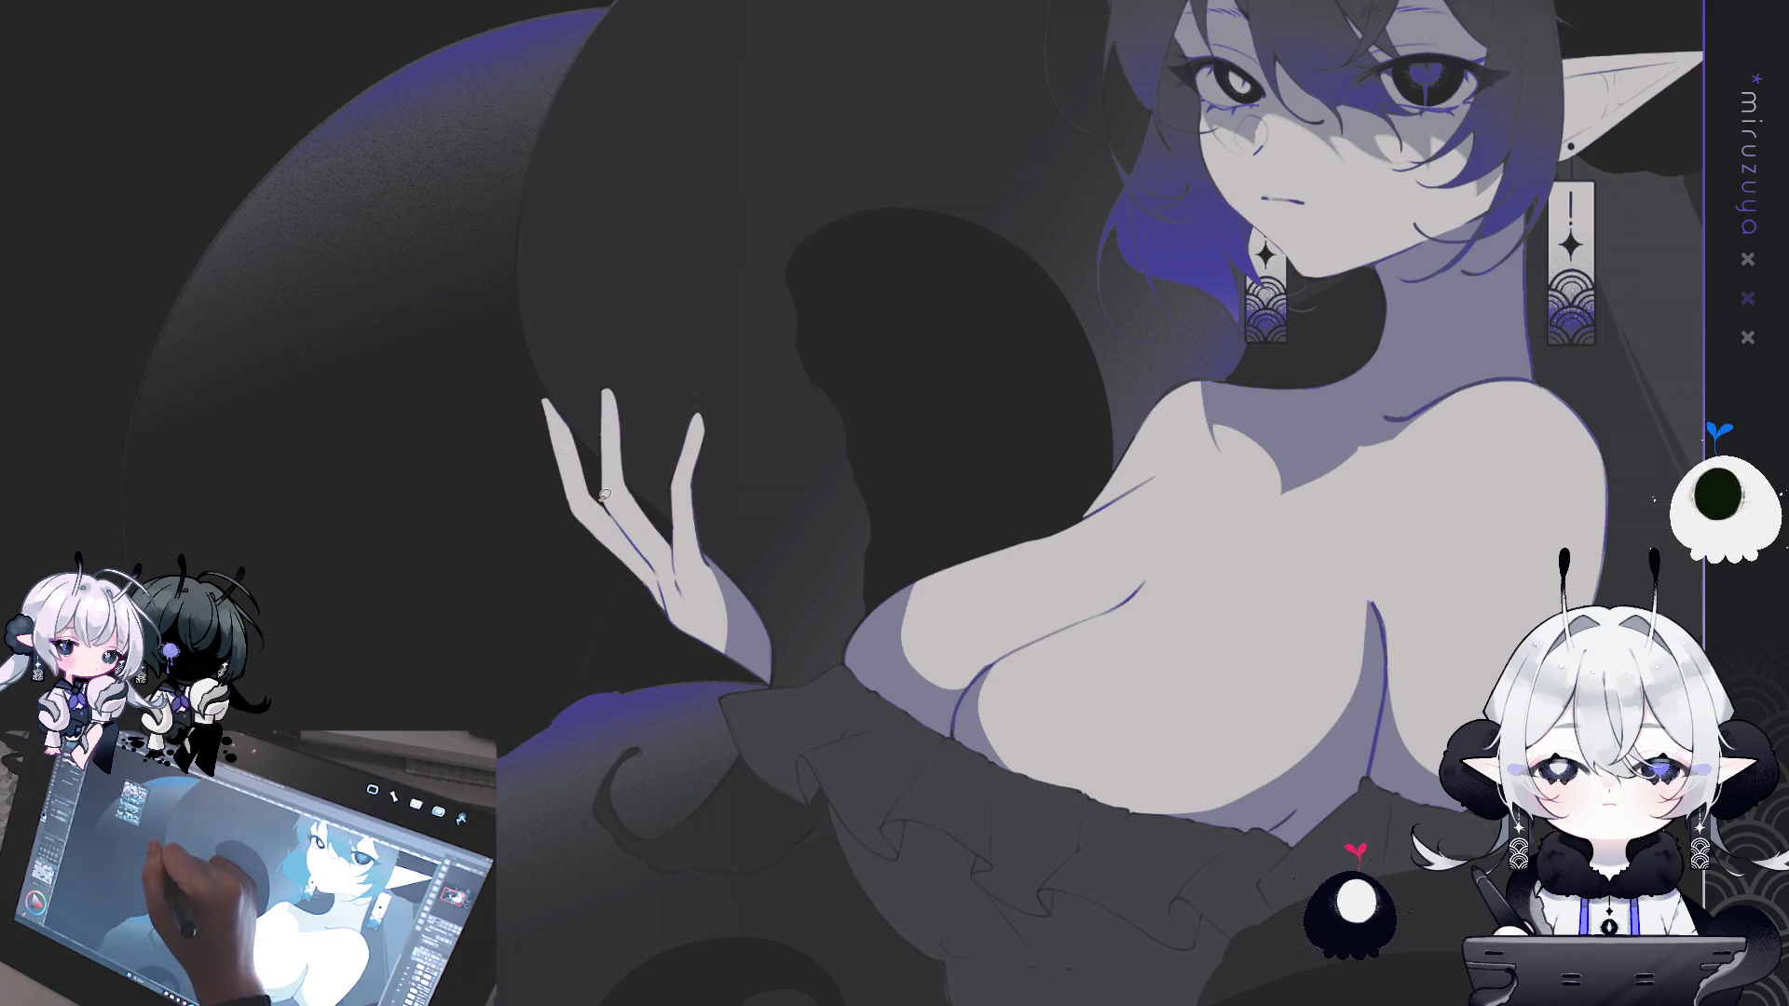
pyautogui.moveTo(671, 612); pyautogui.dragTo(543, 401)
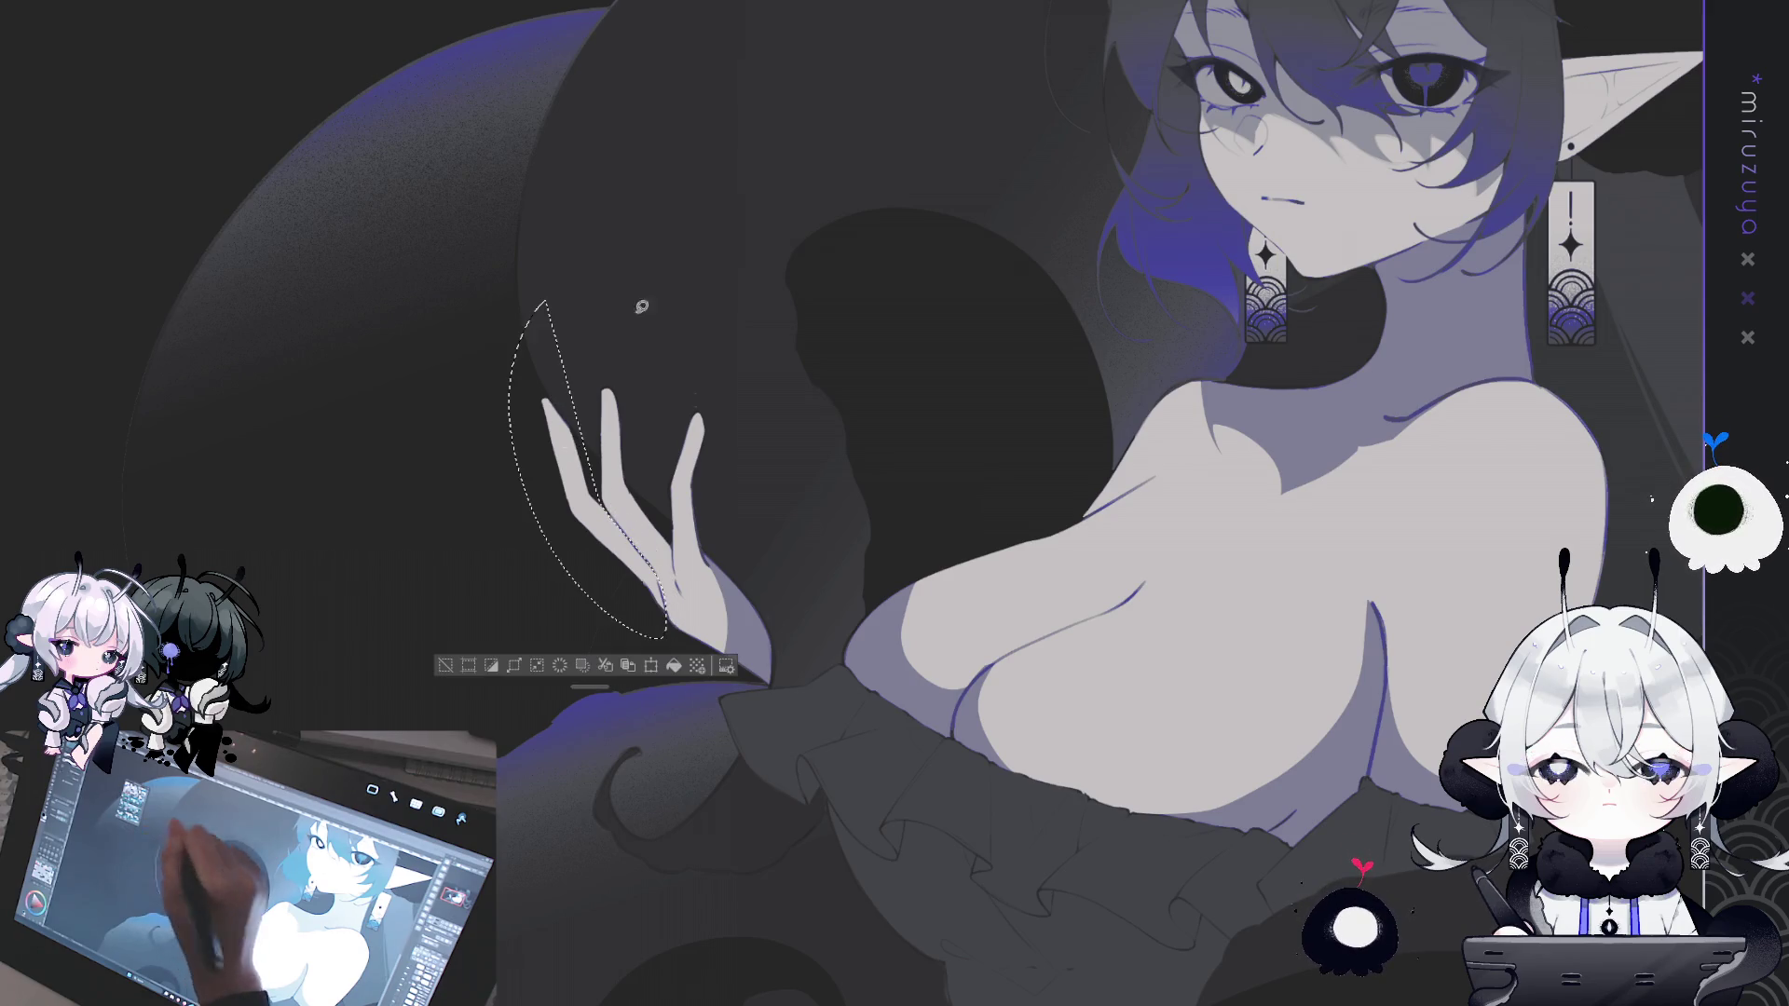
pyautogui.hotkey('ctrl', 'd')
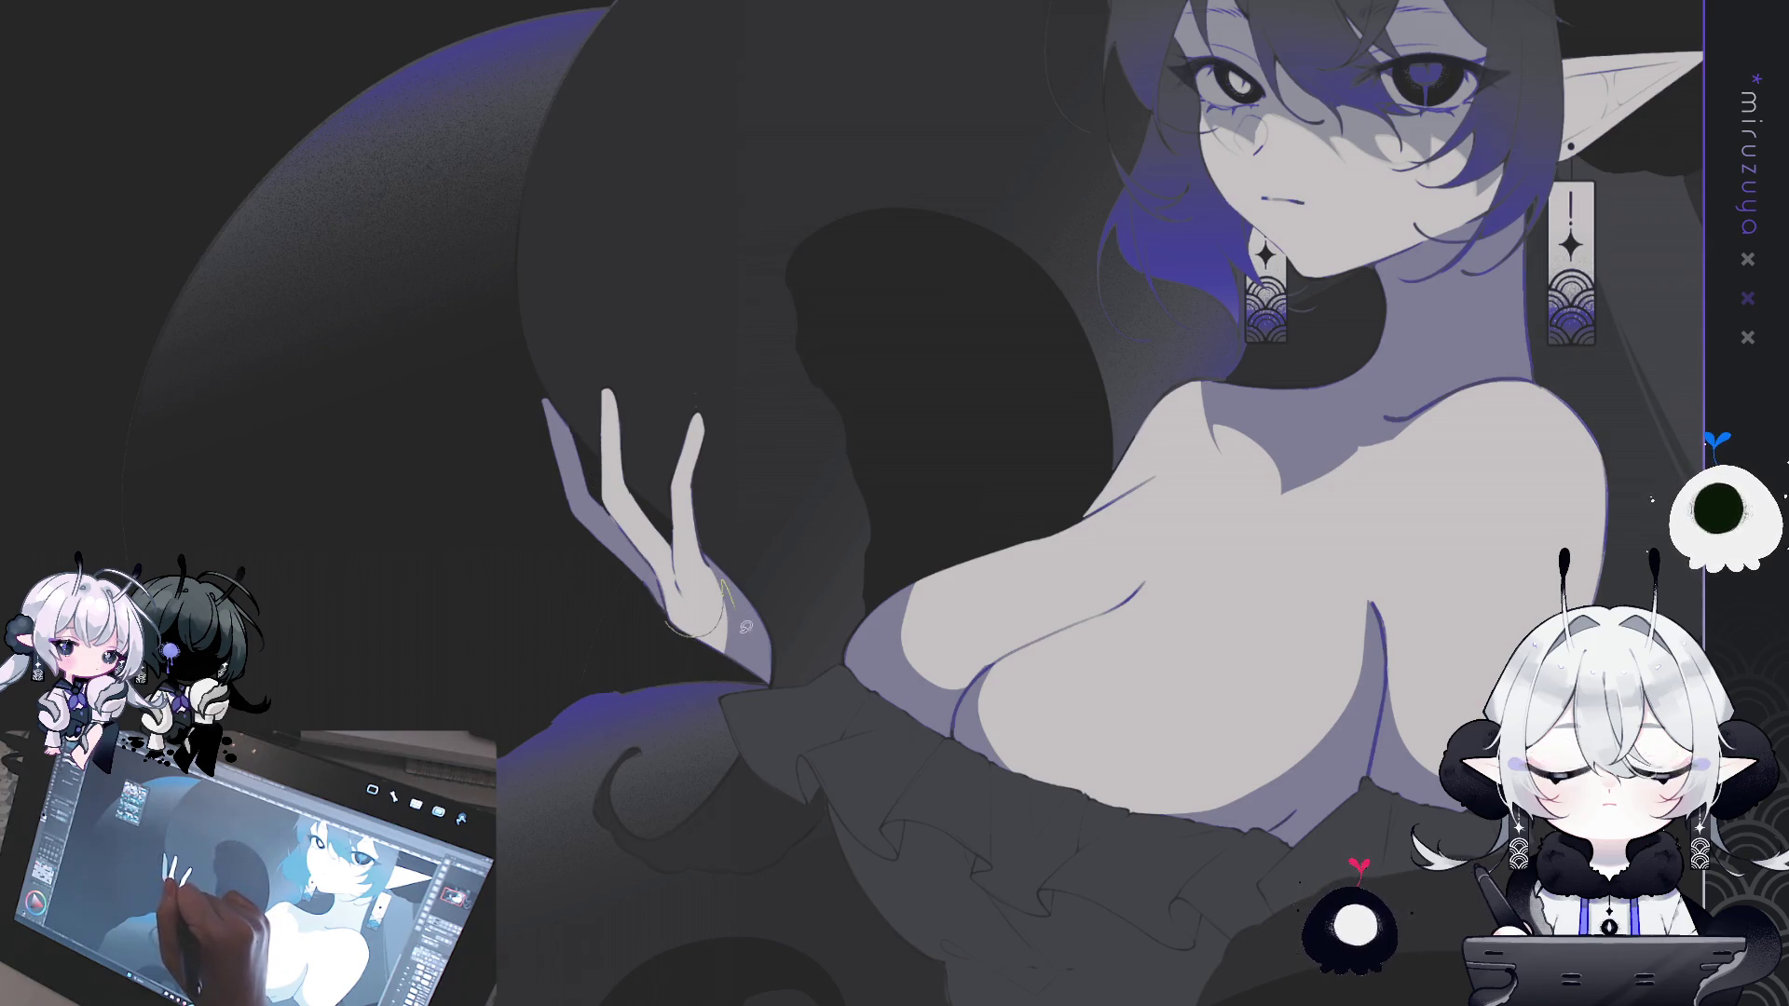
pyautogui.moveTo(717, 625); pyautogui.dragTo(757, 623)
pyautogui.click(788, 714)
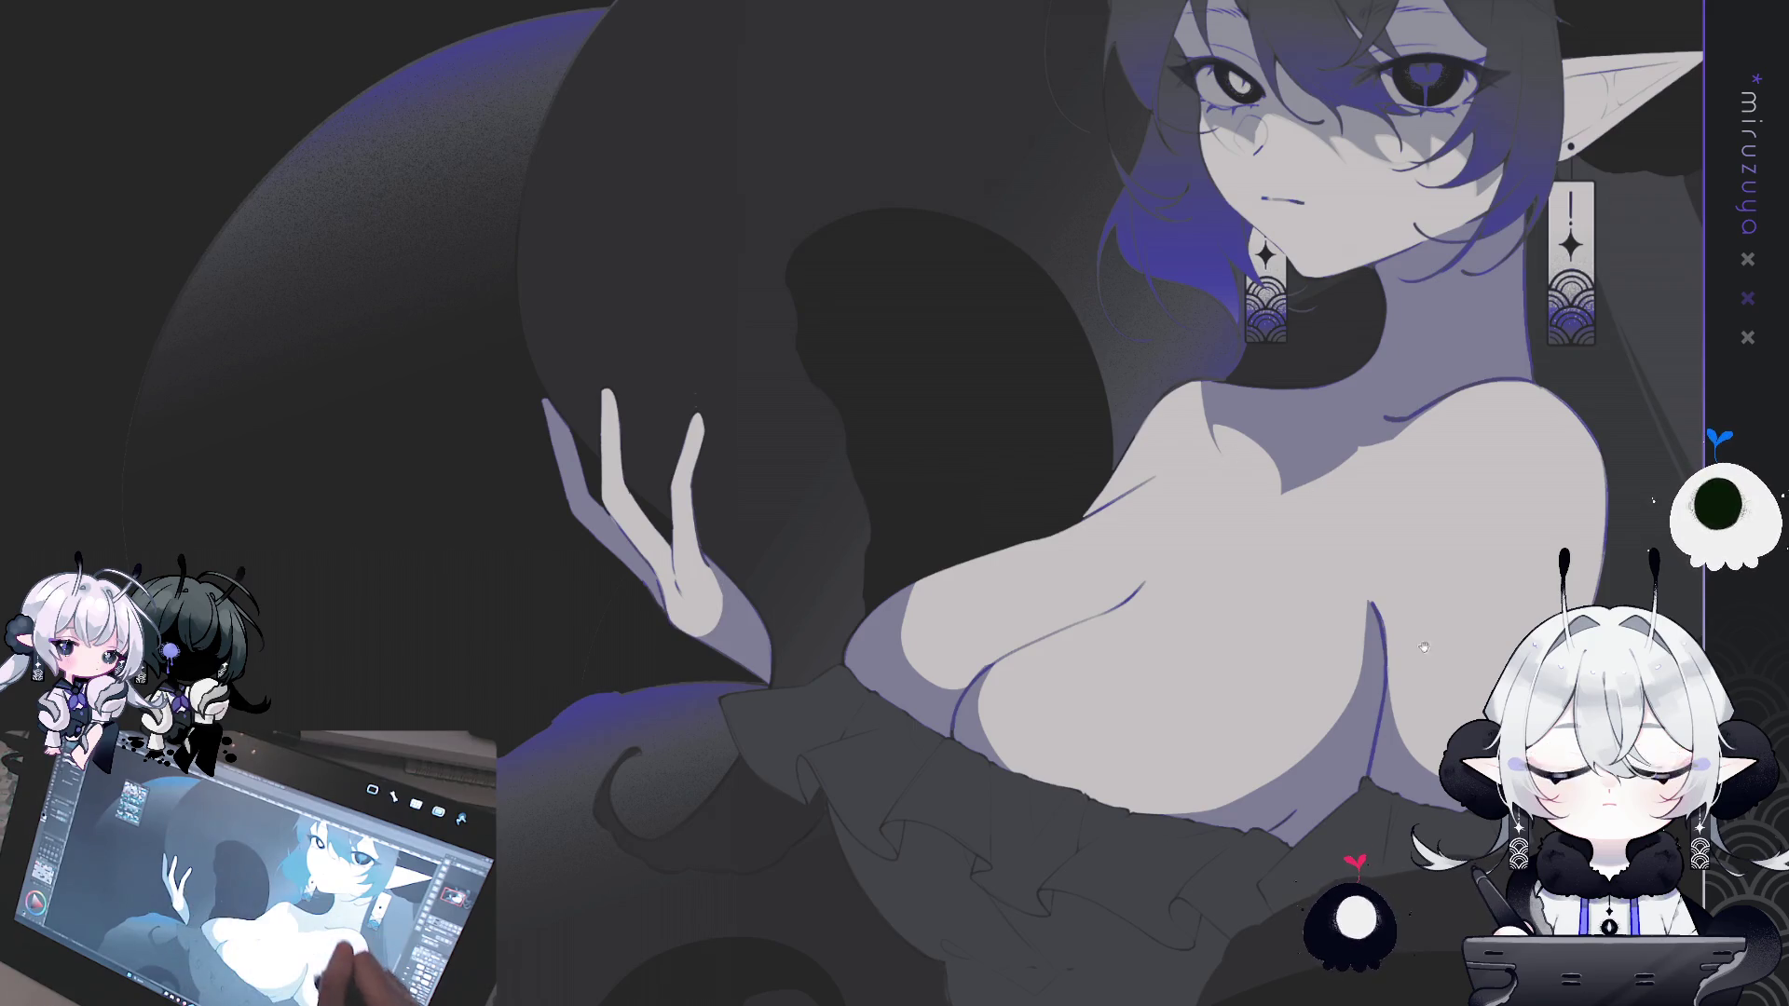
# - Sketch a light stroke on the hair, undo it, and return to the chest and hand
pyautogui.moveTo(873, 513)
pyautogui.mouseDown()
pyautogui.moveTo(1107, 661)
pyautogui.moveTo(1091, 960)
pyautogui.mouseUp()
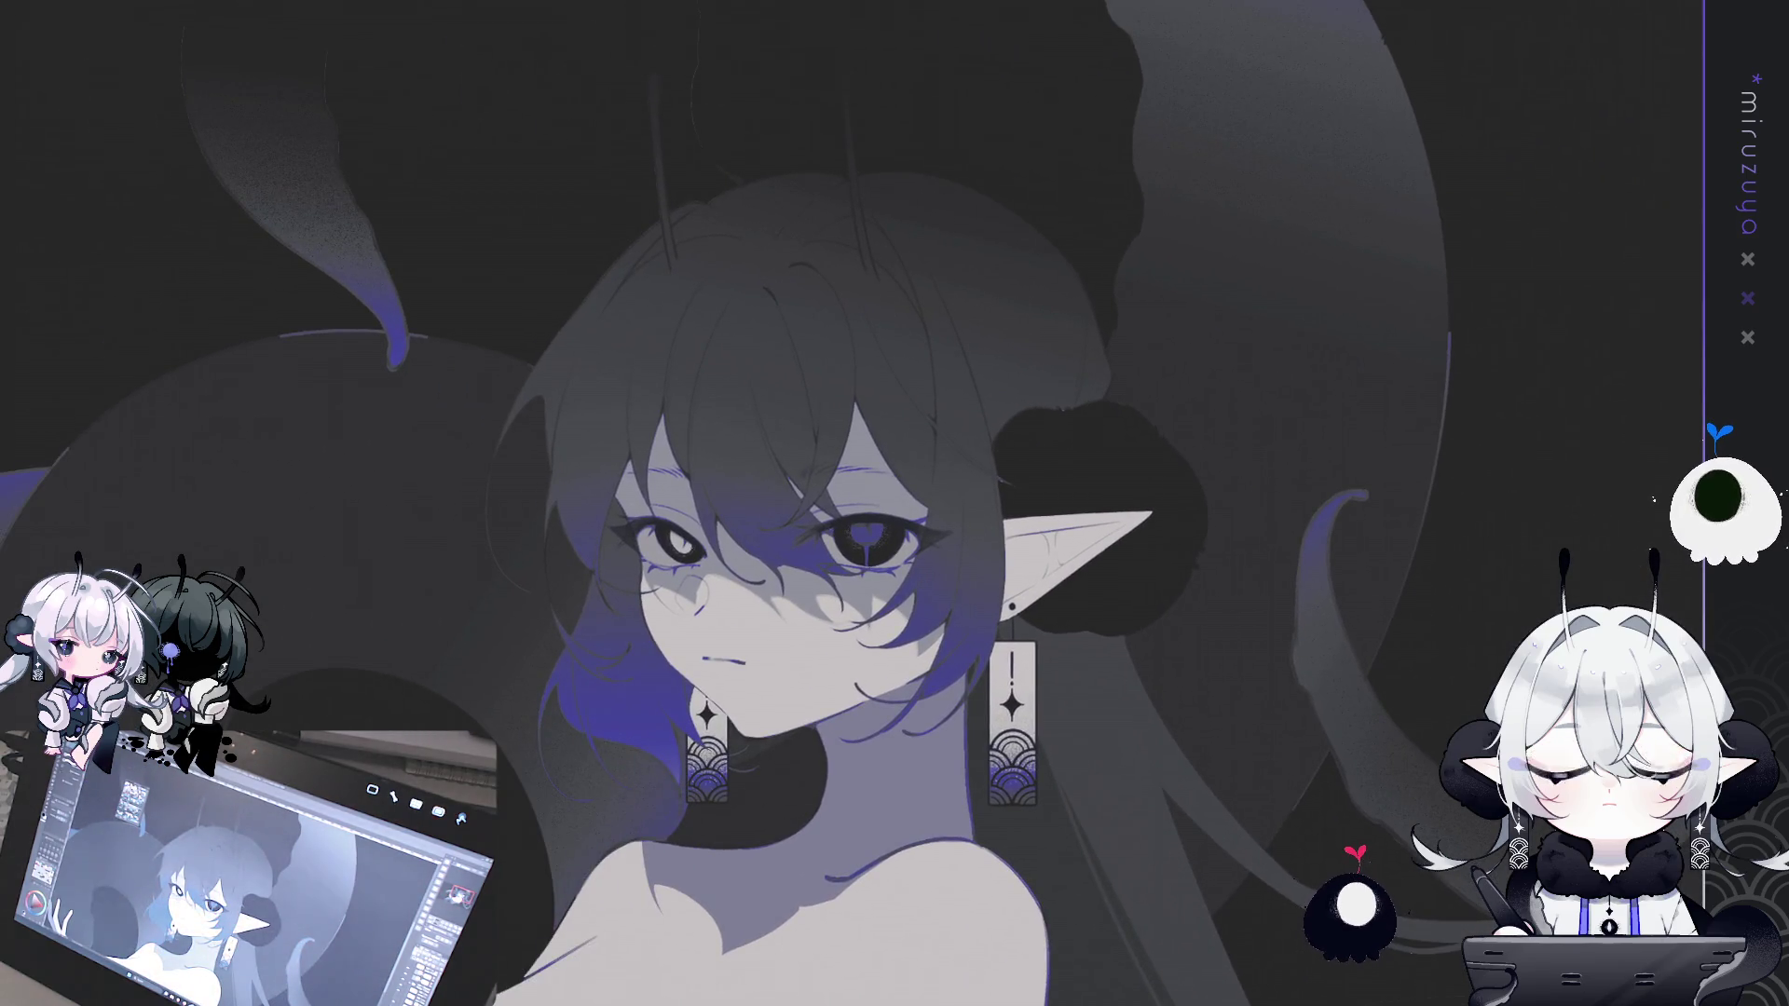
pyautogui.moveTo(736, 155); pyautogui.dragTo(761, 170)
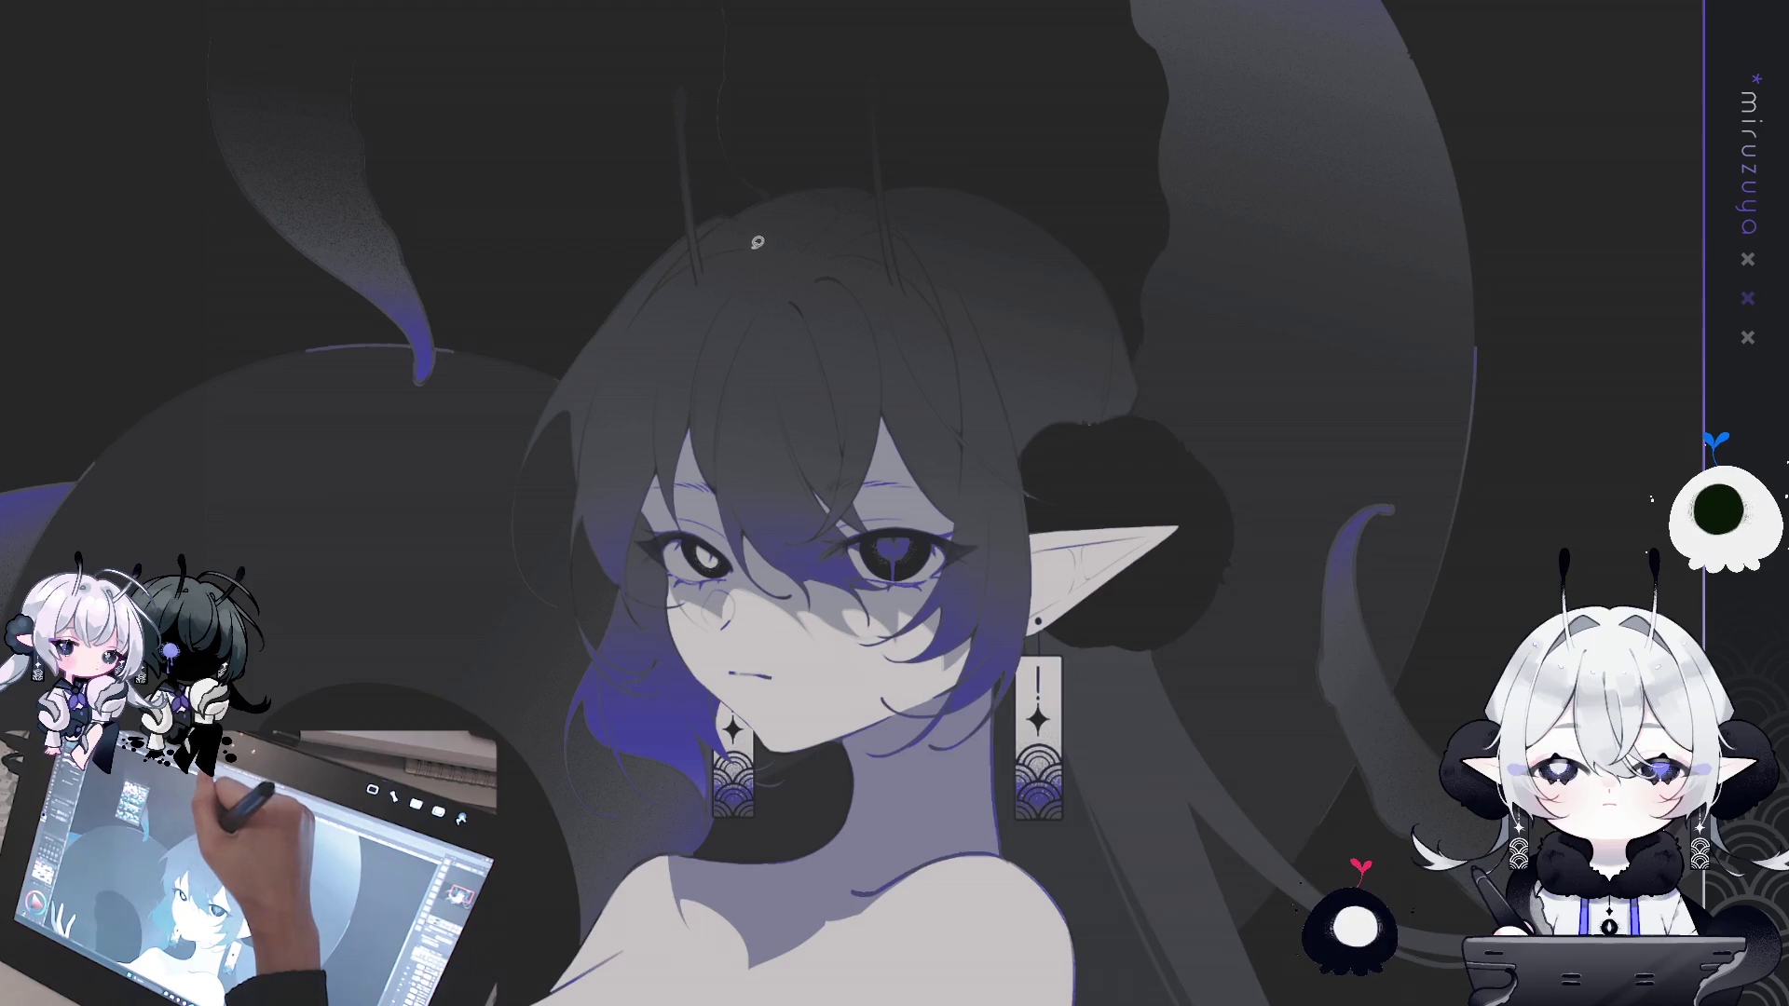
pyautogui.moveTo(751, 248); pyautogui.dragTo(856, 251)
pyautogui.hotkey('ctrl', 'z')
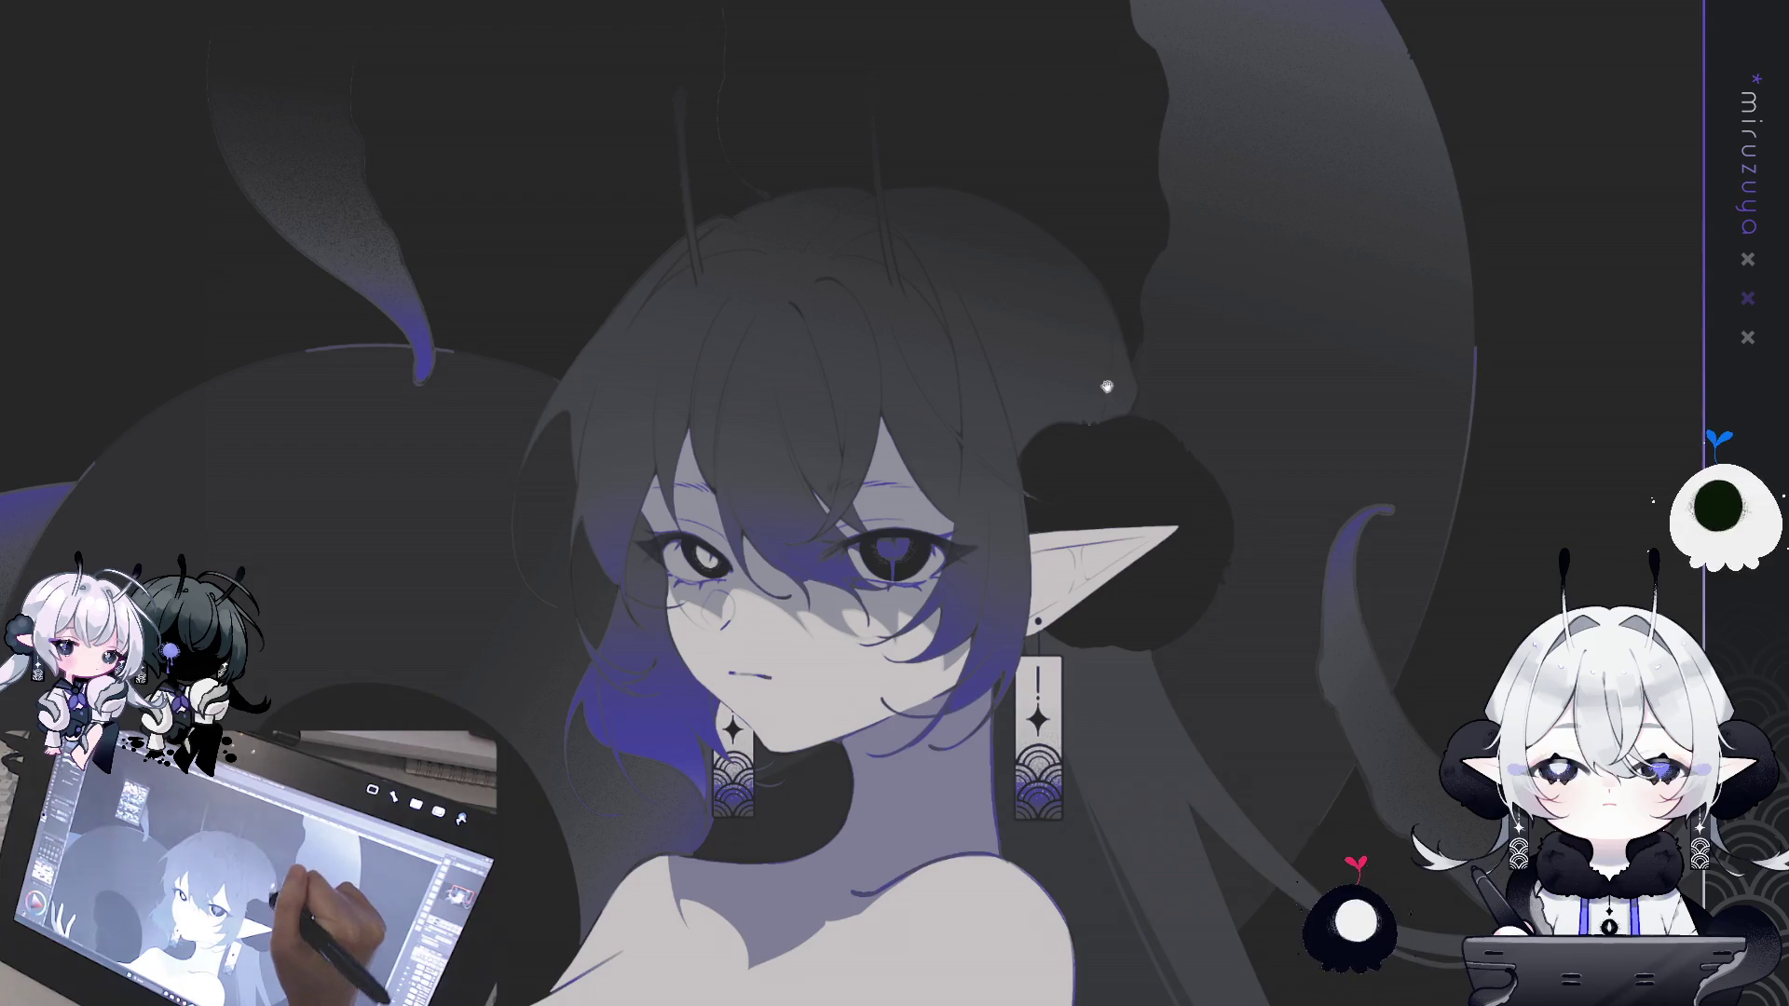
pyautogui.moveTo(1029, 453); pyautogui.dragTo(1372, 151)
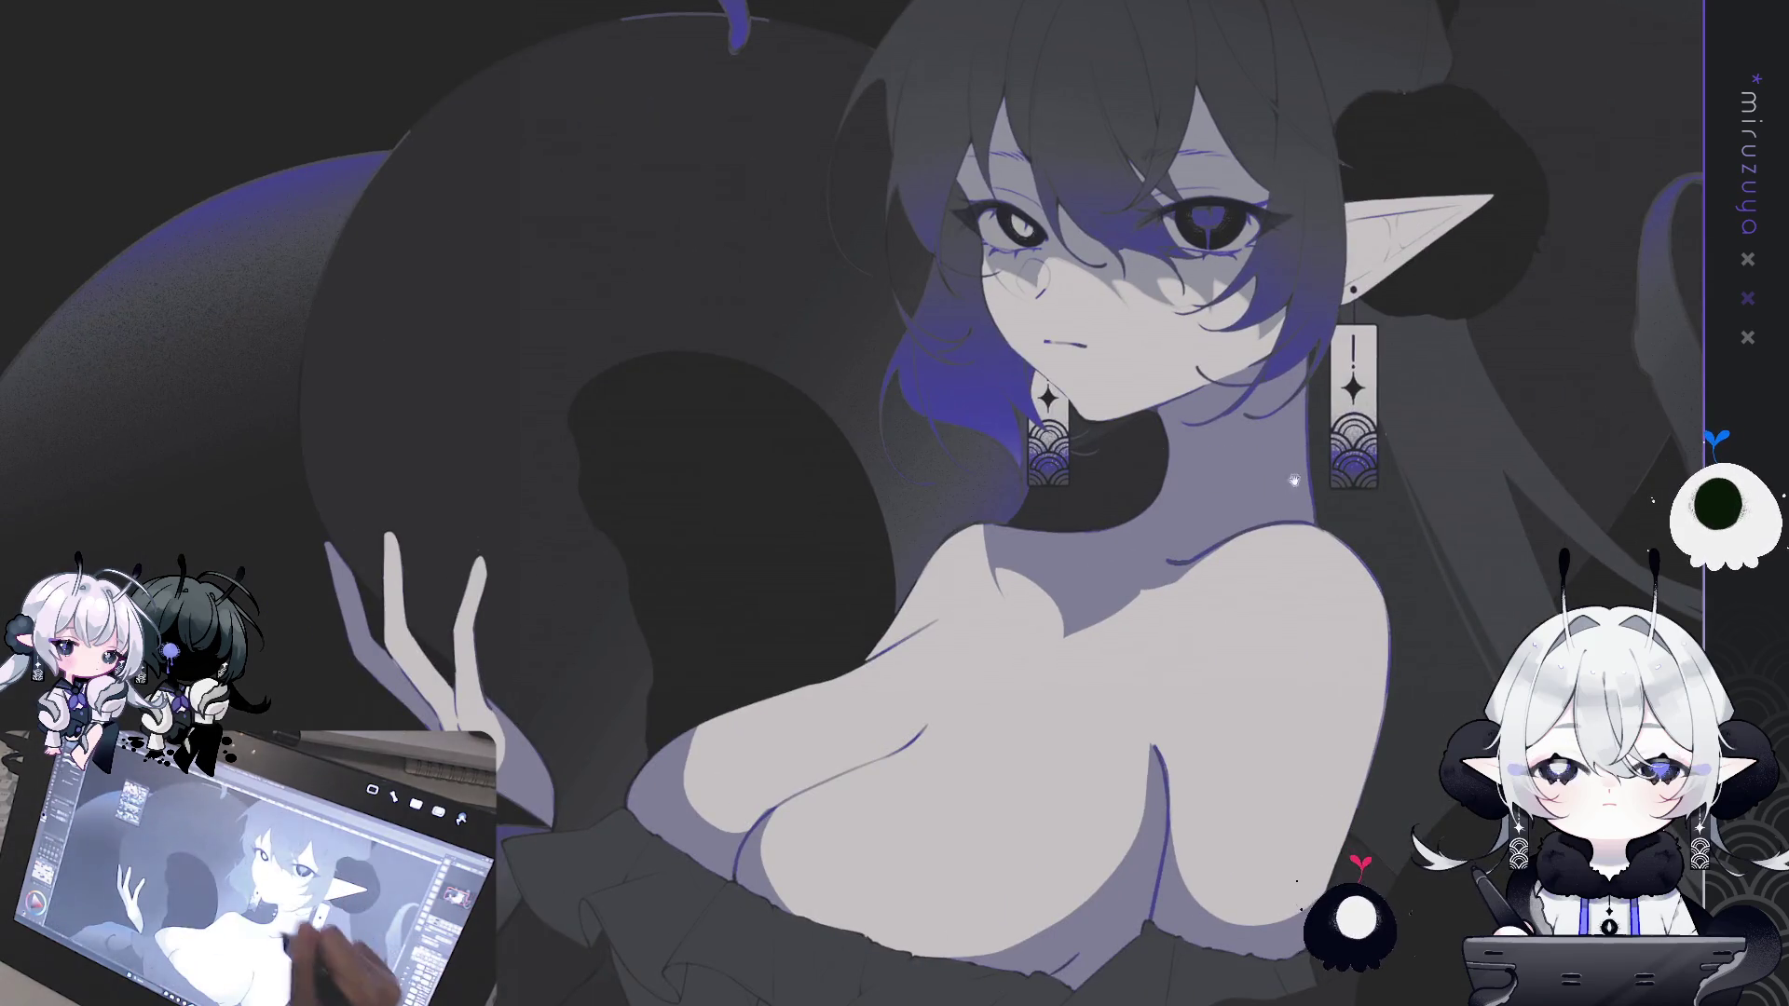
# - Lasso a shadow area on the chest and fill it grey
pyautogui.moveTo(1025, 559); pyautogui.dragTo(900, 336)
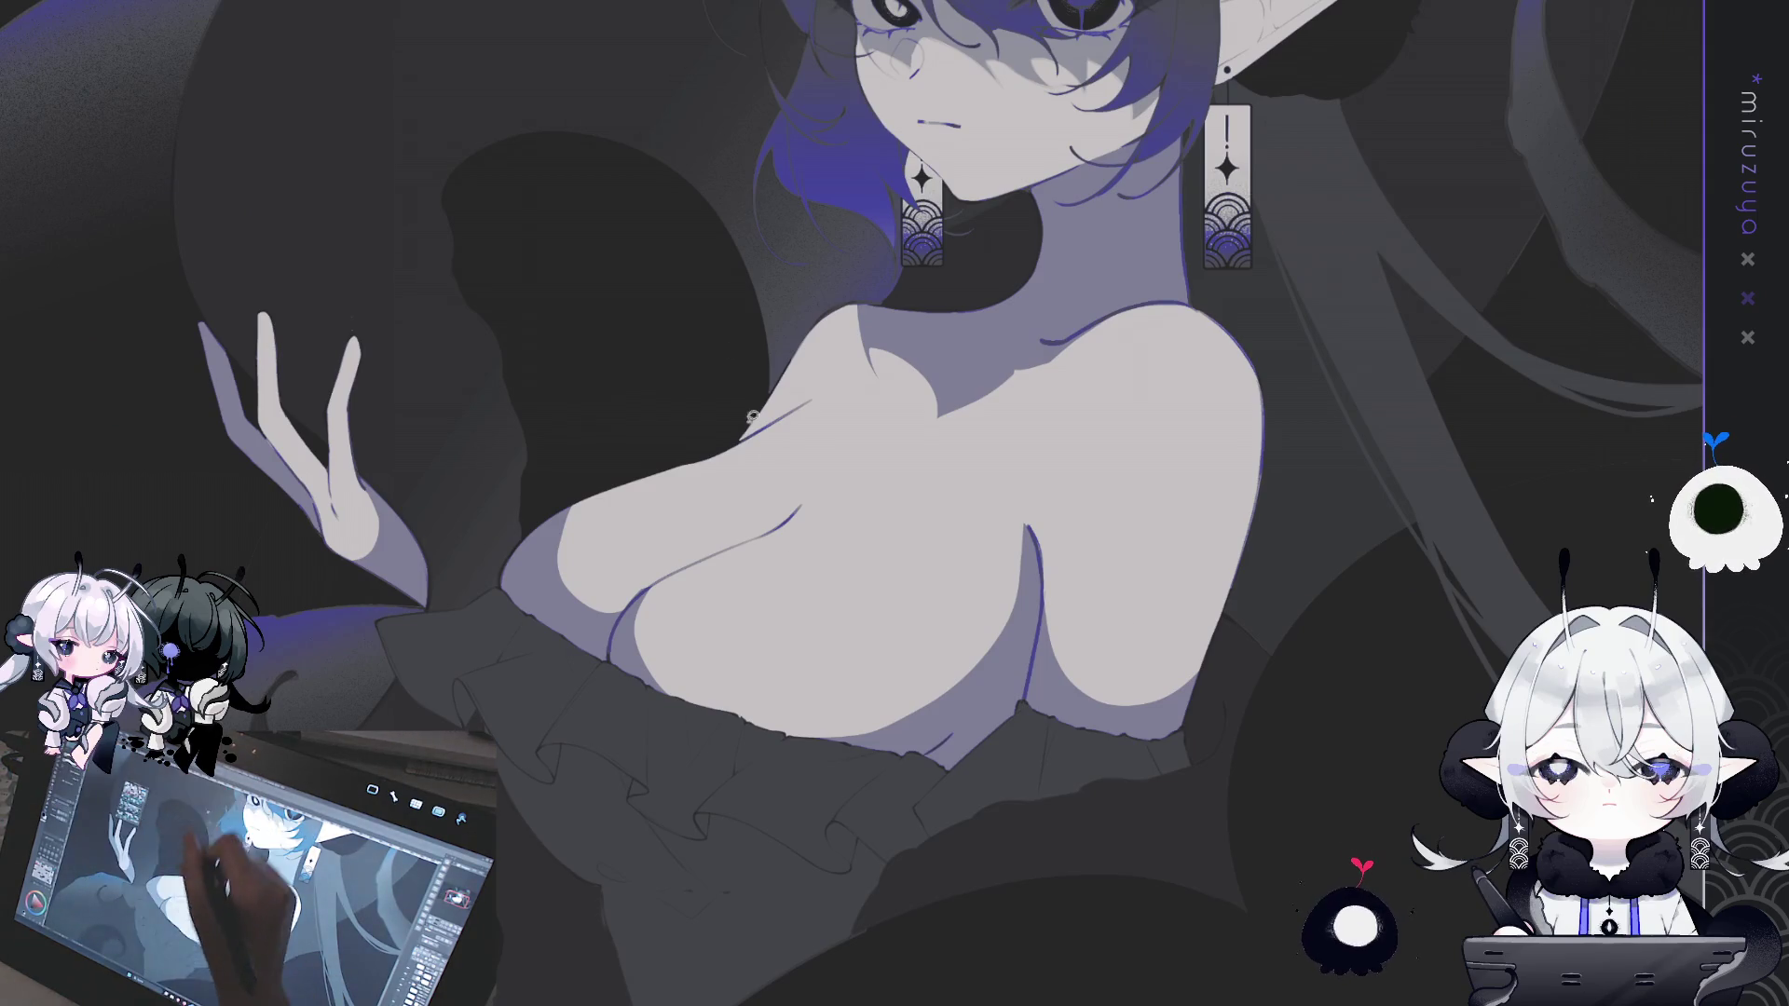
pyautogui.moveTo(787, 470)
pyautogui.mouseDown()
pyautogui.moveTo(769, 530)
pyautogui.moveTo(787, 524)
pyautogui.mouseUp()
pyautogui.click(771, 528)
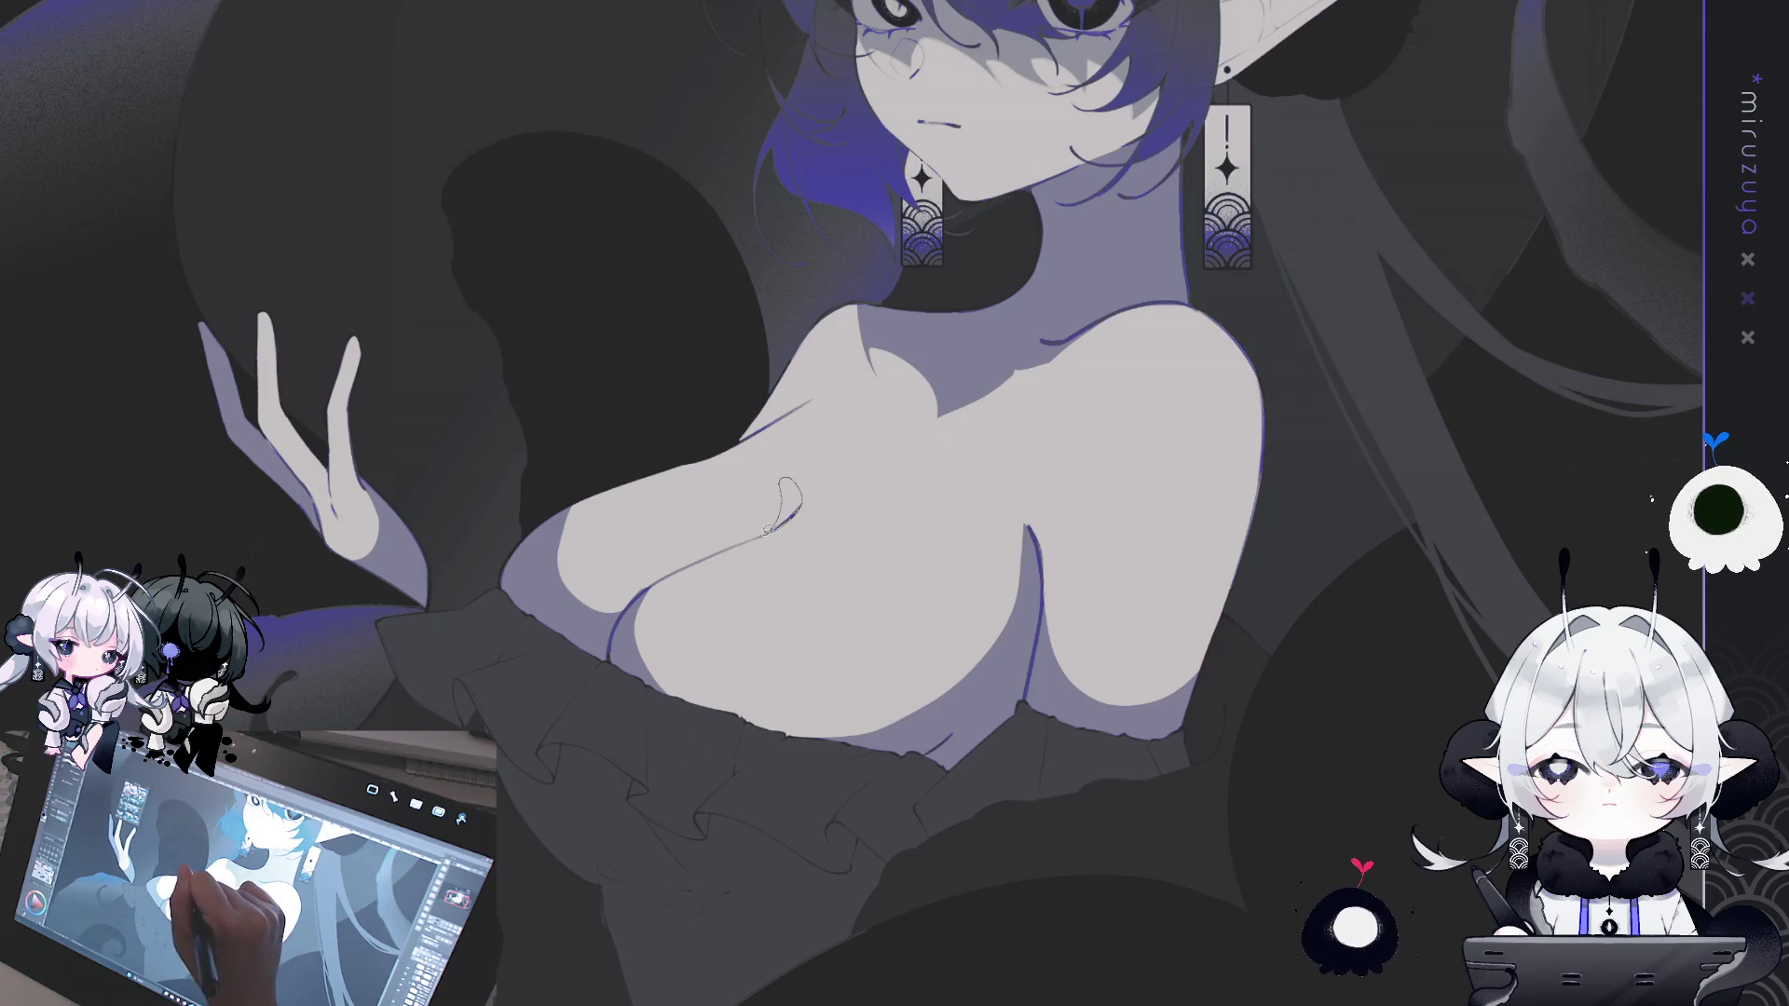
pyautogui.moveTo(865, 360); pyautogui.dragTo(753, 751)
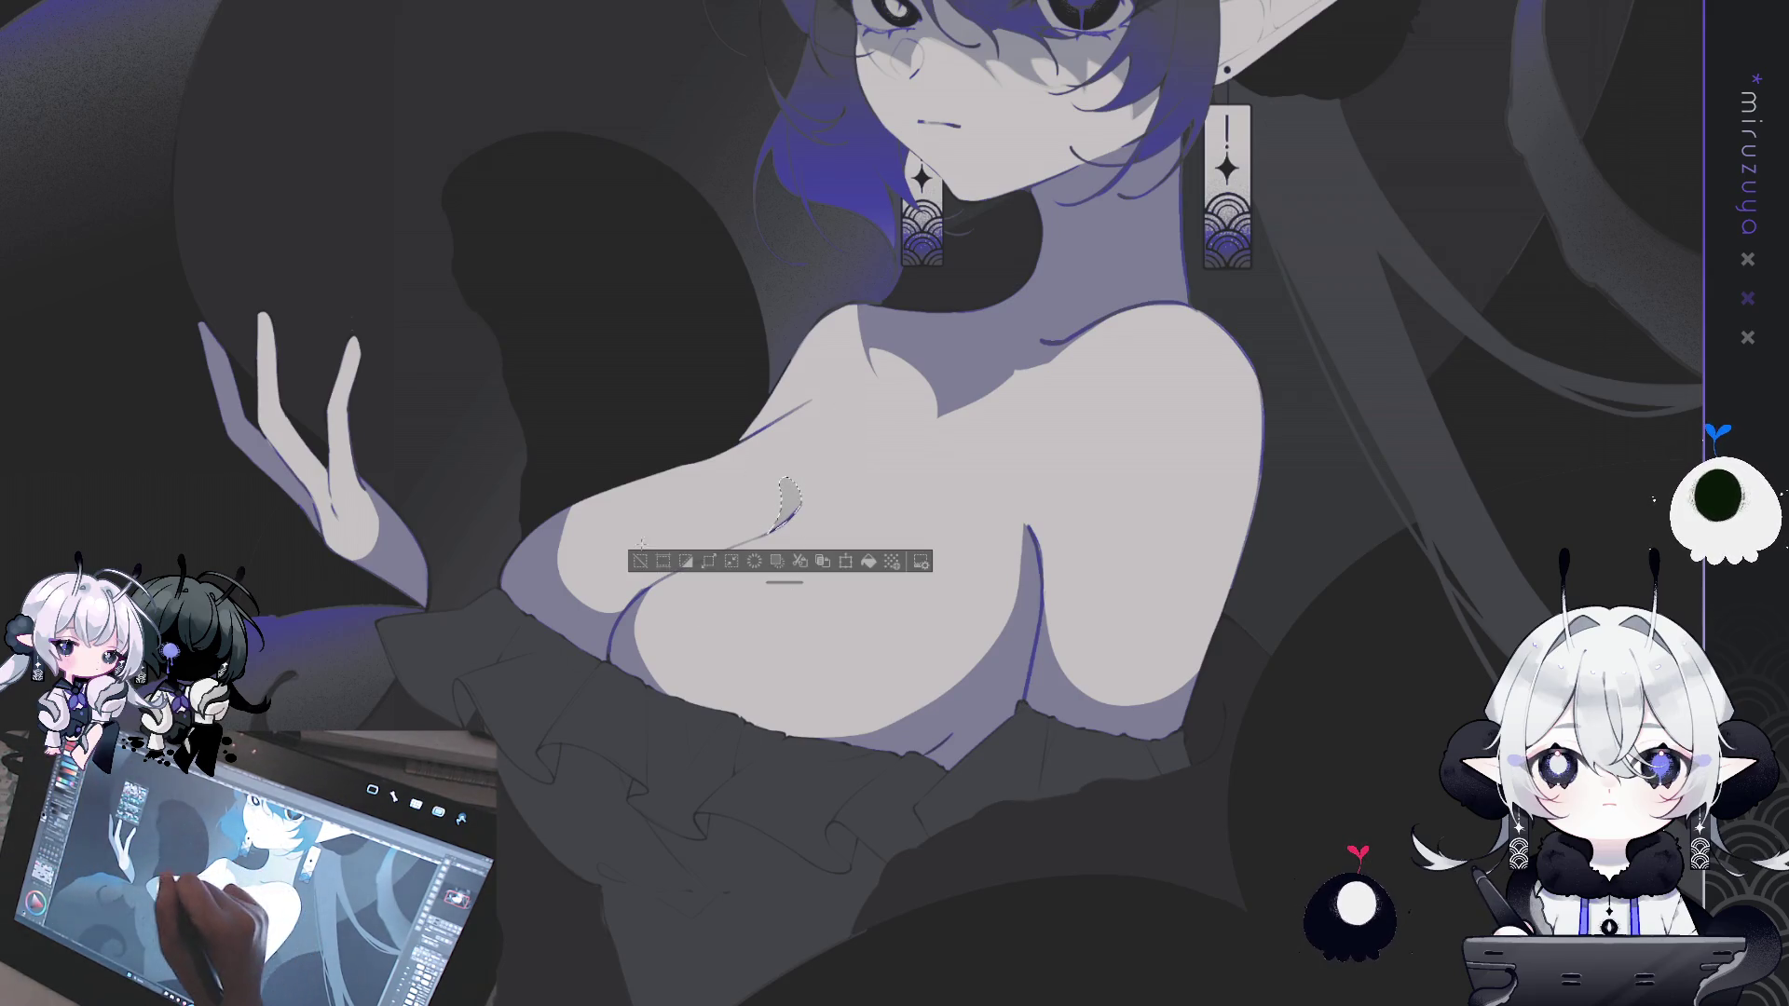
pyautogui.hotkey('ctrl', 'd')
# - Try a lassoed shadow fold in the cleavage, clear it, and reset the view upright
pyautogui.moveTo(202, 463); pyautogui.dragTo(828, 422)
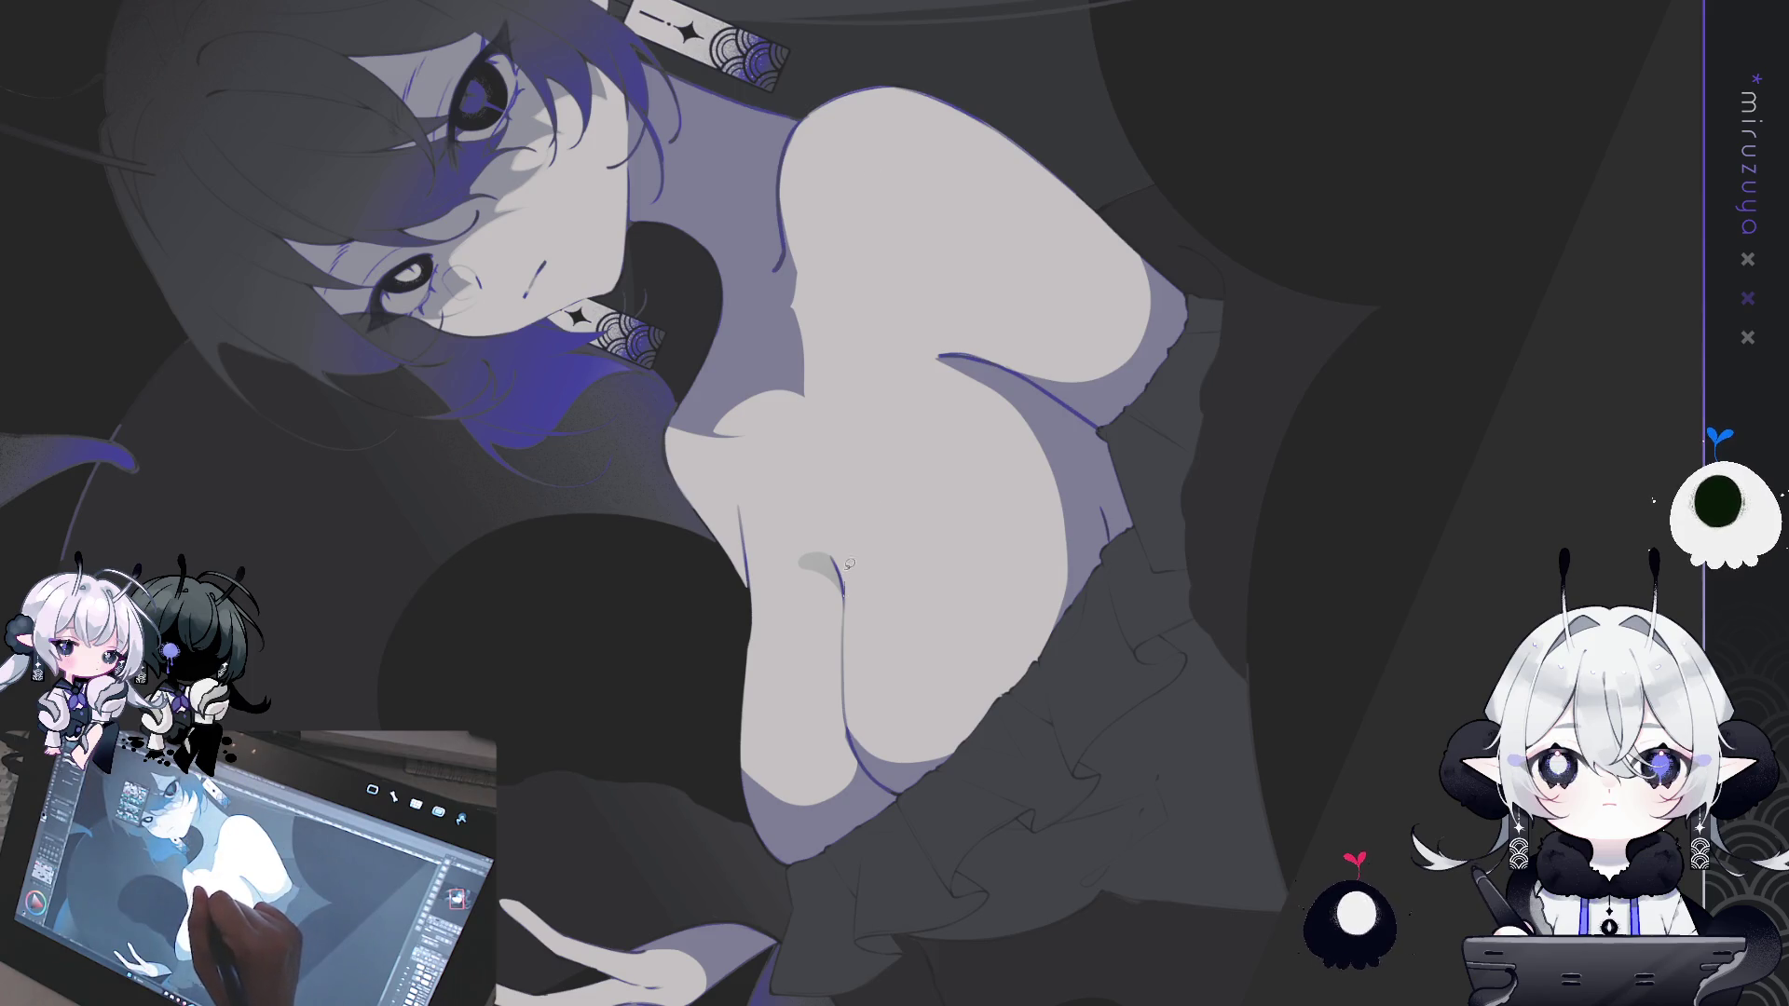
pyautogui.moveTo(842, 492); pyautogui.dragTo(844, 570)
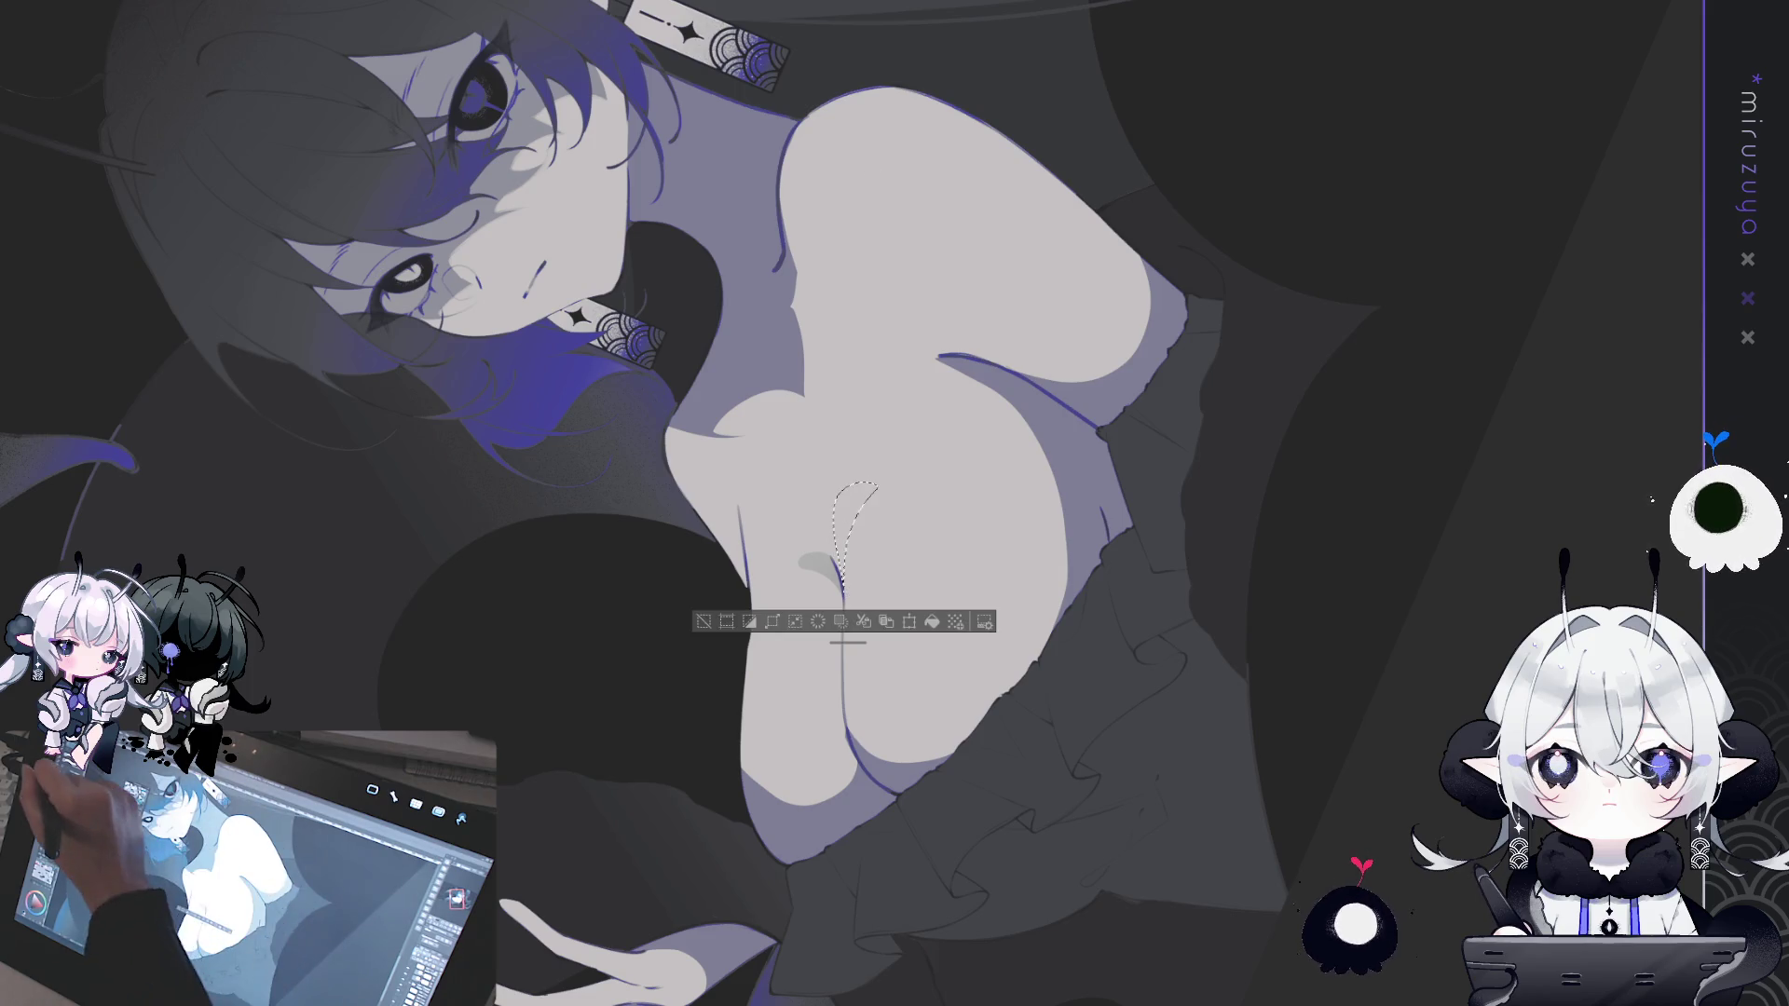
pyautogui.moveTo(884, 763); pyautogui.dragTo(869, 580)
pyautogui.click(716, 622)
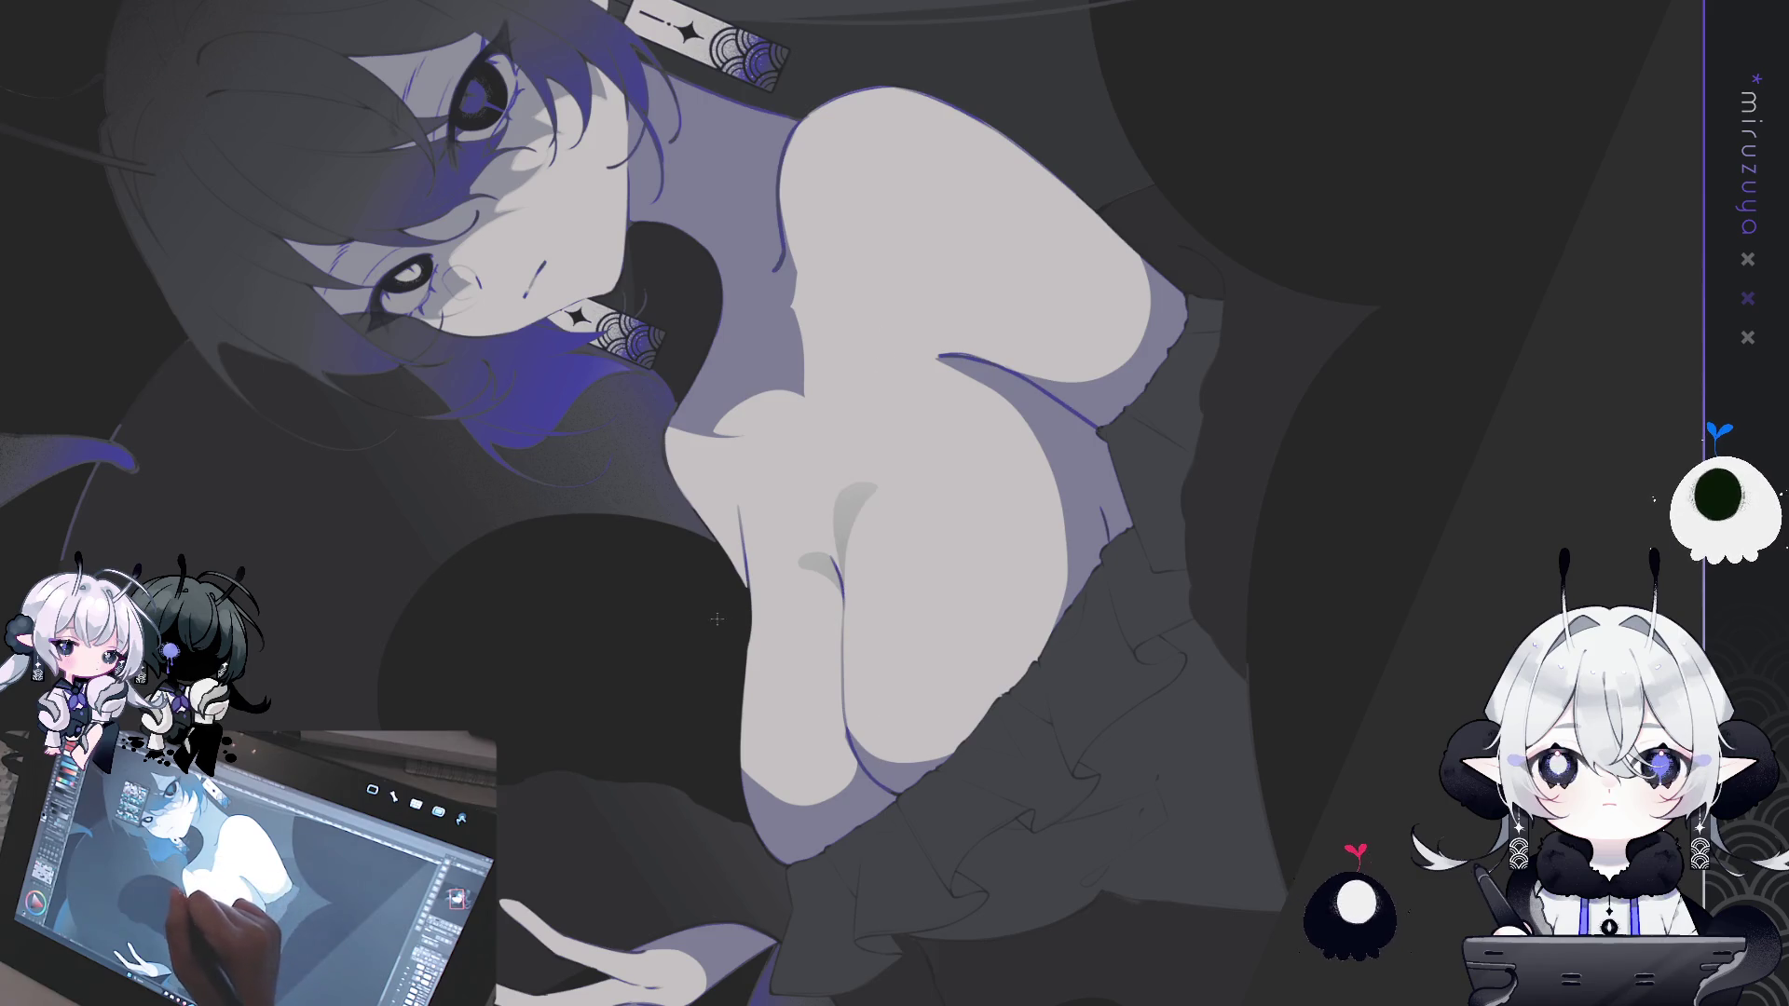
pyautogui.hotkey('ctrl', '0')
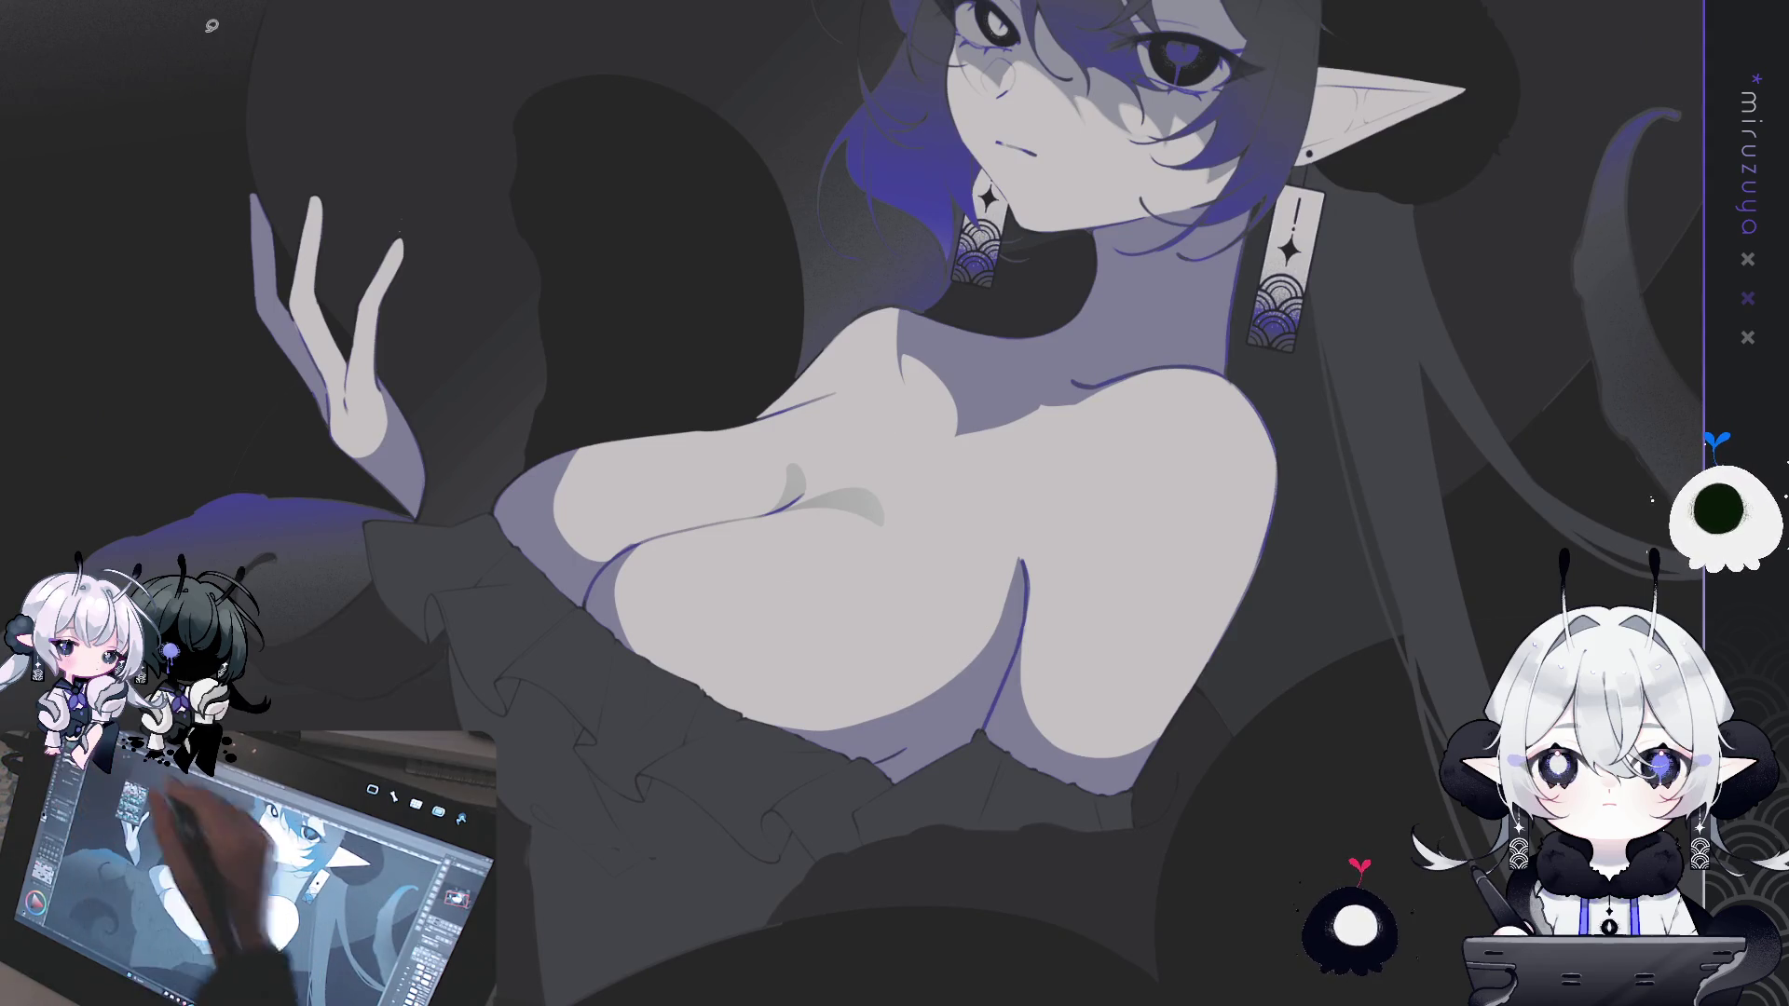
# - Outline further shadow areas on the chest, then deselect them
pyautogui.moveTo(963, 695); pyautogui.dragTo(960, 598)
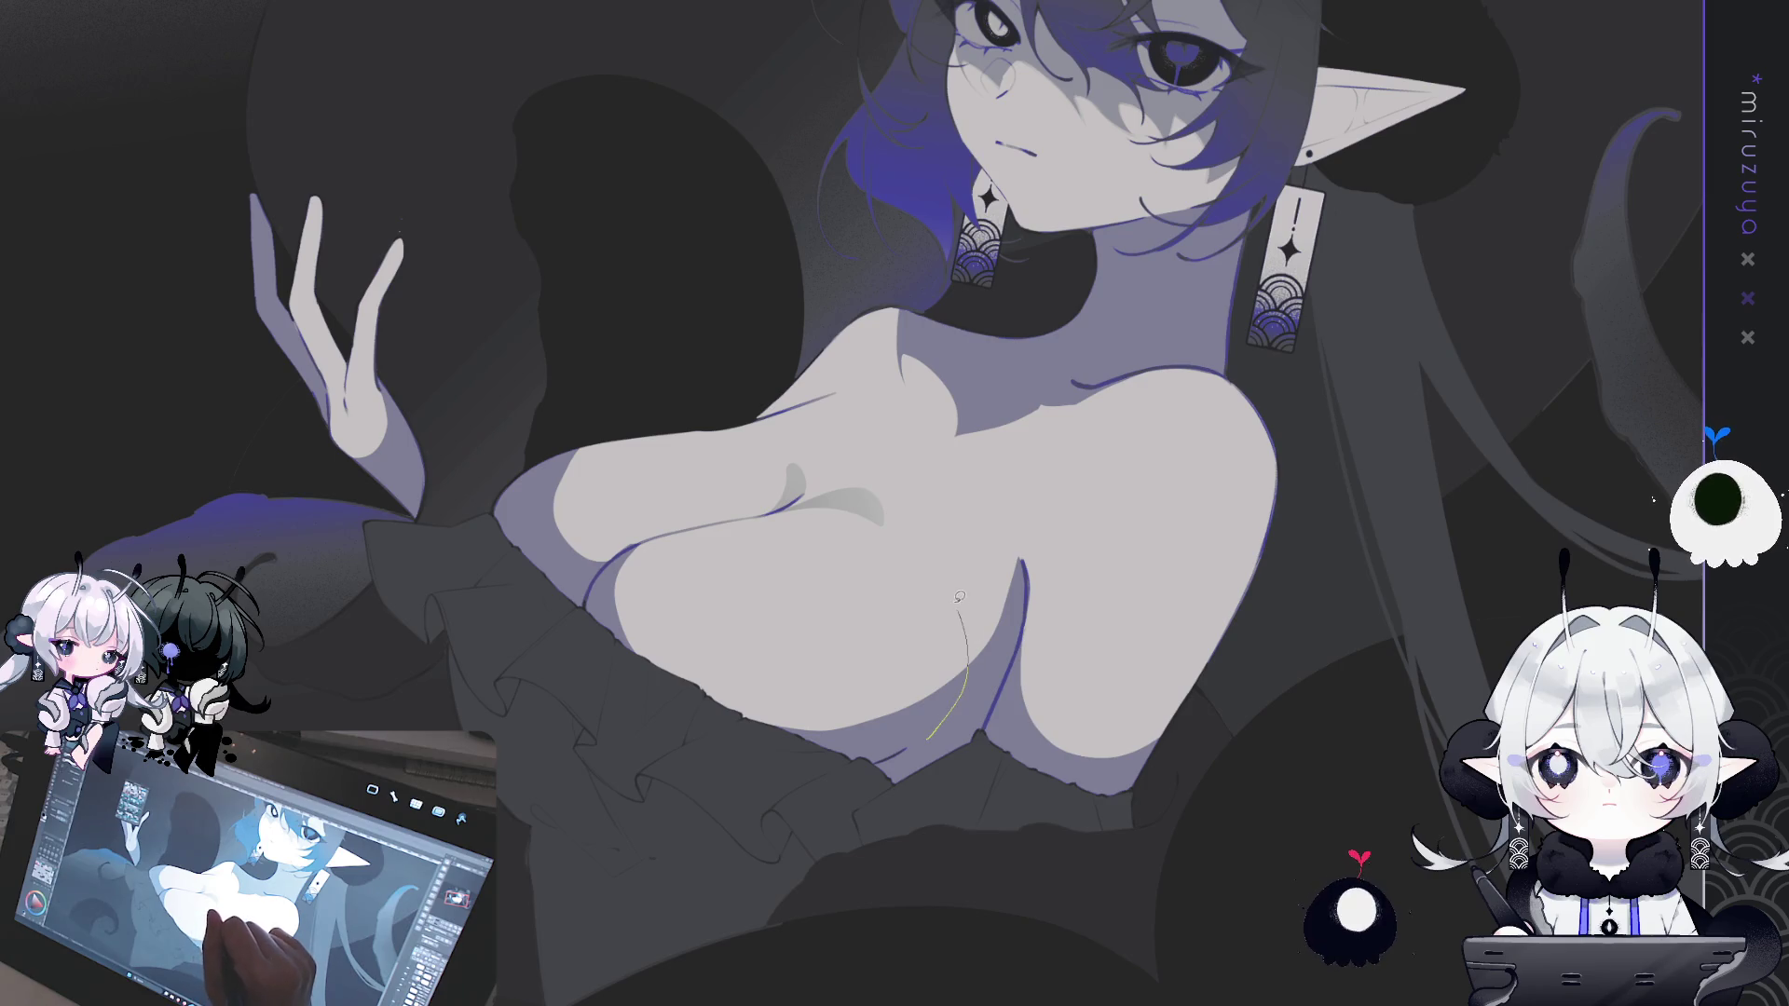
pyautogui.moveTo(978, 682); pyautogui.dragTo(941, 725)
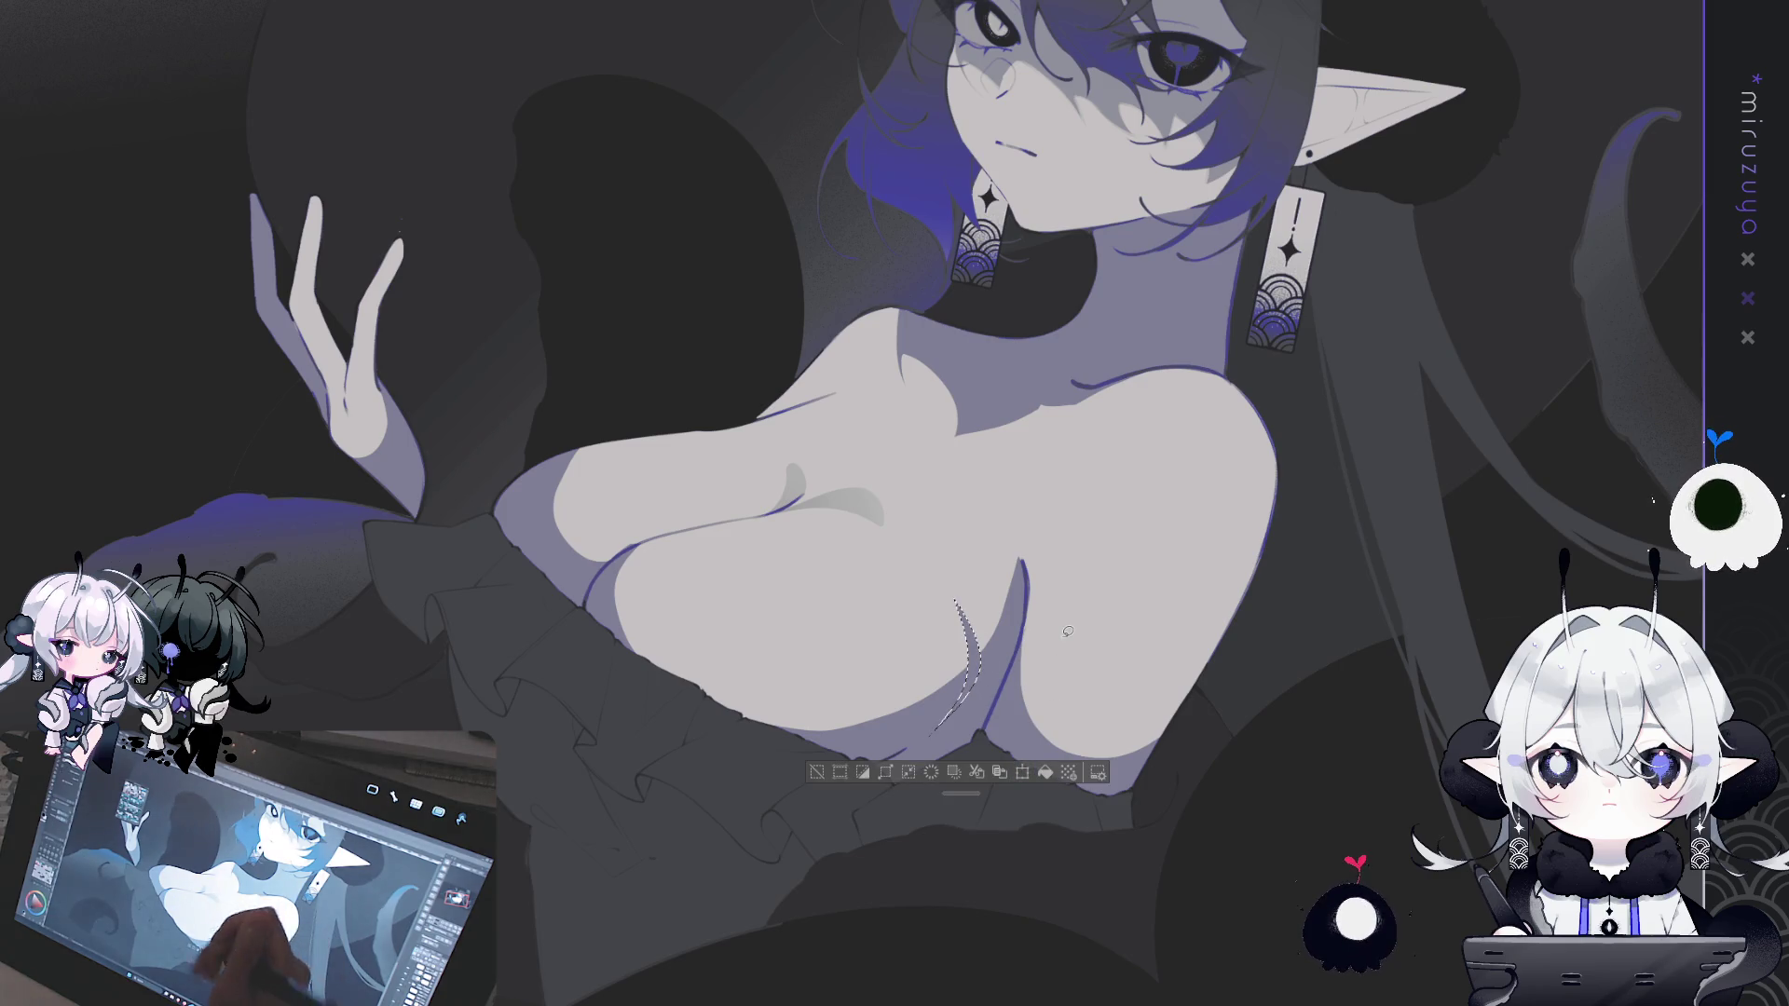
pyautogui.hotkey('ctrl', 'd')
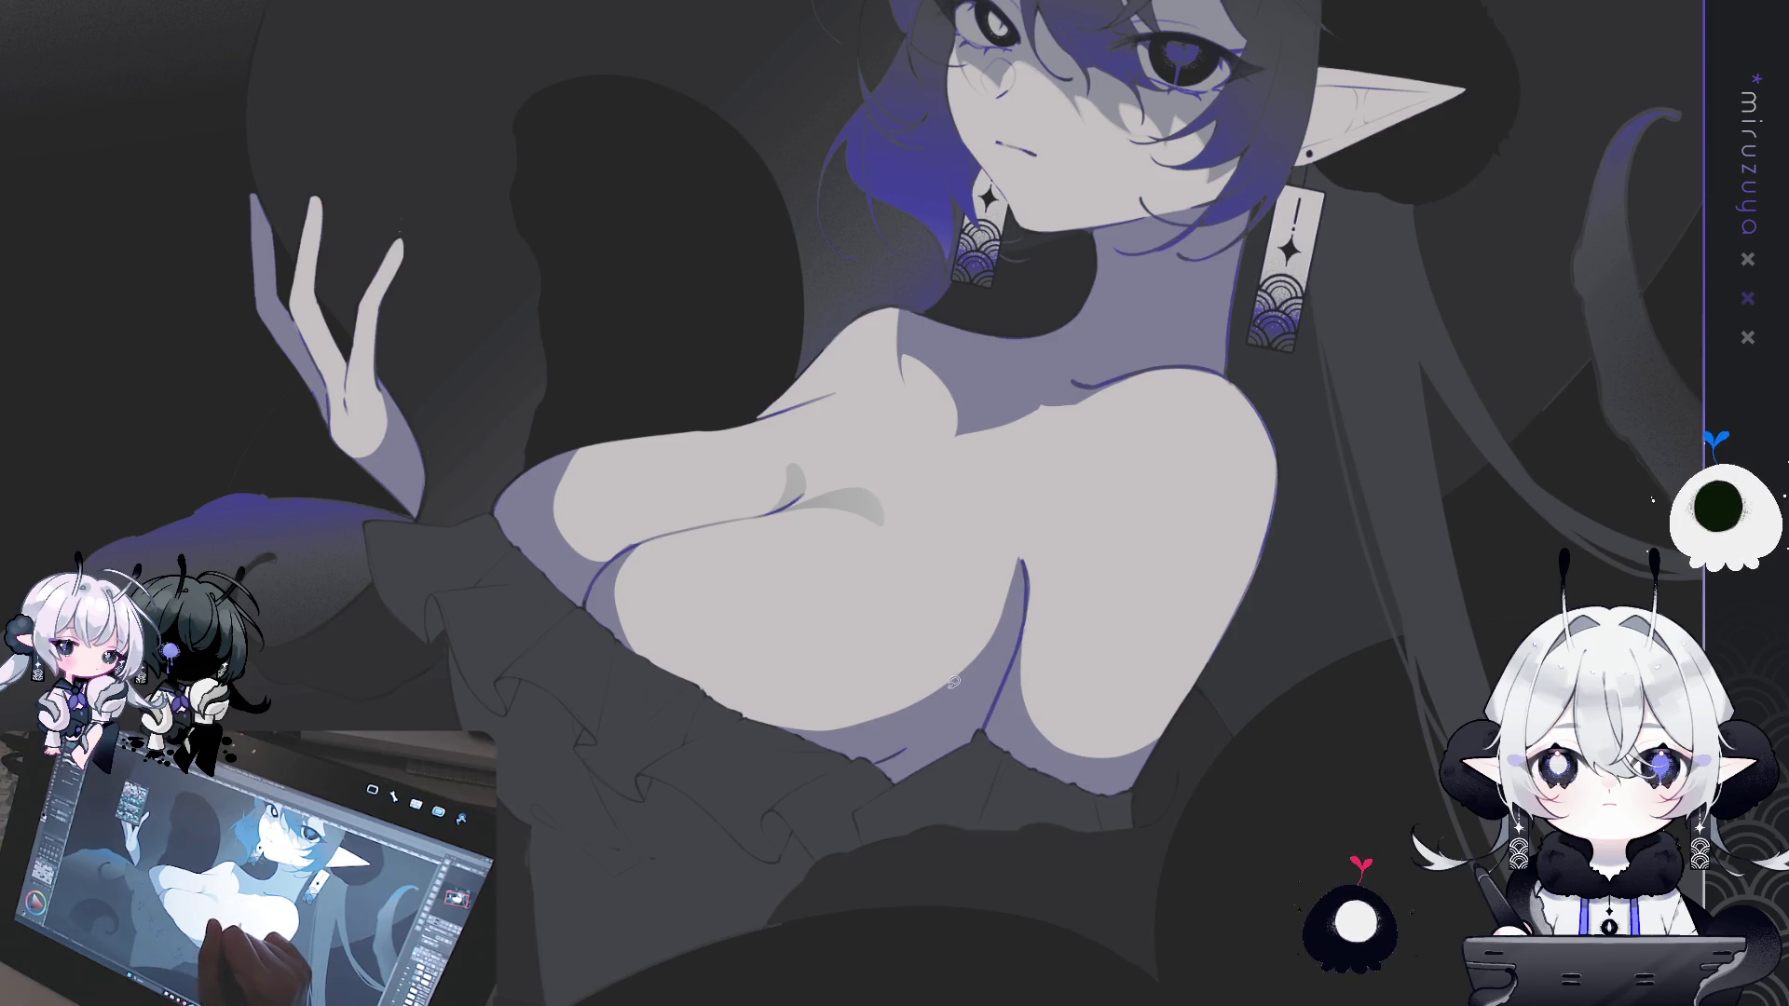
pyautogui.moveTo(990, 604); pyautogui.dragTo(973, 695)
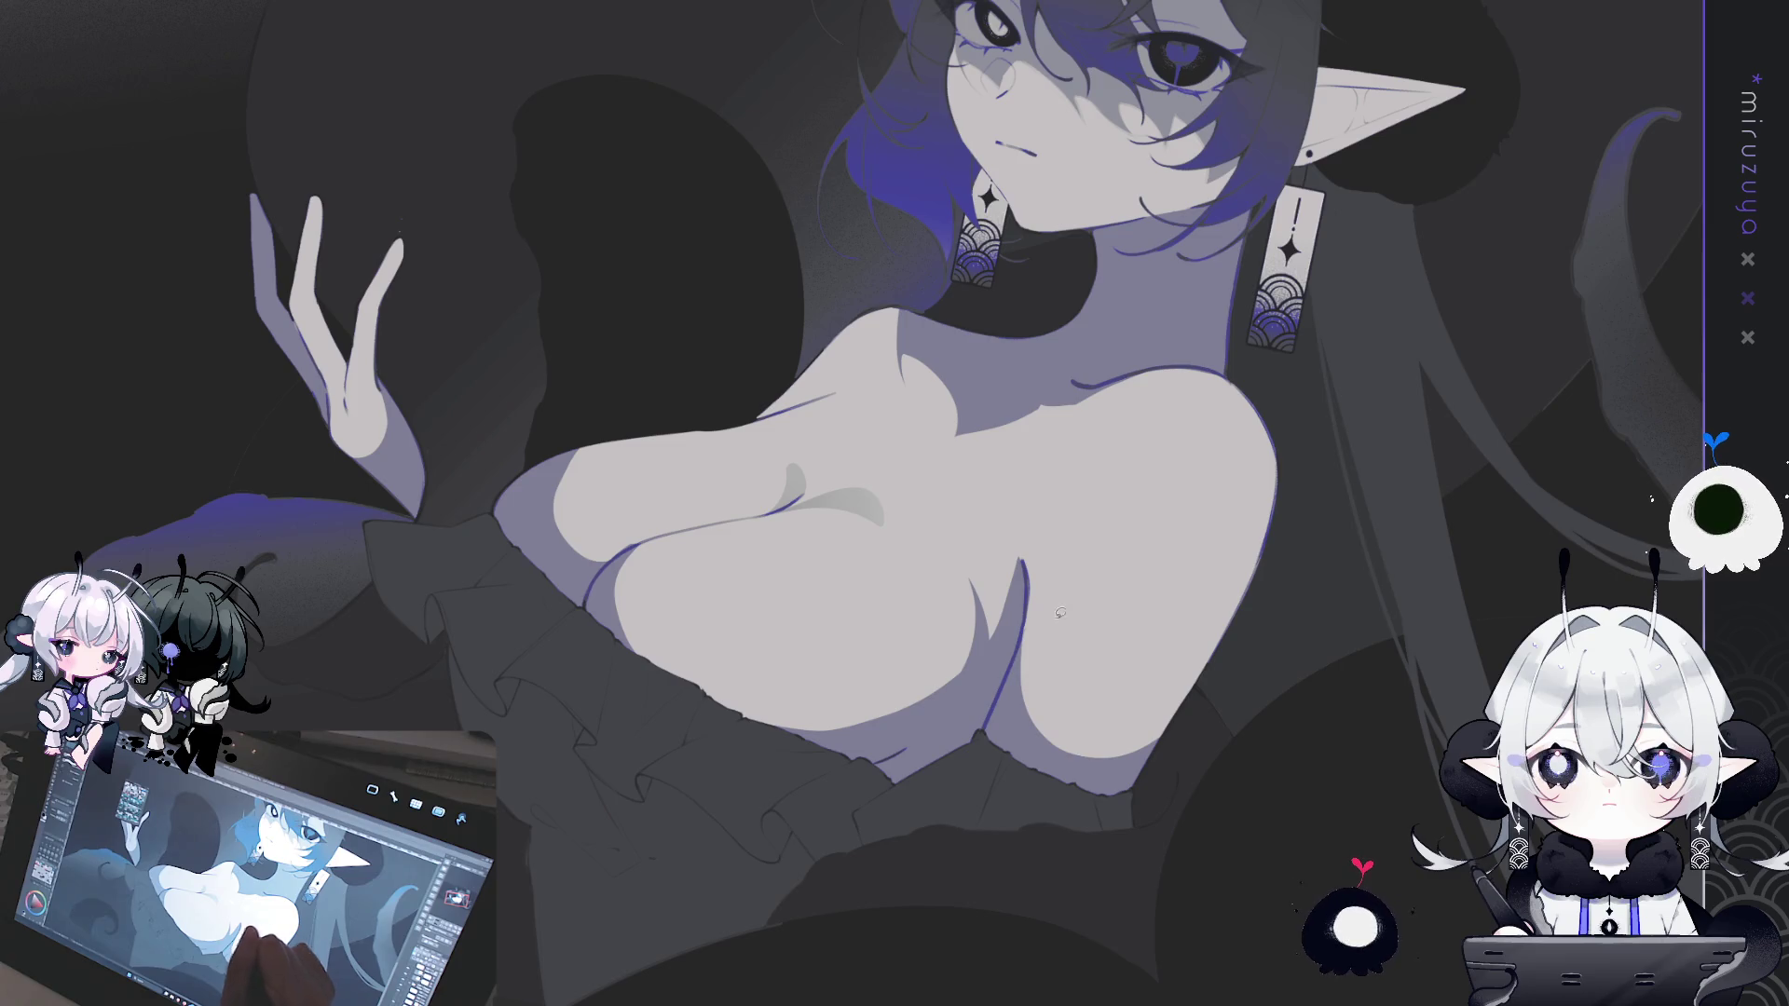
pyautogui.click(960, 671)
# - At a rotated angle, fill a thin strip along the cleavage with grey shading
pyautogui.moveTo(904, 699); pyautogui.dragTo(1161, 622)
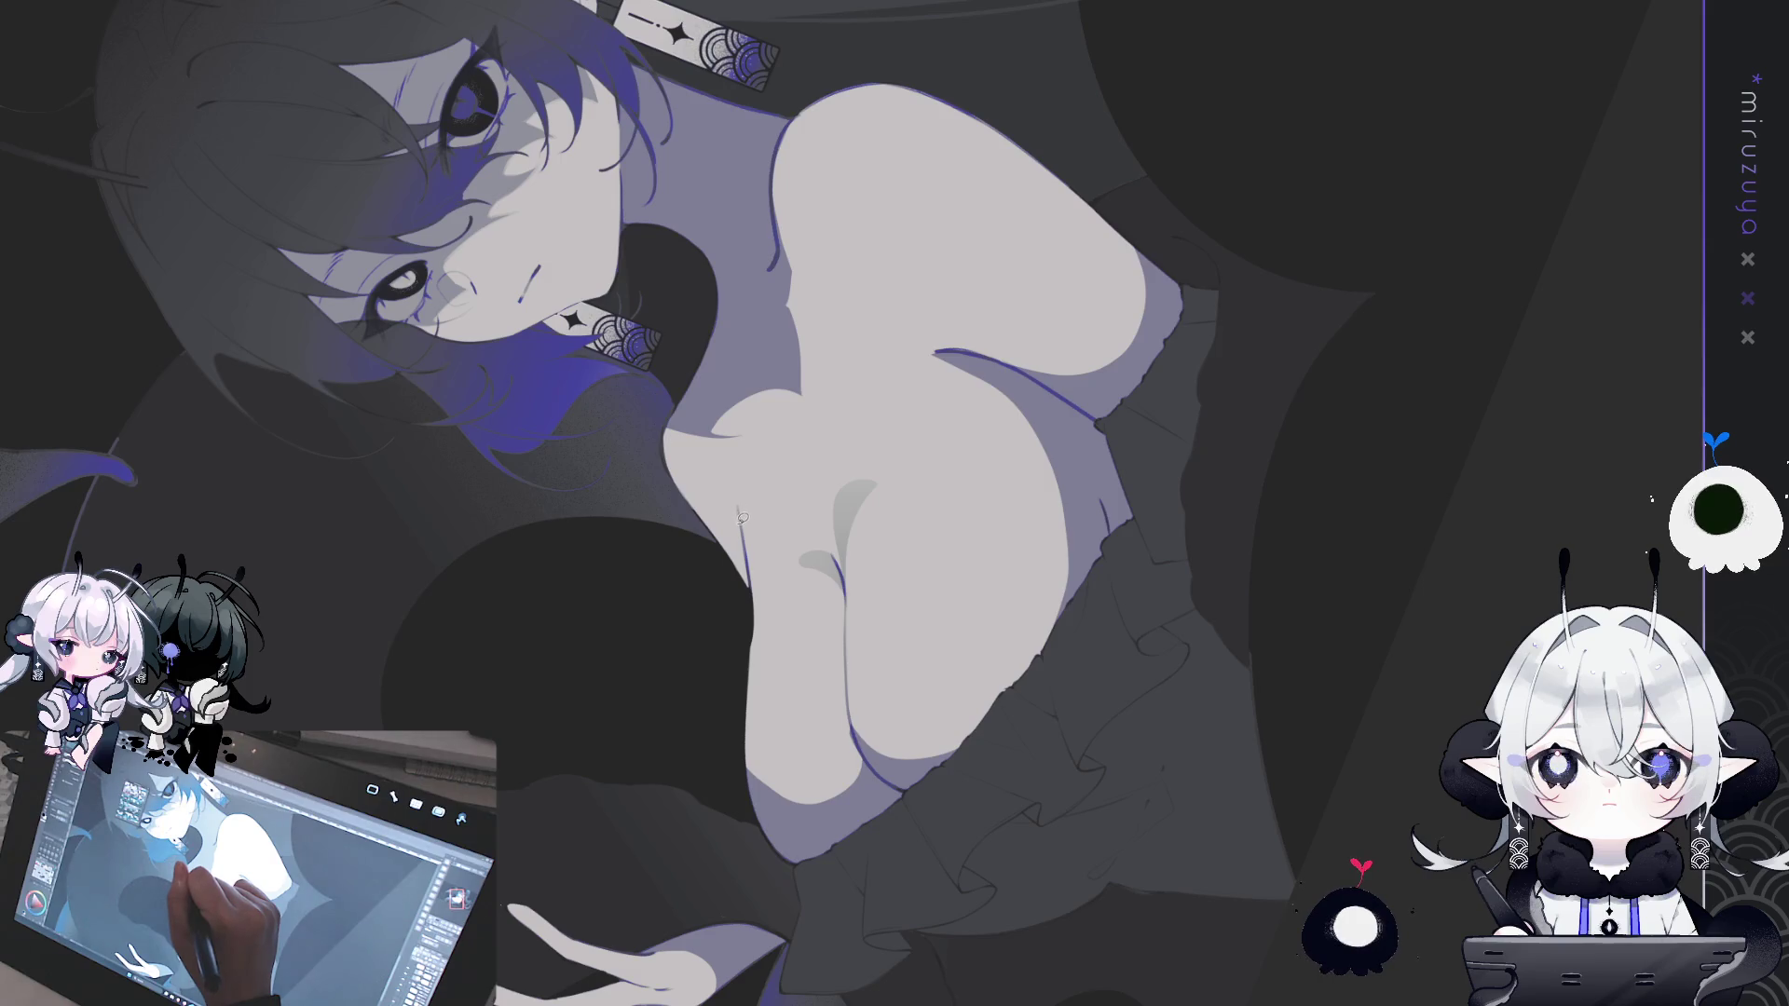
pyautogui.moveTo(743, 524); pyautogui.dragTo(738, 522)
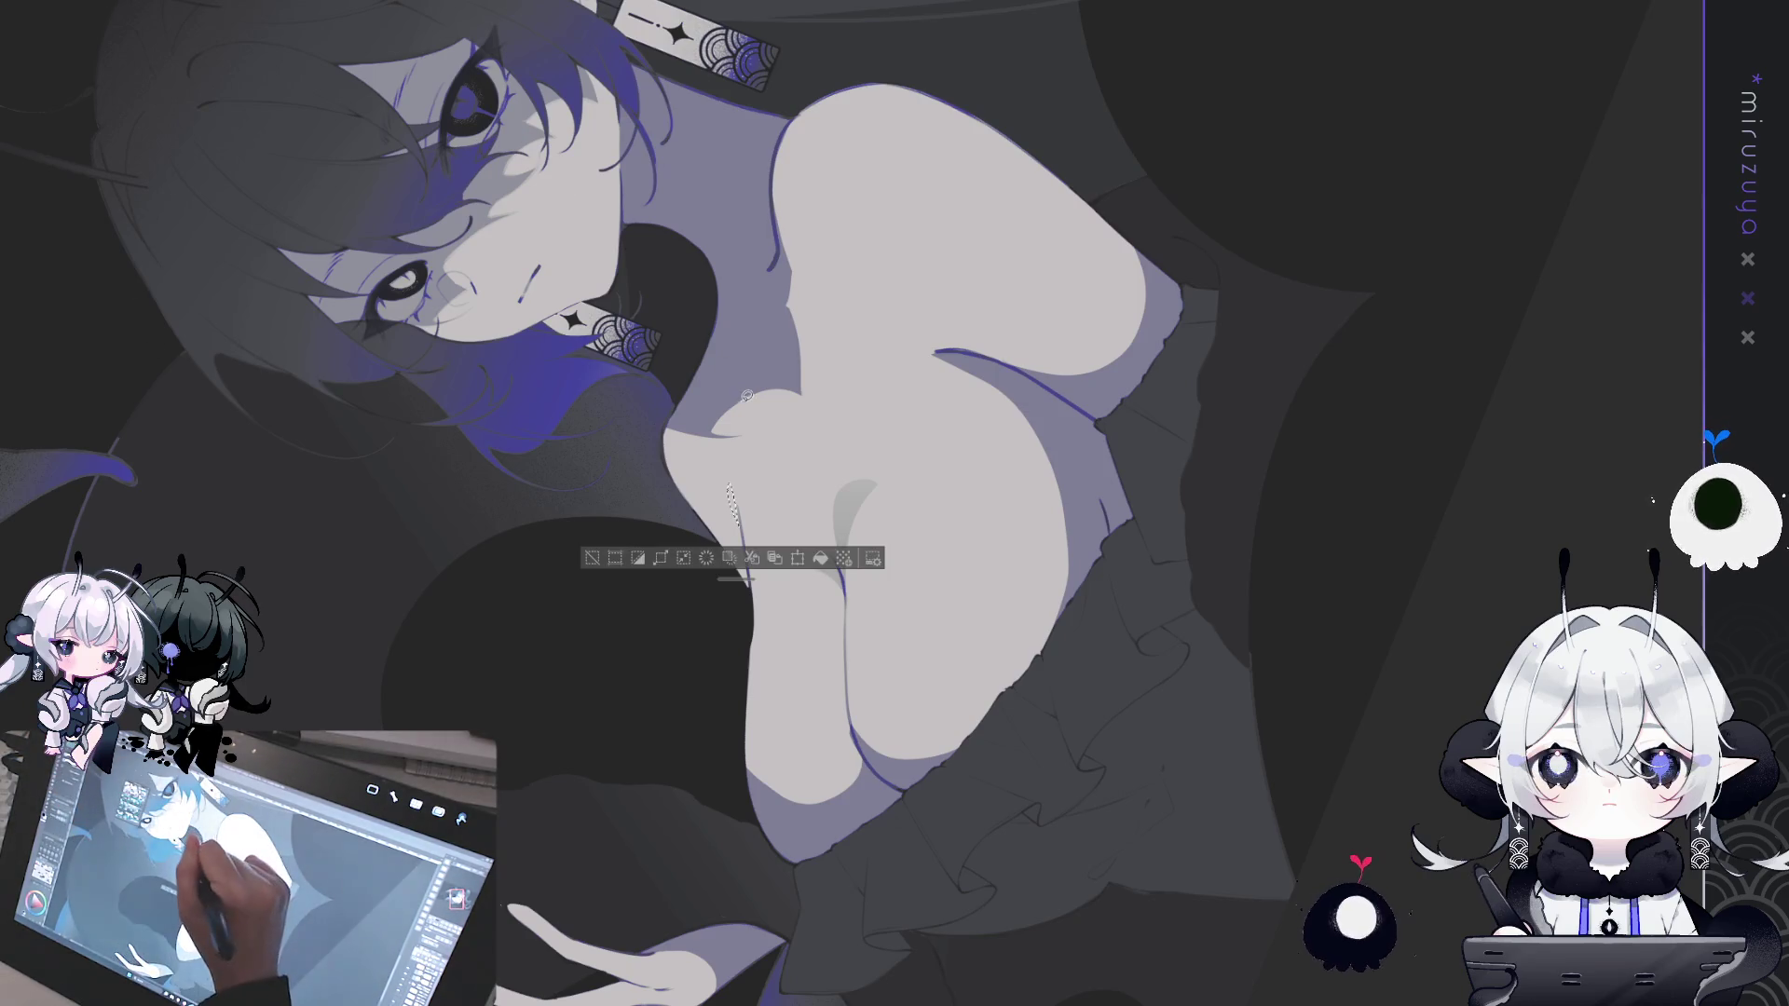
pyautogui.click(743, 520)
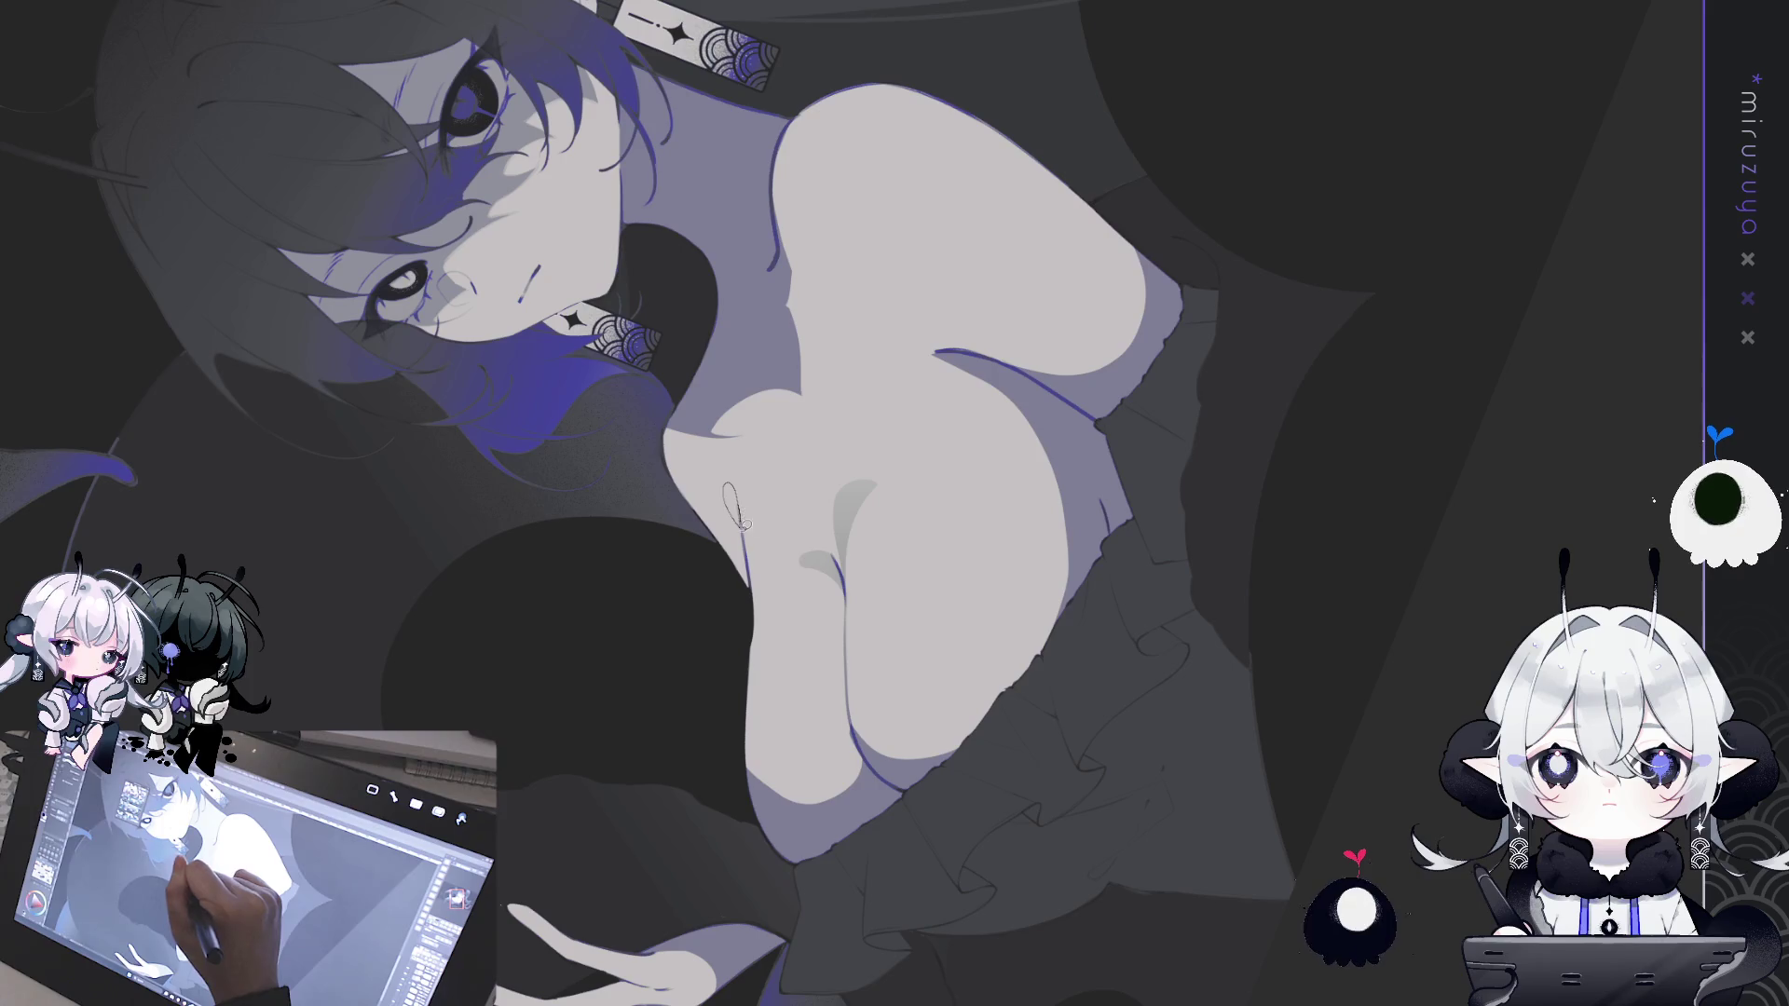
pyautogui.moveTo(732, 484); pyautogui.dragTo(730, 490)
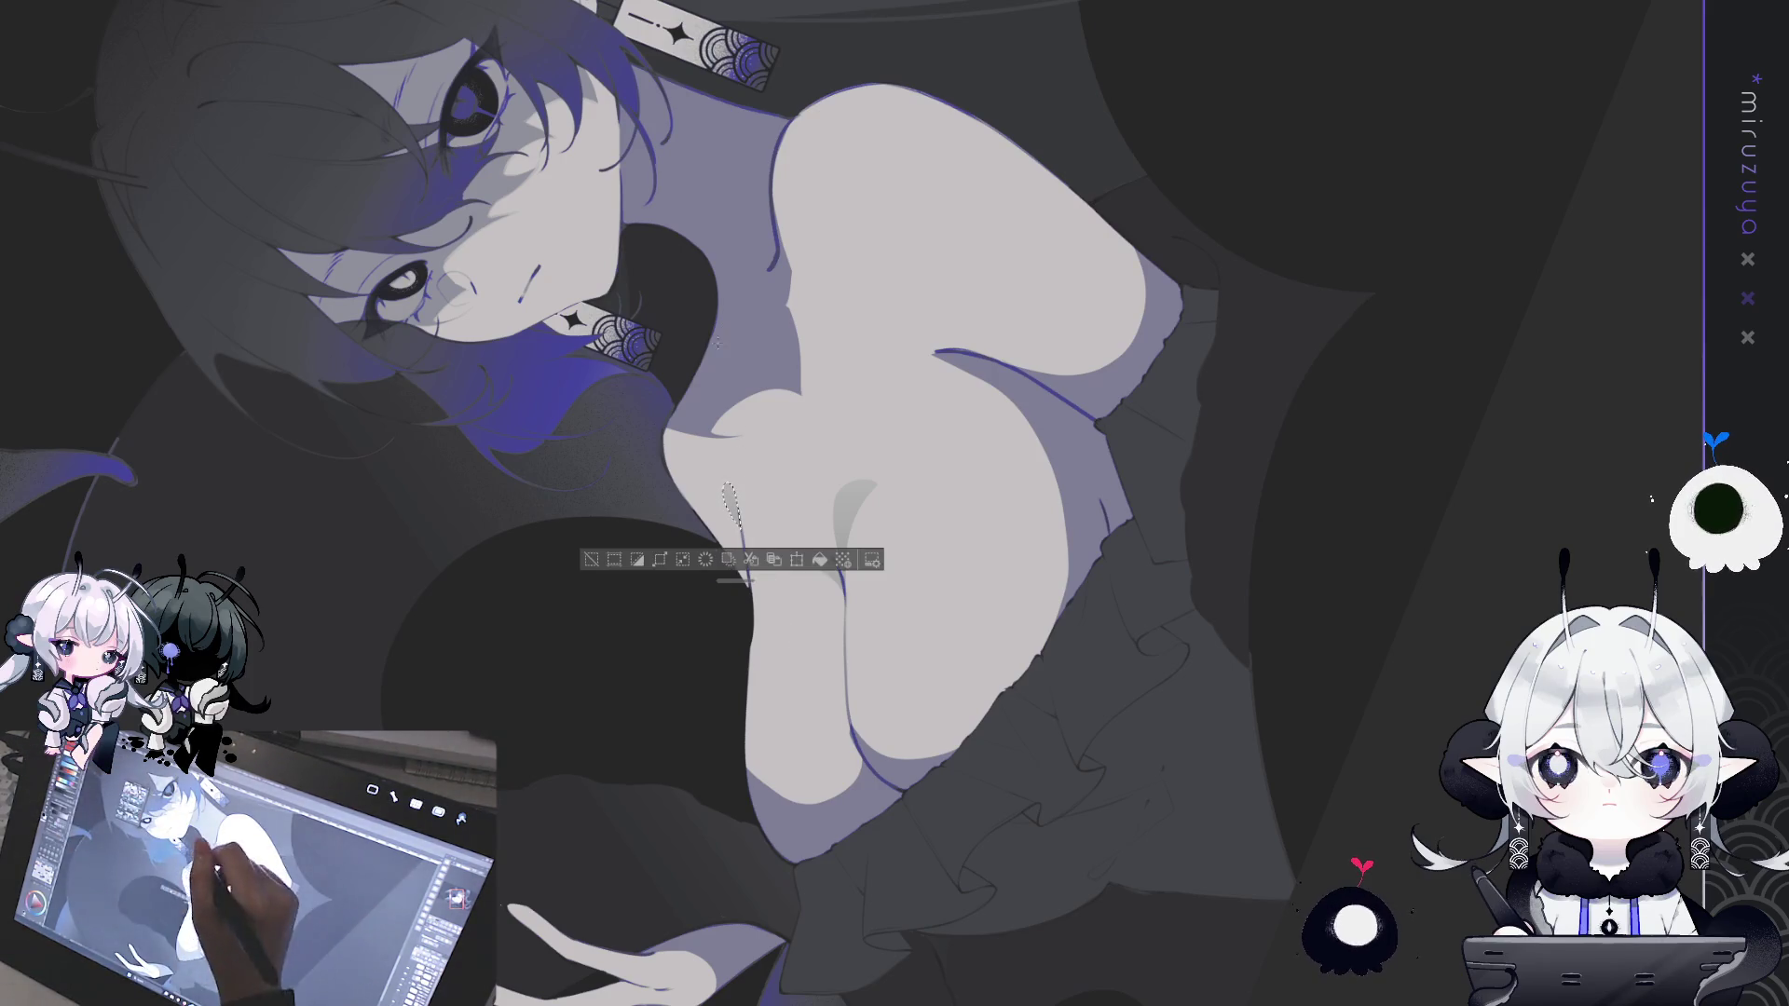
pyautogui.click(591, 559)
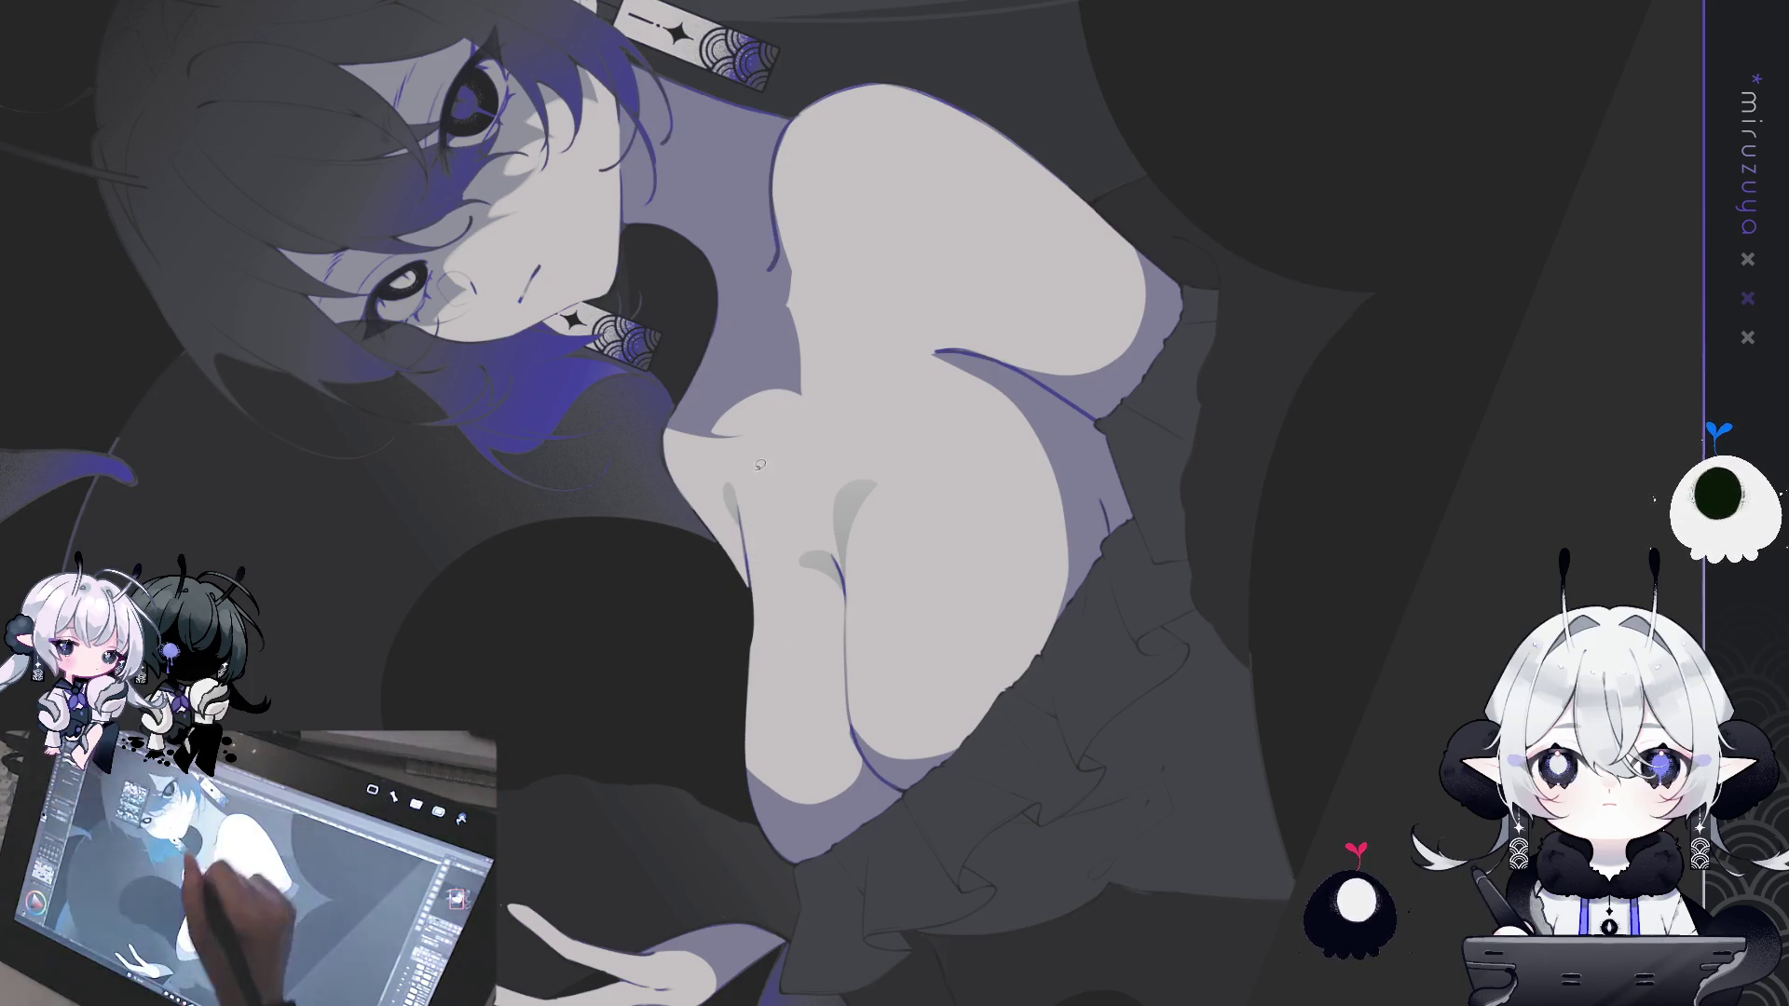
pyautogui.moveTo(706, 163); pyautogui.dragTo(748, 427)
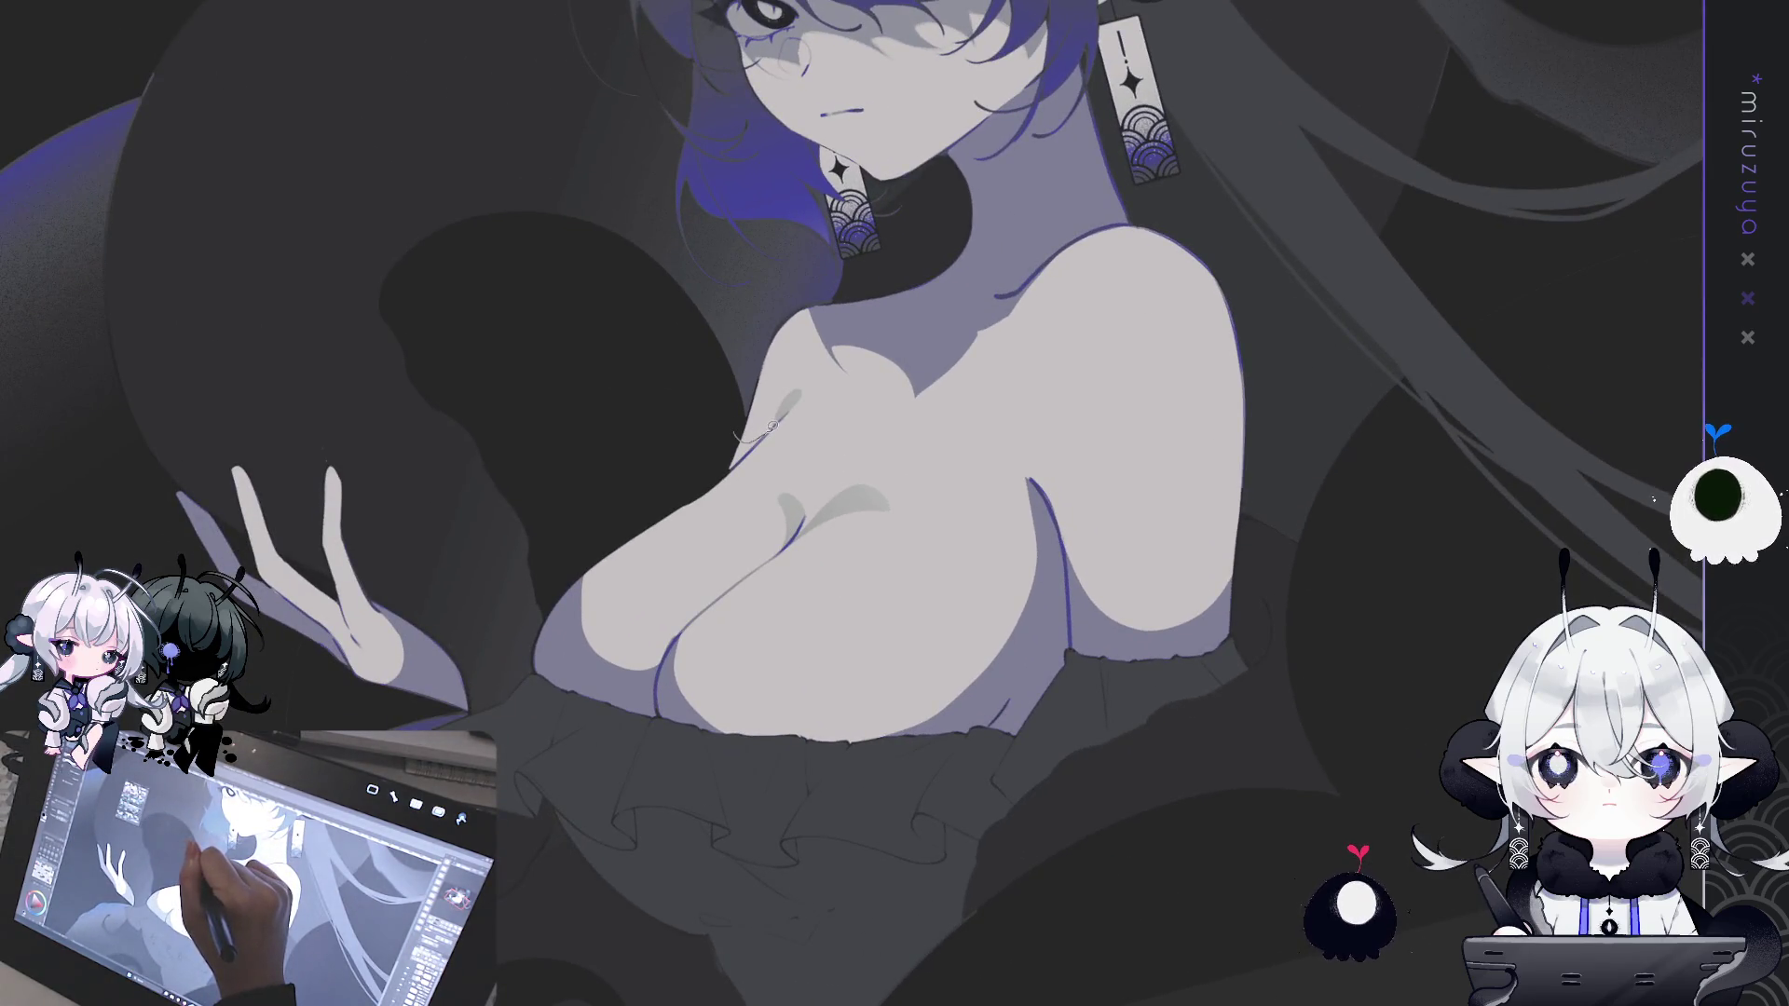
# - Touch up a small chest selection, then try lightening the chest's left edge and undo it
pyautogui.moveTo(739, 459); pyautogui.dragTo(764, 434)
pyautogui.click(824, 503)
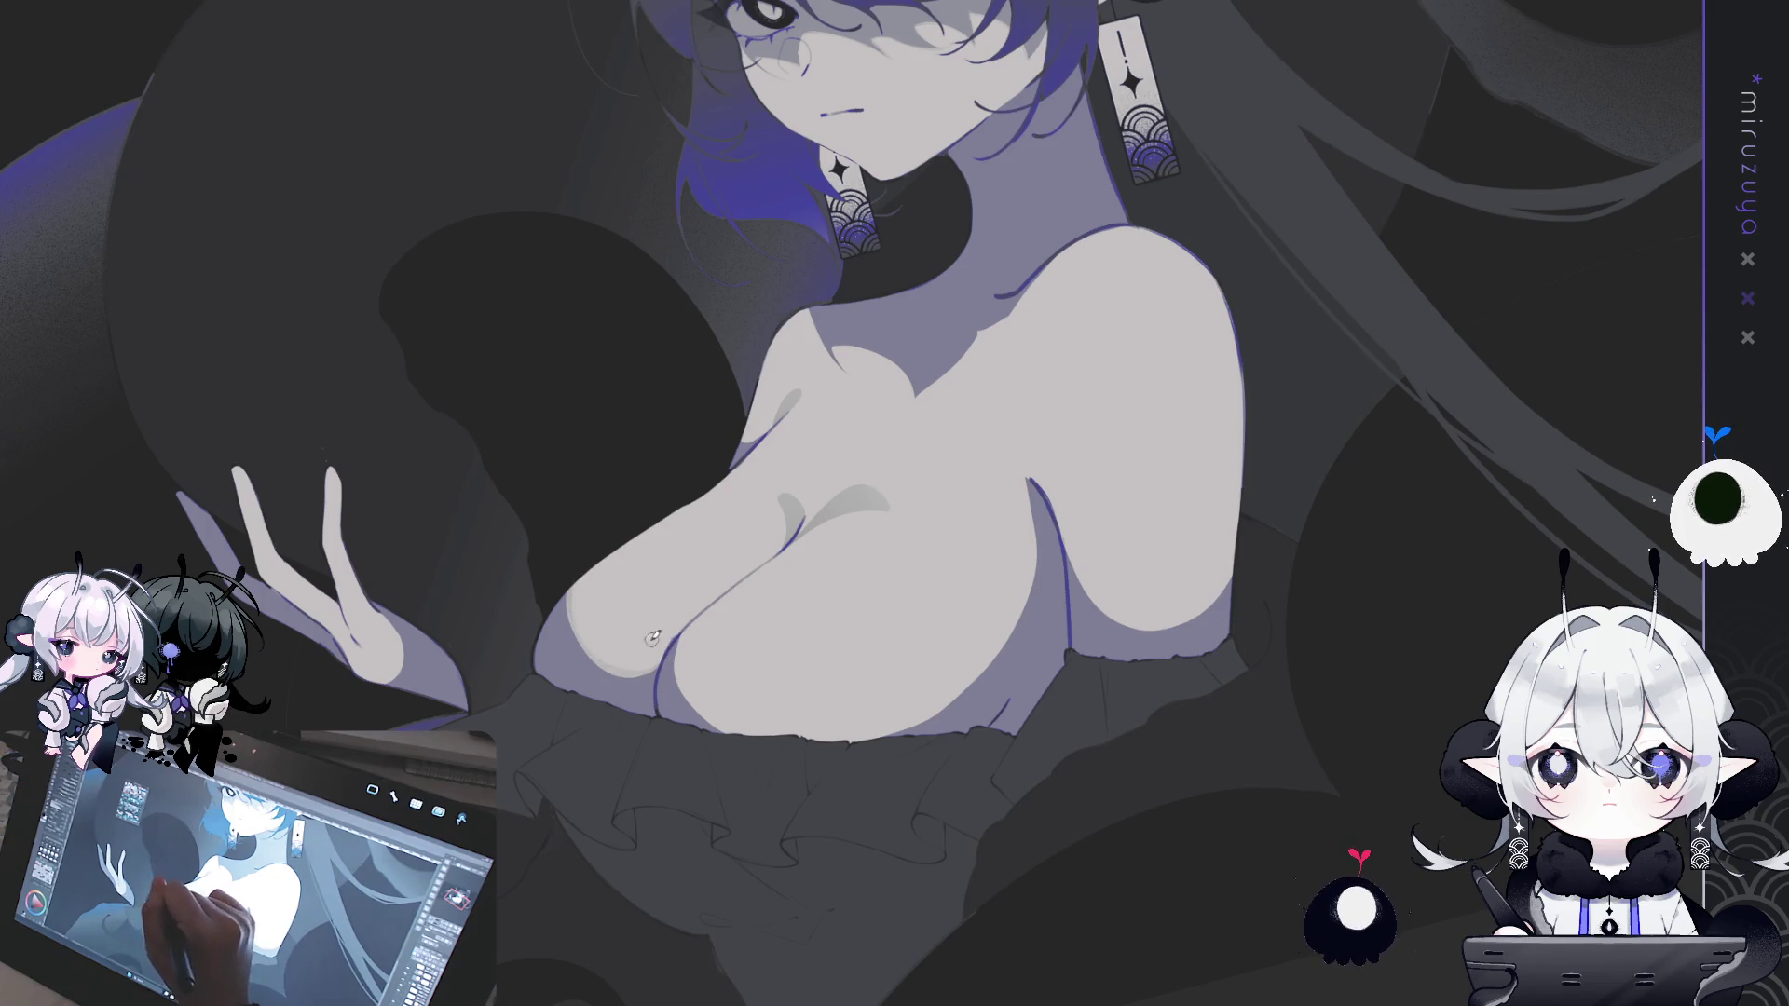
pyautogui.moveTo(583, 575); pyautogui.dragTo(637, 664)
pyautogui.moveTo(568, 601); pyautogui.dragTo(624, 669)
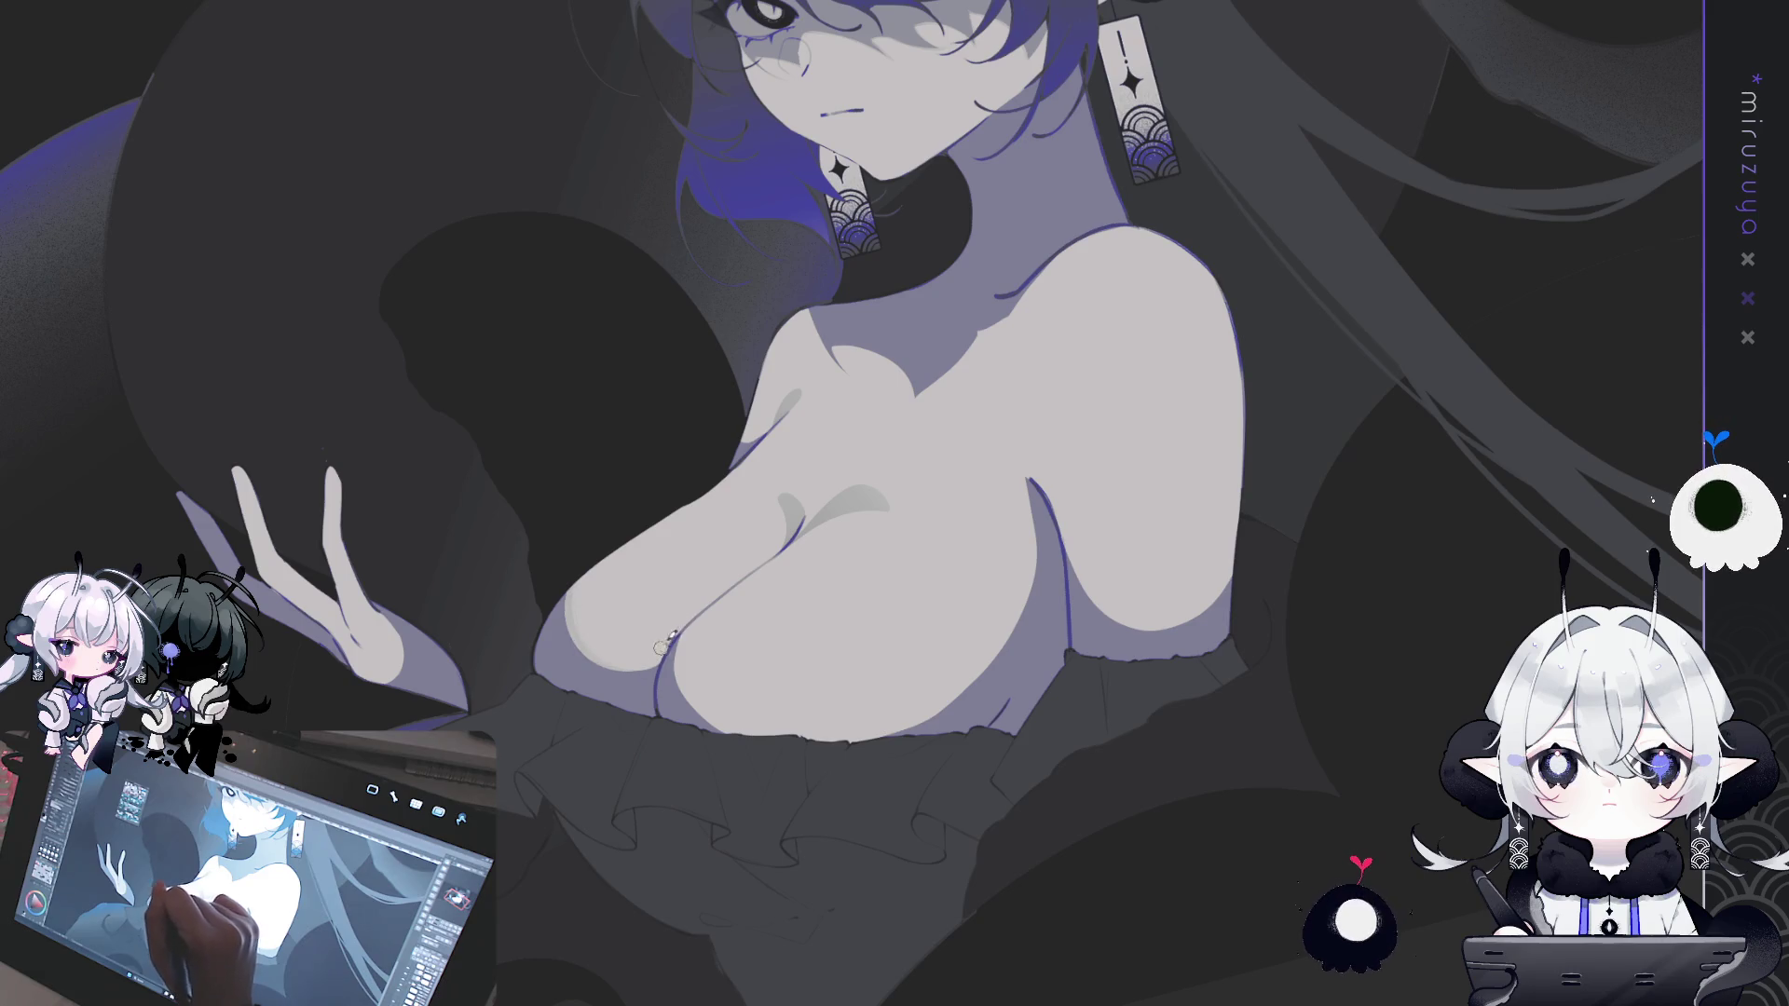
pyautogui.moveTo(570, 586); pyautogui.dragTo(576, 636)
pyautogui.hotkey('ctrl', 'z')
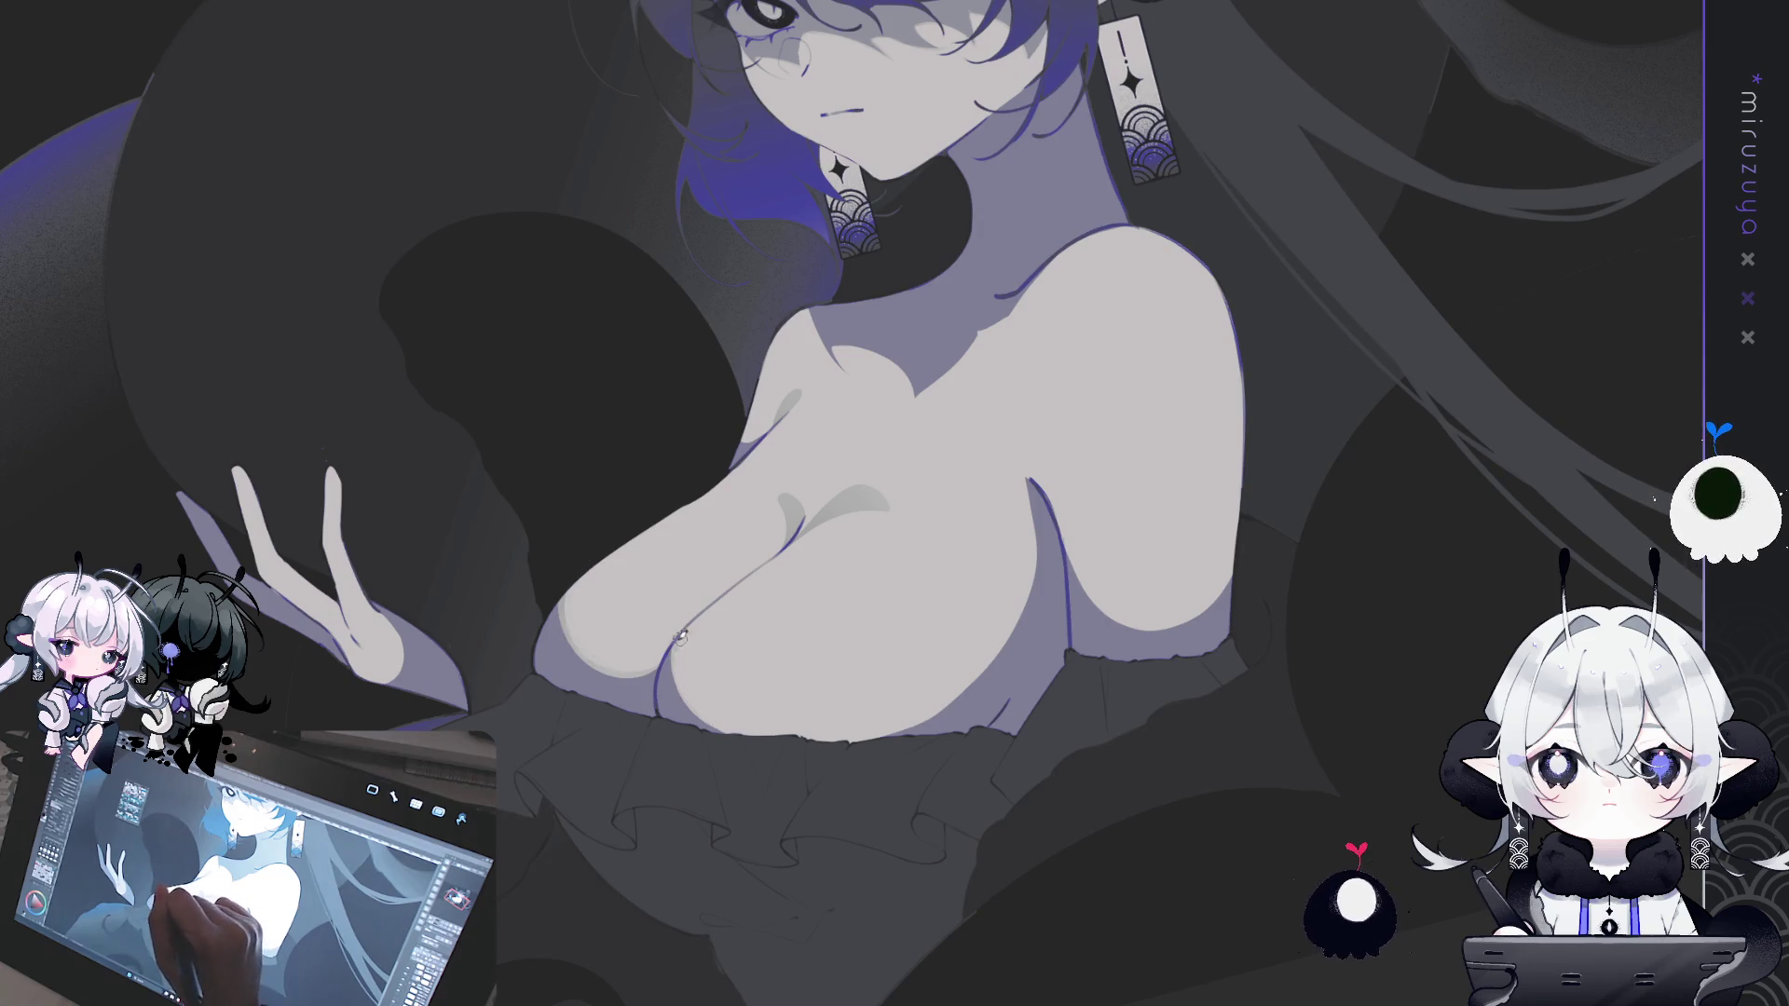
# - Rotate the canvas around and back upright to check the whole torso
pyautogui.moveTo(971, 953); pyautogui.dragTo(793, 547)
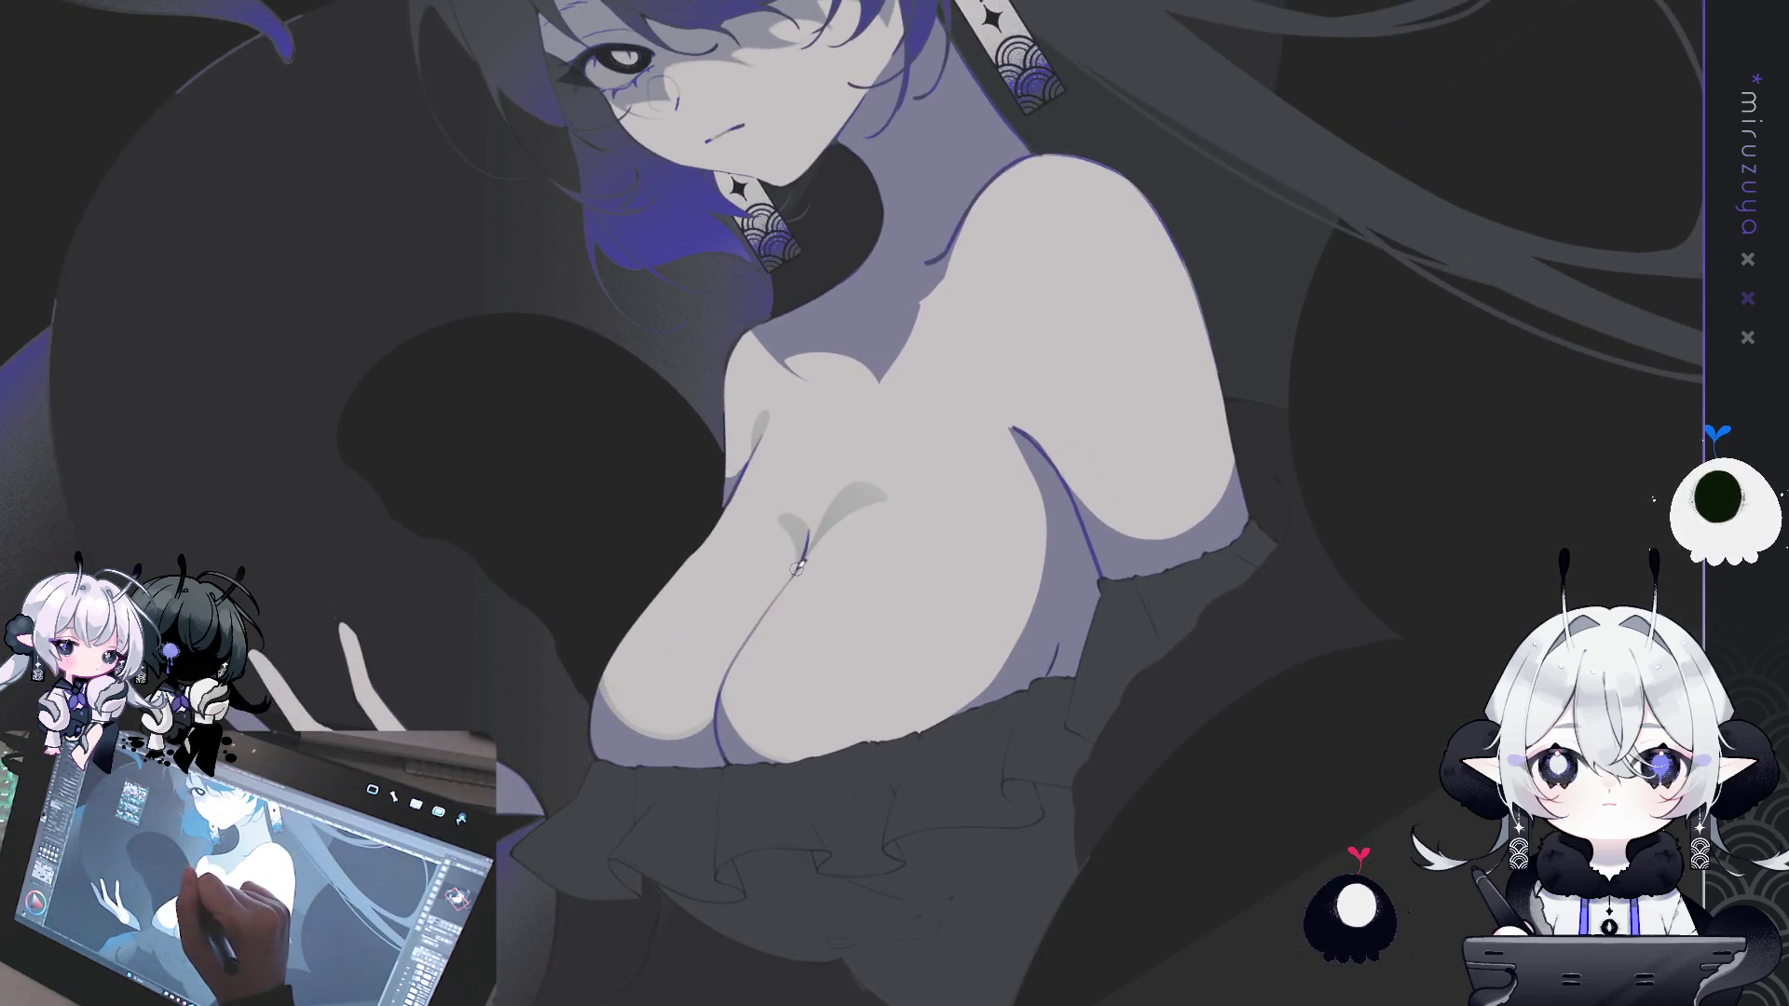
pyautogui.moveTo(798, 511); pyautogui.dragTo(869, 468)
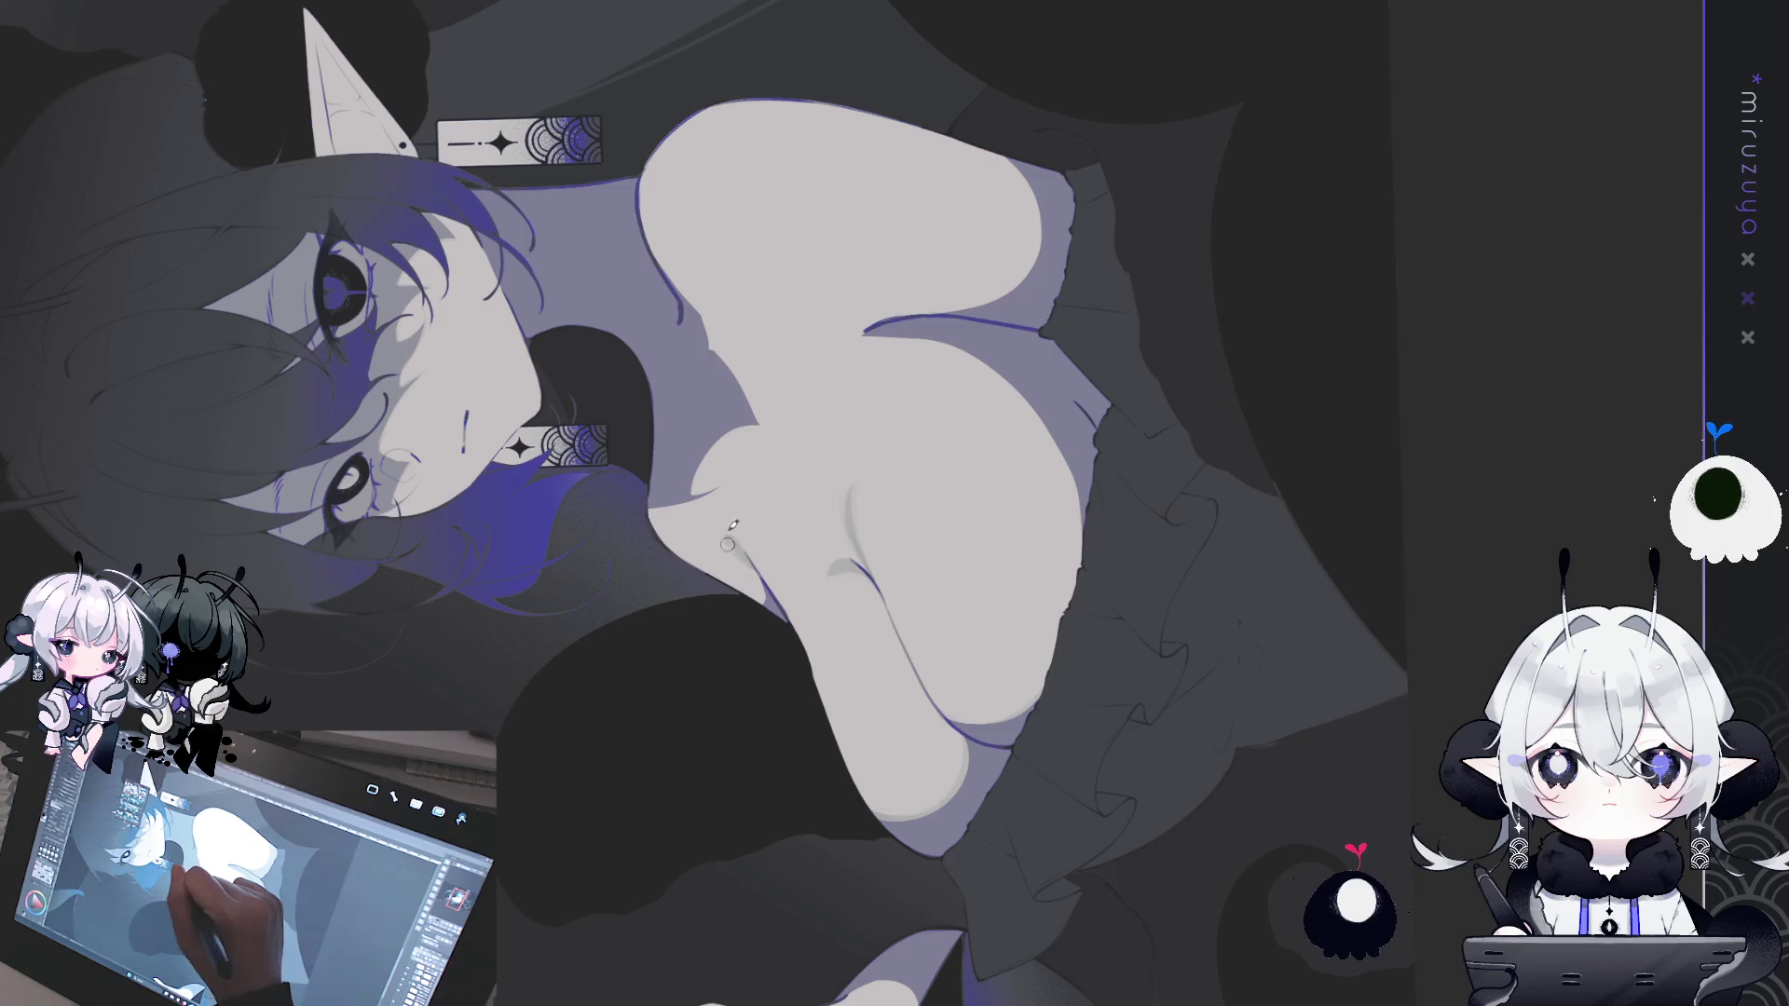
pyautogui.hotkey('ctrl', '@')
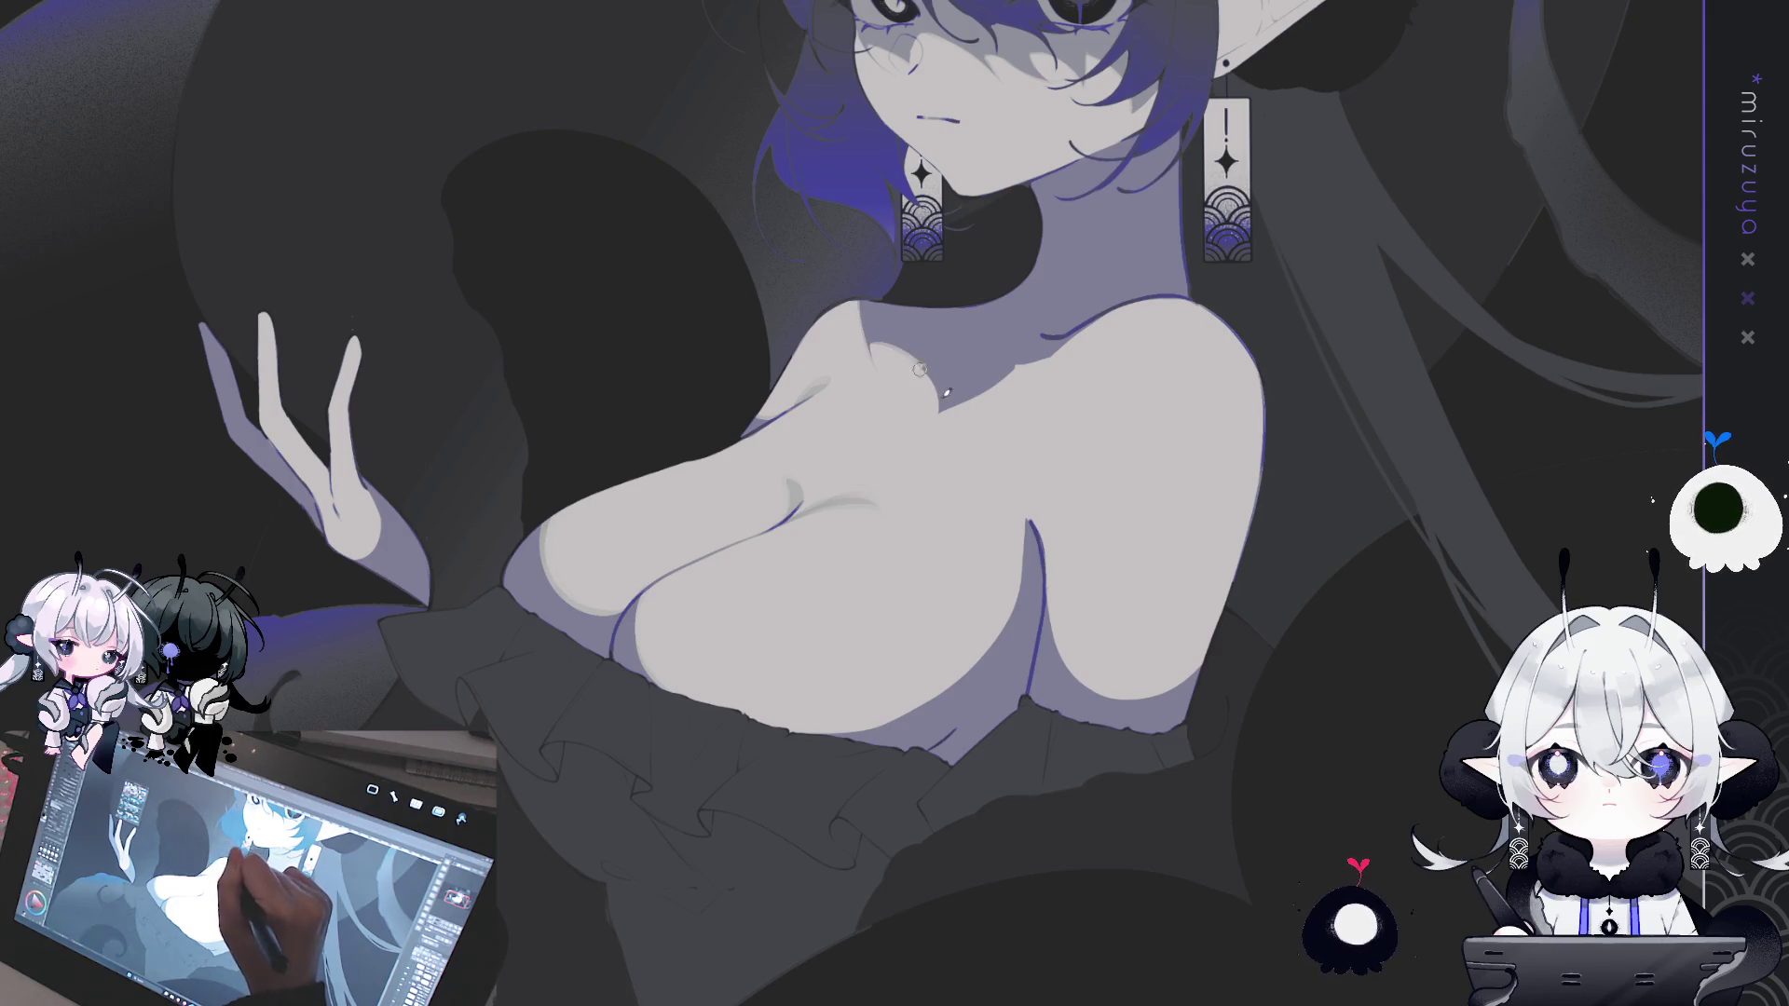
pyautogui.press('-')
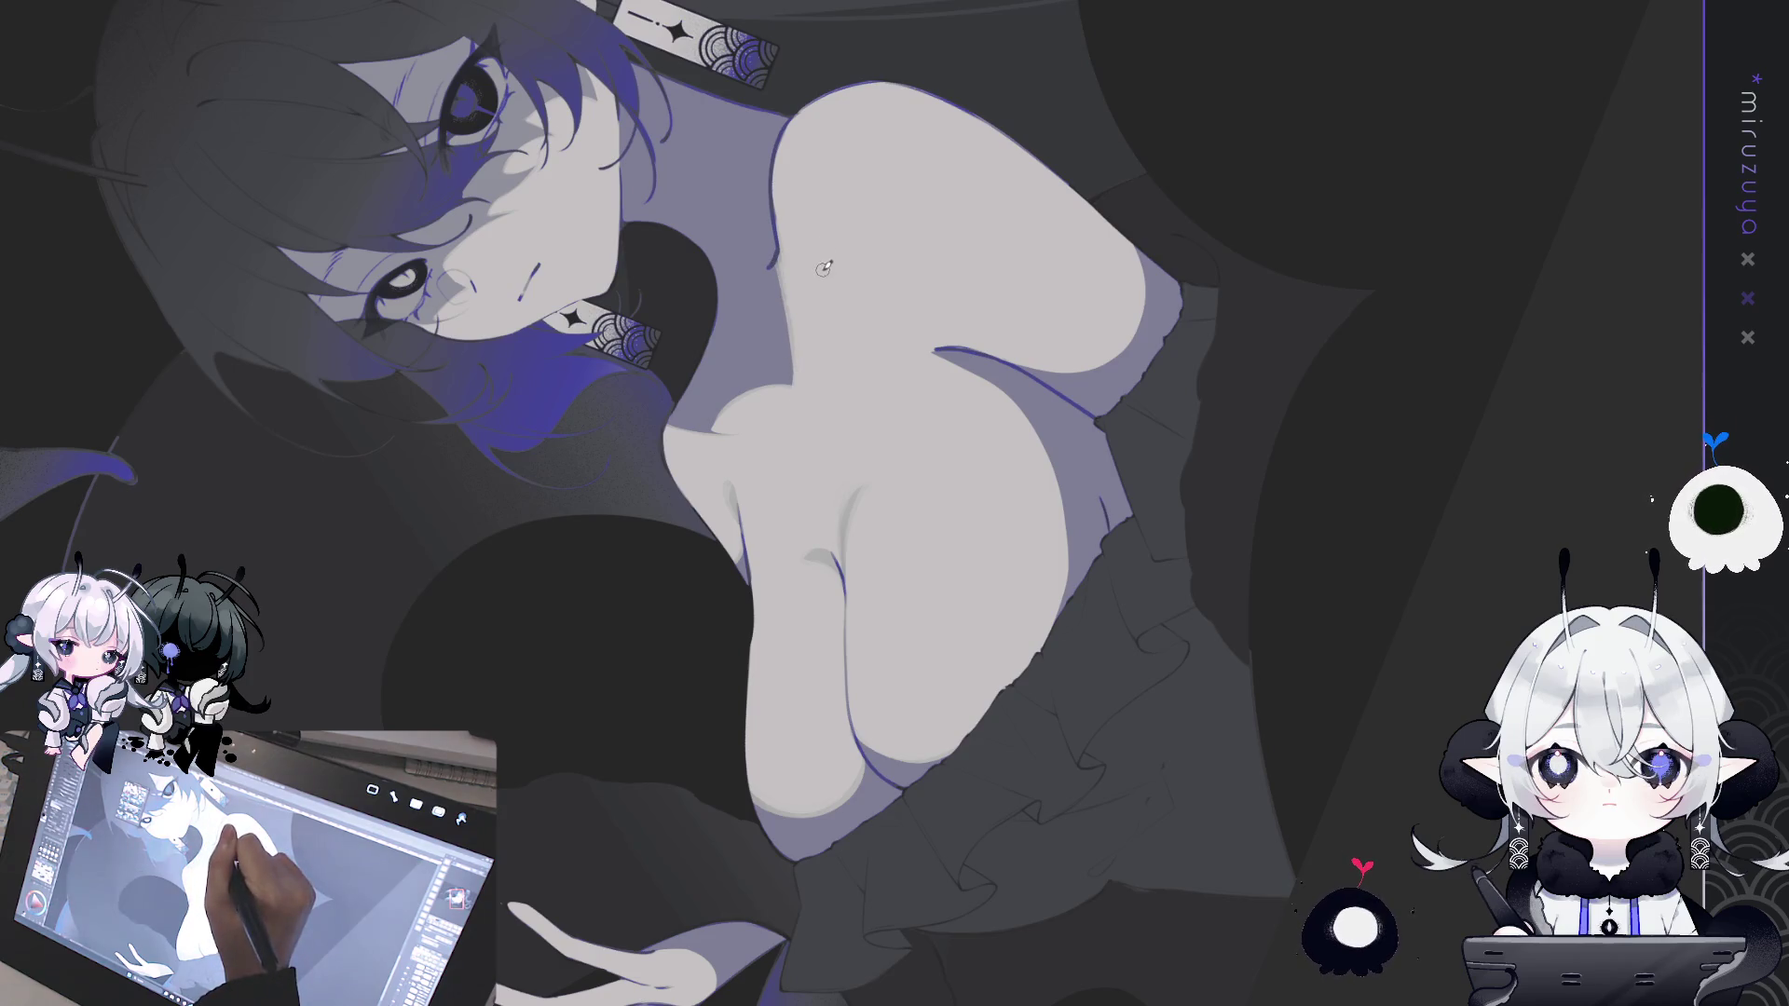
pyautogui.moveTo(823, 265)
pyautogui.mouseDown()
pyautogui.moveTo(1118, 223)
pyautogui.moveTo(1535, 226)
pyautogui.moveTo(1273, 357)
pyautogui.mouseUp()
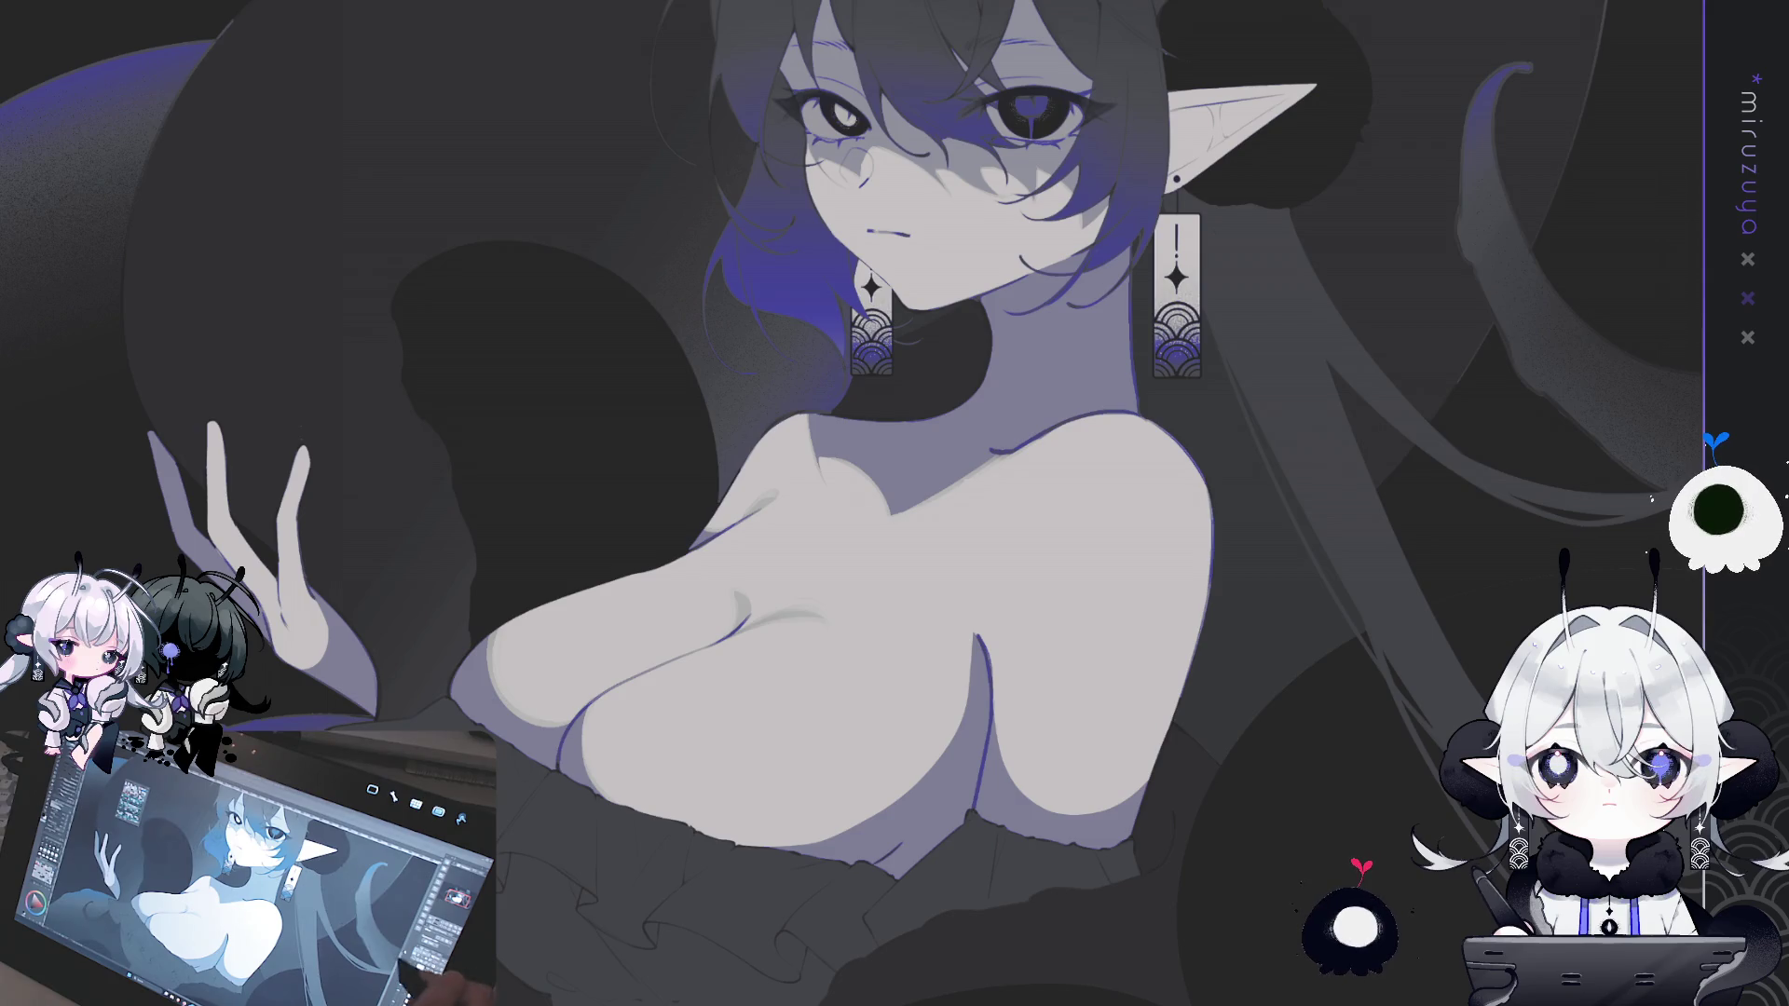
# - Trace the collarbone area and fill it a darker grey, then deselect
pyautogui.moveTo(816, 412); pyautogui.dragTo(723, 421)
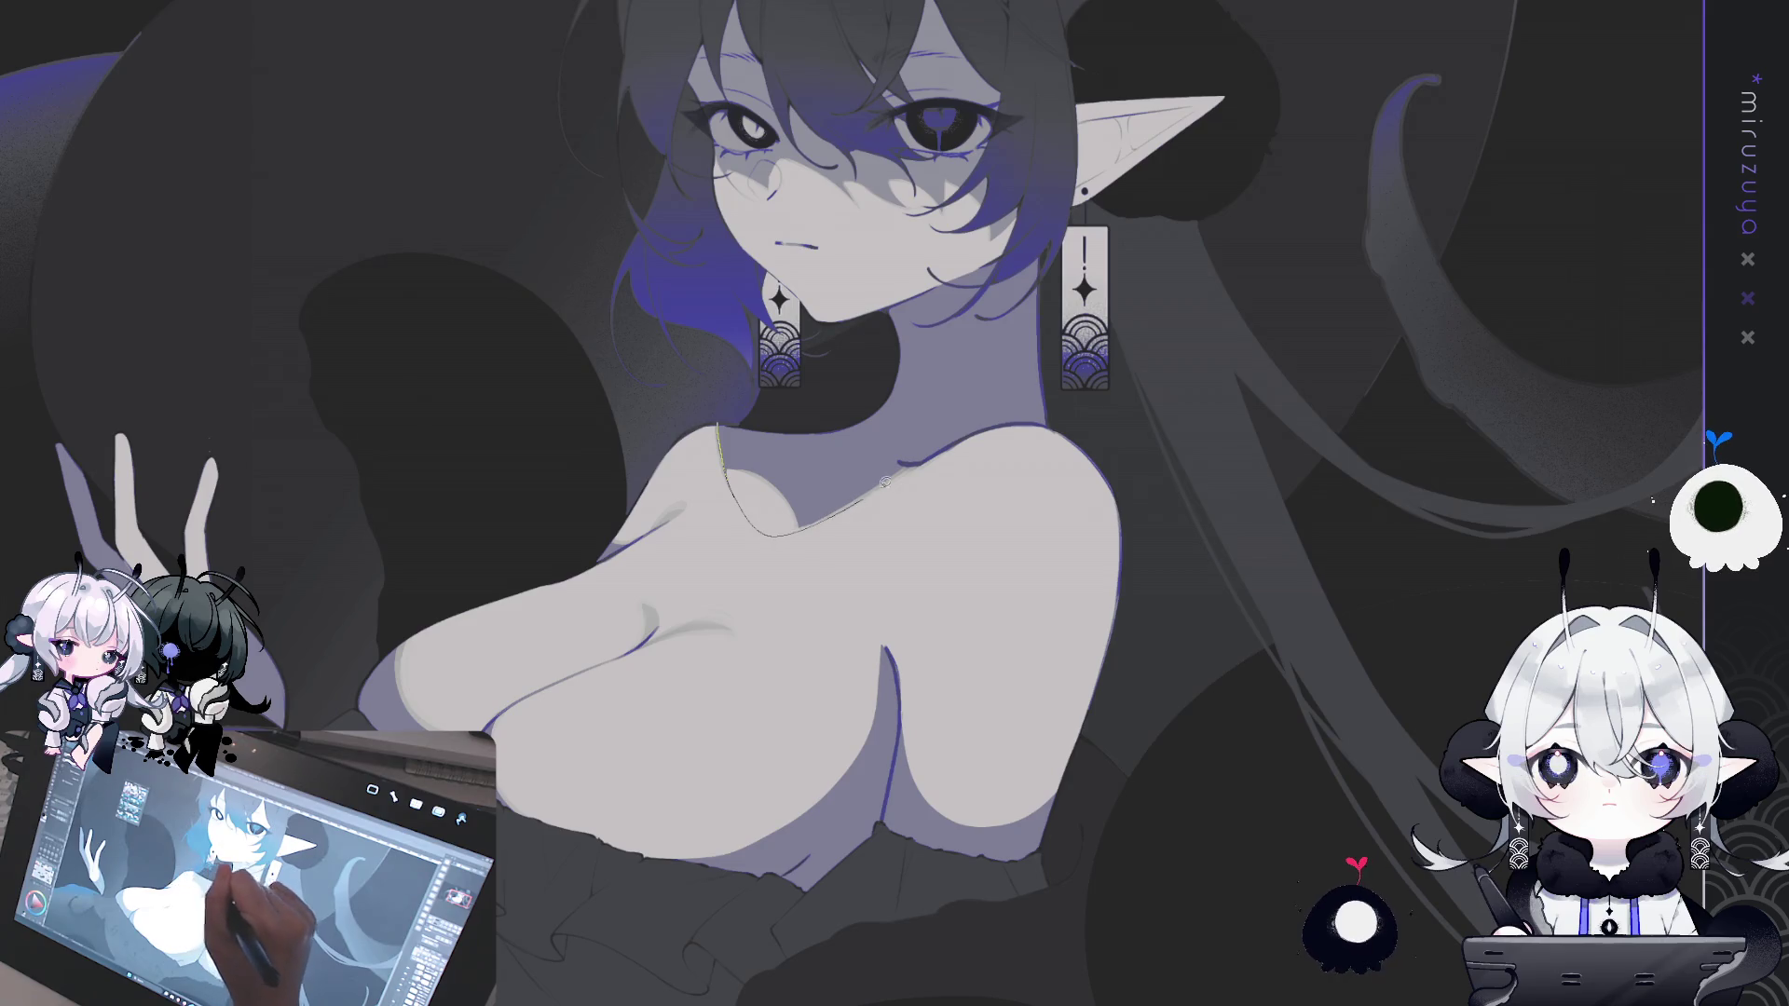
pyautogui.moveTo(720, 418)
pyautogui.mouseDown()
pyautogui.moveTo(738, 477)
pyautogui.moveTo(799, 526)
pyautogui.moveTo(1034, 410)
pyautogui.moveTo(727, 424)
pyautogui.moveTo(904, 466)
pyautogui.moveTo(986, 403)
pyautogui.moveTo(707, 412)
pyautogui.mouseUp()
pyautogui.hotkey('ctrl', 'd')
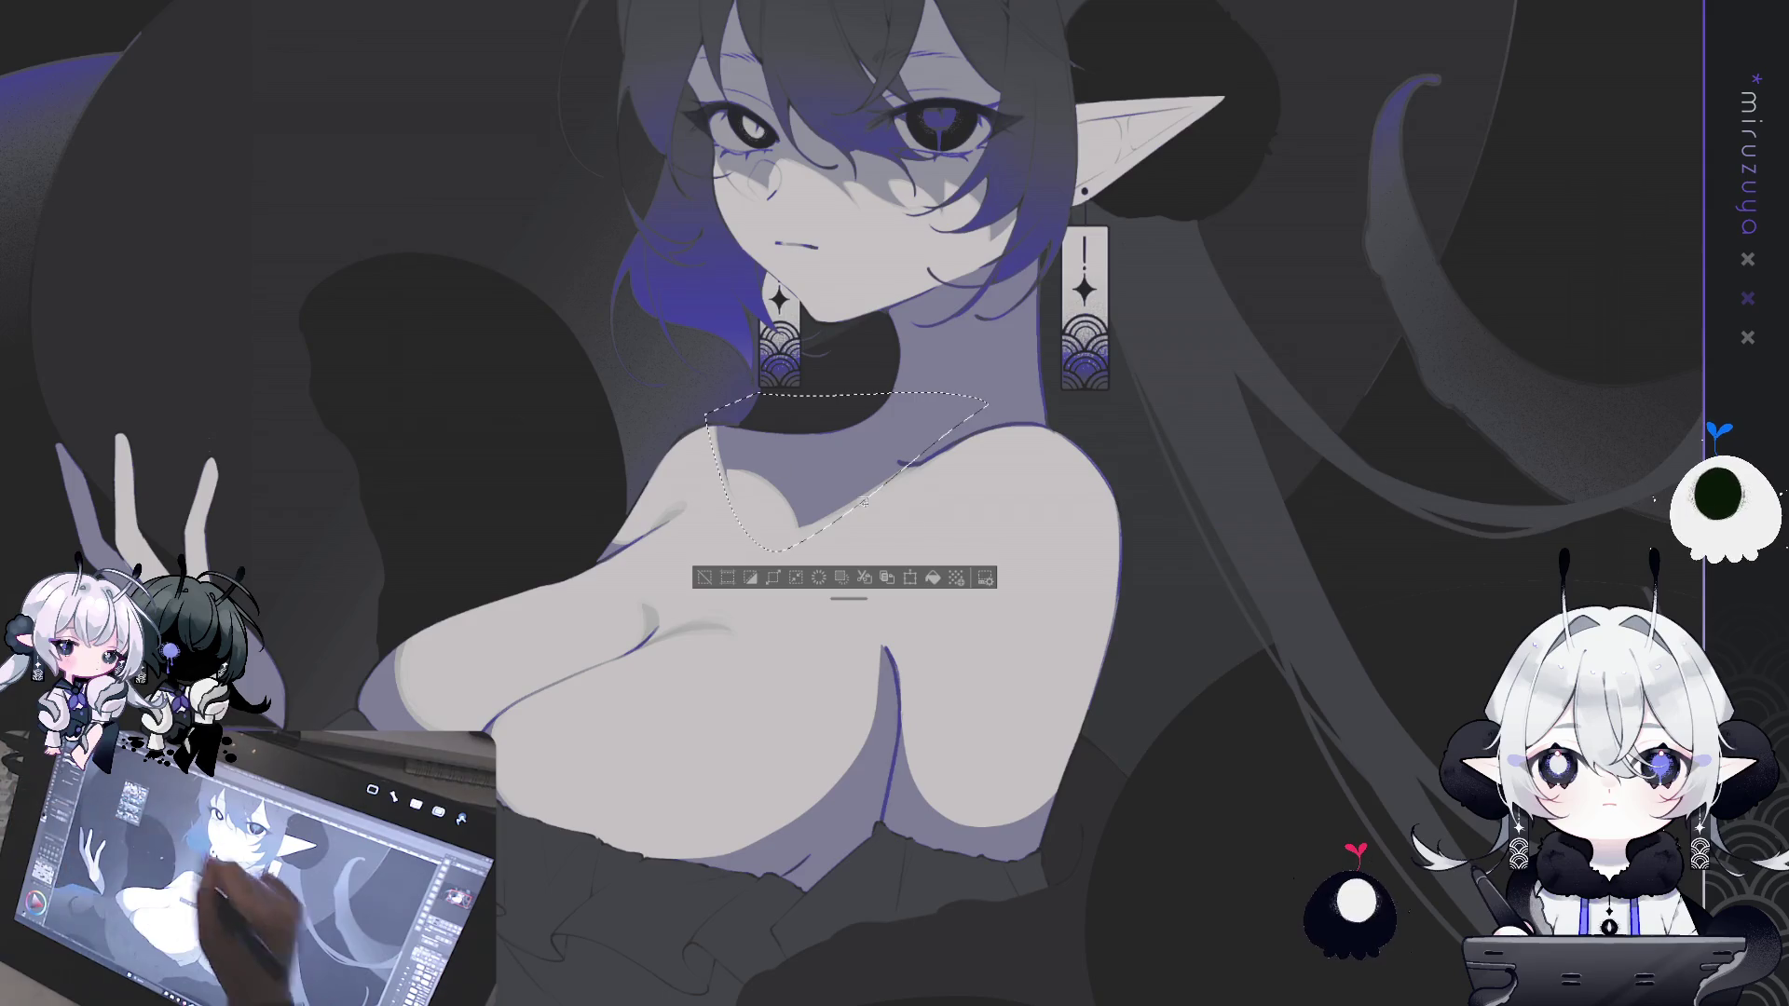
pyautogui.click(932, 577)
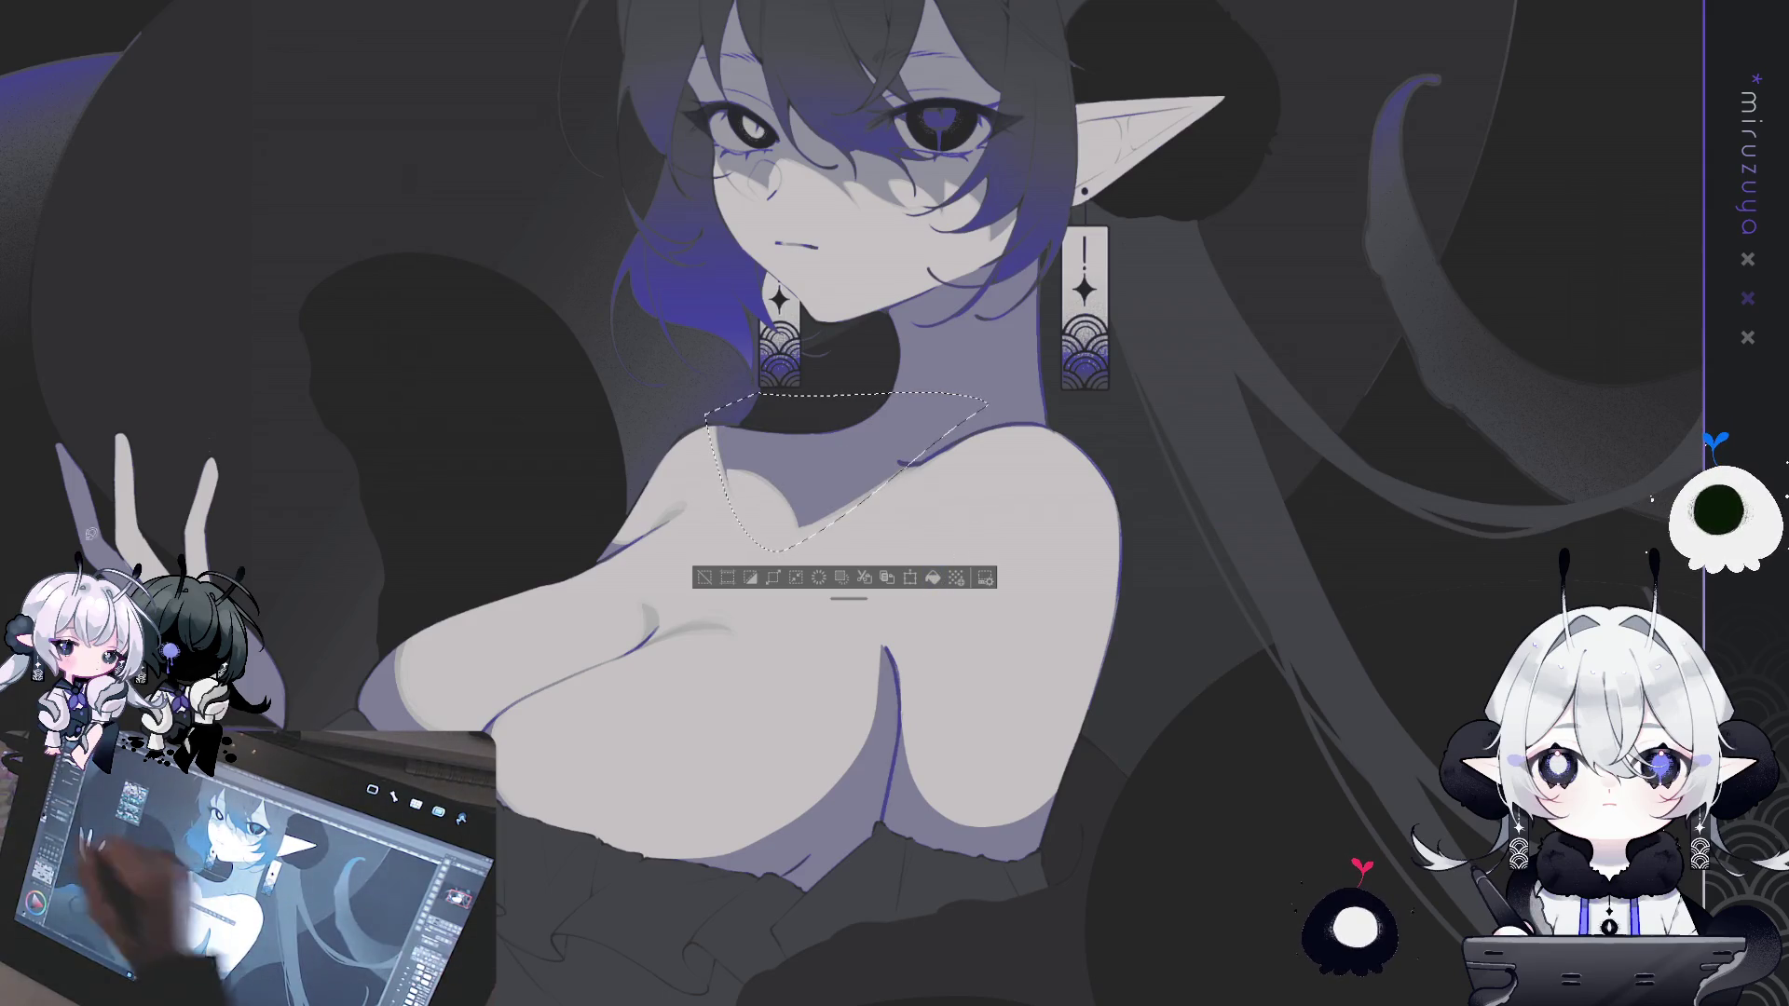
pyautogui.click(920, 584)
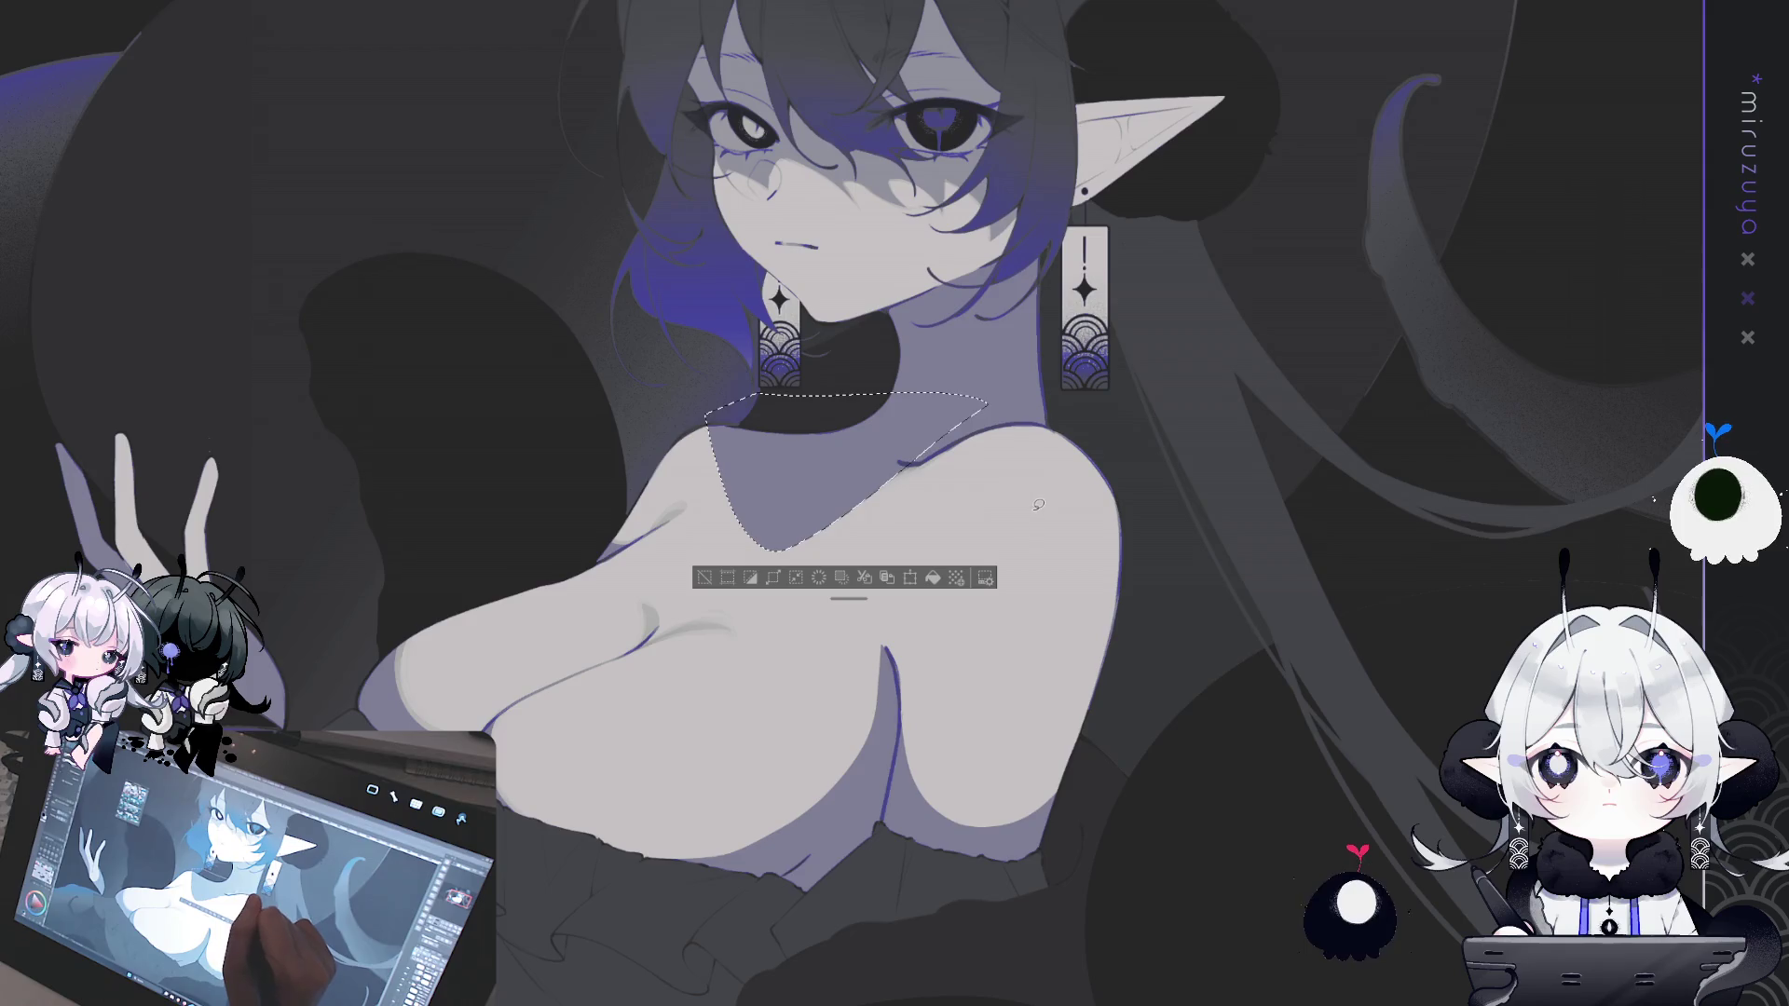
pyautogui.hotkey('ctrl', 'd')
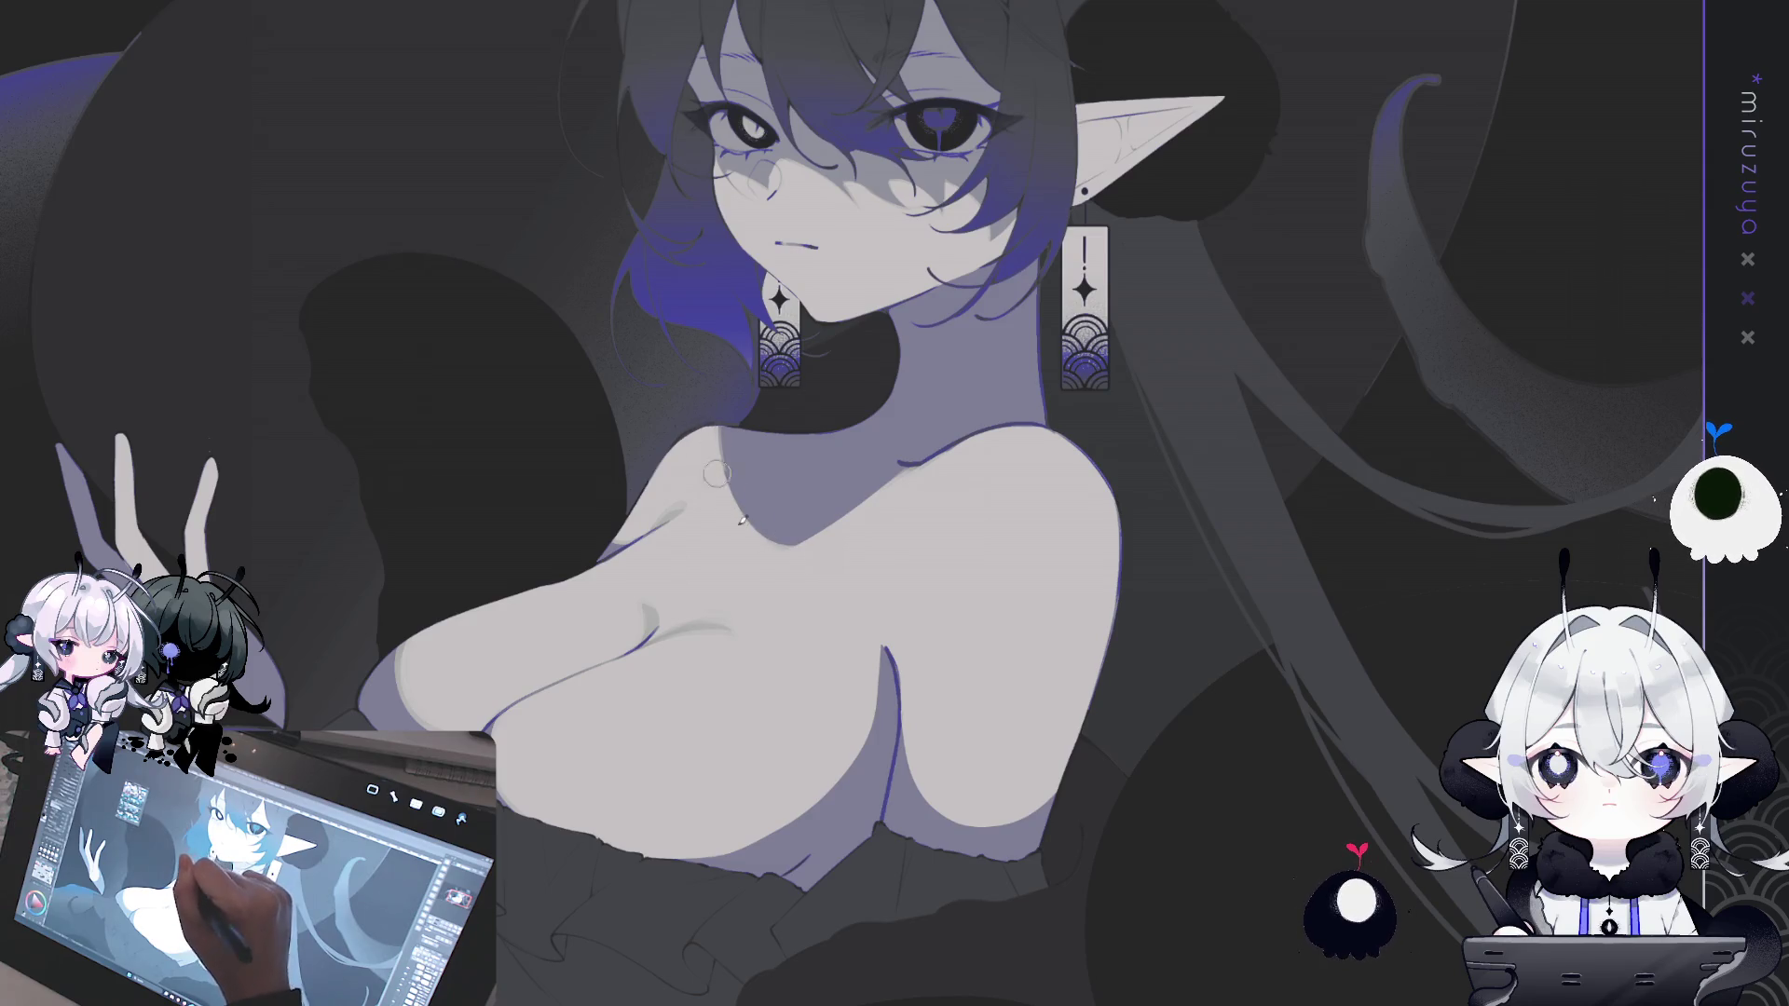
# - Lighten the neck's edge line and redraw it
pyautogui.moveTo(897, 494); pyautogui.dragTo(836, 445)
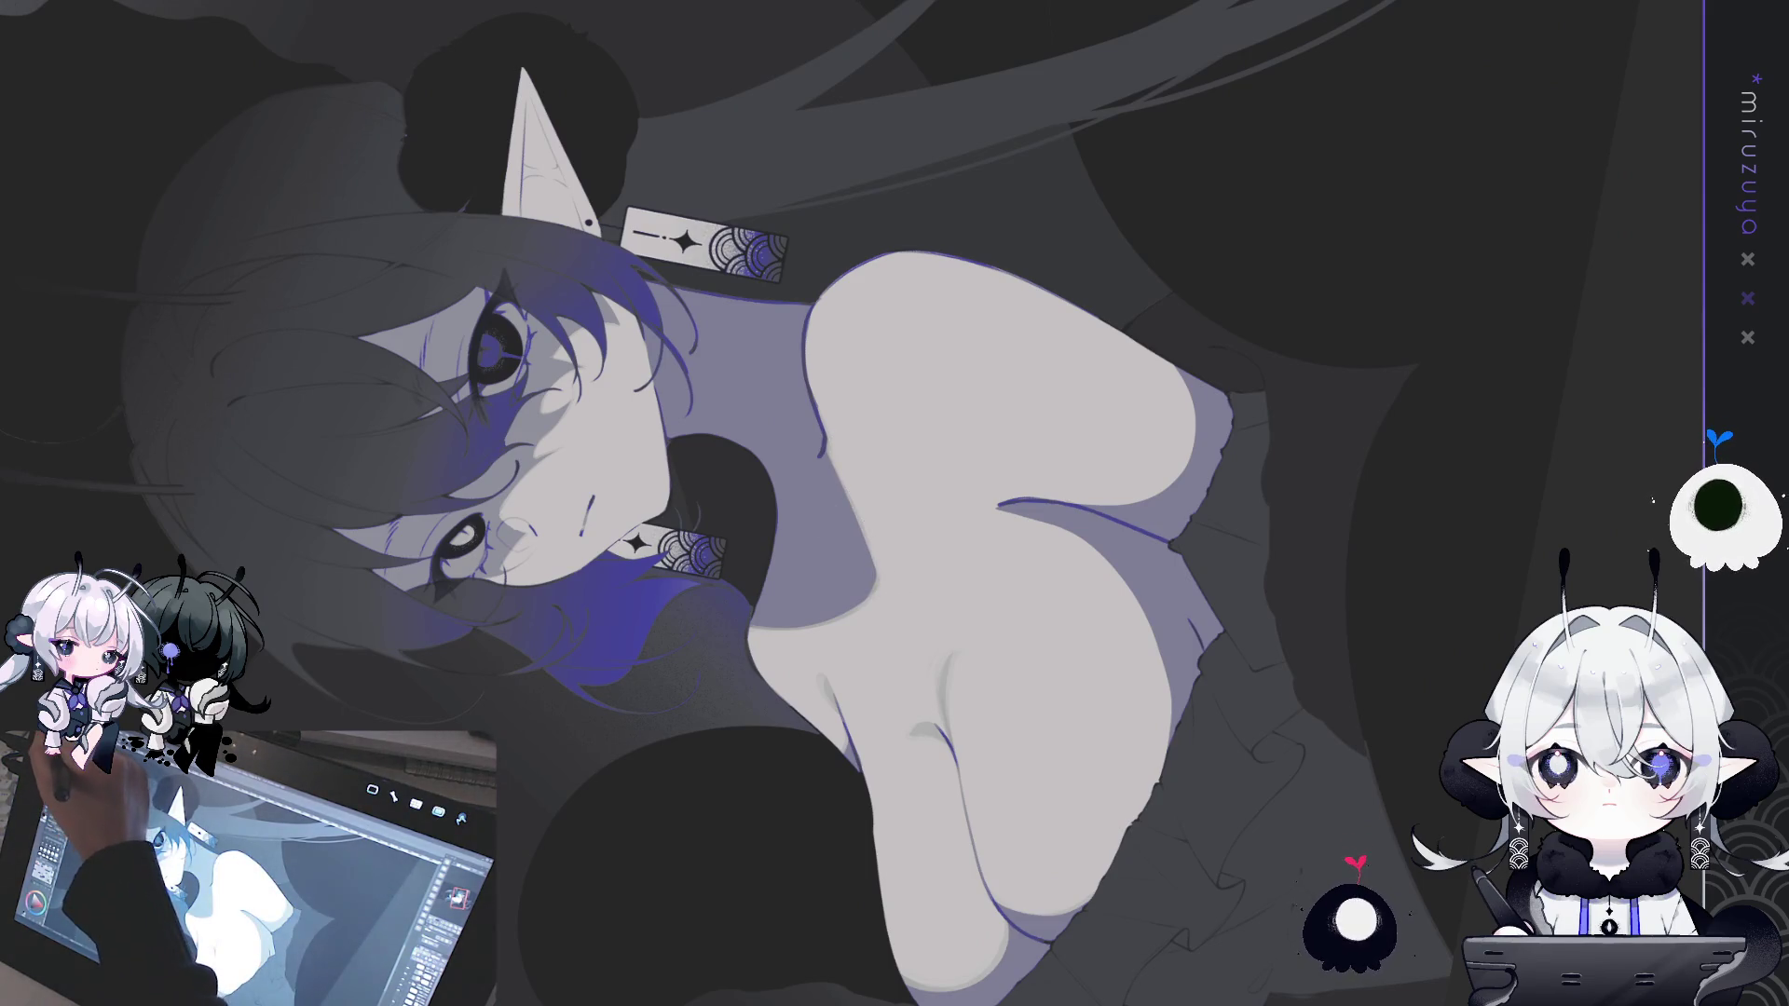
pyautogui.moveTo(895, 391)
pyautogui.mouseDown()
pyautogui.moveTo(875, 338)
pyautogui.moveTo(866, 544)
pyautogui.moveTo(854, 312)
pyautogui.mouseUp()
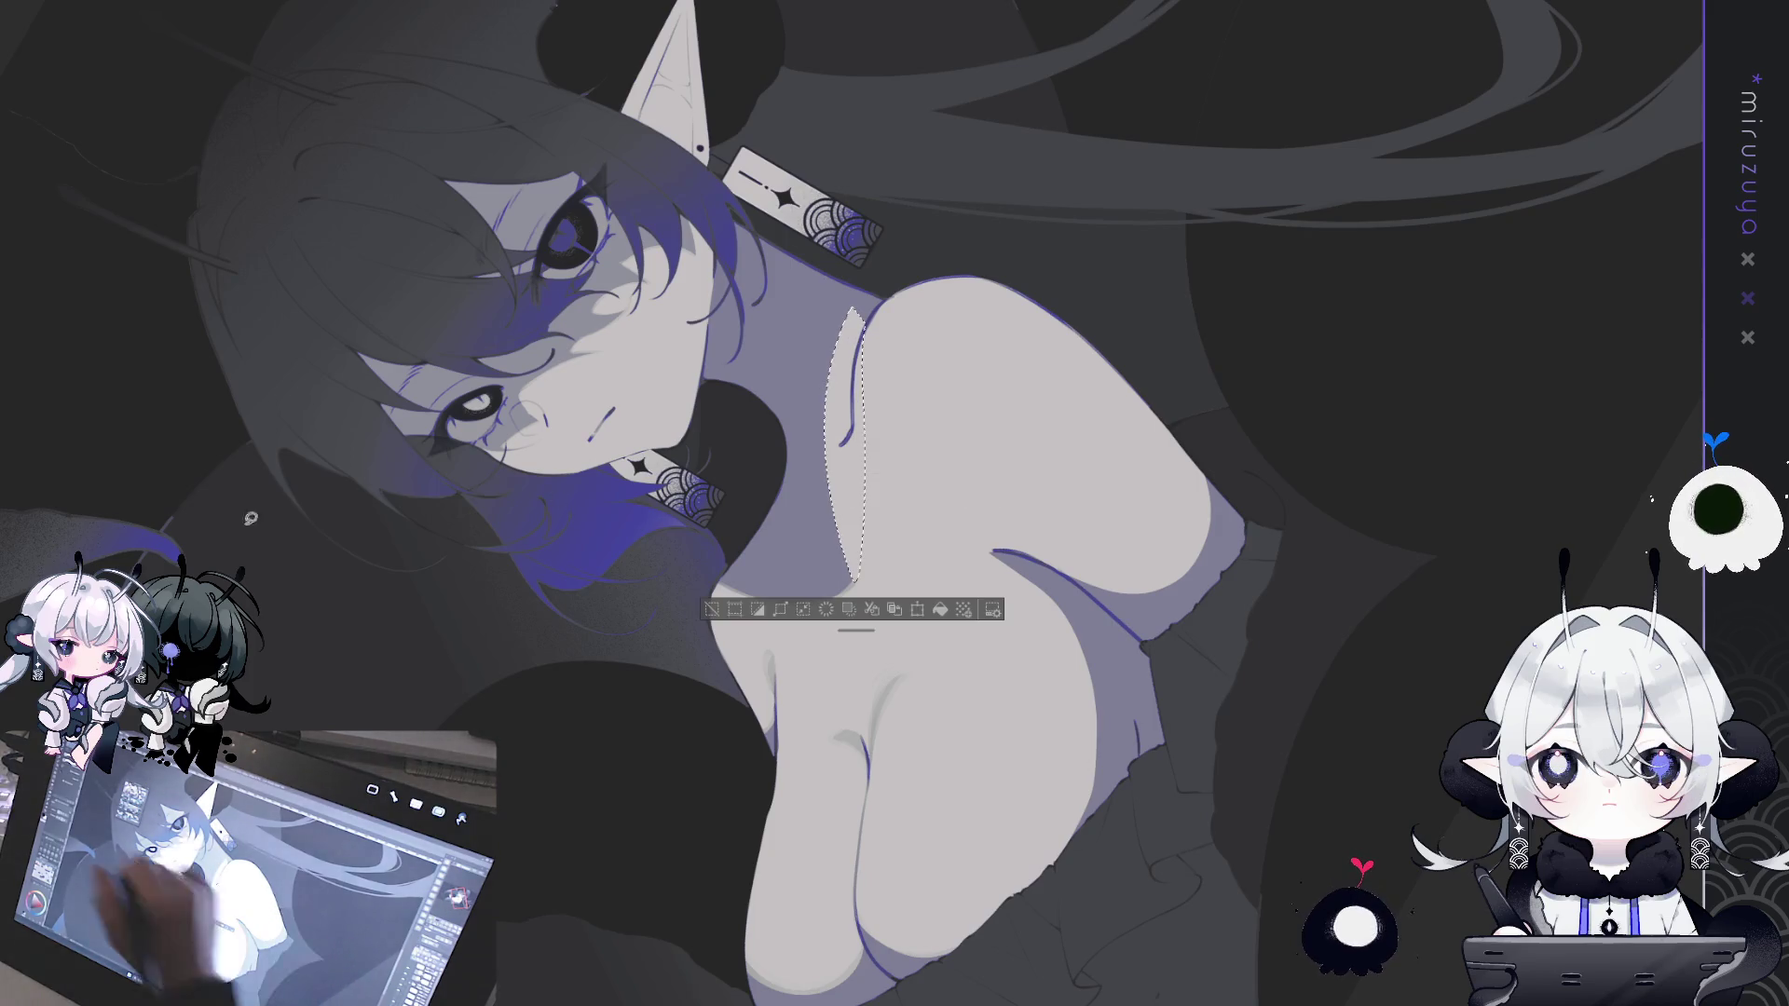
pyautogui.hotkey('ctrl', 'd')
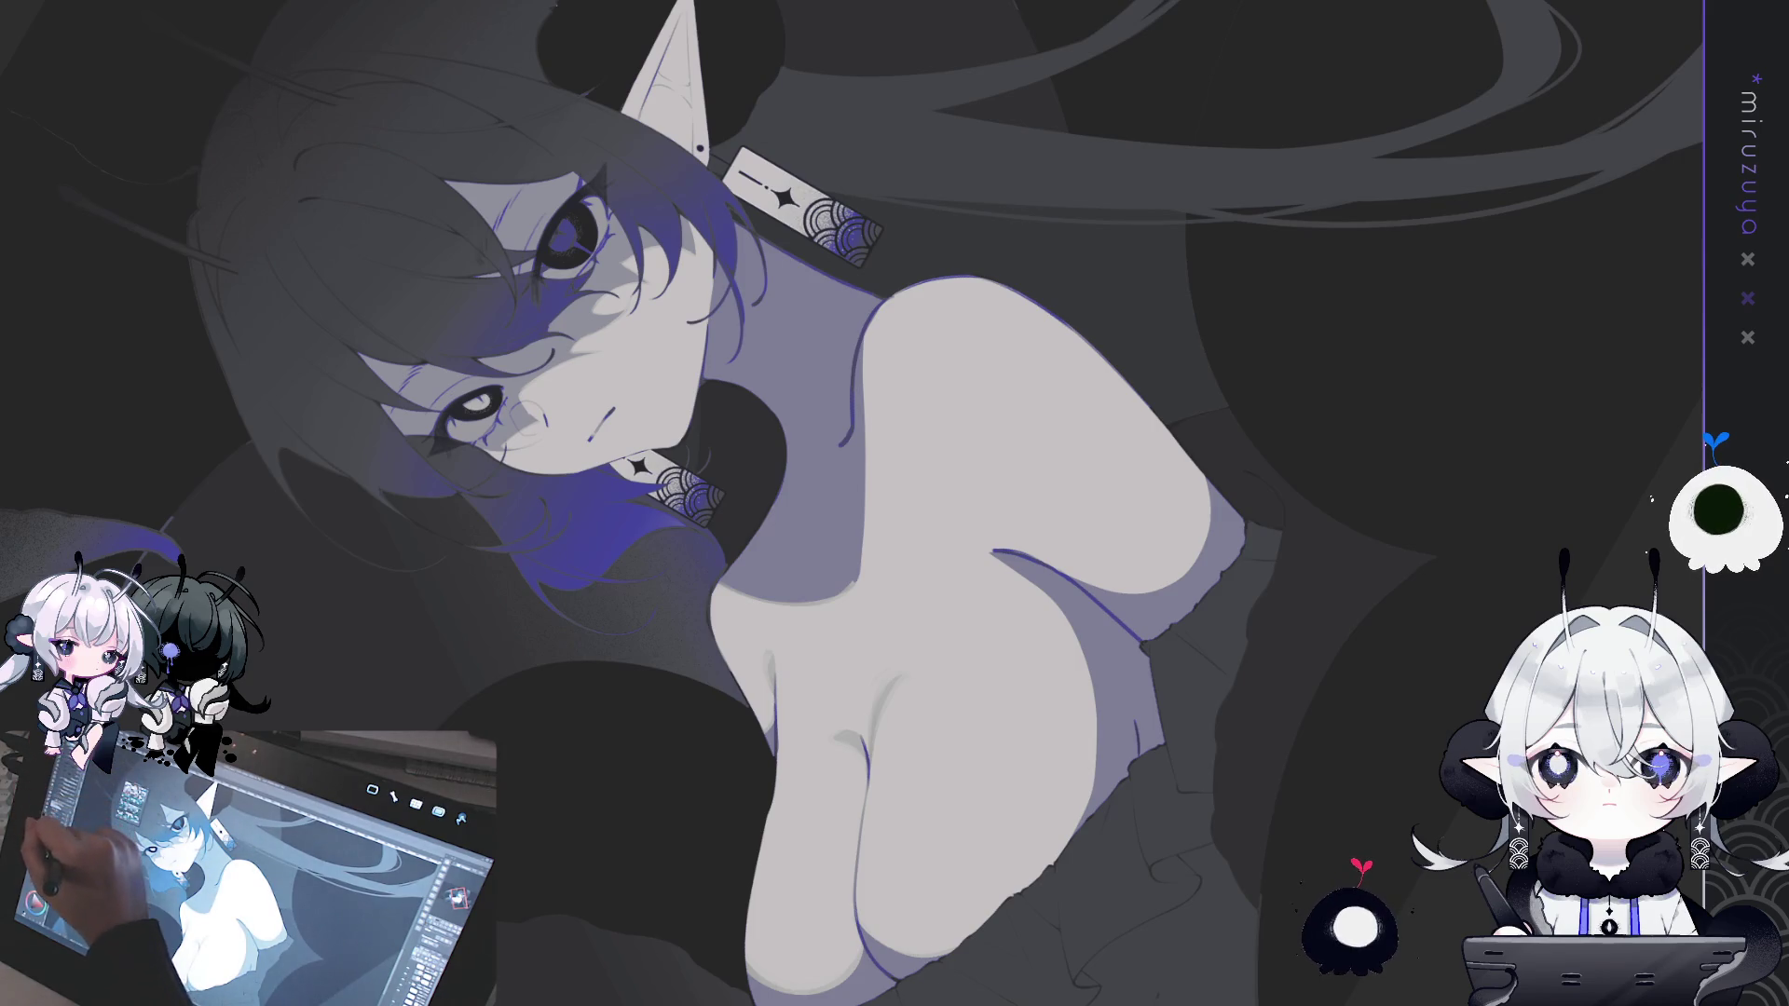
pyautogui.moveTo(873, 382); pyautogui.dragTo(862, 485)
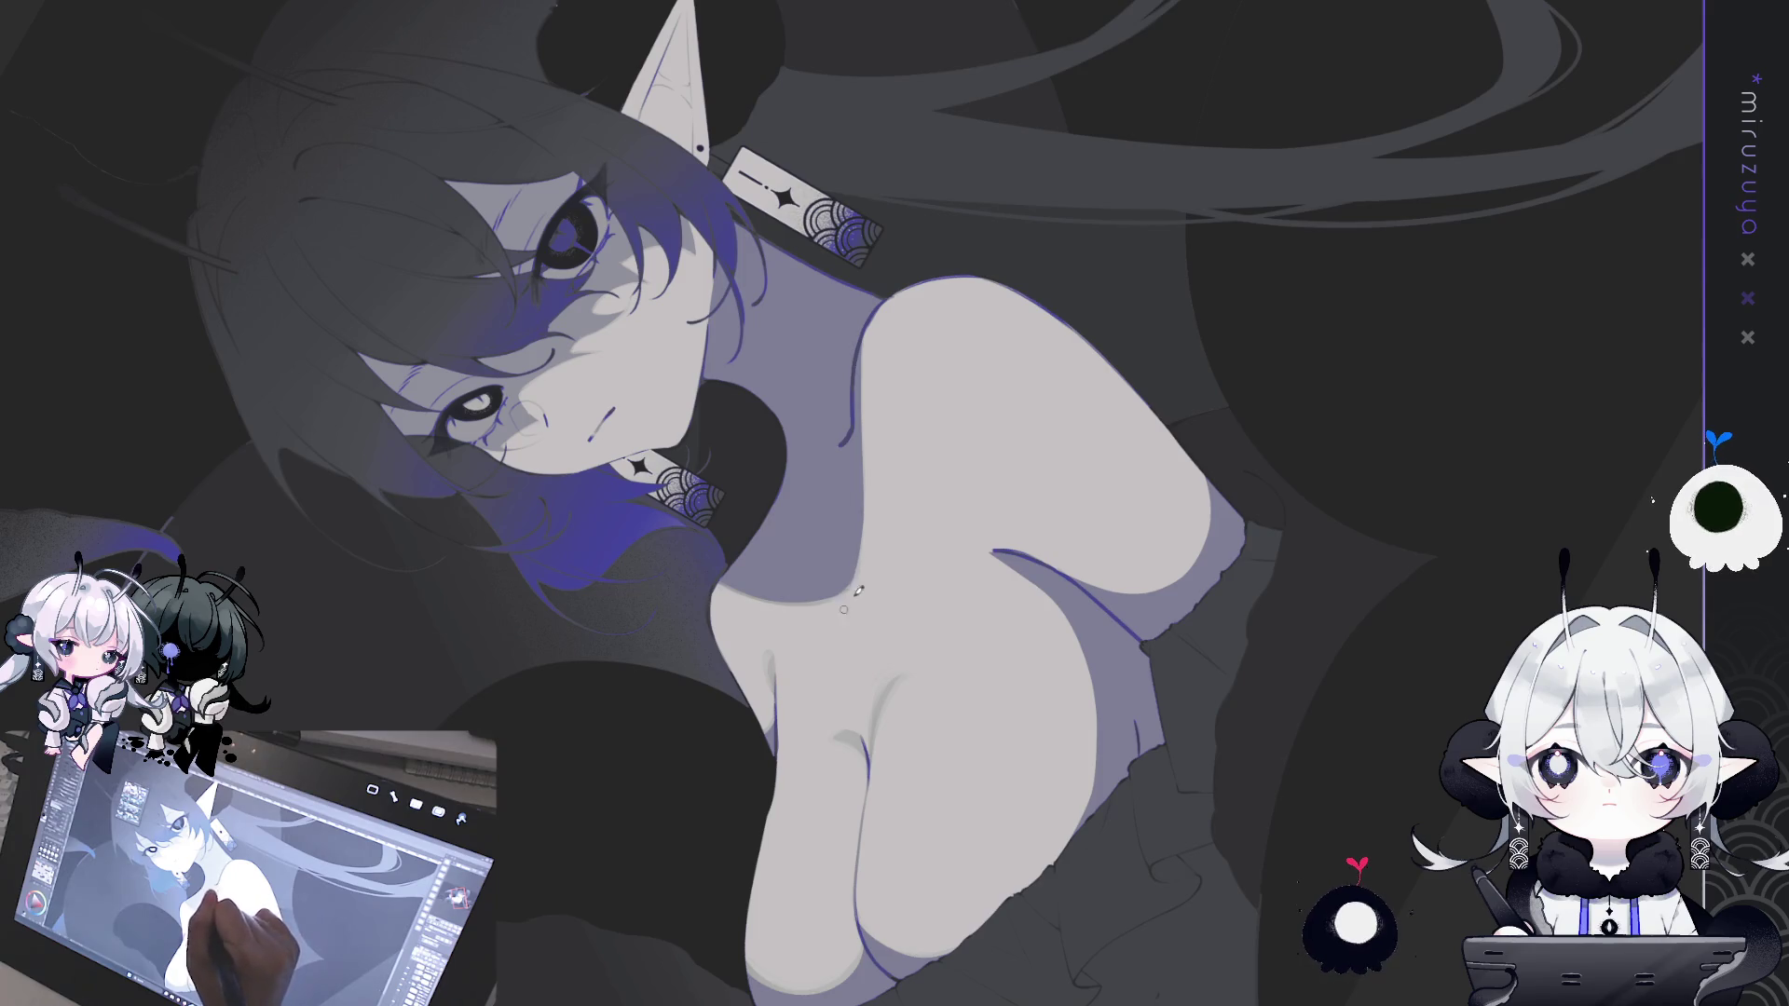
pyautogui.moveTo(867, 337); pyautogui.dragTo(869, 475)
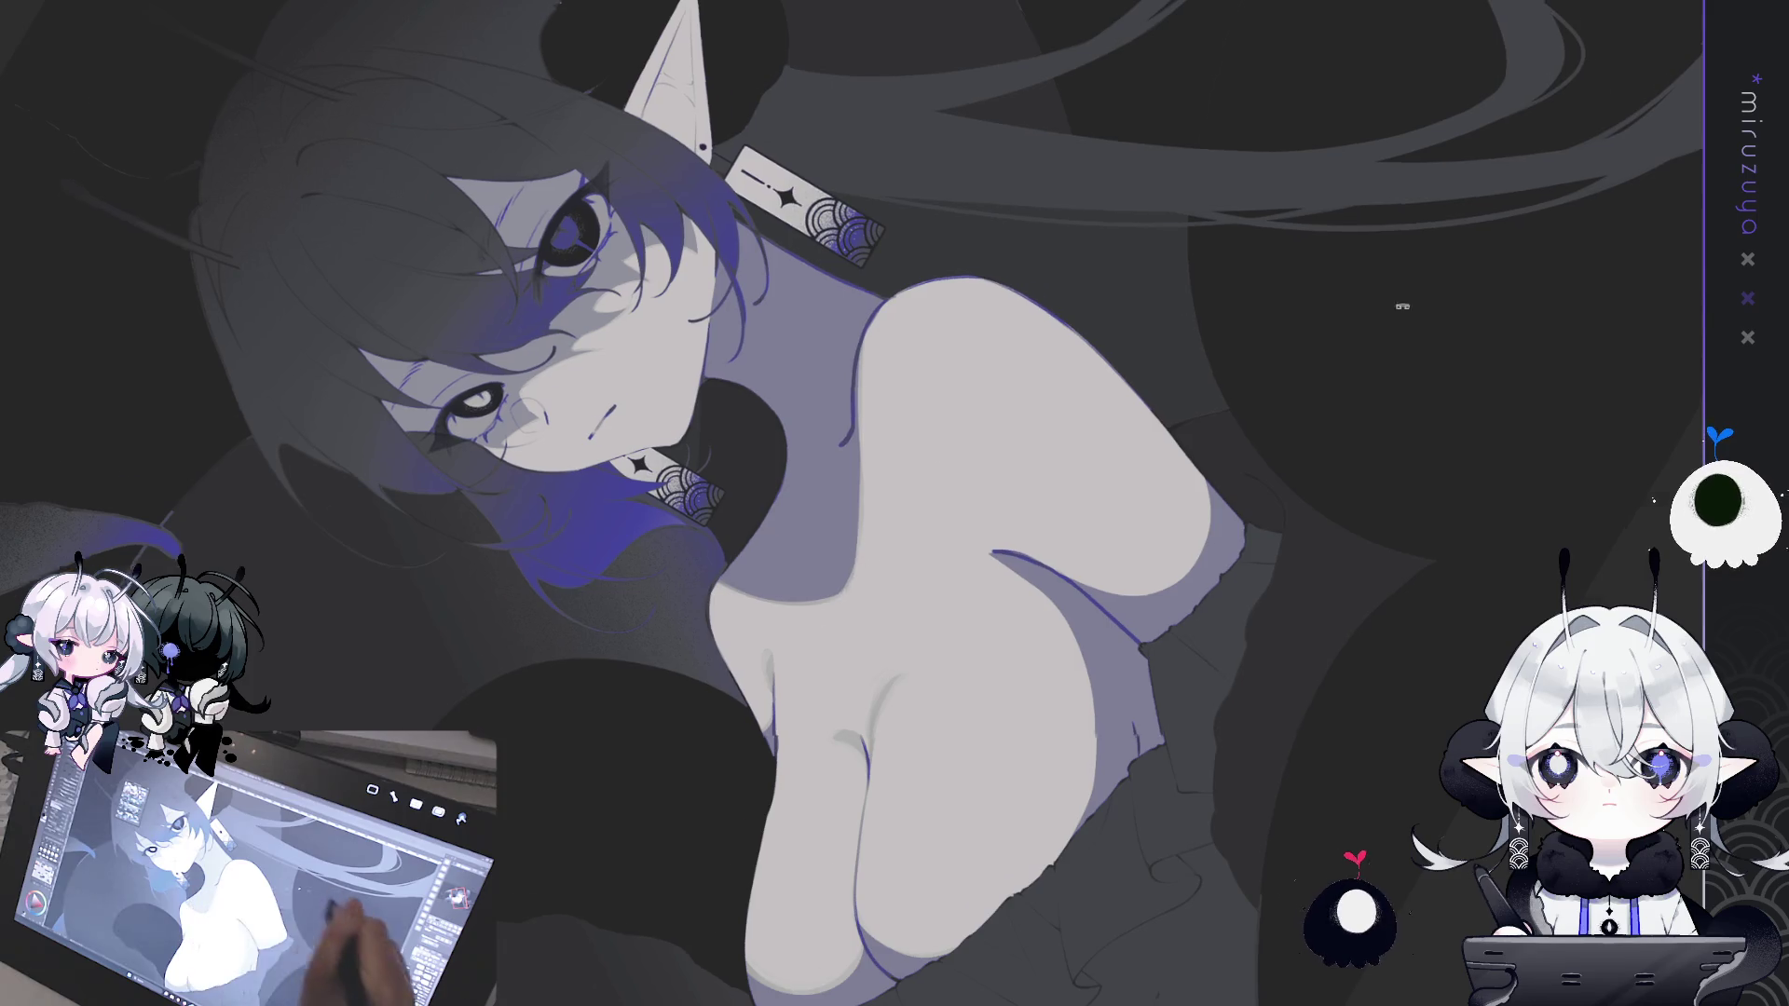
# - Mirror the canvas and rotate the view to check the drawing
pyautogui.press('h')
pyautogui.moveTo(1034, 884); pyautogui.dragTo(656, 612)
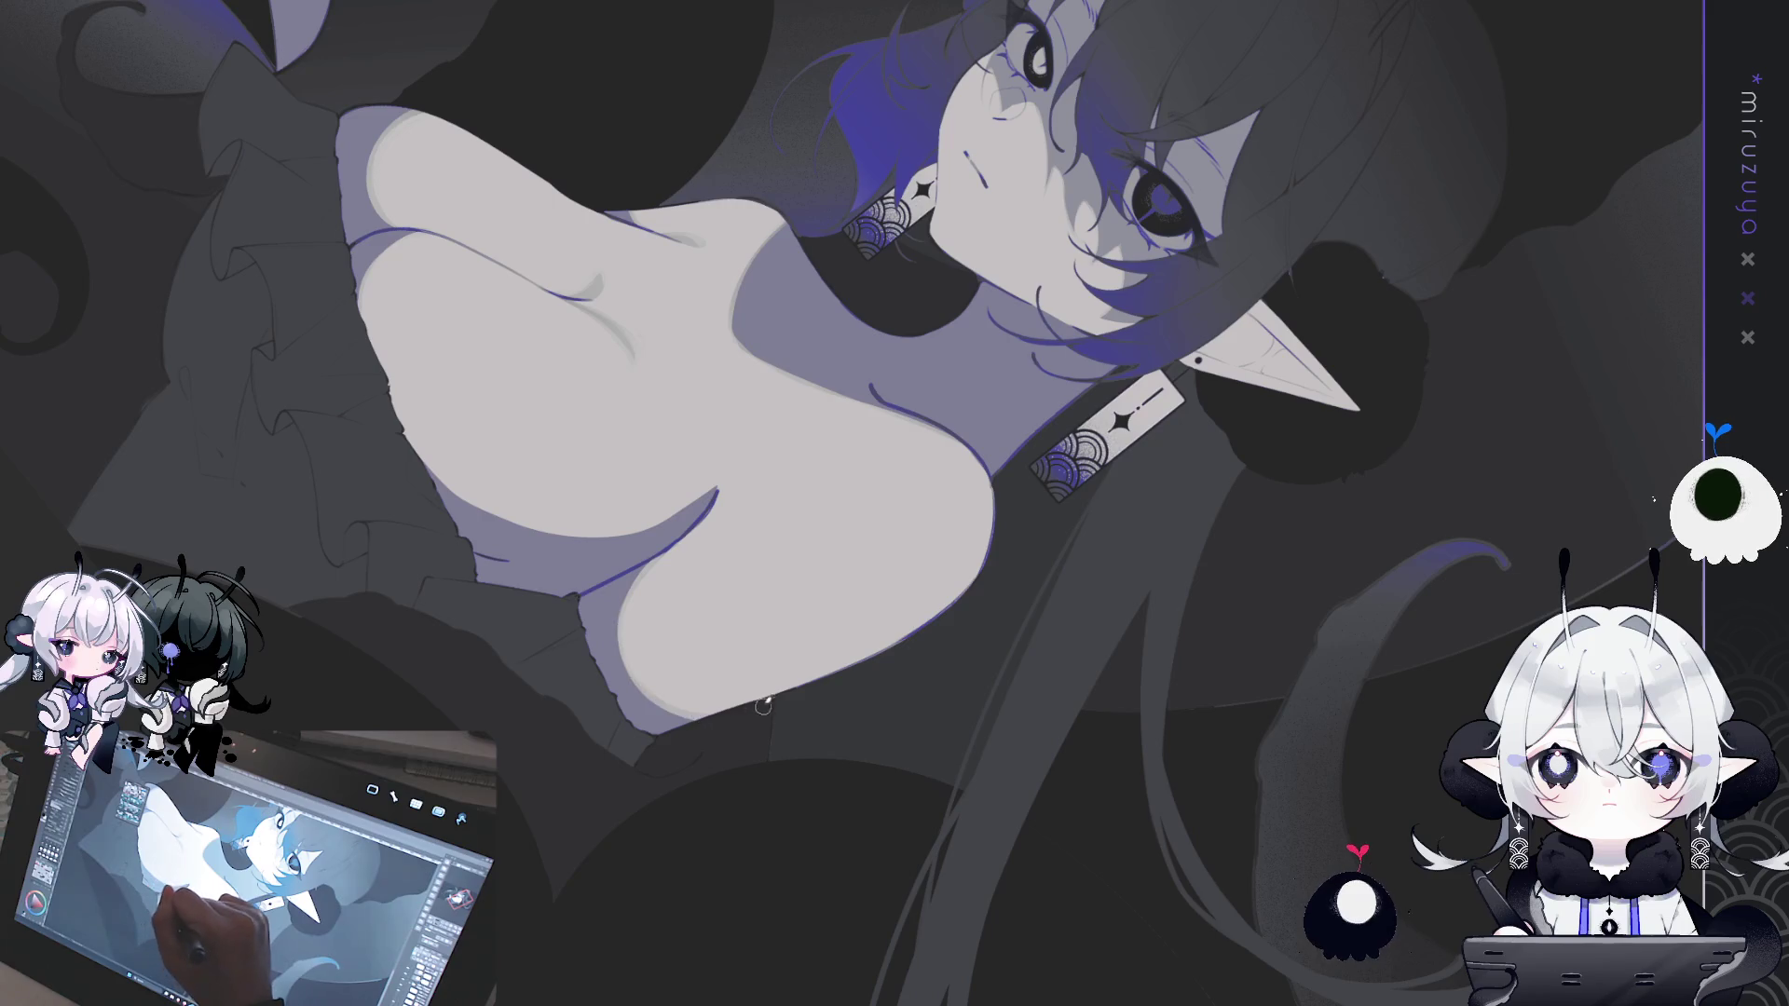
pyautogui.click(647, 602)
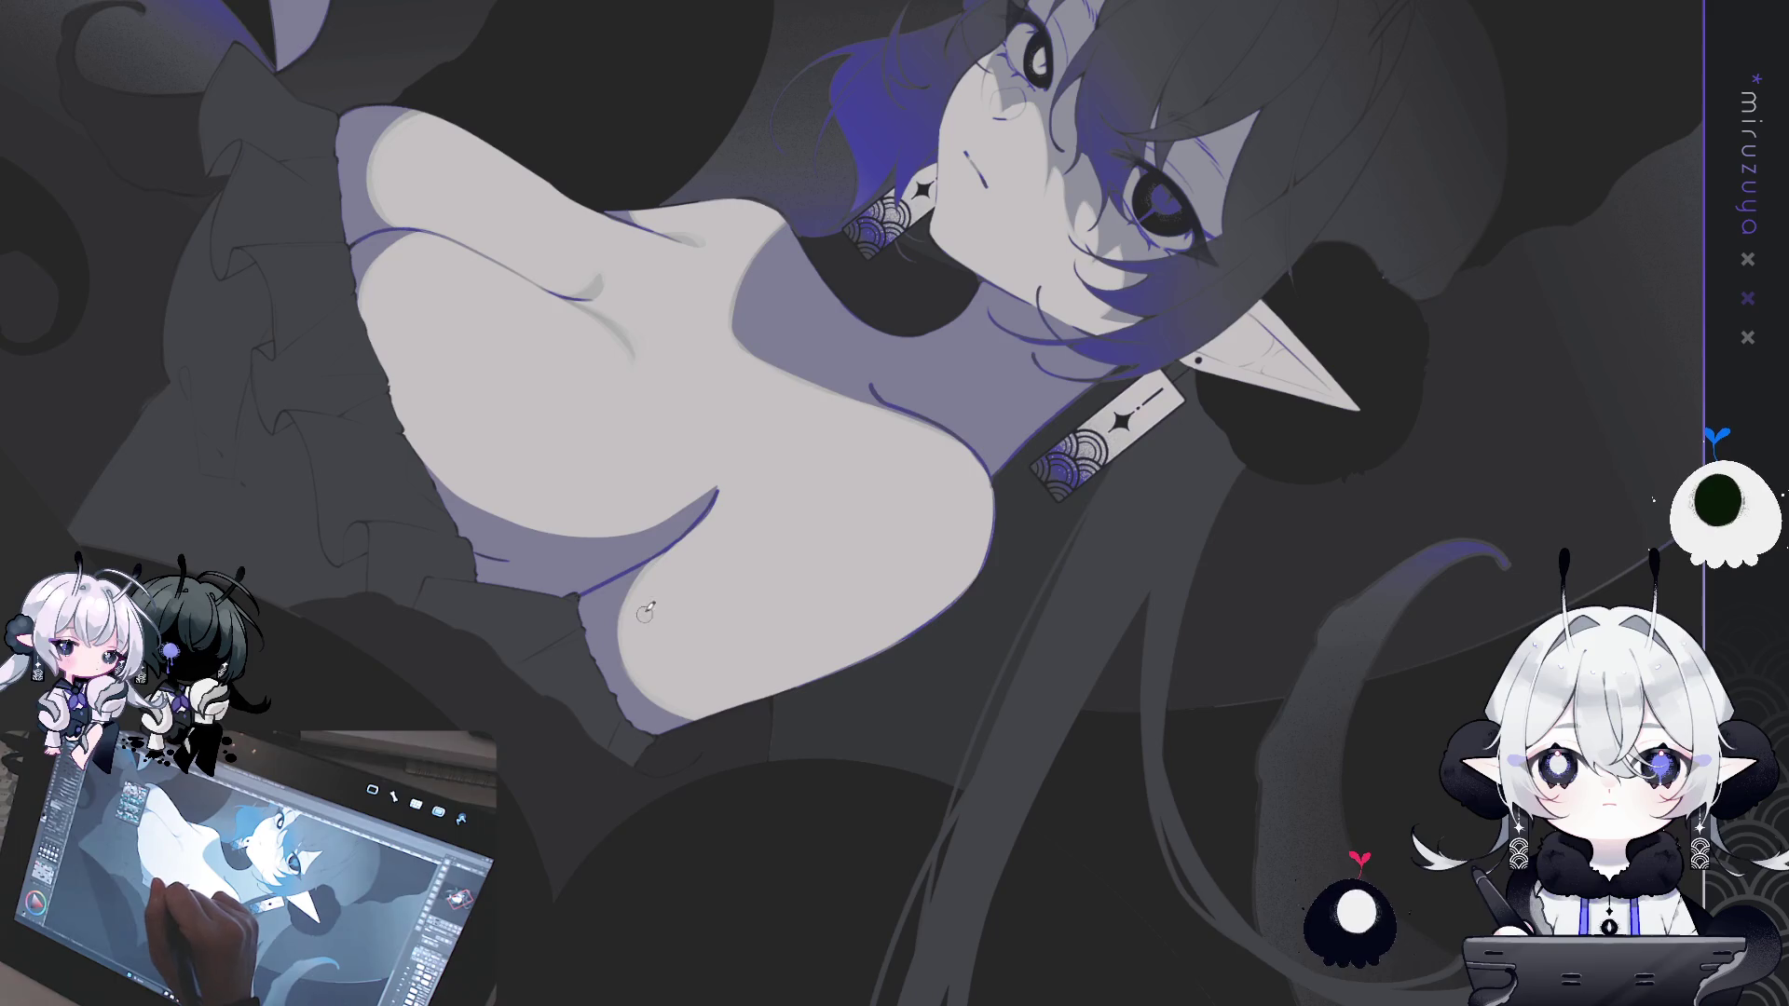
pyautogui.moveTo(647, 585); pyautogui.dragTo(690, 110)
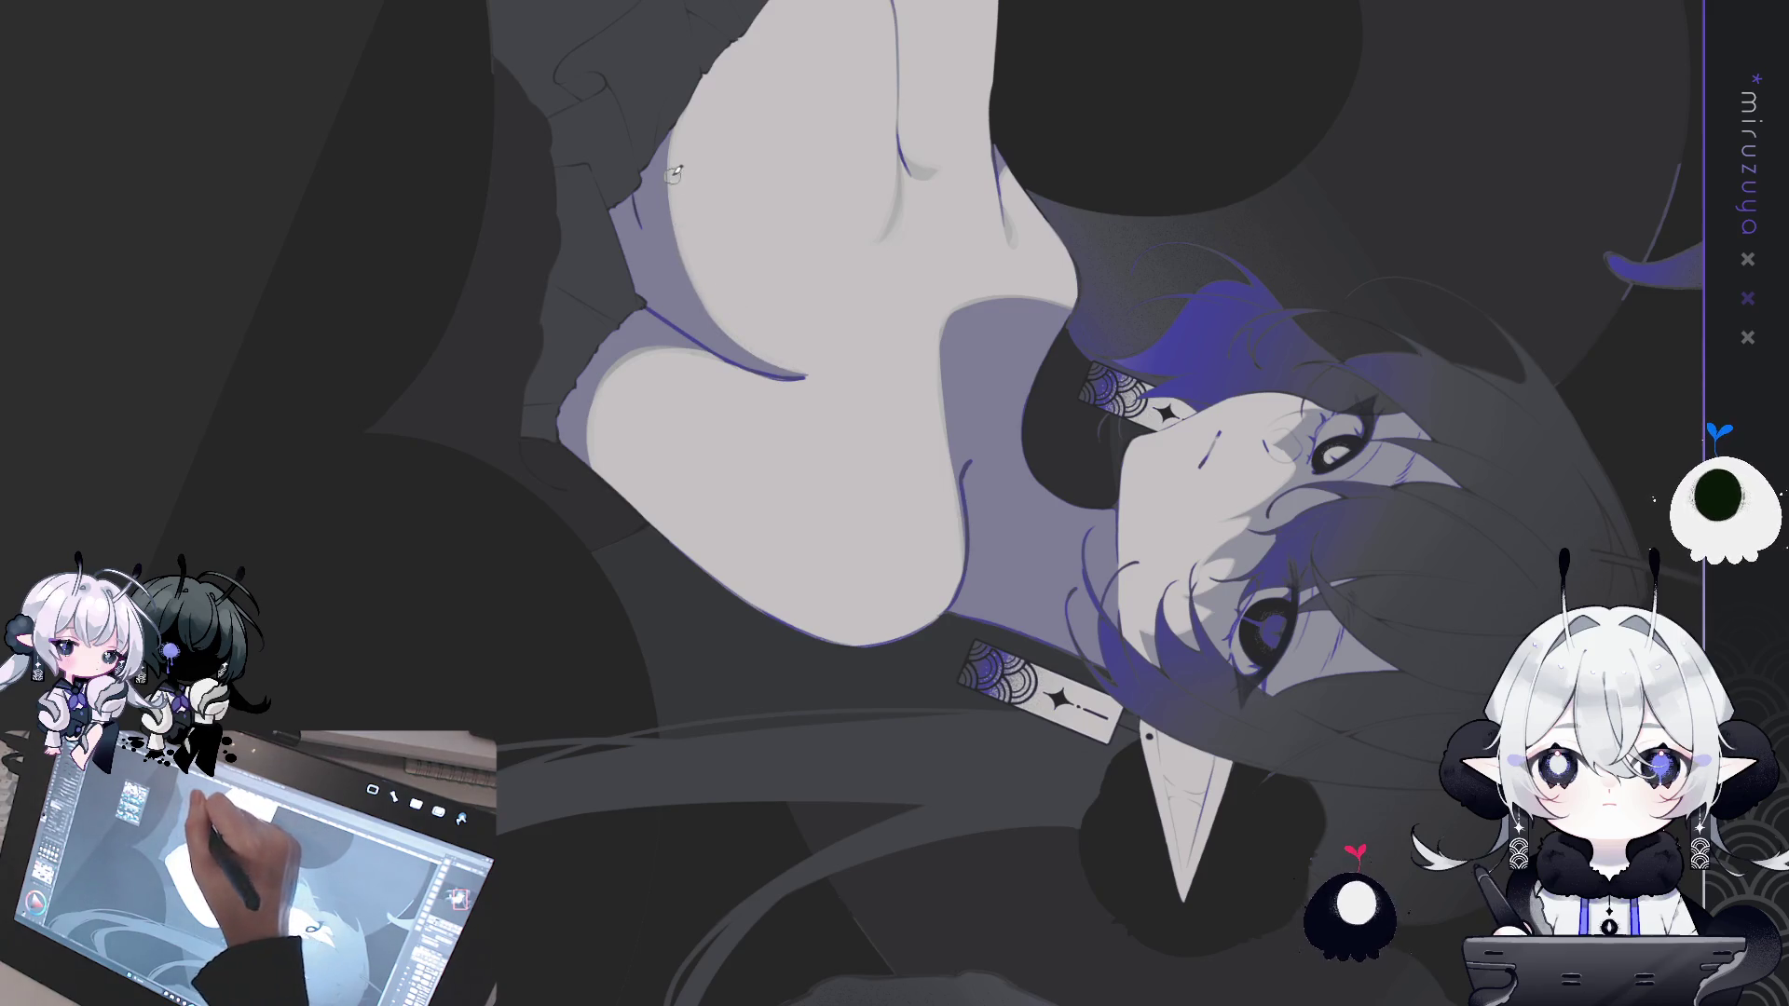
pyautogui.moveTo(807, 407)
pyautogui.mouseDown()
pyautogui.moveTo(1133, 557)
pyautogui.moveTo(1131, 577)
pyautogui.mouseUp()
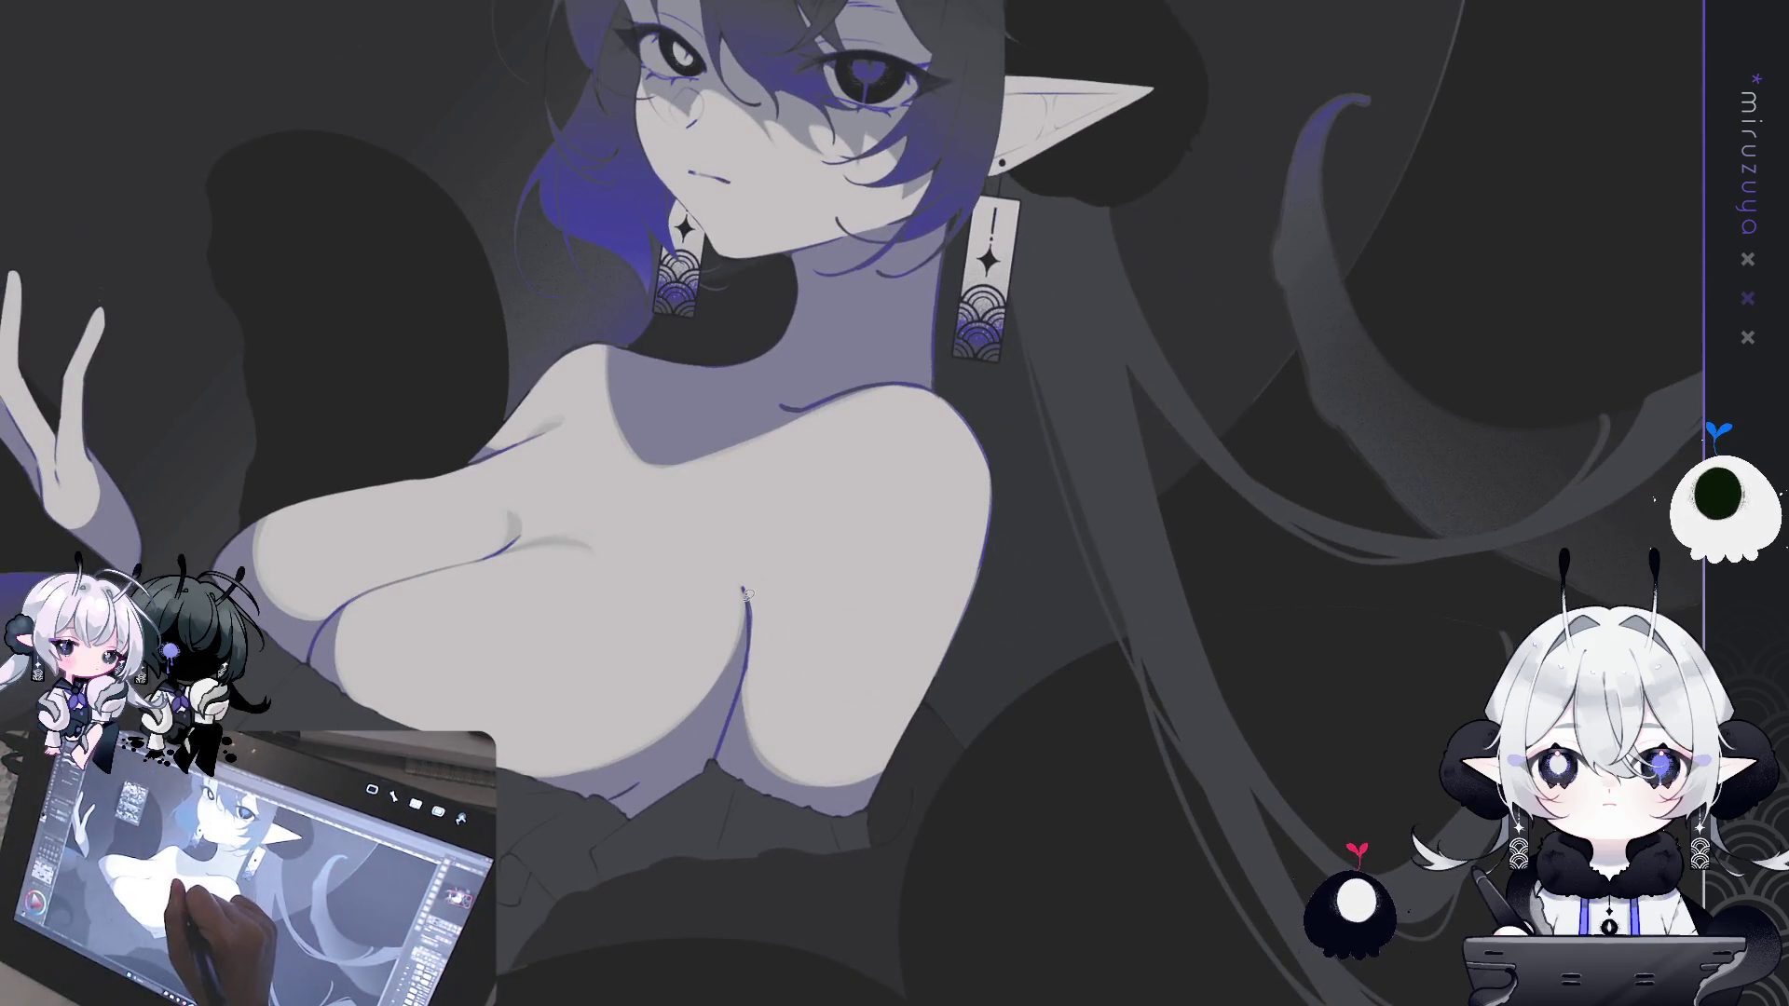
pyautogui.moveTo(748, 589)
pyautogui.mouseDown()
pyautogui.moveTo(740, 550)
pyautogui.moveTo(751, 638)
pyautogui.mouseUp()
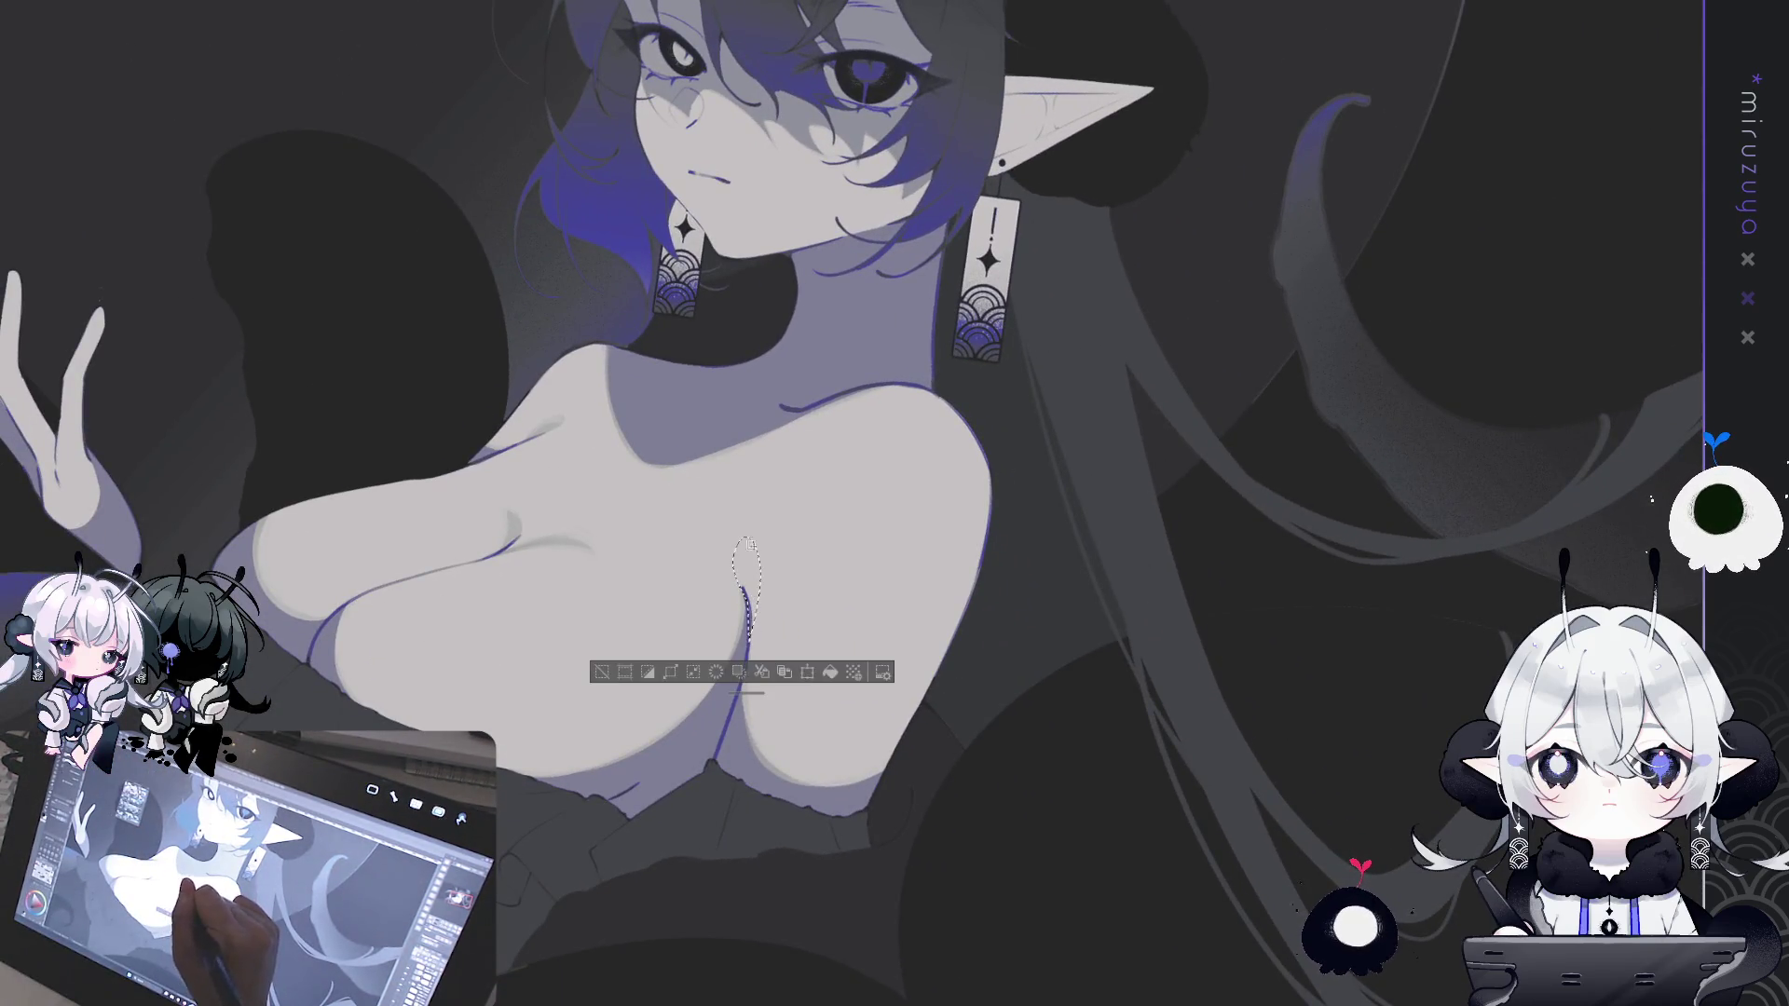
pyautogui.moveTo(738, 757); pyautogui.dragTo(732, 904)
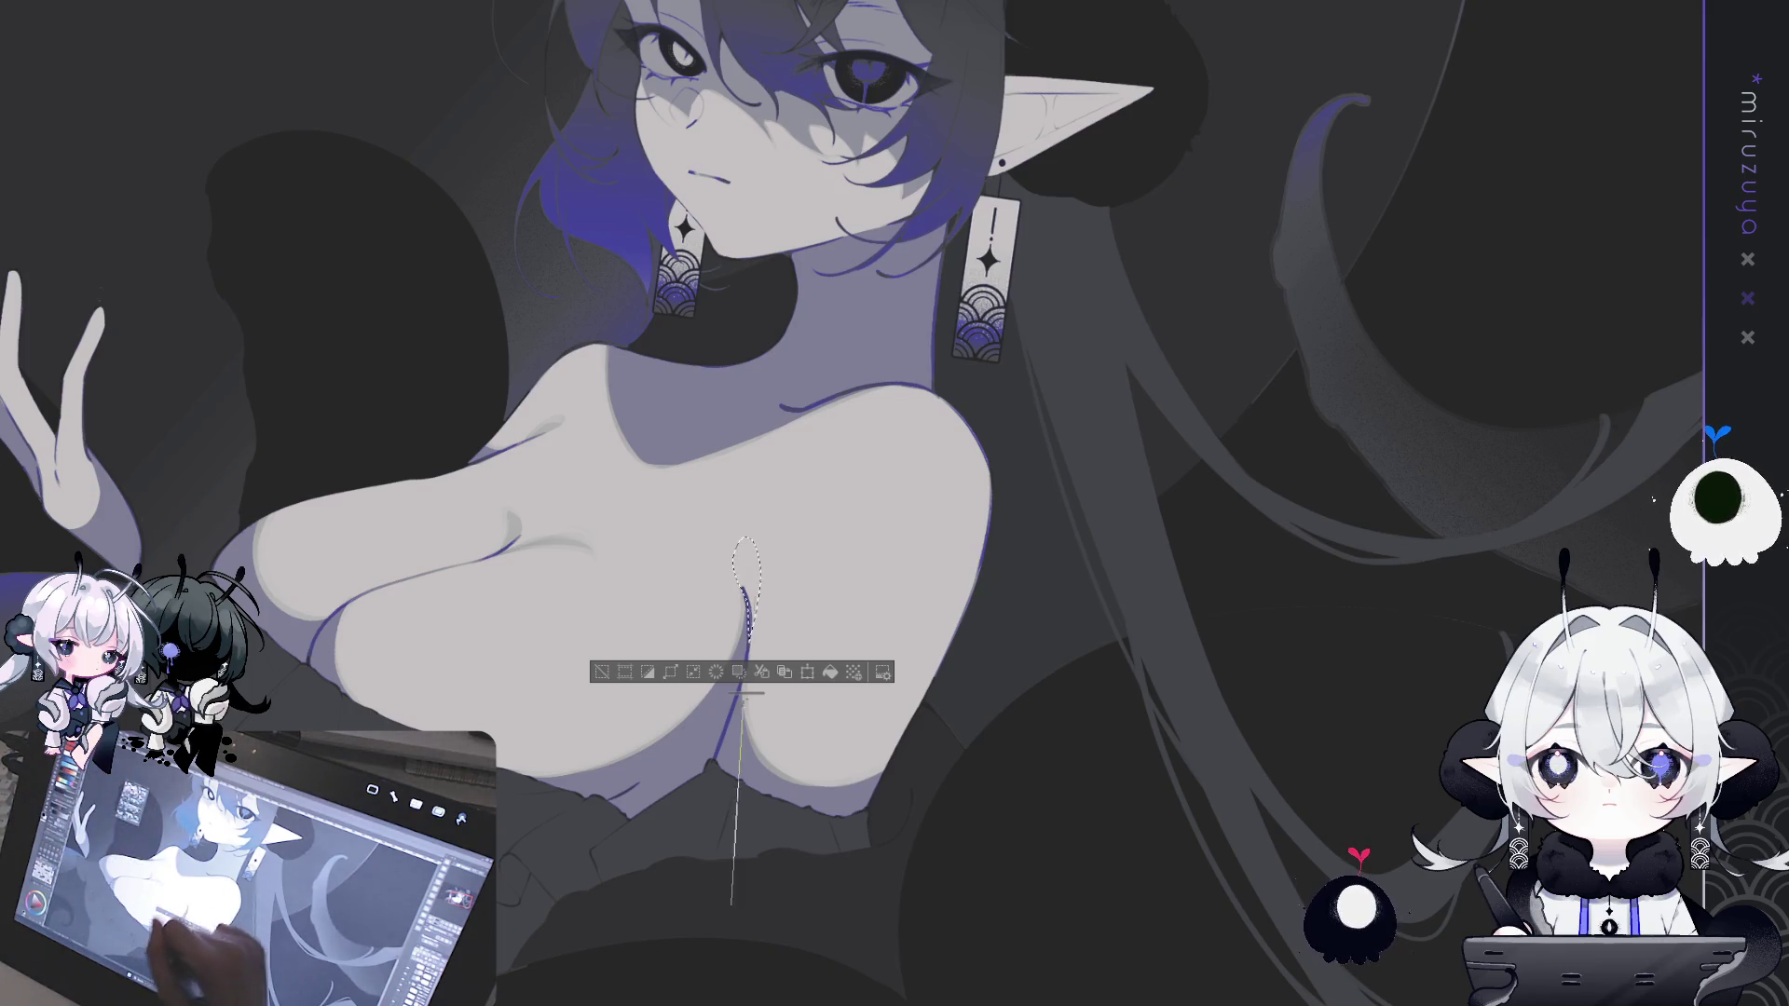
pyautogui.click(602, 672)
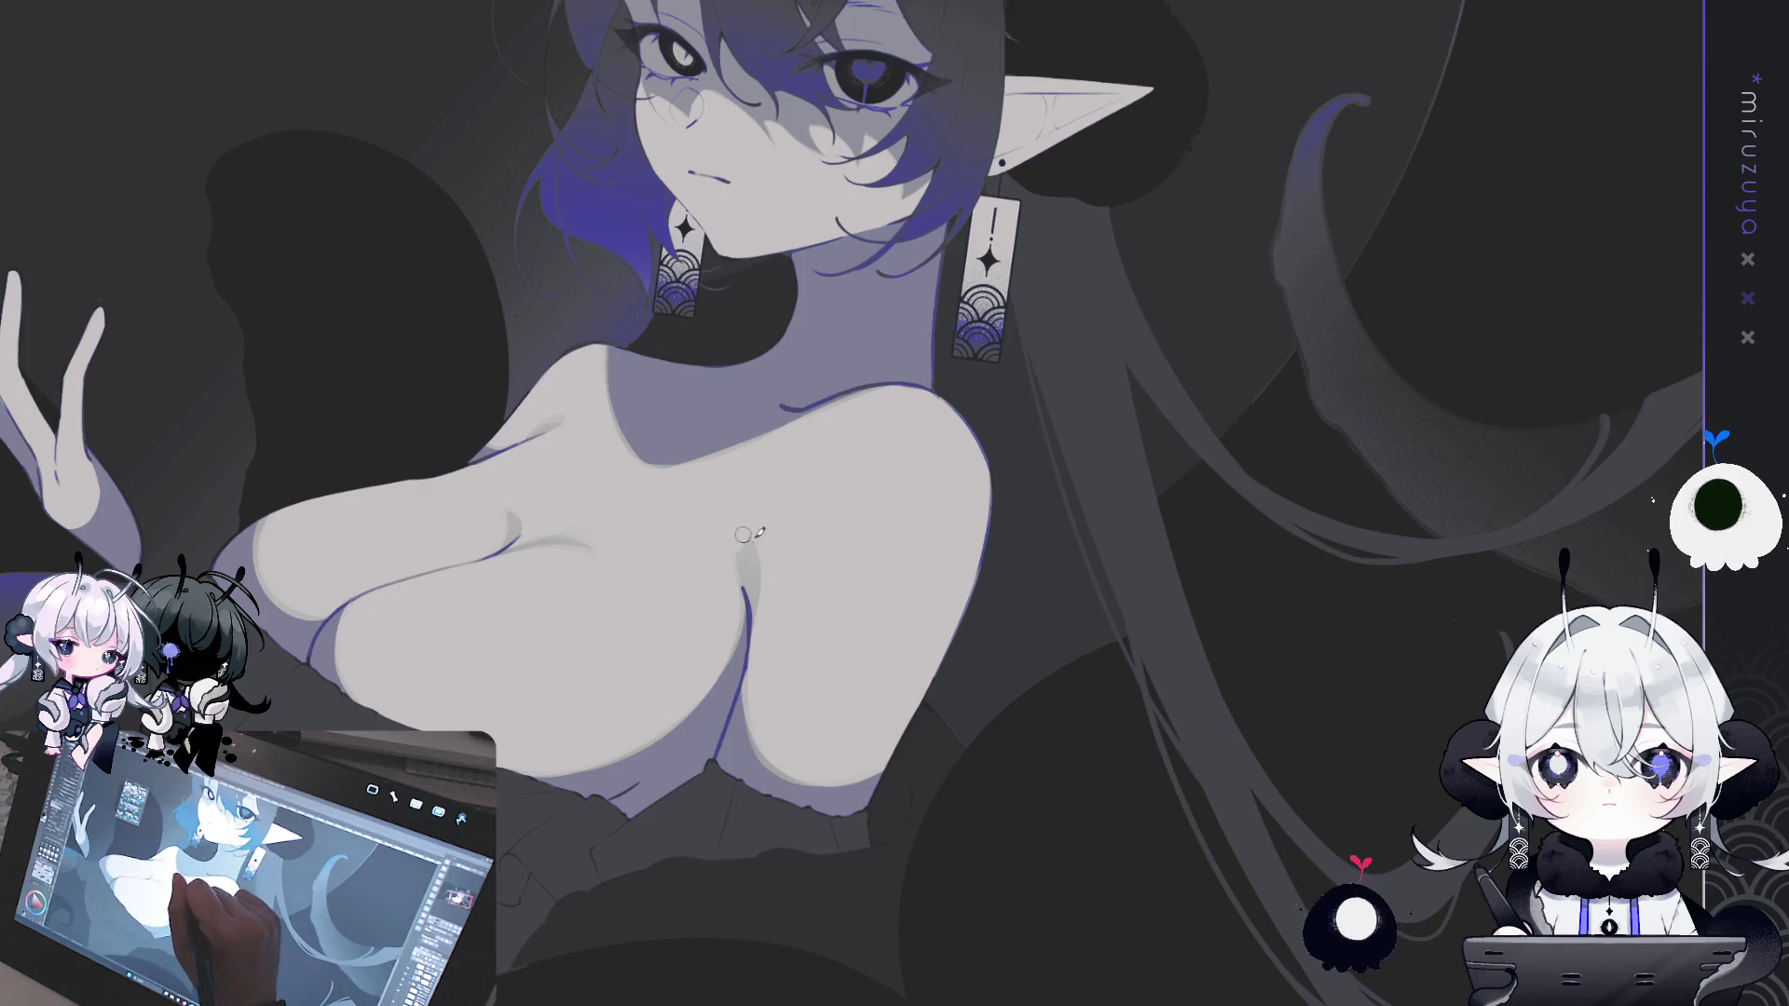
pyautogui.moveTo(653, 559); pyautogui.dragTo(797, 401)
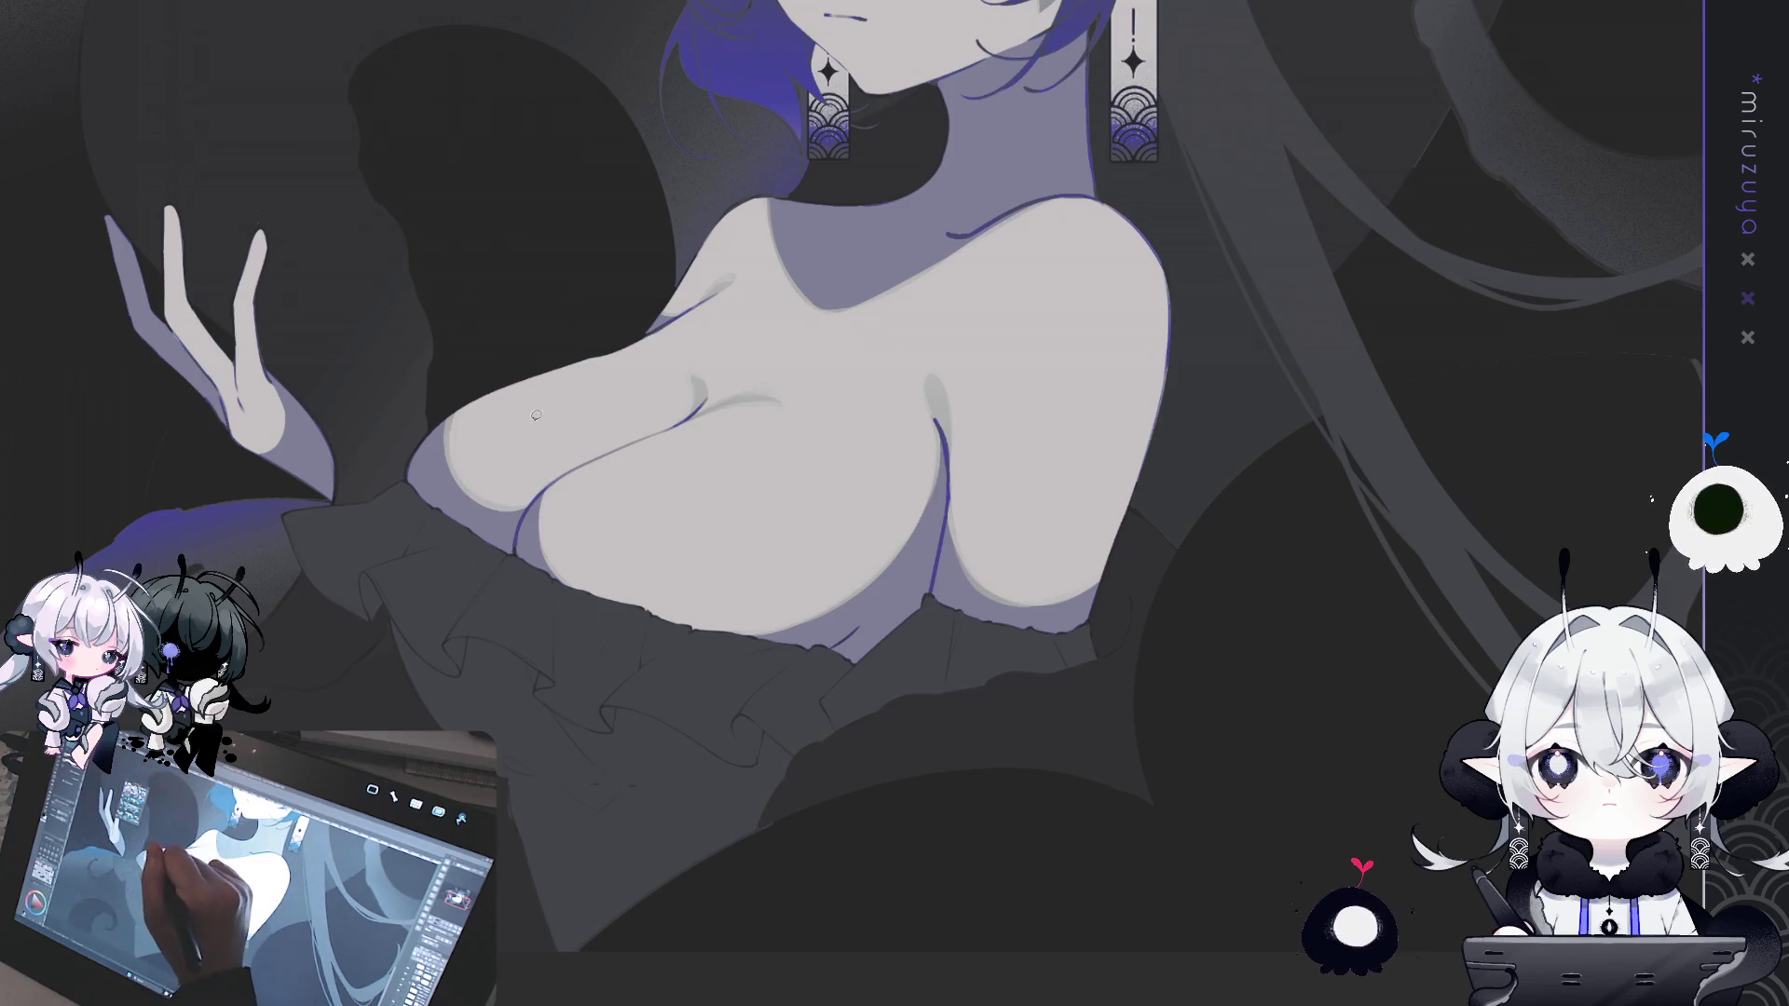
pyautogui.moveTo(355, 520)
pyautogui.mouseDown()
pyautogui.moveTo(657, 559)
pyautogui.moveTo(486, 347)
pyautogui.mouseUp()
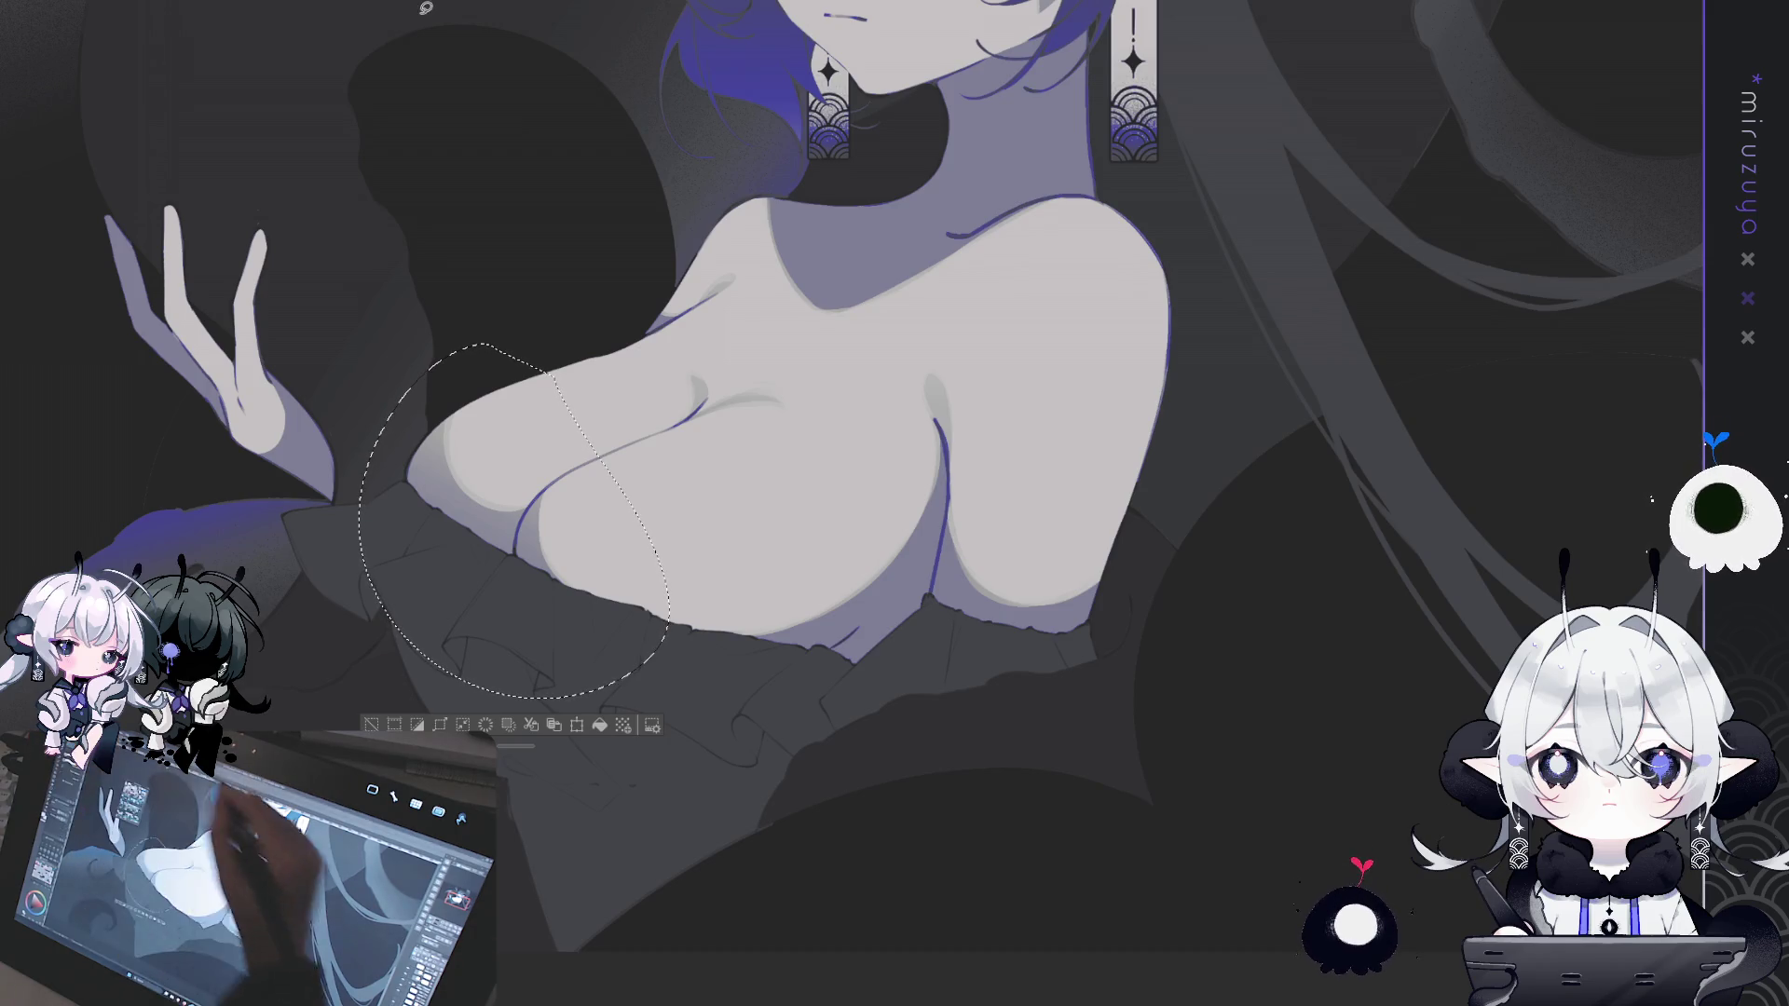
pyautogui.moveTo(1090, 292); pyautogui.dragTo(929, 591)
pyautogui.moveTo(1221, 169); pyautogui.dragTo(1238, 271)
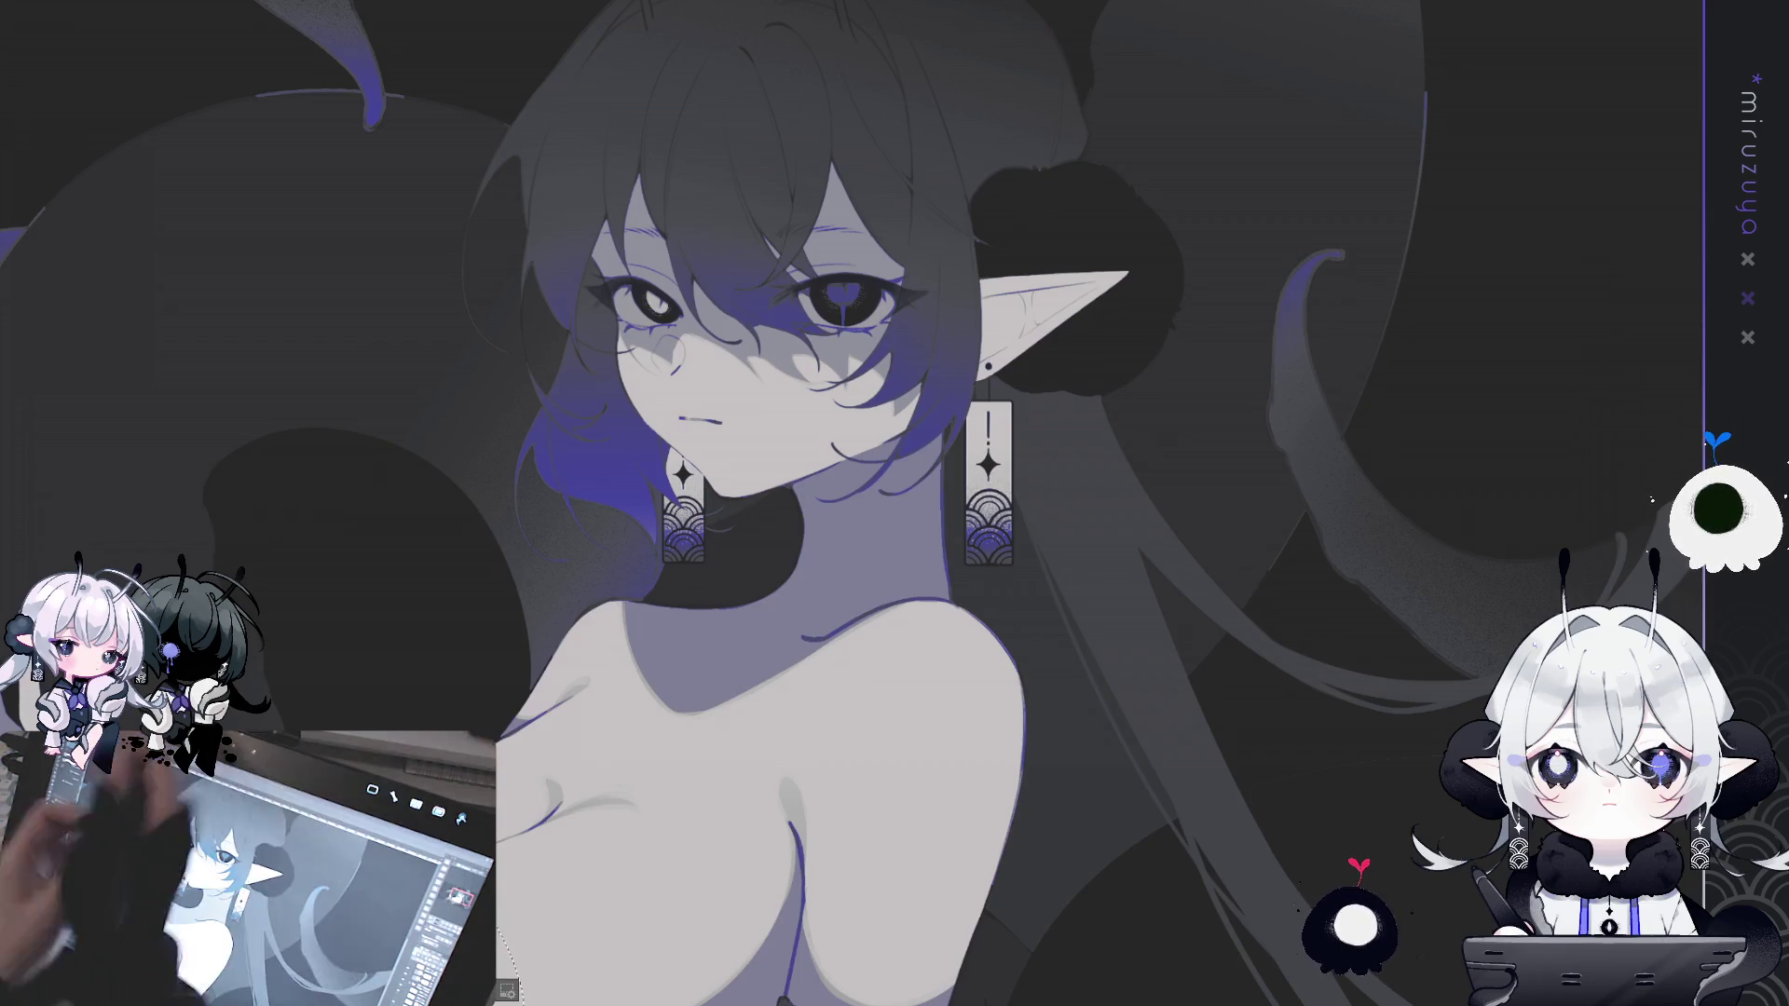
# - Lasso and fill the hair strand beside the cheek near the right earring
pyautogui.moveTo(1064, 554); pyautogui.dragTo(1081, 579)
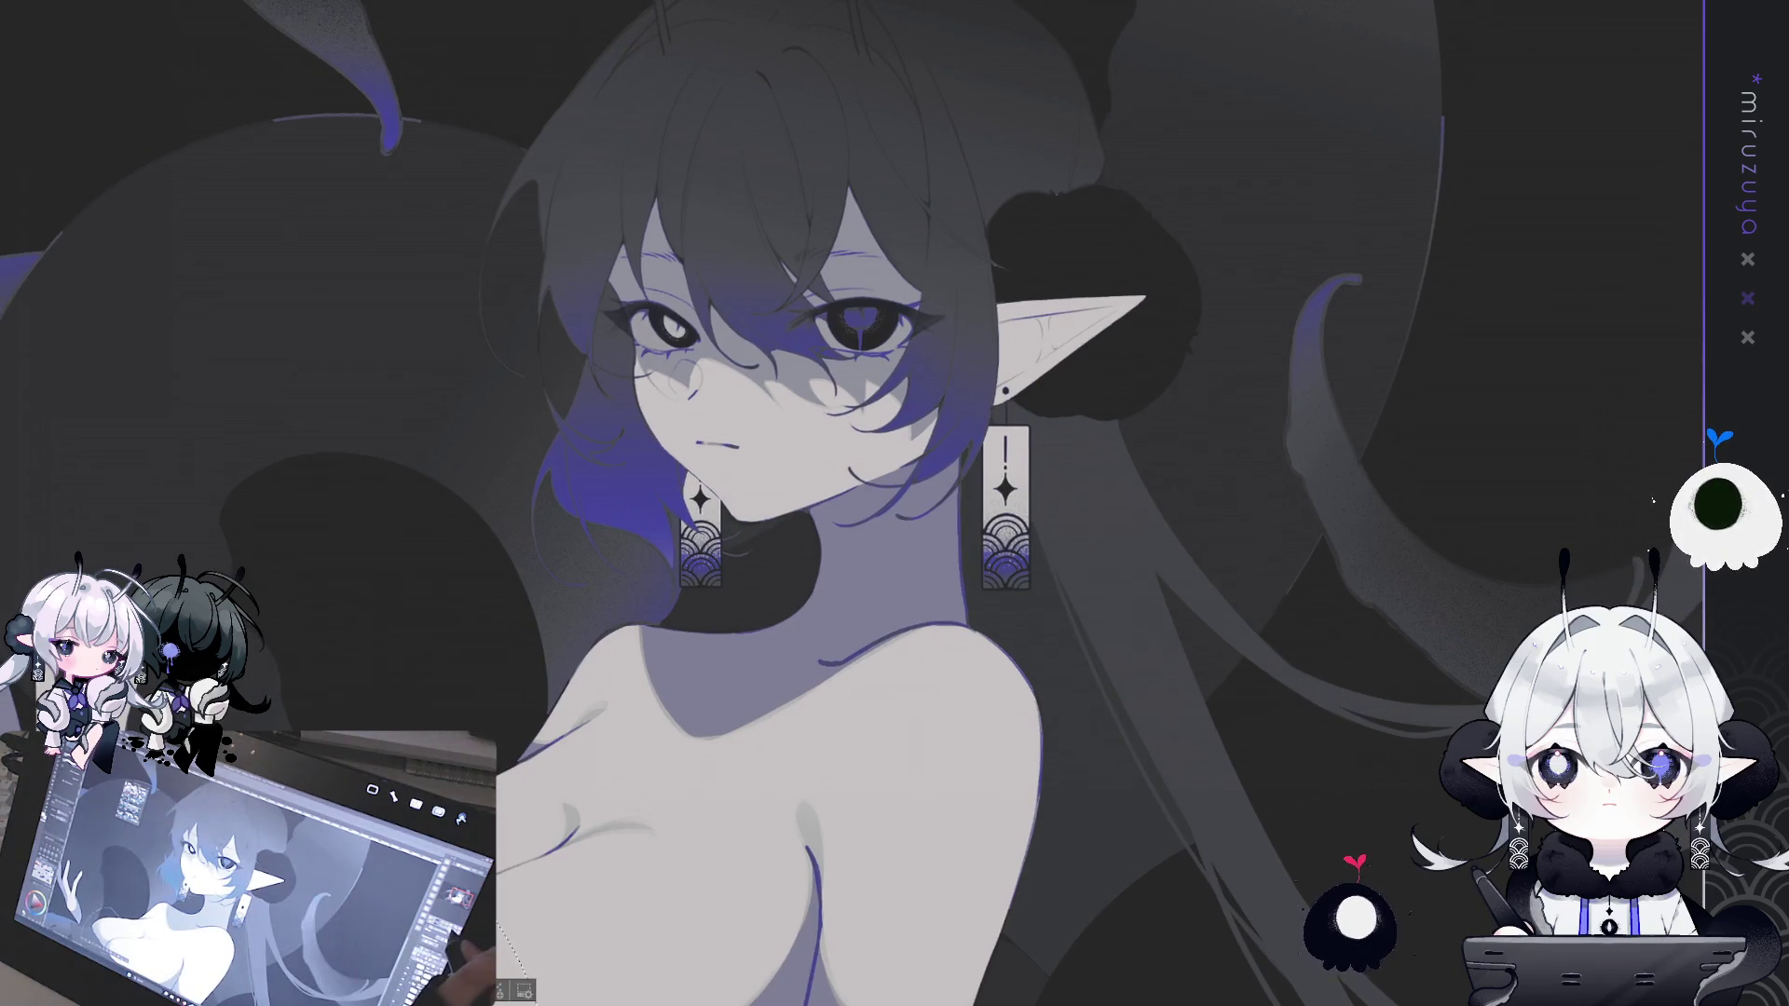
pyautogui.moveTo(972, 420); pyautogui.dragTo(1035, 462)
pyautogui.moveTo(926, 500)
pyautogui.mouseDown()
pyautogui.moveTo(652, 233)
pyautogui.moveTo(923, 503)
pyautogui.moveTo(811, 537)
pyautogui.mouseUp()
pyautogui.click(732, 516)
pyautogui.scroll(5, 731, 516)
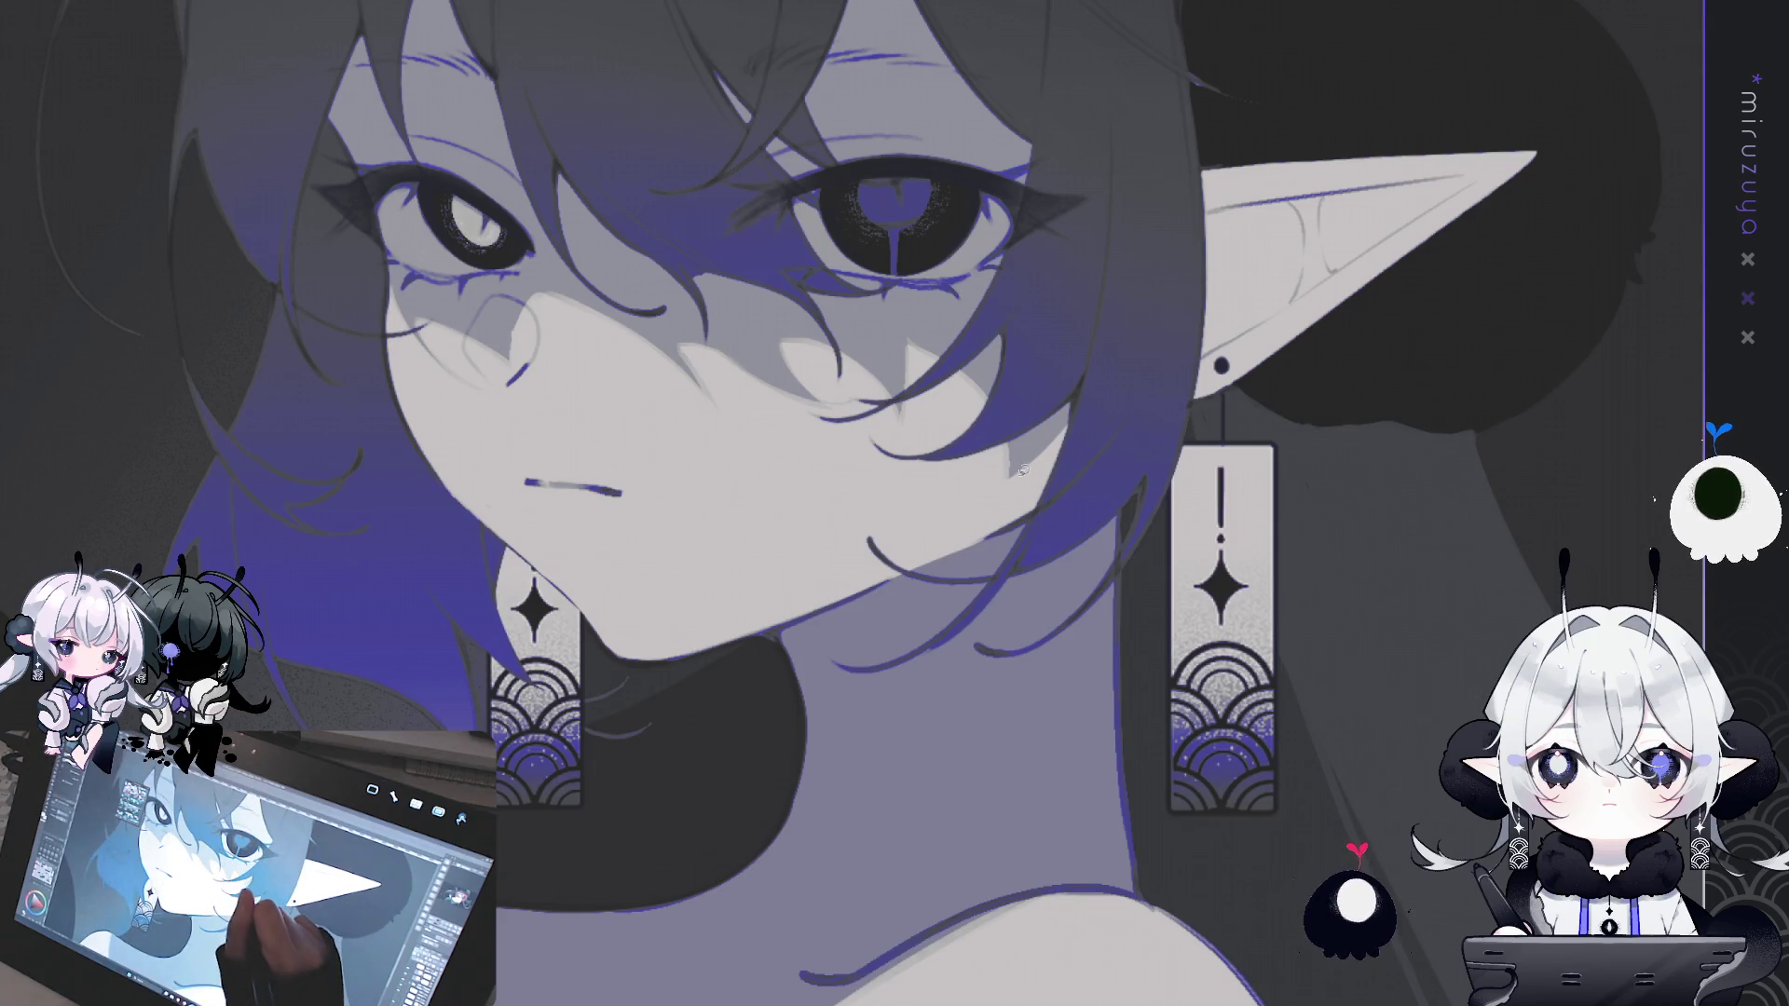
pyautogui.moveTo(1015, 454)
pyautogui.mouseDown()
pyautogui.moveTo(1003, 525)
pyautogui.moveTo(1074, 393)
pyautogui.mouseUp()
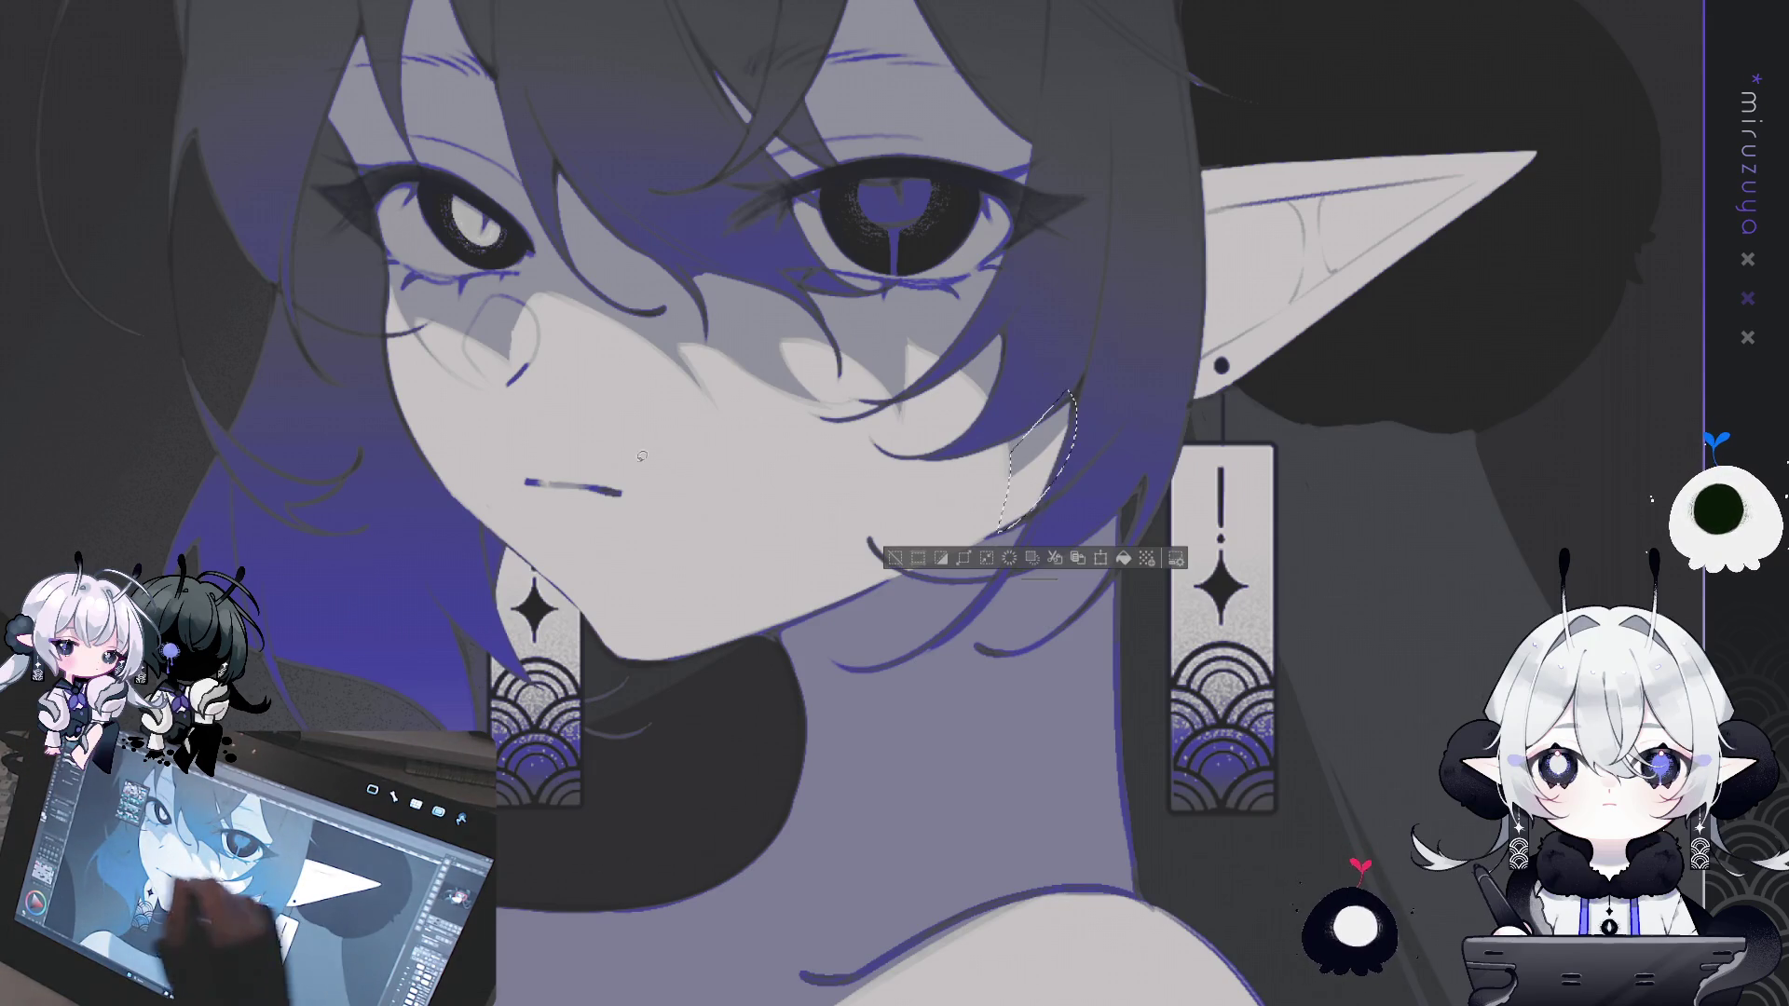
pyautogui.click(1124, 557)
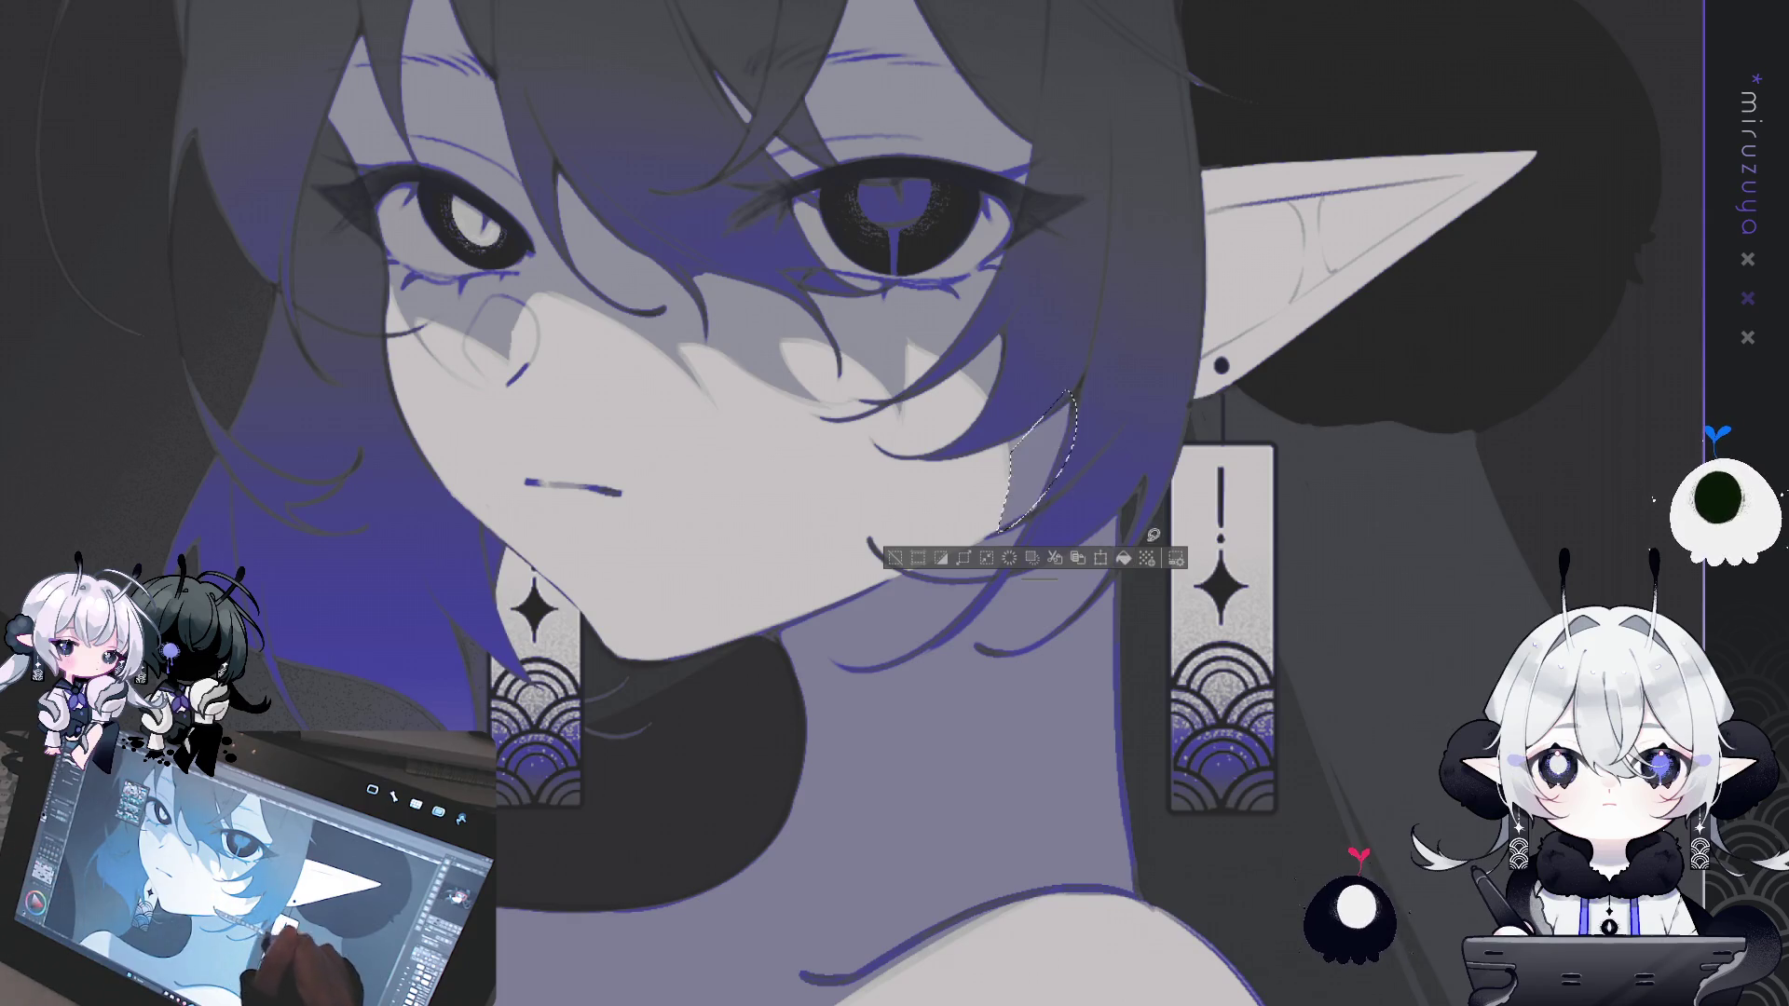
pyautogui.hotkey('ctrl', 'd')
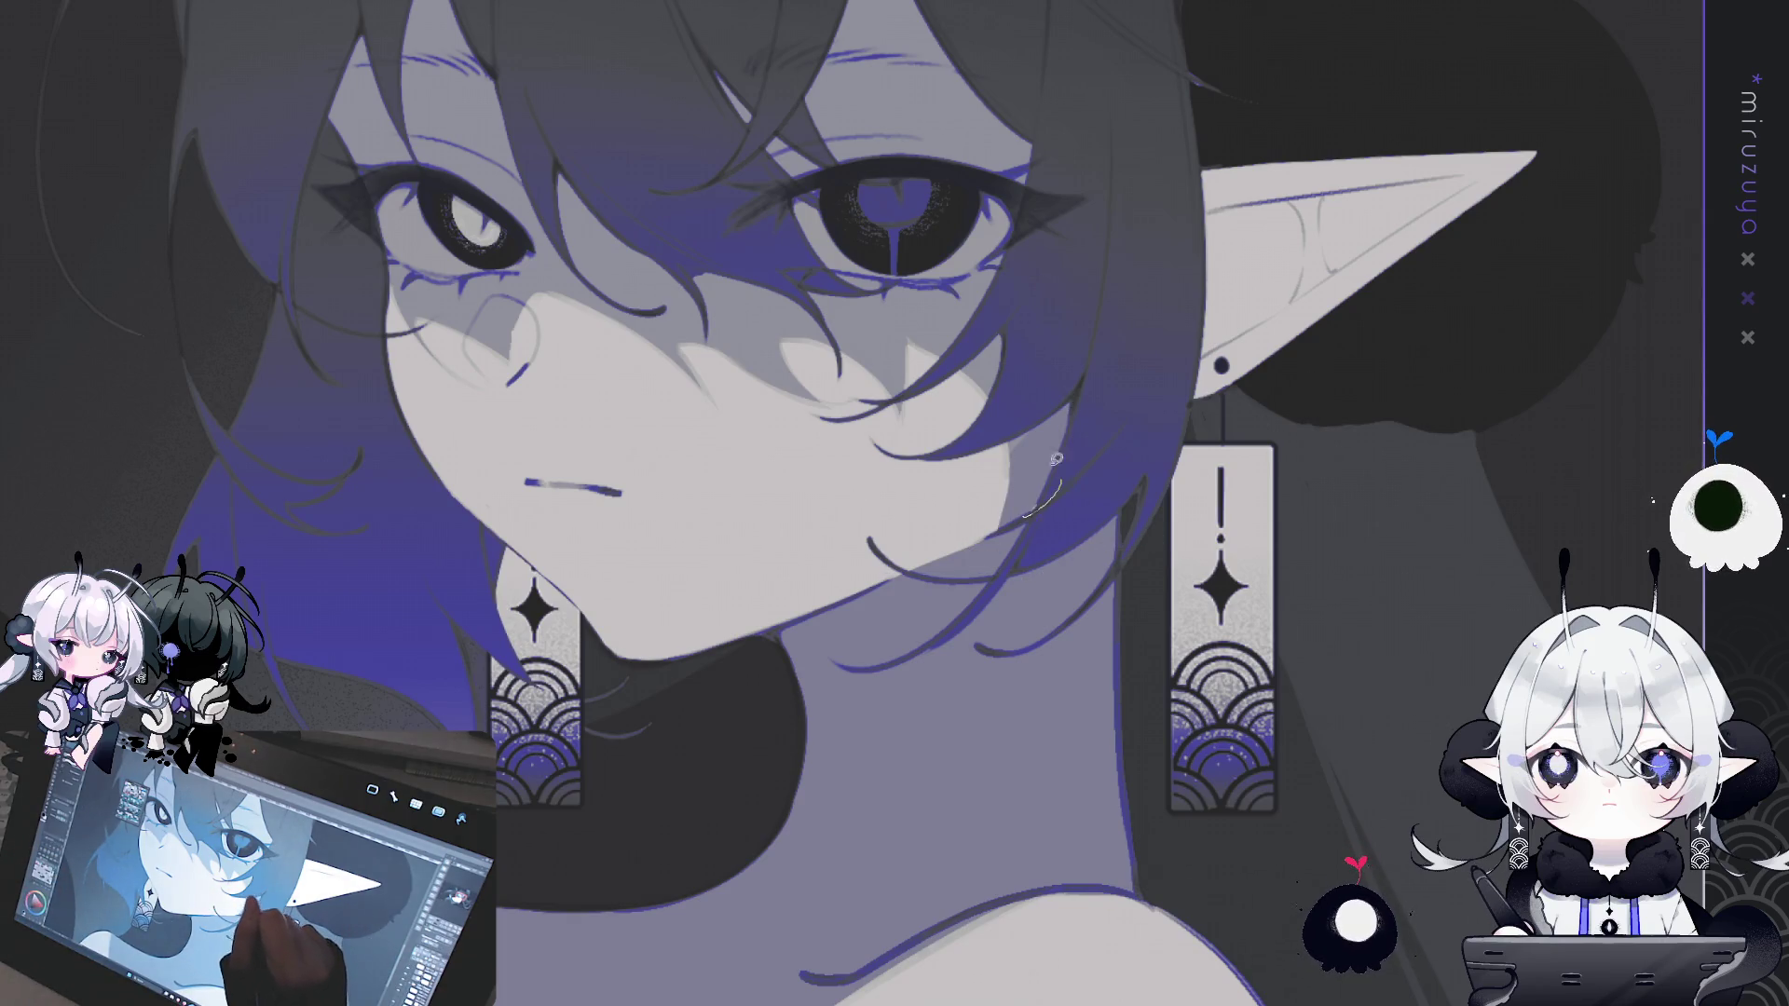
pyautogui.moveTo(1066, 462); pyautogui.dragTo(1064, 465)
pyautogui.hotkey('ctrl', 'd')
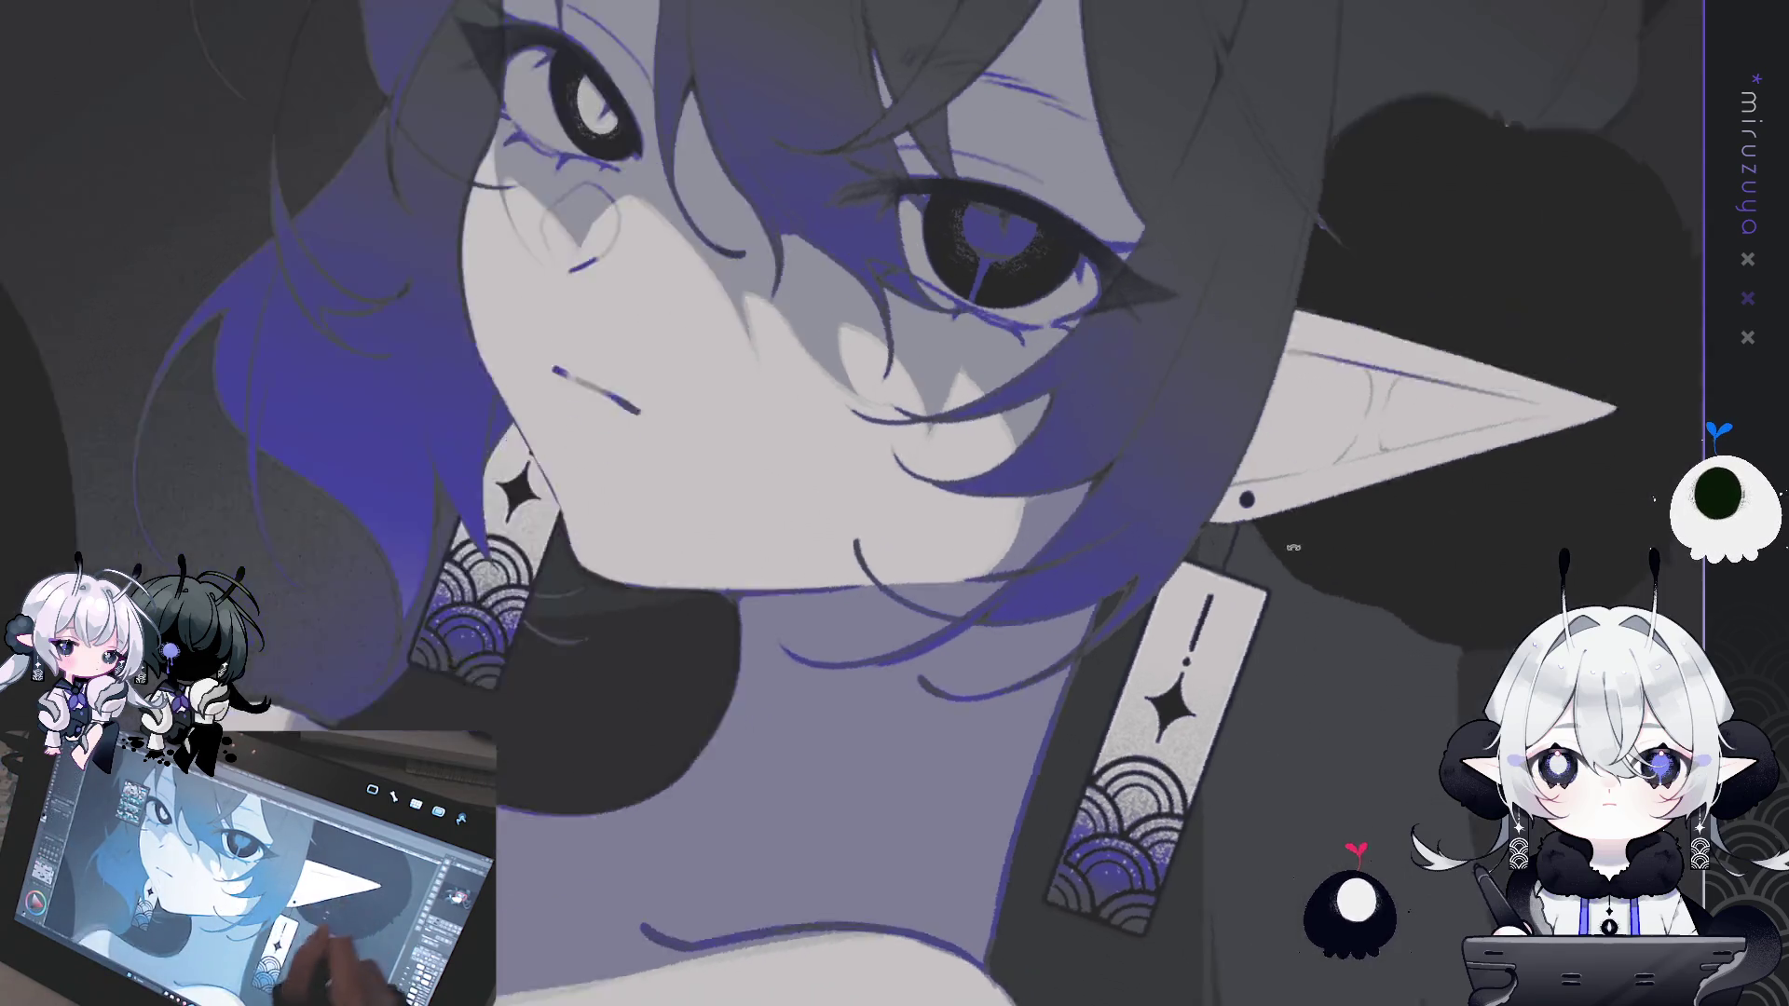
# - Try a darker grey shadow on the nose, remove it, and zoom out
pyautogui.moveTo(954, 542); pyautogui.dragTo(1072, 652)
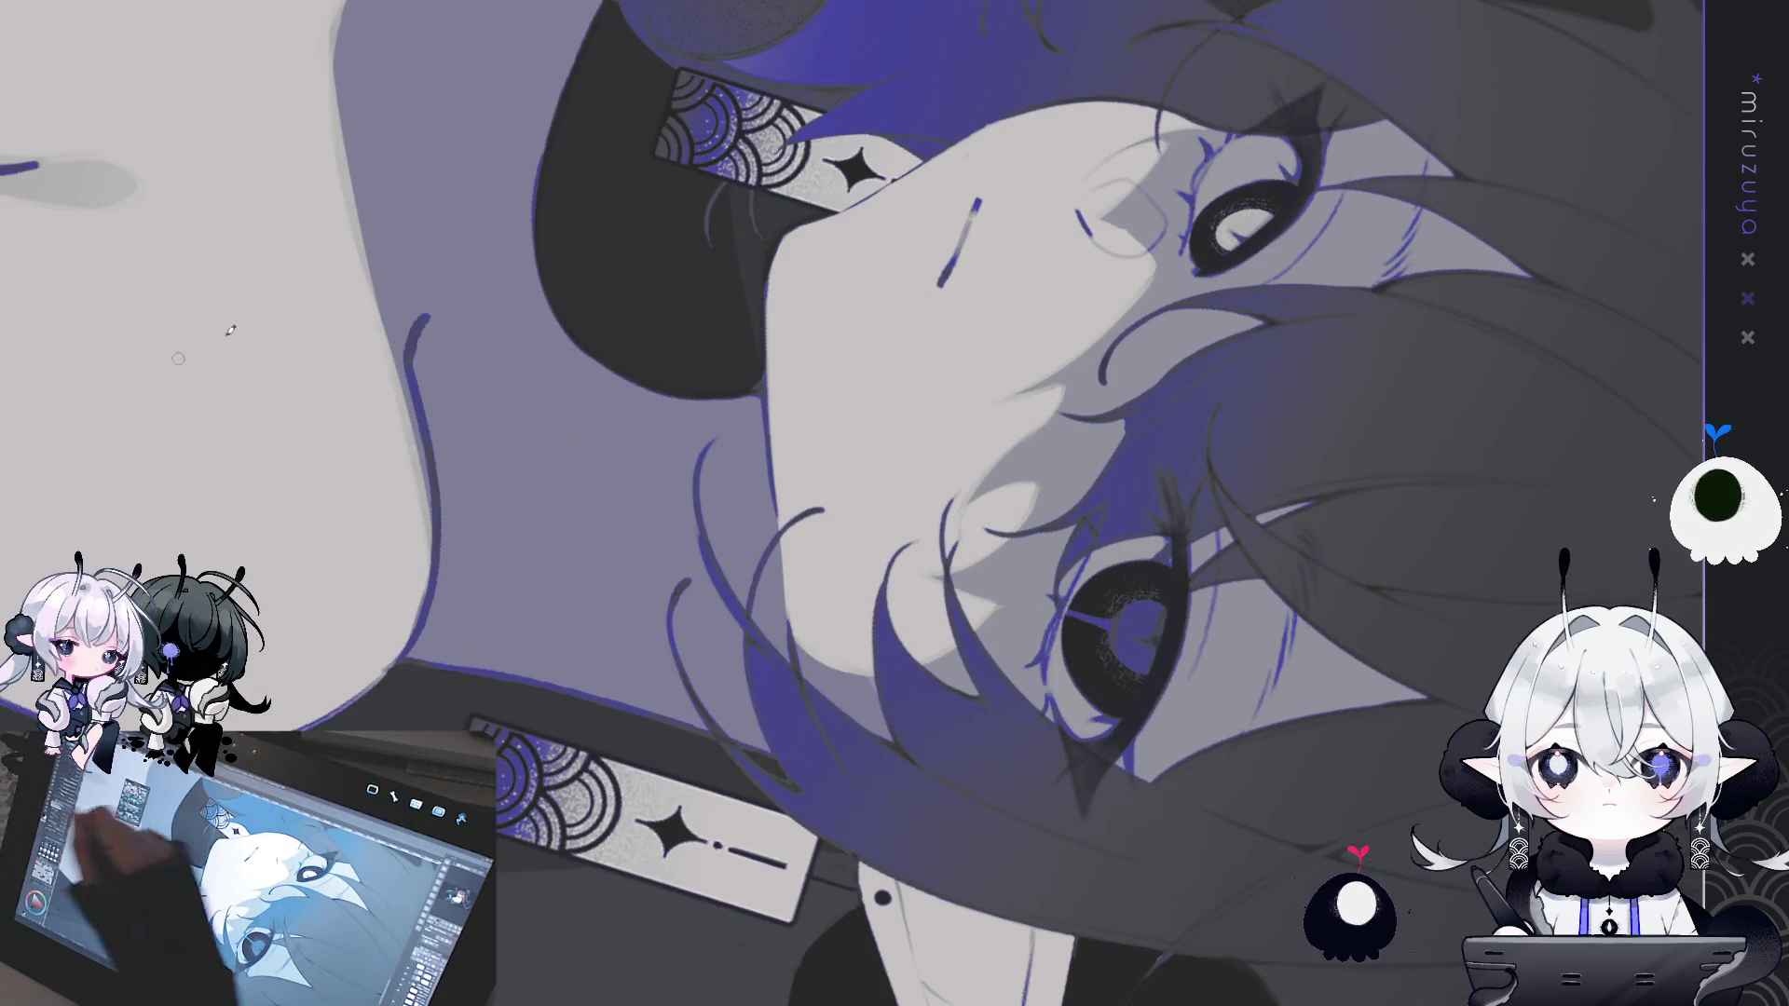
pyautogui.moveTo(955, 504)
pyautogui.mouseDown()
pyautogui.moveTo(1249, 185)
pyautogui.moveTo(839, 233)
pyautogui.mouseUp()
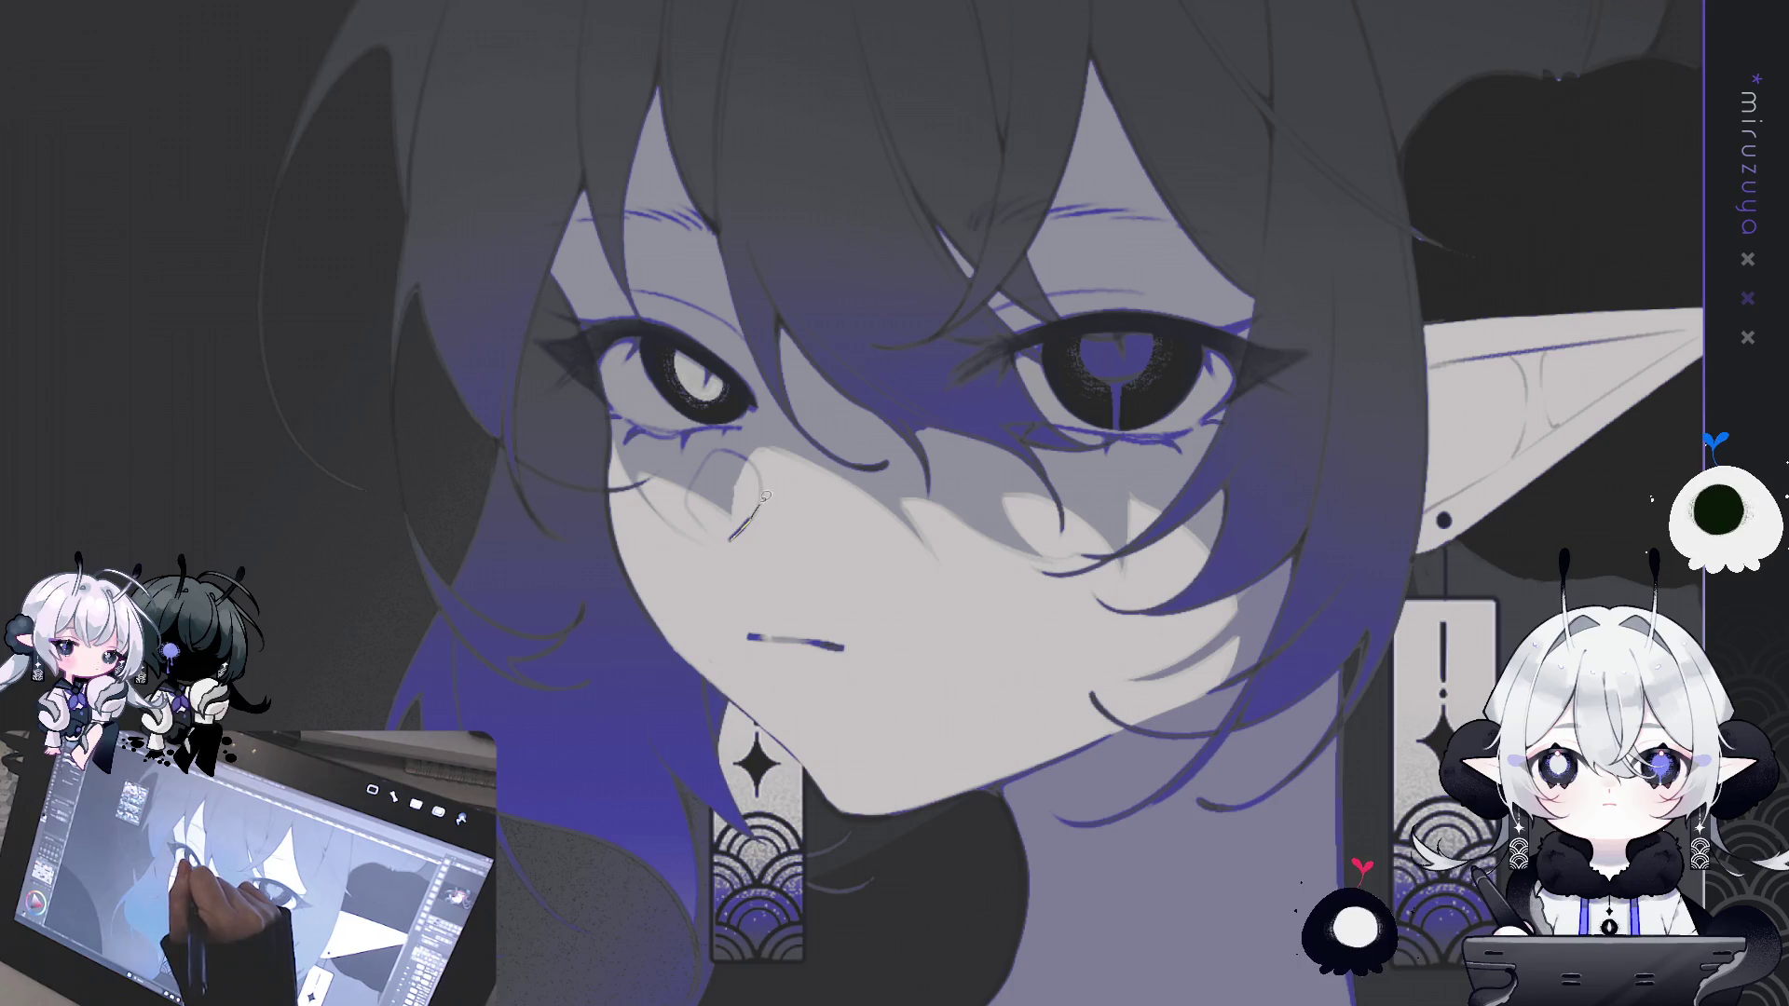
pyautogui.moveTo(697, 511); pyautogui.dragTo(731, 536)
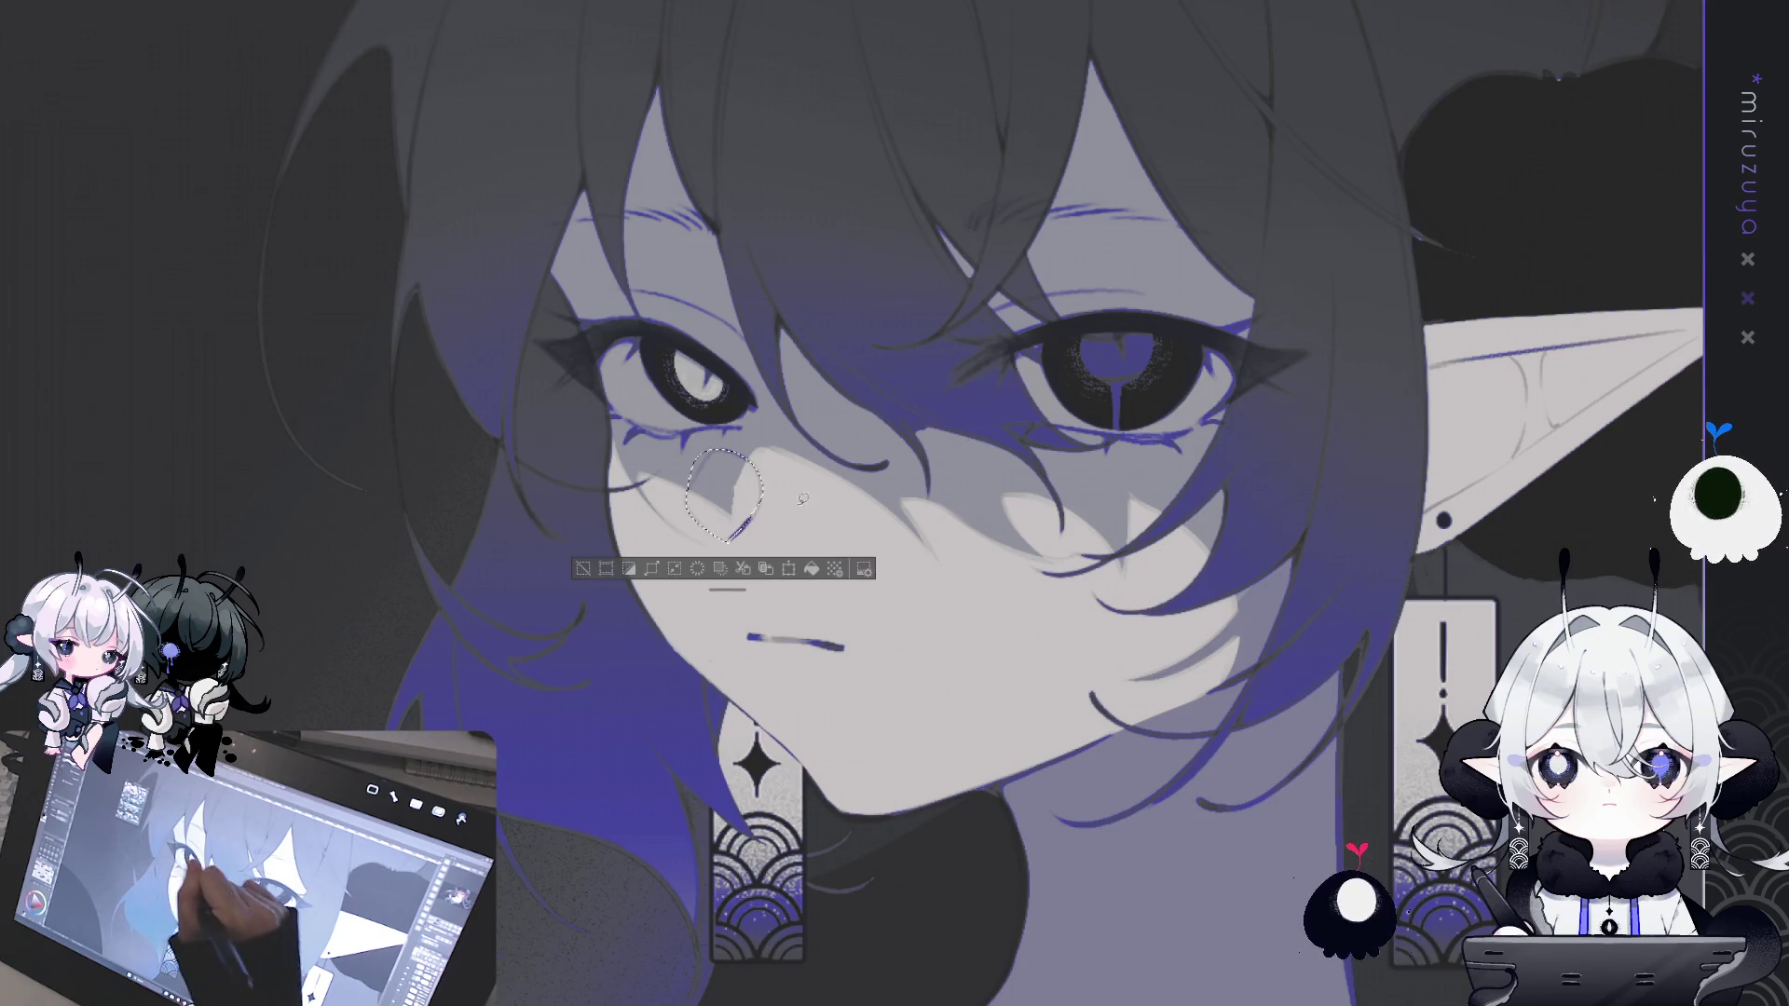
pyautogui.click(811, 568)
pyautogui.hotkey('ctrl', 'z')
pyautogui.click(837, 569)
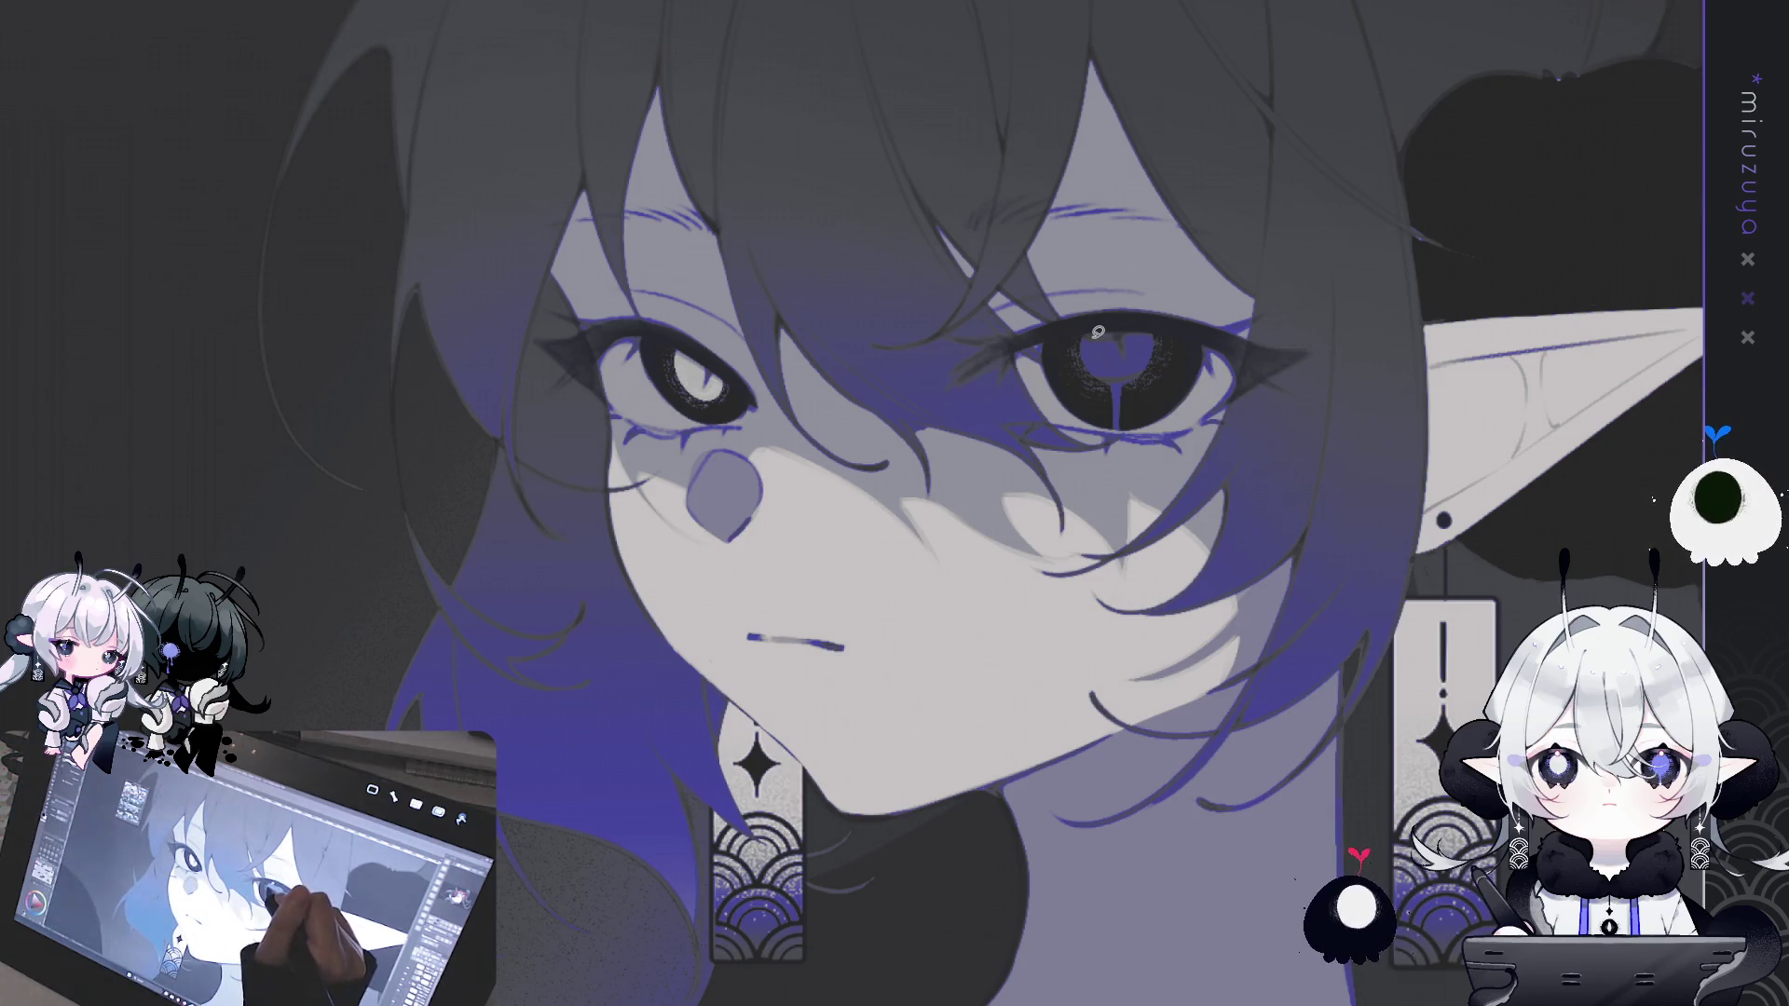
pyautogui.hotkey('ctrl', 'shift', 'd')
pyautogui.press('Delete')
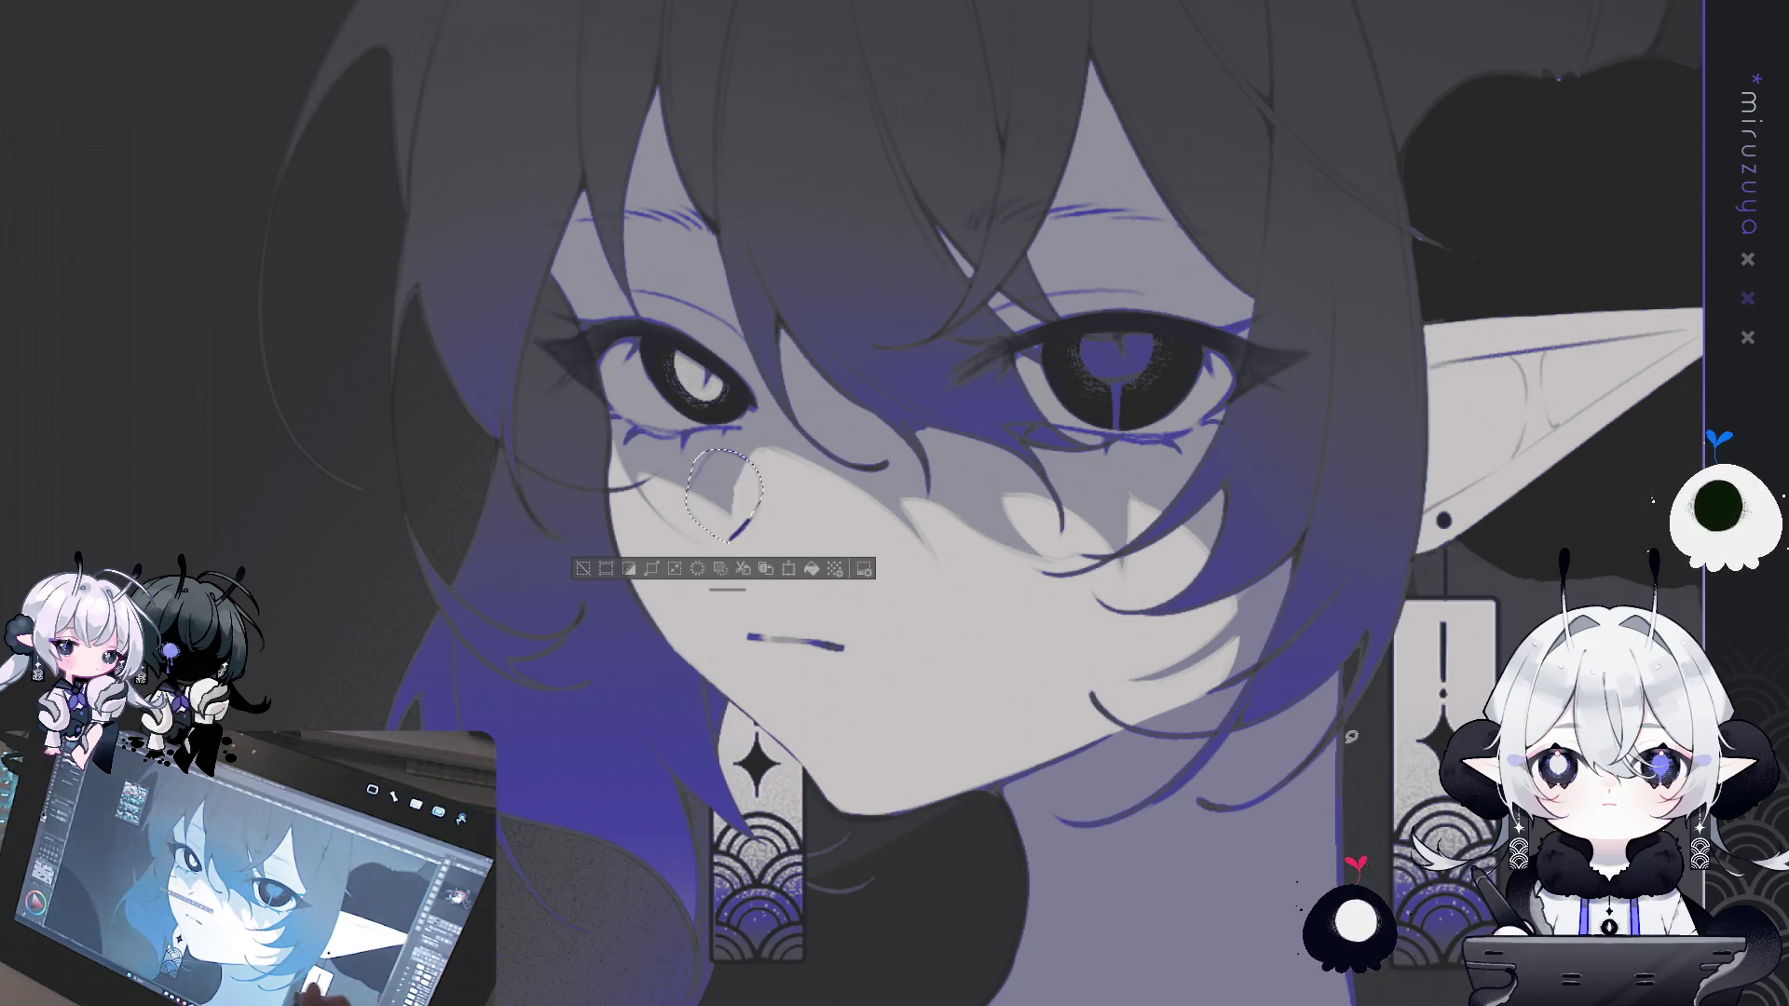
pyautogui.hotkey('ctrl', 'd')
pyautogui.hotkey('ctrl', '-')
pyautogui.hotkey('ctrl', '-')
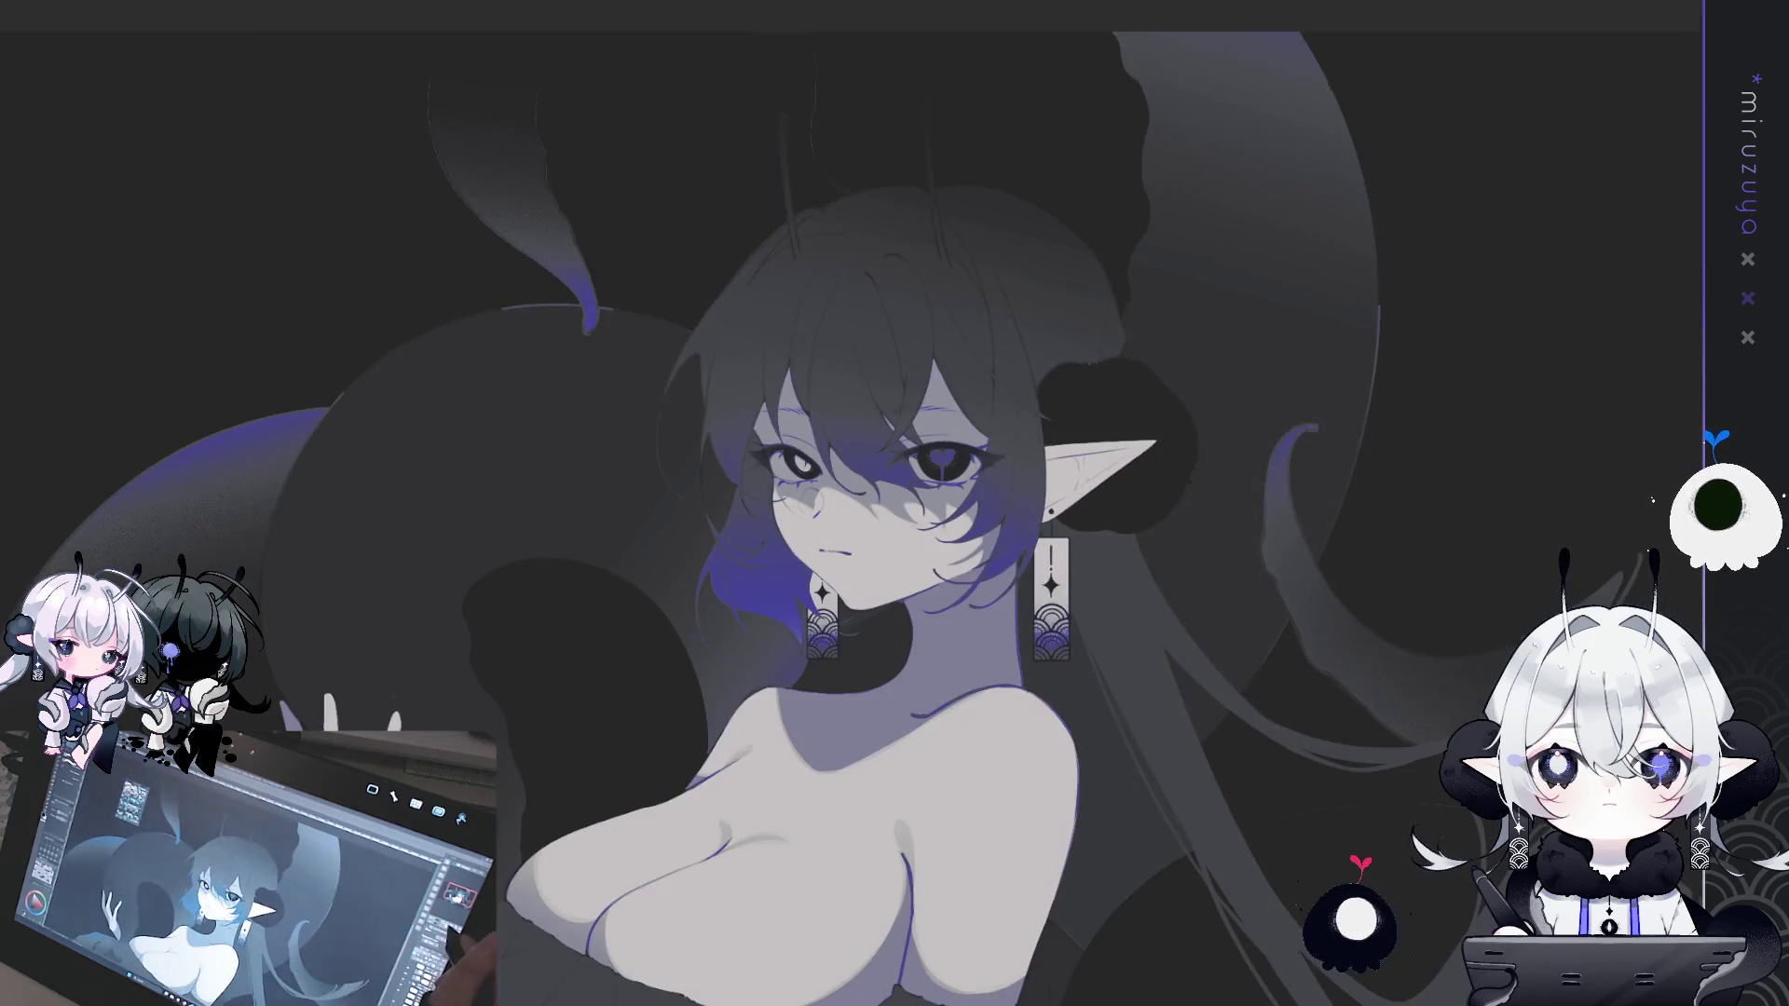
# - Zoom and pan to the chest, lasso around the hand, then deselect it
pyautogui.hotkey('ctrl', '+')
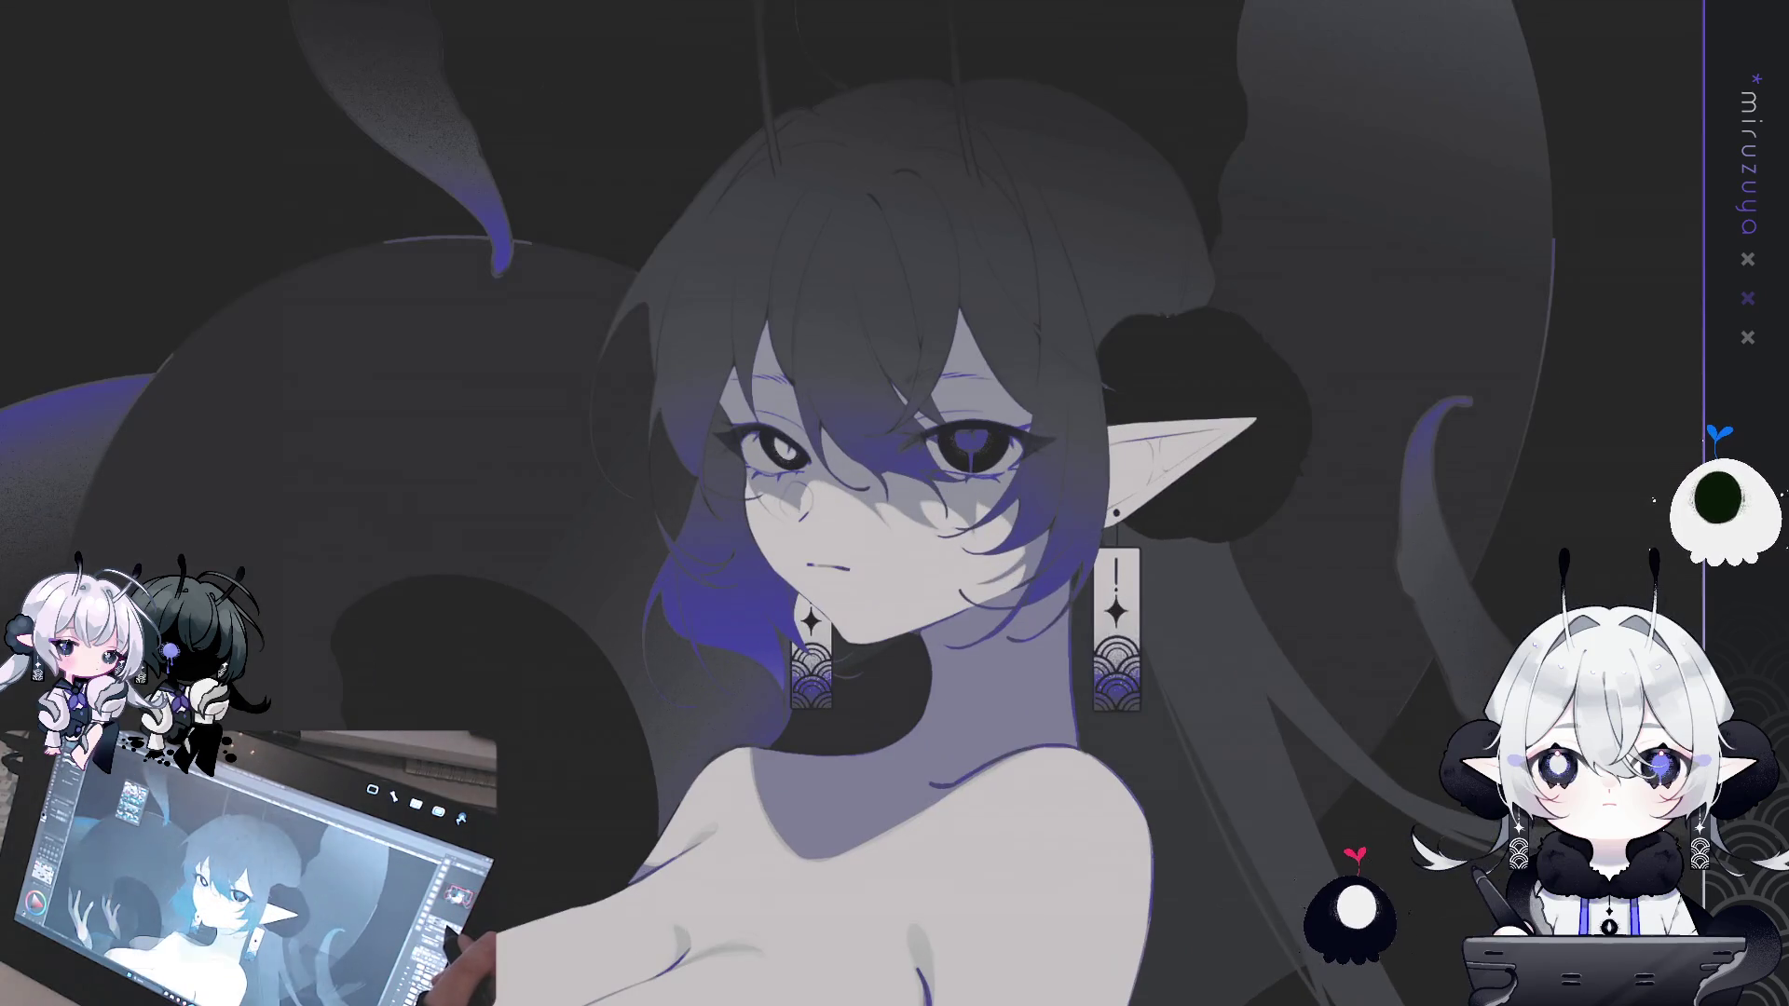
pyautogui.moveTo(932, 969)
pyautogui.mouseDown()
pyautogui.moveTo(988, 447)
pyautogui.moveTo(971, 465)
pyautogui.moveTo(1211, 508)
pyautogui.mouseUp()
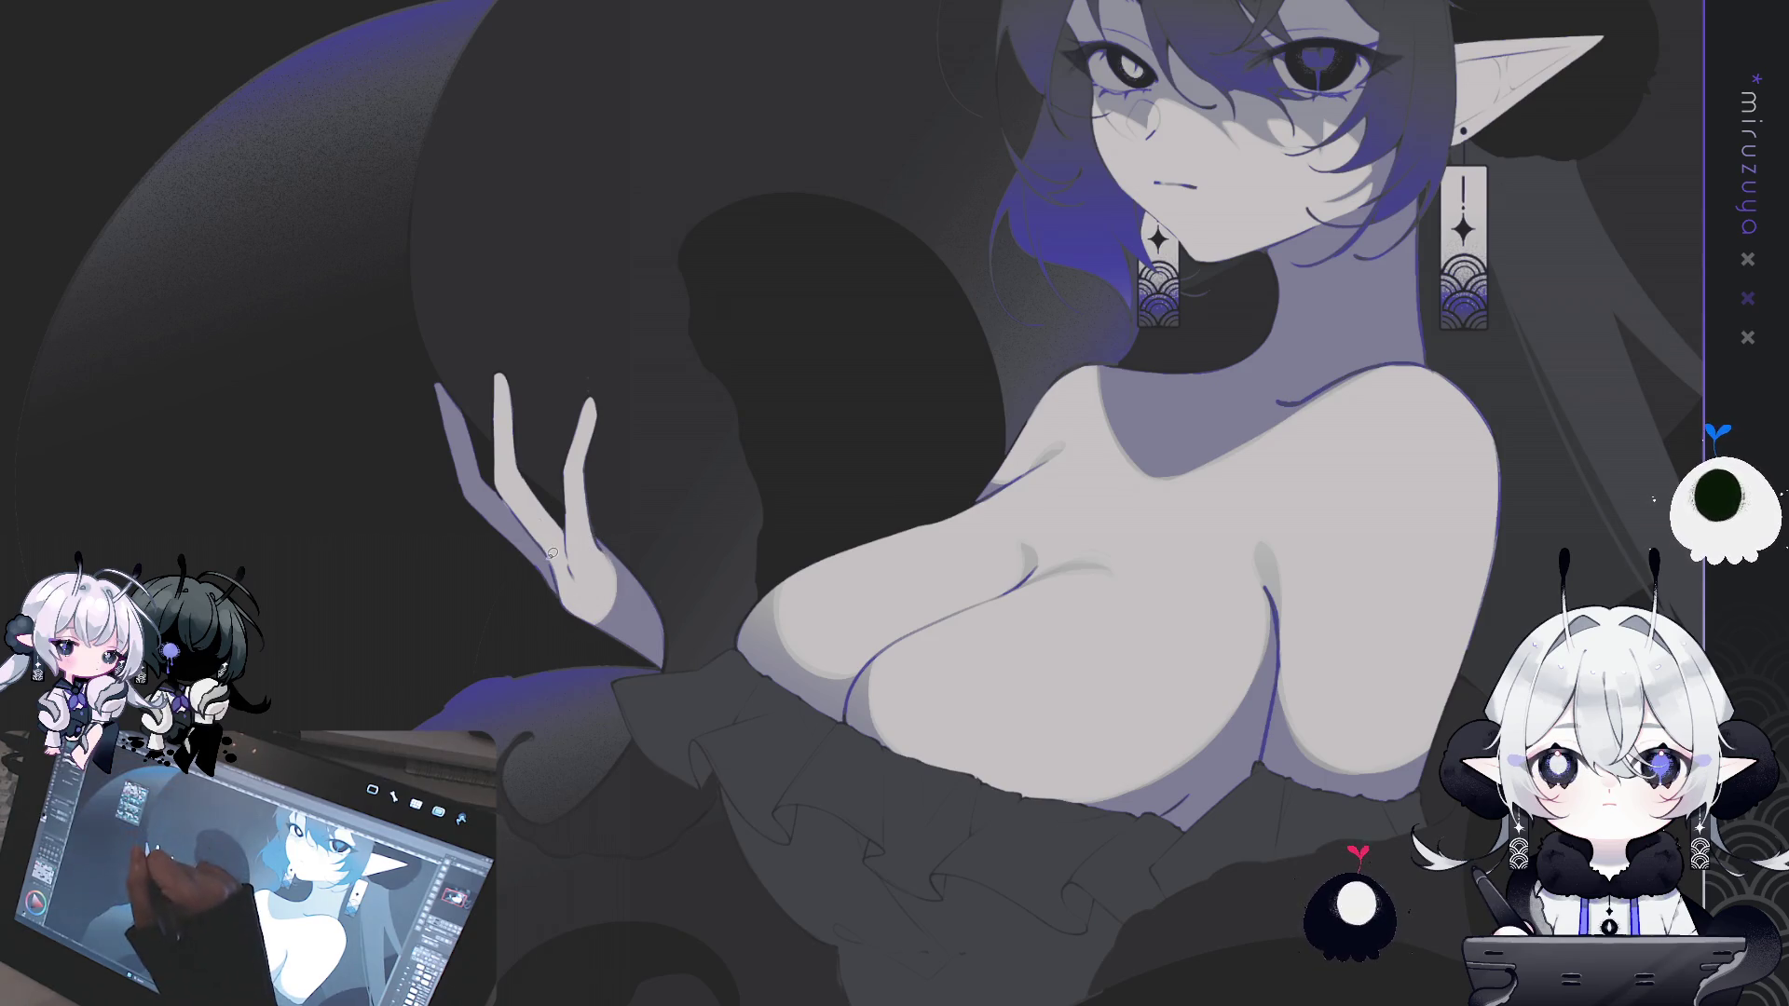
pyautogui.moveTo(425, 315); pyautogui.dragTo(557, 601)
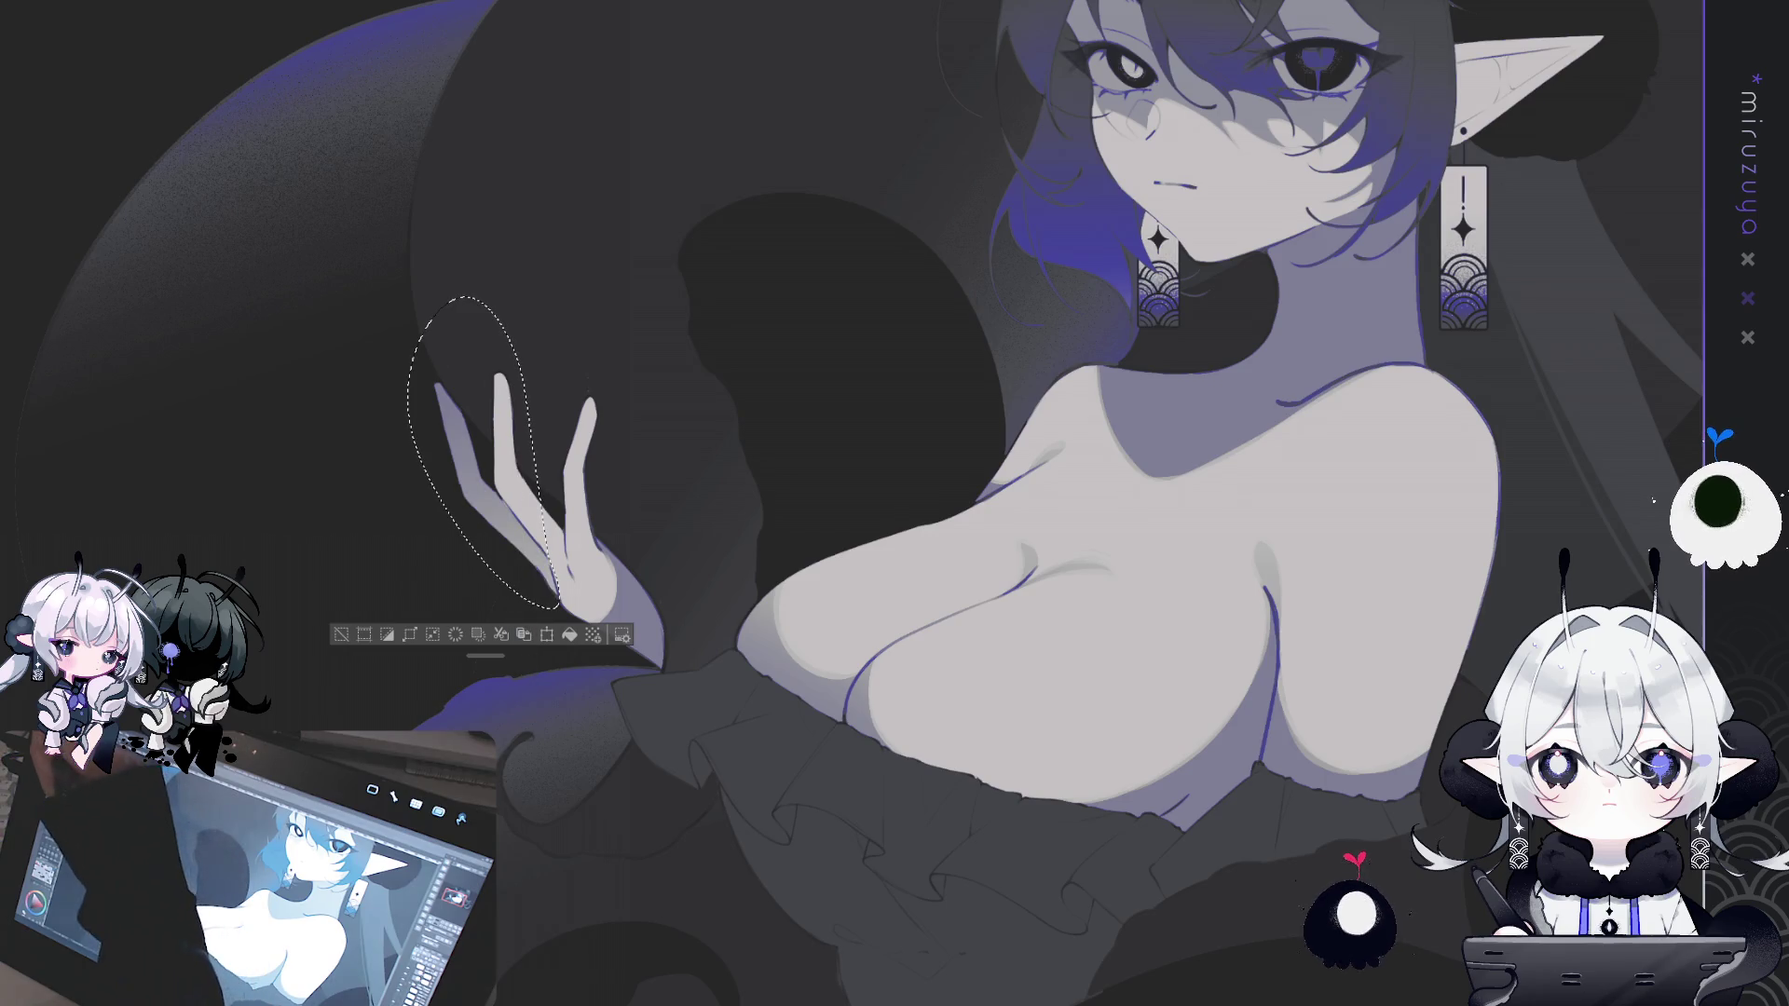
pyautogui.moveTo(615, 688); pyautogui.dragTo(619, 489)
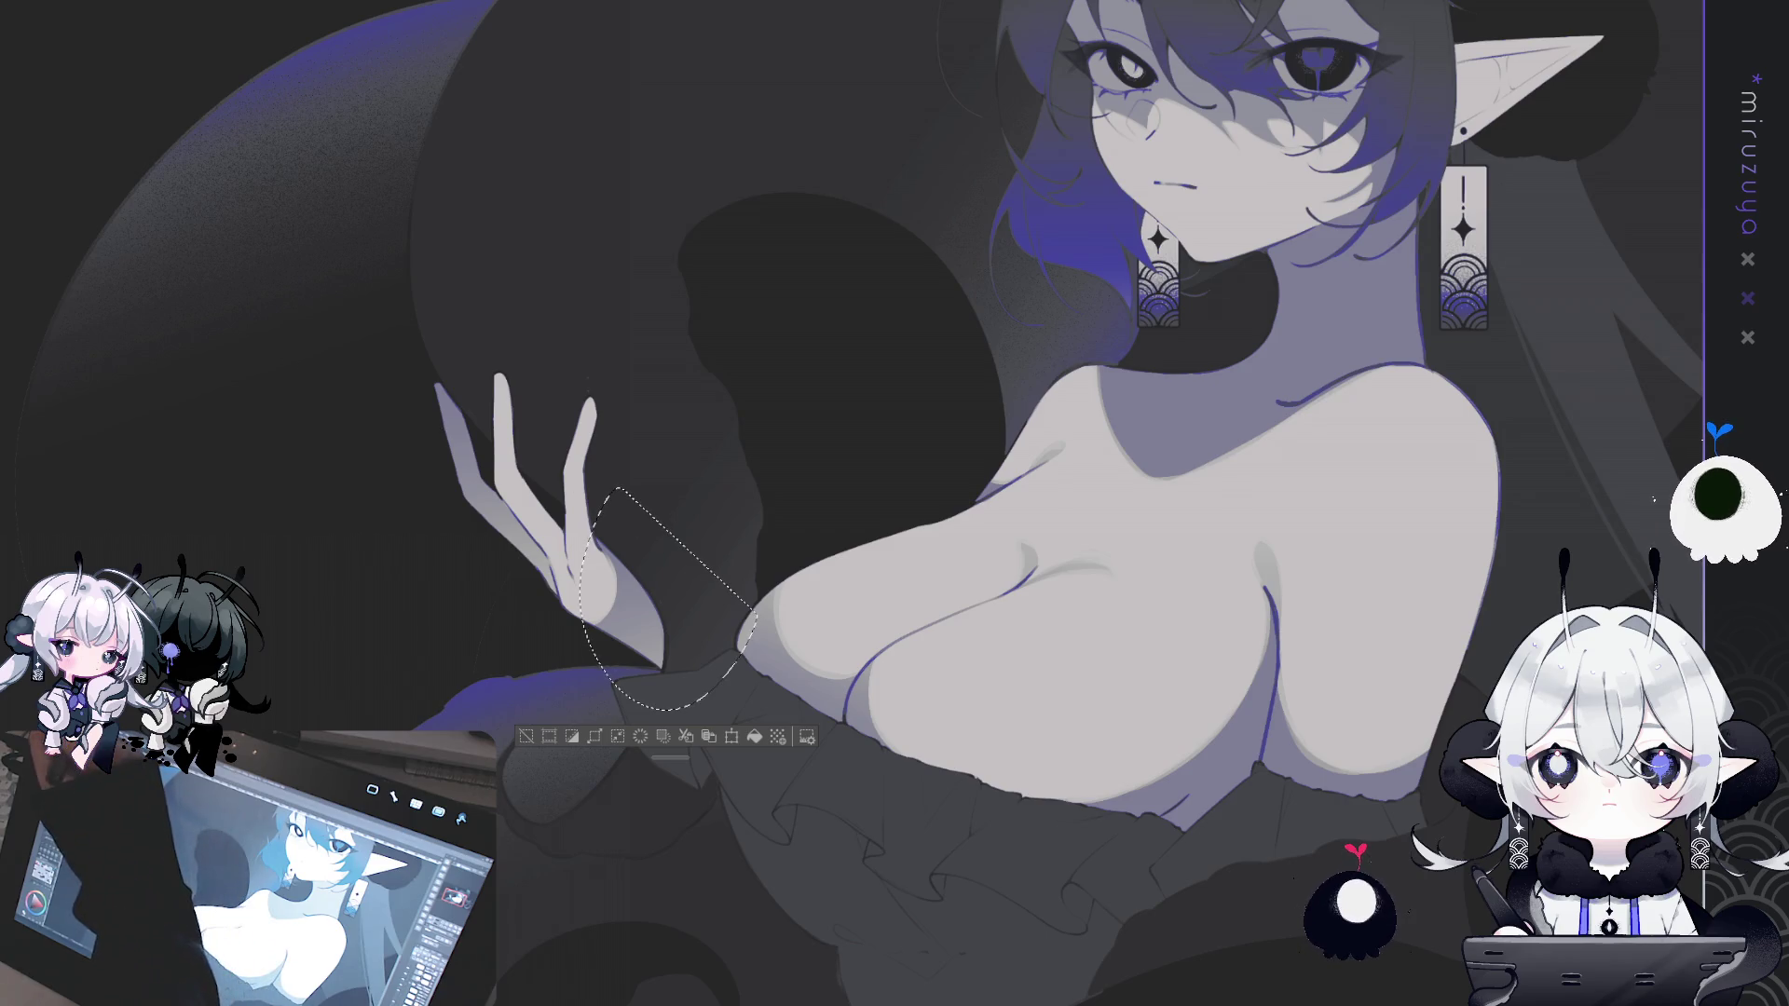
pyautogui.hotkey('ctrl', 'd')
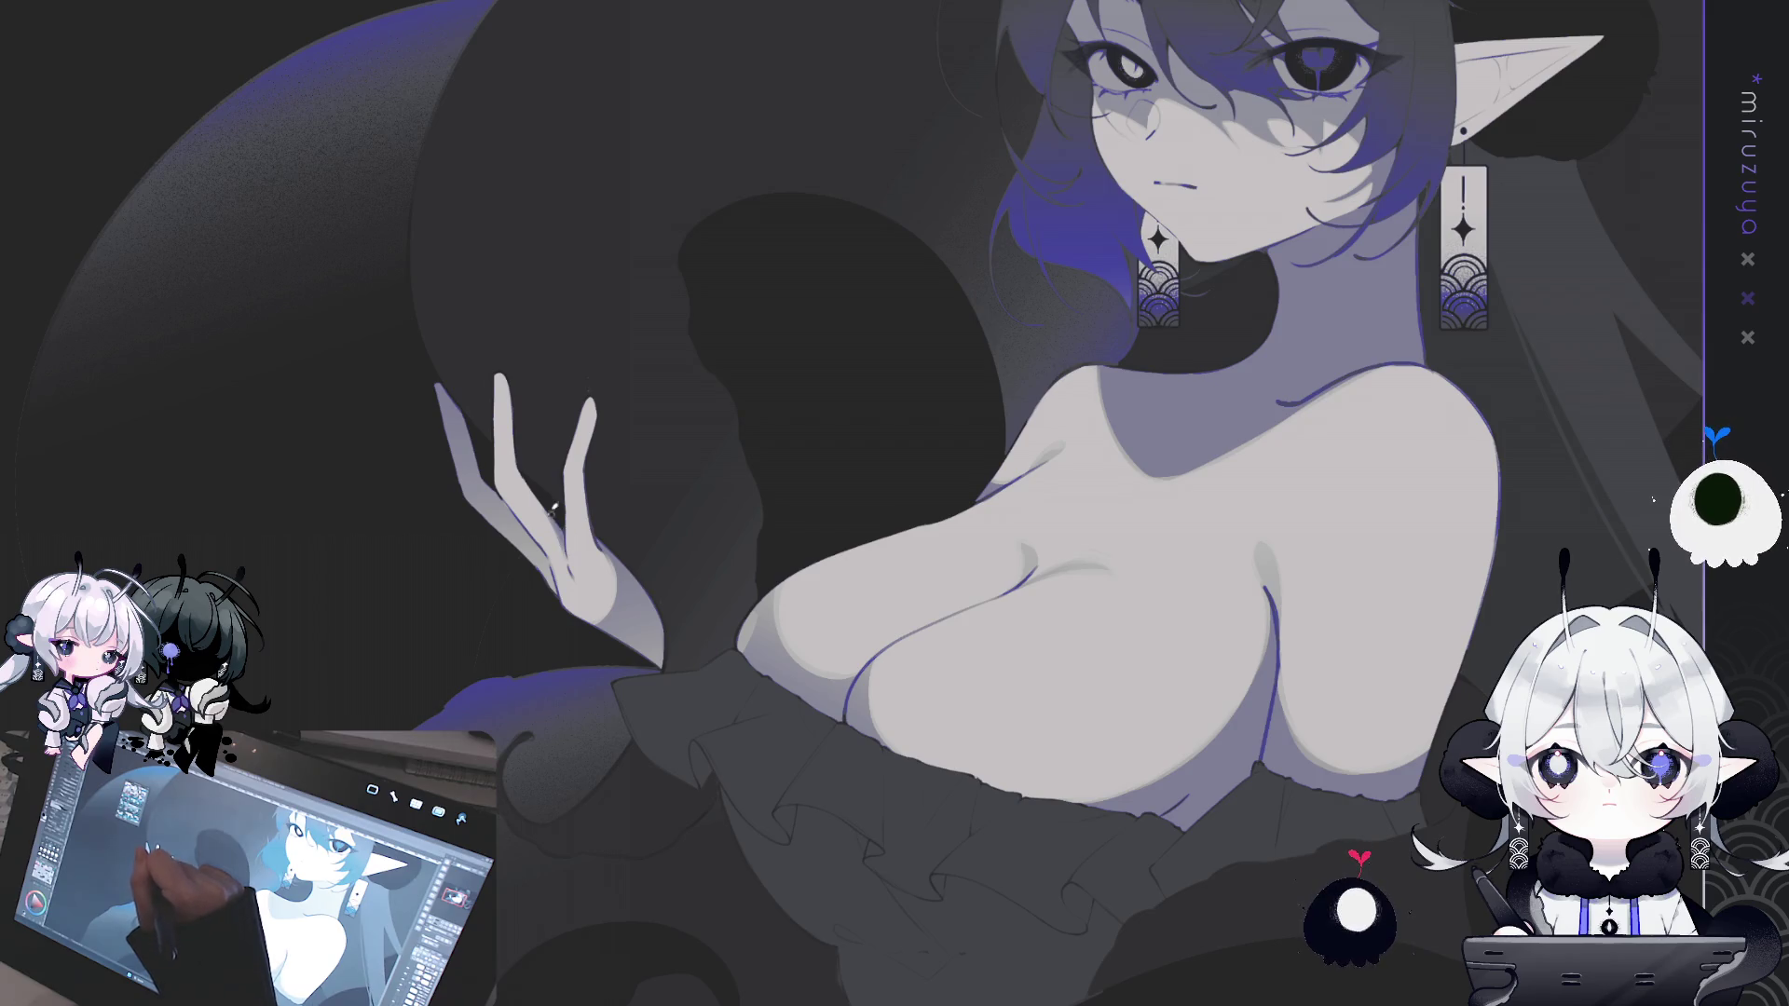
# - Lasso the neck and shoulder area below the chin
pyautogui.moveTo(1459, 408)
pyautogui.mouseDown()
pyautogui.moveTo(990, 571)
pyautogui.moveTo(954, 672)
pyautogui.mouseUp()
pyautogui.moveTo(688, 808)
pyautogui.mouseDown()
pyautogui.moveTo(573, 680)
pyautogui.moveTo(615, 582)
pyautogui.mouseUp()
pyautogui.moveTo(862, 491)
pyautogui.mouseDown()
pyautogui.moveTo(960, 559)
pyautogui.moveTo(950, 685)
pyautogui.mouseUp()
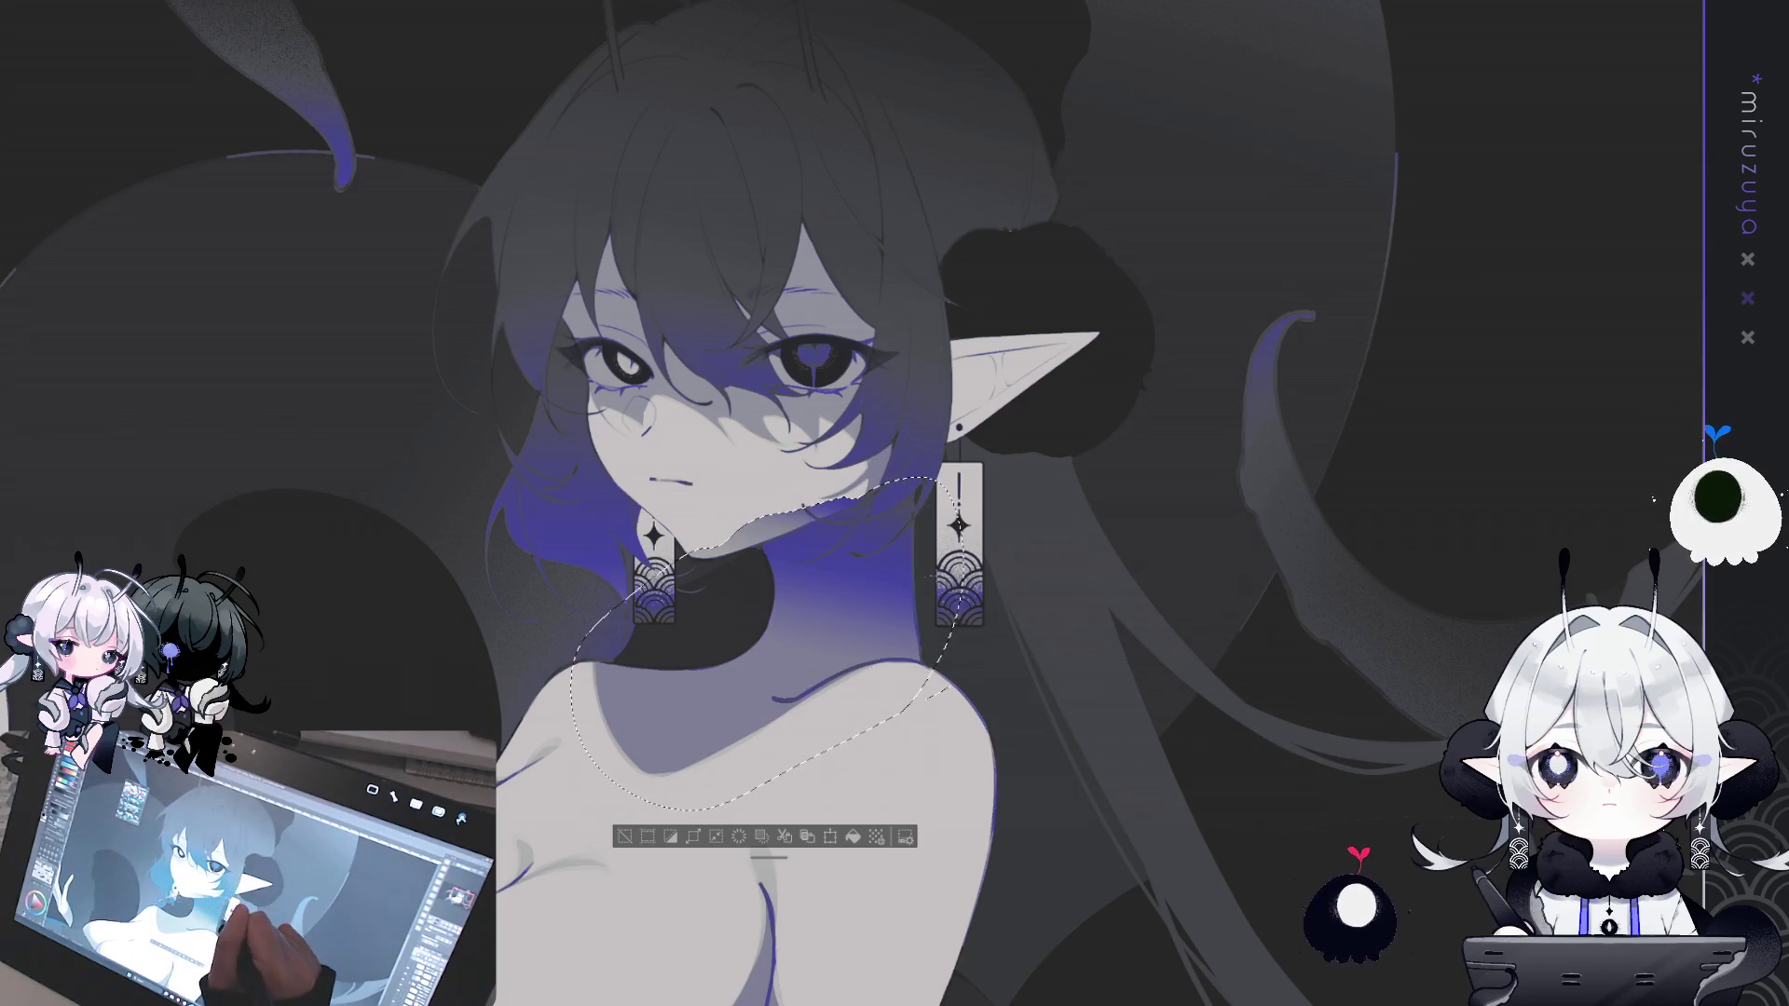
# - Lay a blue-purple gradient under the chin, deselect, then extend purple shading into the hair
pyautogui.moveTo(899, 504); pyautogui.dragTo(894, 630)
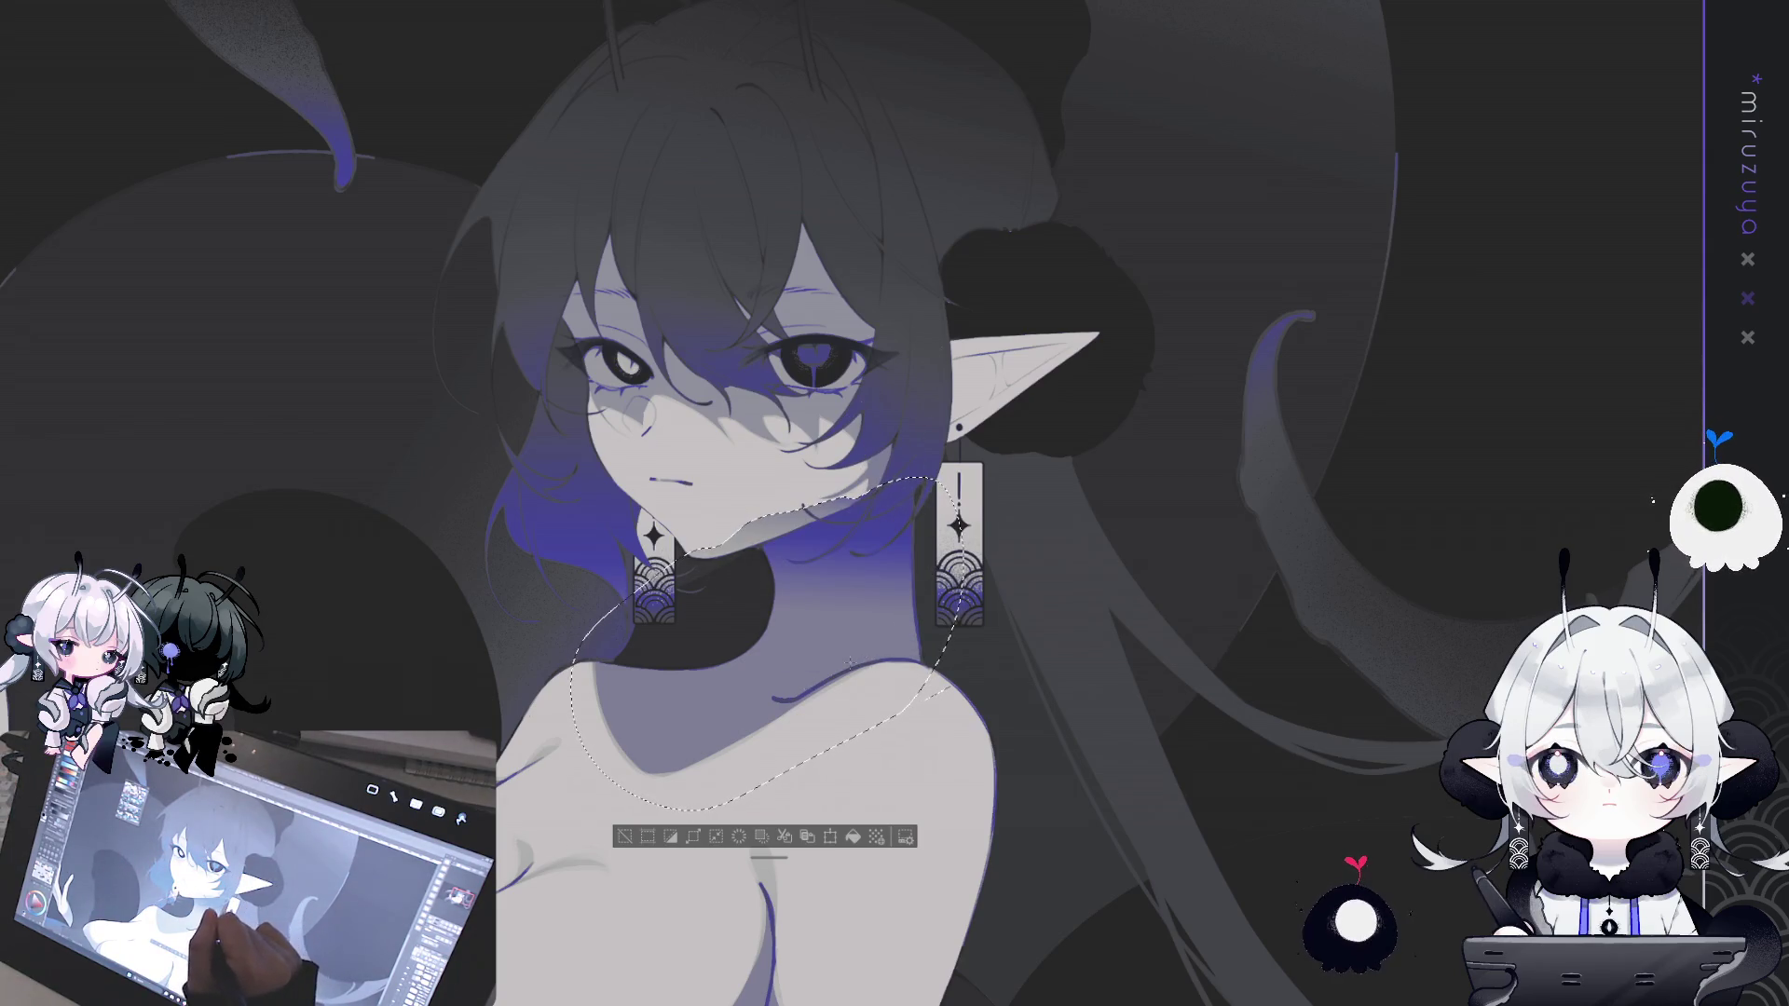
pyautogui.click(624, 837)
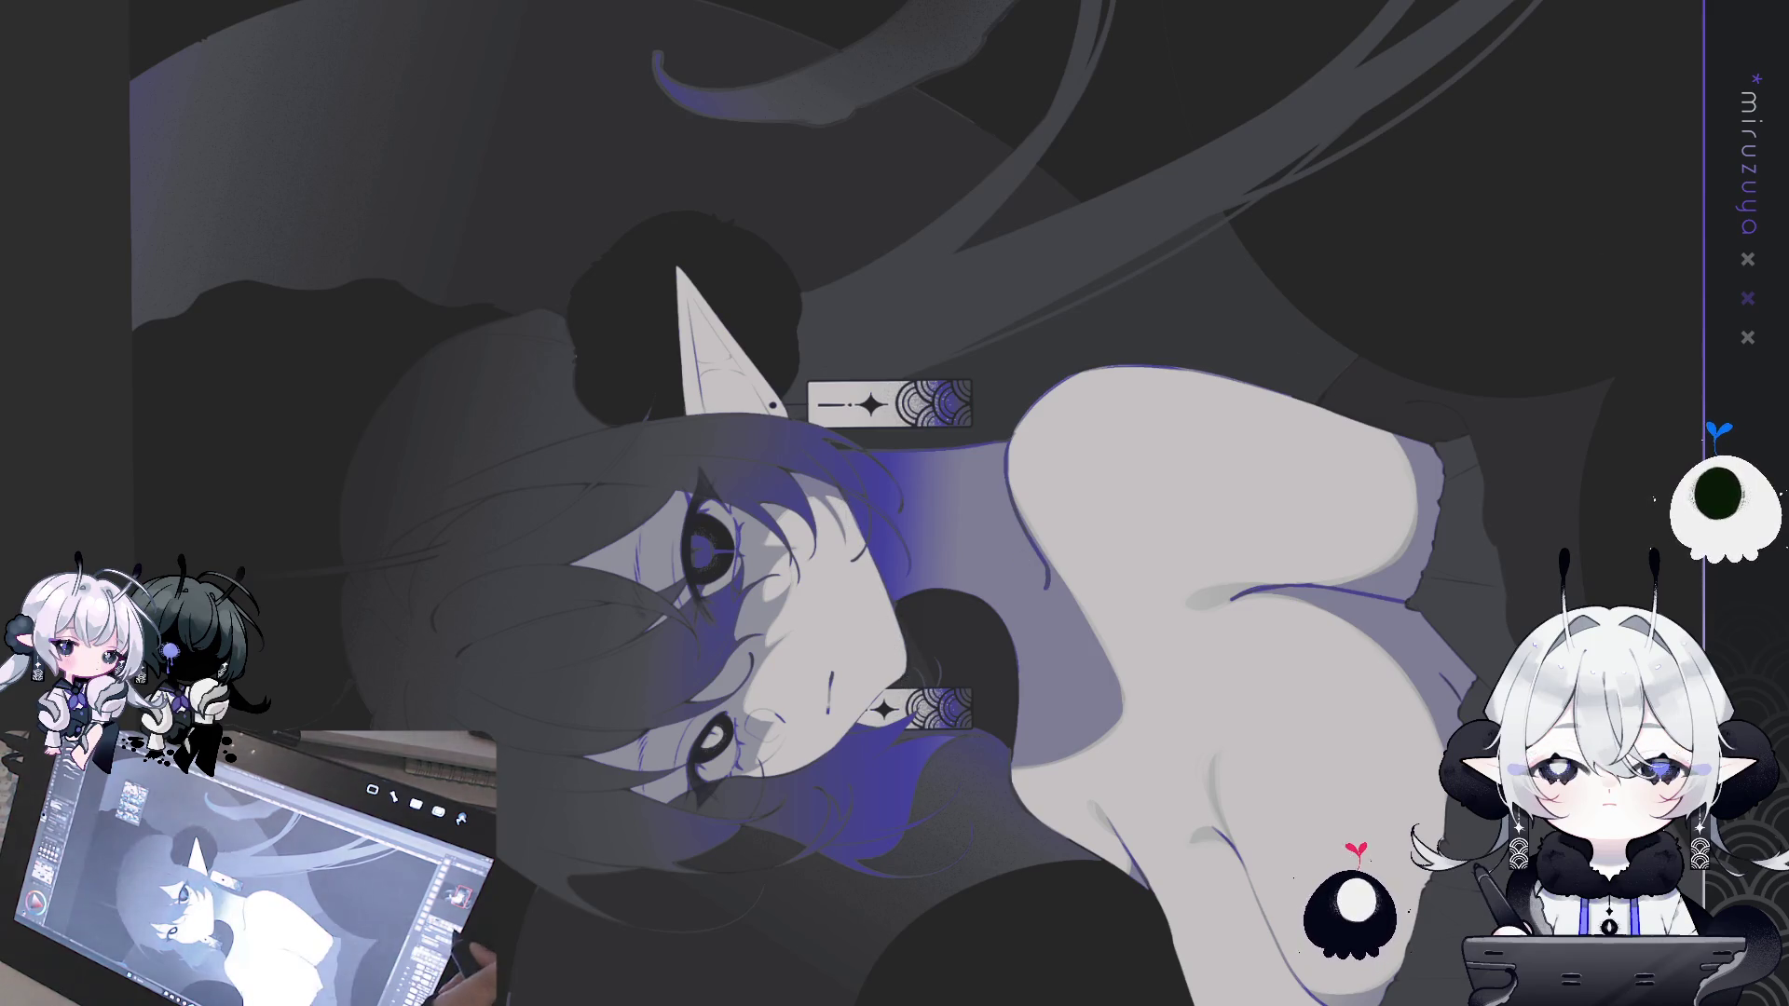
pyautogui.hotkey('ctrl', '0')
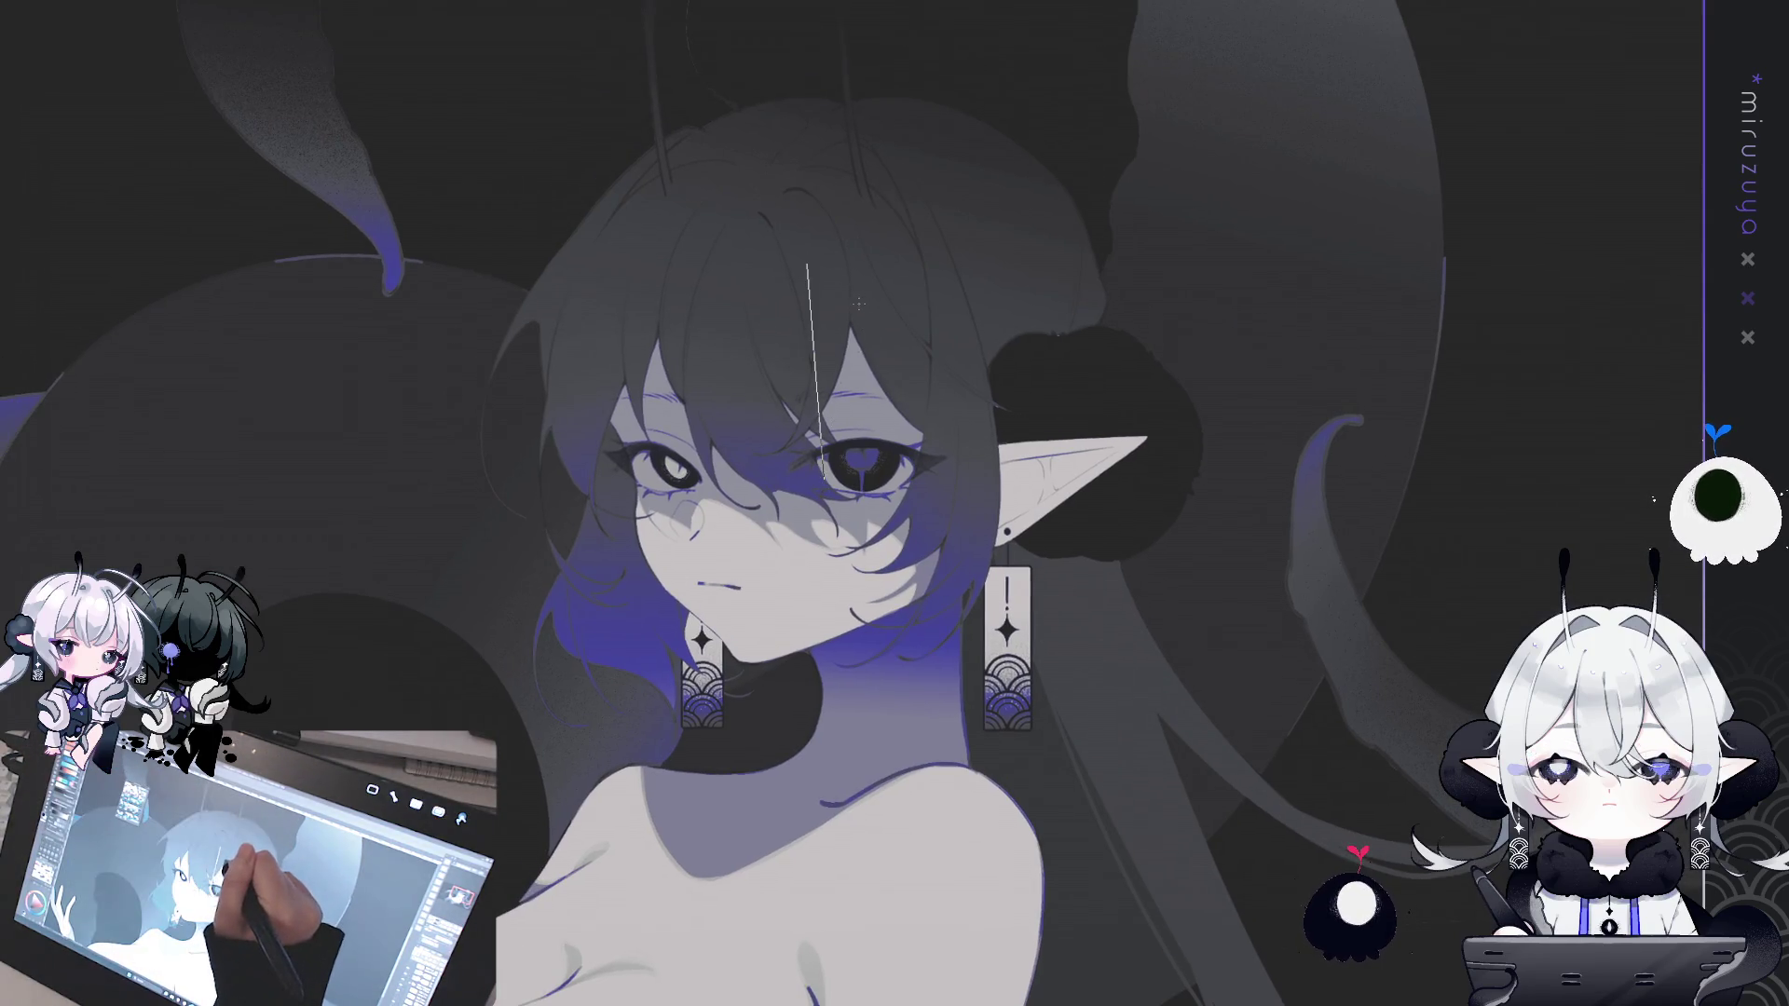
pyautogui.moveTo(807, 438); pyautogui.dragTo(807, 440)
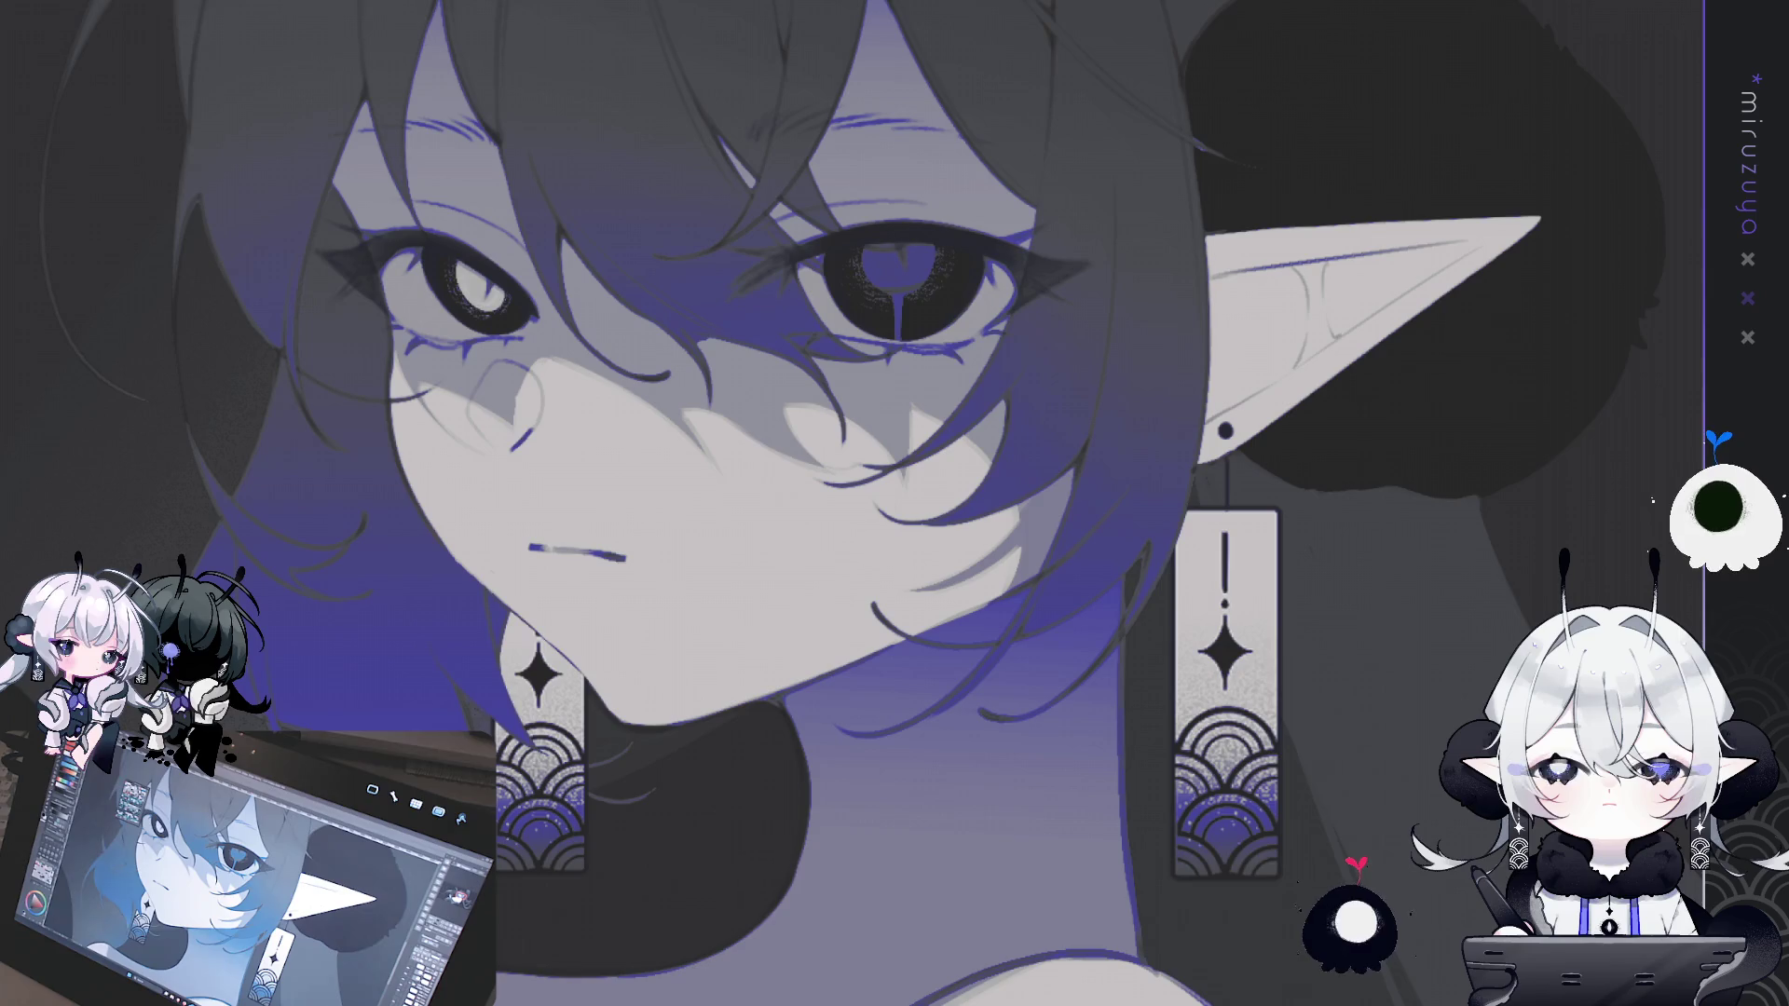
# - Compare the eye highlights and tint the lighter eye's iris purple
pyautogui.hotkey('ctrl', 'z')
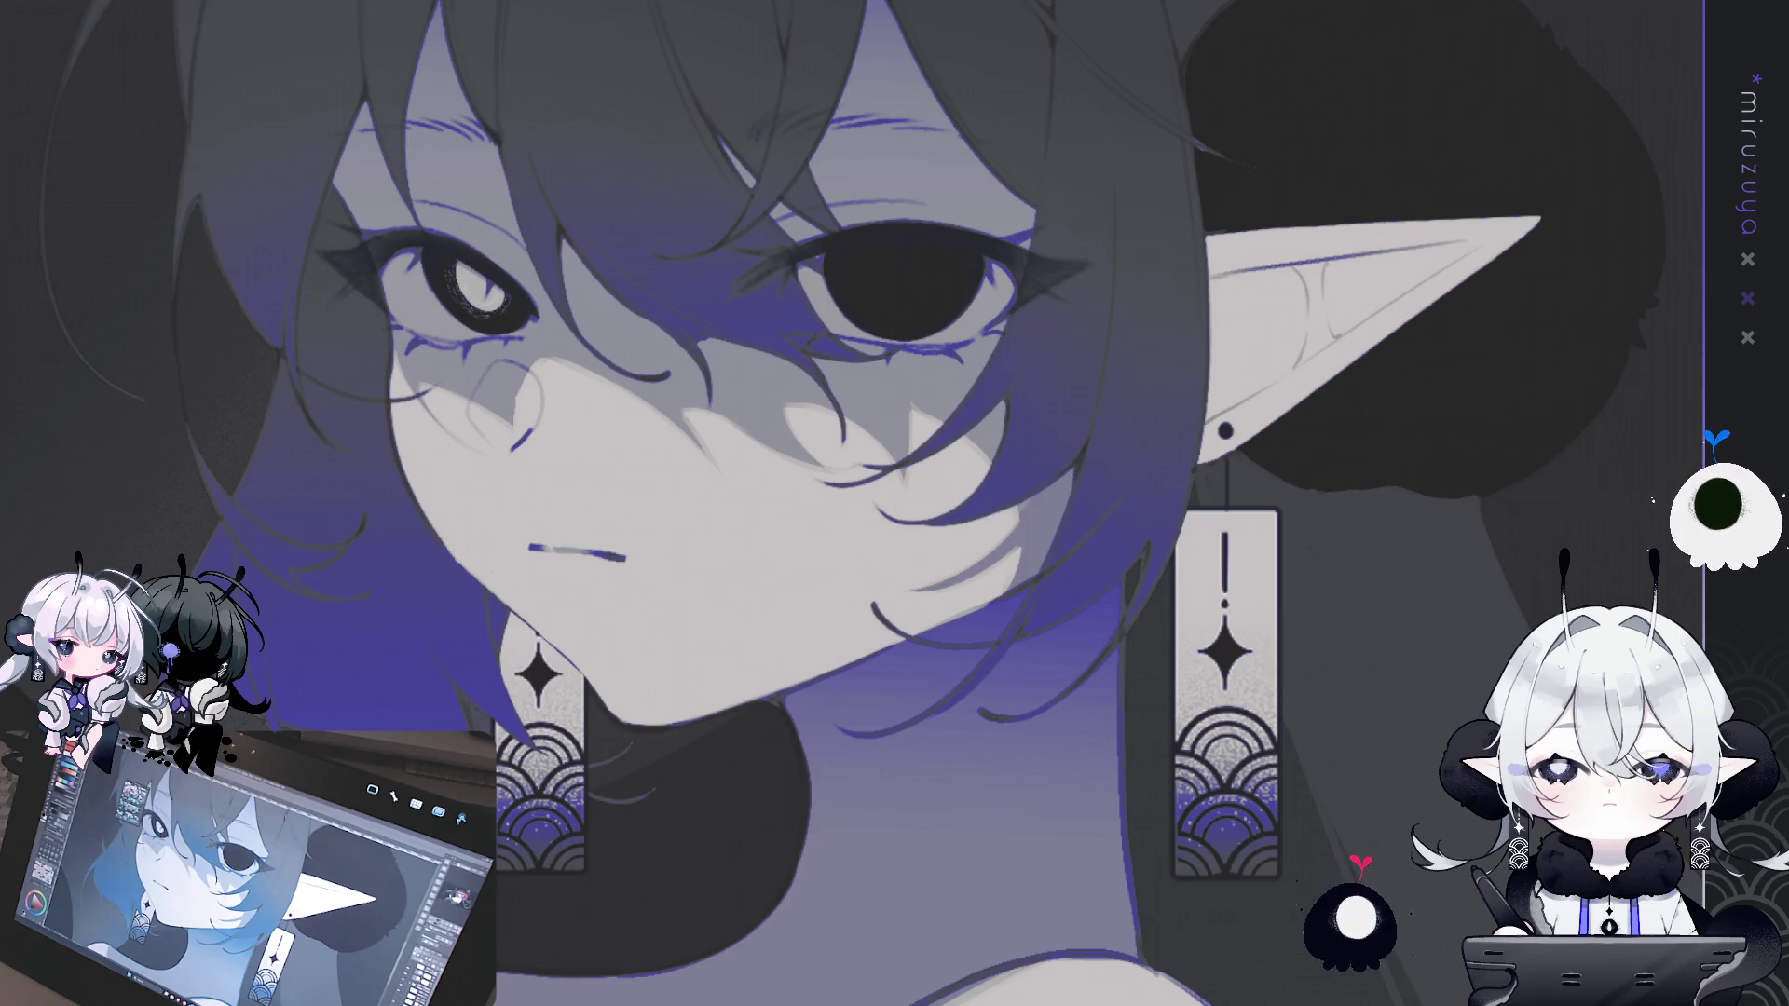
pyautogui.hotkey('ctrl', 'z')
pyautogui.hotkey('ctrl', 'y')
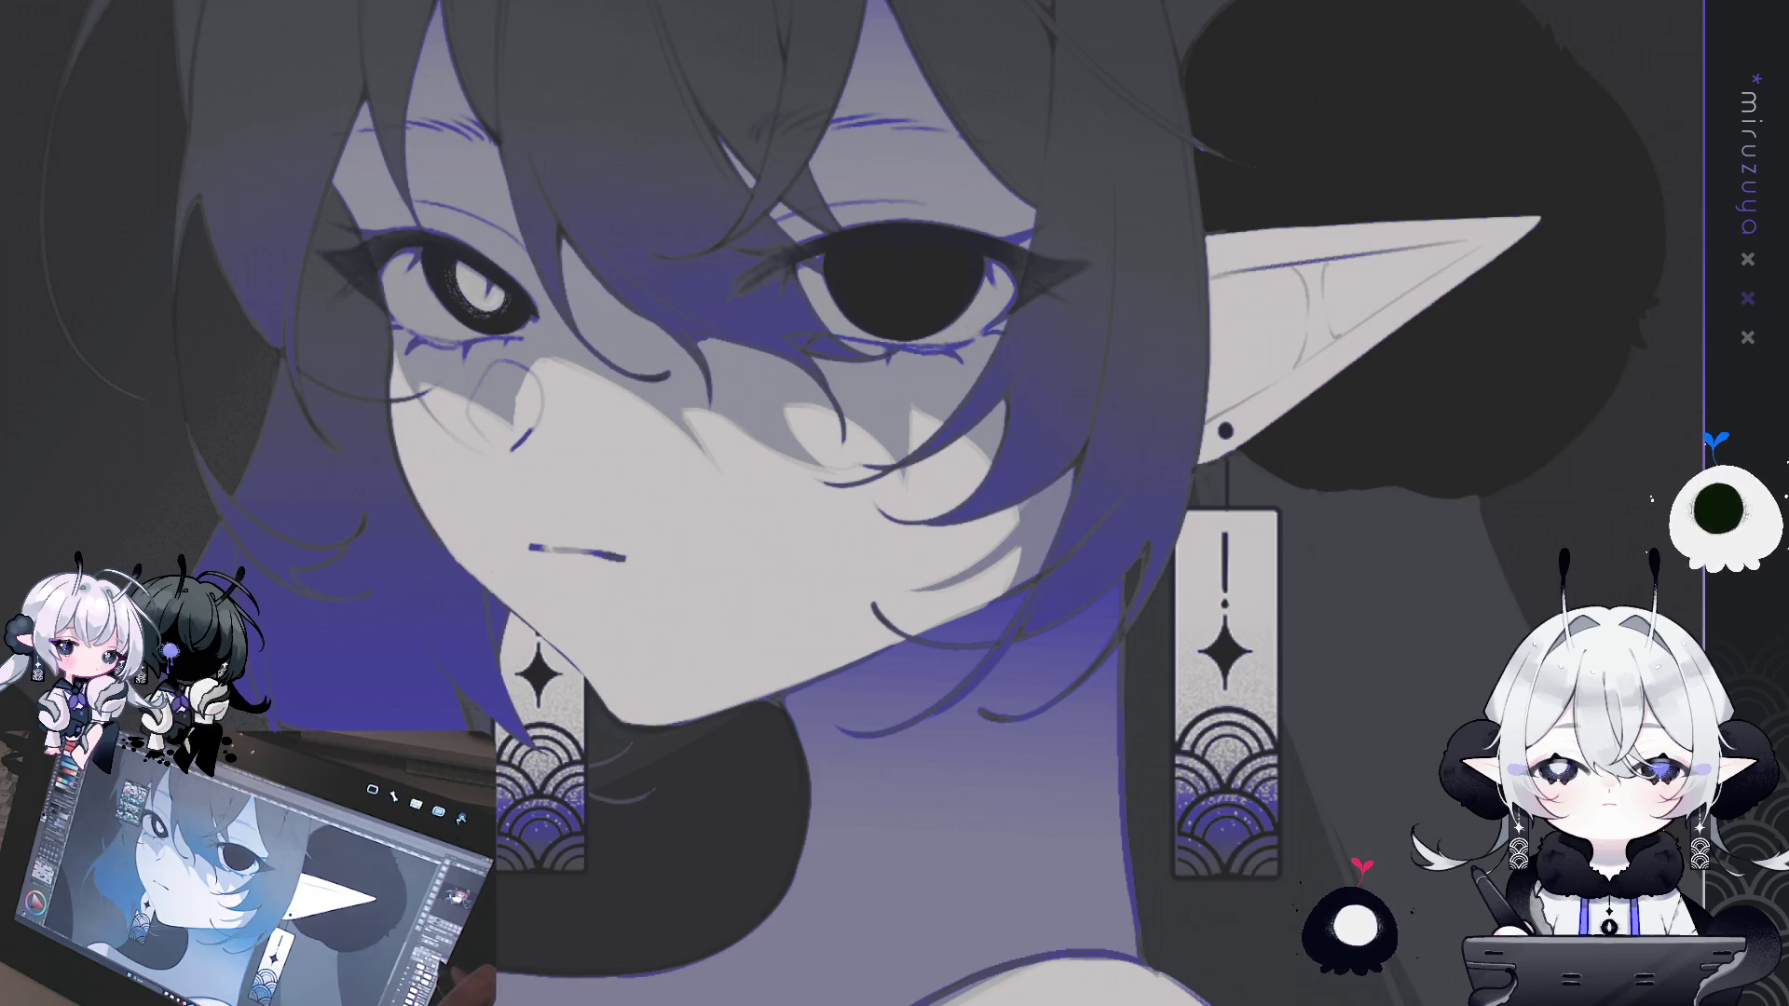
pyautogui.hotkey('ctrl', 'z')
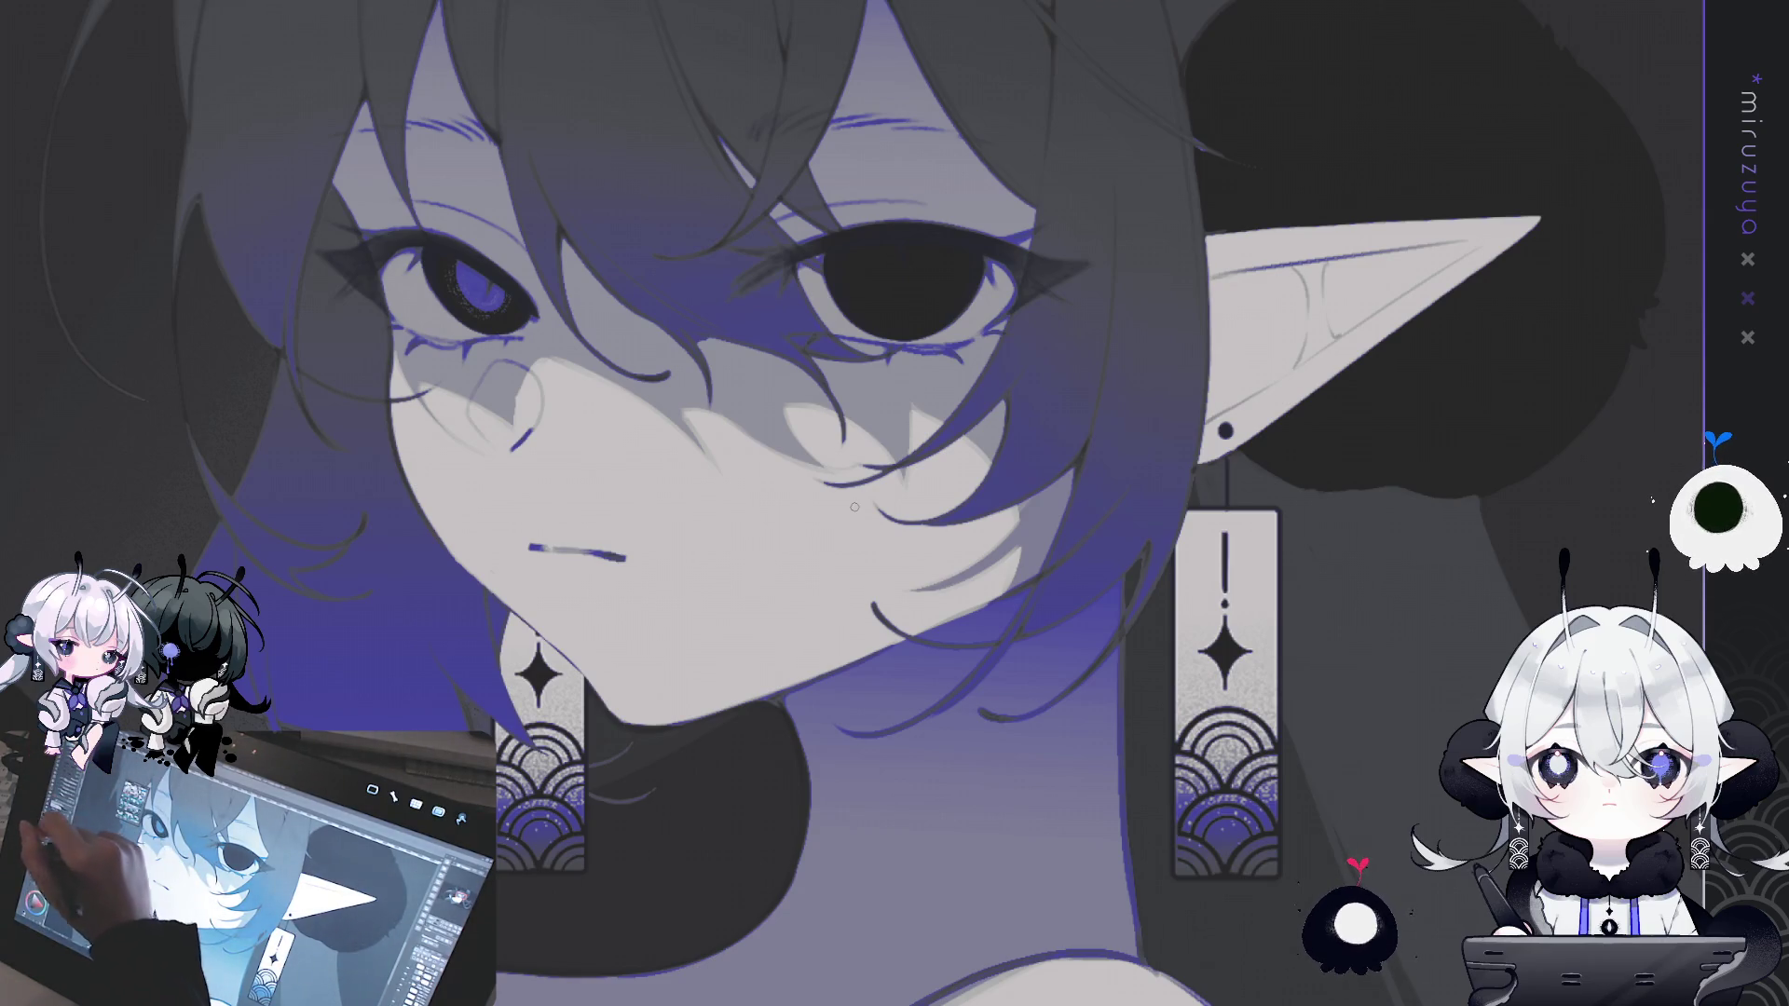
# - Draw black tear drips from the dark eye down across the cheek
pyautogui.press('h')
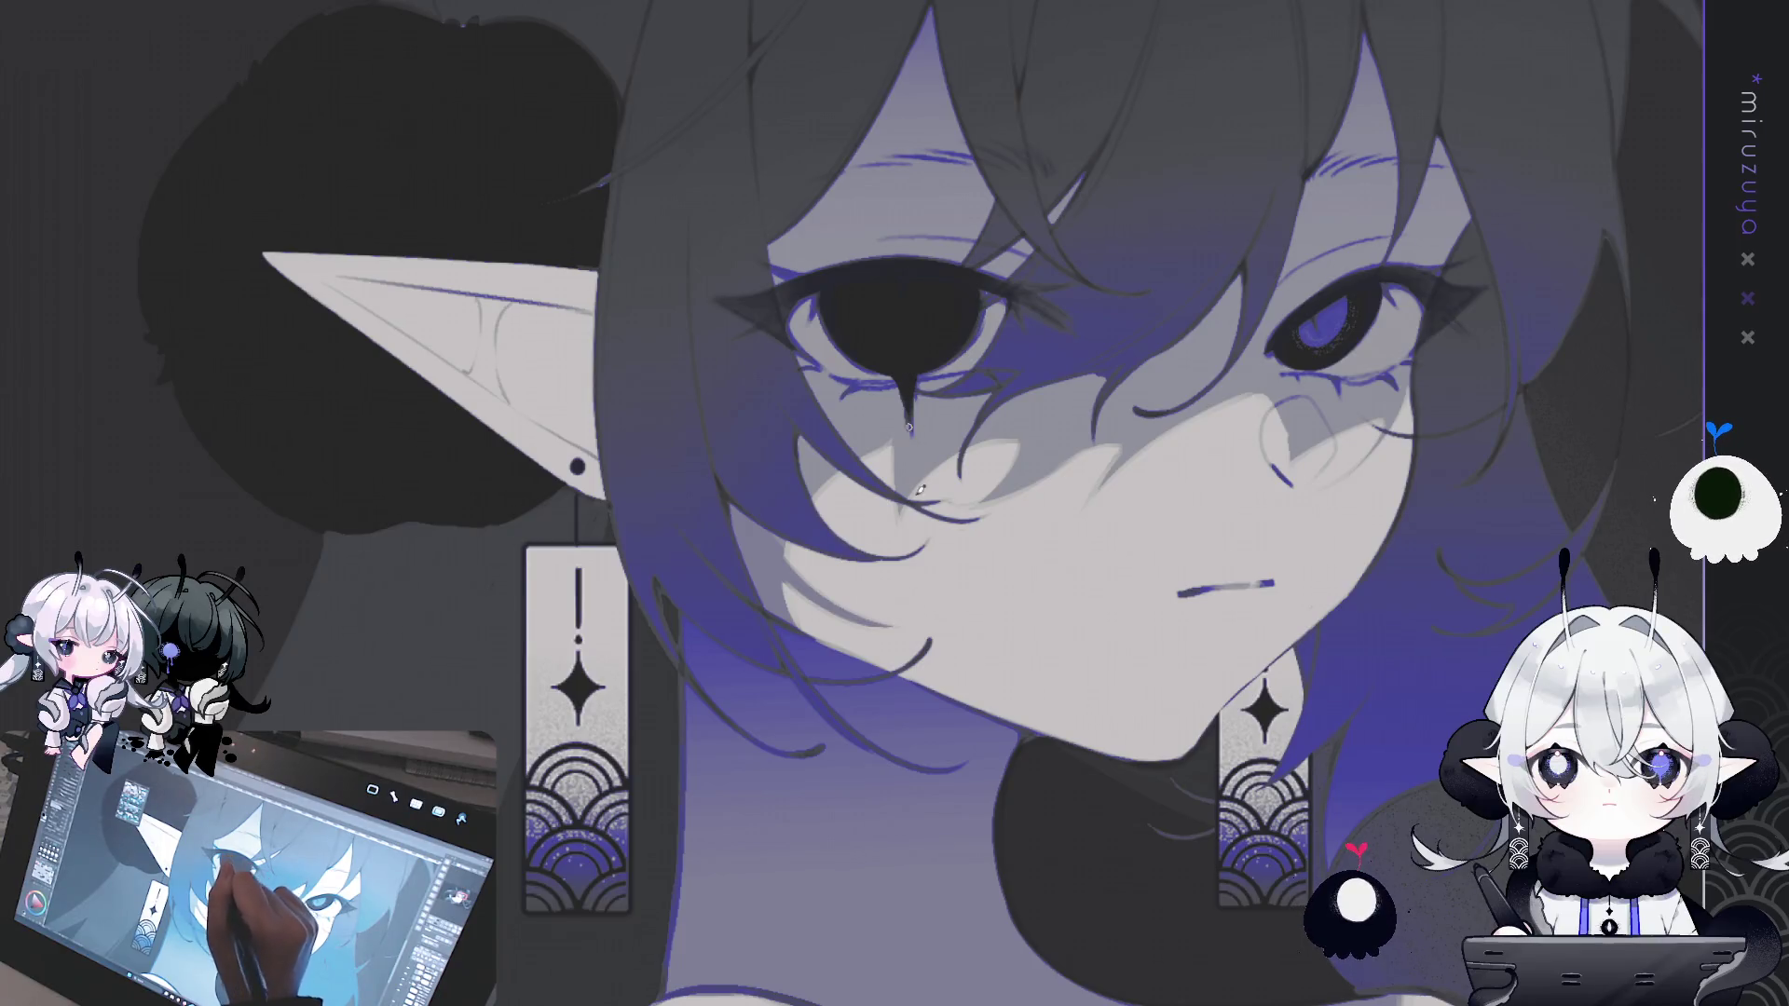
pyautogui.moveTo(913, 475); pyautogui.dragTo(967, 701)
pyautogui.moveTo(917, 508); pyautogui.dragTo(939, 650)
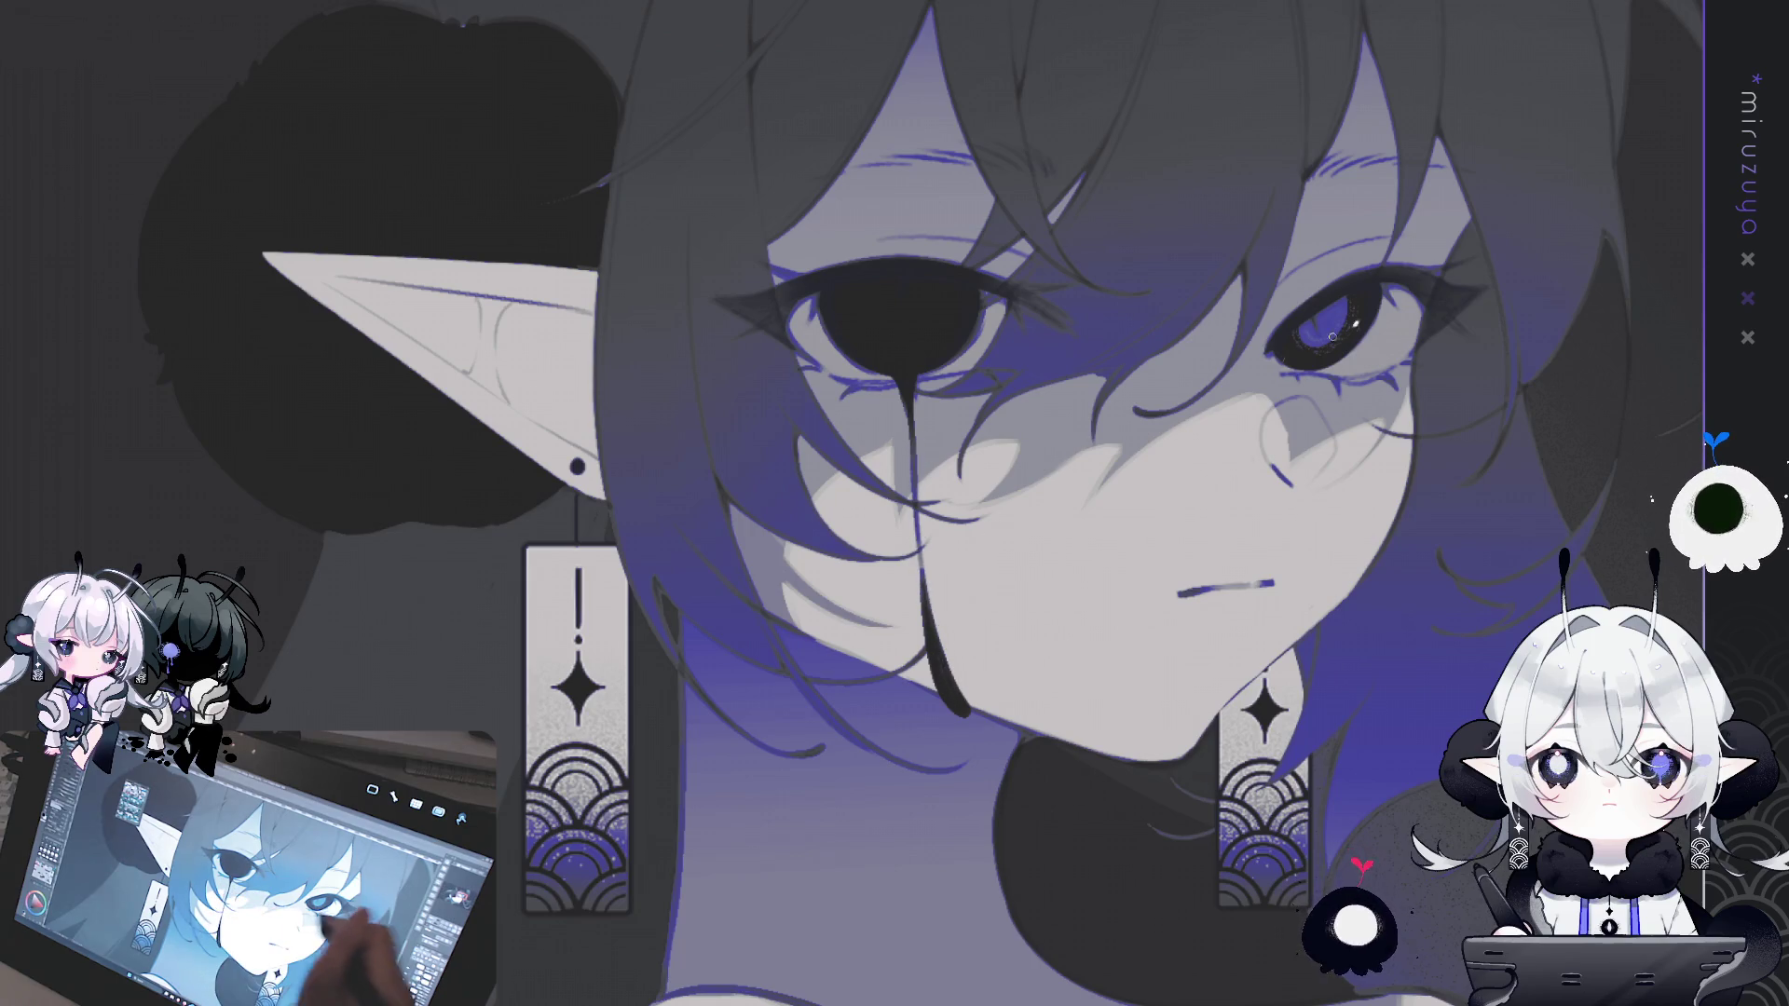
pyautogui.press('h')
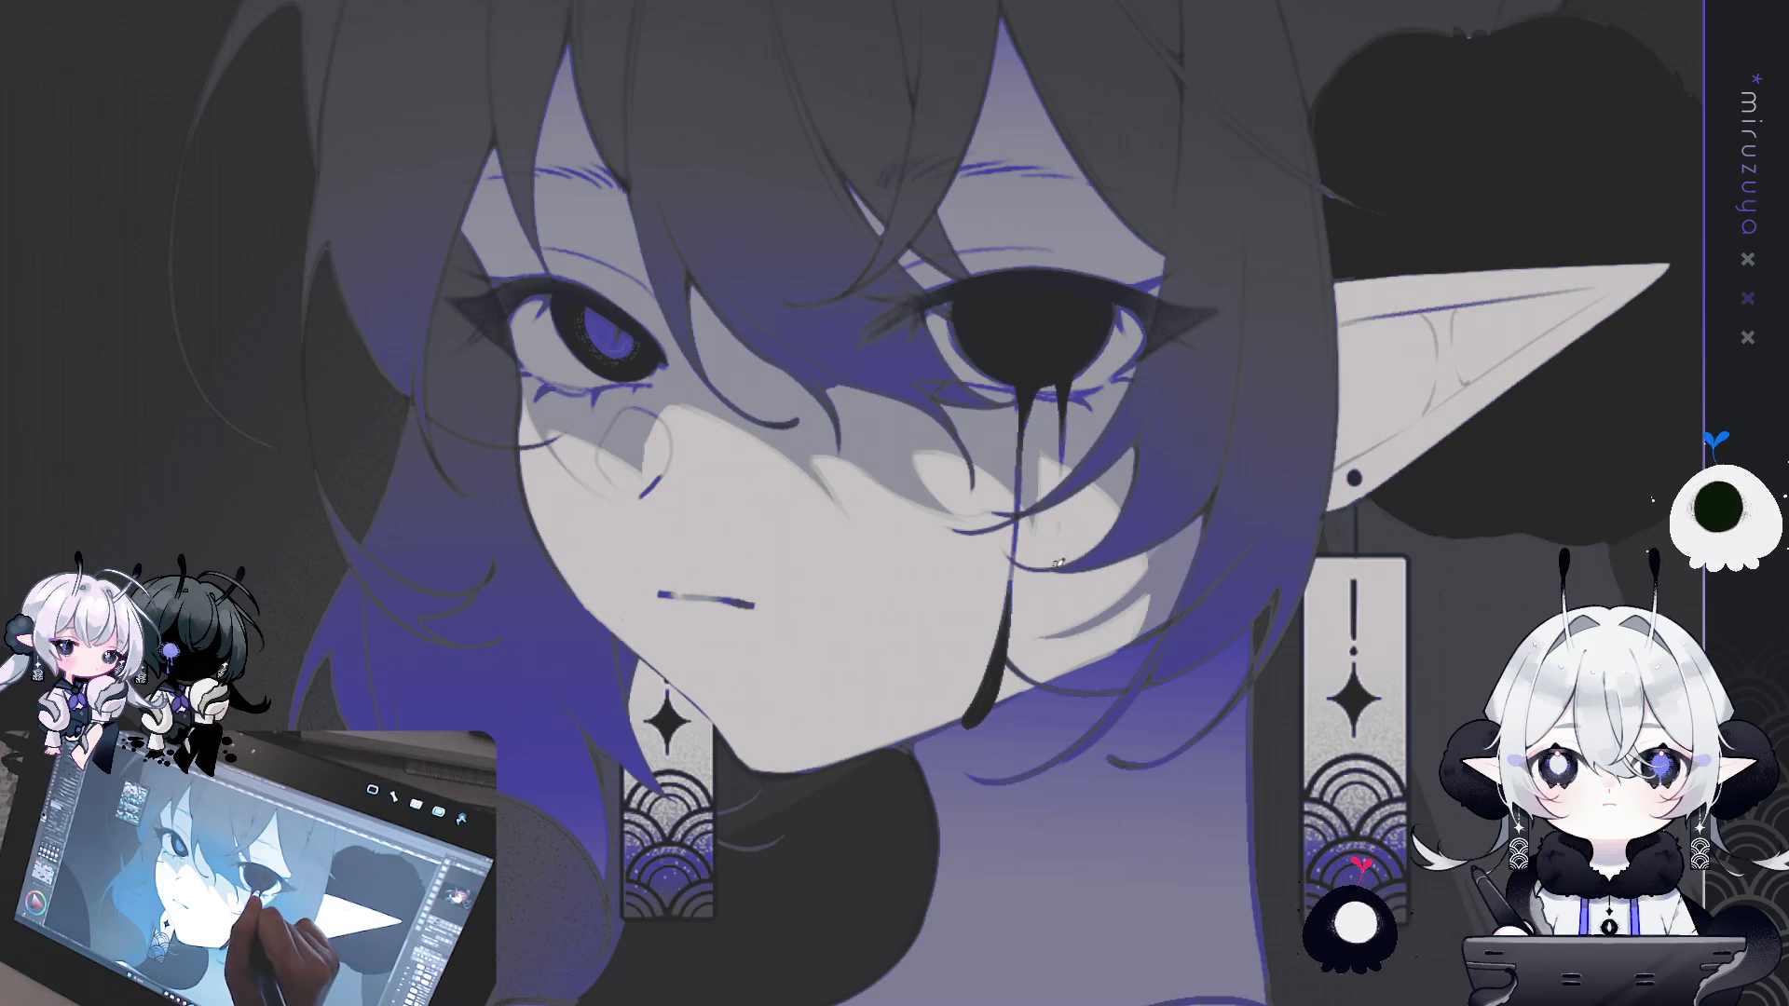
pyautogui.moveTo(1060, 515); pyautogui.dragTo(1057, 550)
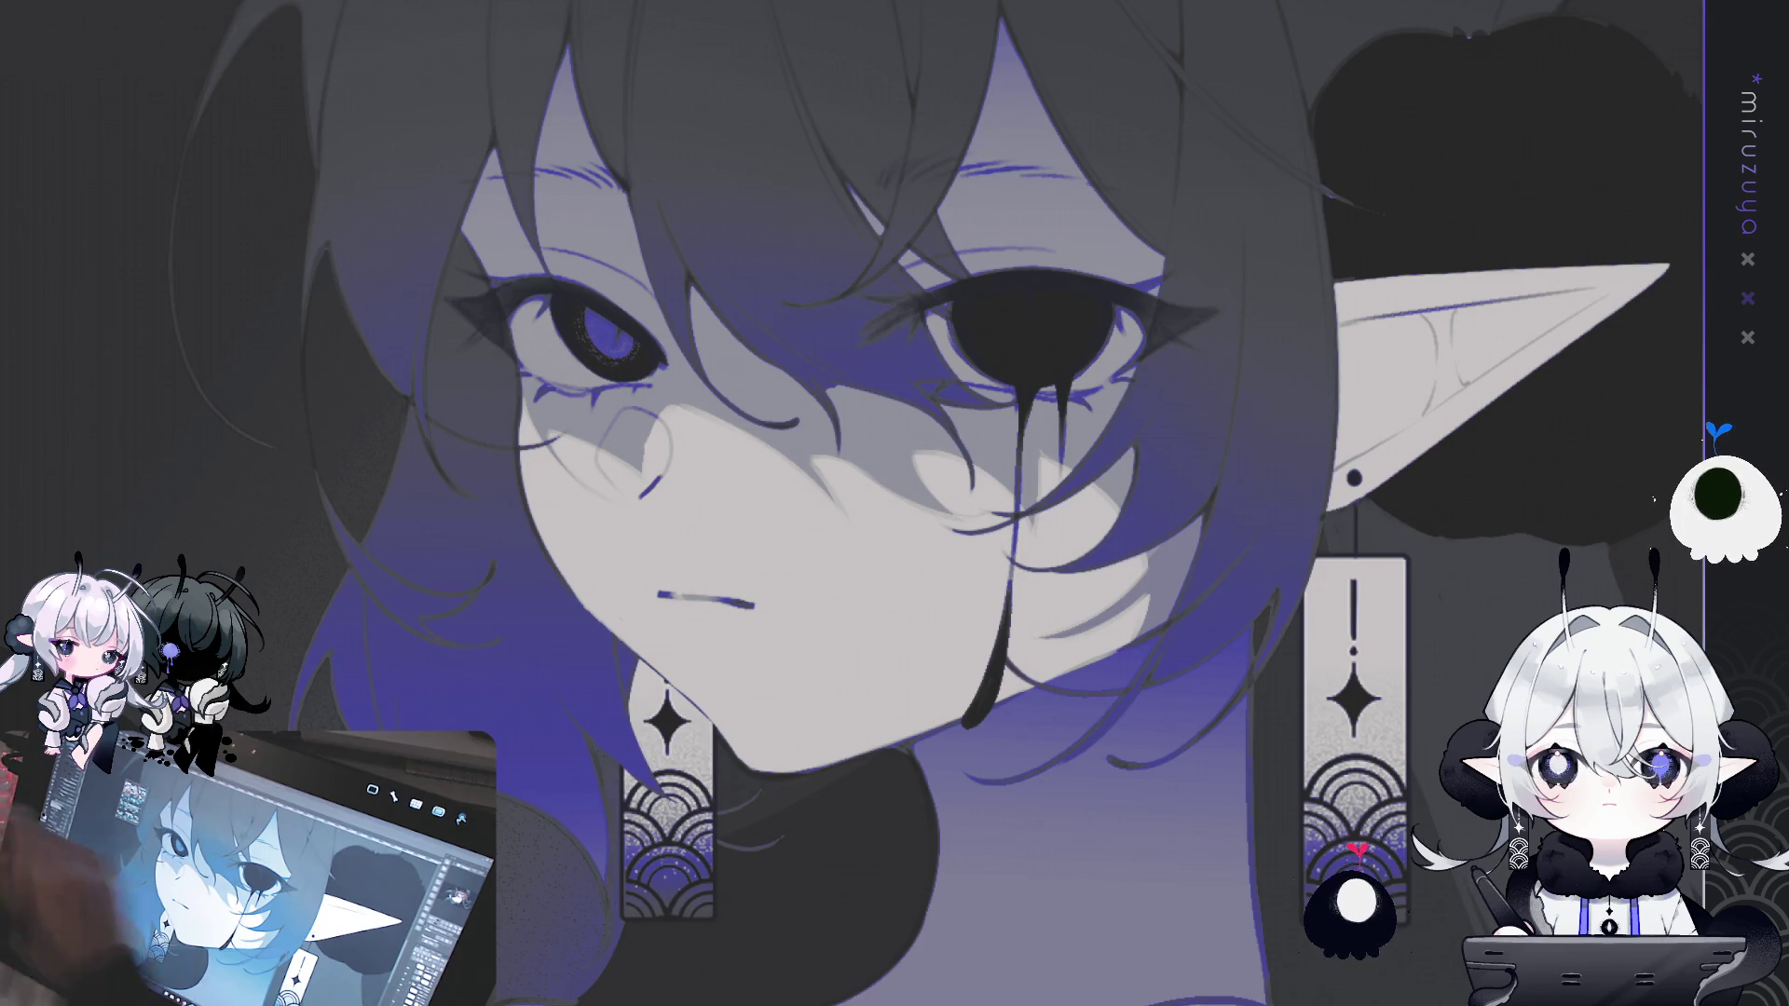
pyautogui.scroll(1, 909, 503)
pyautogui.moveTo(1327, 636)
pyautogui.mouseDown()
pyautogui.moveTo(1522, 542)
pyautogui.moveTo(1329, 584)
pyautogui.mouseUp()
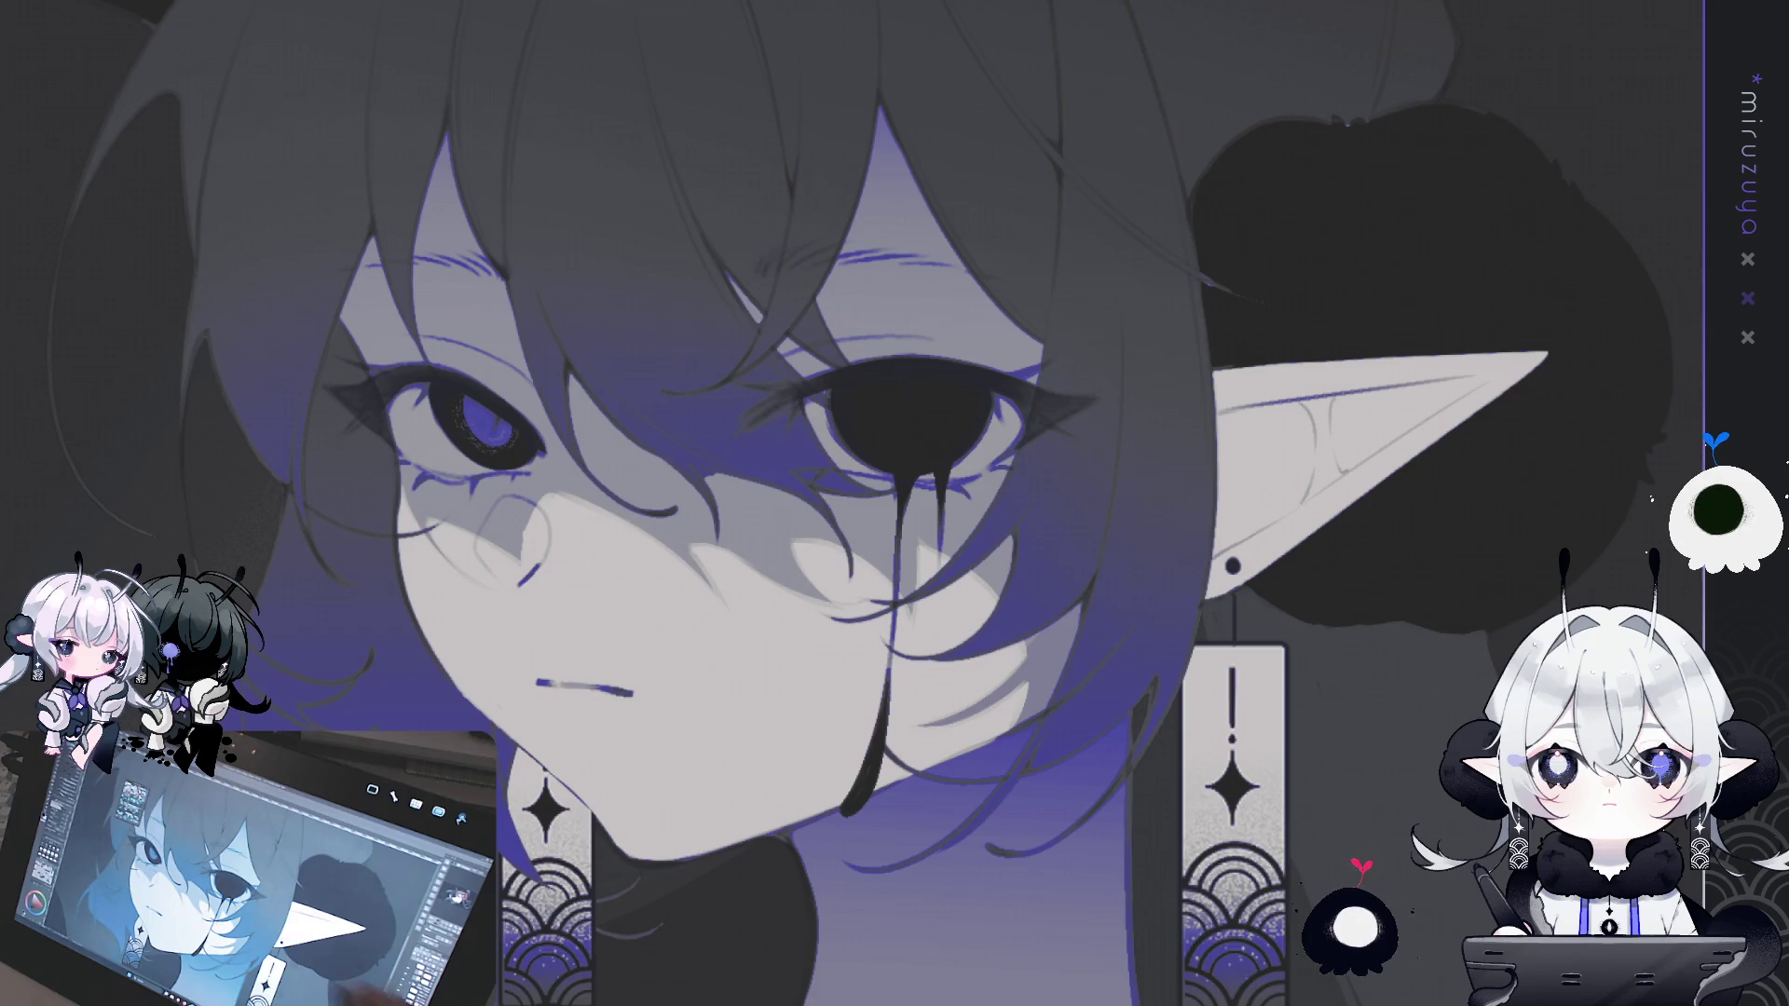
# - Shade the black iris with lighter grey inside an elliptical selection
pyautogui.moveTo(960, 216)
pyautogui.mouseDown()
pyautogui.moveTo(708, 466)
pyautogui.moveTo(960, 216)
pyautogui.mouseUp()
pyautogui.moveTo(848, 410)
pyautogui.mouseDown()
pyautogui.moveTo(950, 354)
pyautogui.moveTo(951, 323)
pyautogui.mouseUp()
pyautogui.hotkey('ctrl', 'z')
pyautogui.hotkey('ctrl', 'z')
pyautogui.moveTo(885, 392)
pyautogui.mouseDown()
pyautogui.moveTo(924, 420)
pyautogui.moveTo(921, 256)
pyautogui.mouseUp()
pyautogui.hotkey('ctrl', 'z')
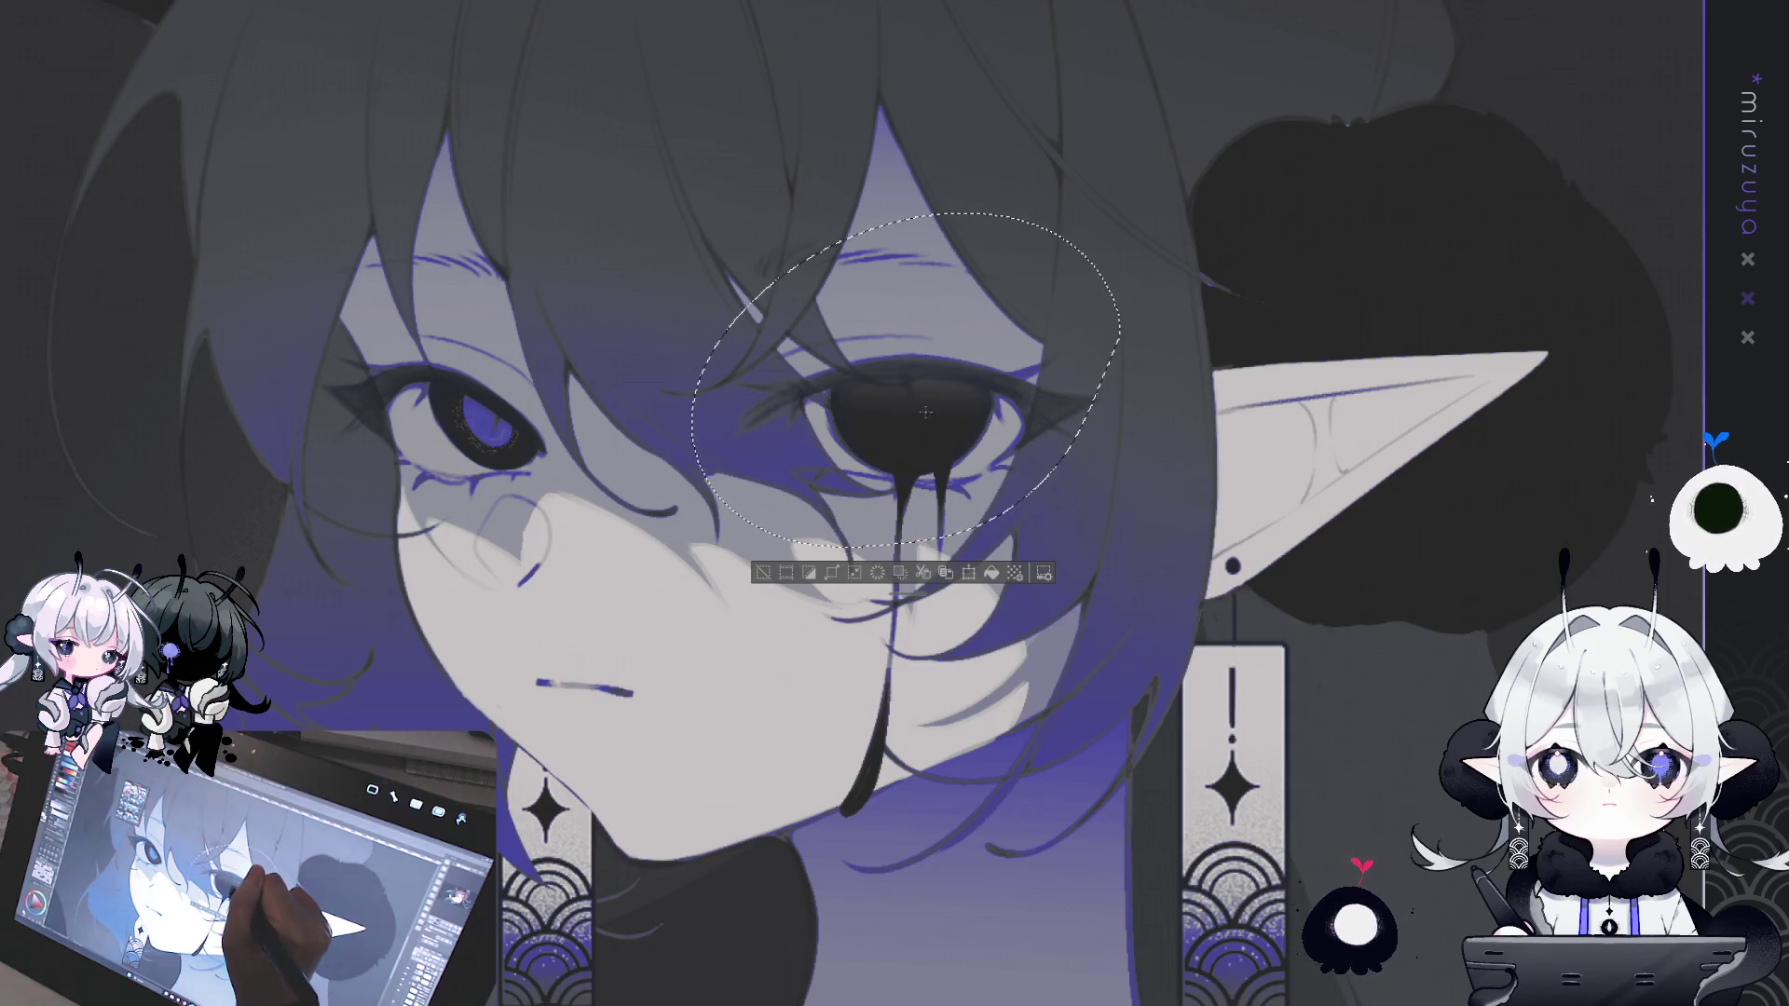
pyautogui.hotkey('ctrl', 'z')
pyautogui.keyDown('shift'); pyautogui.click(921, 456); pyautogui.keyUp('shift')
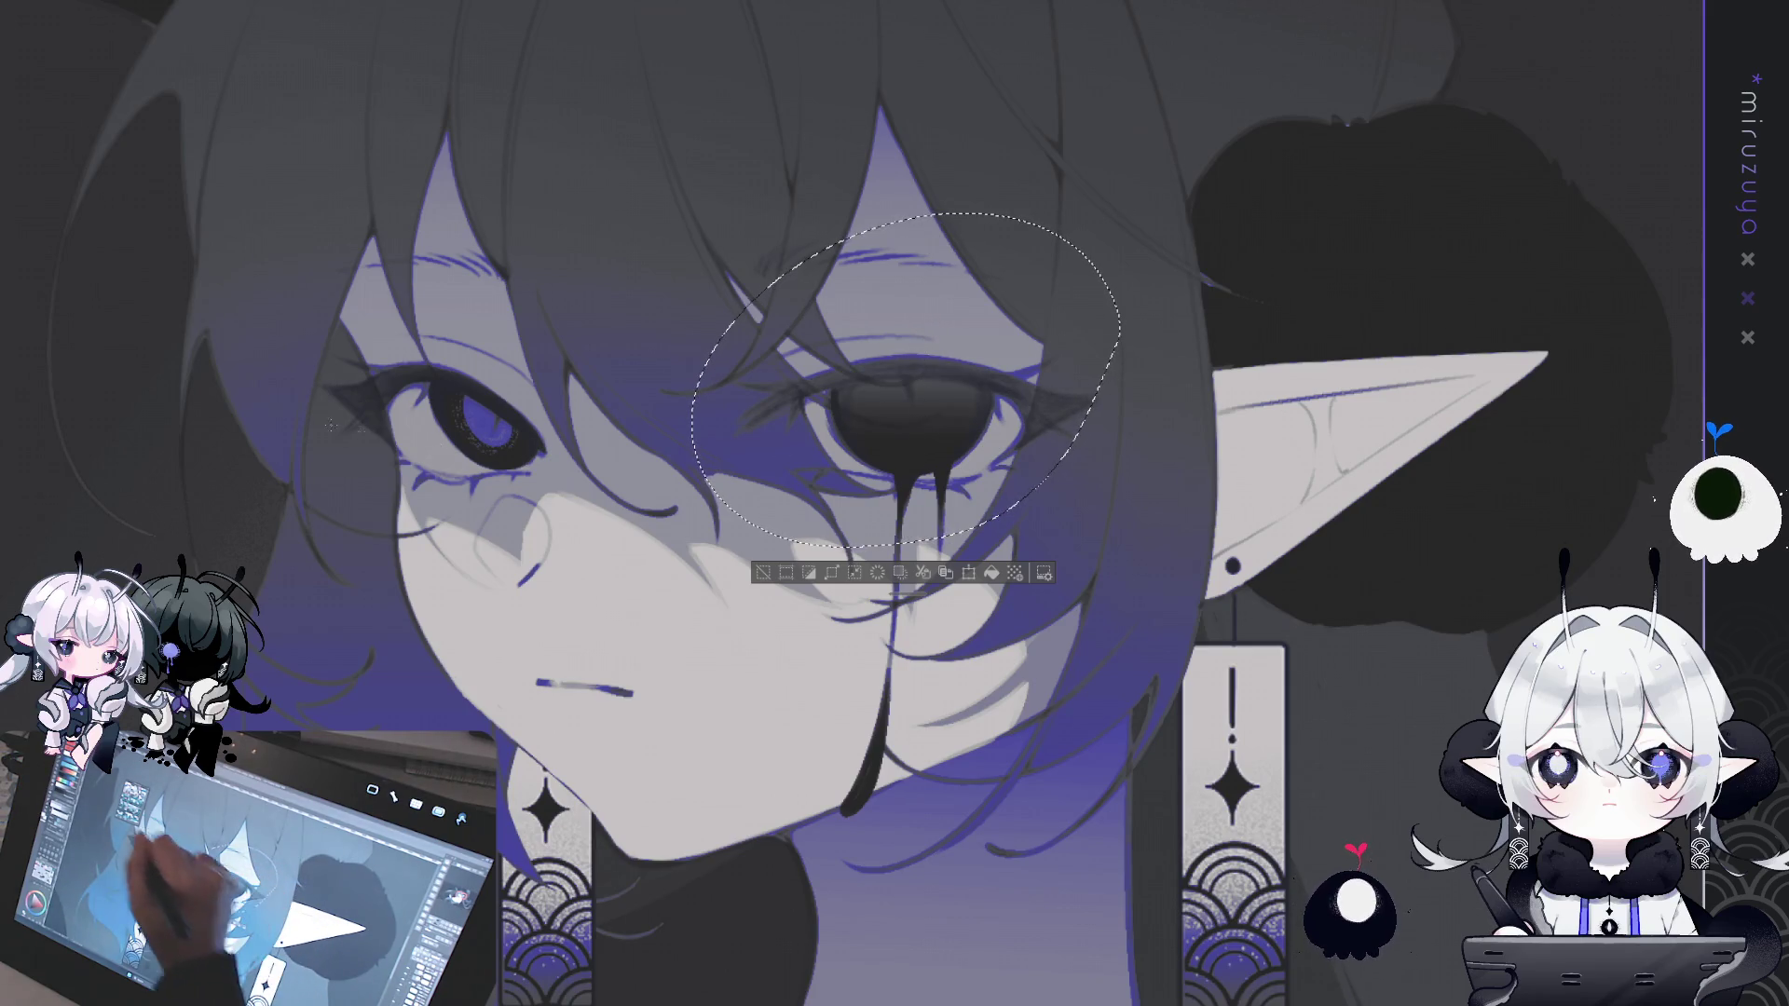
pyautogui.moveTo(431, 337)
pyautogui.mouseDown()
pyautogui.moveTo(574, 501)
pyautogui.moveTo(494, 392)
pyautogui.mouseUp()
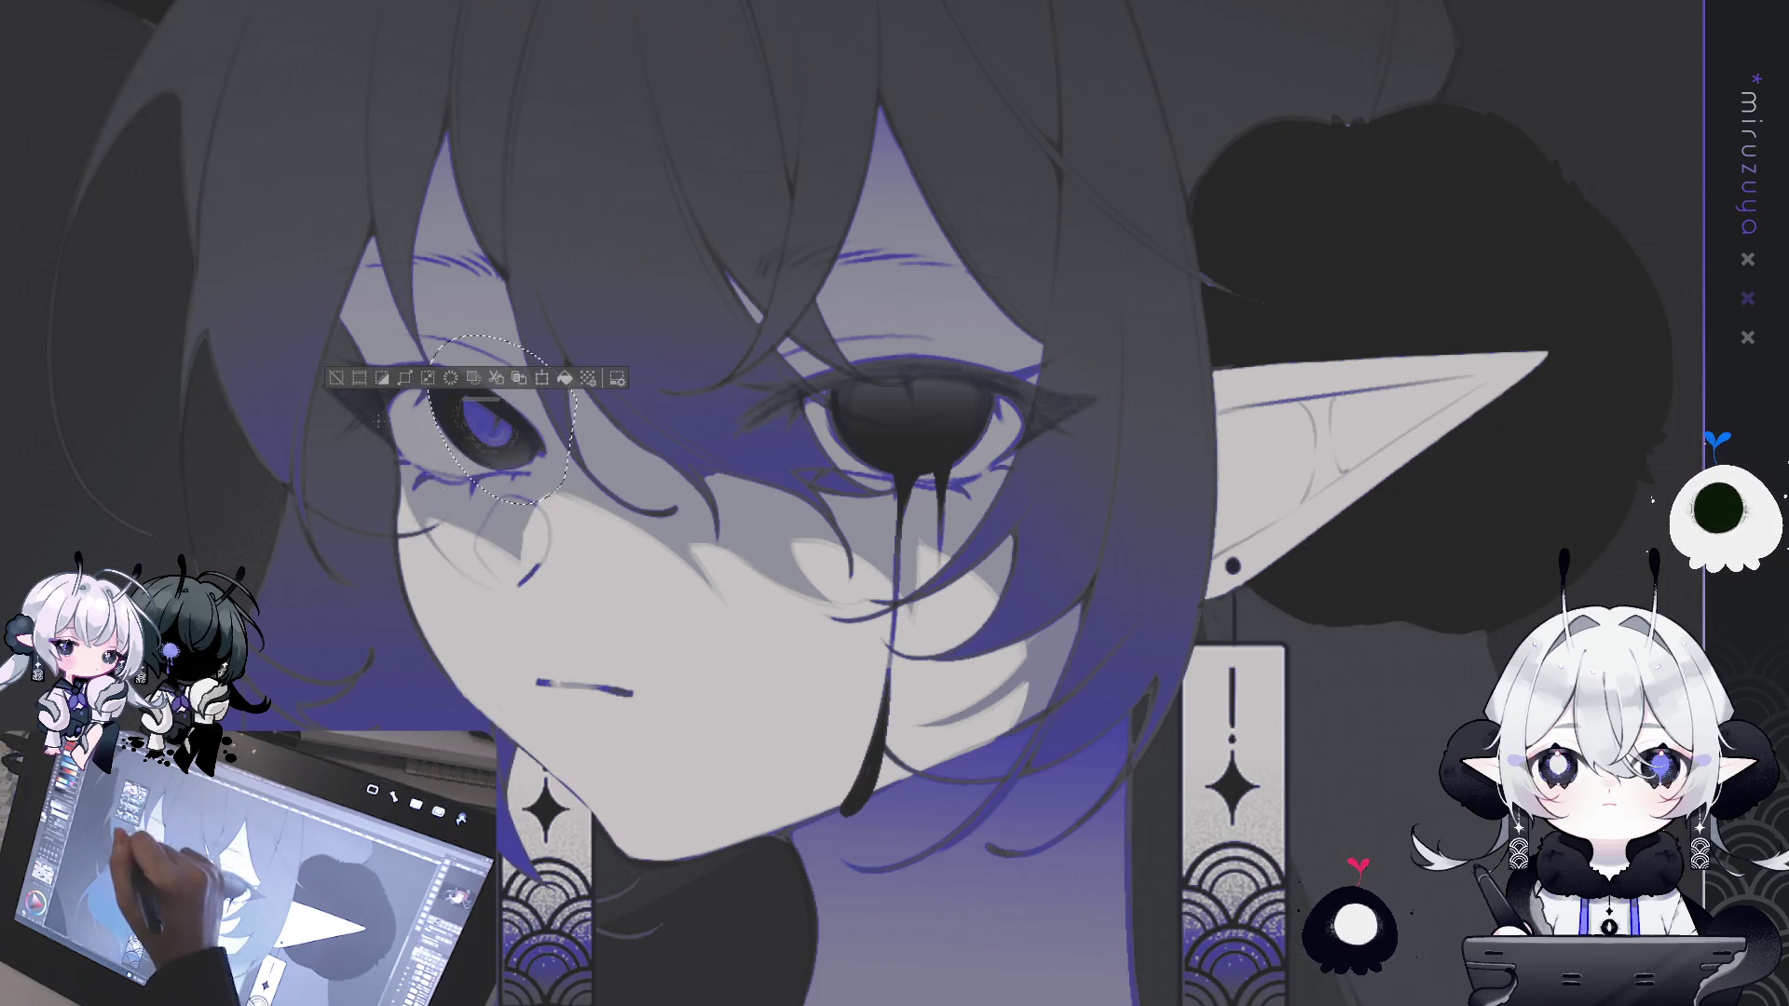
pyautogui.click(335, 377)
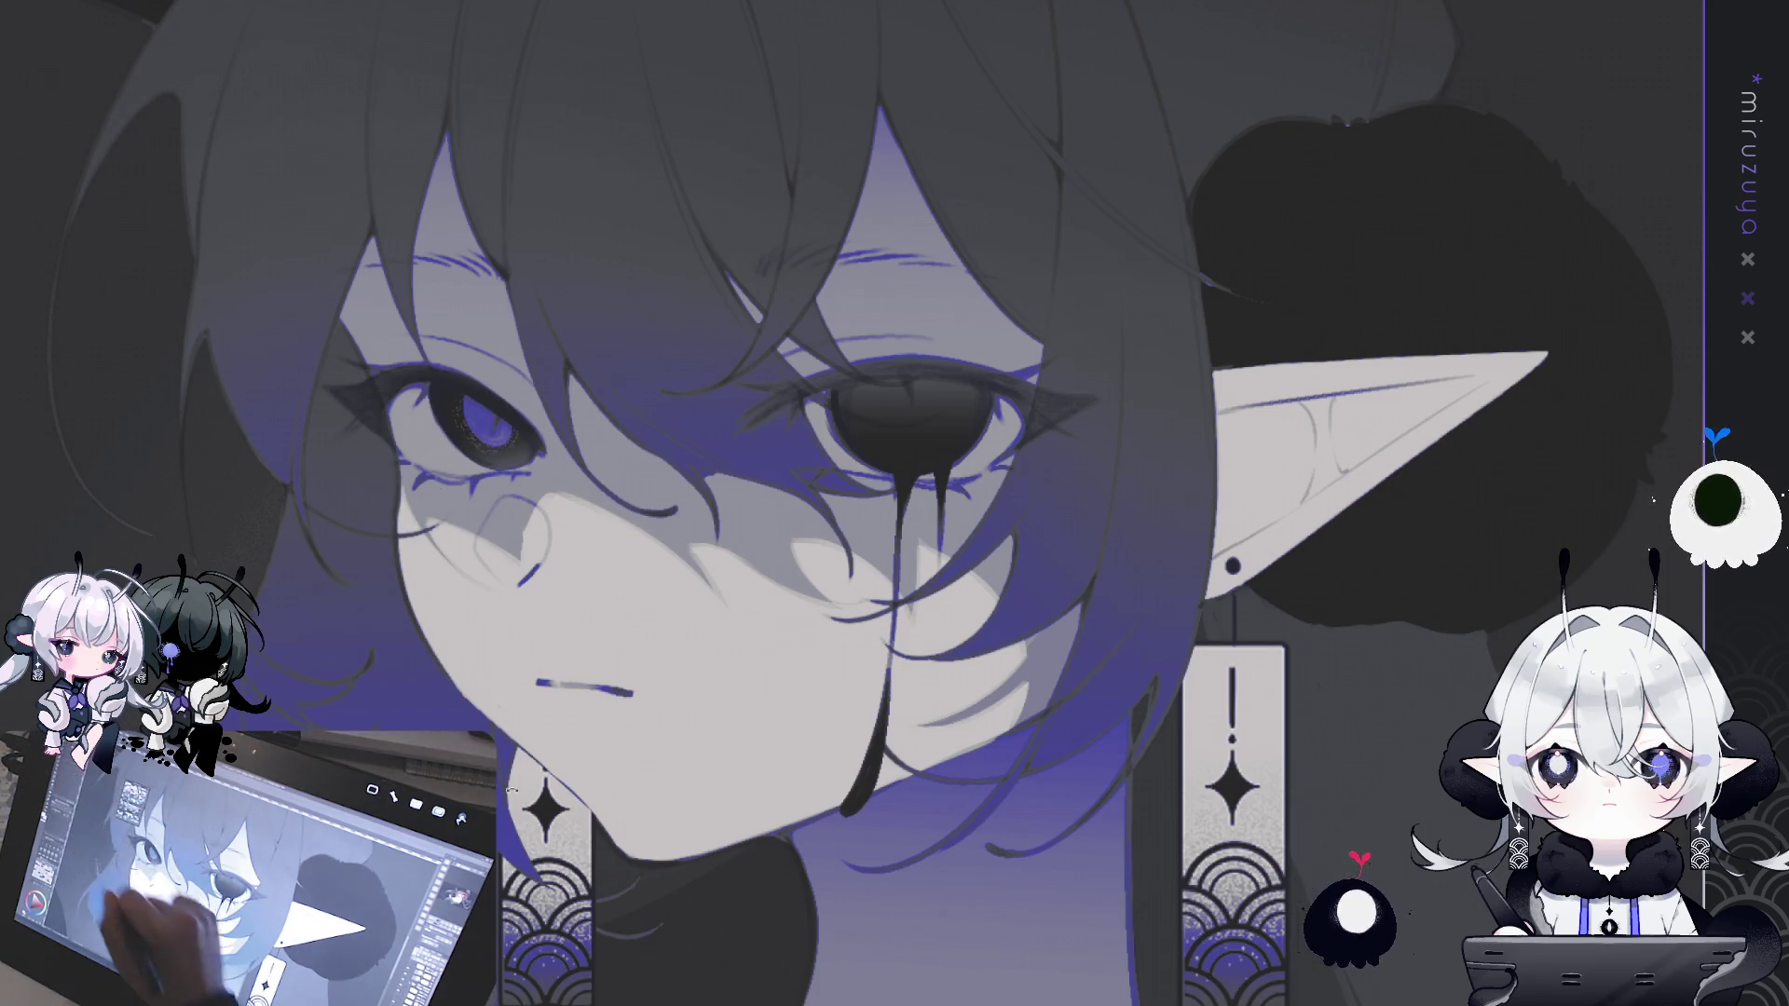
# - Darken the black eye's left edge and mirror the canvas to check proportions
pyautogui.moveTo(1054, 500); pyautogui.dragTo(695, 377)
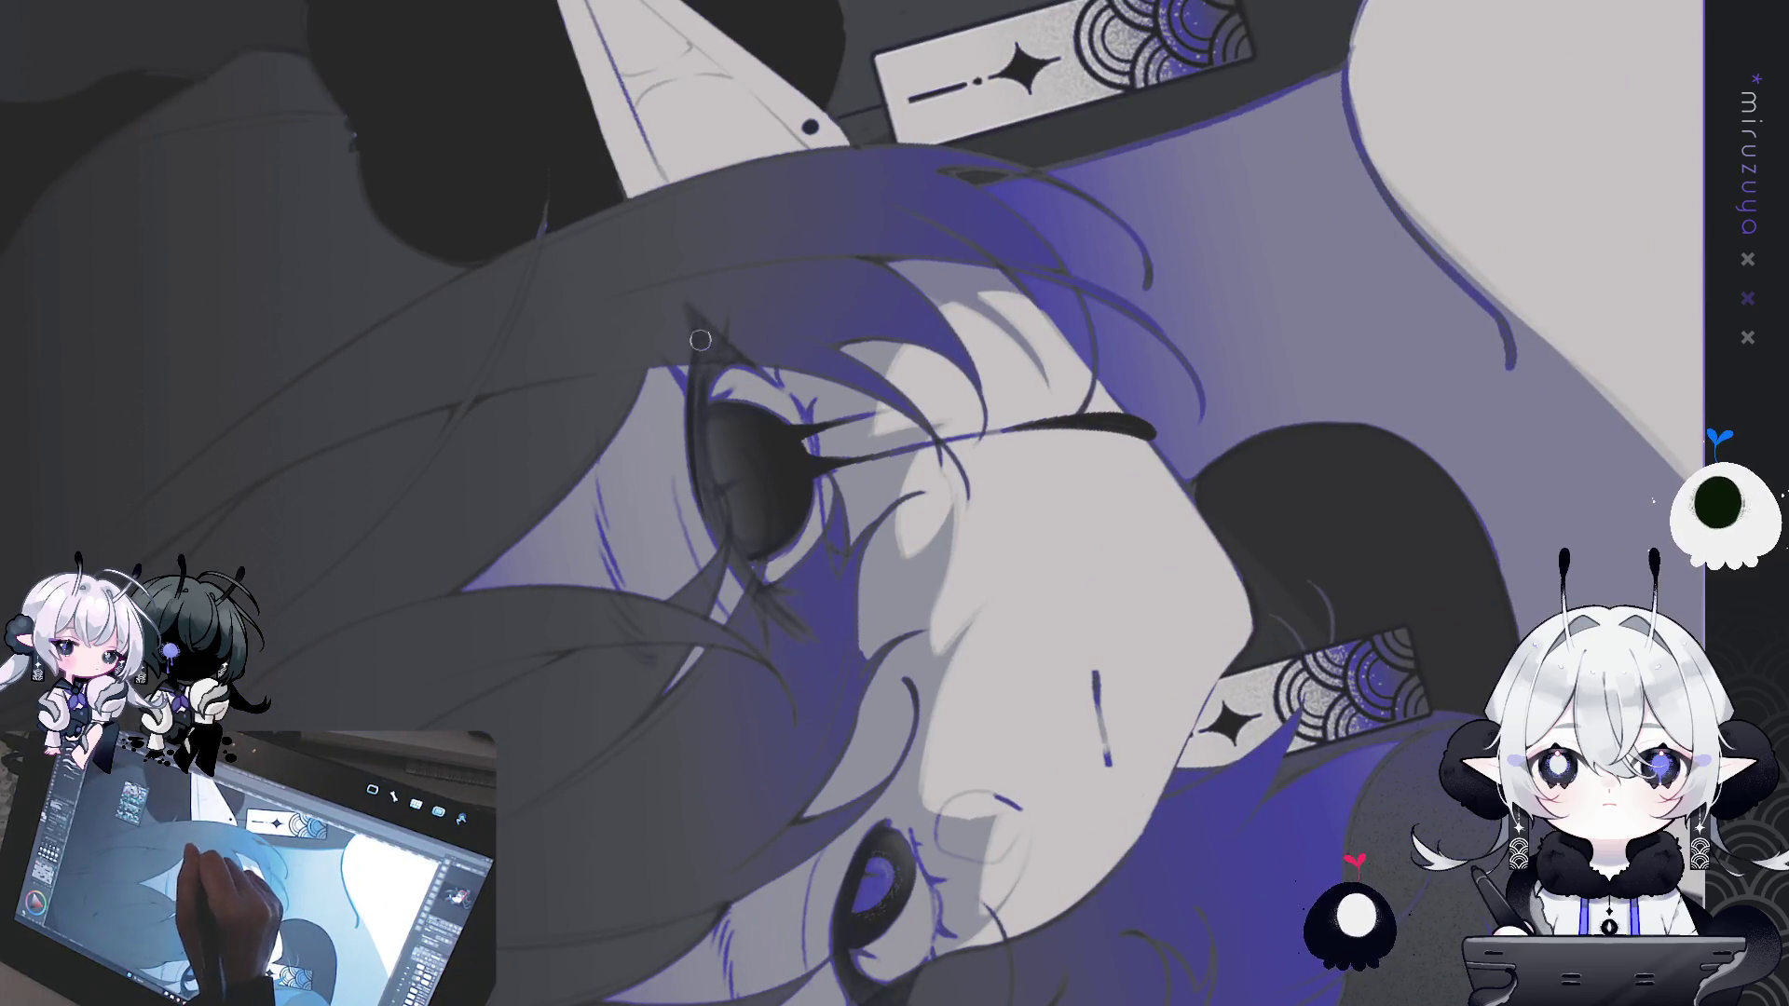
pyautogui.moveTo(701, 438)
pyautogui.mouseDown()
pyautogui.moveTo(722, 563)
pyautogui.moveTo(713, 504)
pyautogui.mouseUp()
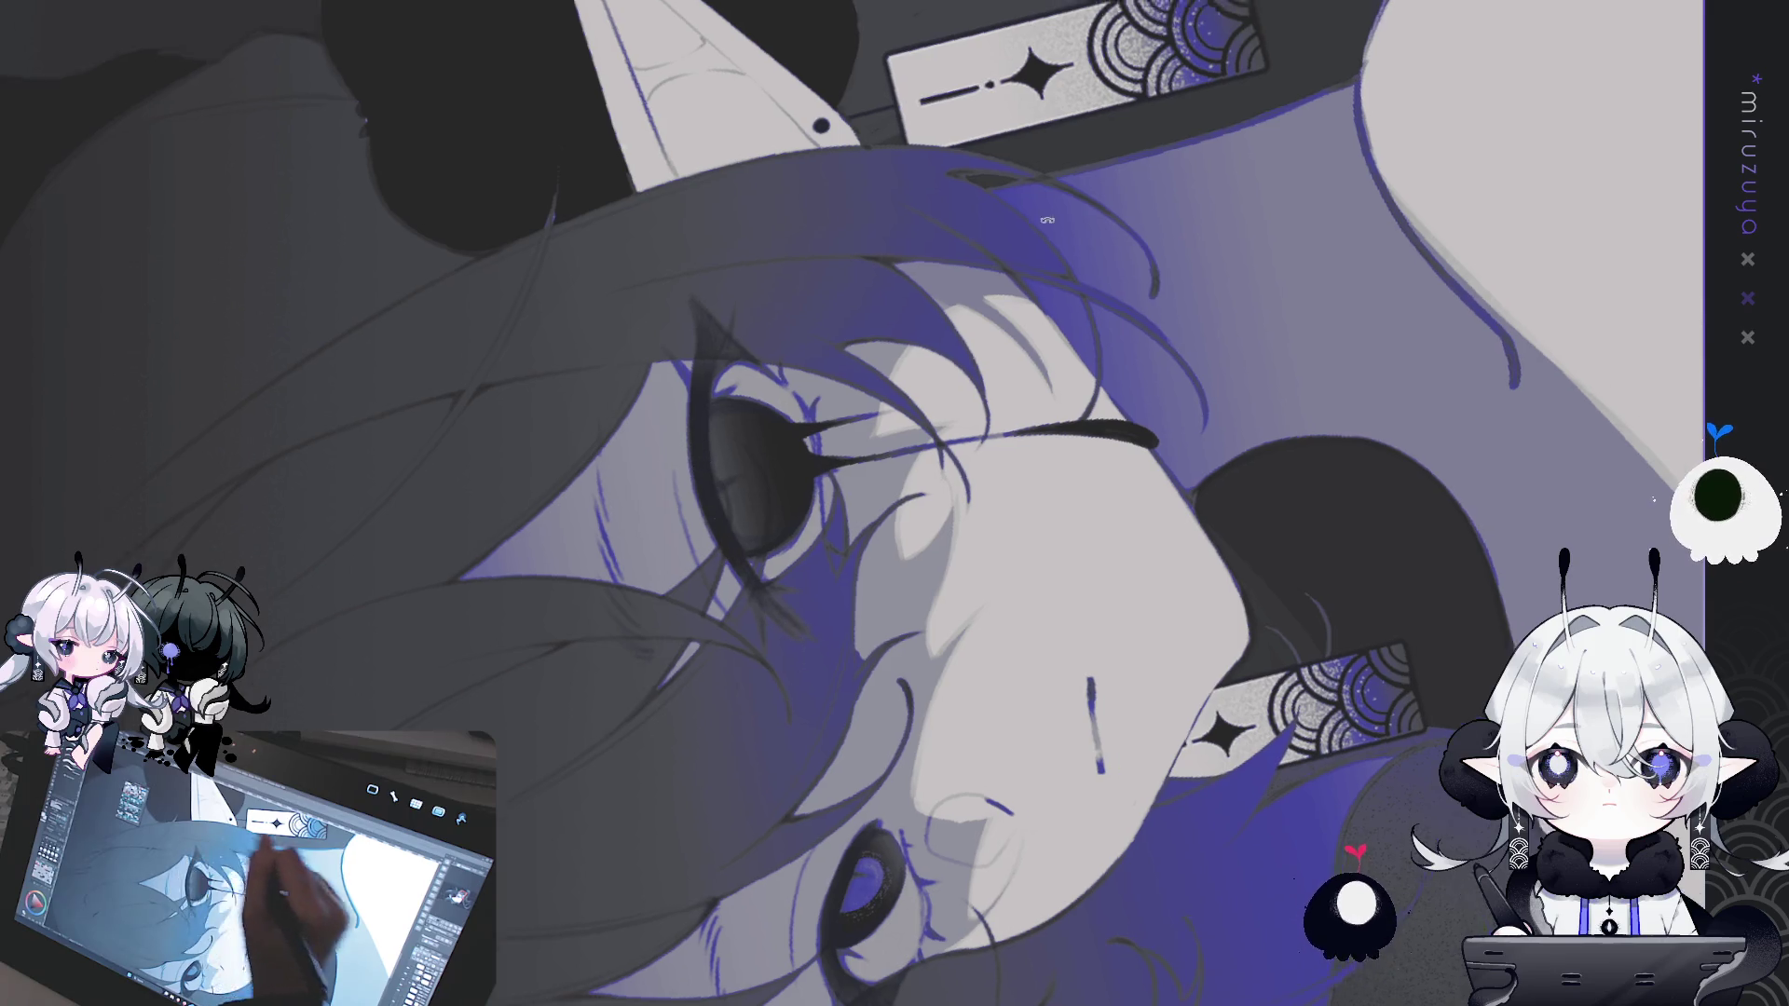
pyautogui.hotkey('ctrl', '@')
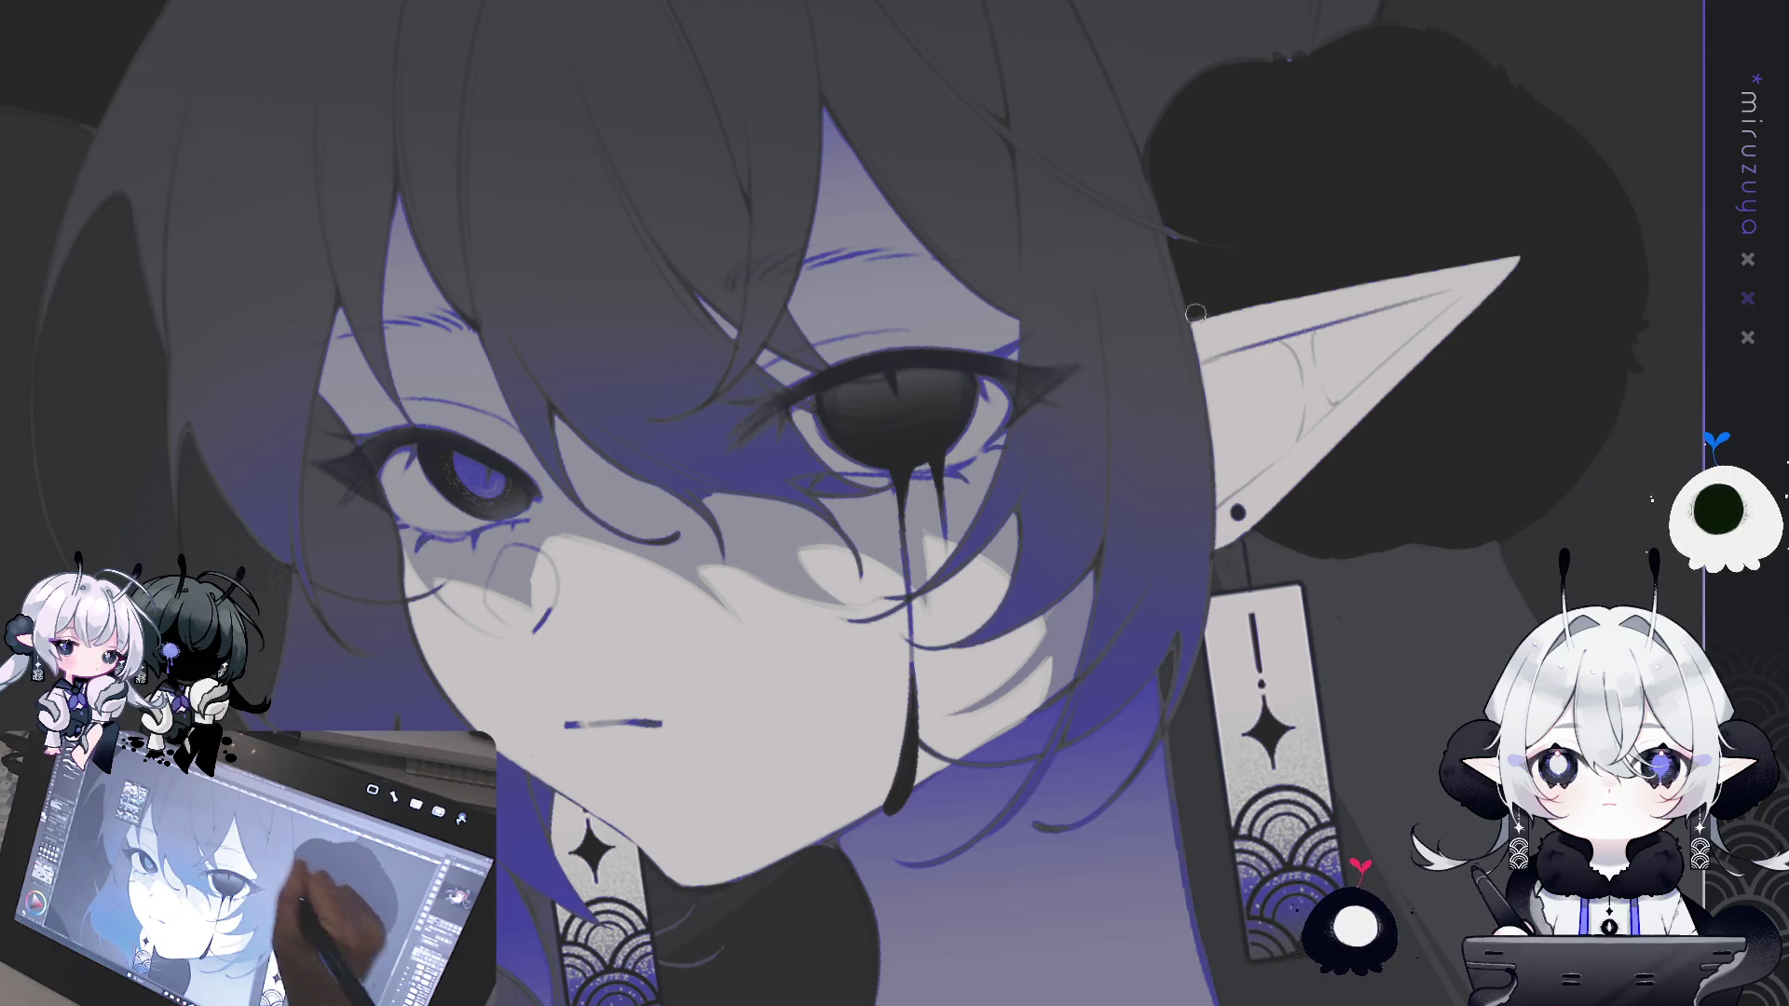
pyautogui.moveTo(1185, 423); pyautogui.dragTo(1230, 540)
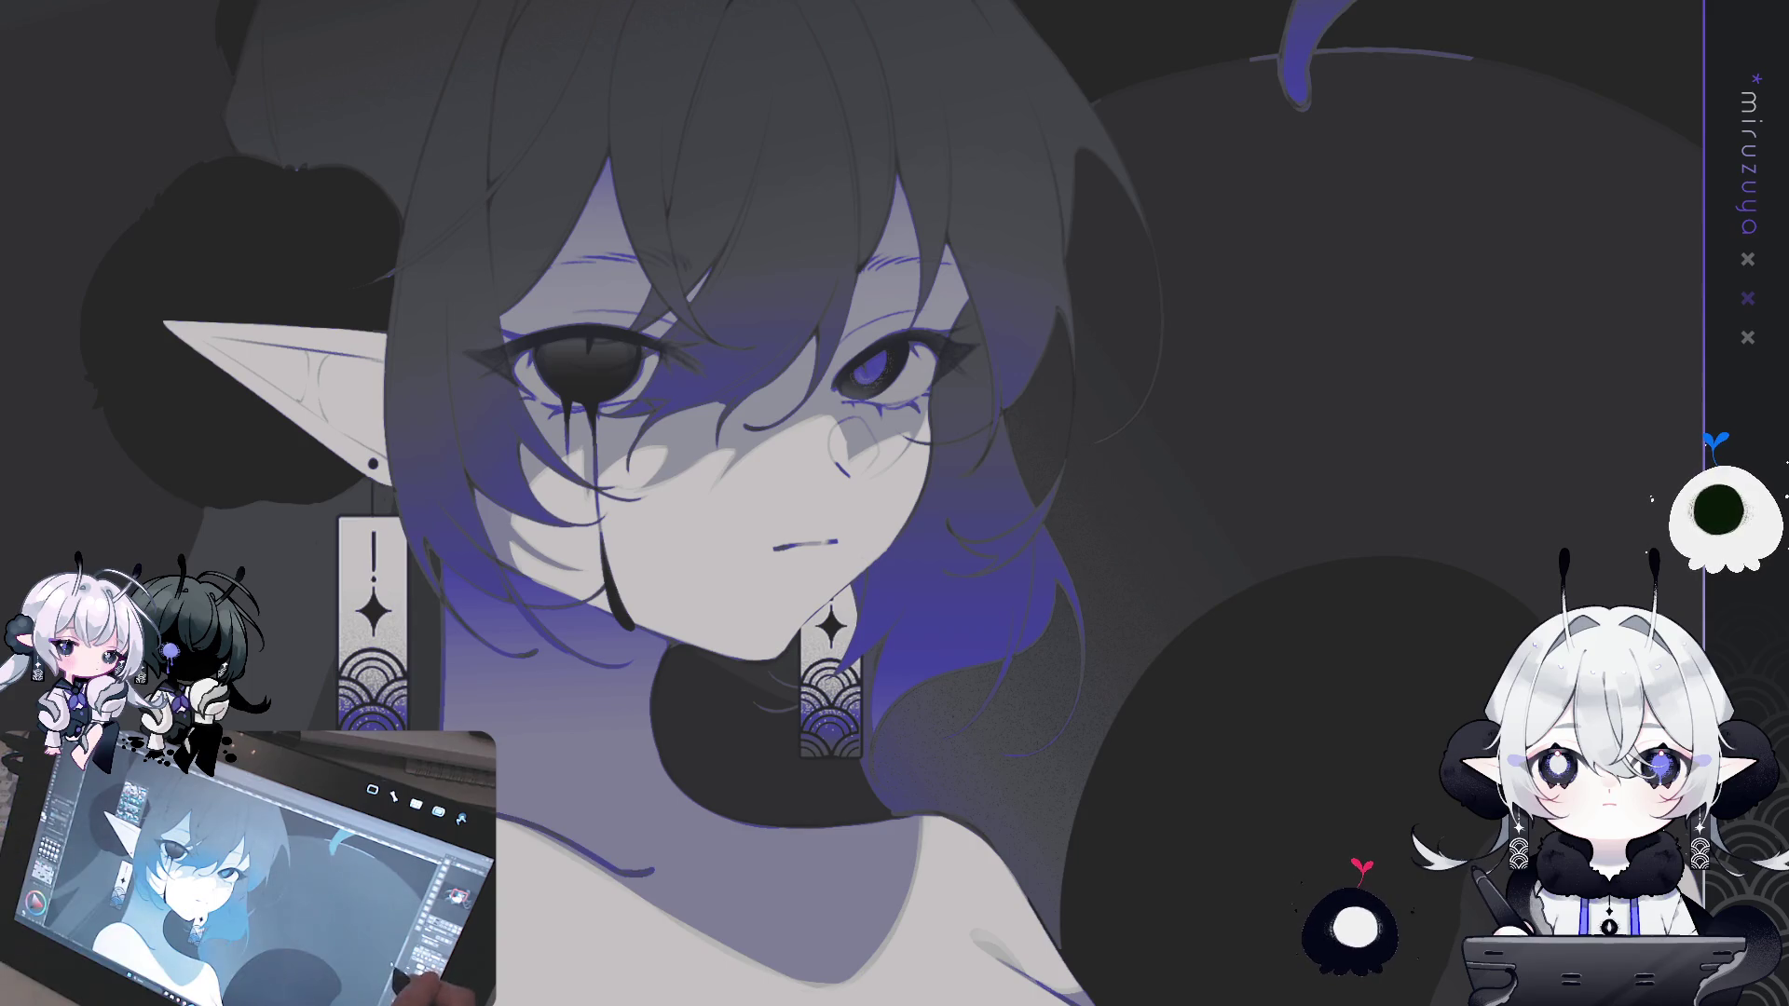
pyautogui.press('h')
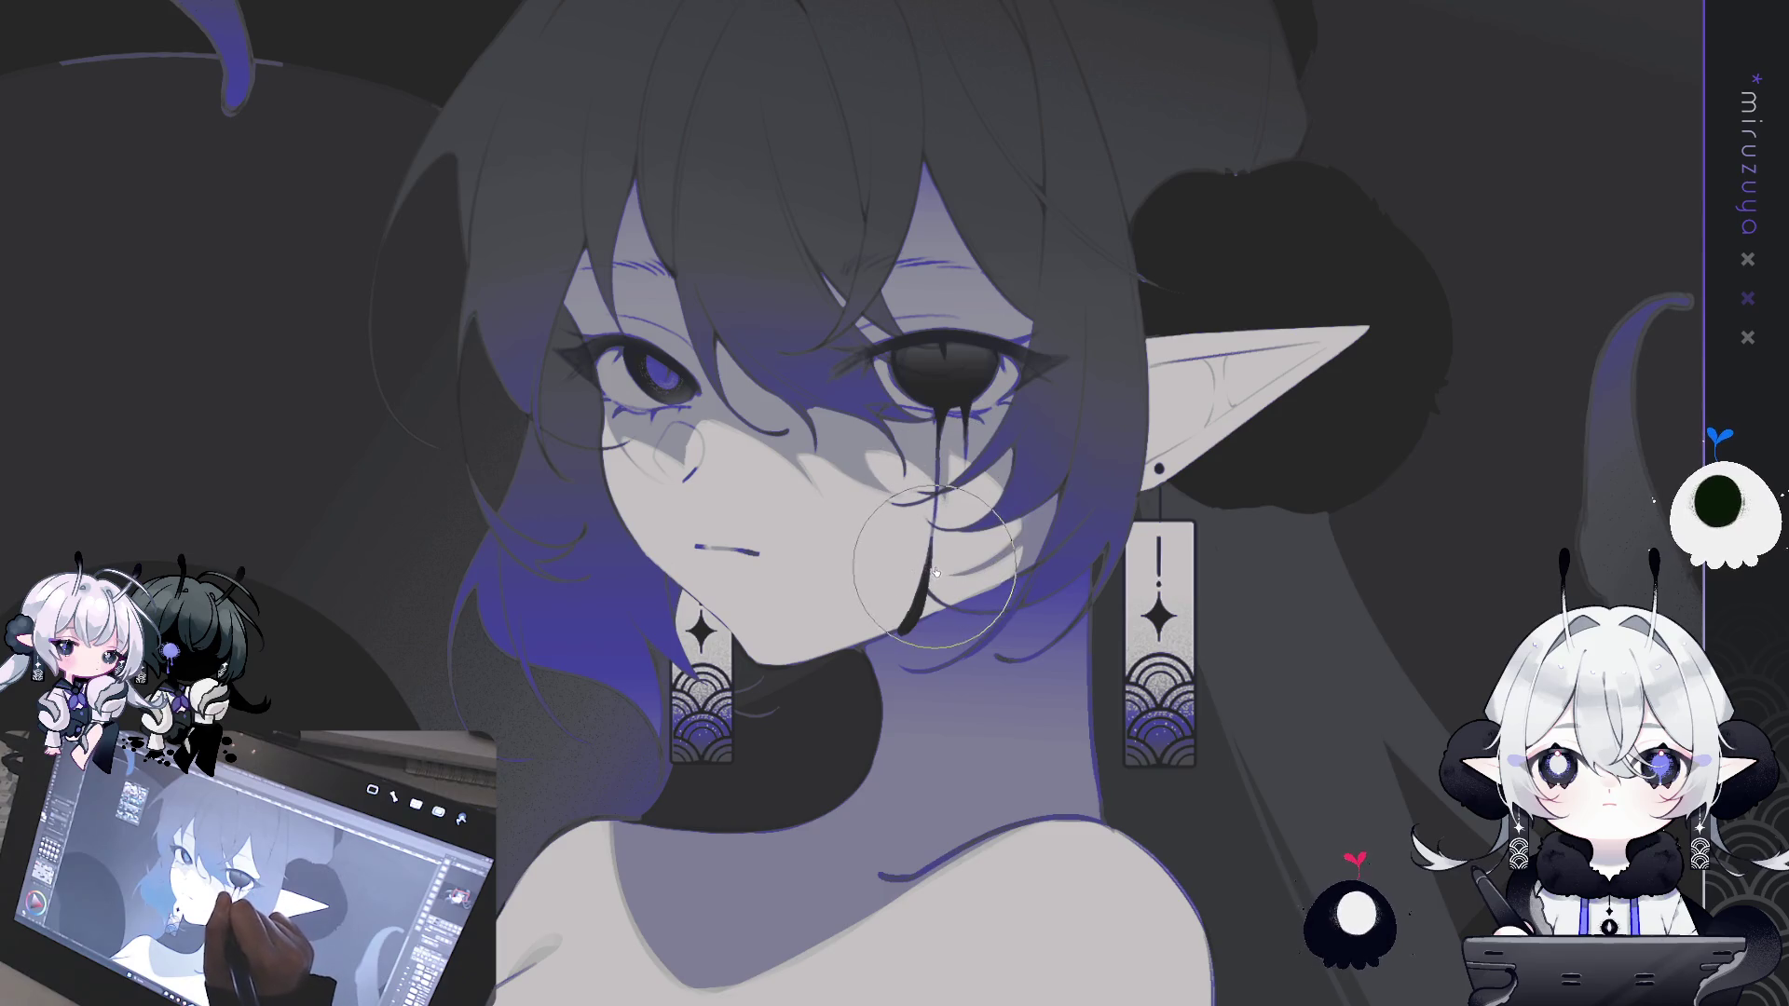
# - Try black fills over the neck and upper face, then undo both
pyautogui.moveTo(910, 673); pyautogui.dragTo(1058, 328)
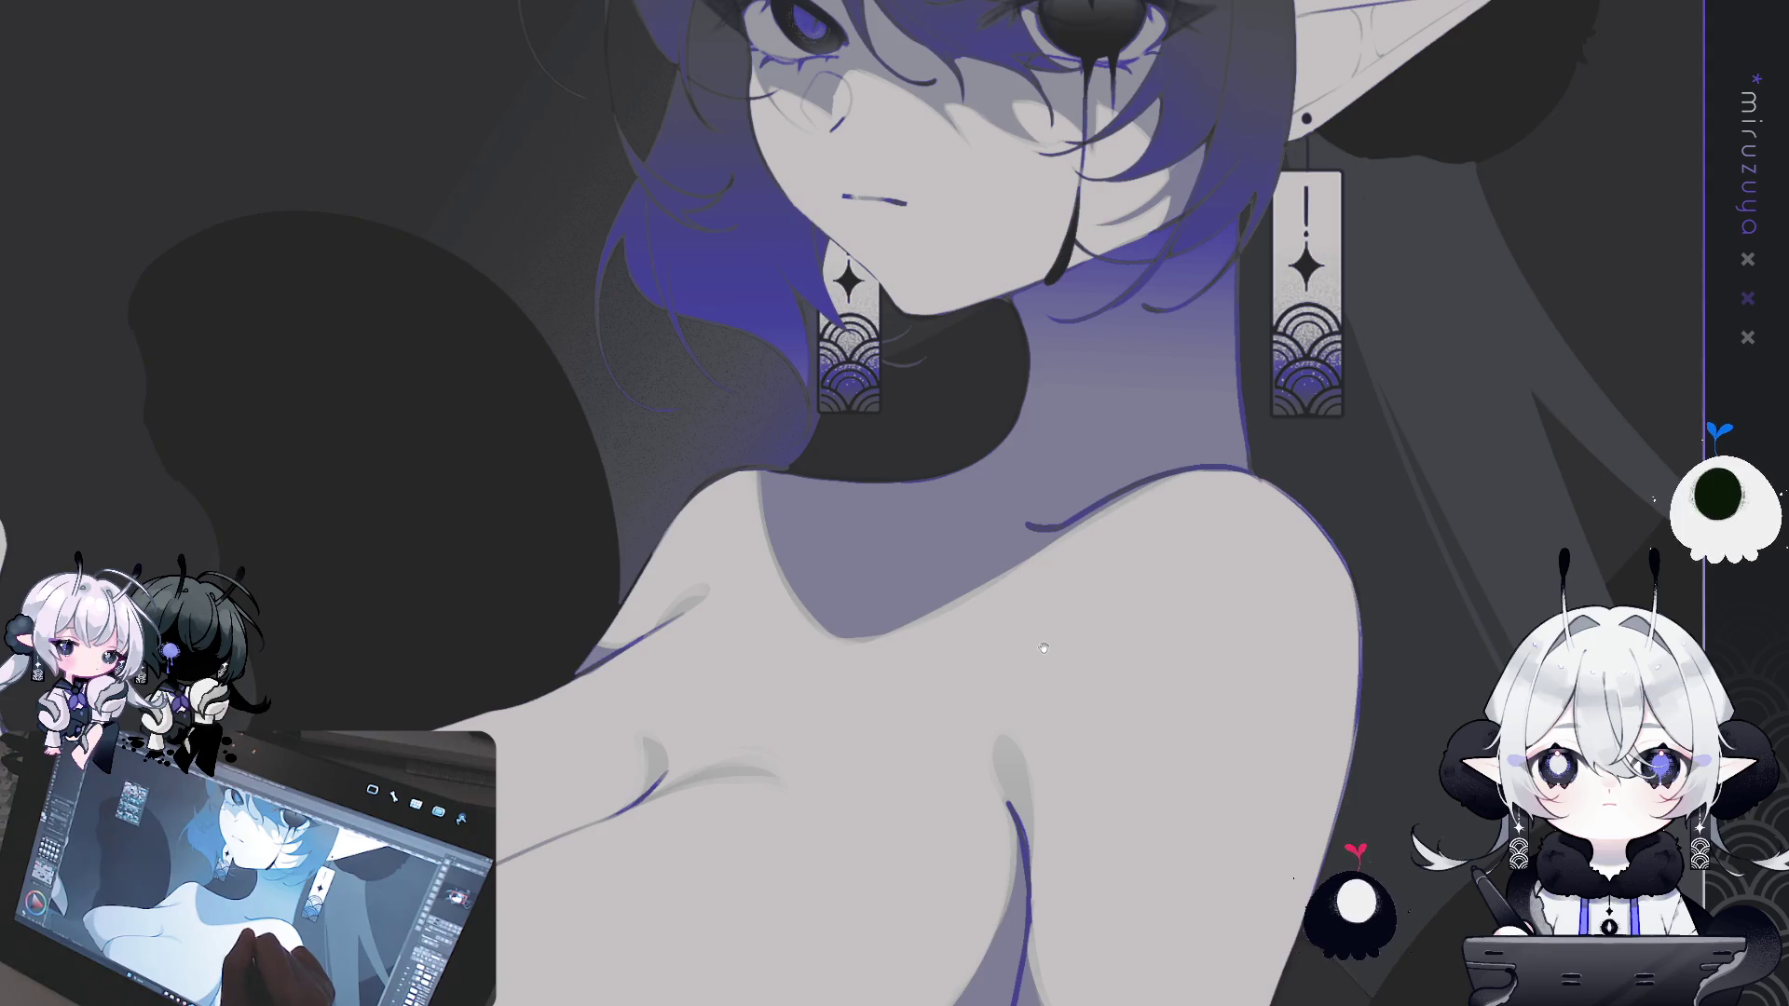
pyautogui.moveTo(1046, 650)
pyautogui.mouseDown()
pyautogui.moveTo(938, 761)
pyautogui.moveTo(805, 785)
pyautogui.moveTo(772, 994)
pyautogui.mouseUp()
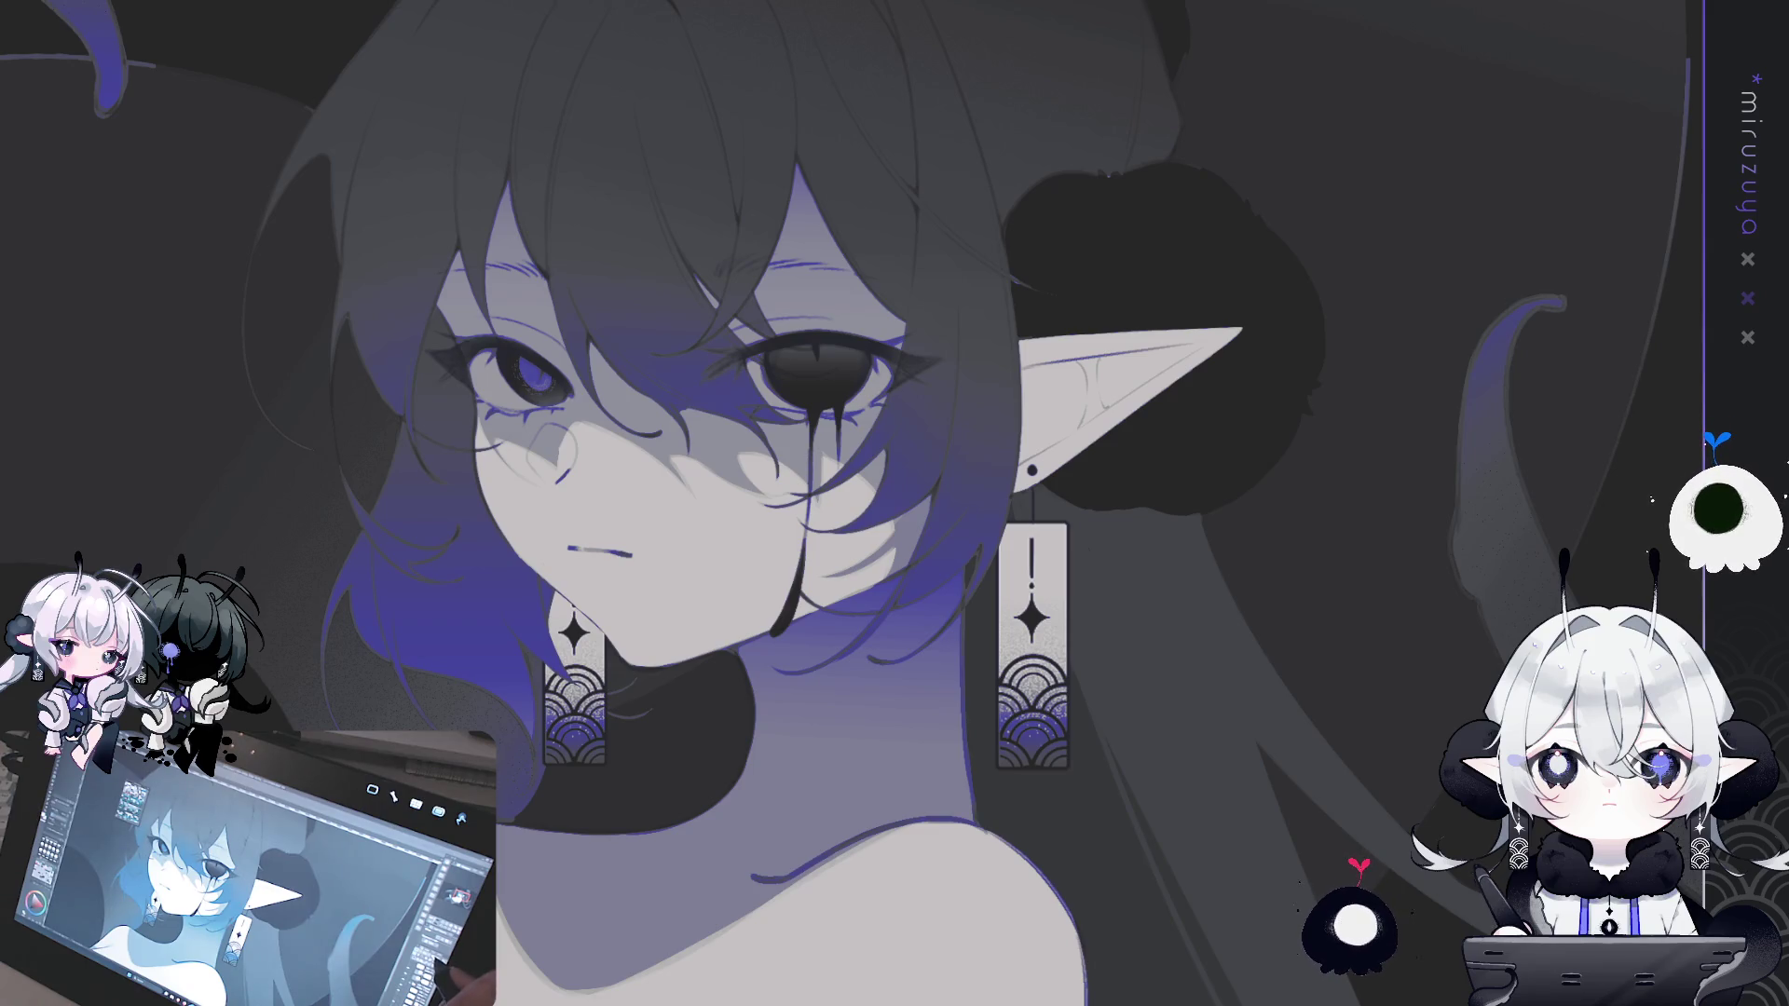
pyautogui.hotkey('ctrl', 'z')
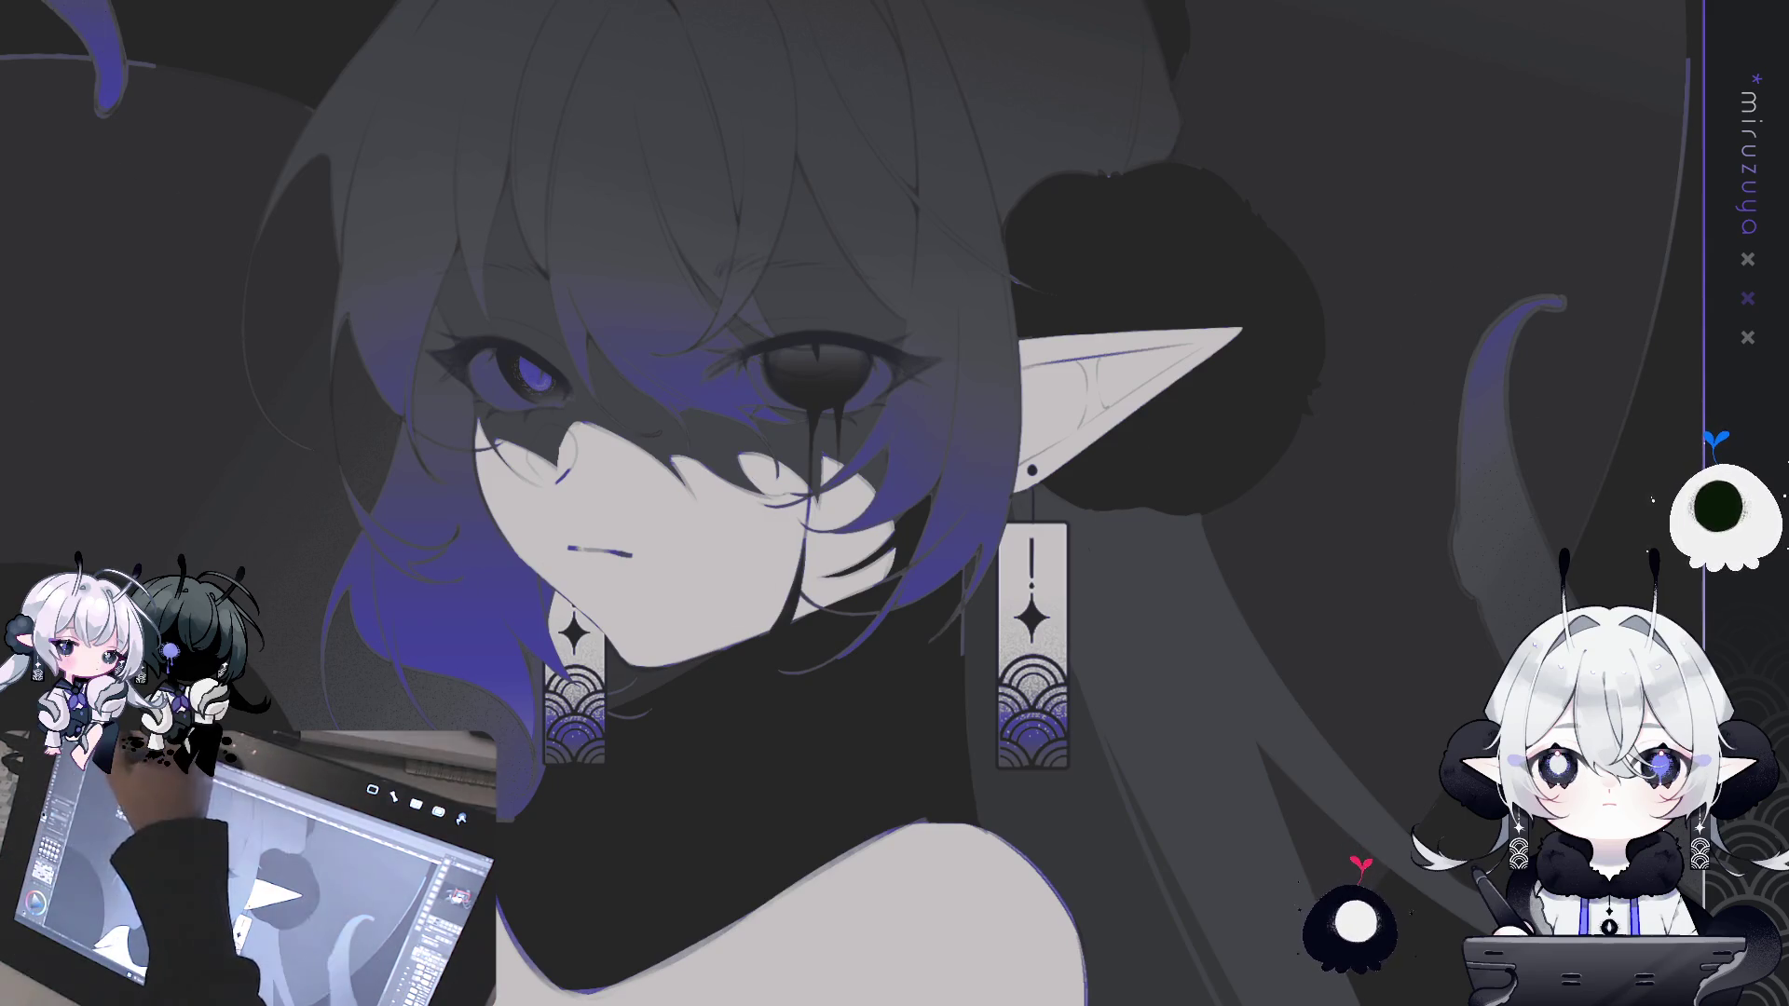
pyautogui.moveTo(485, 429); pyautogui.dragTo(955, 270)
pyautogui.moveTo(1136, 382); pyautogui.dragTo(1308, 319)
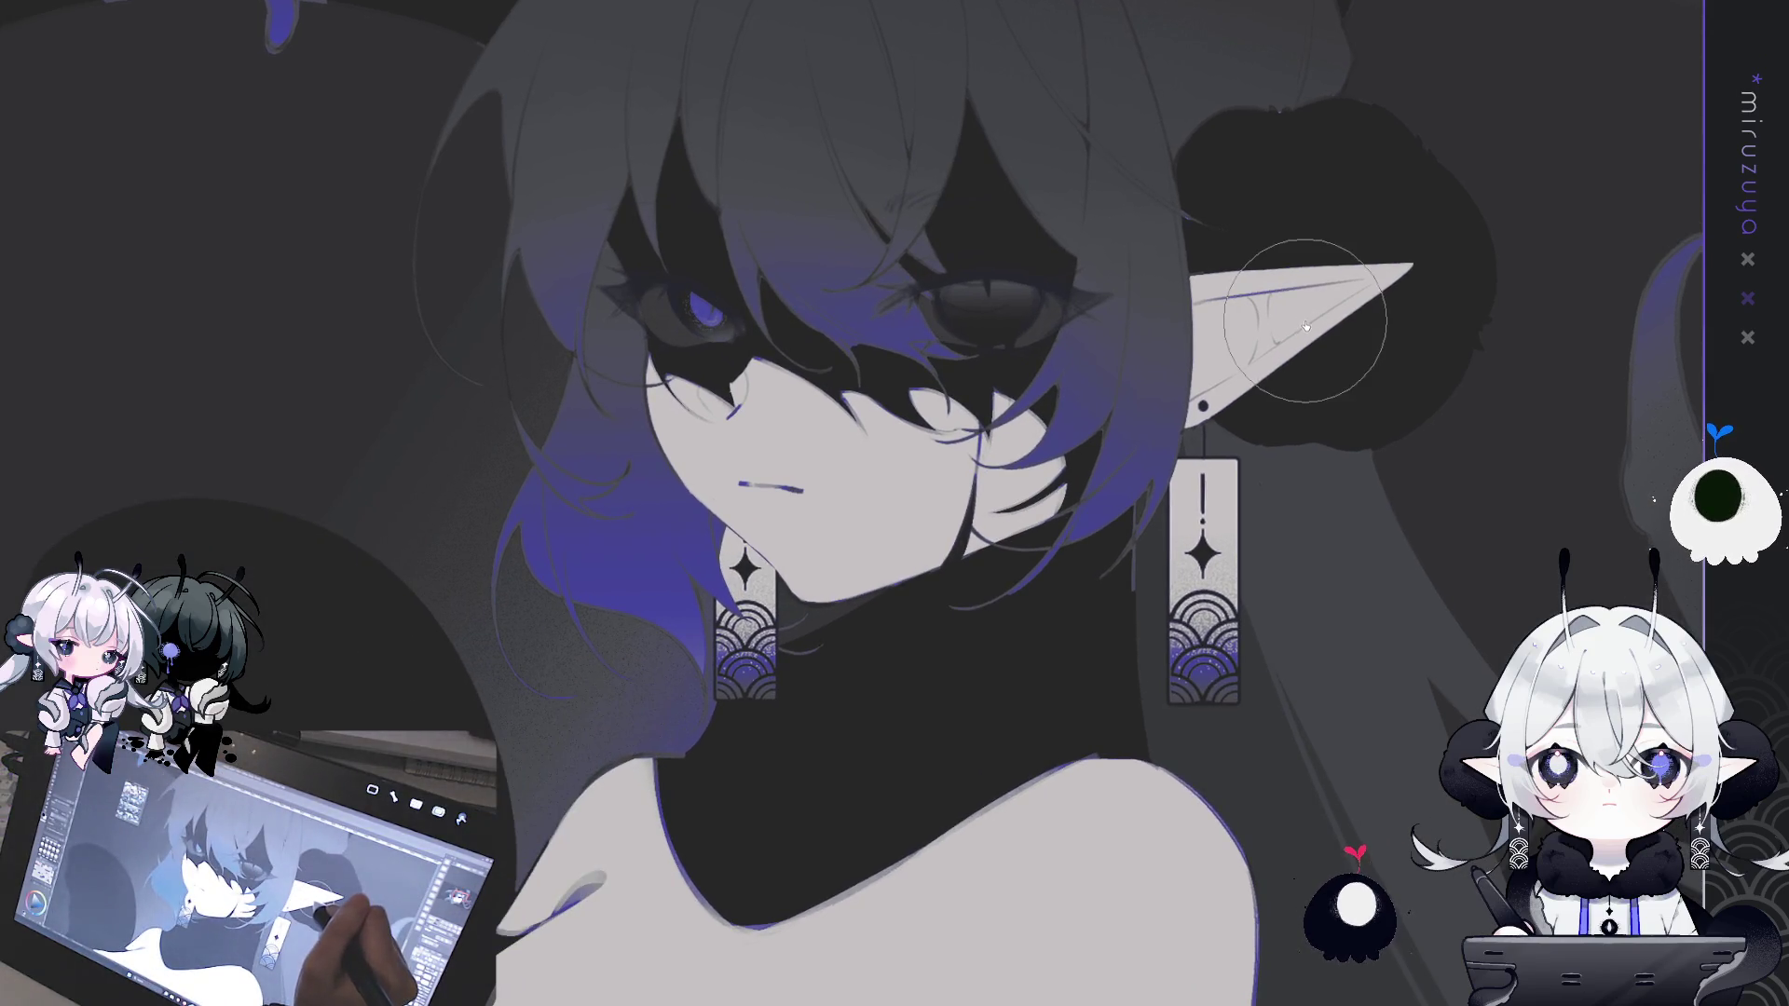
pyautogui.hotkey('ctrl', 'z')
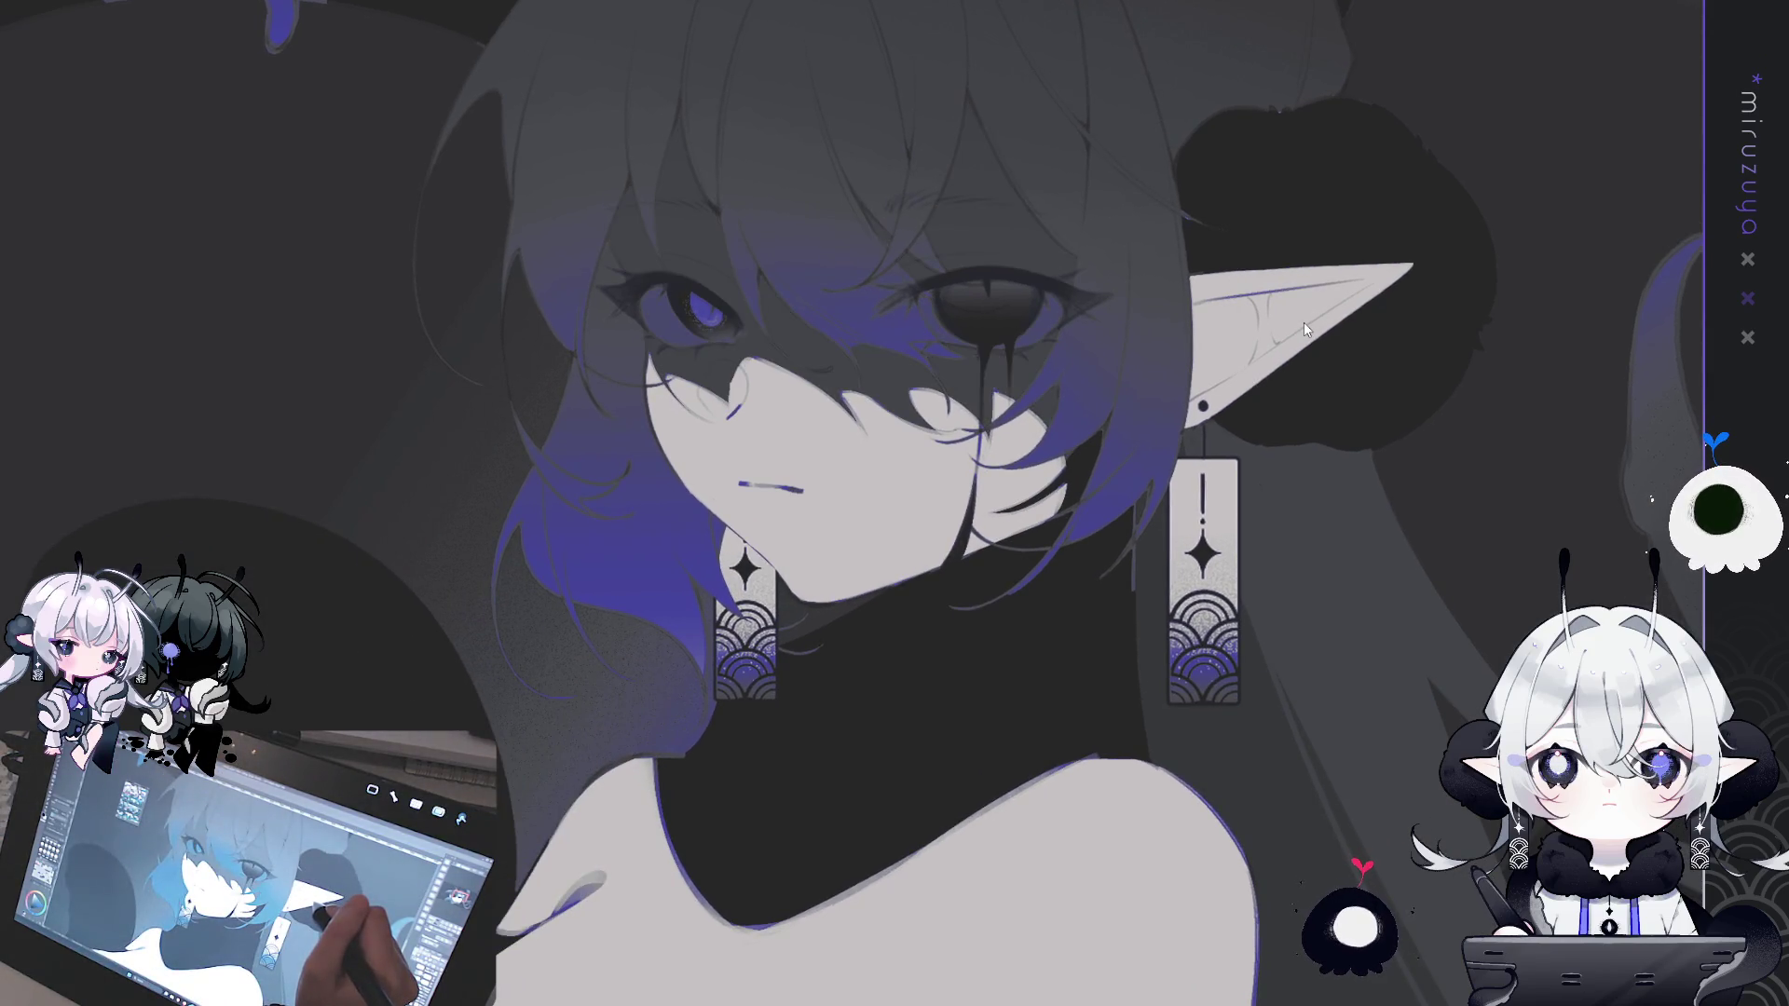
pyautogui.hotkey('ctrl', 'z')
# - Airbrush light lavender over the dark neck shadow under the chin
pyautogui.moveTo(1233, 438); pyautogui.dragTo(1181, 260)
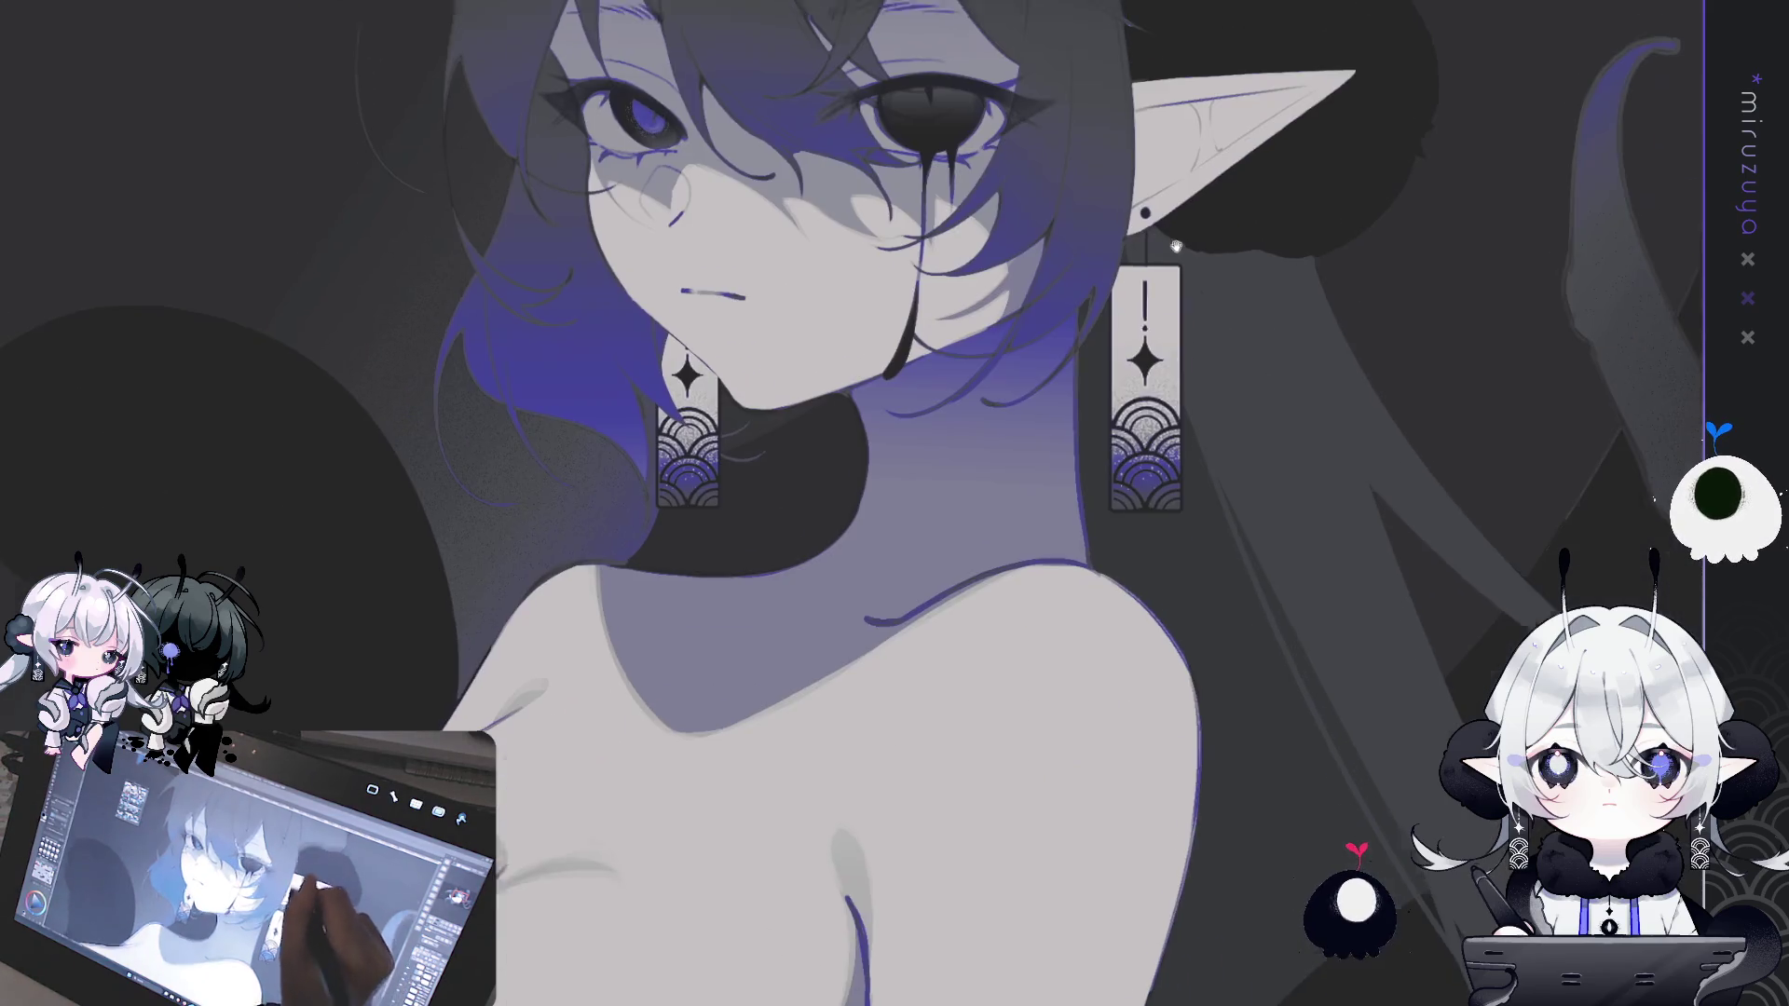
pyautogui.press('h')
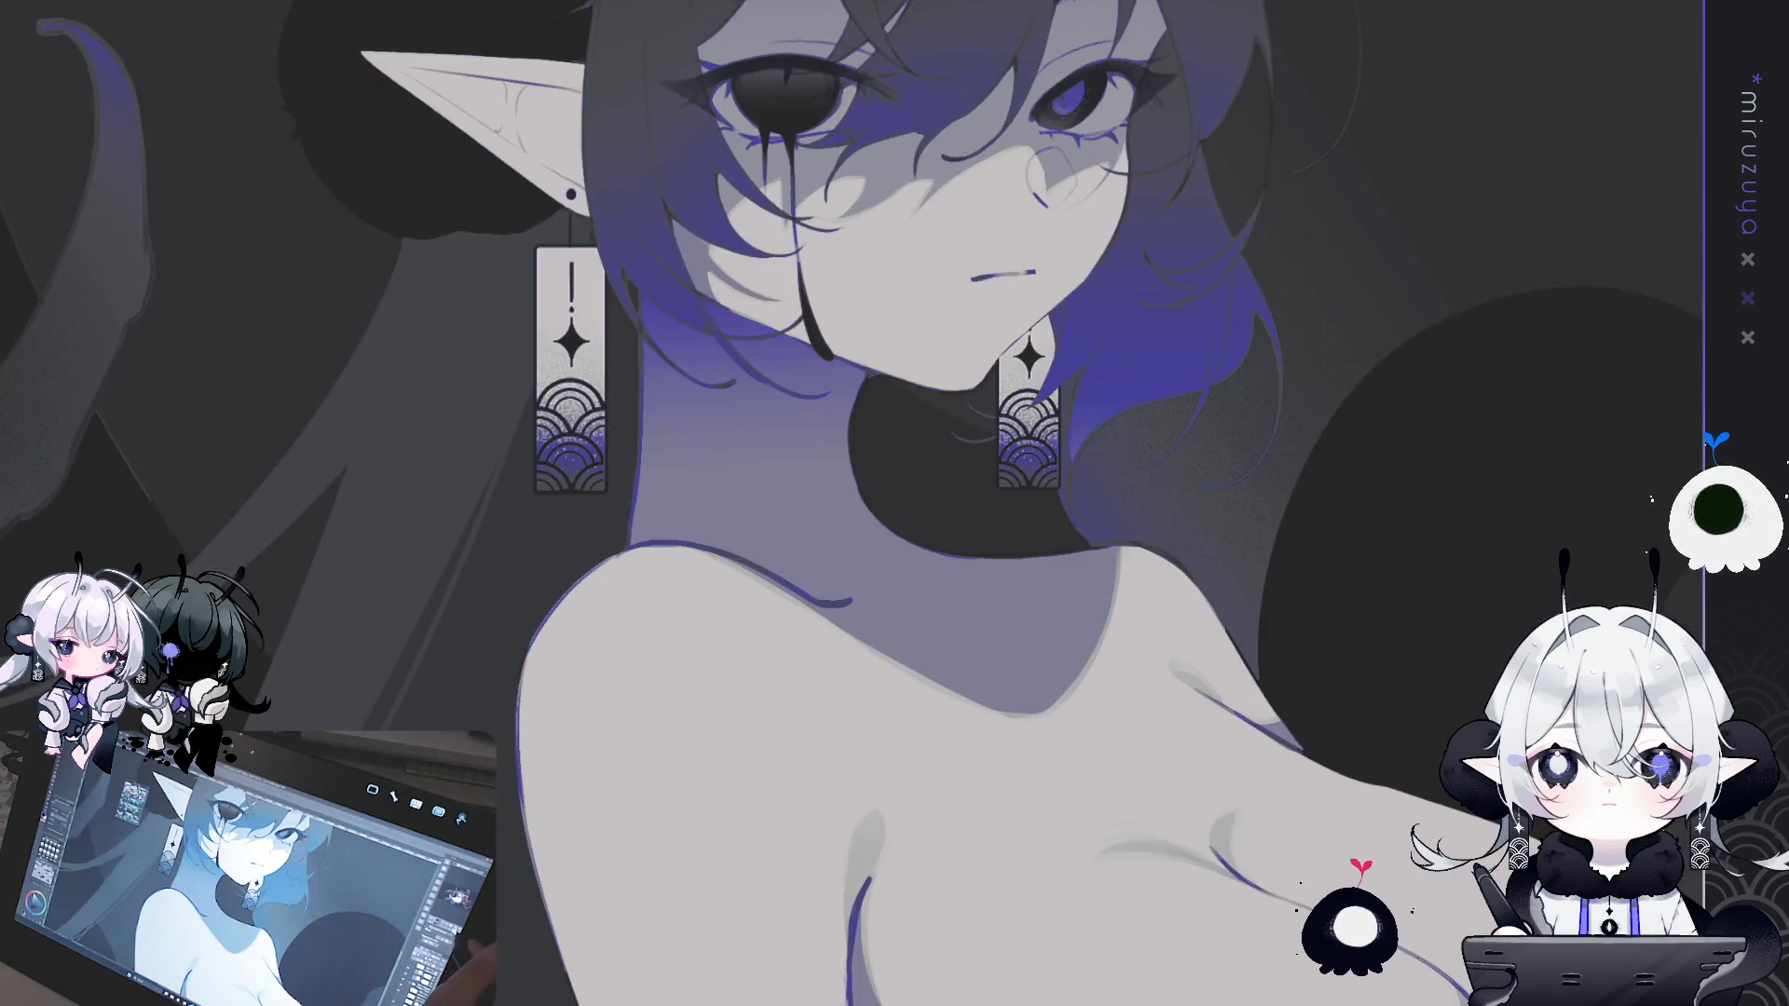
pyautogui.press('h')
pyautogui.moveTo(1077, 256)
pyautogui.mouseDown()
pyautogui.moveTo(928, 720)
pyautogui.moveTo(904, 555)
pyautogui.mouseUp()
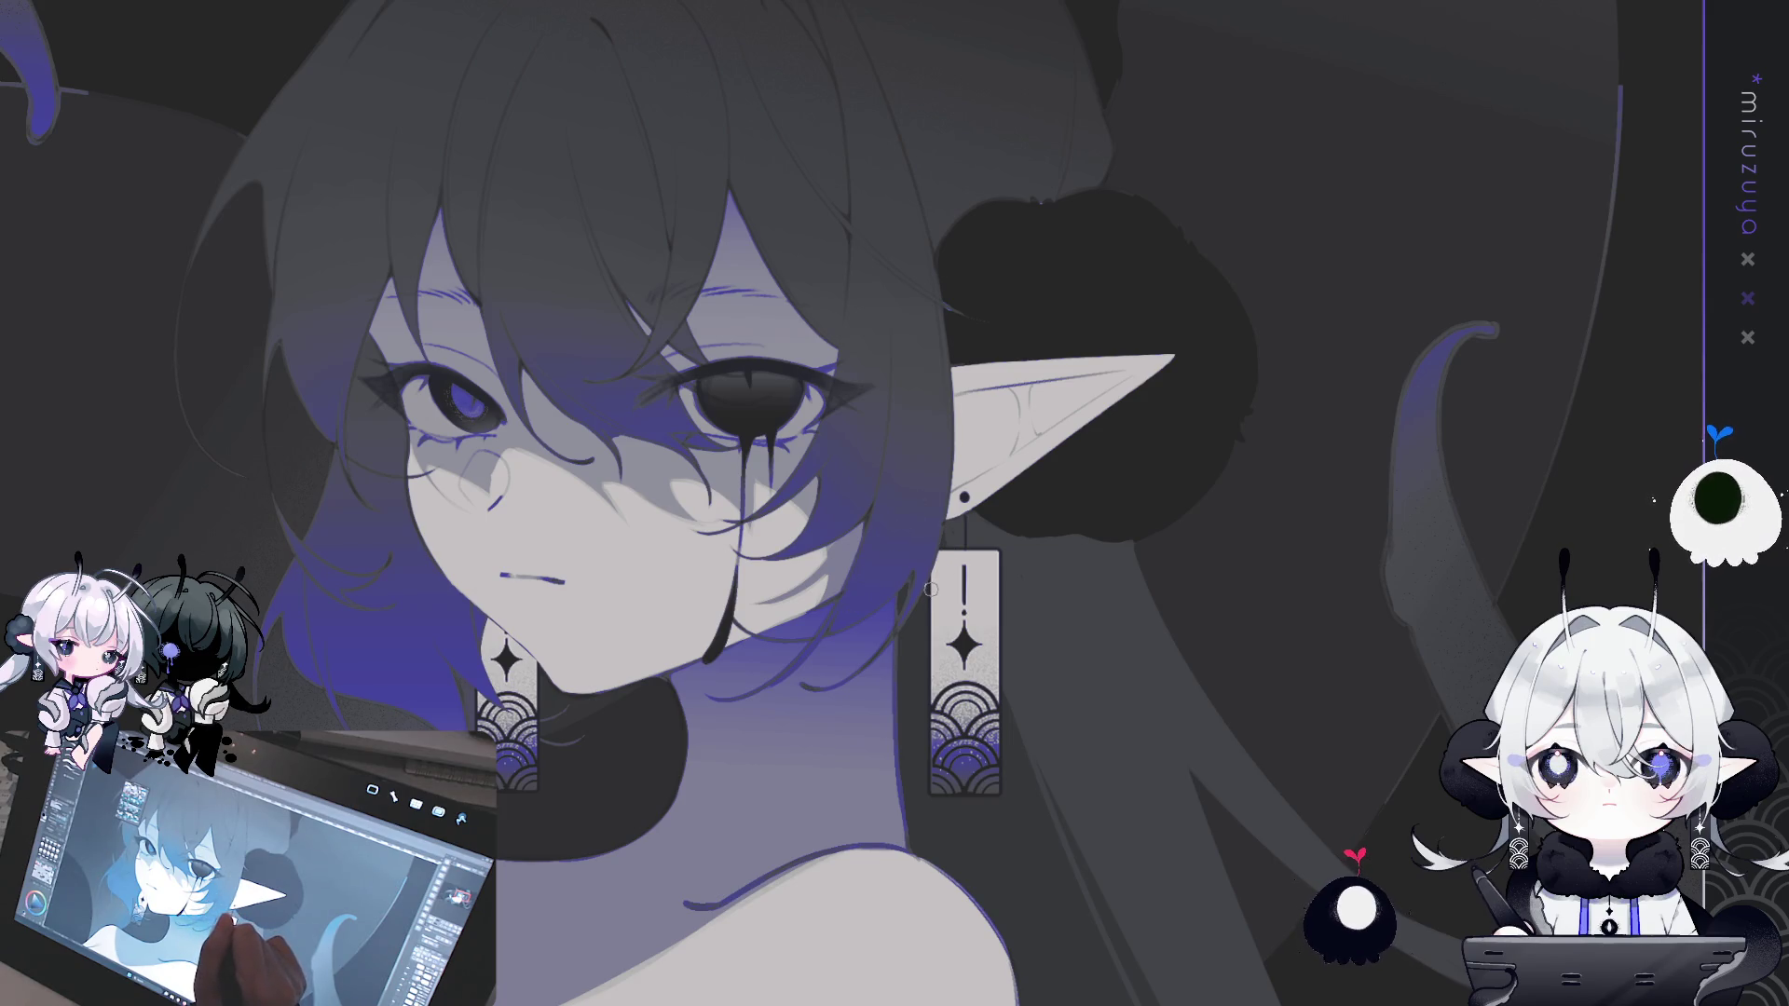
pyautogui.press('h')
pyautogui.press('h')
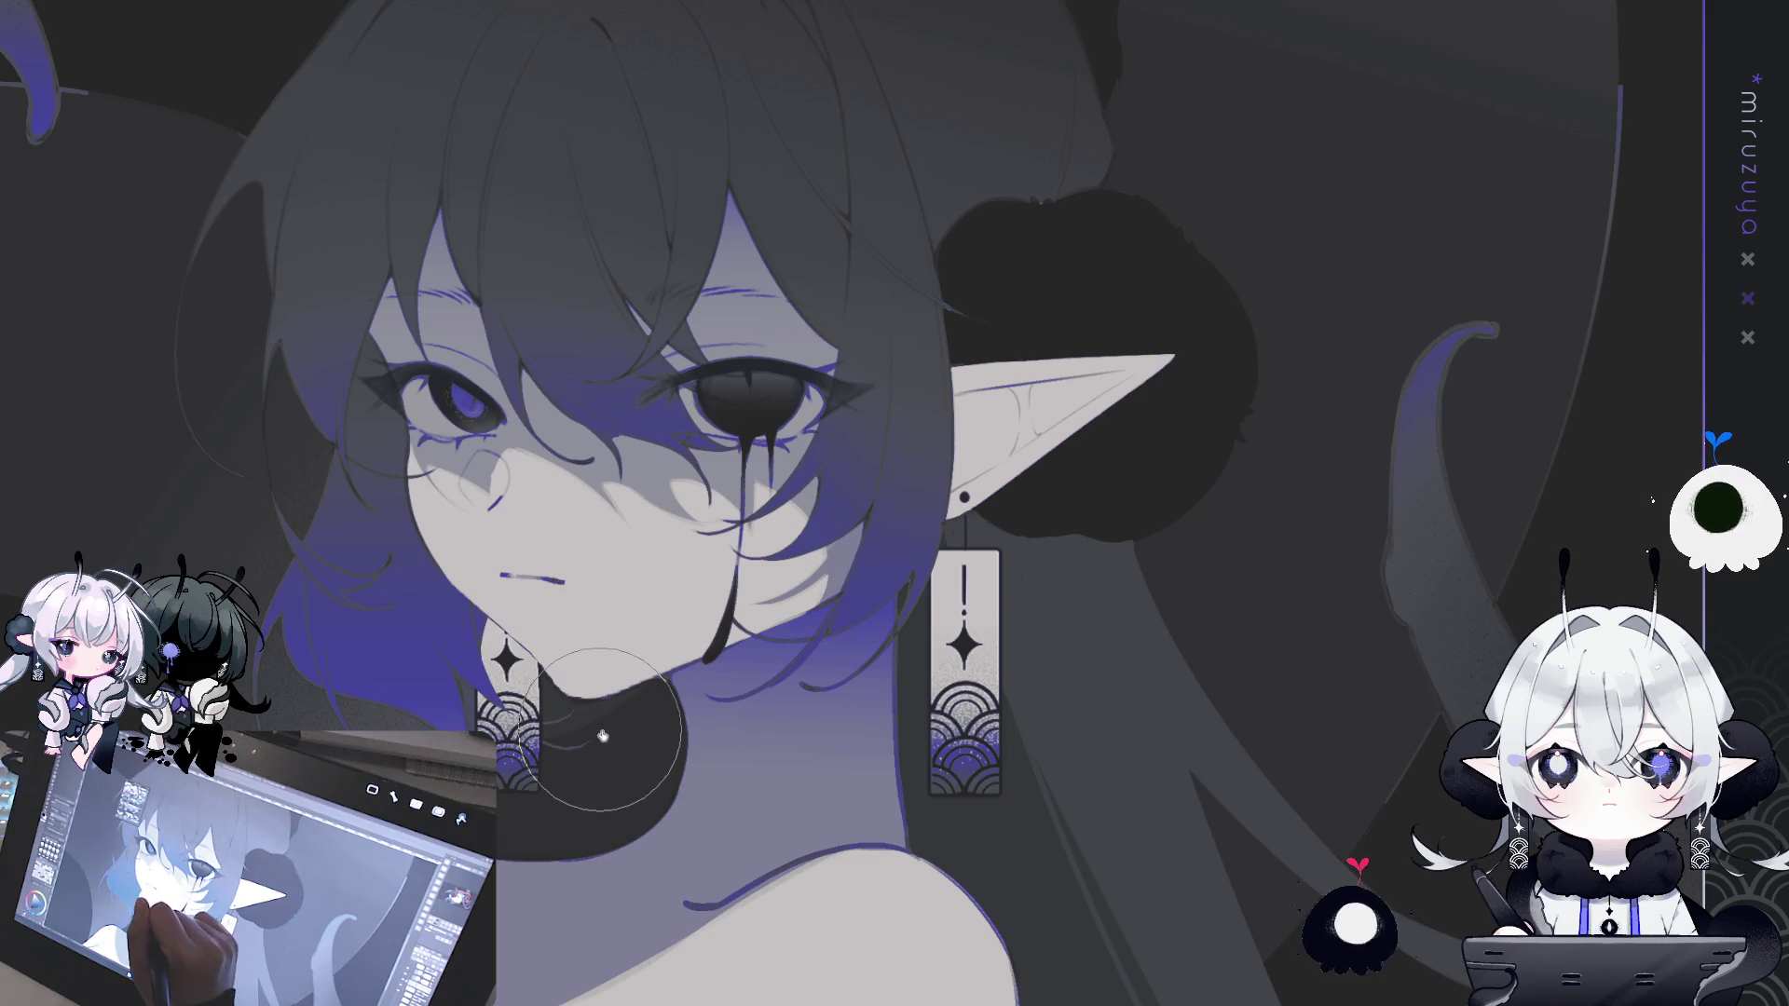
pyautogui.moveTo(583, 427); pyautogui.dragTo(591, 379)
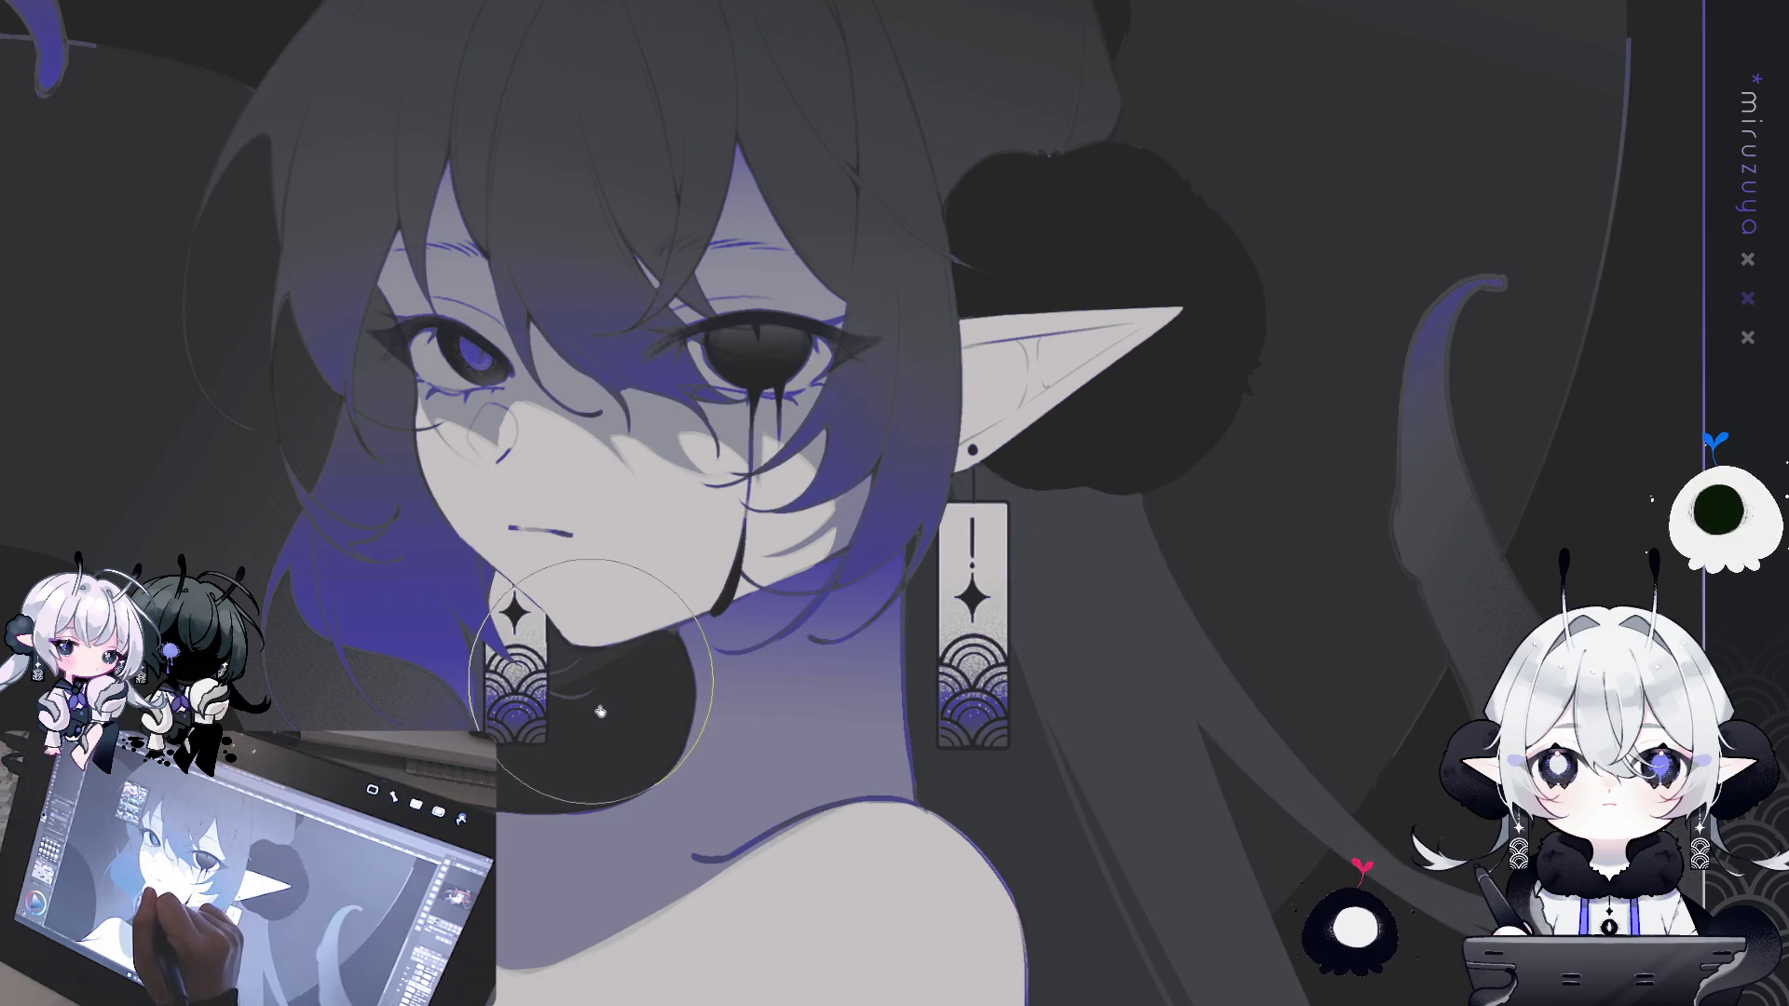
pyautogui.moveTo(600, 712); pyautogui.dragTo(568, 746)
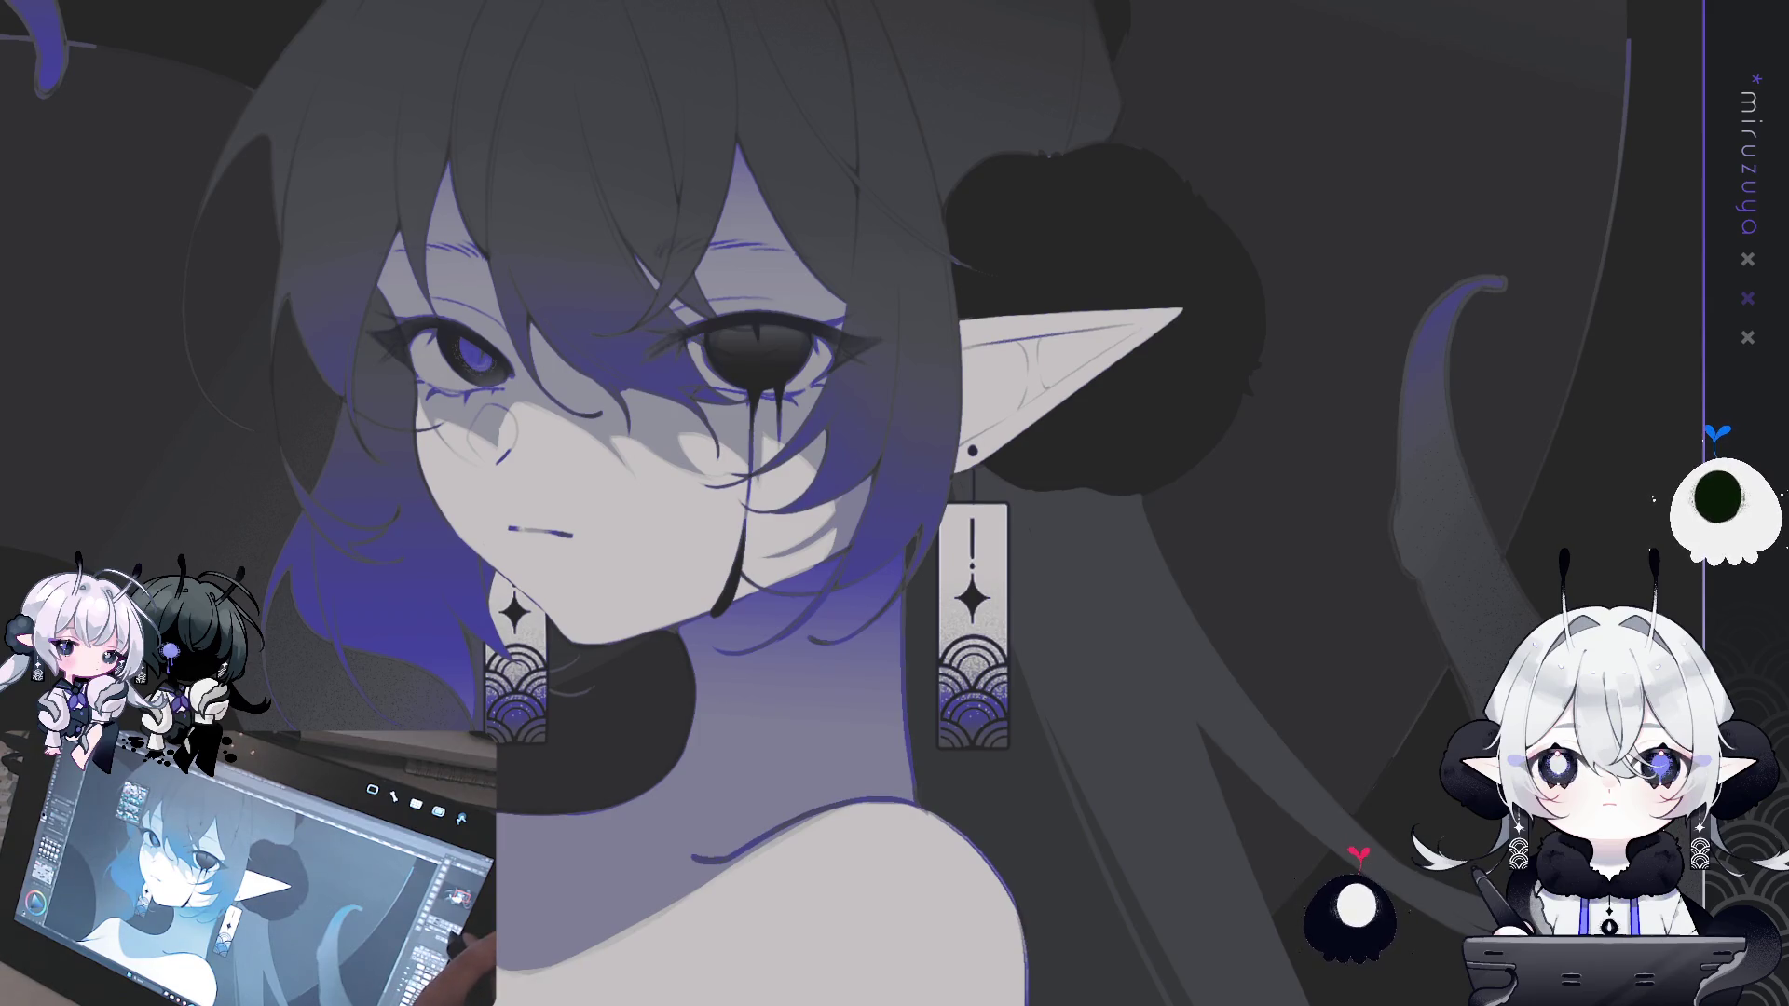
pyautogui.hotkey('ctrl', '0')
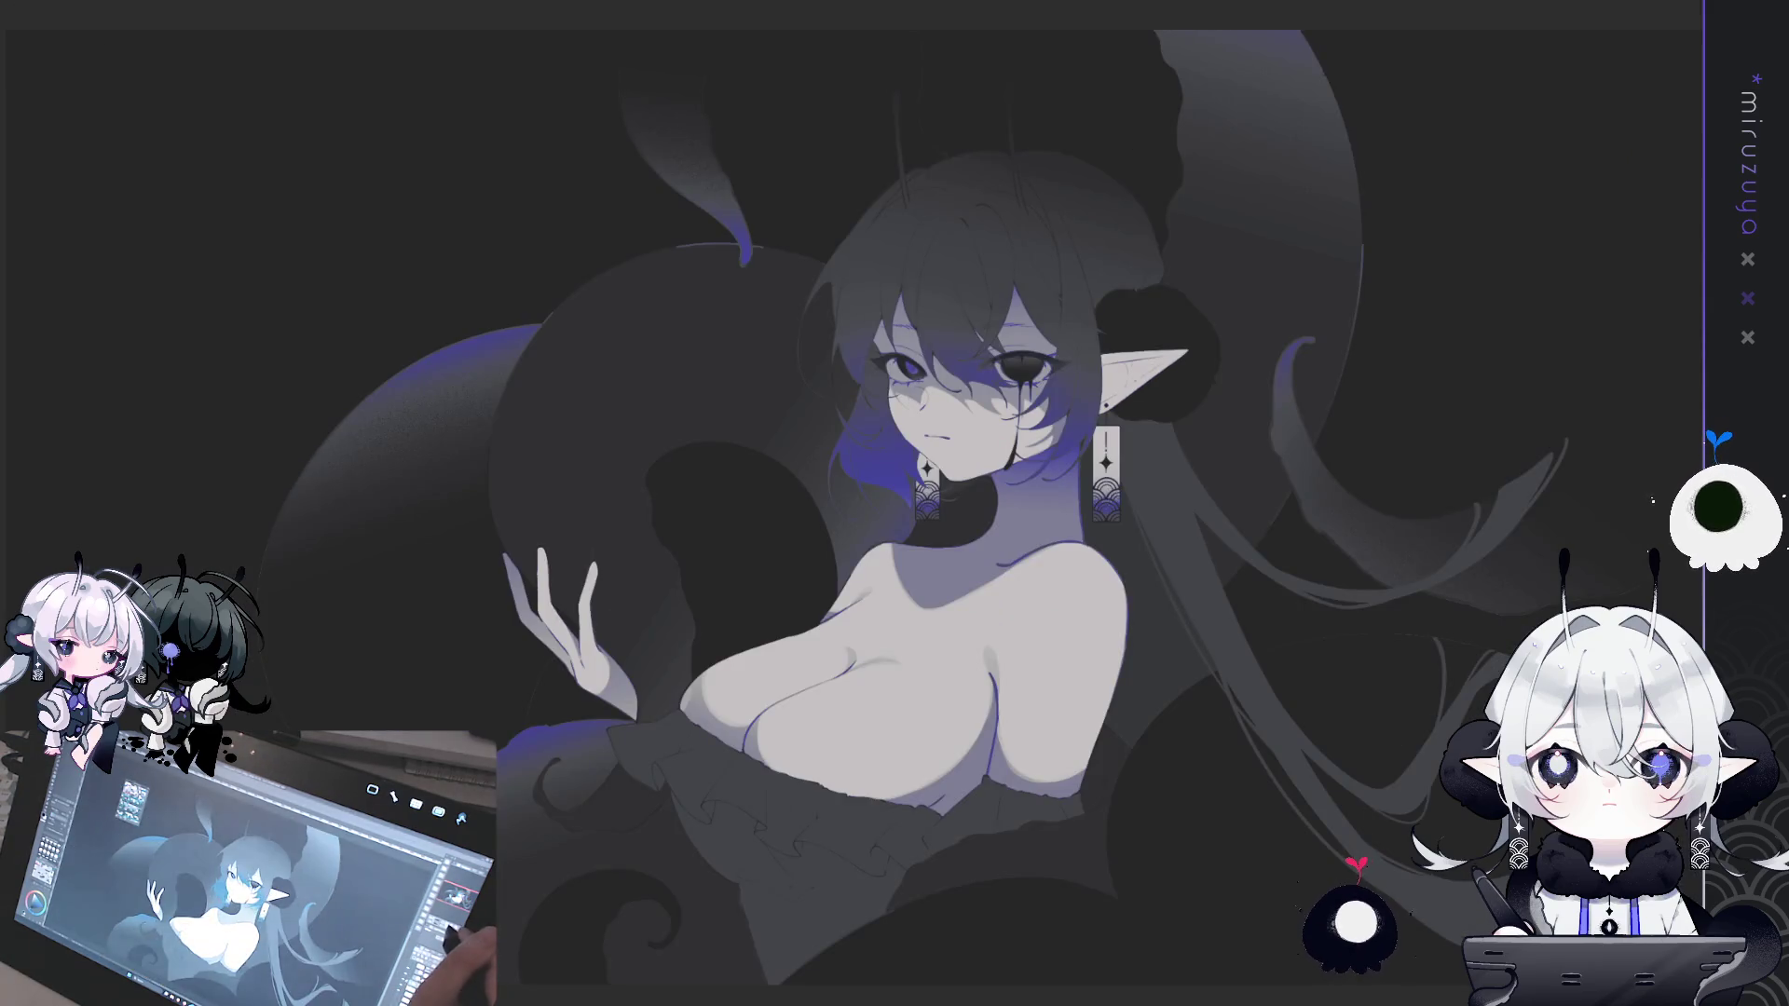
# - Frame the figure and try a light texture stroke beside the chest, then undo it
pyautogui.hotkey('ctrl', '+')
pyautogui.hotkey('ctrl', '+')
pyautogui.hotkey('ctrl', '+')
pyautogui.hotkey('ctrl', '-')
pyautogui.hotkey('ctrl', '-')
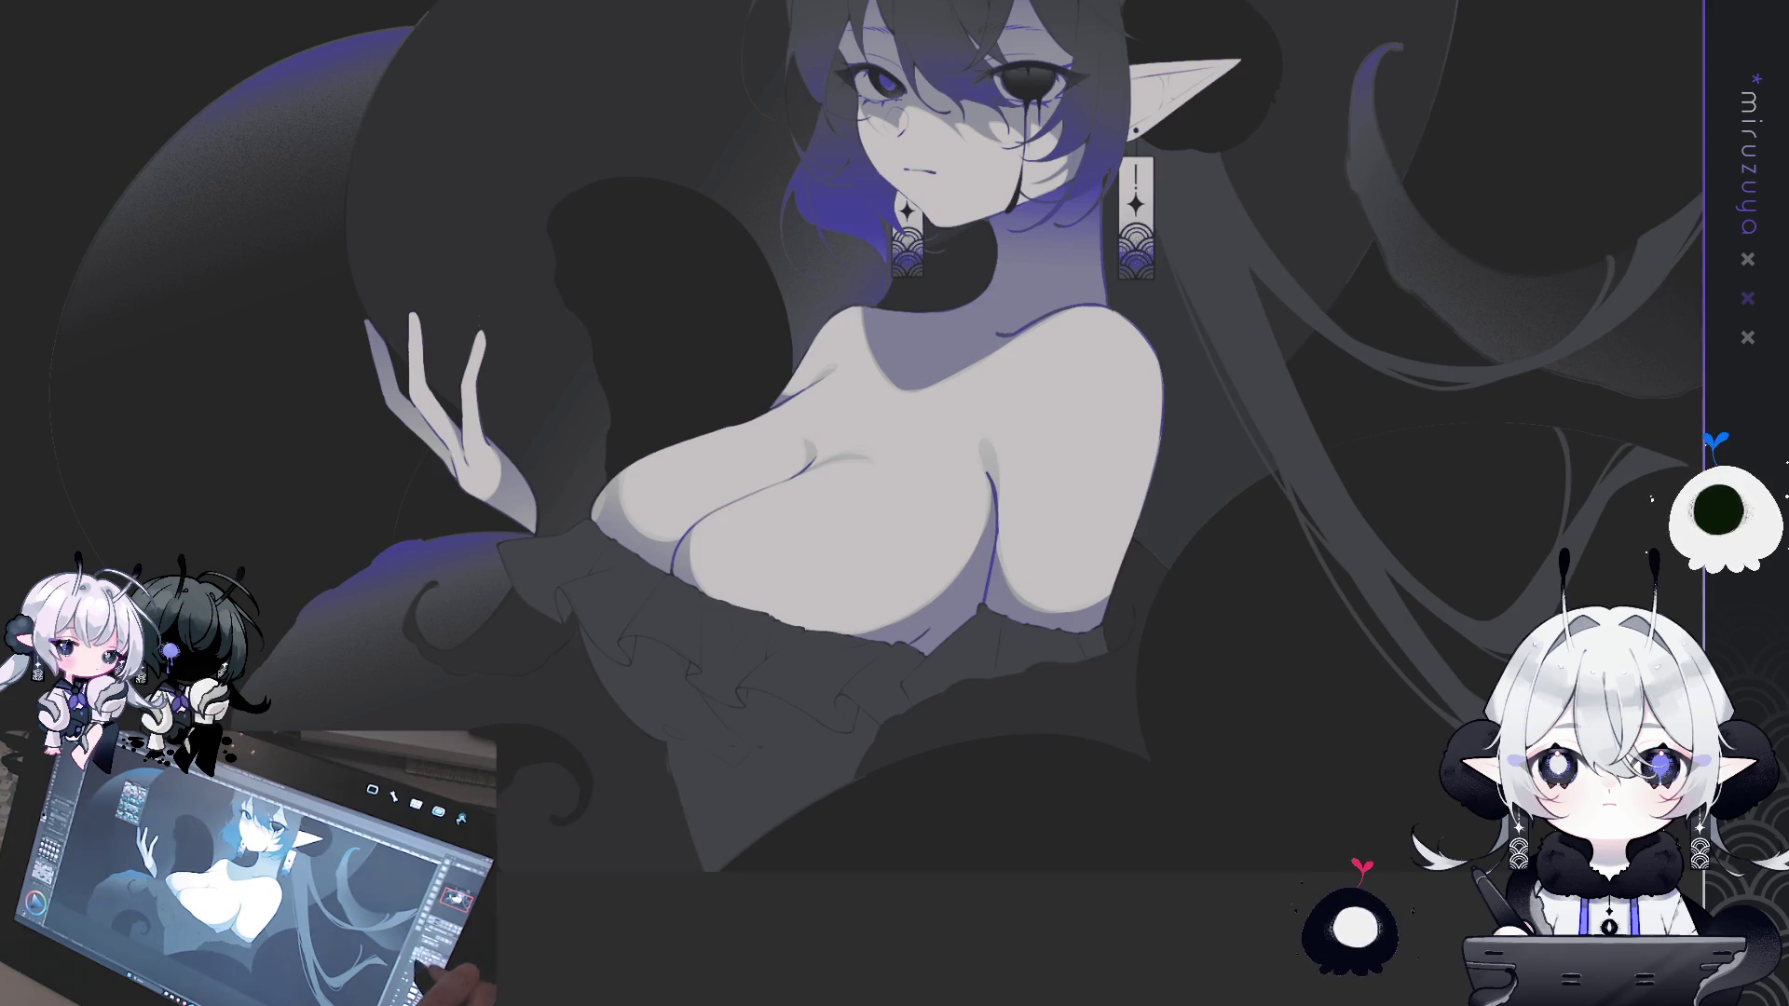
pyautogui.moveTo(1537, 460); pyautogui.dragTo(1388, 485)
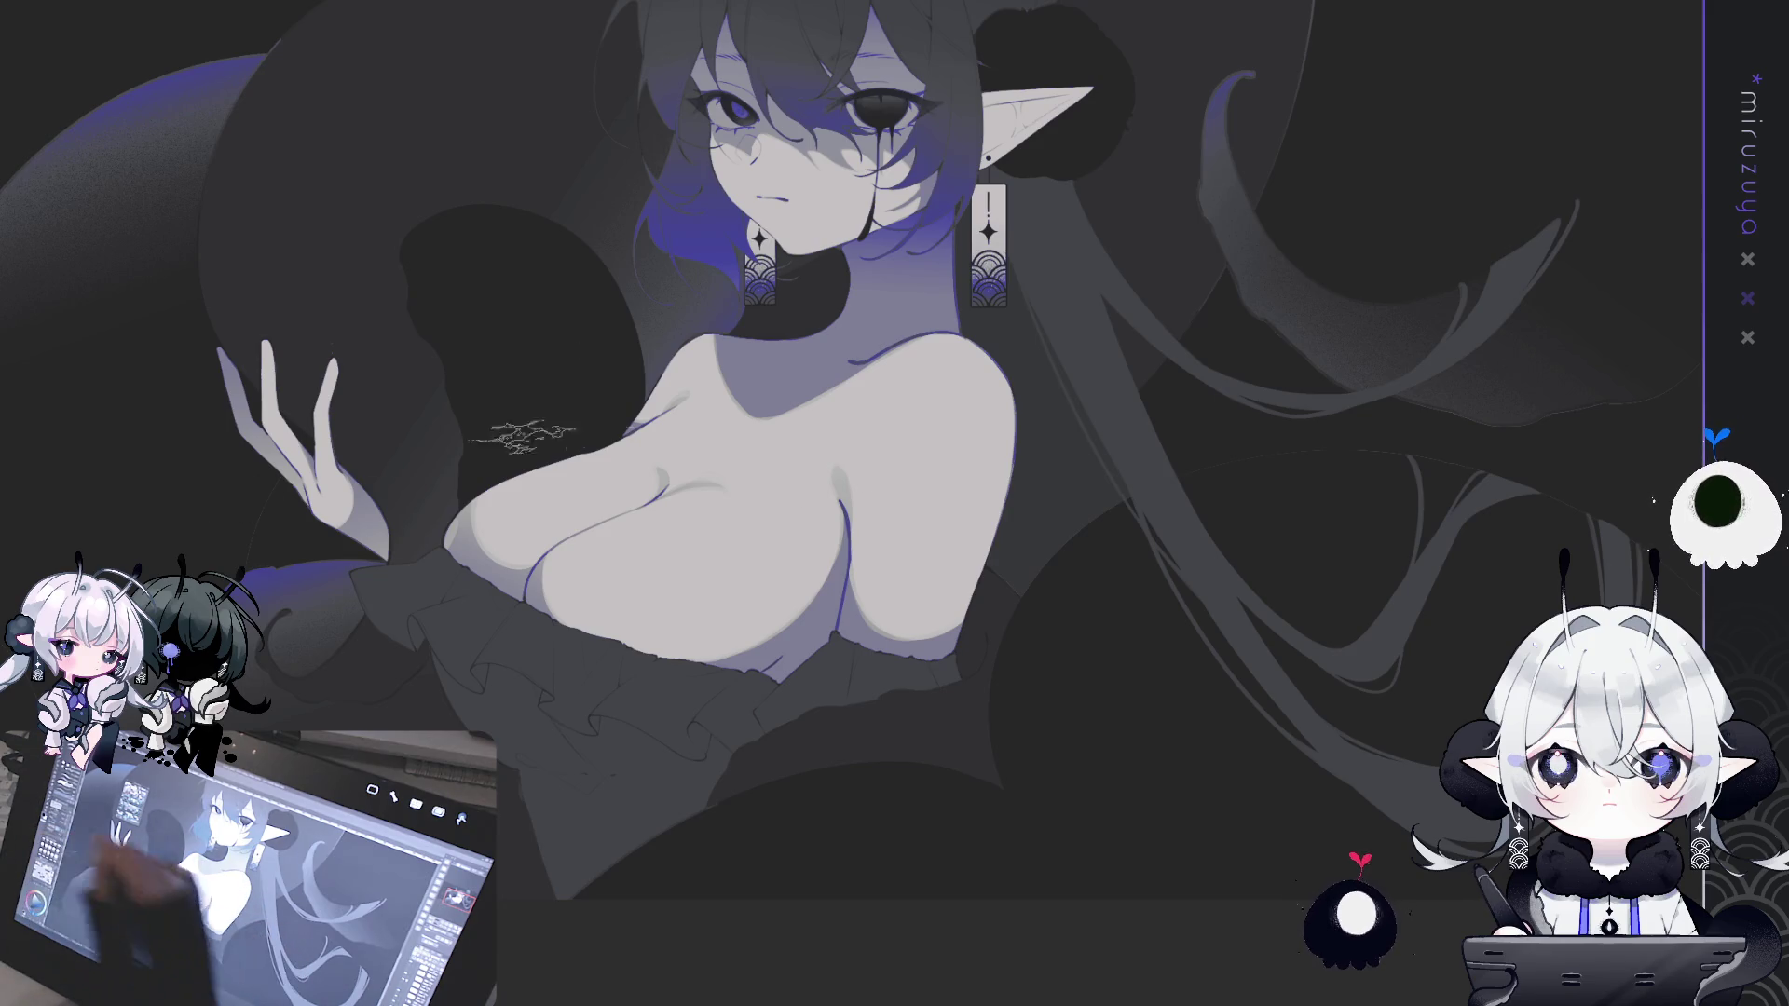
pyautogui.moveTo(927, 552); pyautogui.dragTo(996, 616)
pyautogui.hotkey('ctrl', 'z')
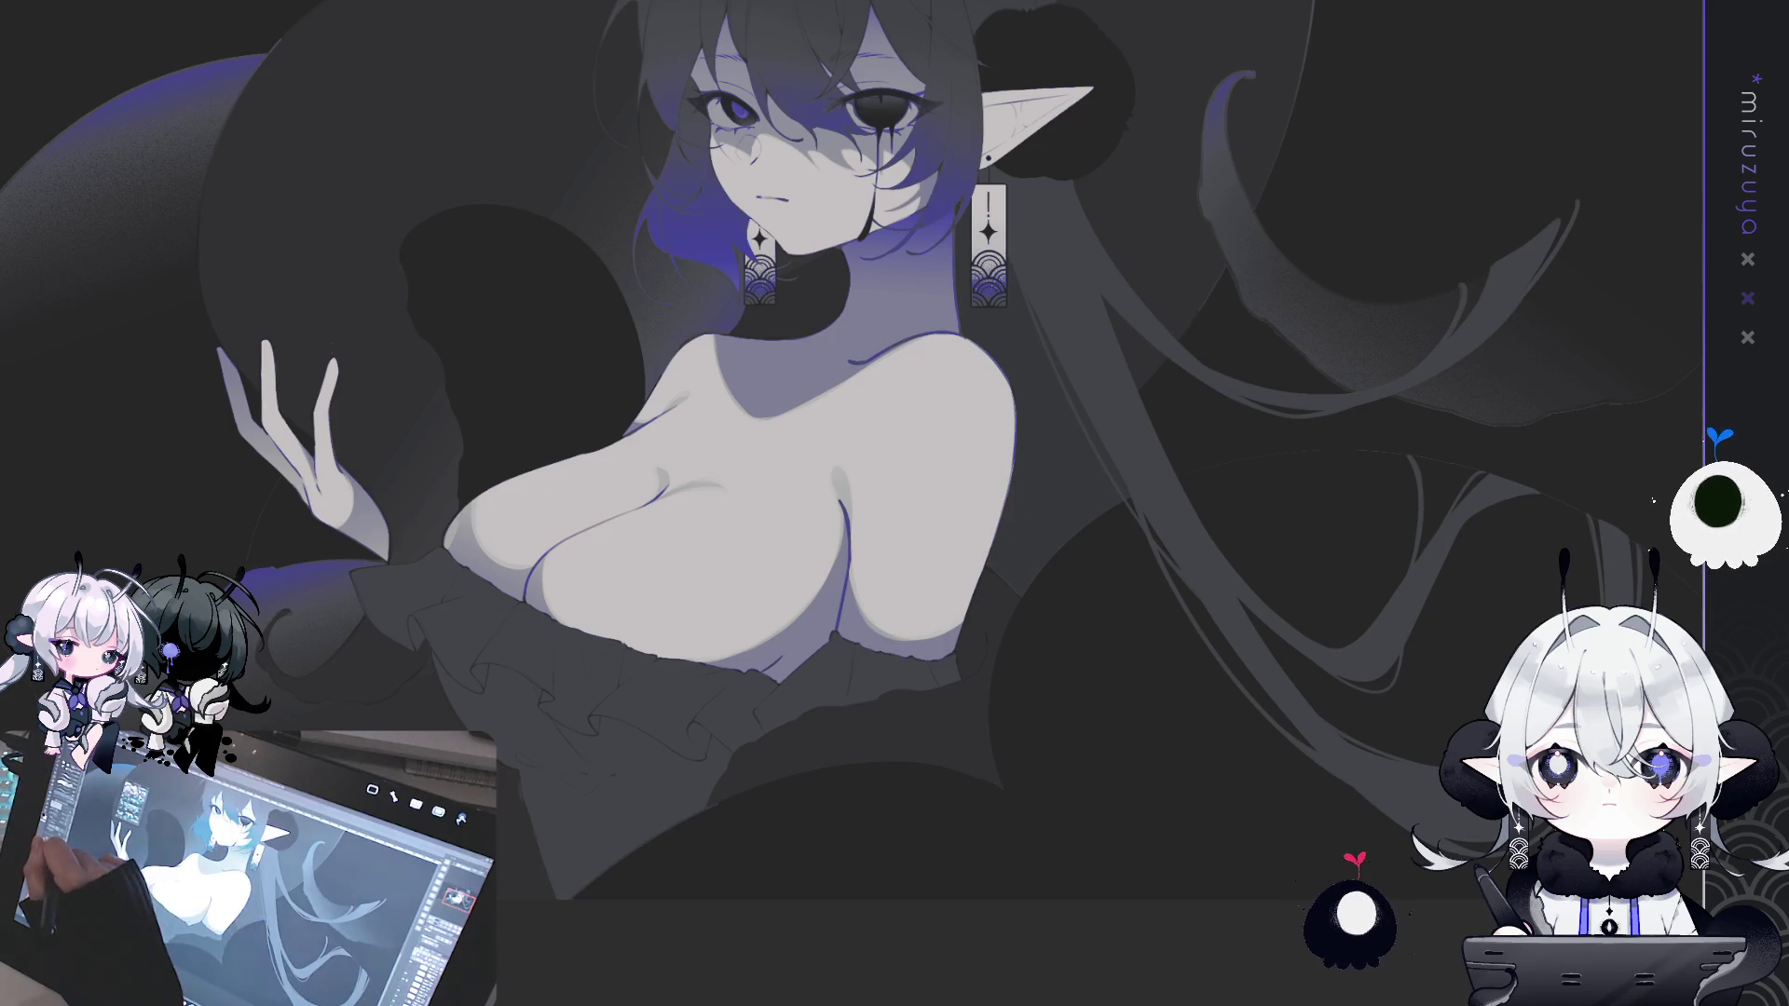
# - Stamp torn dark lace along the right side and edge of the chest
pyautogui.moveTo(1119, 578)
pyautogui.mouseDown()
pyautogui.moveTo(1119, 659)
pyautogui.moveTo(1078, 699)
pyautogui.moveTo(764, 746)
pyautogui.mouseUp()
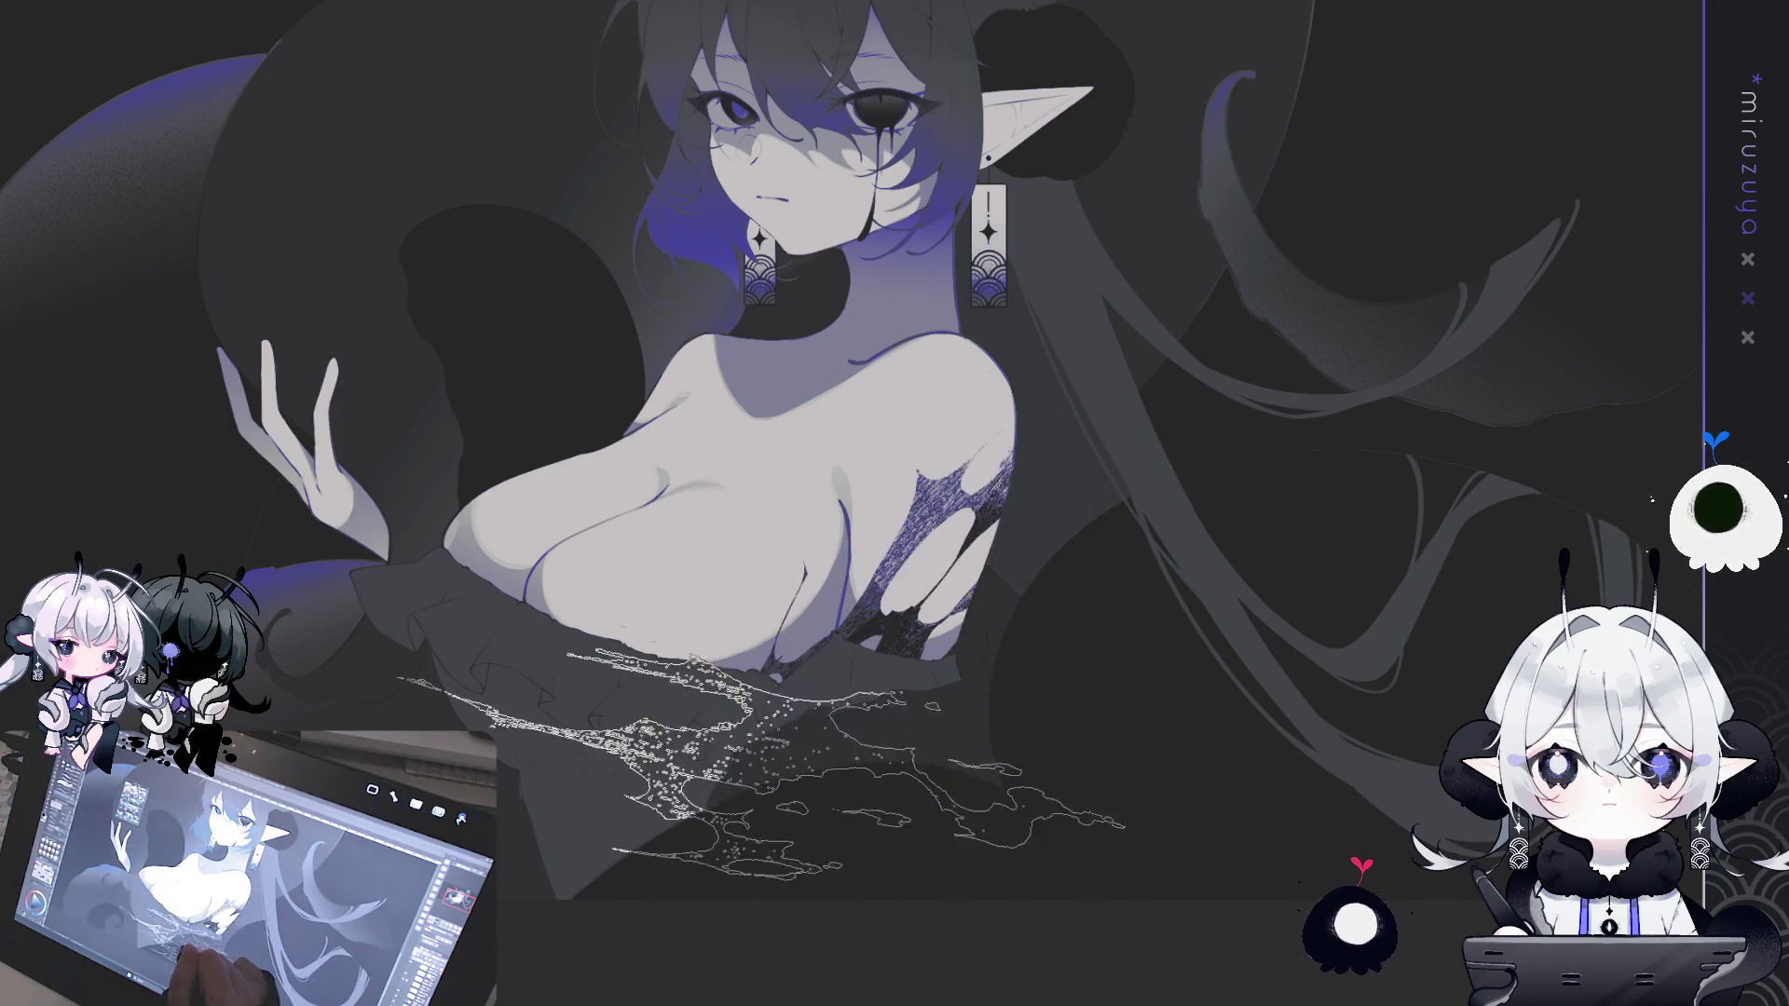
pyautogui.moveTo(1165, 270); pyautogui.dragTo(1104, 820)
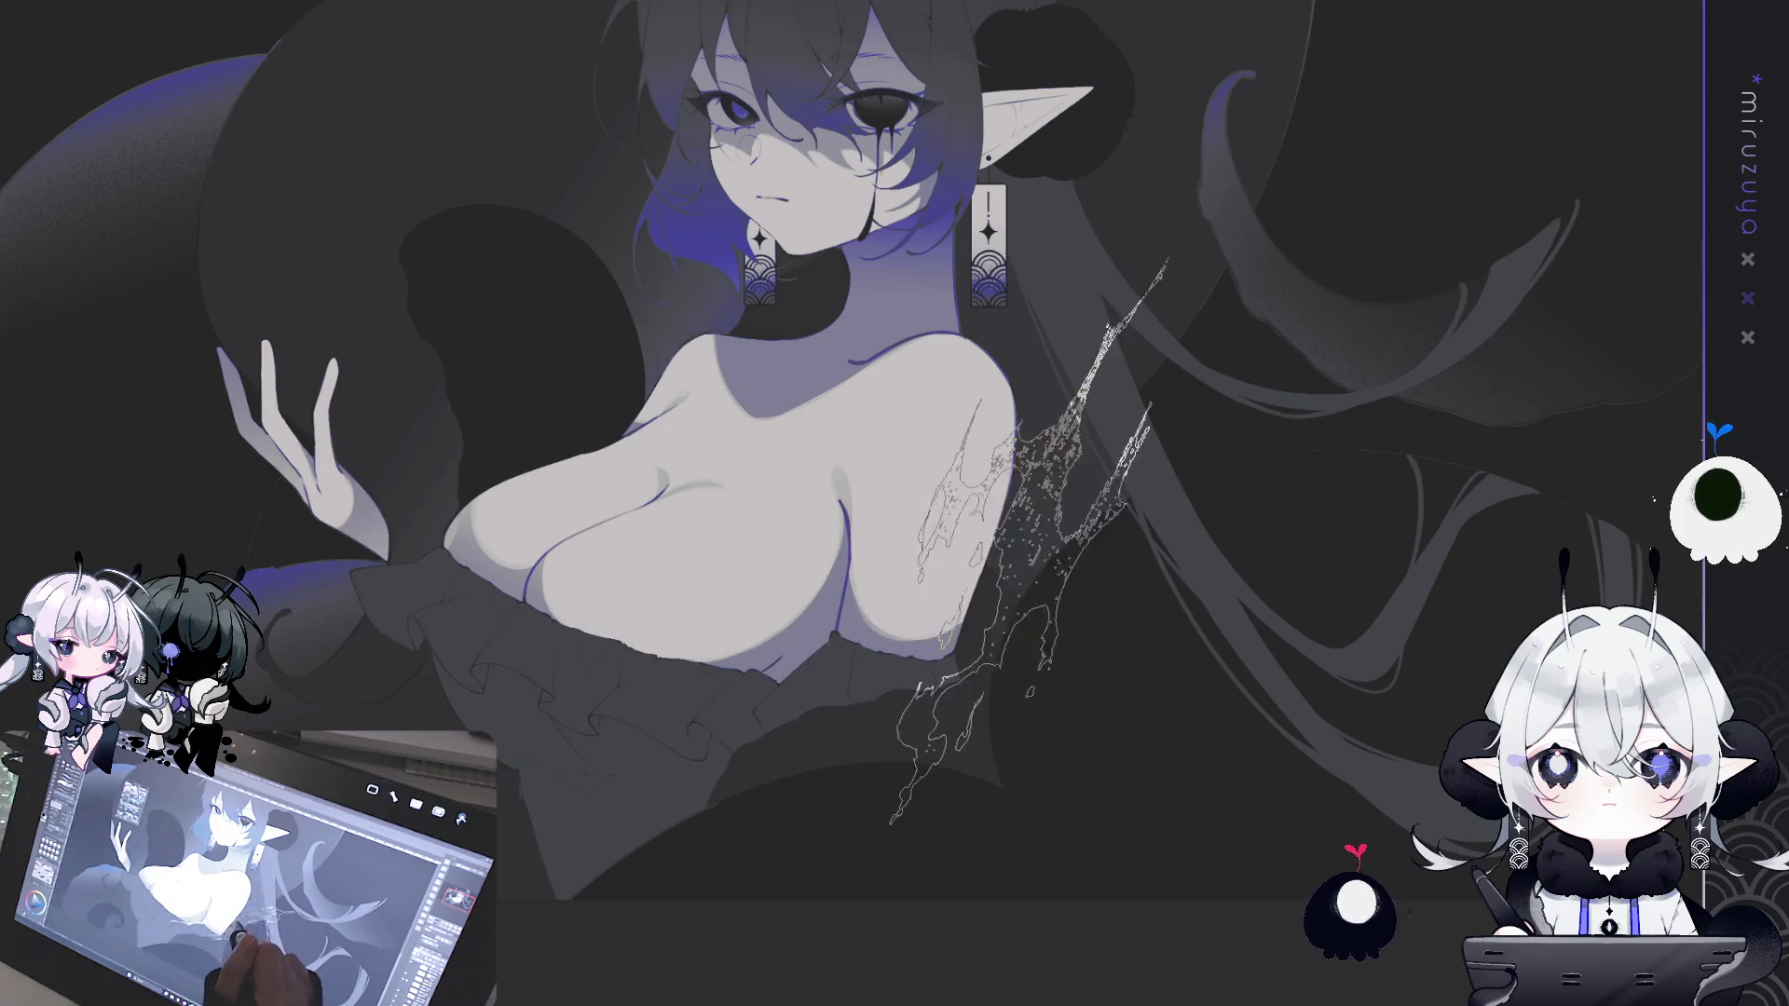
pyautogui.moveTo(768, 477); pyautogui.dragTo(1146, 699)
pyautogui.moveTo(969, 568); pyautogui.dragTo(857, 653)
pyautogui.moveTo(820, 587); pyautogui.dragTo(1183, 354)
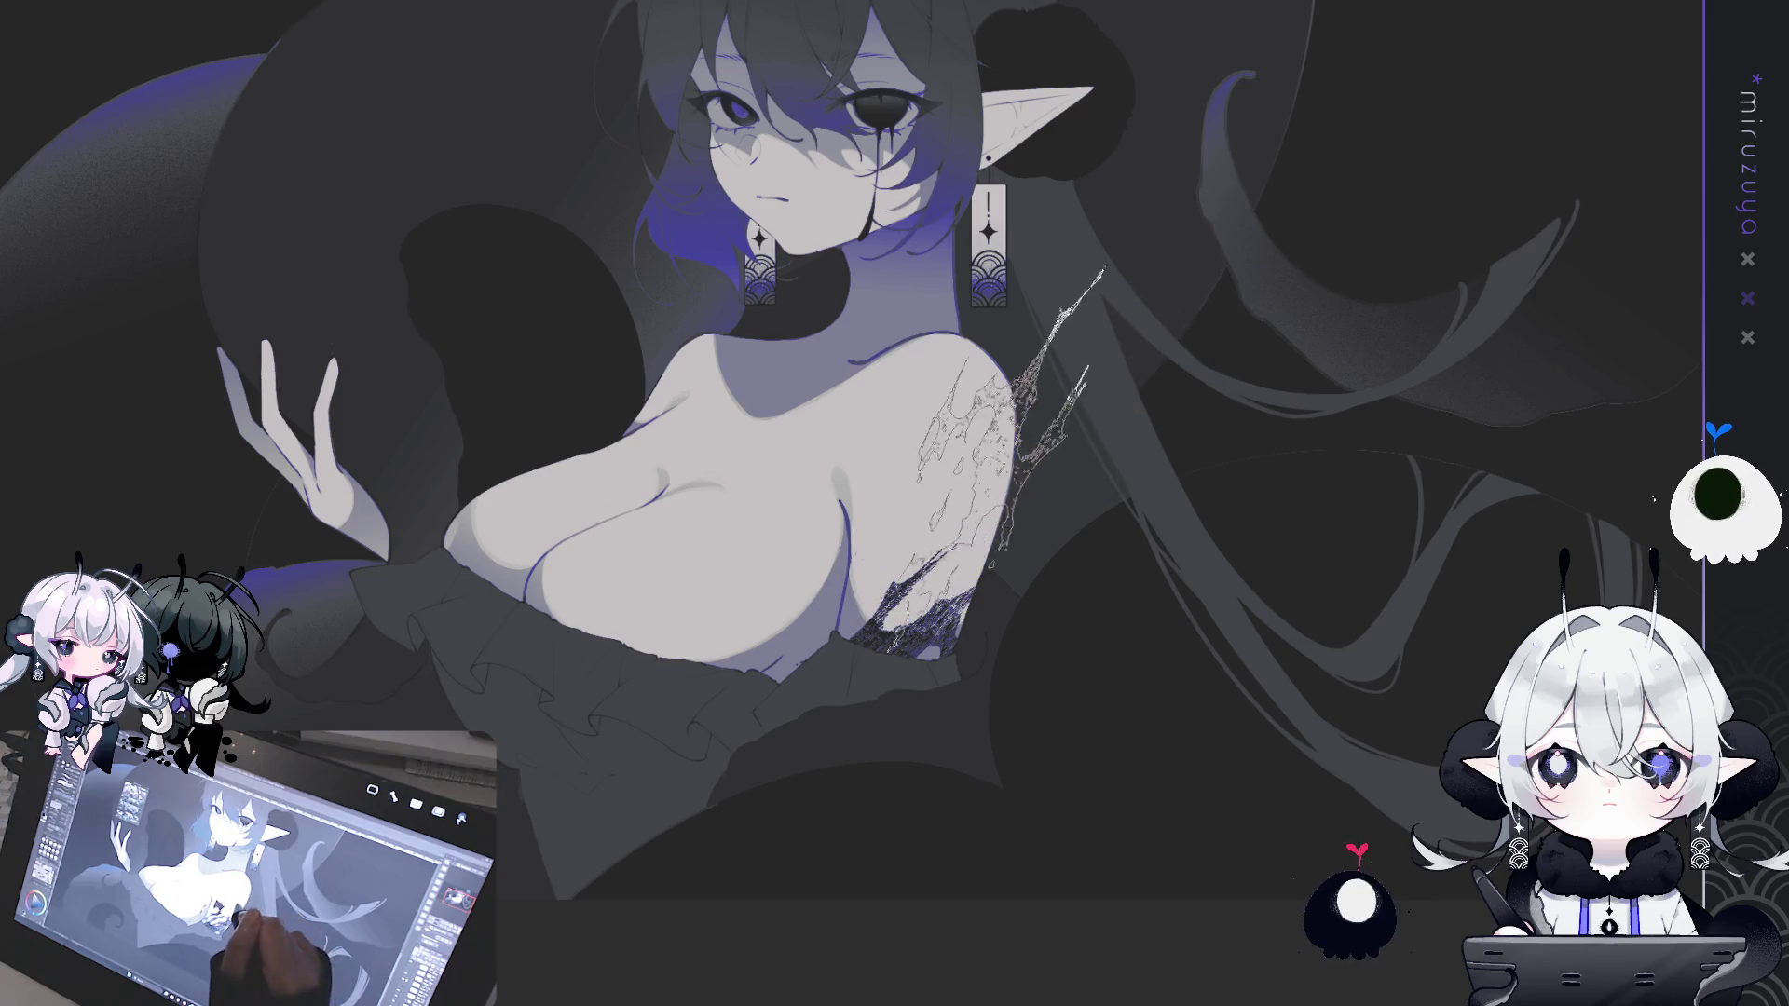
pyautogui.moveTo(1118, 298); pyautogui.dragTo(895, 671)
pyautogui.moveTo(913, 410); pyautogui.dragTo(727, 802)
pyautogui.moveTo(596, 597); pyautogui.dragTo(923, 633)
pyautogui.moveTo(801, 615); pyautogui.dragTo(652, 839)
pyautogui.moveTo(596, 550); pyautogui.dragTo(764, 960)
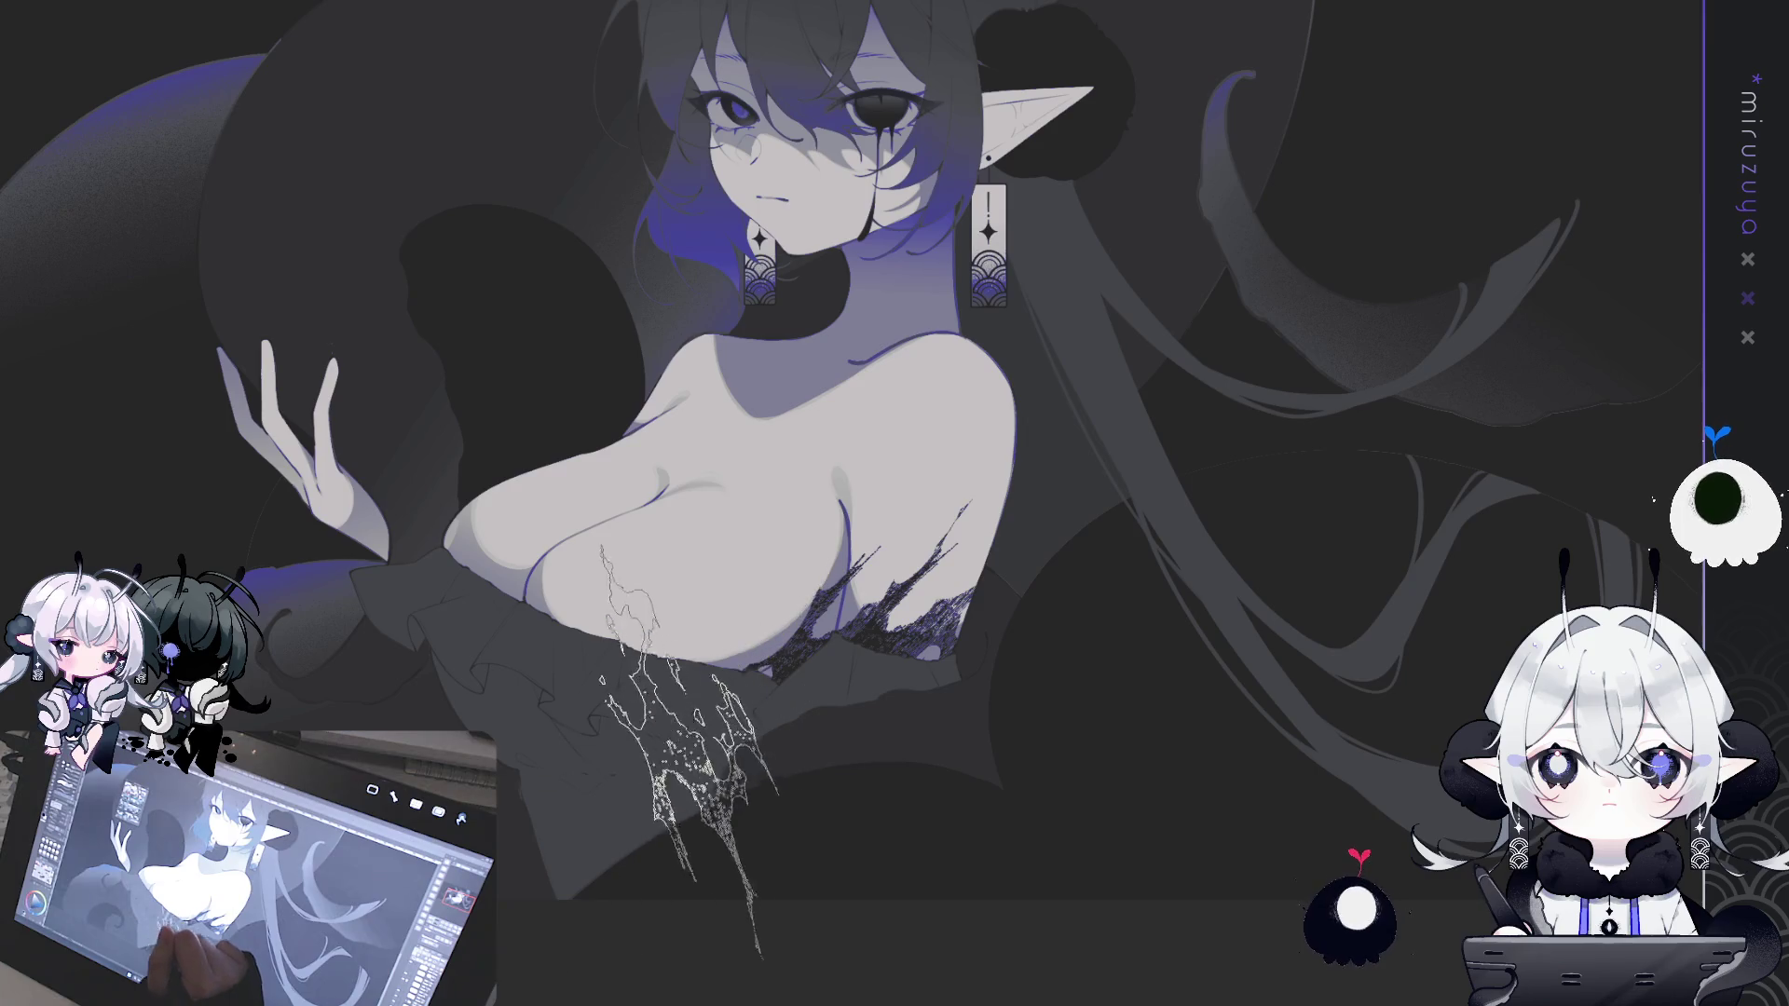
# - Stamp more torn dark lace across the left side of the chest
pyautogui.moveTo(578, 587); pyautogui.dragTo(410, 802)
pyautogui.moveTo(447, 410); pyautogui.dragTo(308, 699)
pyautogui.moveTo(345, 447)
pyautogui.mouseDown()
pyautogui.moveTo(531, 717)
pyautogui.moveTo(522, 820)
pyautogui.mouseUp()
pyautogui.moveTo(391, 420); pyautogui.dragTo(522, 596)
pyautogui.moveTo(373, 522); pyautogui.dragTo(680, 652)
pyautogui.moveTo(326, 597); pyautogui.dragTo(681, 671)
pyautogui.moveTo(280, 624); pyautogui.dragTo(685, 736)
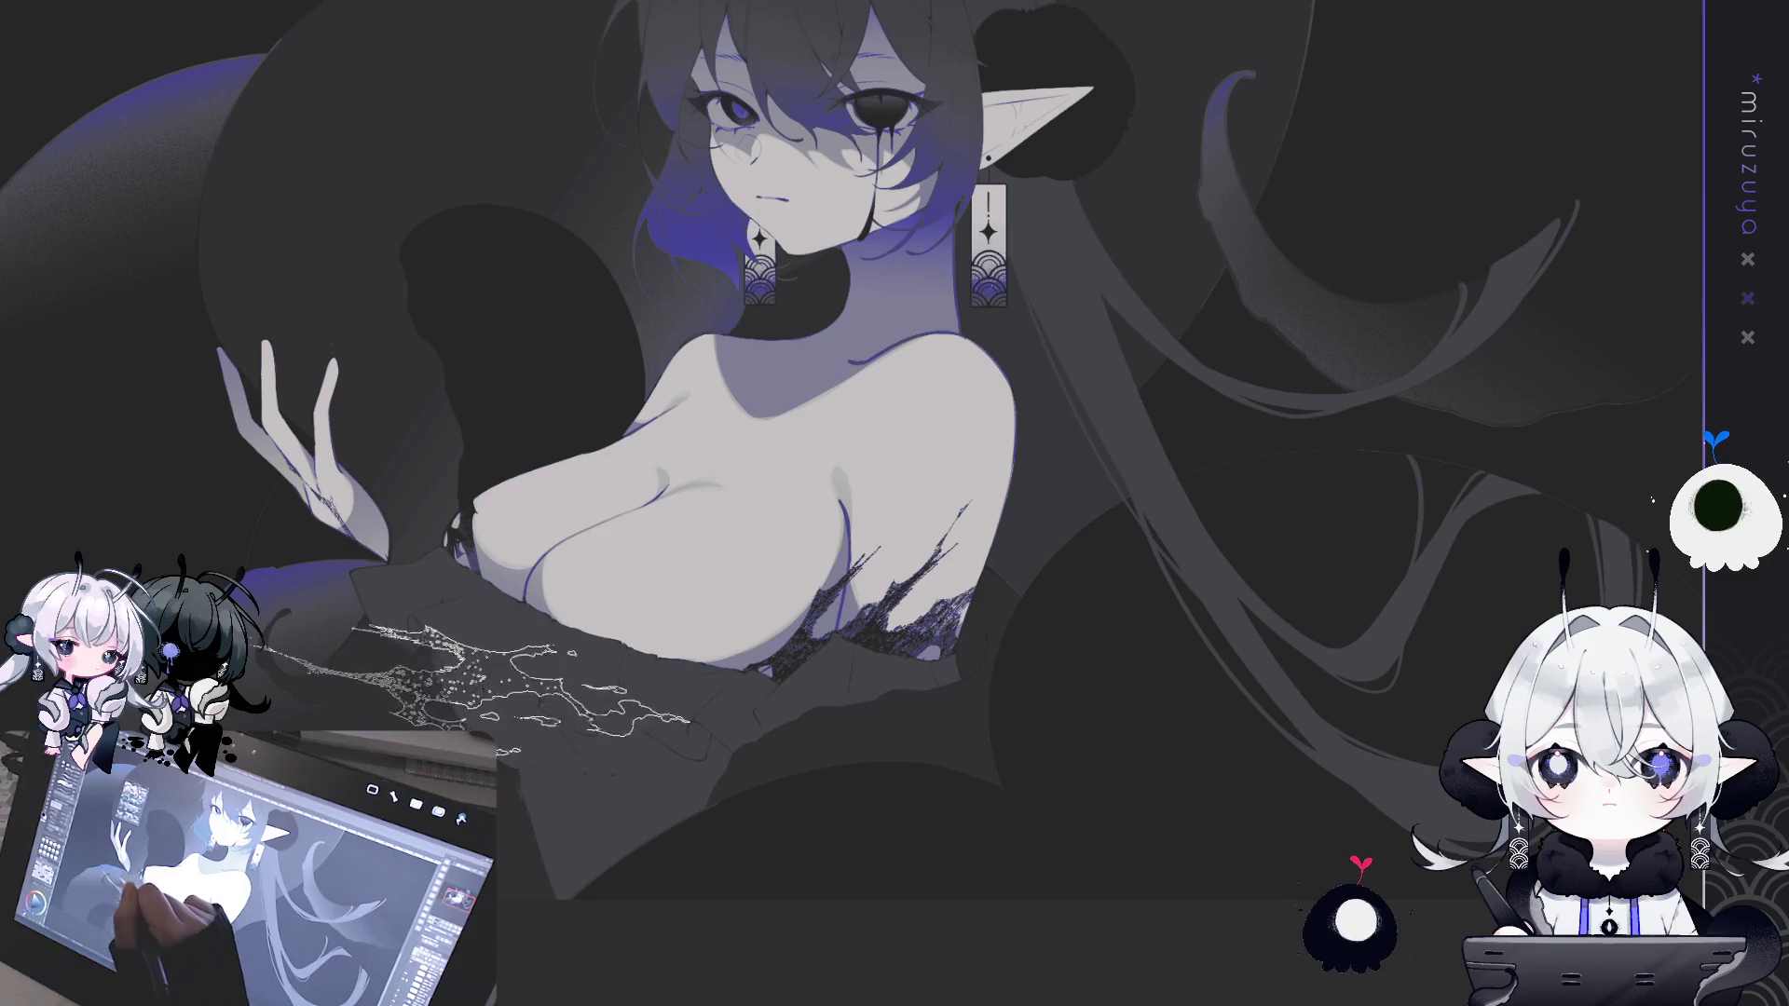
# - Redo the left-chest lace stamp, then add lace to the chest centre and right shoulder
pyautogui.moveTo(484, 522); pyautogui.dragTo(578, 653)
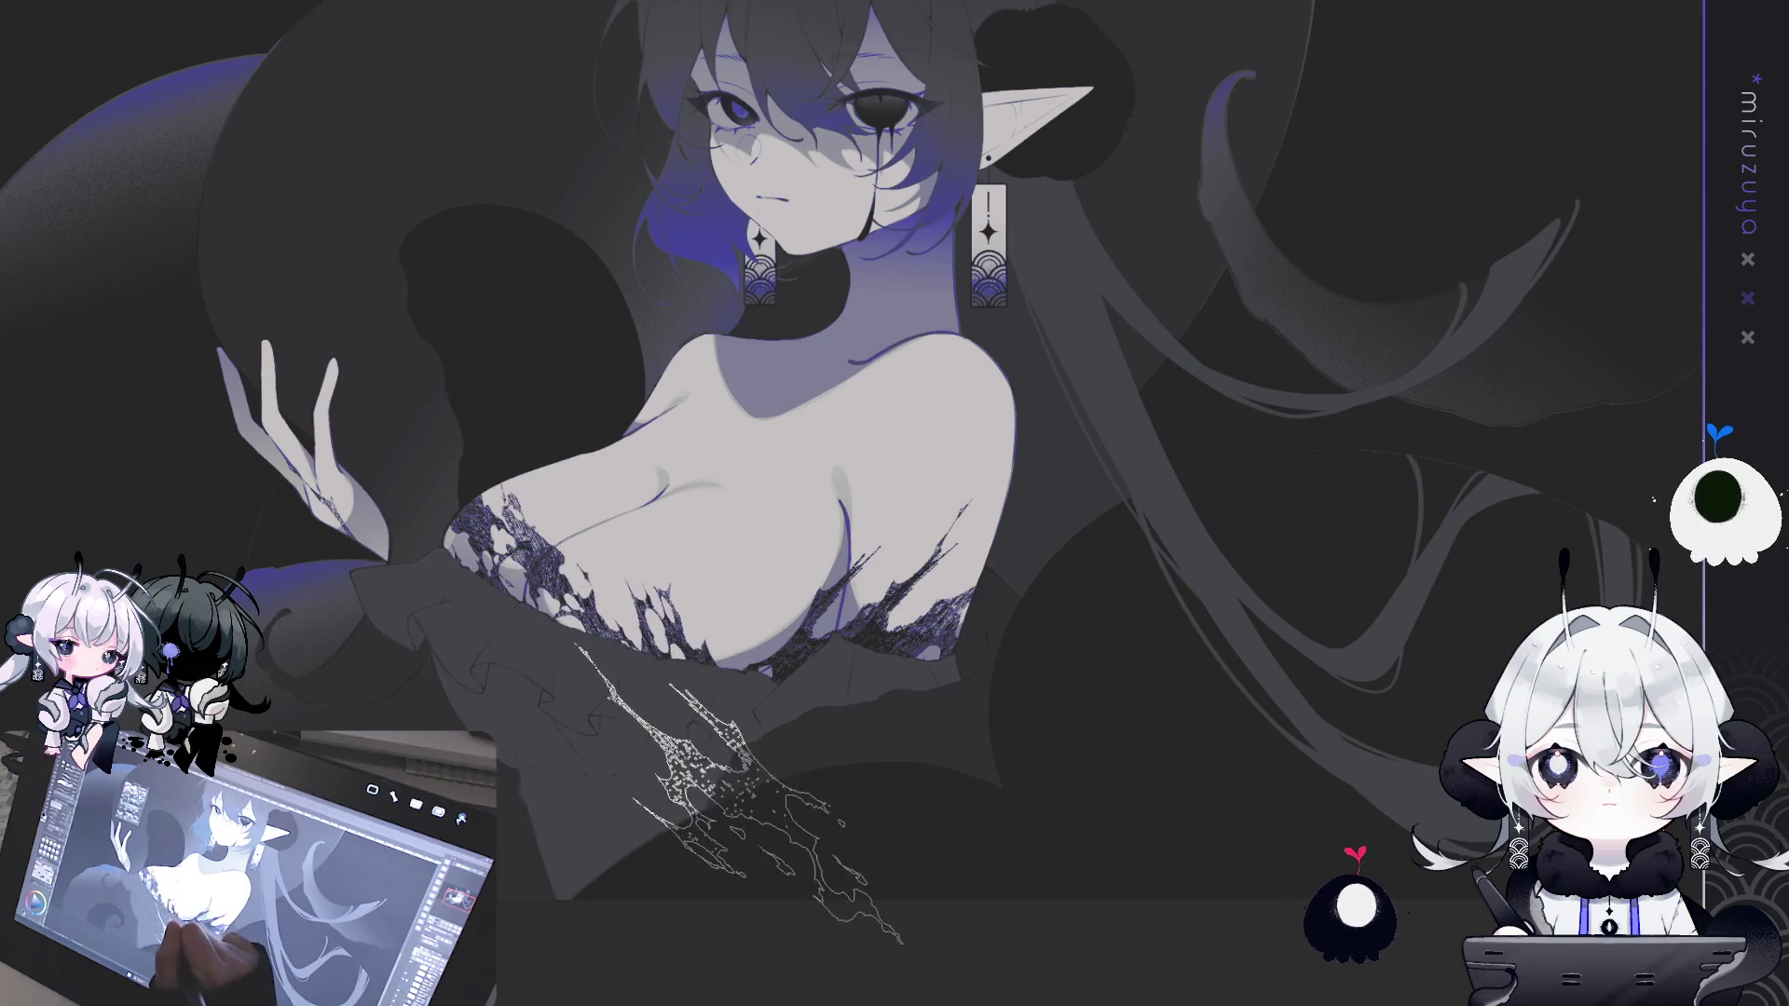
pyautogui.hotkey('ctrl', 'z')
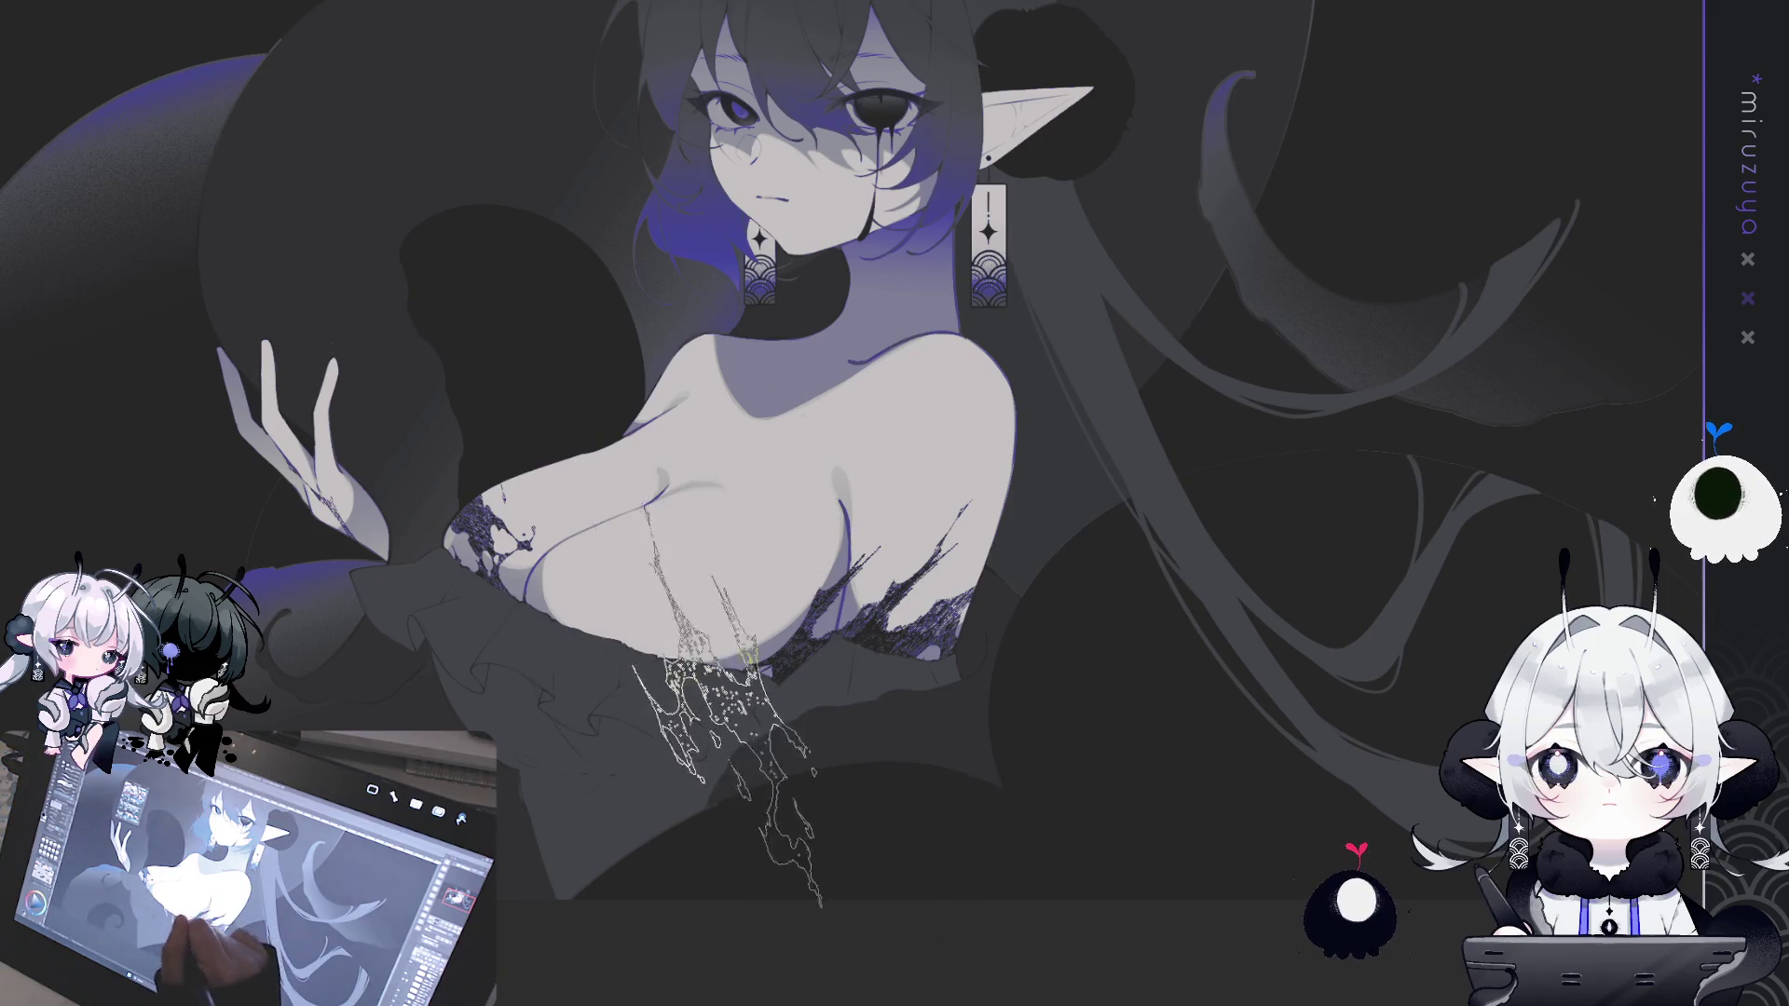
pyautogui.moveTo(708, 577); pyautogui.dragTo(807, 771)
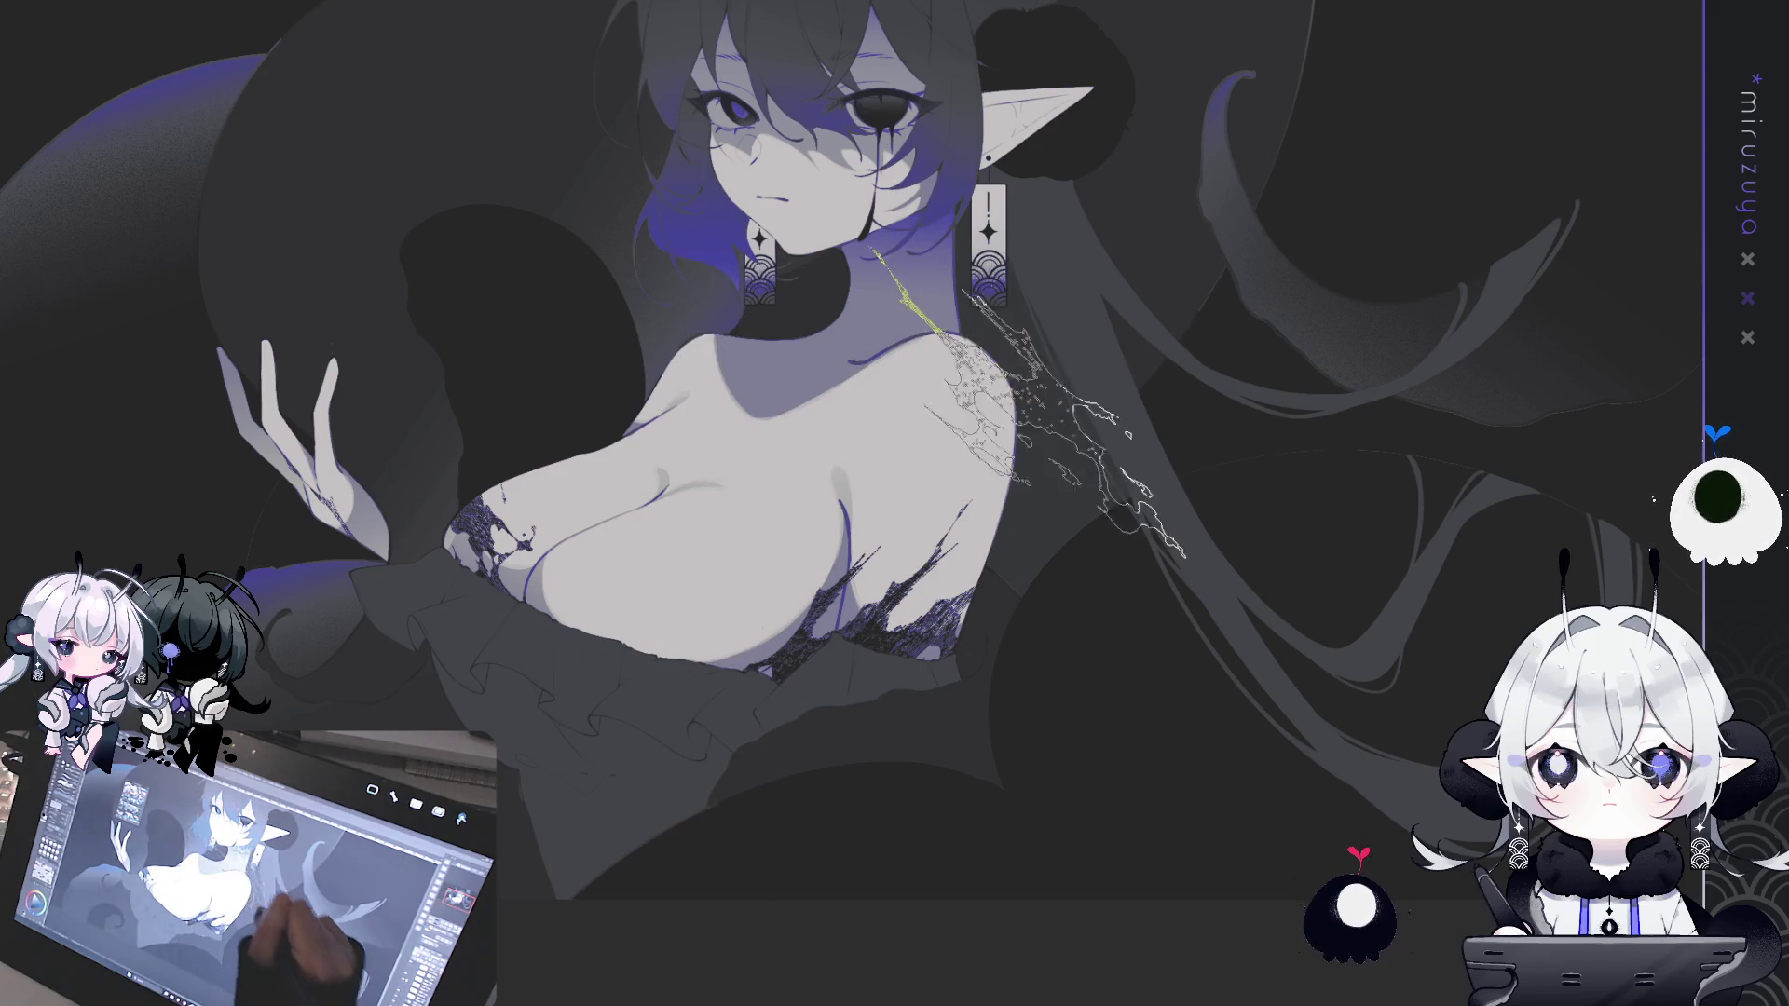
pyautogui.click(932, 345)
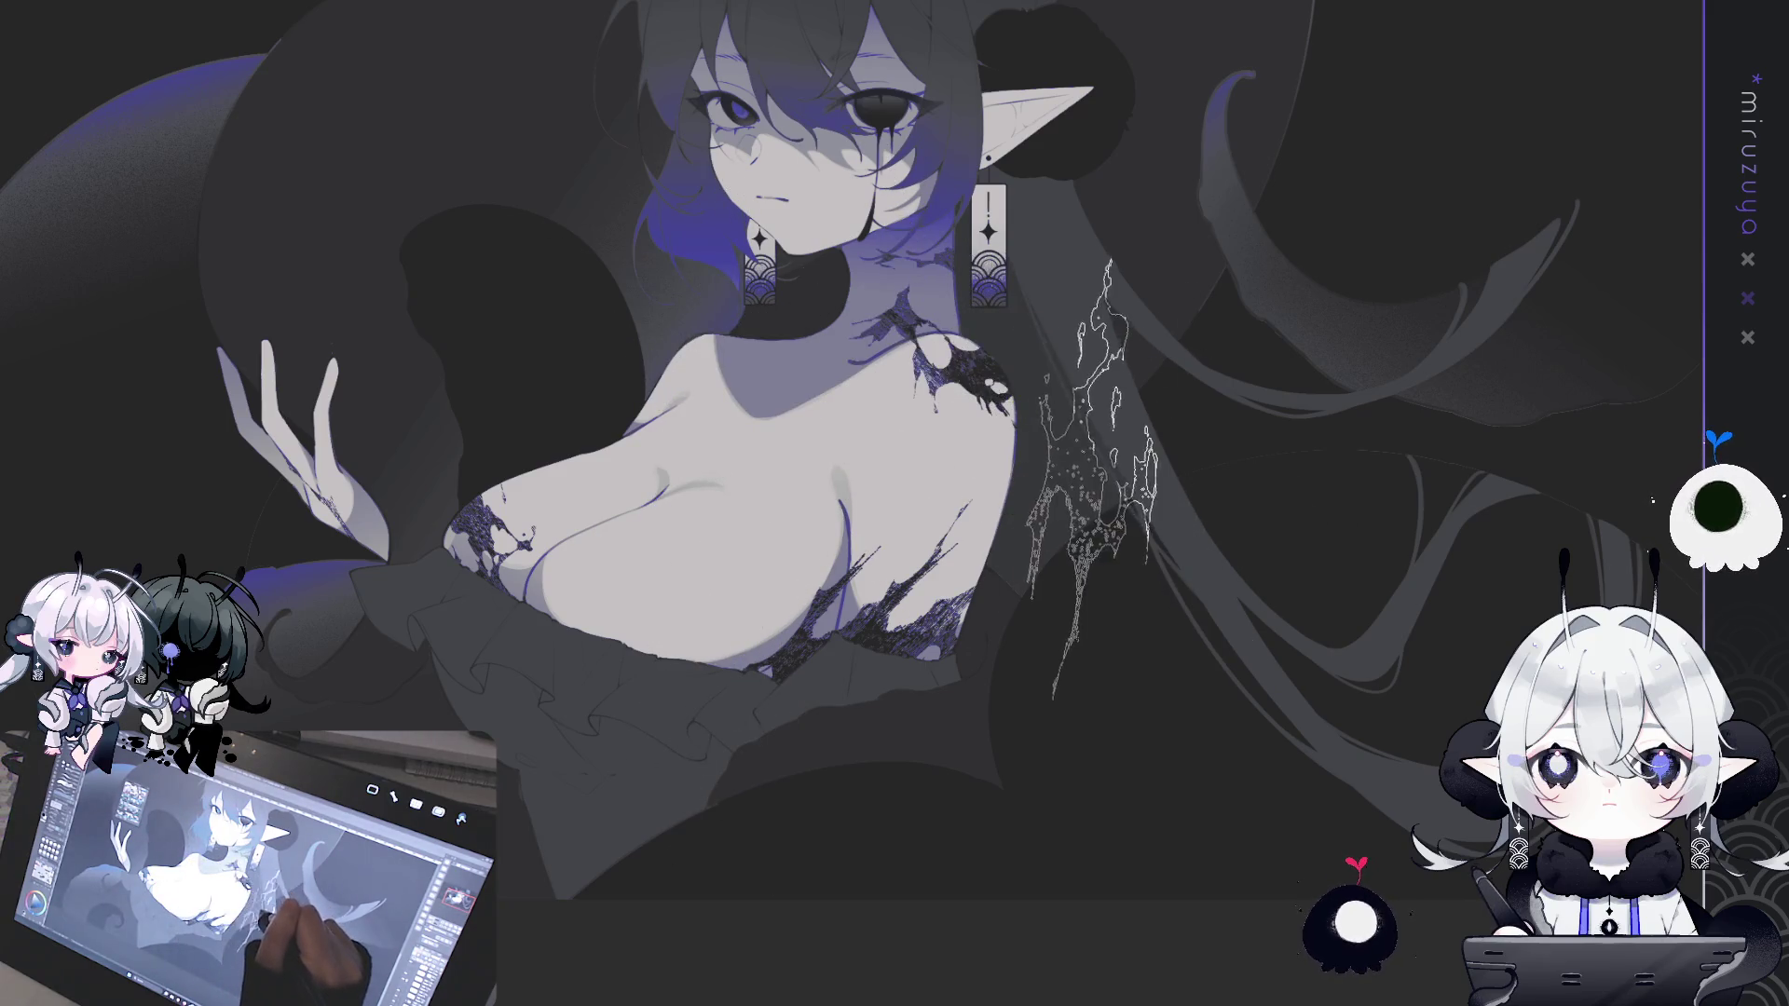
pyautogui.moveTo(452, 387); pyautogui.dragTo(326, 522)
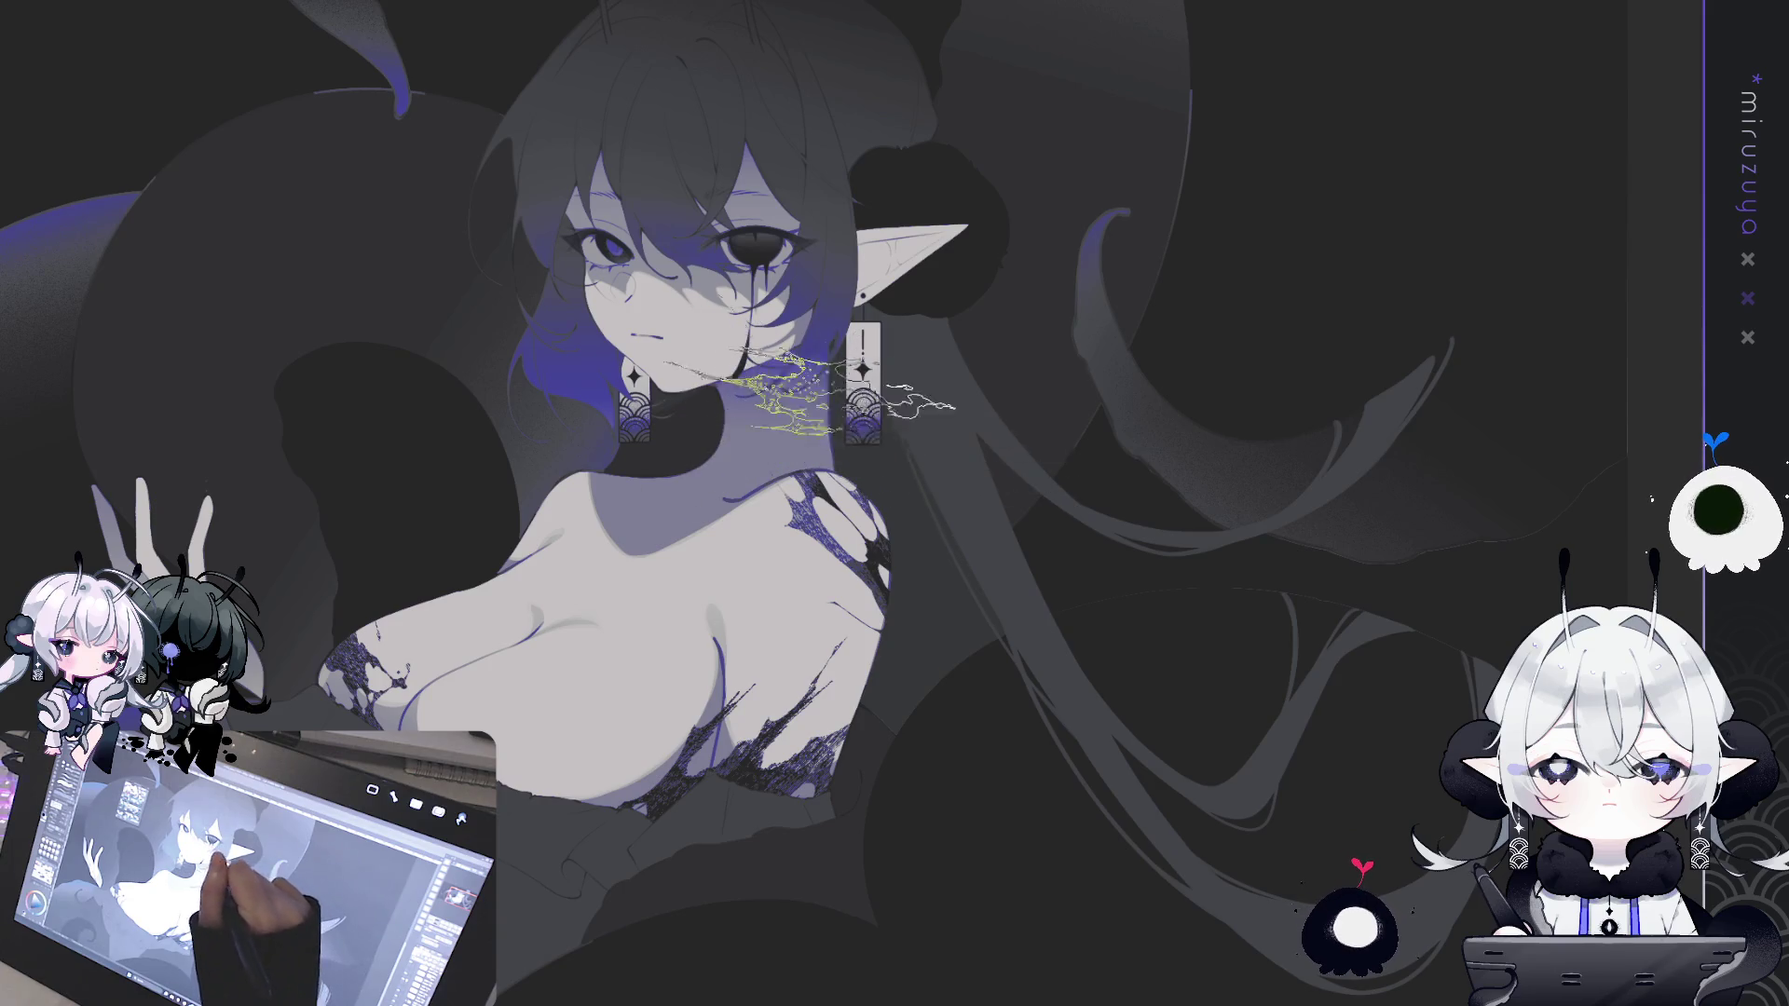
# - Stamp dark lace marks along the neck and chin and over the raised hand
pyautogui.click(806, 415)
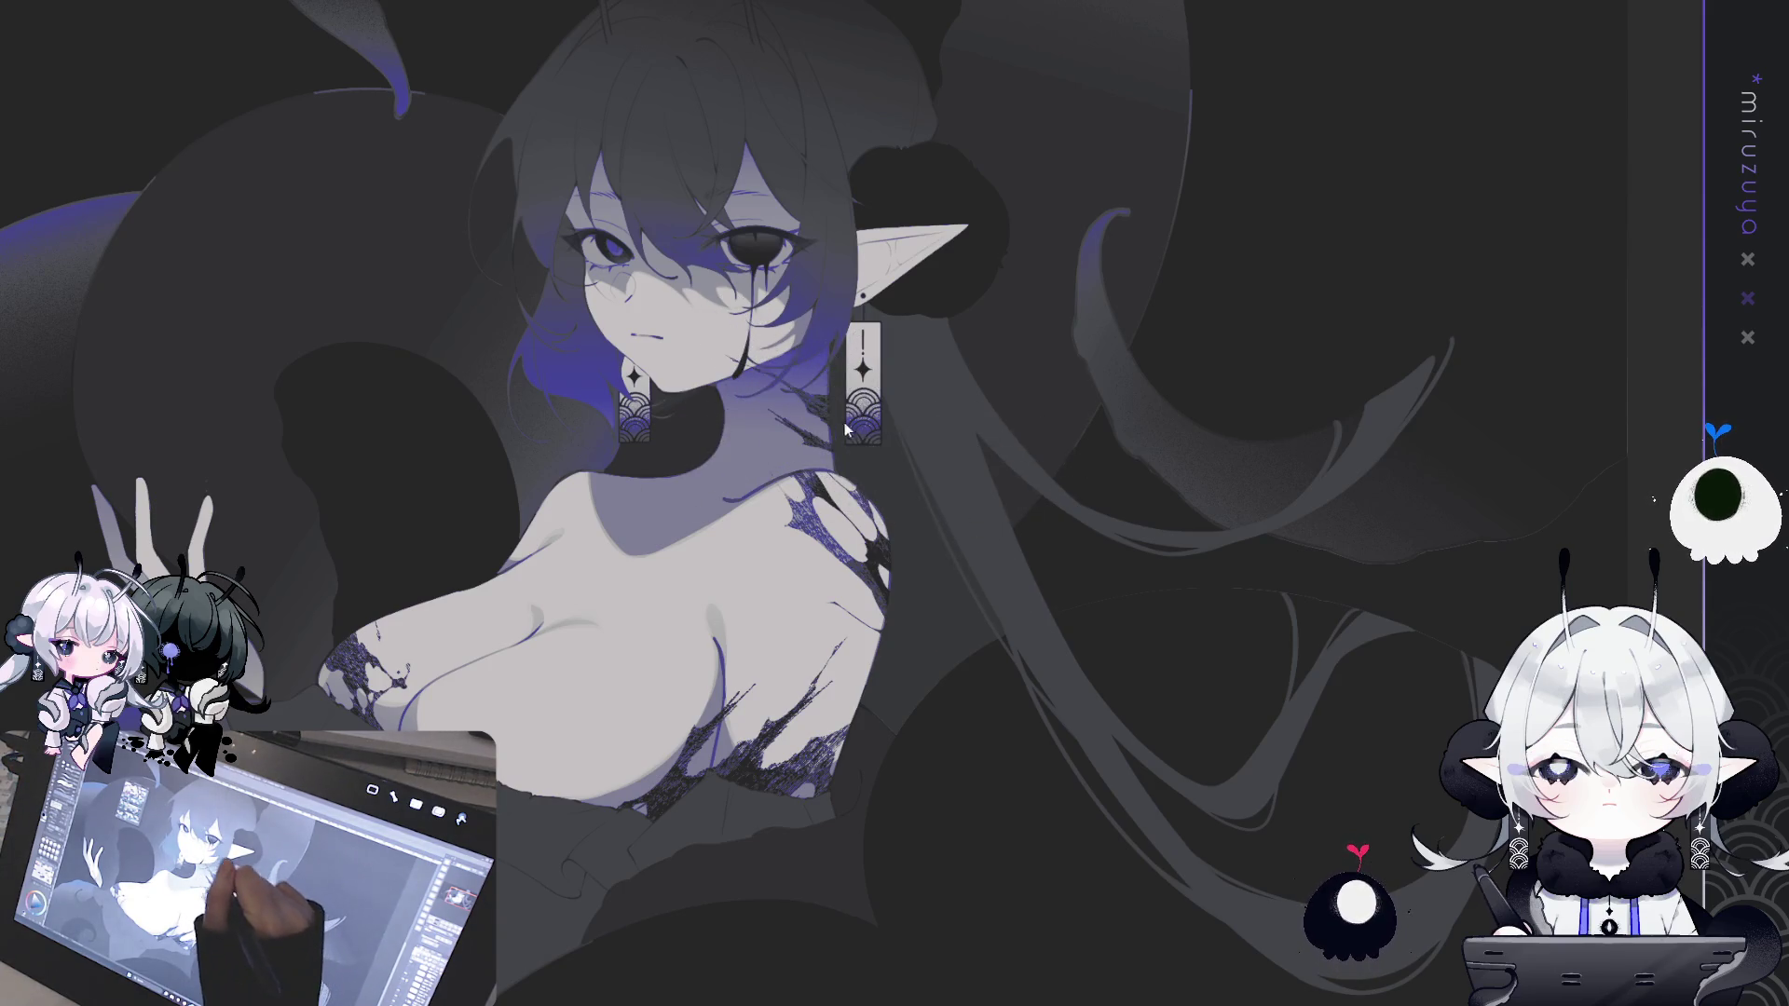
pyautogui.click(757, 335)
pyautogui.click(792, 396)
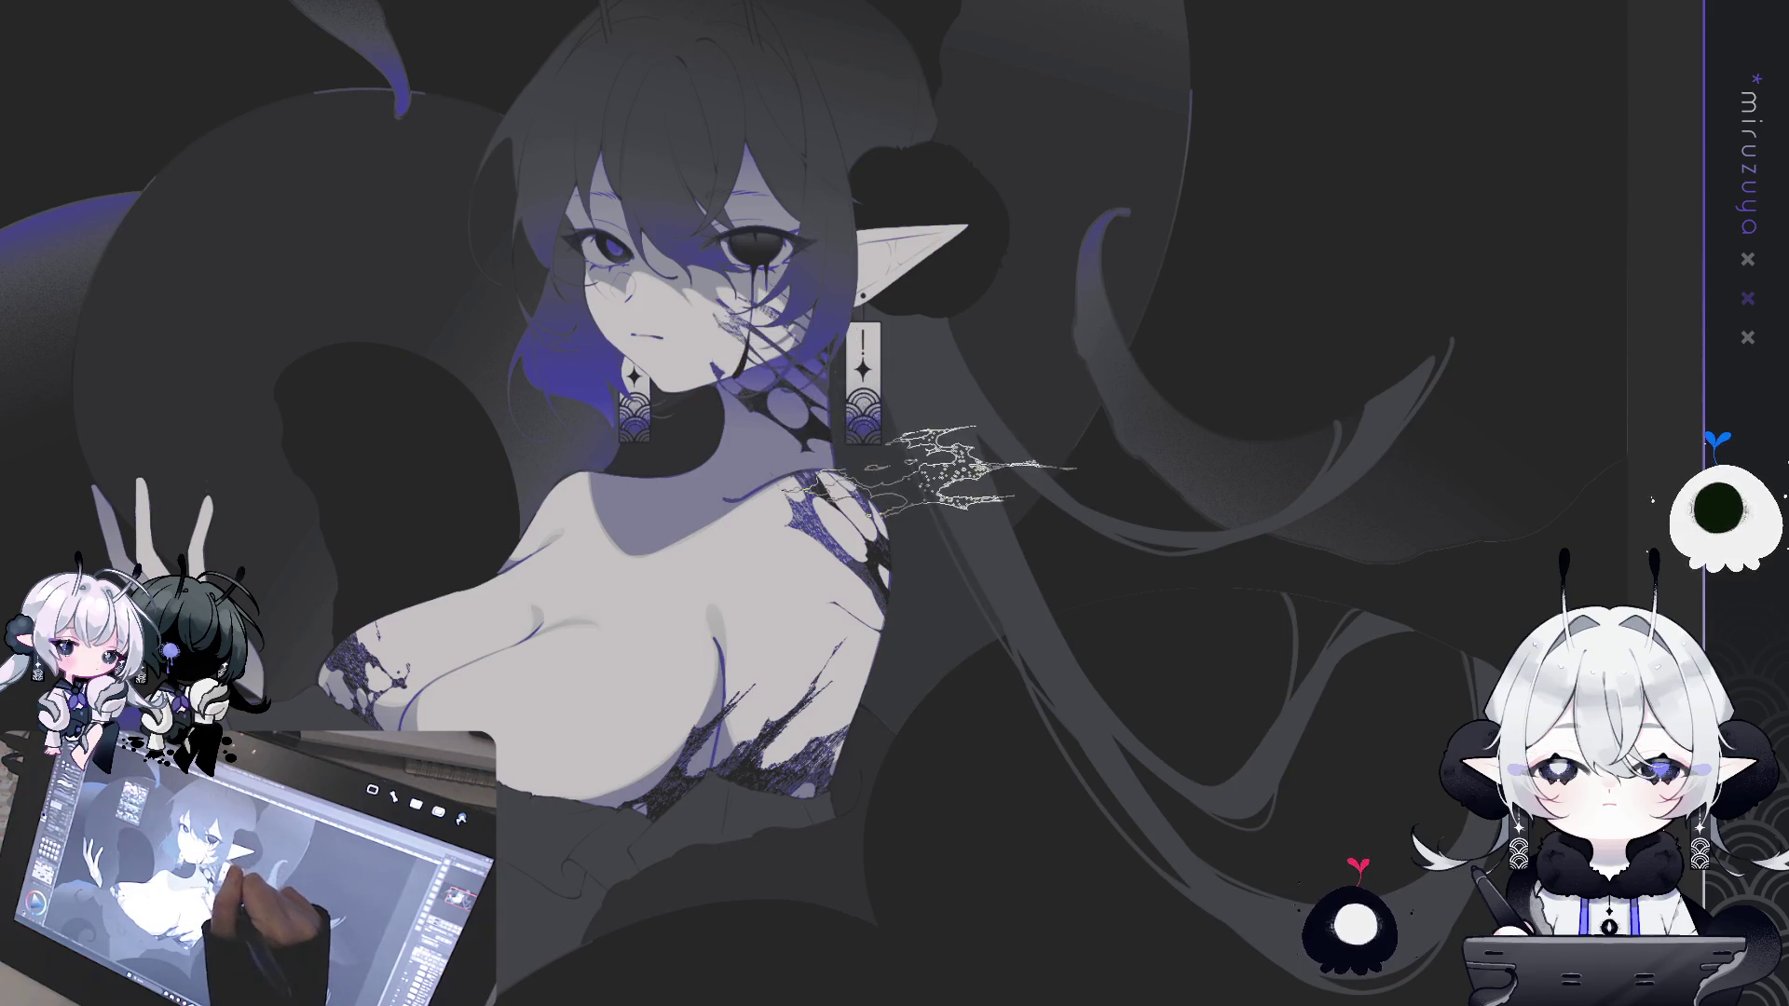
pyautogui.click(806, 392)
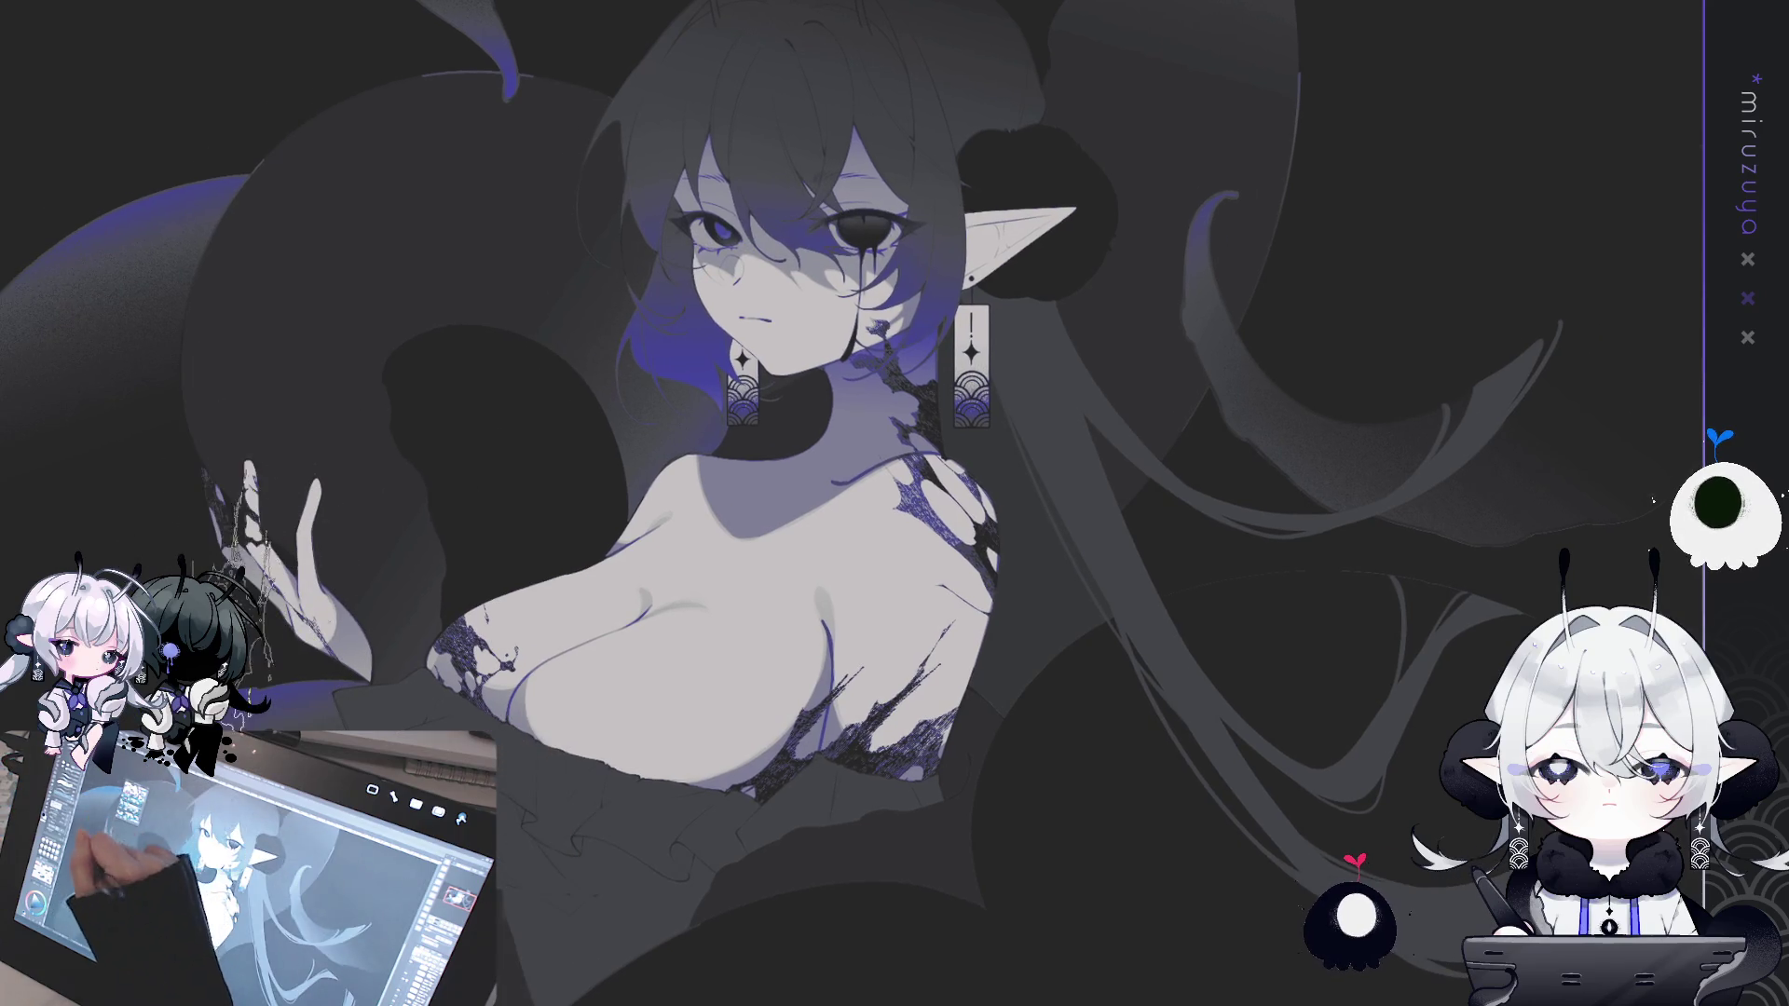
pyautogui.click(363, 503)
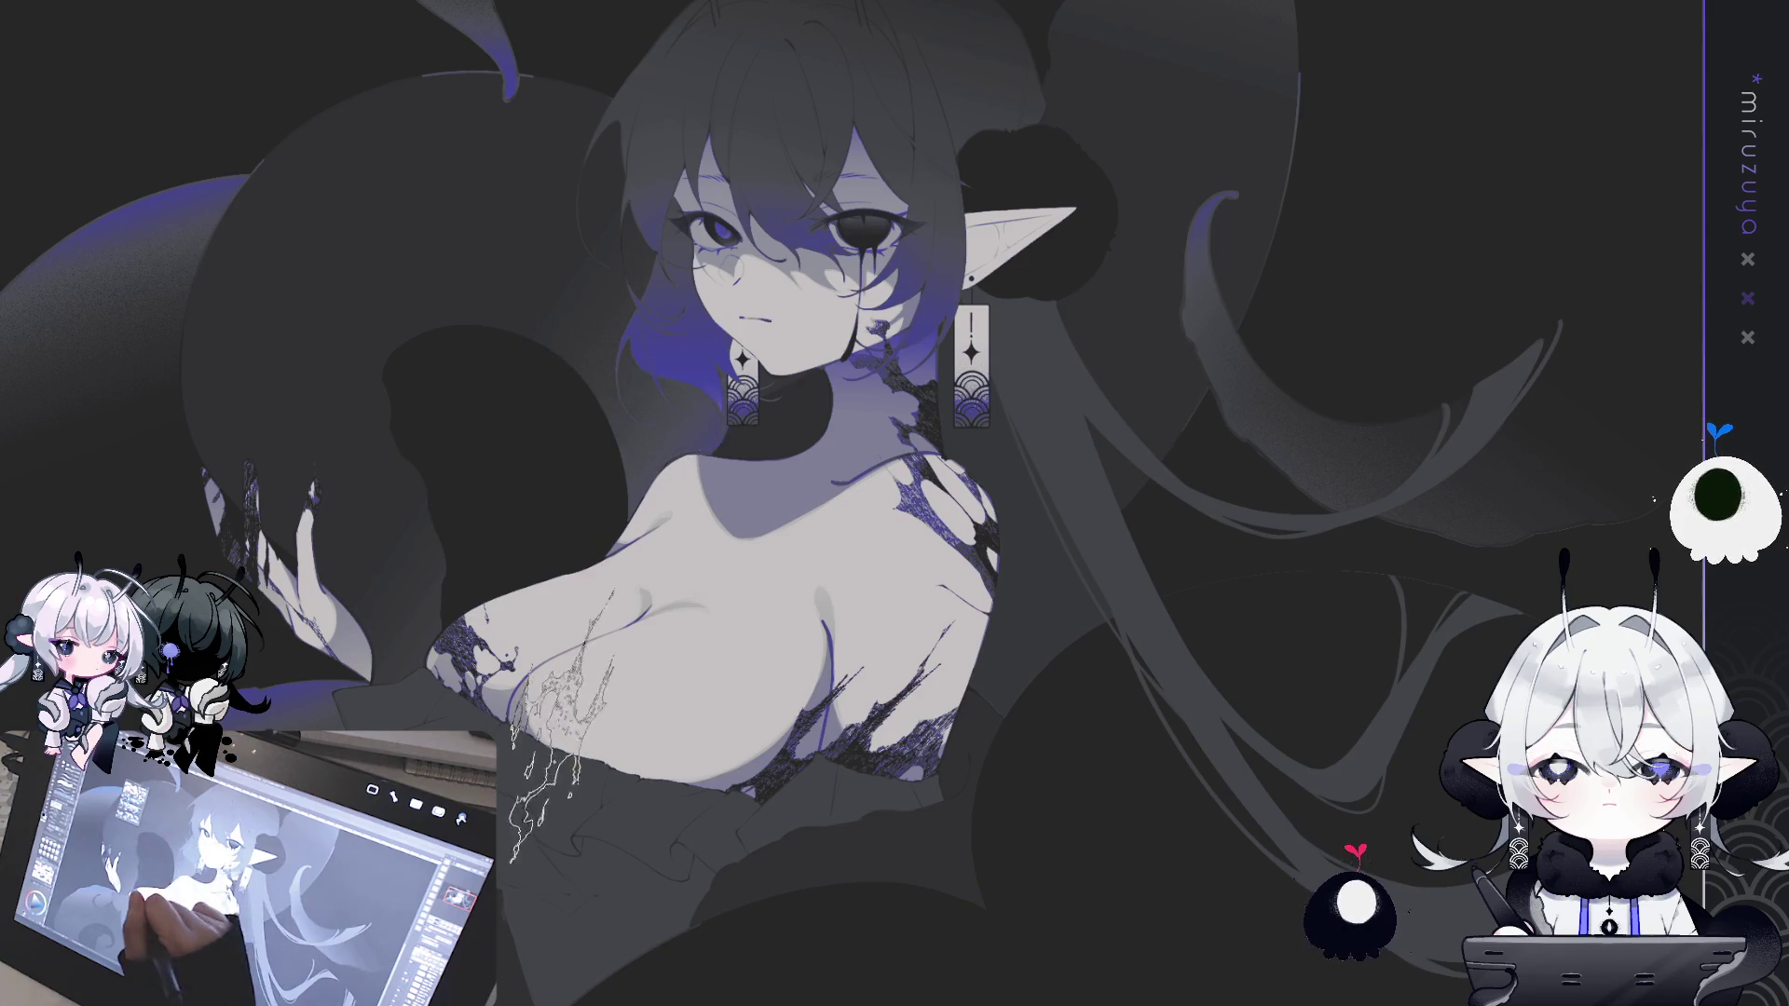
# - Place a lace patch on the lower chest, undoing and restamping until it sits right
pyautogui.click(597, 676)
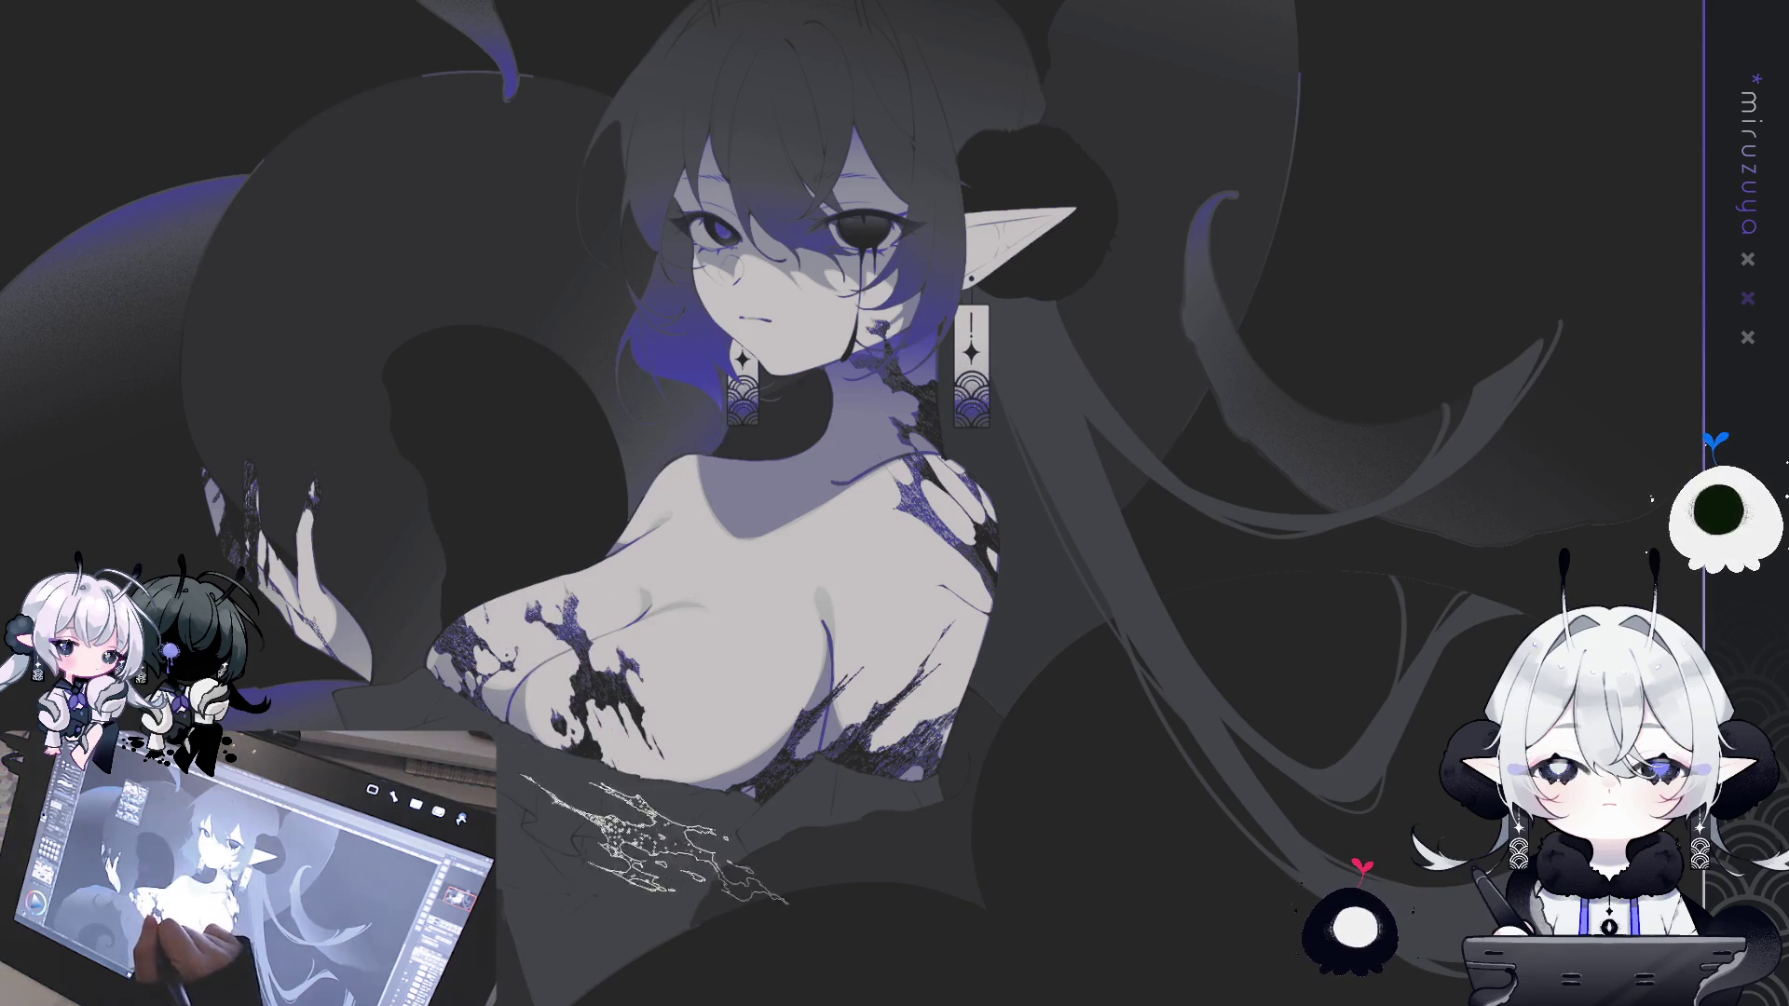
pyautogui.hotkey('ctrl', 'z')
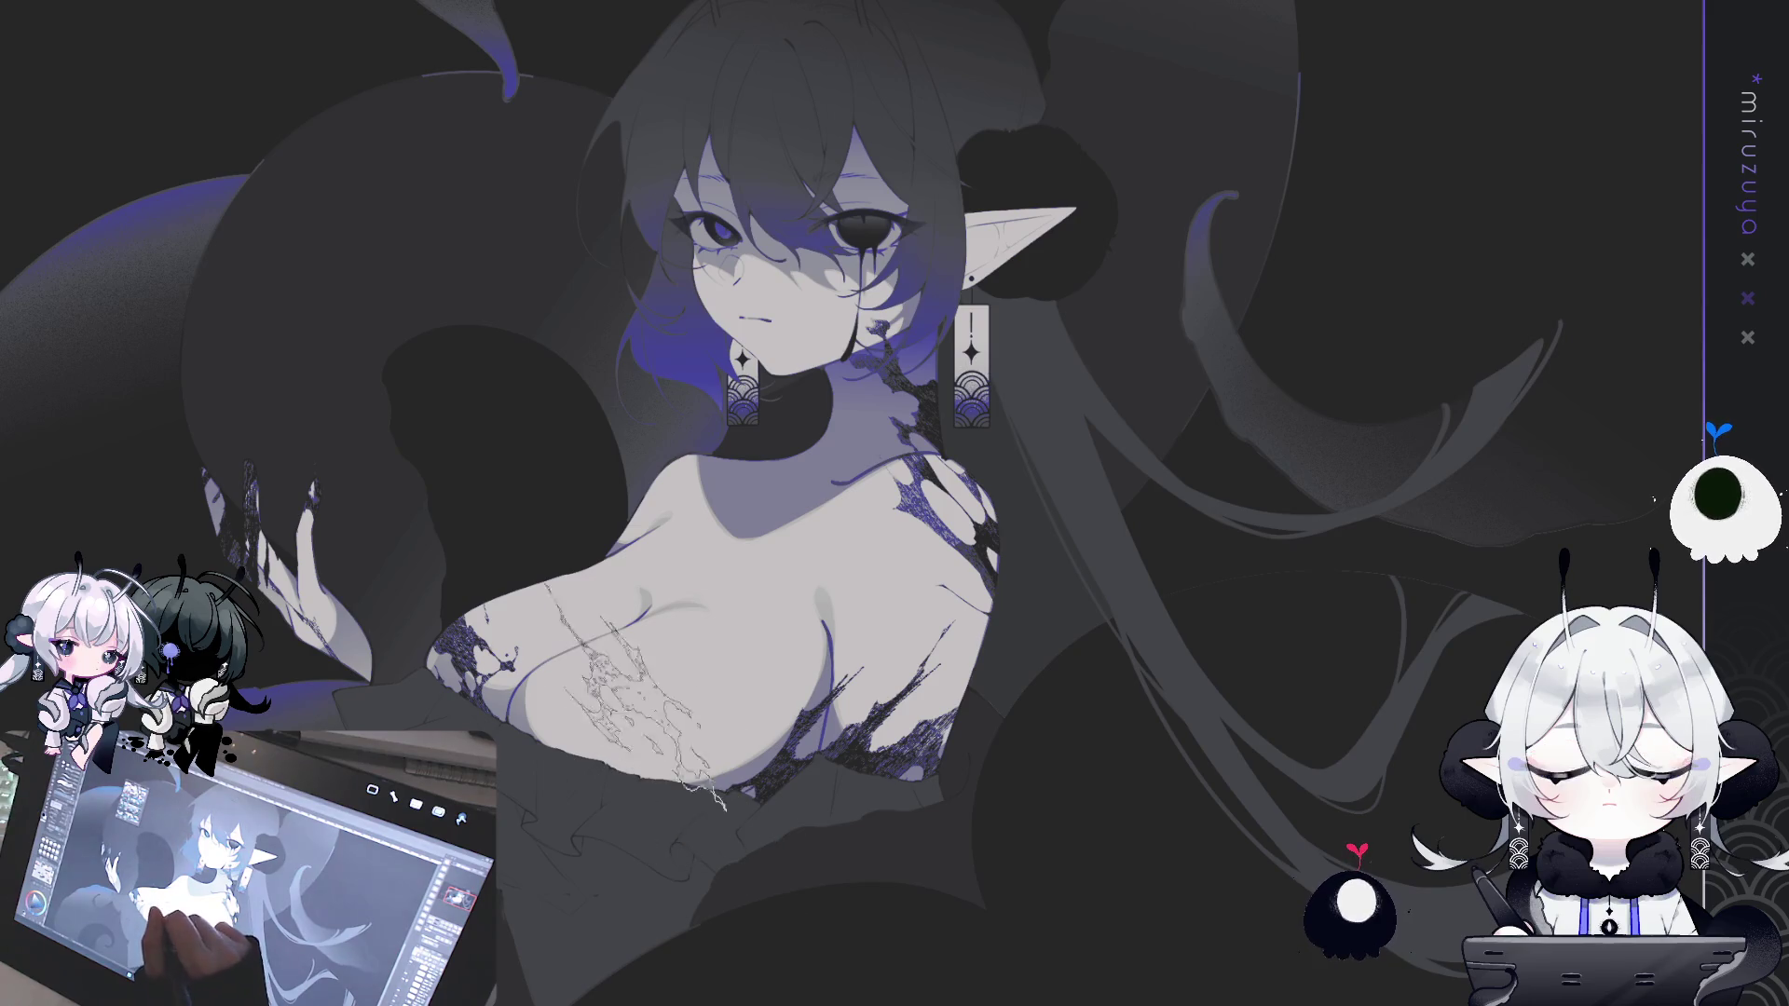
pyautogui.click(643, 713)
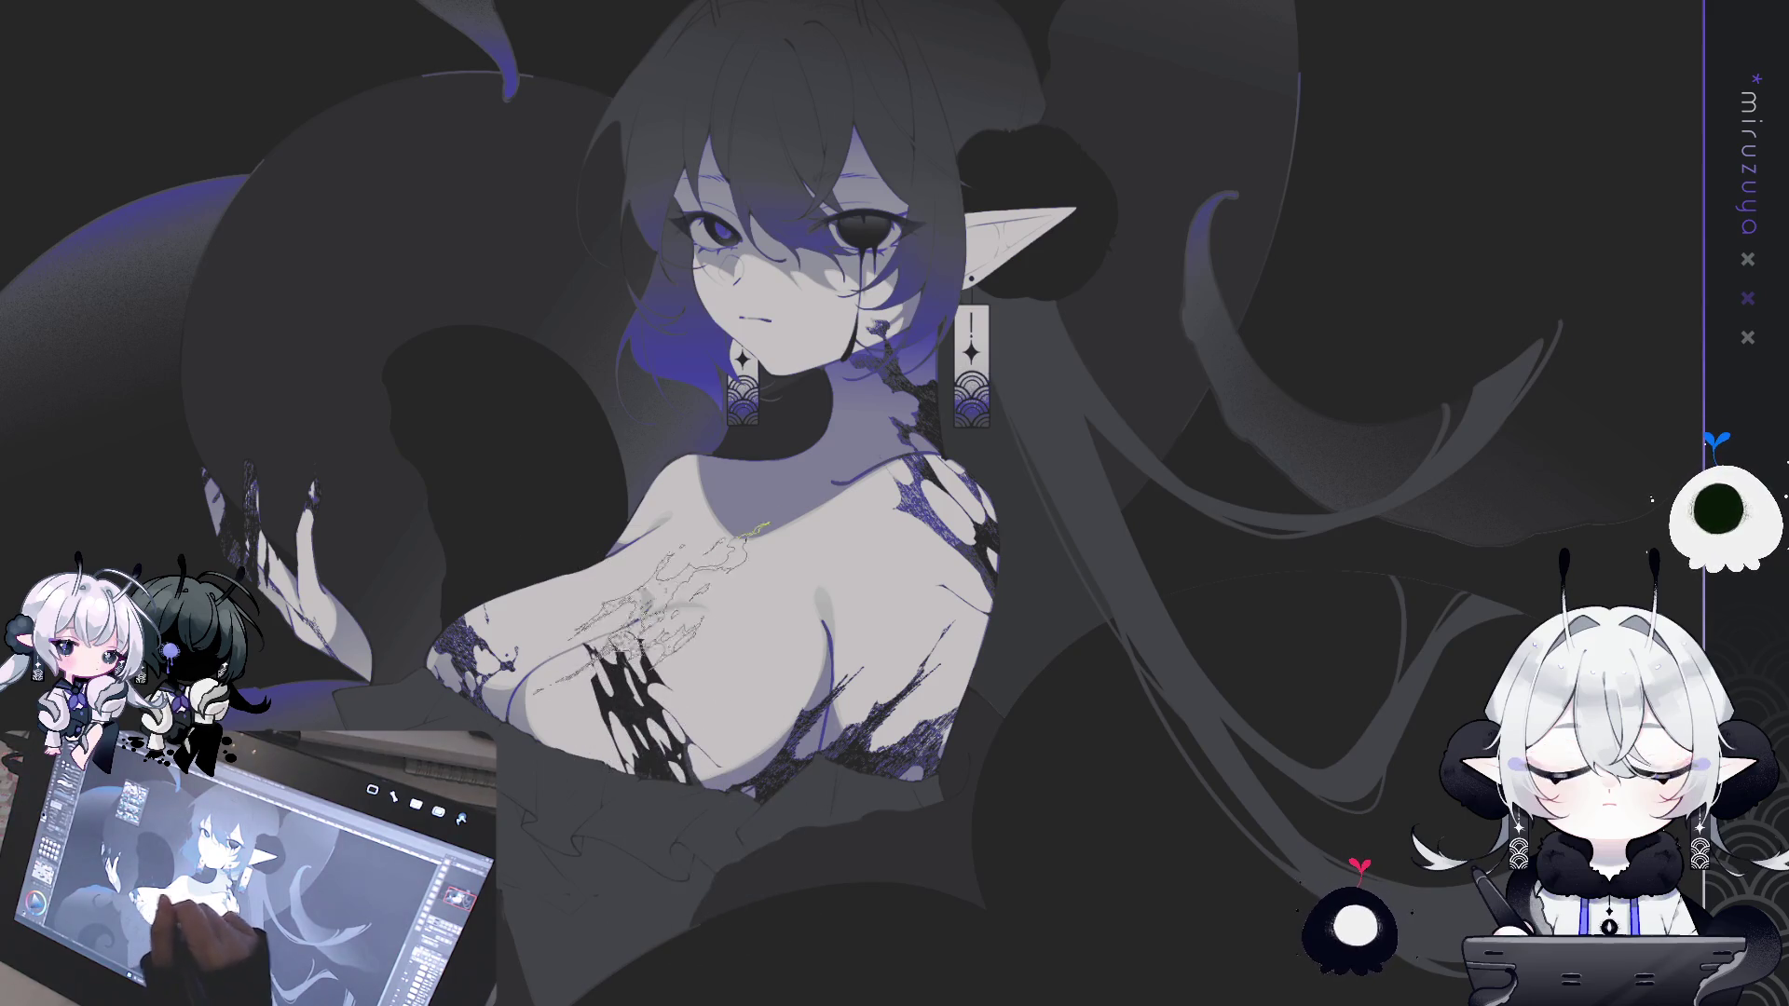
pyautogui.hotkey('ctrl', 'z')
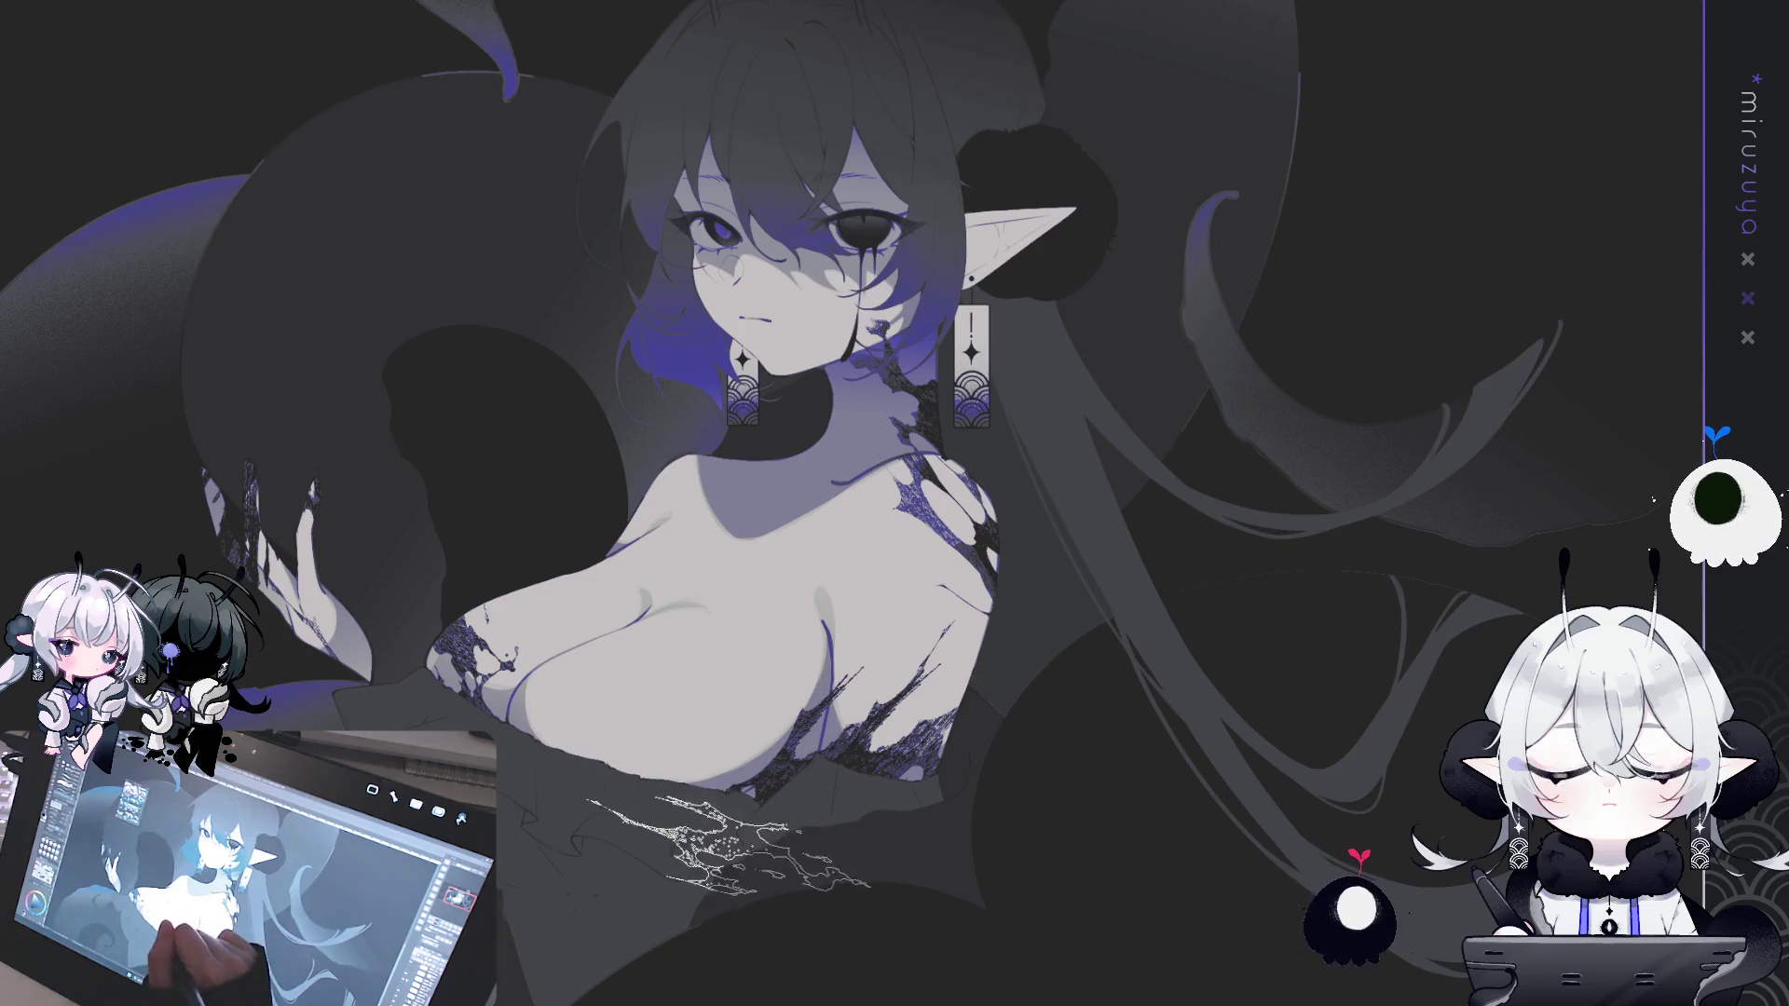
pyautogui.click(718, 718)
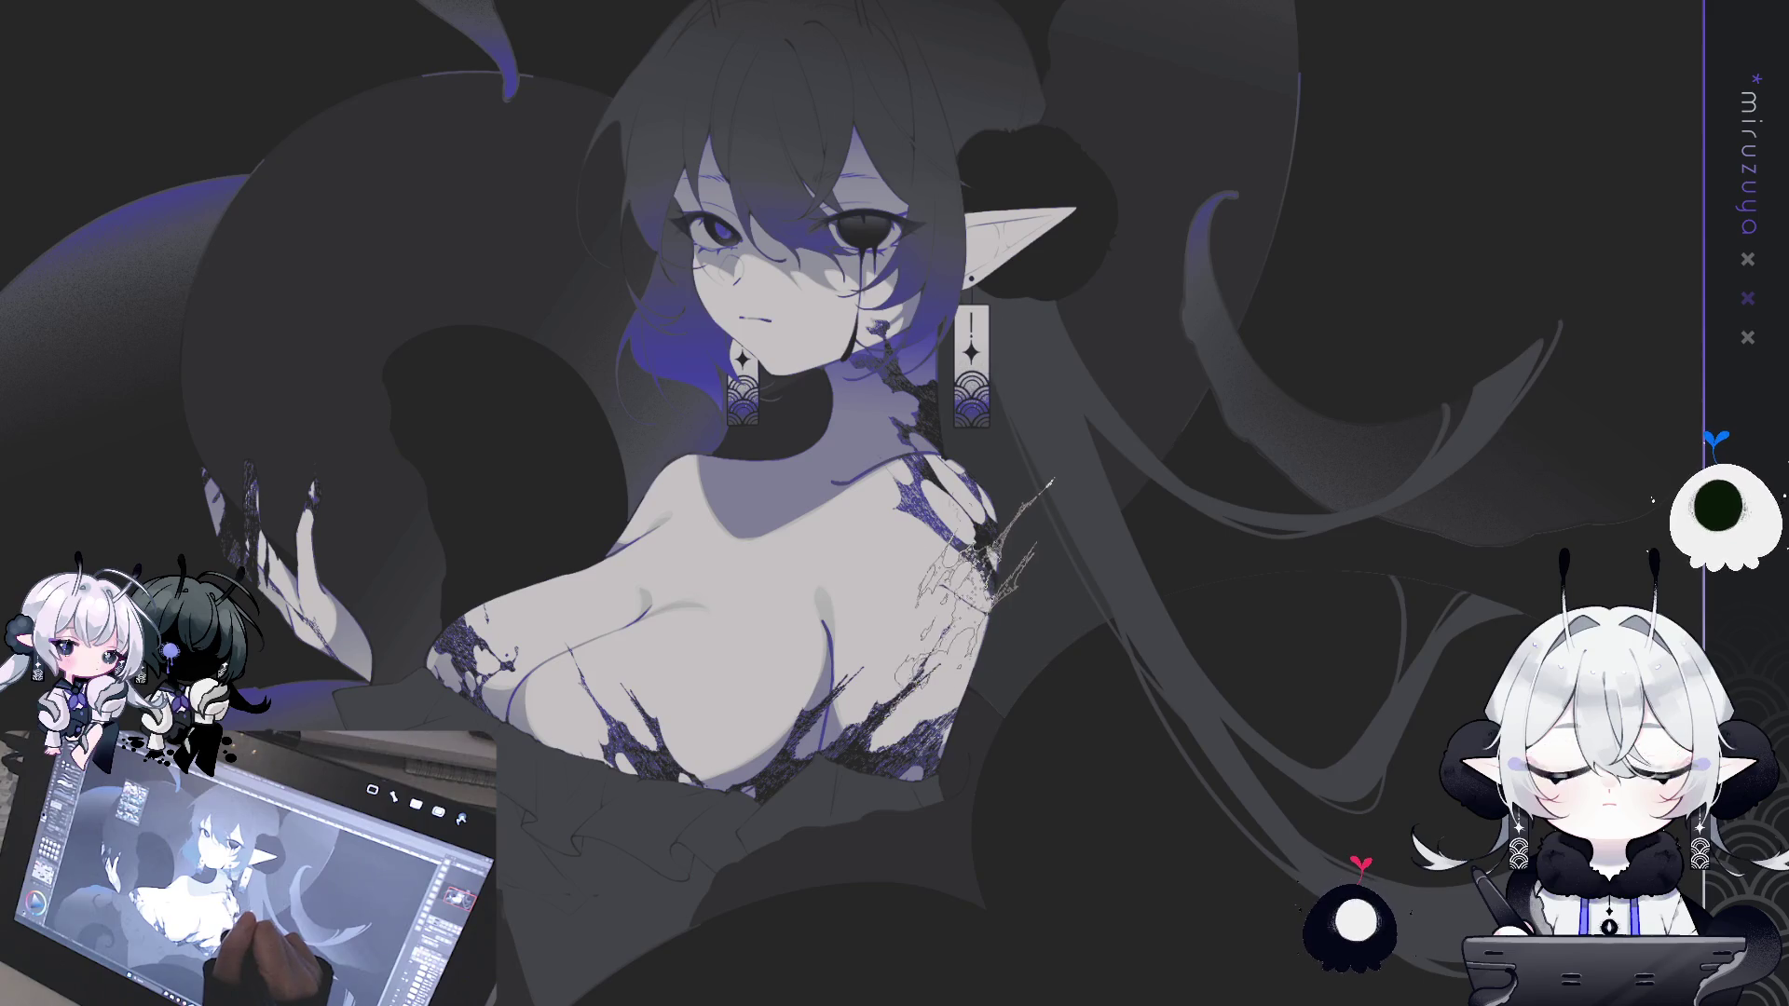
pyautogui.moveTo(983, 587); pyautogui.dragTo(1143, 559)
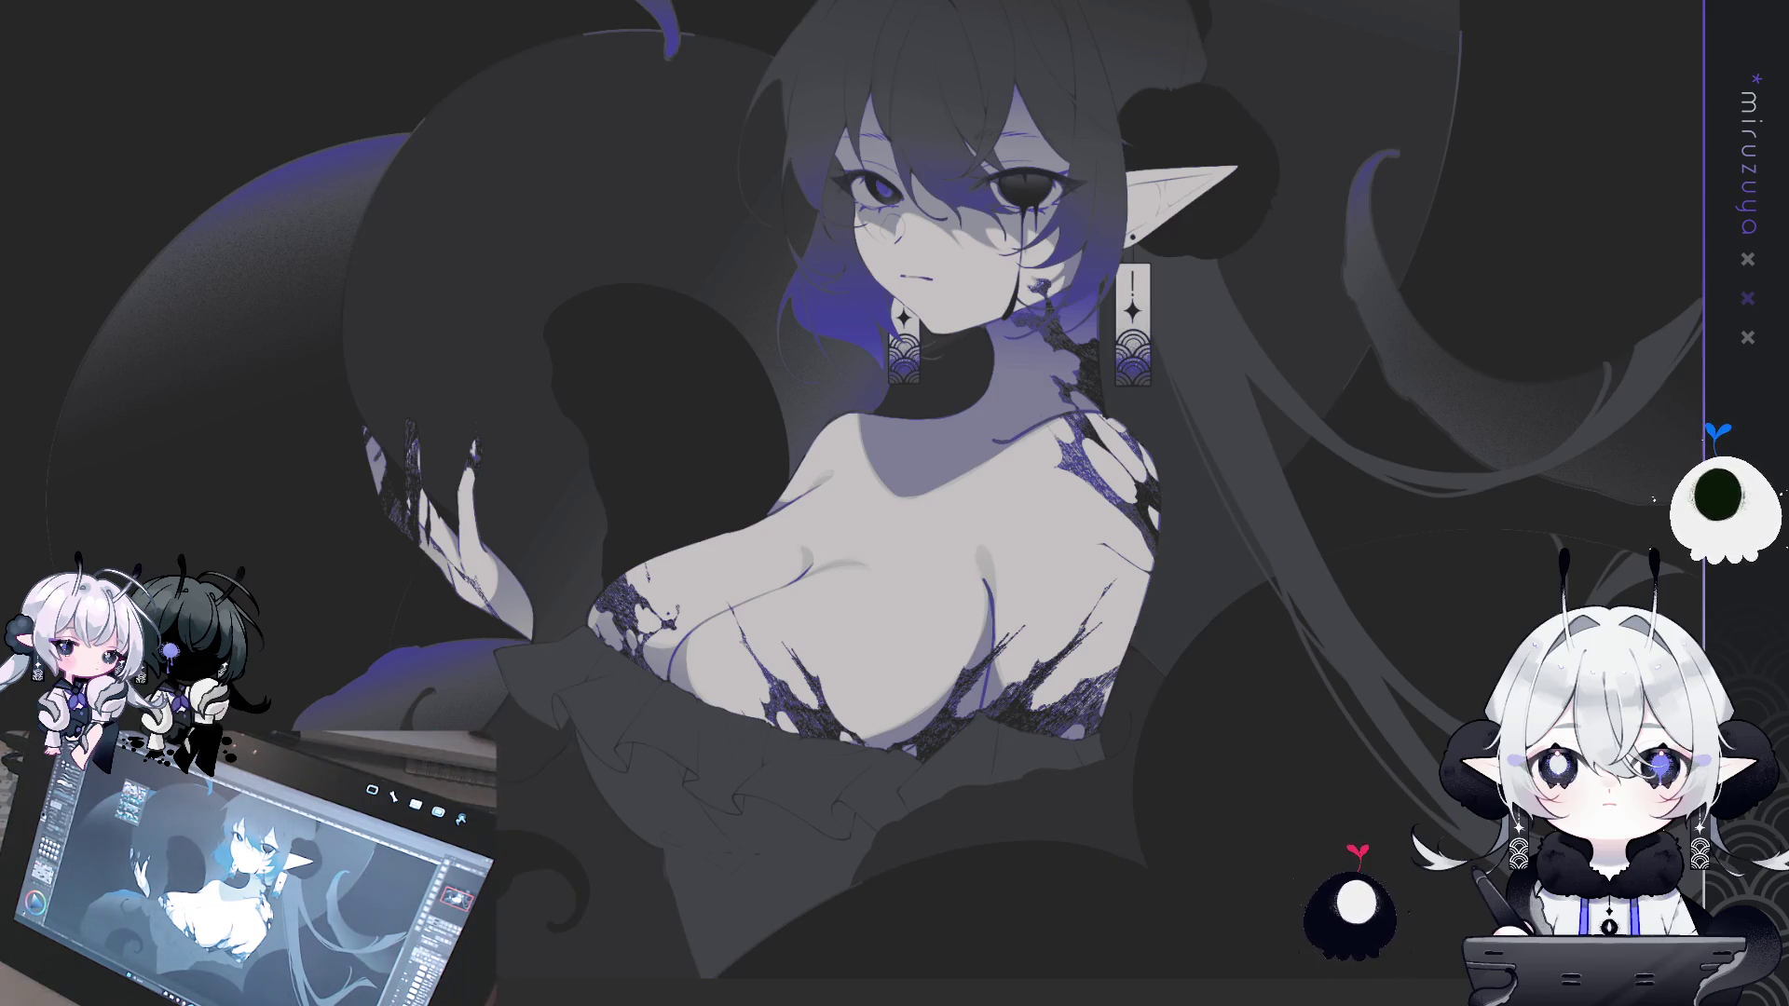
# - Reframe the figure and undo a stray scribble stroke
pyautogui.moveTo(1194, 653)
pyautogui.mouseDown()
pyautogui.moveTo(1160, 766)
pyautogui.moveTo(1040, 807)
pyautogui.mouseUp()
pyautogui.moveTo(1046, 838); pyautogui.dragTo(1055, 670)
pyautogui.moveTo(382, 401); pyautogui.dragTo(550, 355)
pyautogui.hotkey('ctrl', 'z')
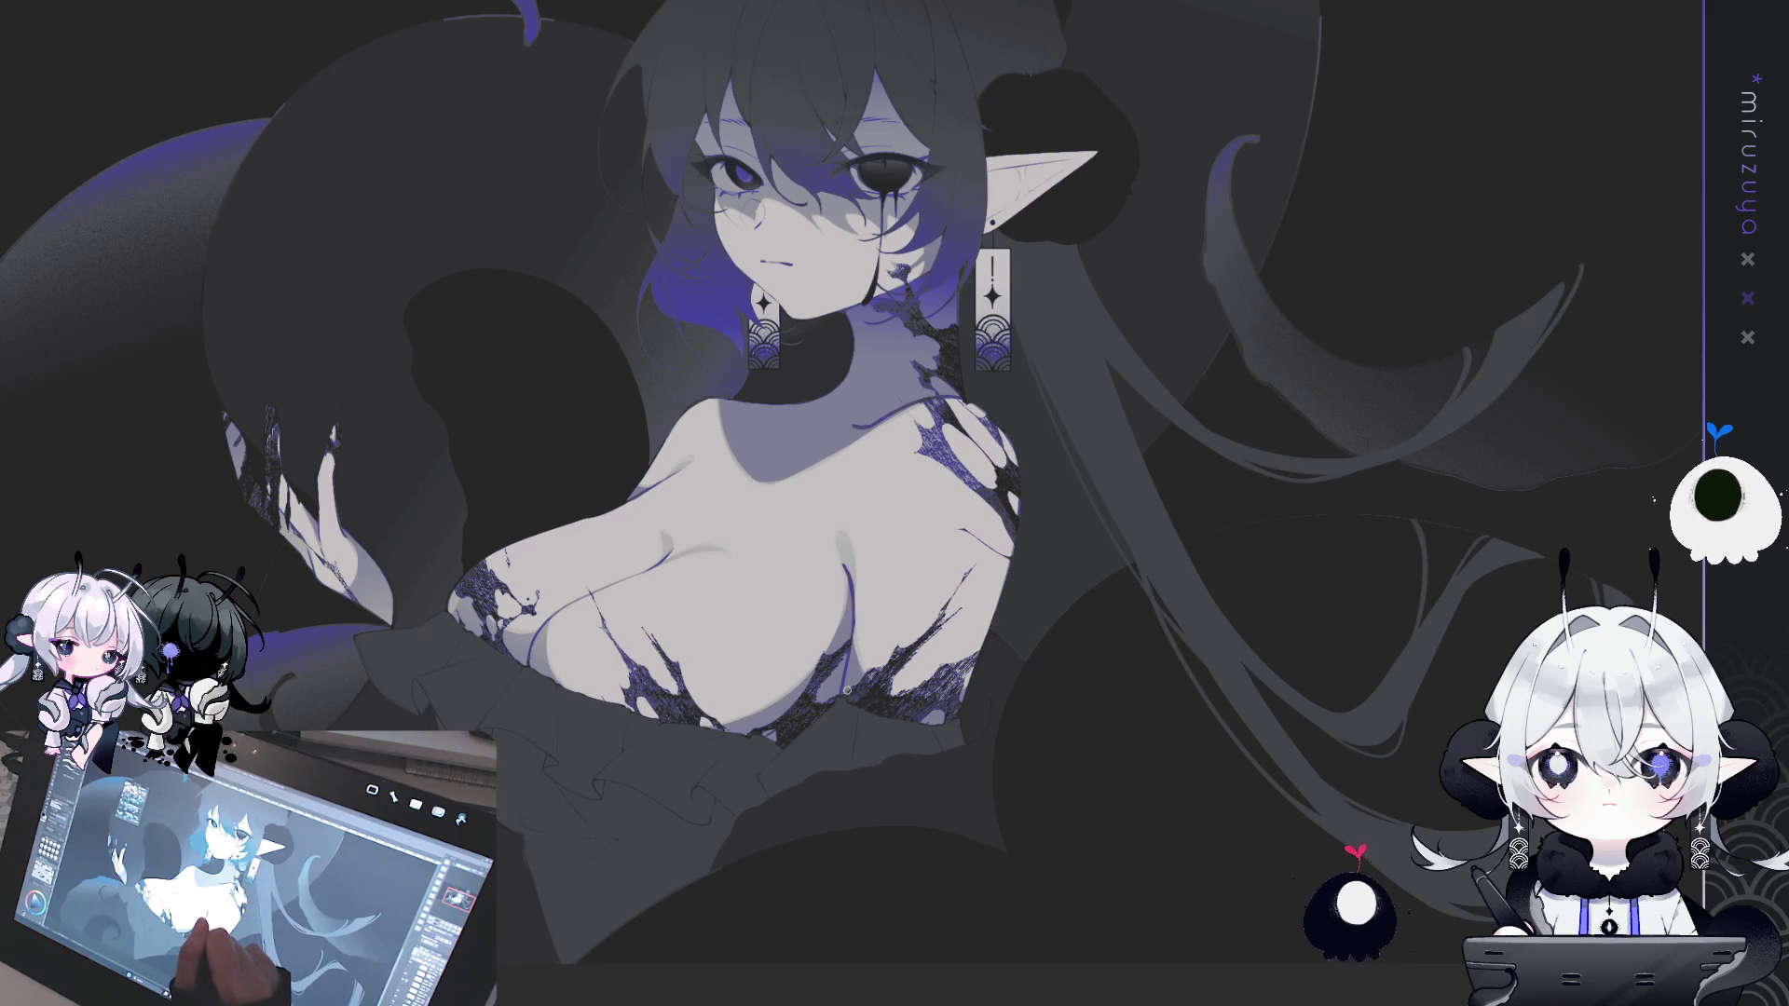
pyautogui.moveTo(869, 655); pyautogui.dragTo(882, 731)
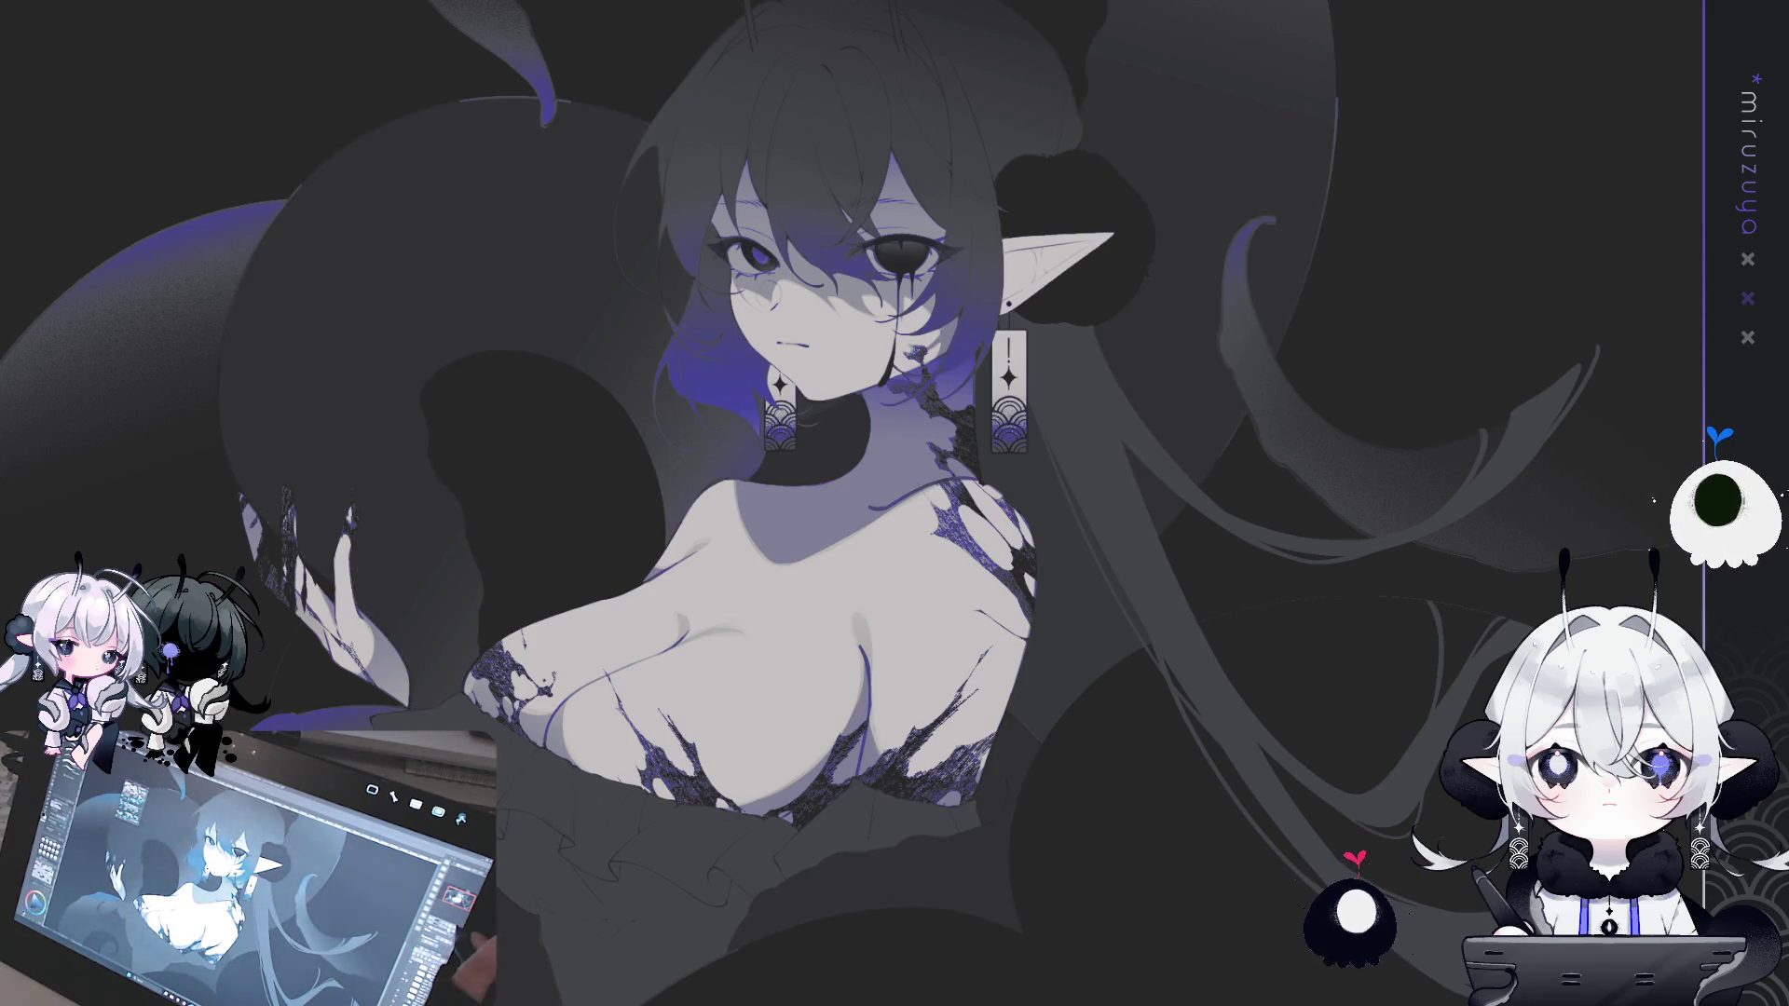
# - Fit the whole artwork in view and hide the large grey round background shape
pyautogui.hotkey('ctrl', '0')
pyautogui.moveTo(932, 503); pyautogui.dragTo(957, 437)
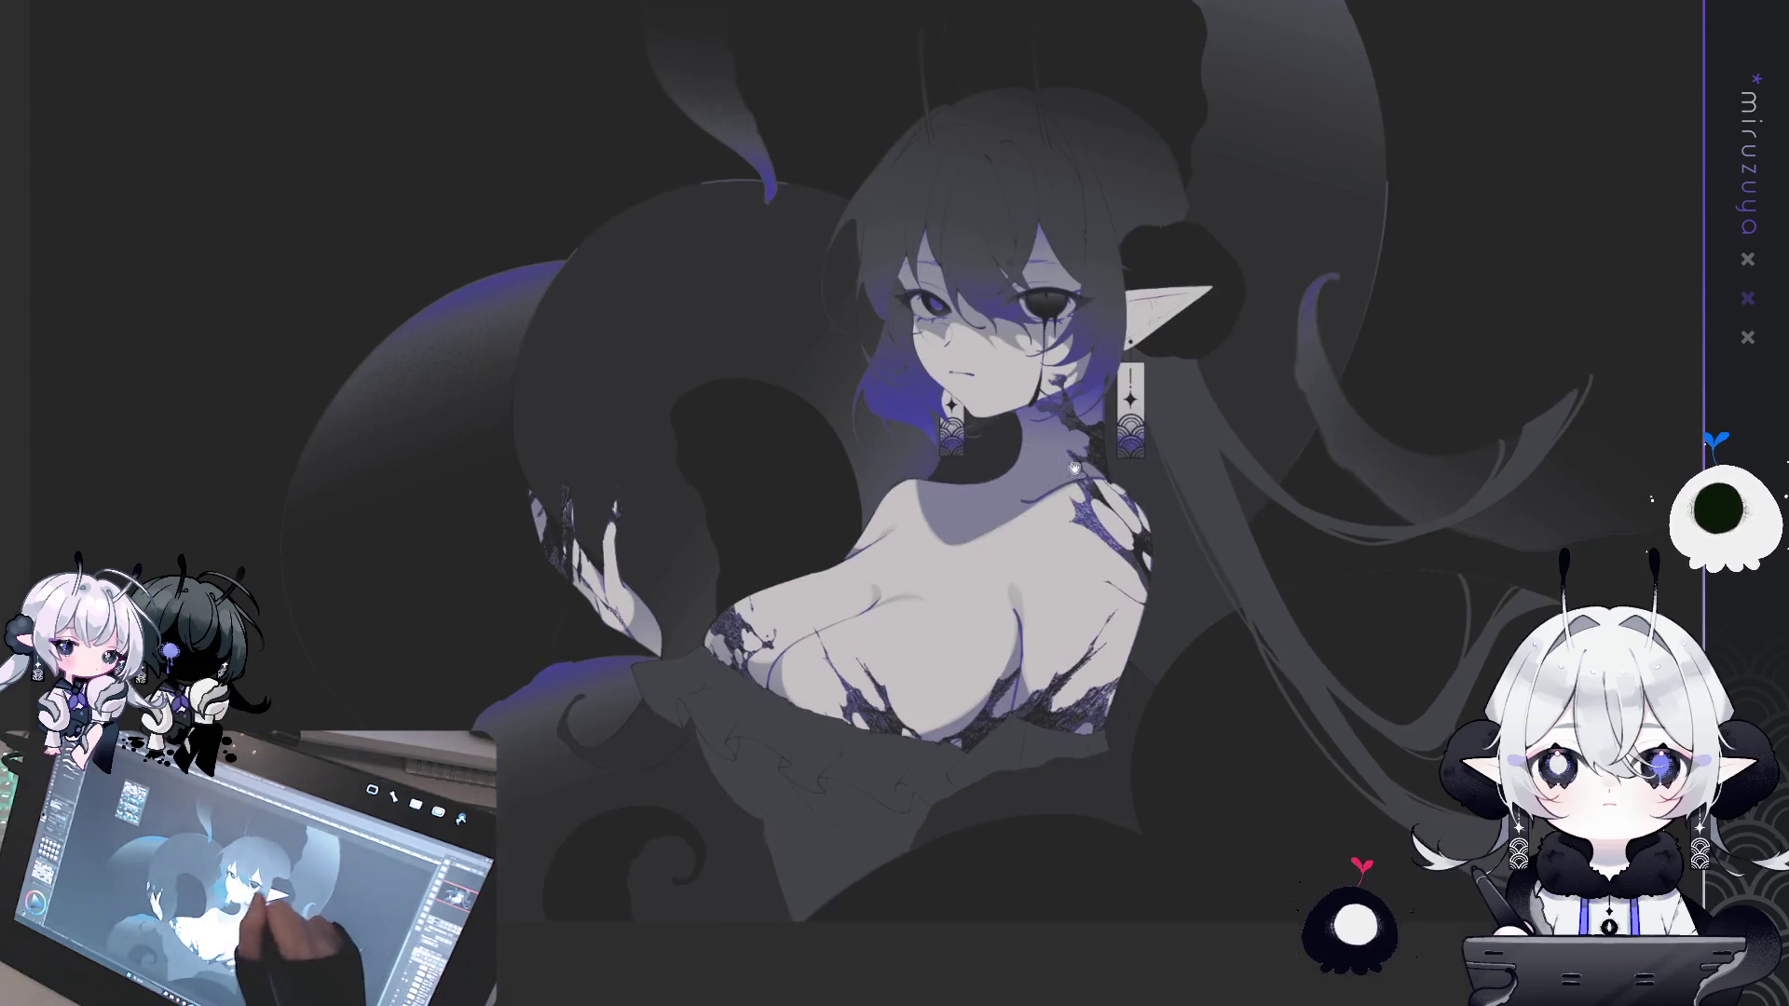
pyautogui.hotkey('ctrl', 'z')
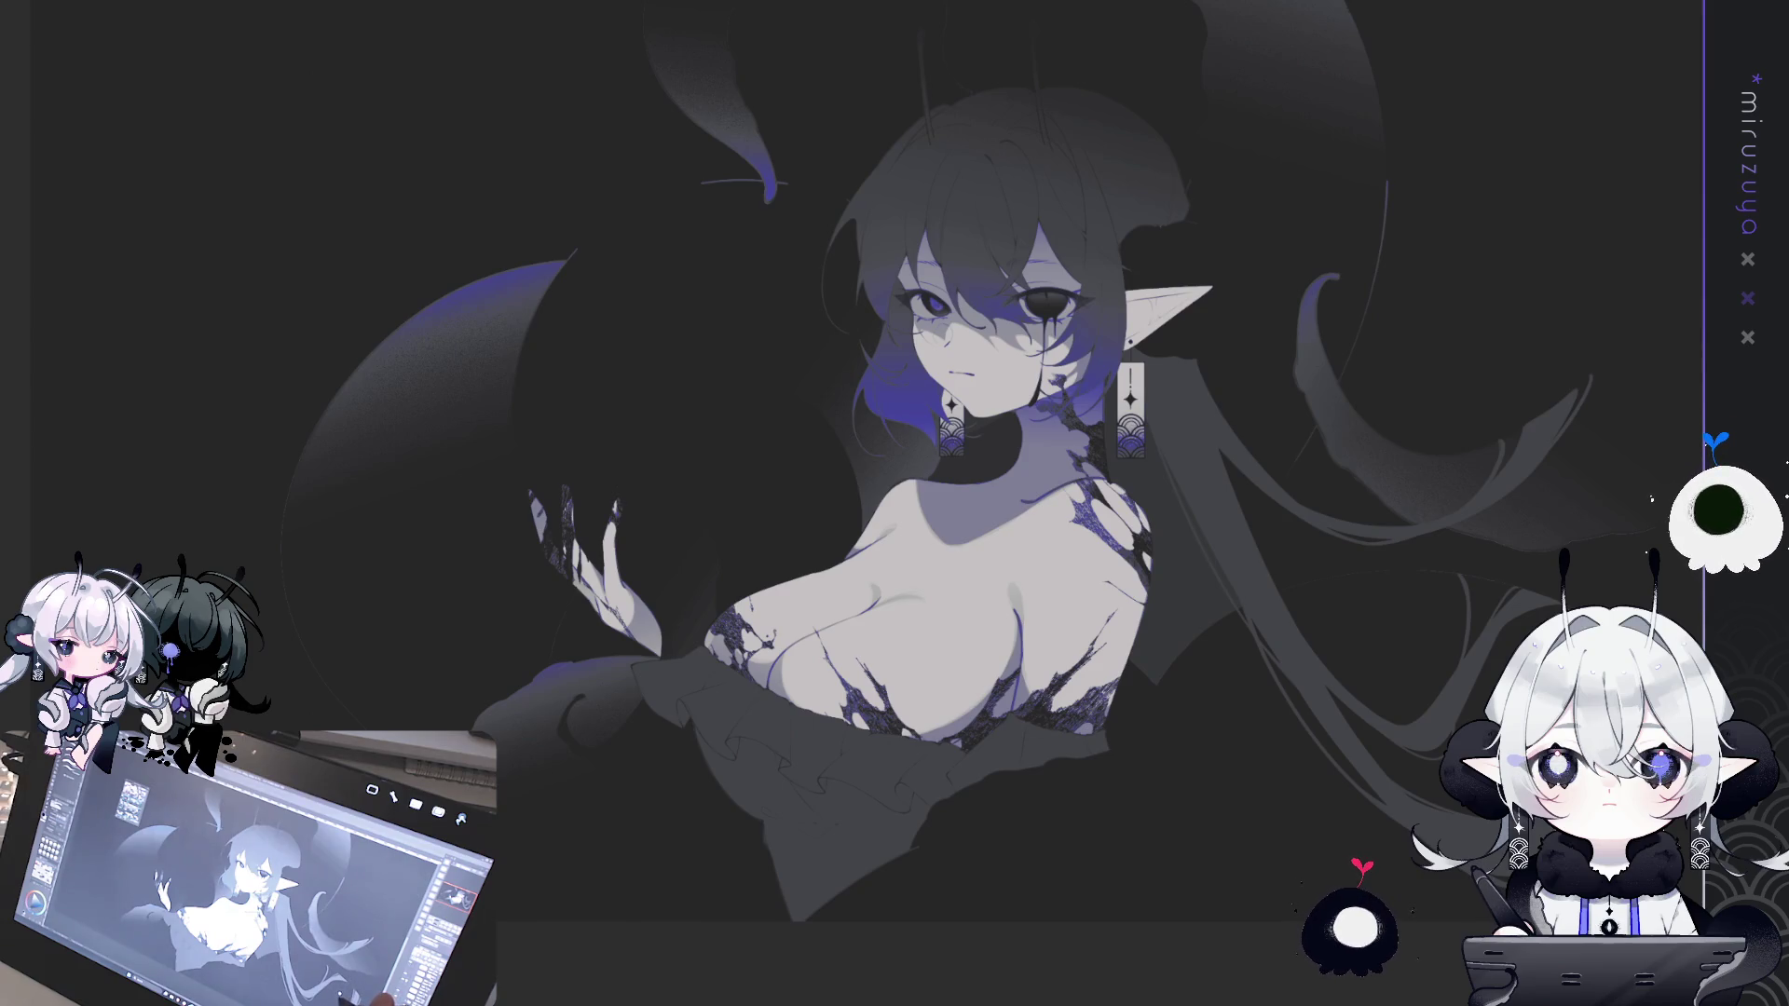
pyautogui.moveTo(1442, 747)
pyautogui.mouseDown()
pyautogui.moveTo(1353, 778)
pyautogui.moveTo(1350, 637)
pyautogui.mouseUp()
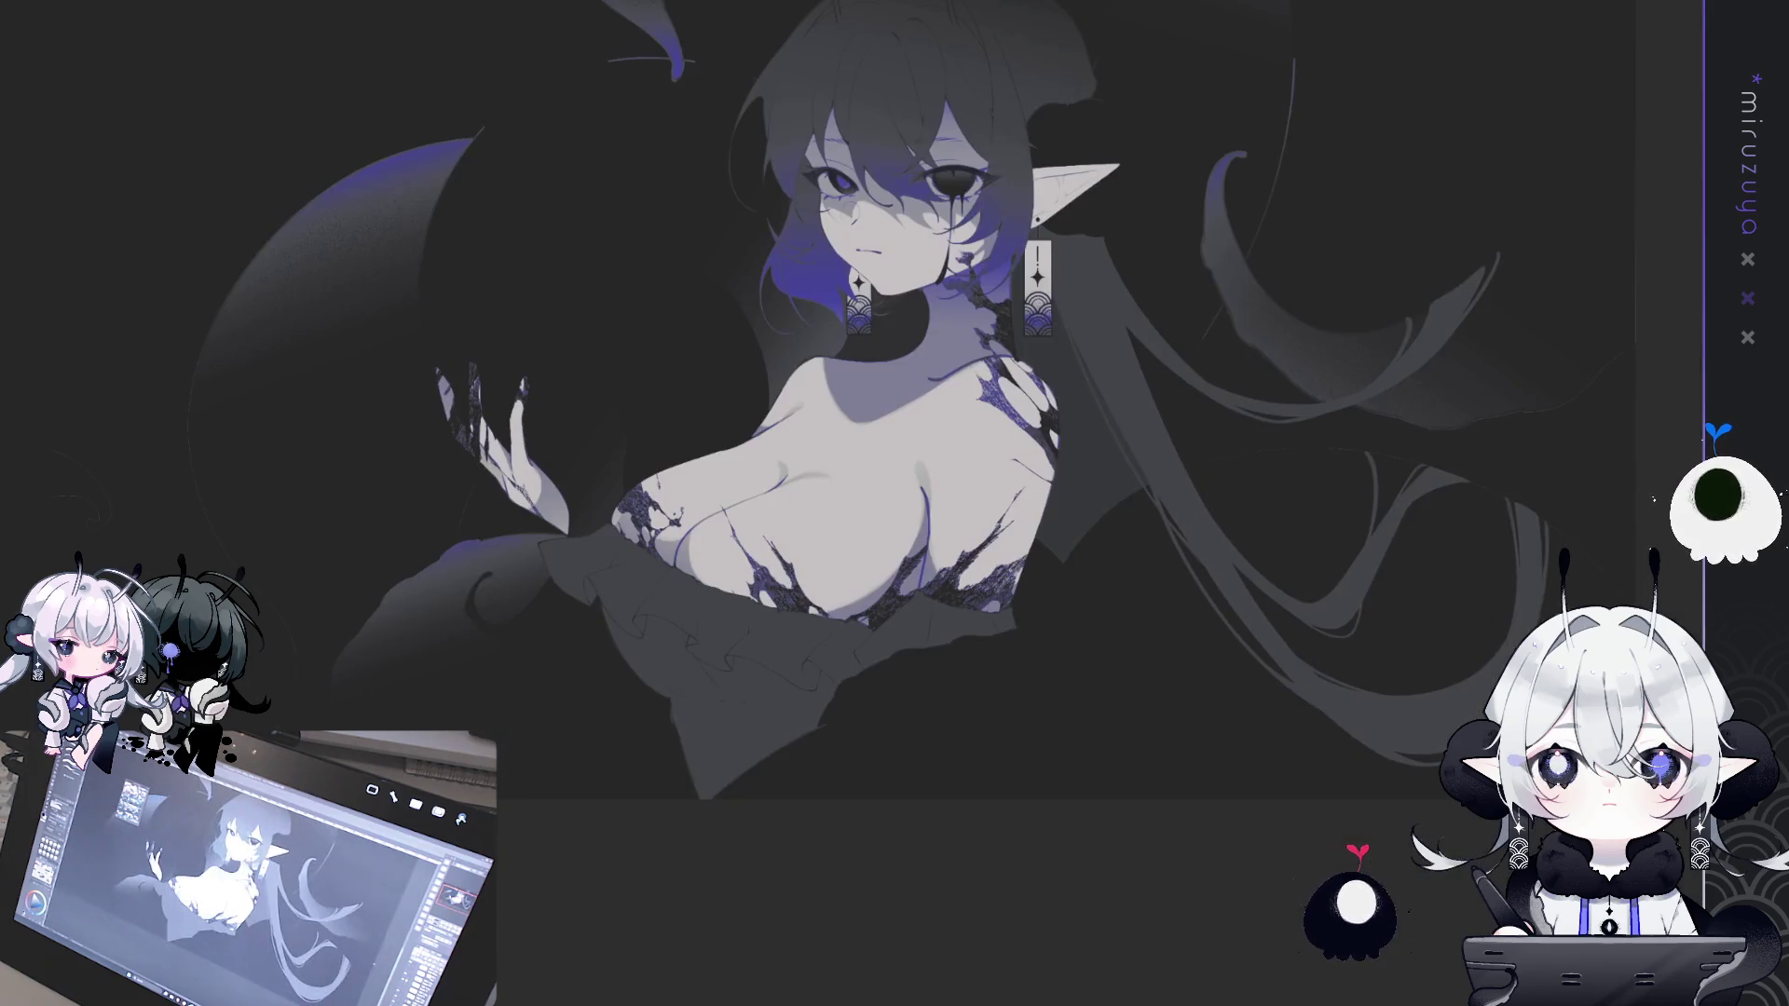
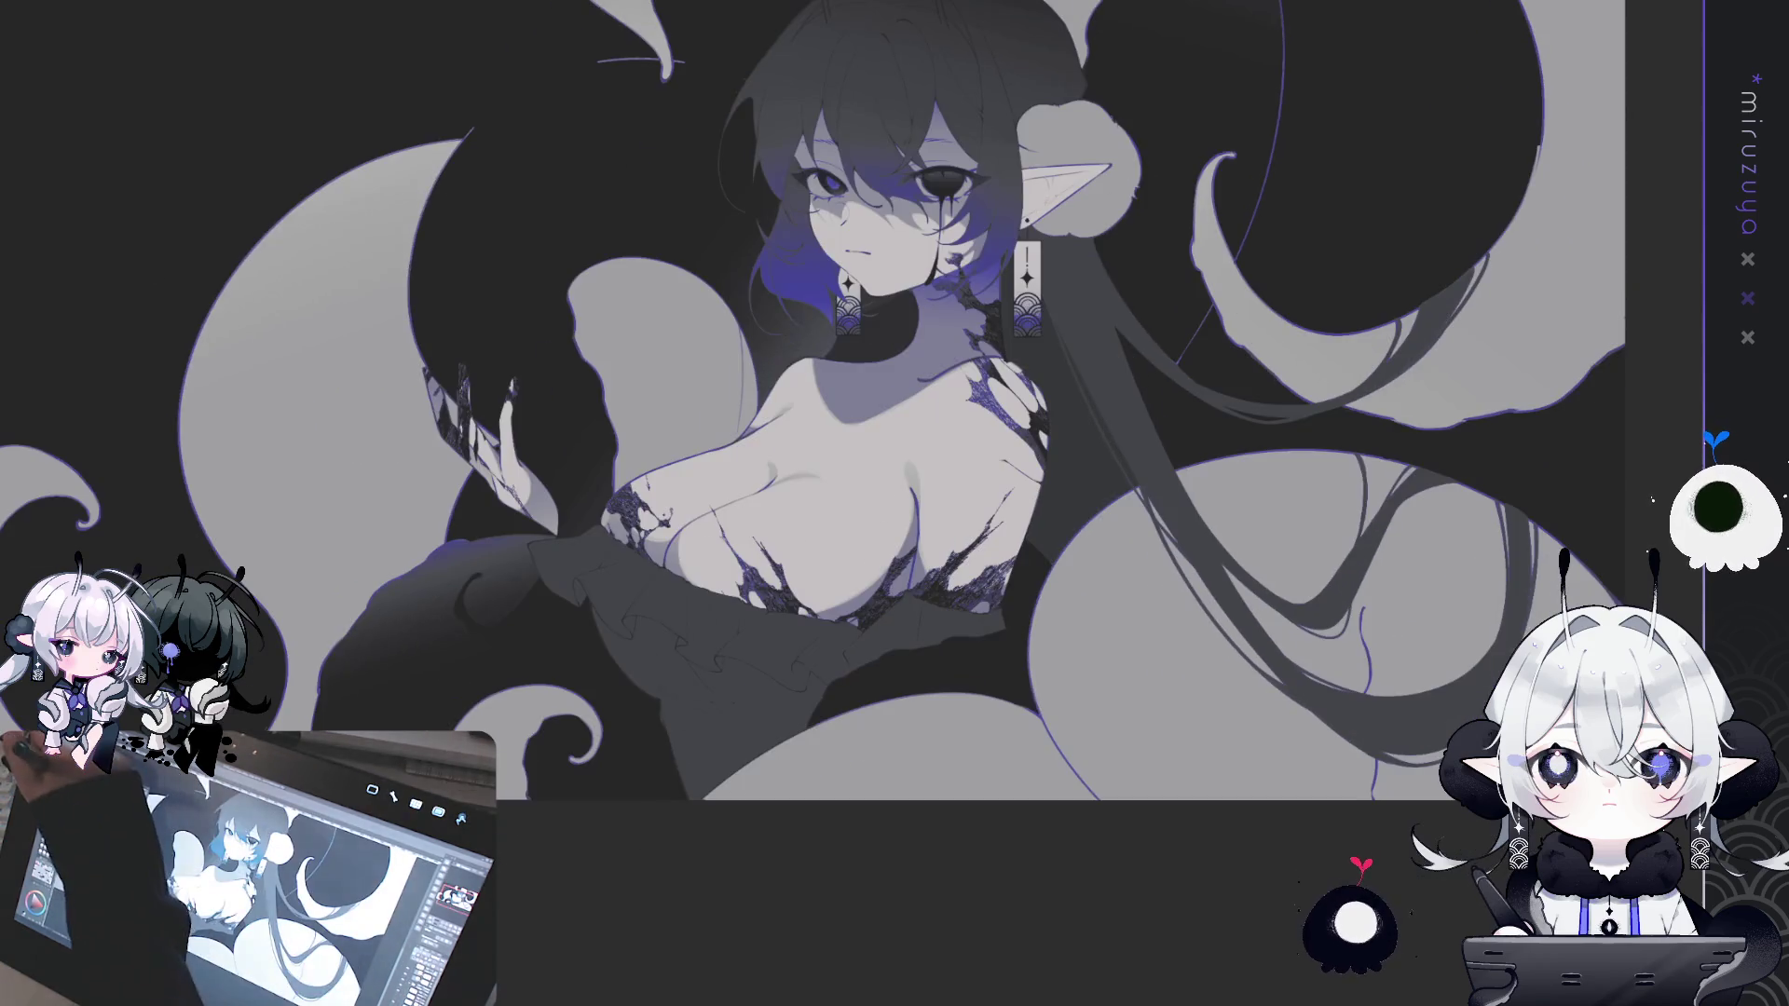
# - Remove the stray test line across the skirt with undo, comparing before and after
pyautogui.moveTo(785, 570); pyautogui.dragTo(734, 837)
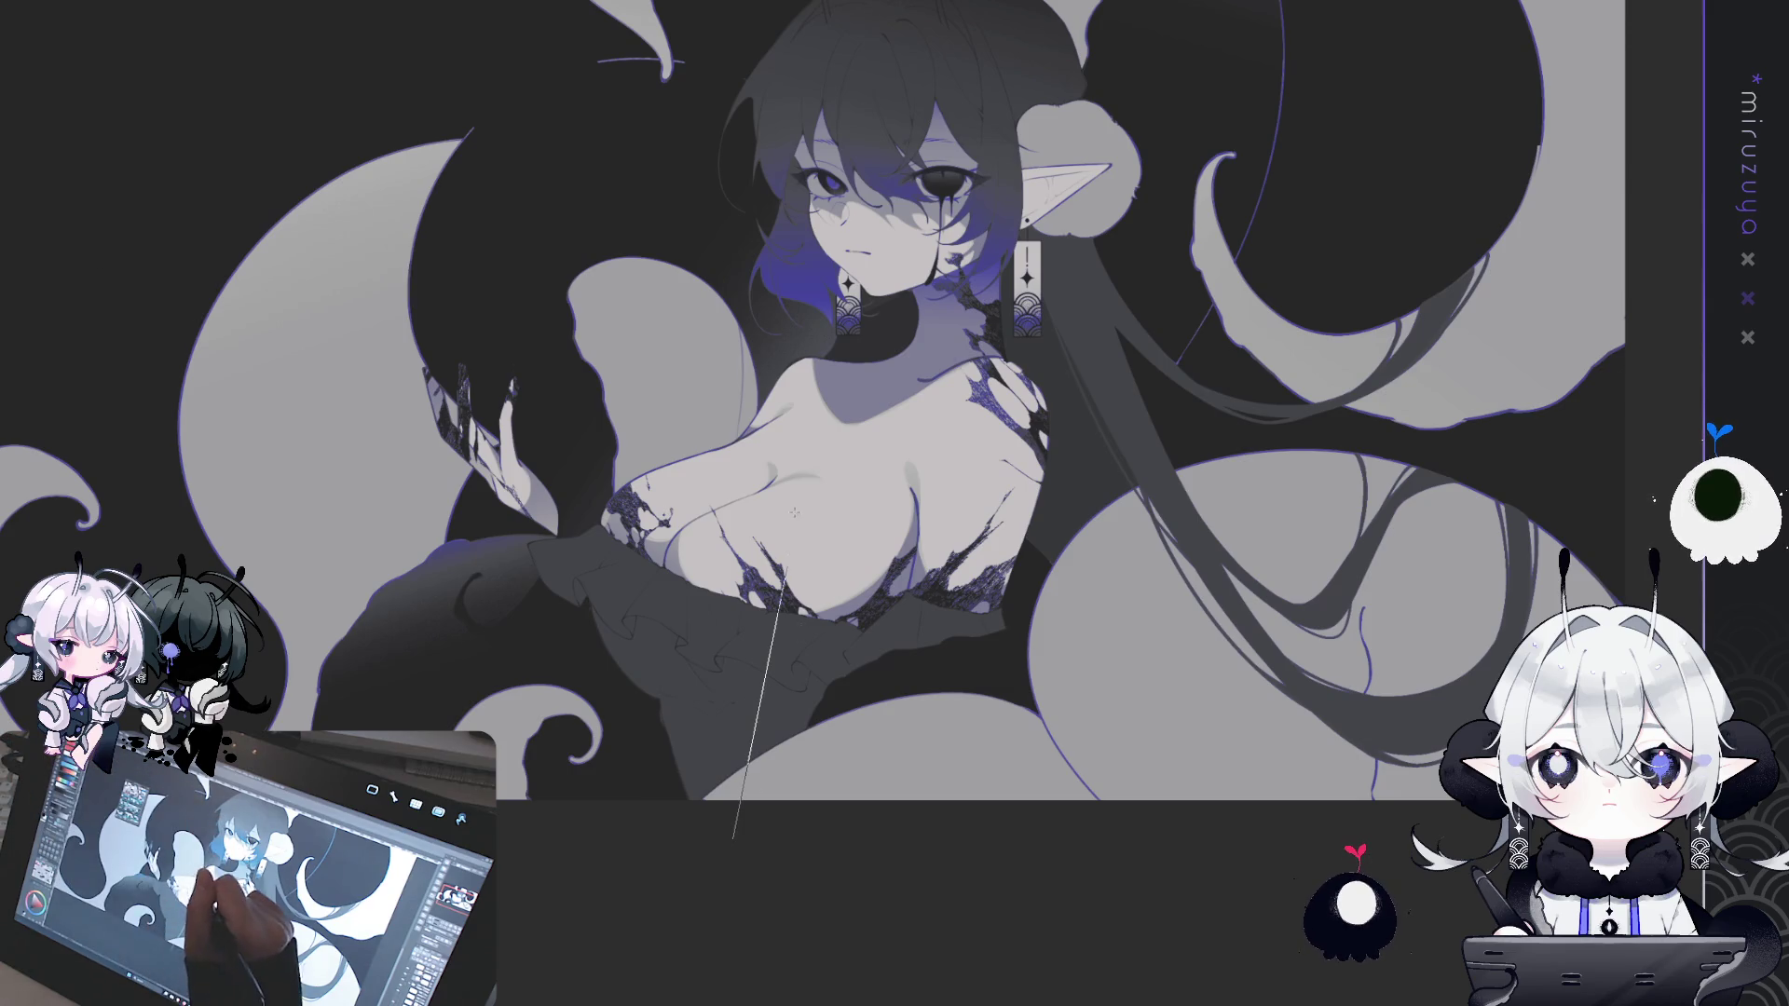
pyautogui.hotkey('ctrl', 'z')
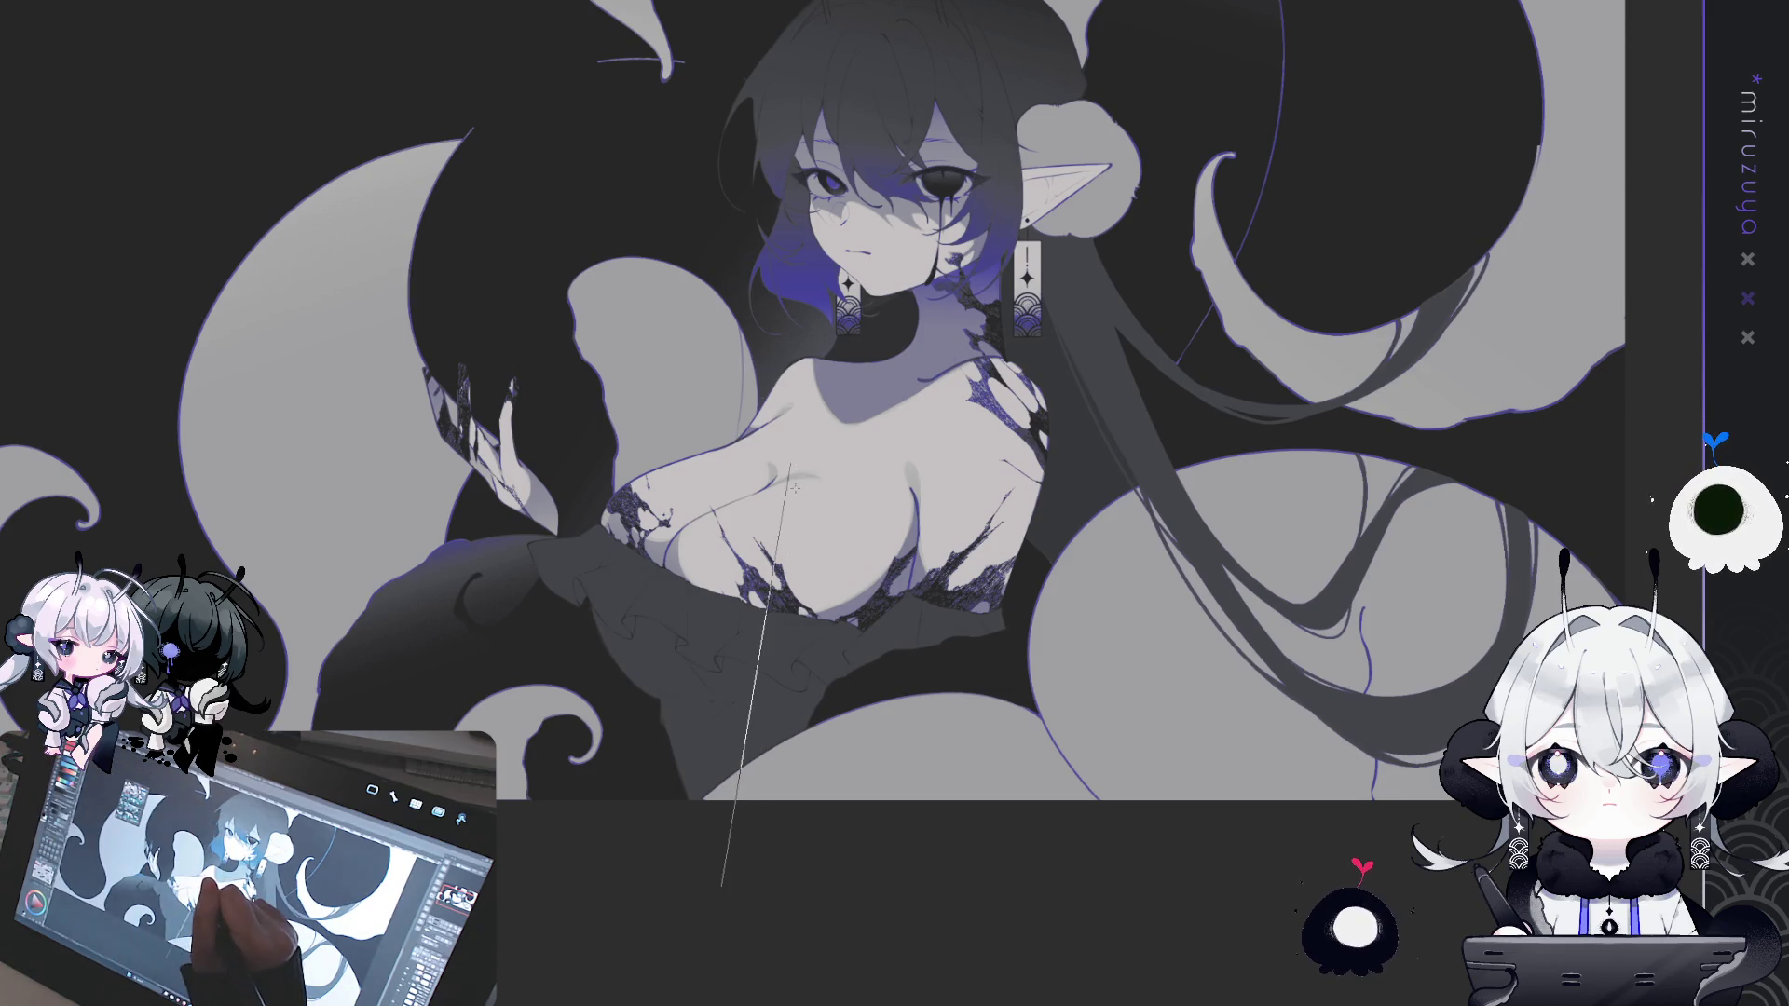
pyautogui.hotkey('ctrl', 'z')
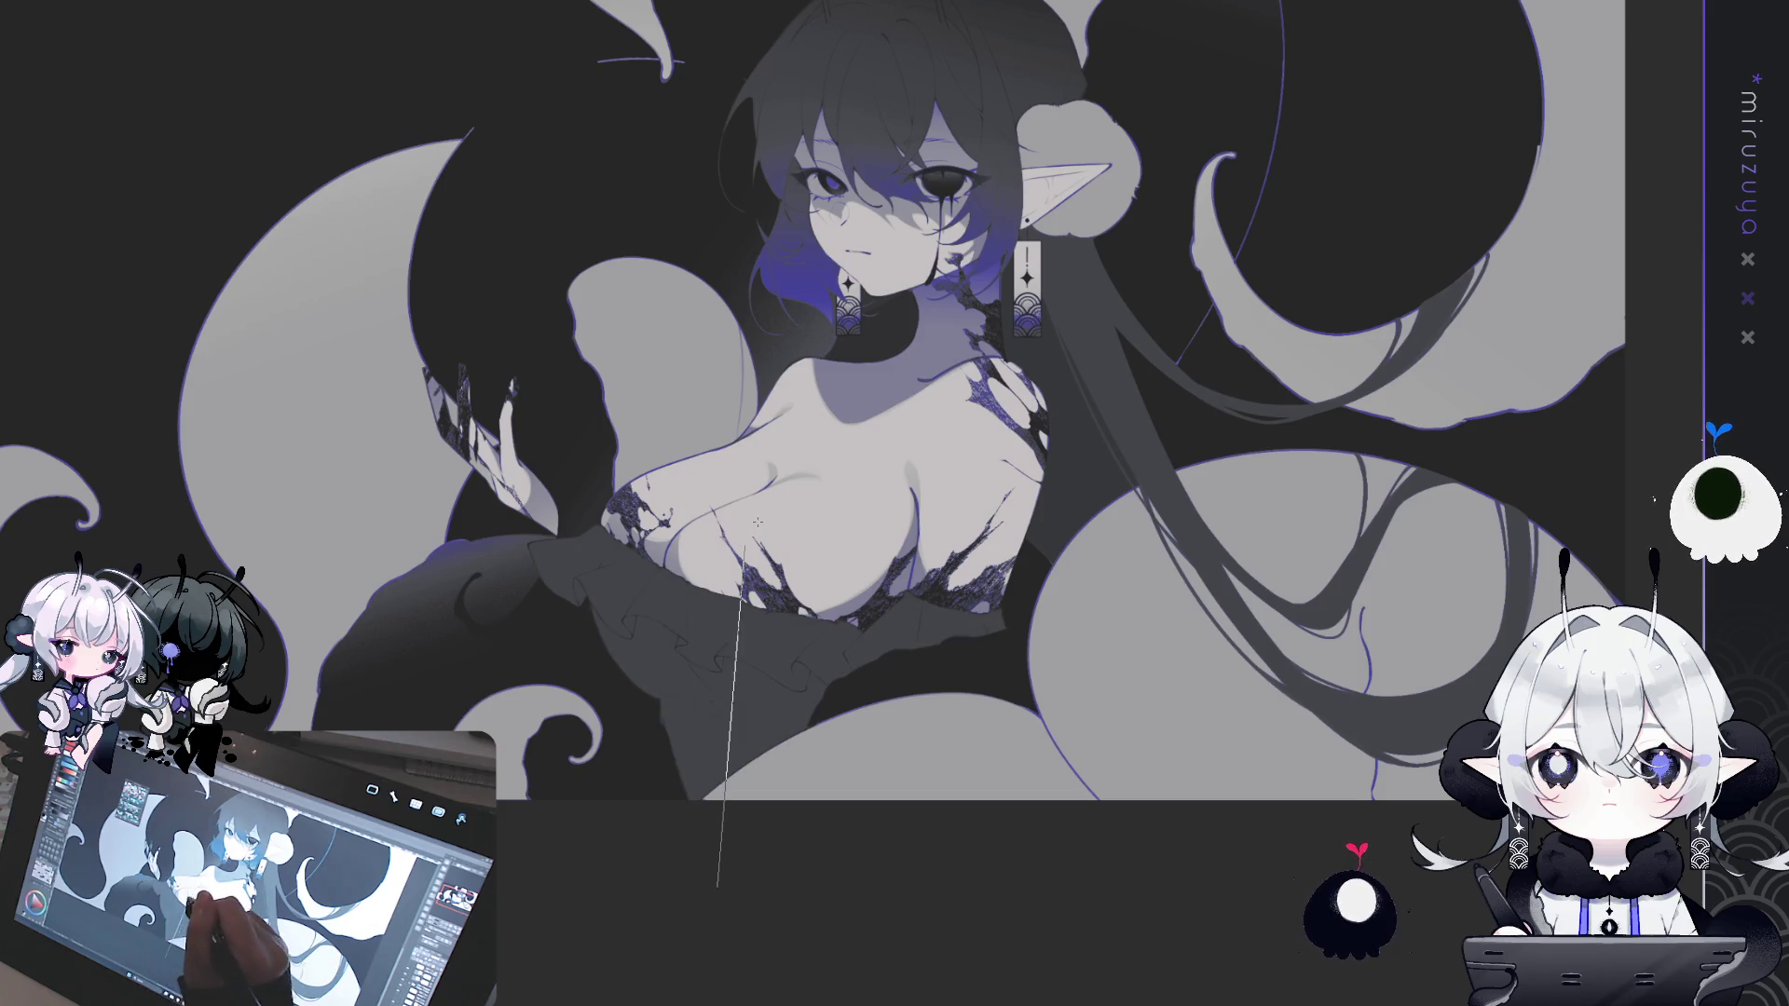
pyautogui.hotkey('ctrl', 'z')
# - Zoom and rotate onto the dress ruffles and begin a lasso outline along the front fold
pyautogui.hotkey('ctrl', '+')
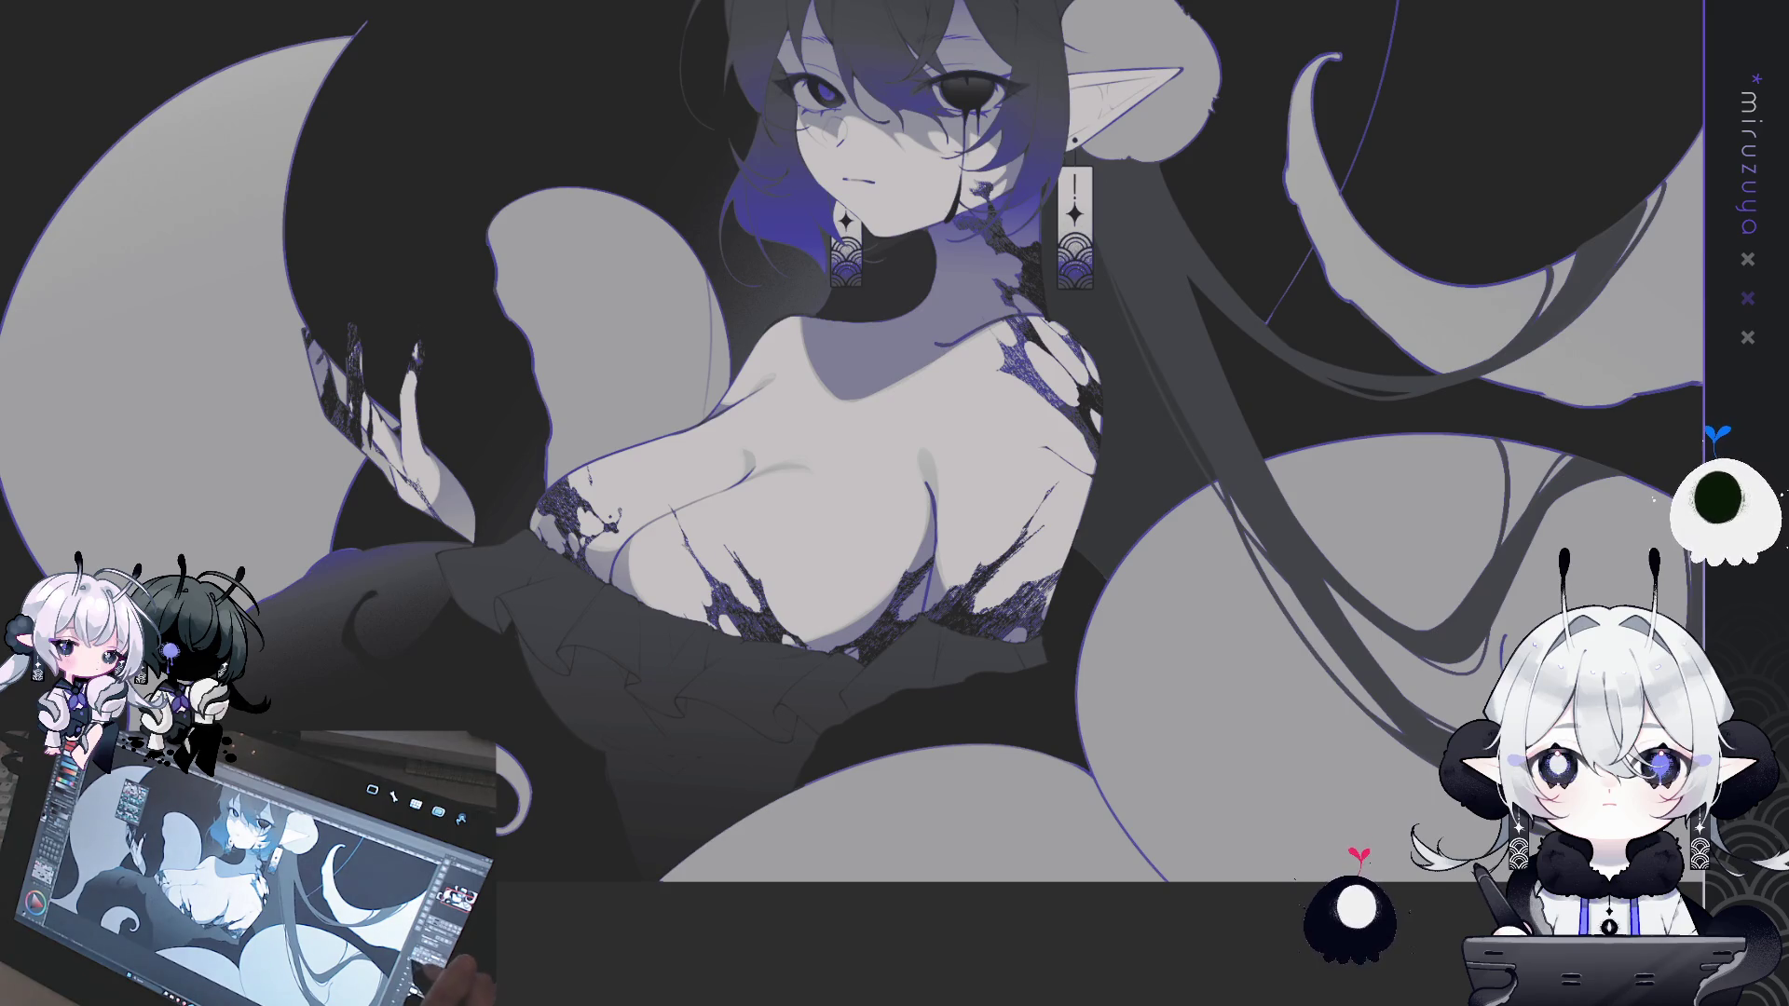
pyautogui.press('^')
pyautogui.press('^')
pyautogui.press('^')
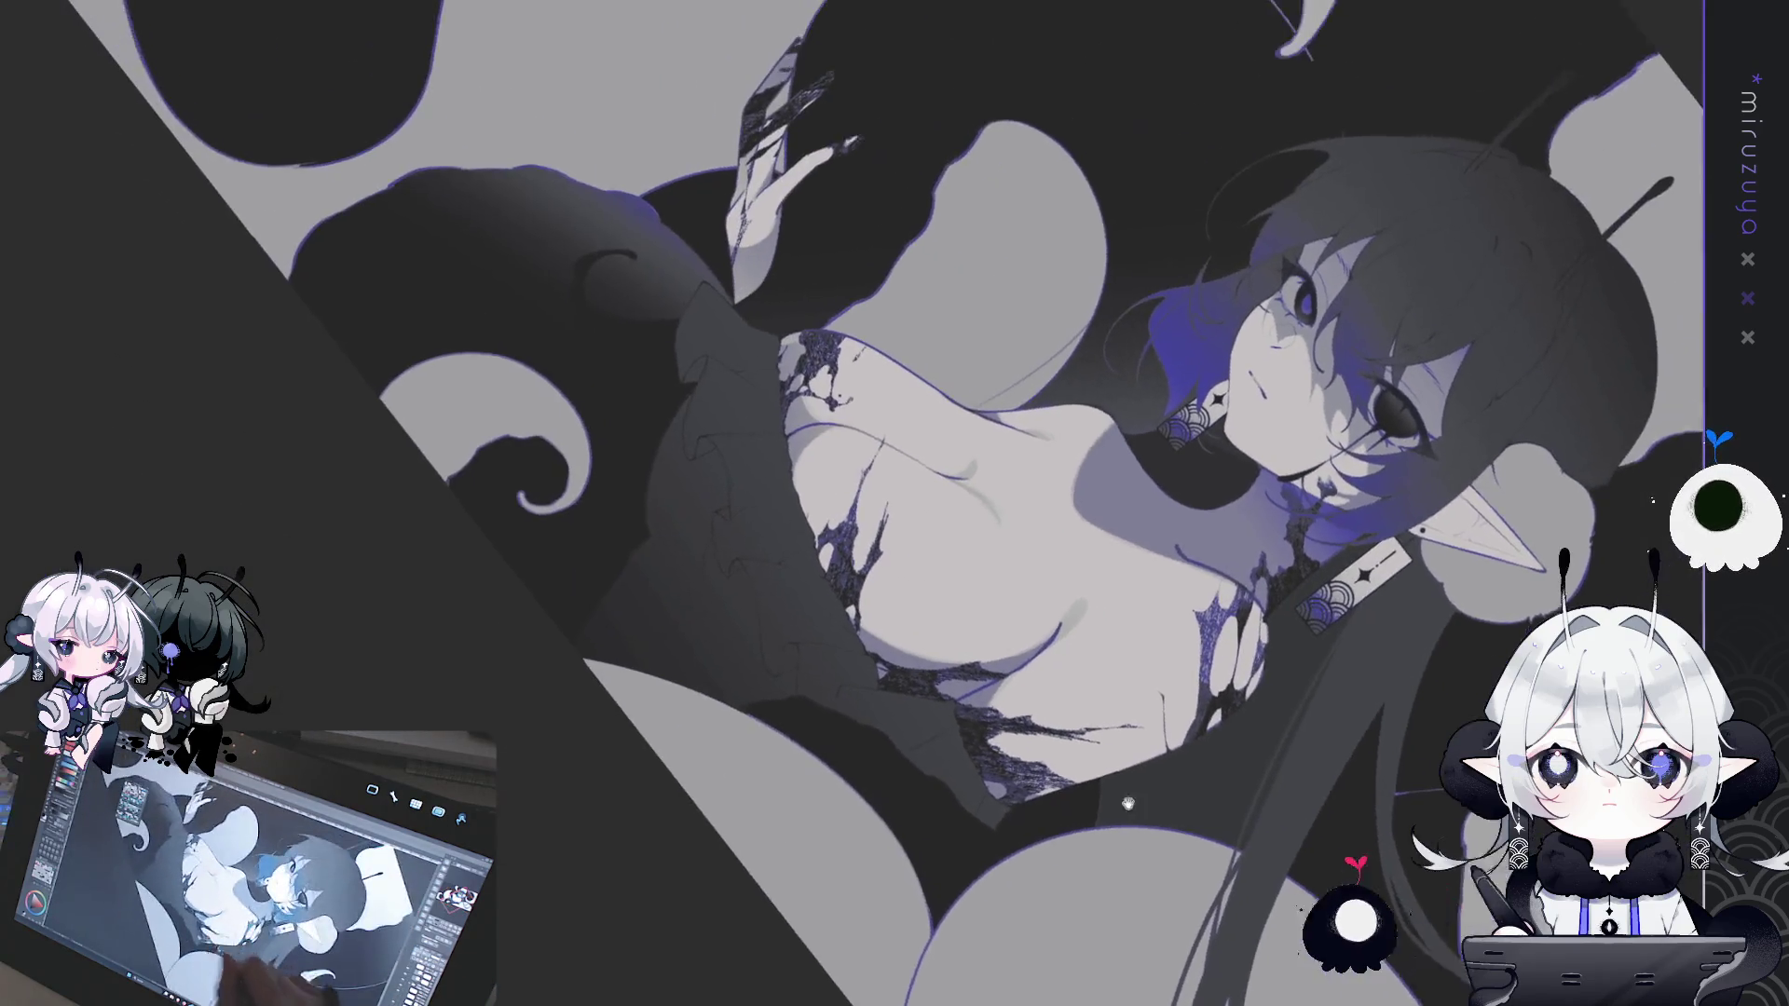
pyautogui.hotkey('ctrl', '+')
pyautogui.hotkey('ctrl', '+')
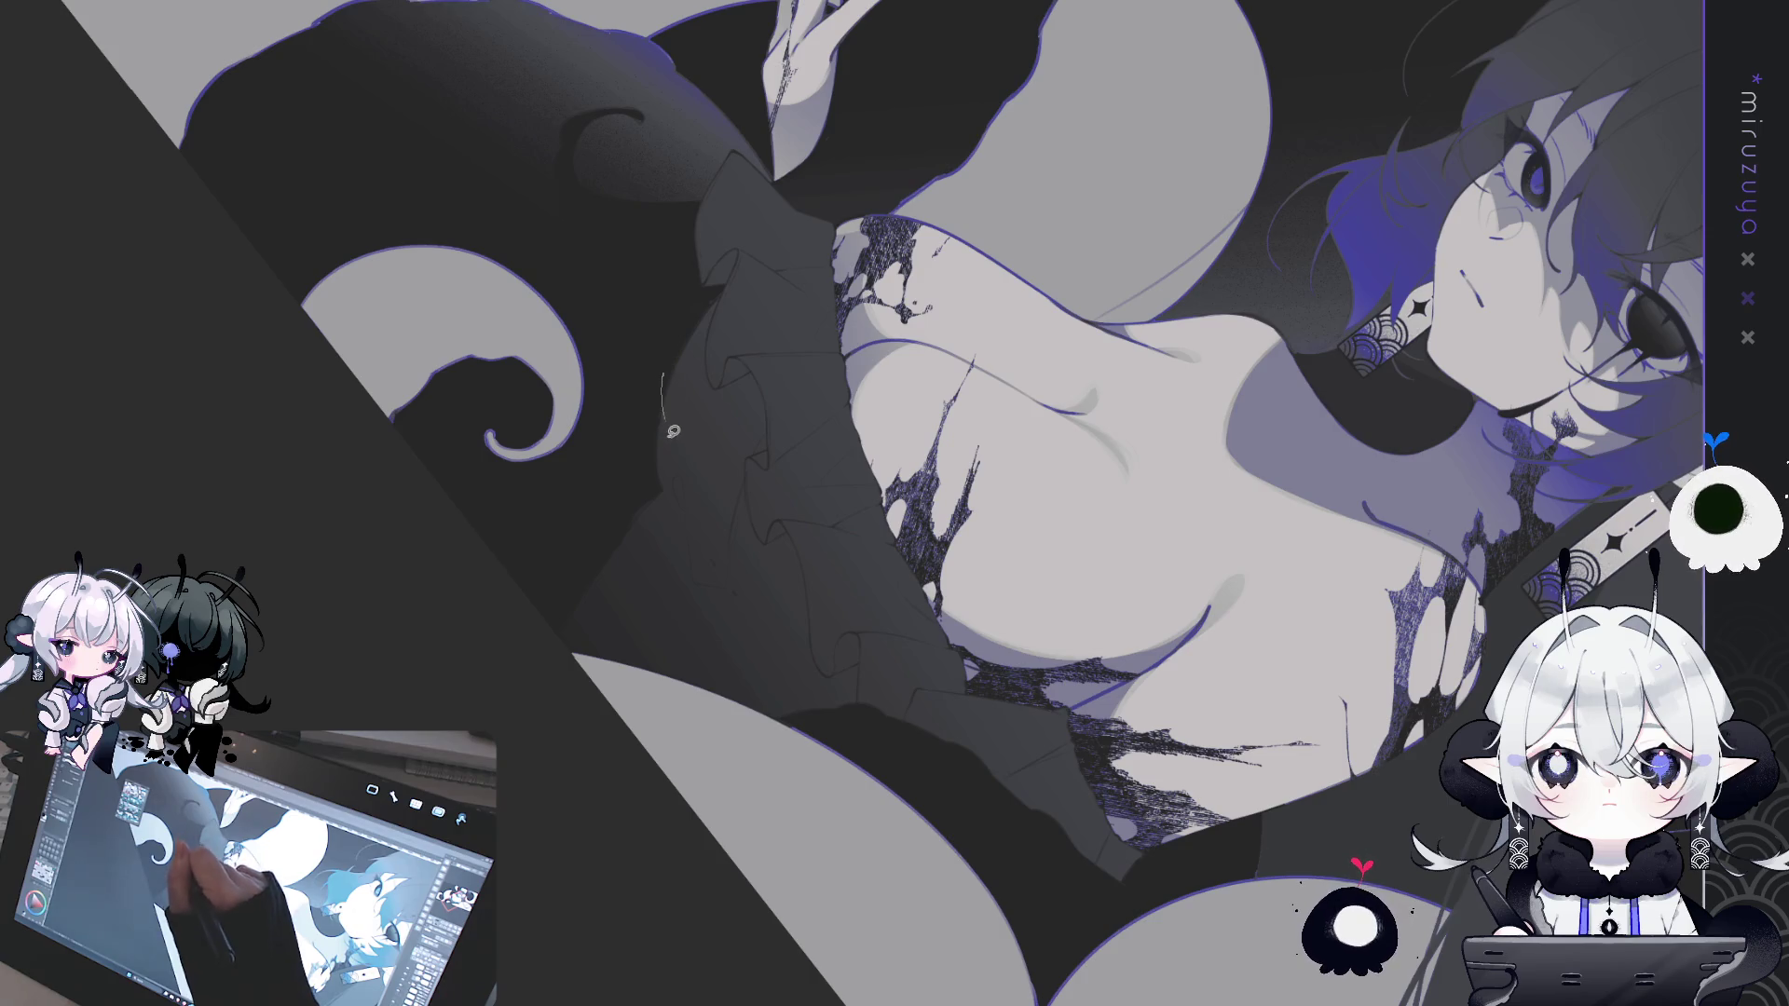
pyautogui.moveTo(713, 483); pyautogui.dragTo(720, 543)
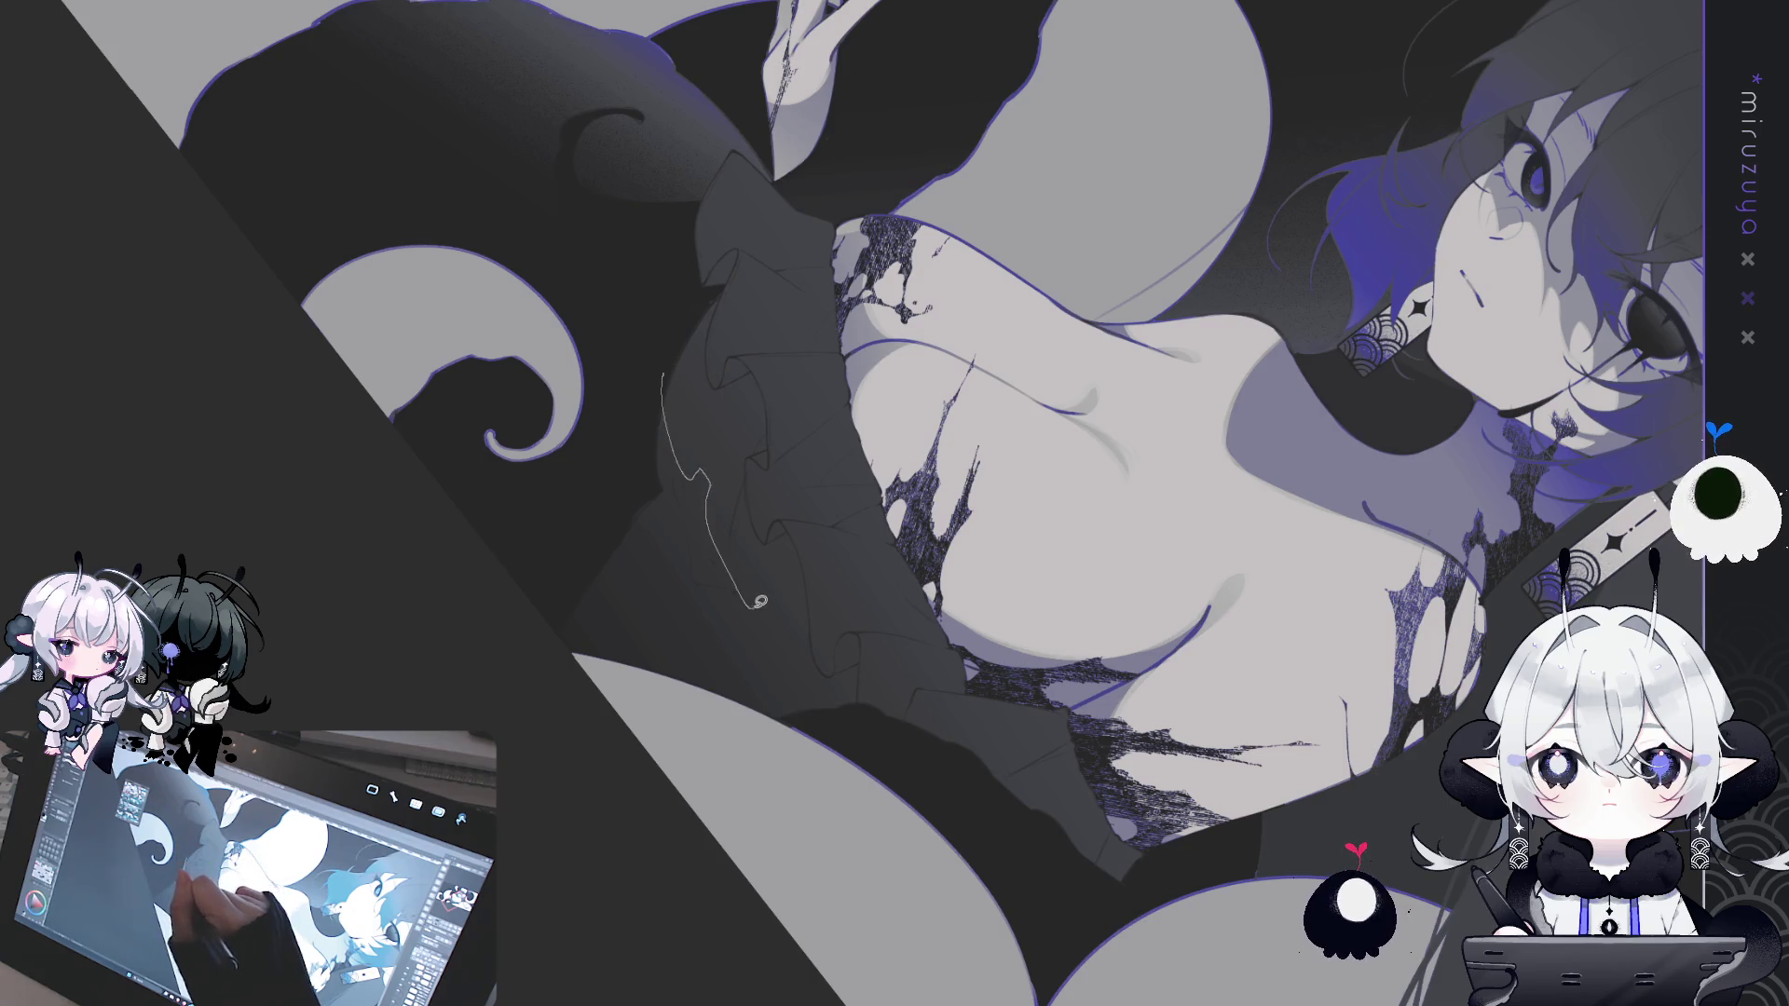
pyautogui.moveTo(788, 697)
pyautogui.mouseDown()
pyautogui.moveTo(815, 741)
pyautogui.moveTo(863, 692)
pyautogui.moveTo(832, 671)
pyautogui.mouseUp()
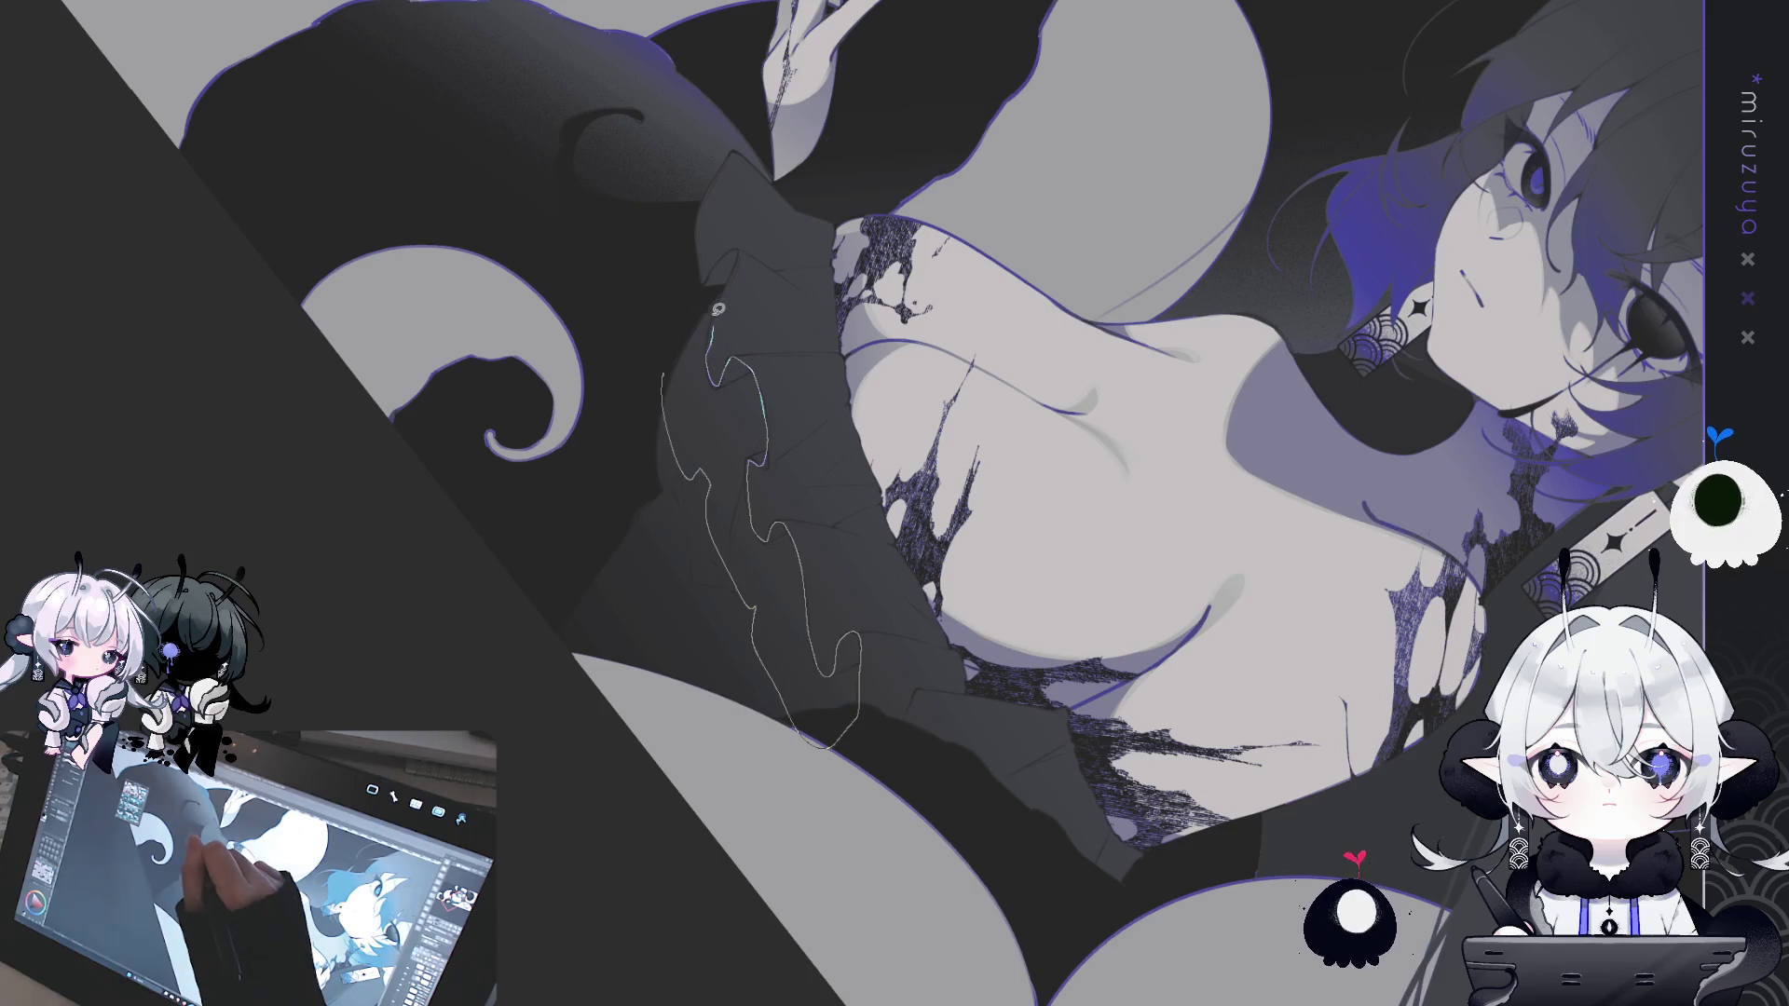
# - Close the lasso around the front ruffle fold, fill it with a darker tone, and deselect
pyautogui.moveTo(739, 244); pyautogui.dragTo(662, 369)
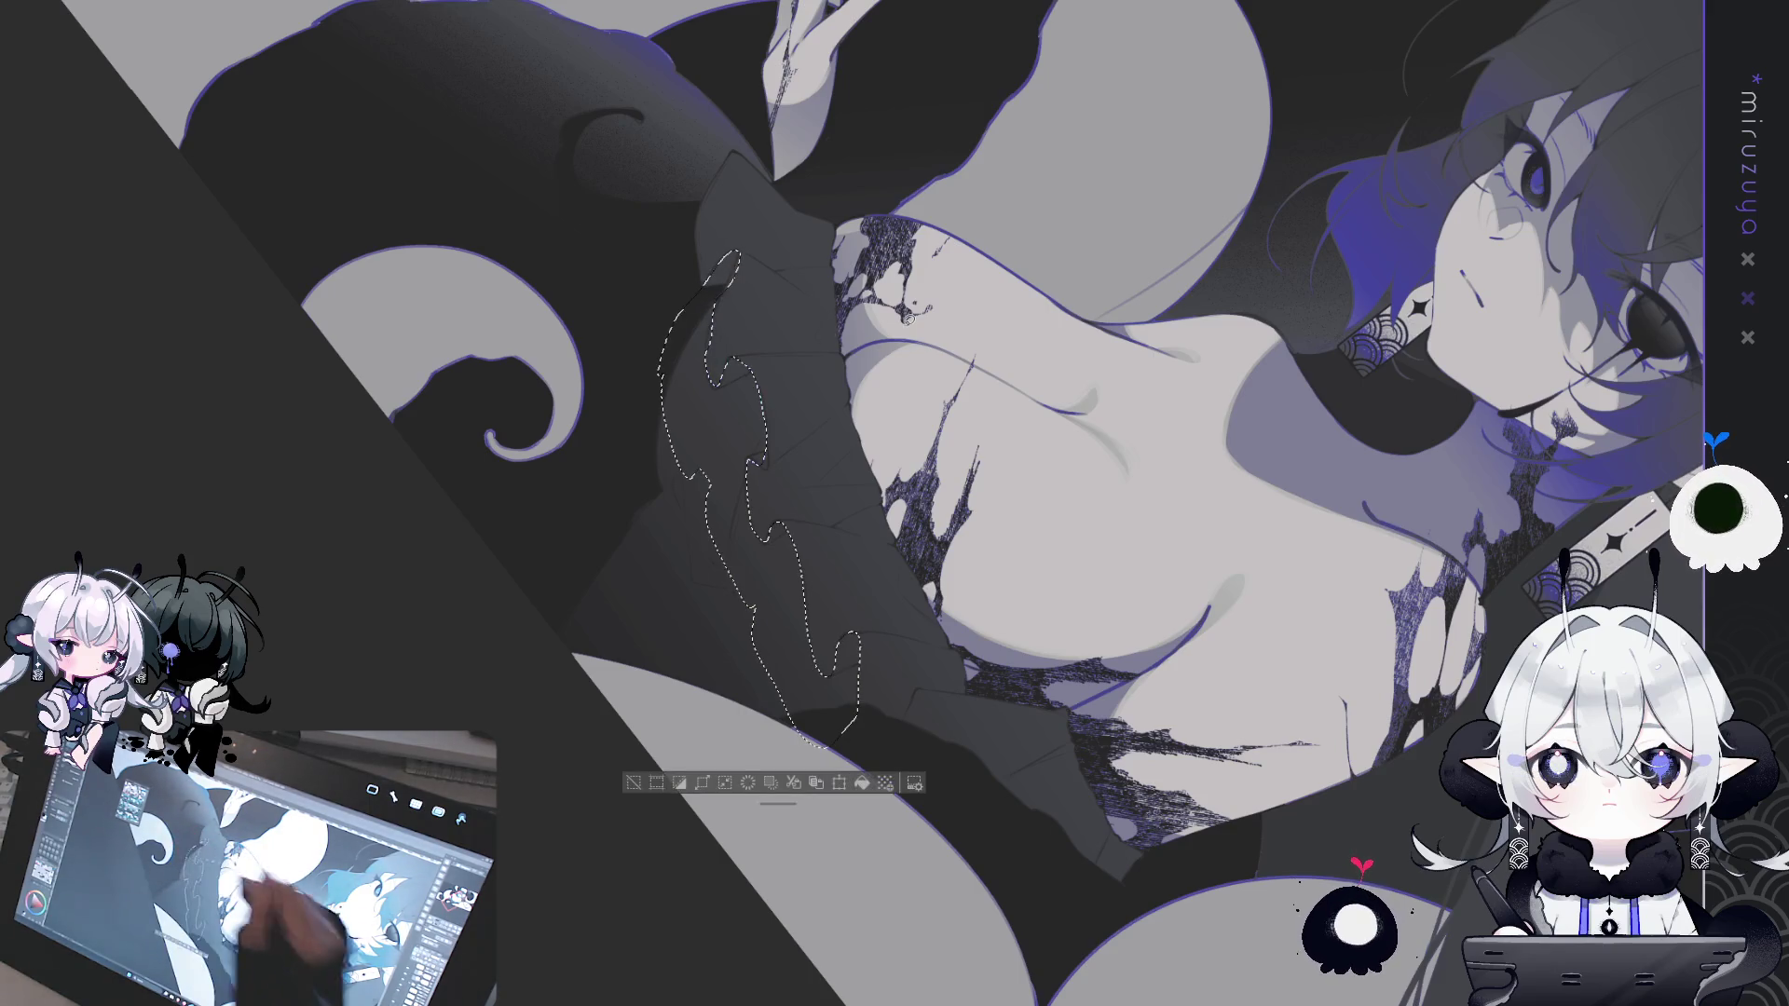
pyautogui.moveTo(895, 503); pyautogui.dragTo(838, 466)
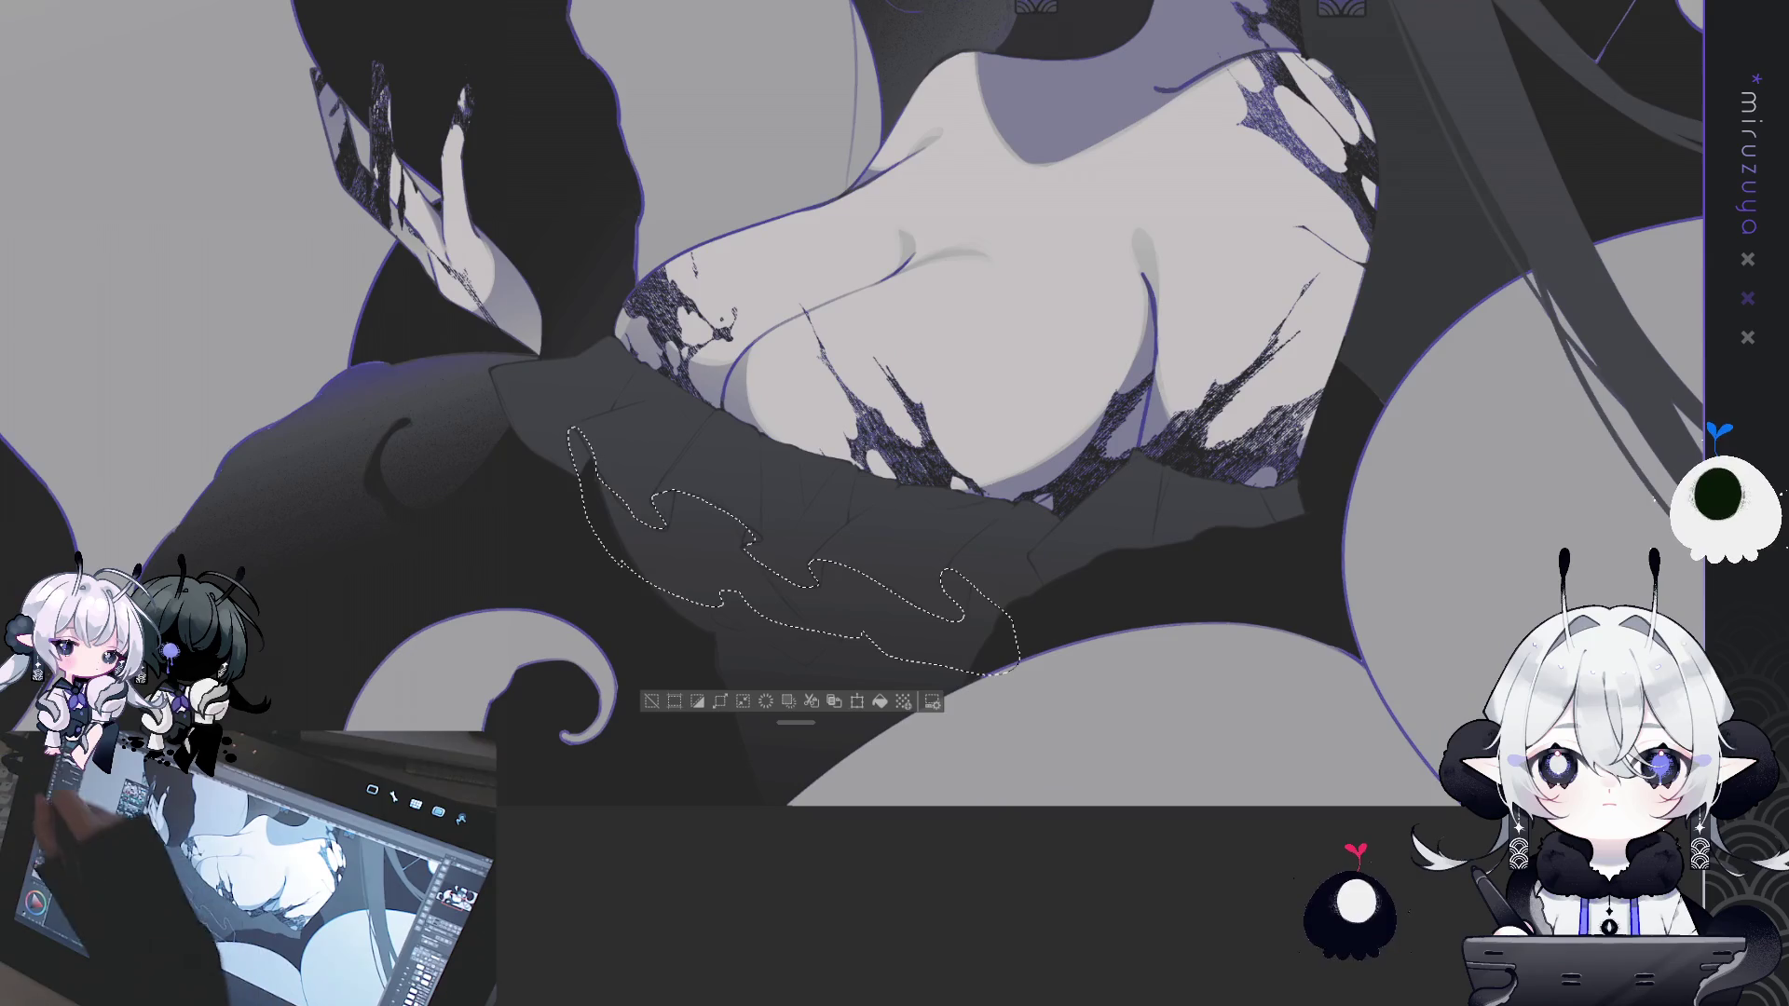
pyautogui.click(880, 700)
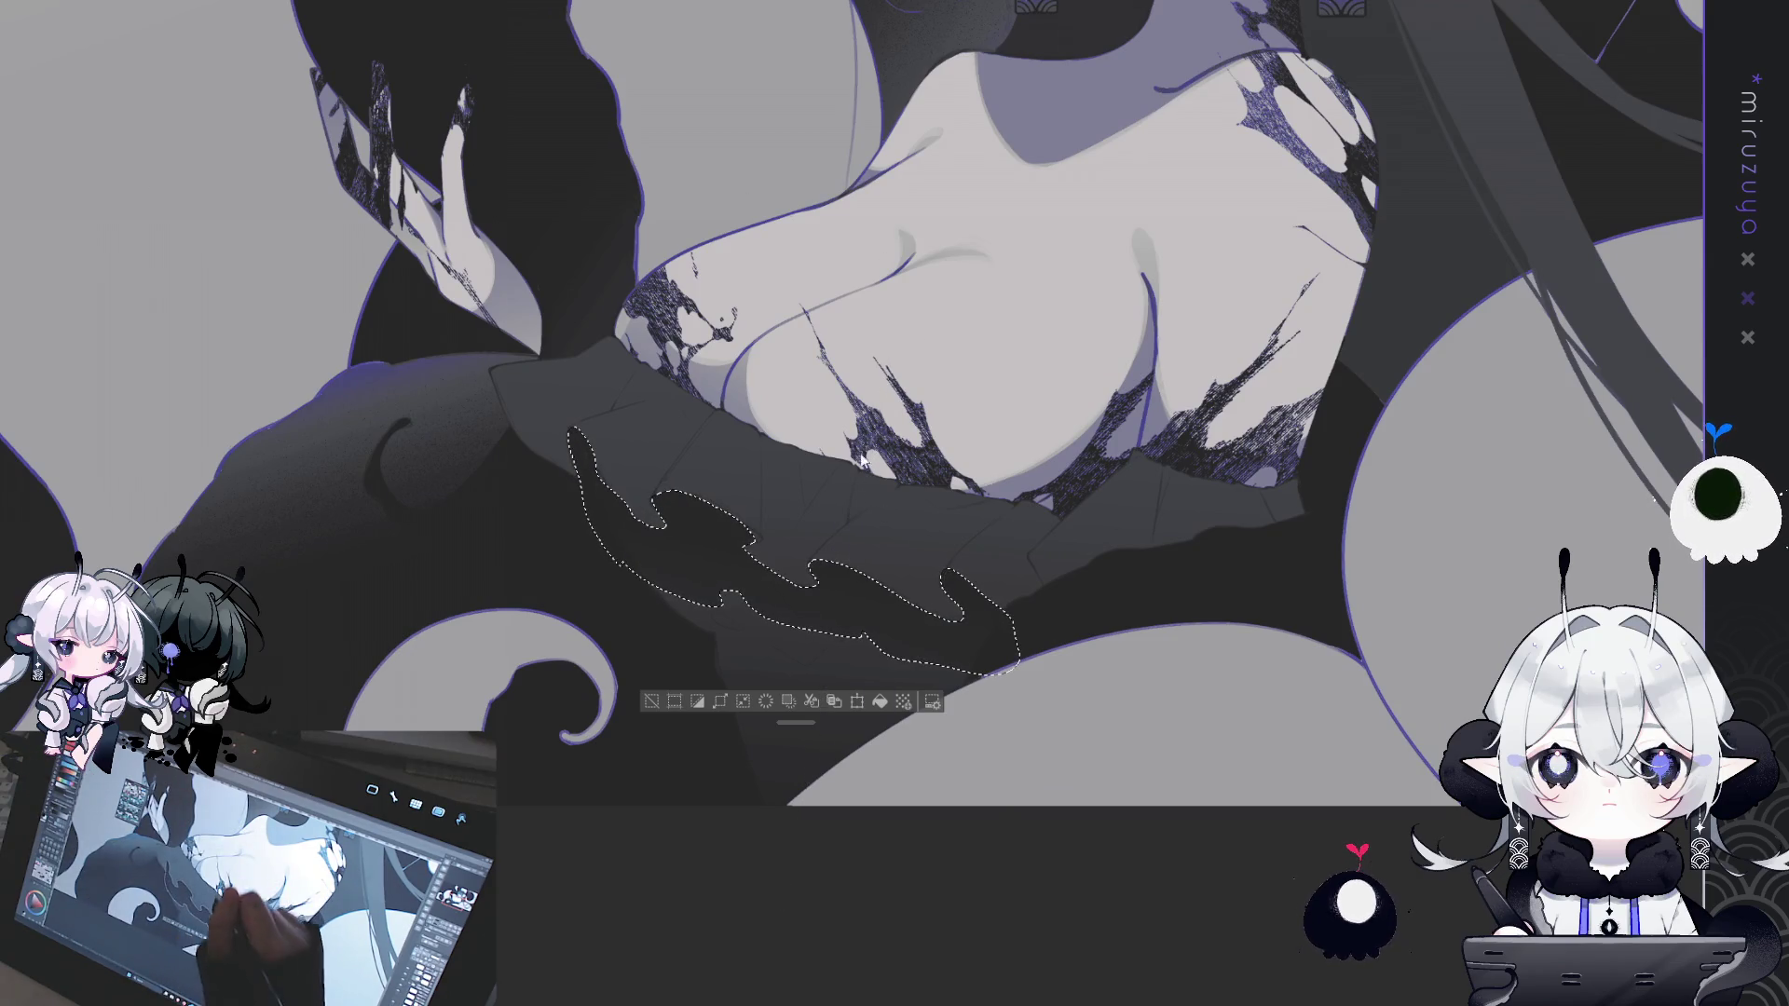
pyautogui.click(652, 700)
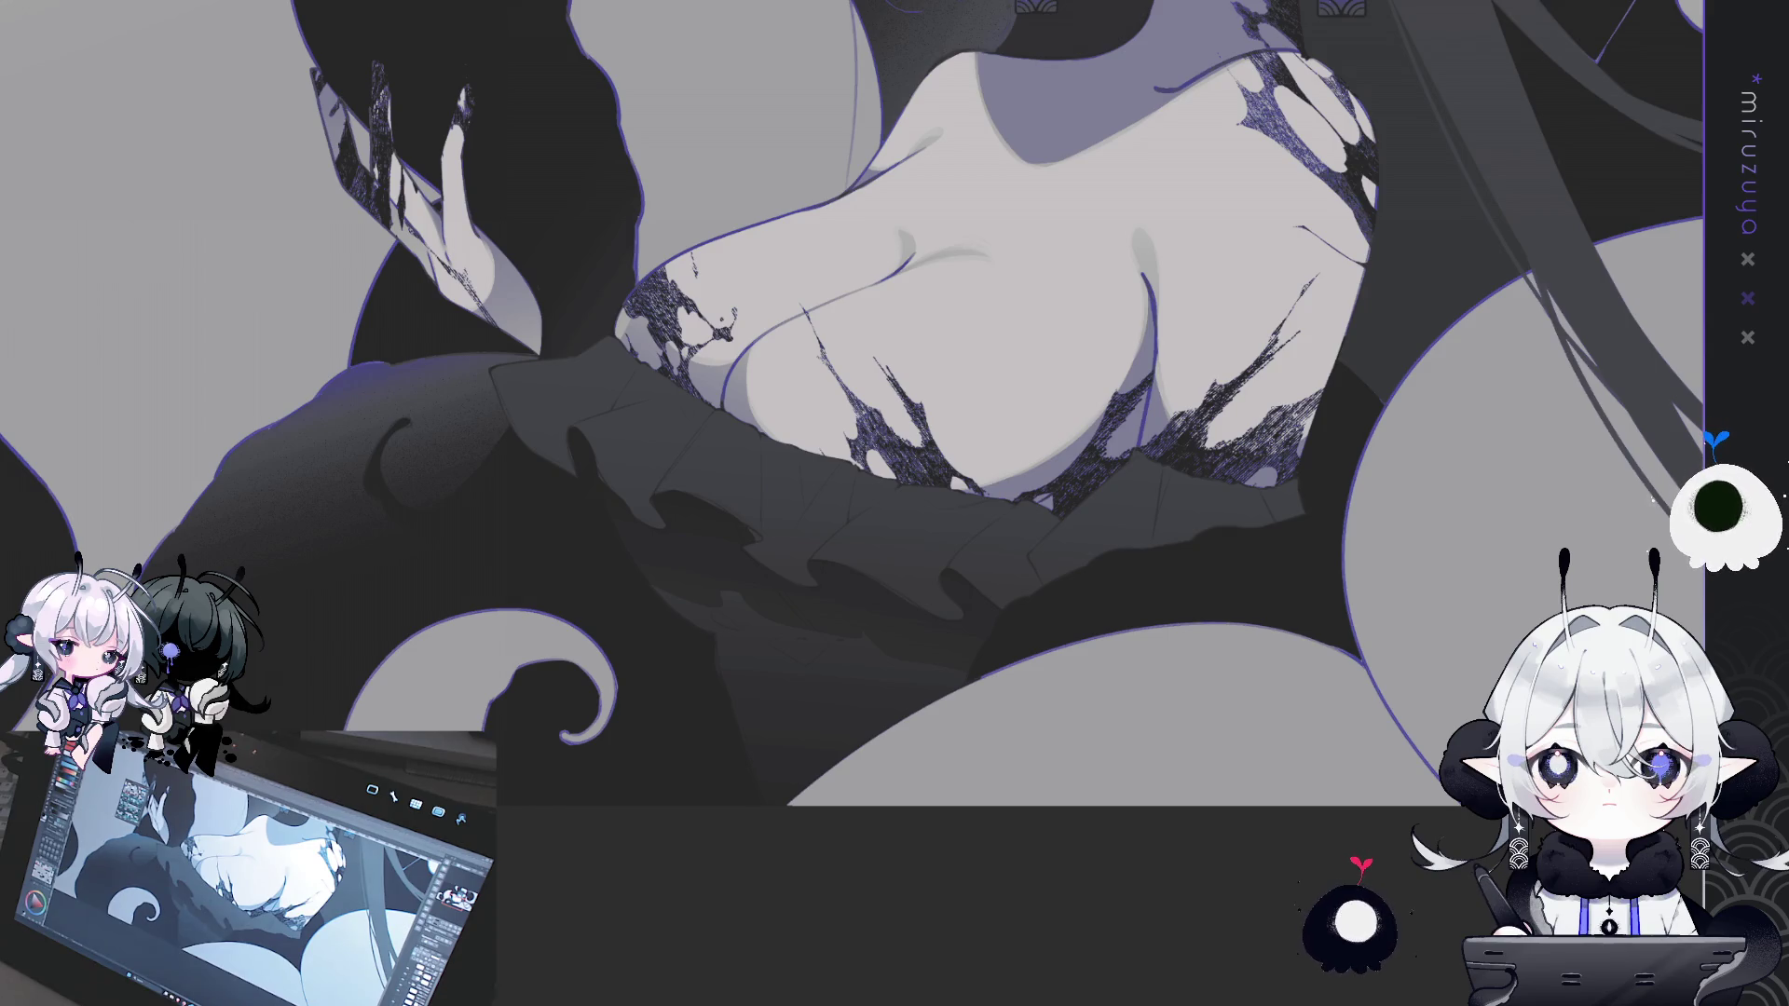
pyautogui.moveTo(895, 503)
pyautogui.mouseDown()
pyautogui.moveTo(1122, 819)
pyautogui.moveTo(625, 519)
pyautogui.mouseUp()
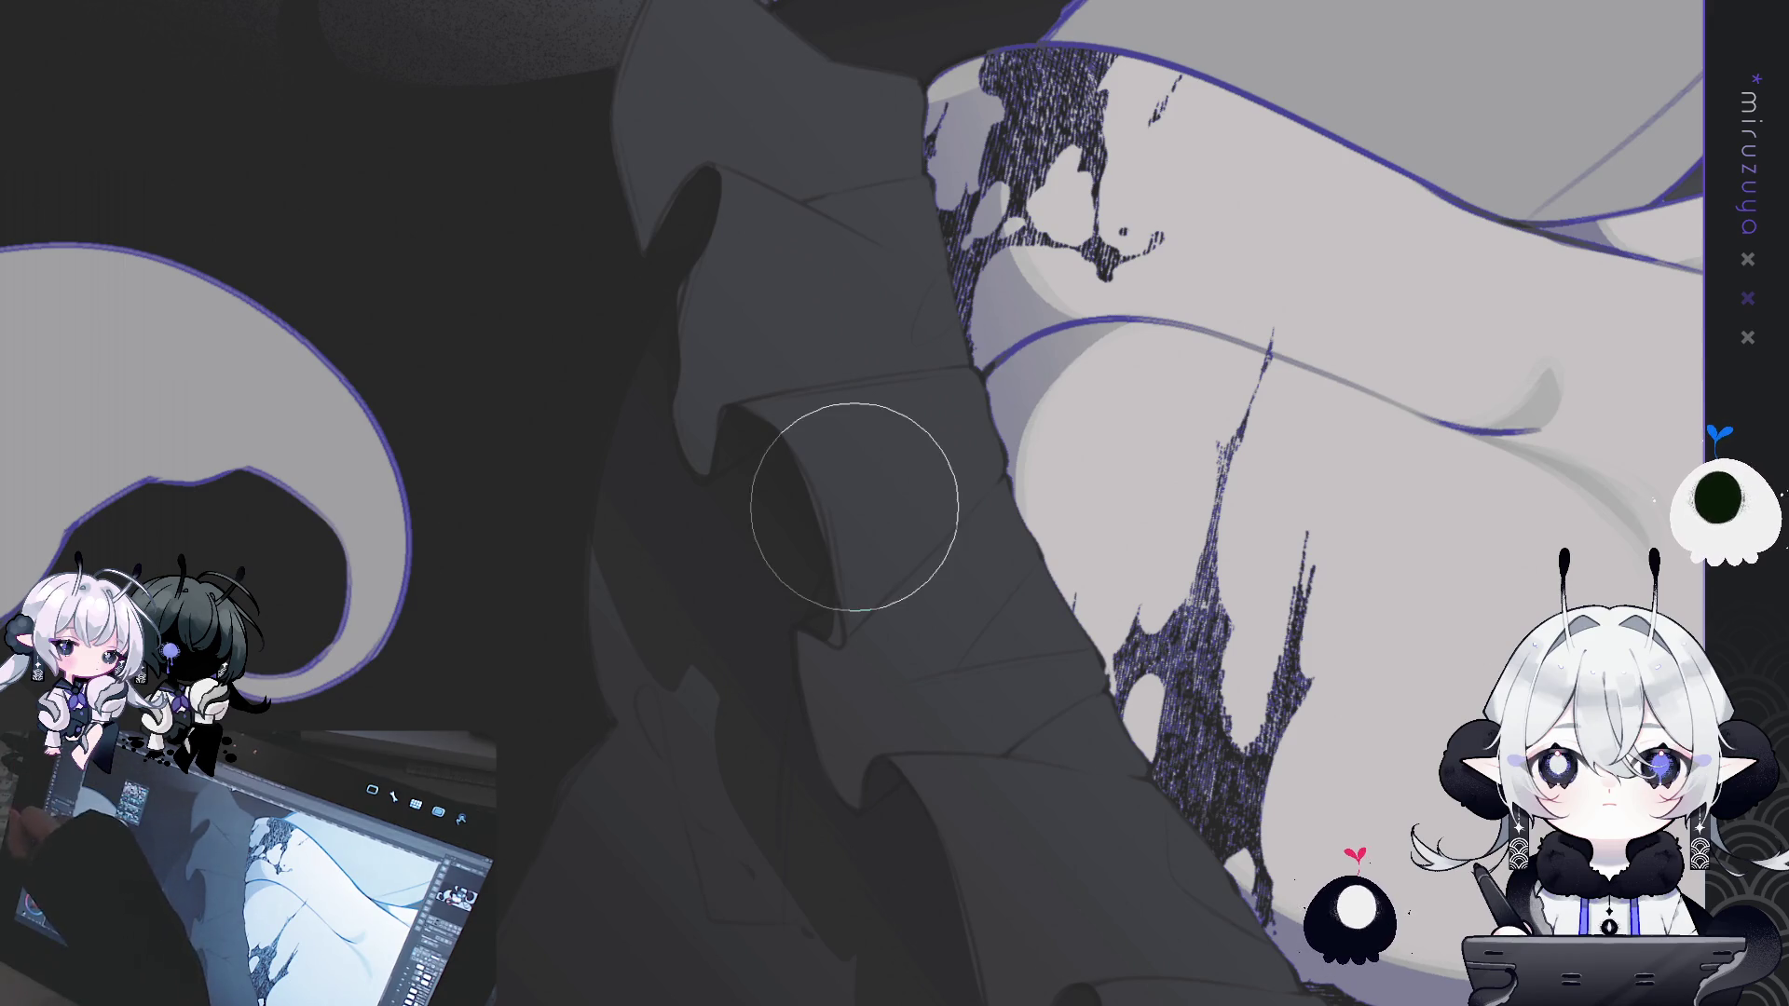
pyautogui.scroll(2, 730, 367)
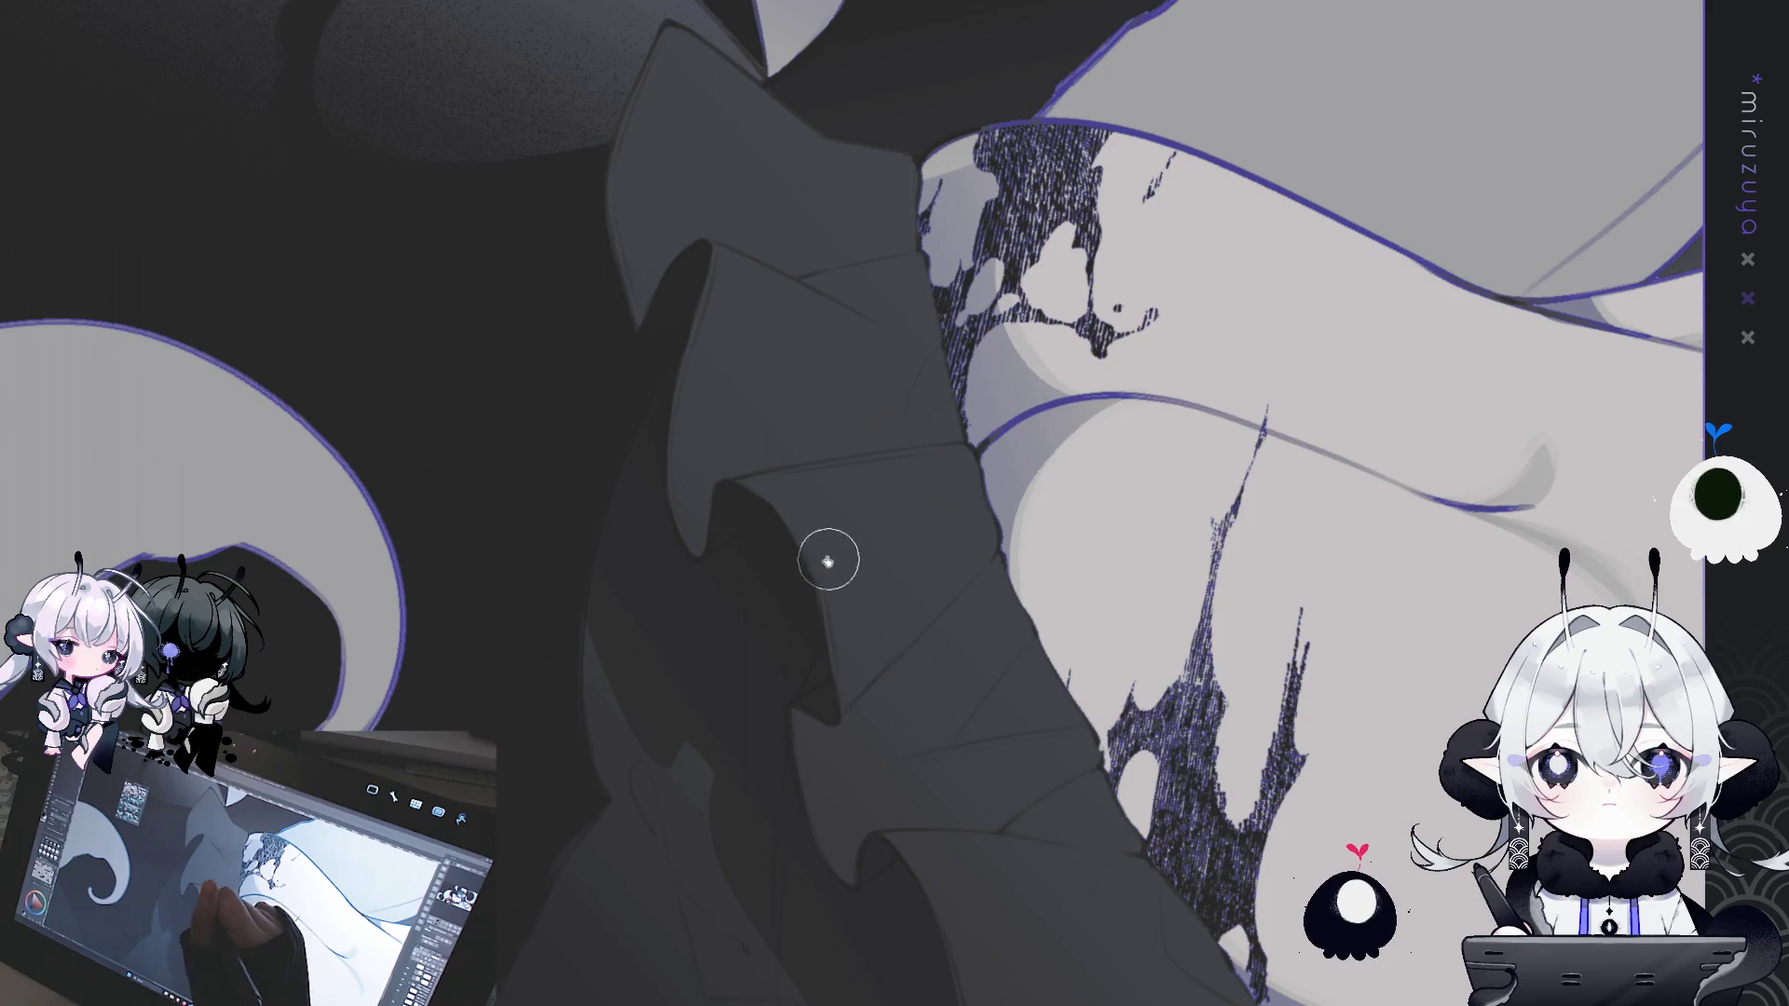
pyautogui.moveTo(812, 774); pyautogui.dragTo(703, 532)
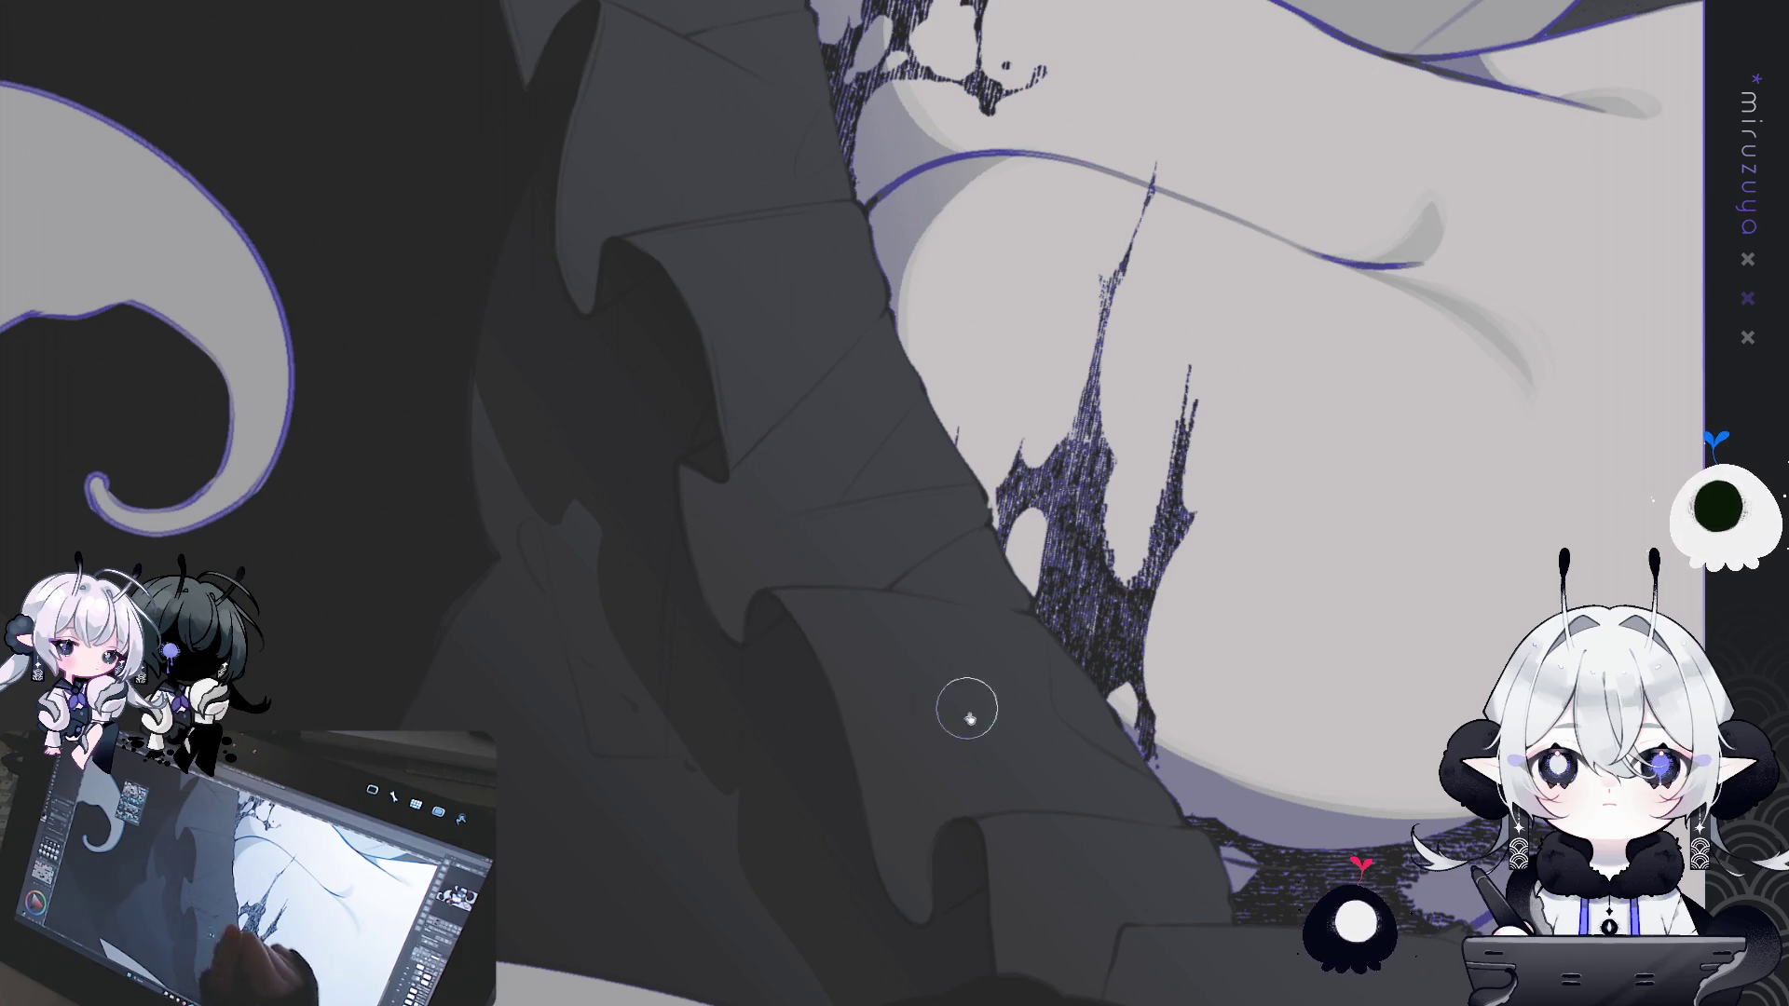
pyautogui.moveTo(1015, 982)
pyautogui.mouseDown()
pyautogui.moveTo(1066, 680)
pyautogui.moveTo(1073, 951)
pyautogui.moveTo(959, 786)
pyautogui.mouseUp()
pyautogui.scroll(3, 959, 858)
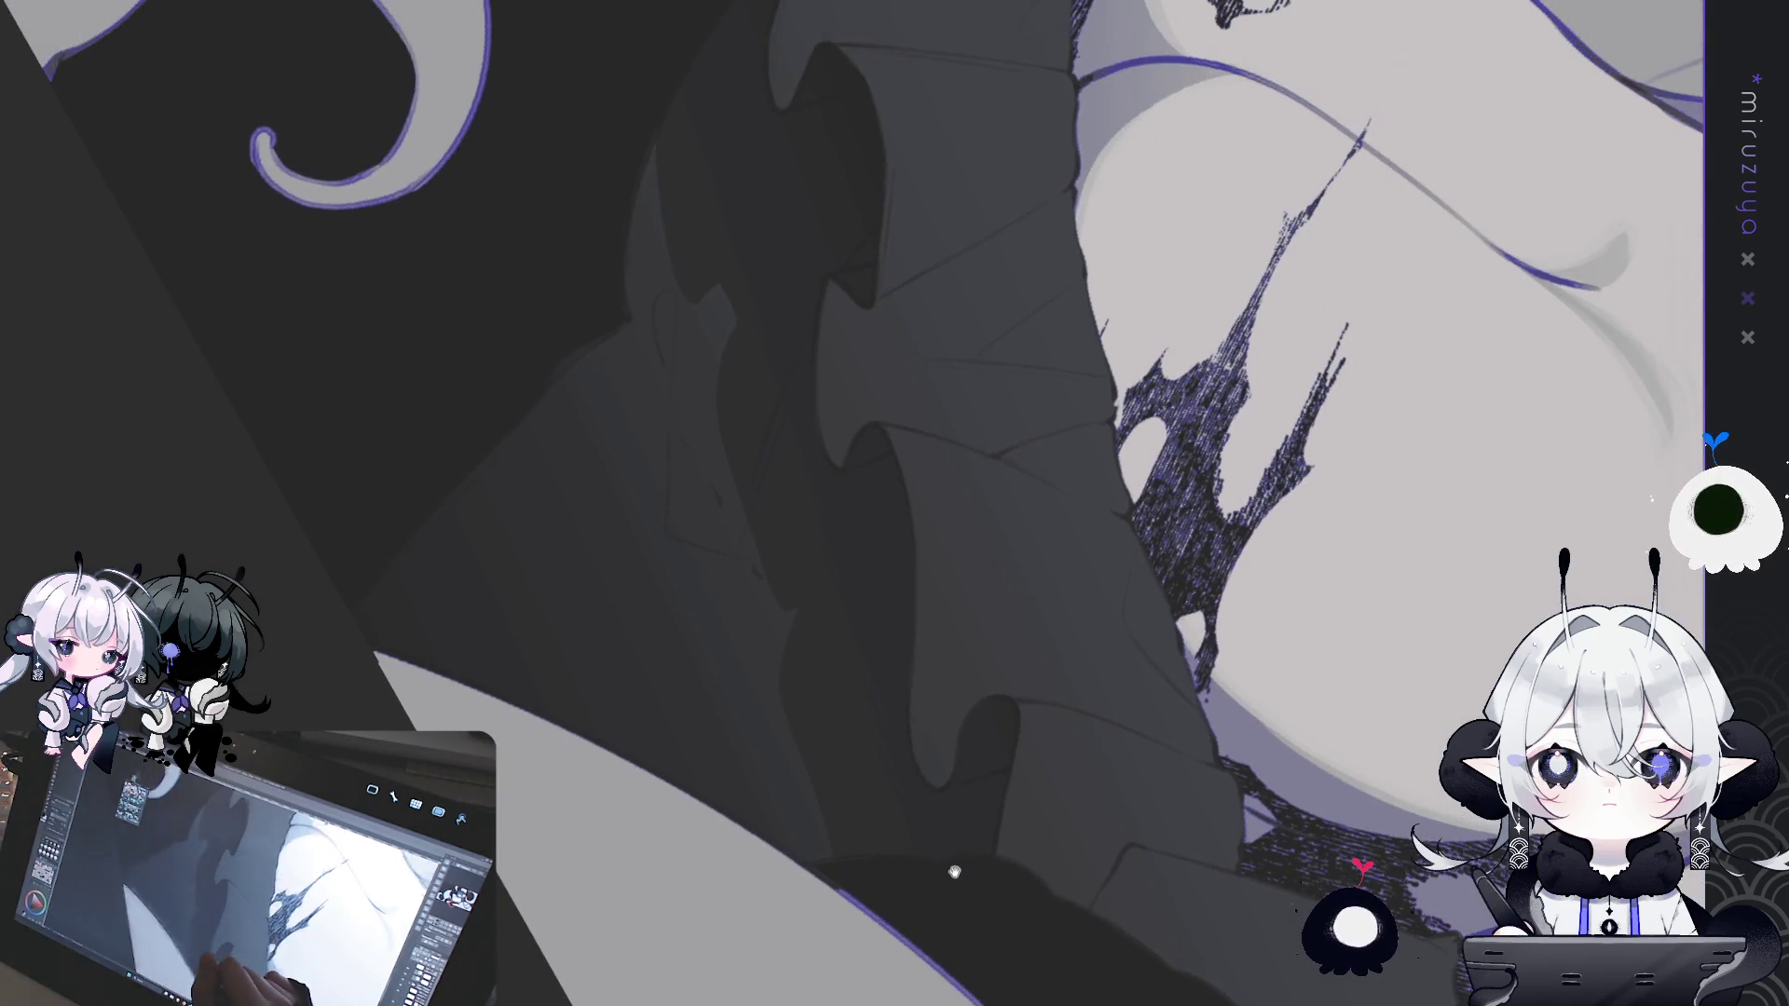
pyautogui.moveTo(824, 849)
pyautogui.mouseDown()
pyautogui.moveTo(771, 930)
pyautogui.moveTo(863, 635)
pyautogui.mouseUp()
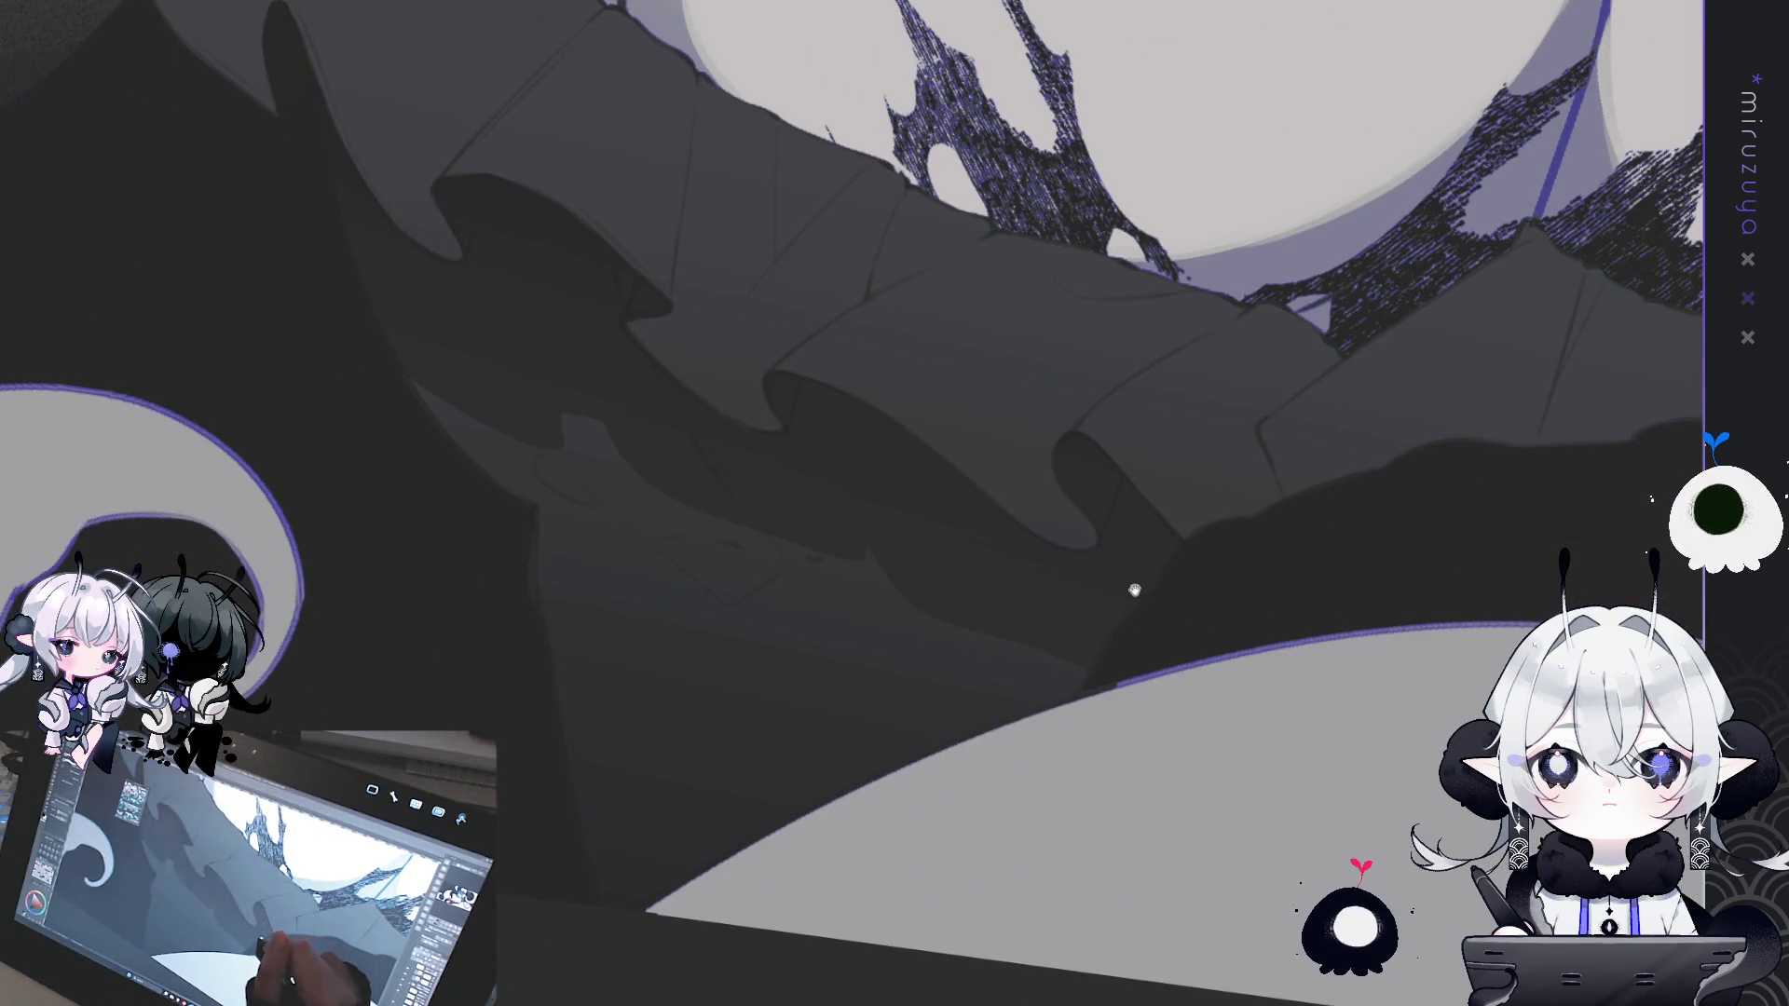
pyautogui.moveTo(1129, 588); pyautogui.dragTo(1212, 617)
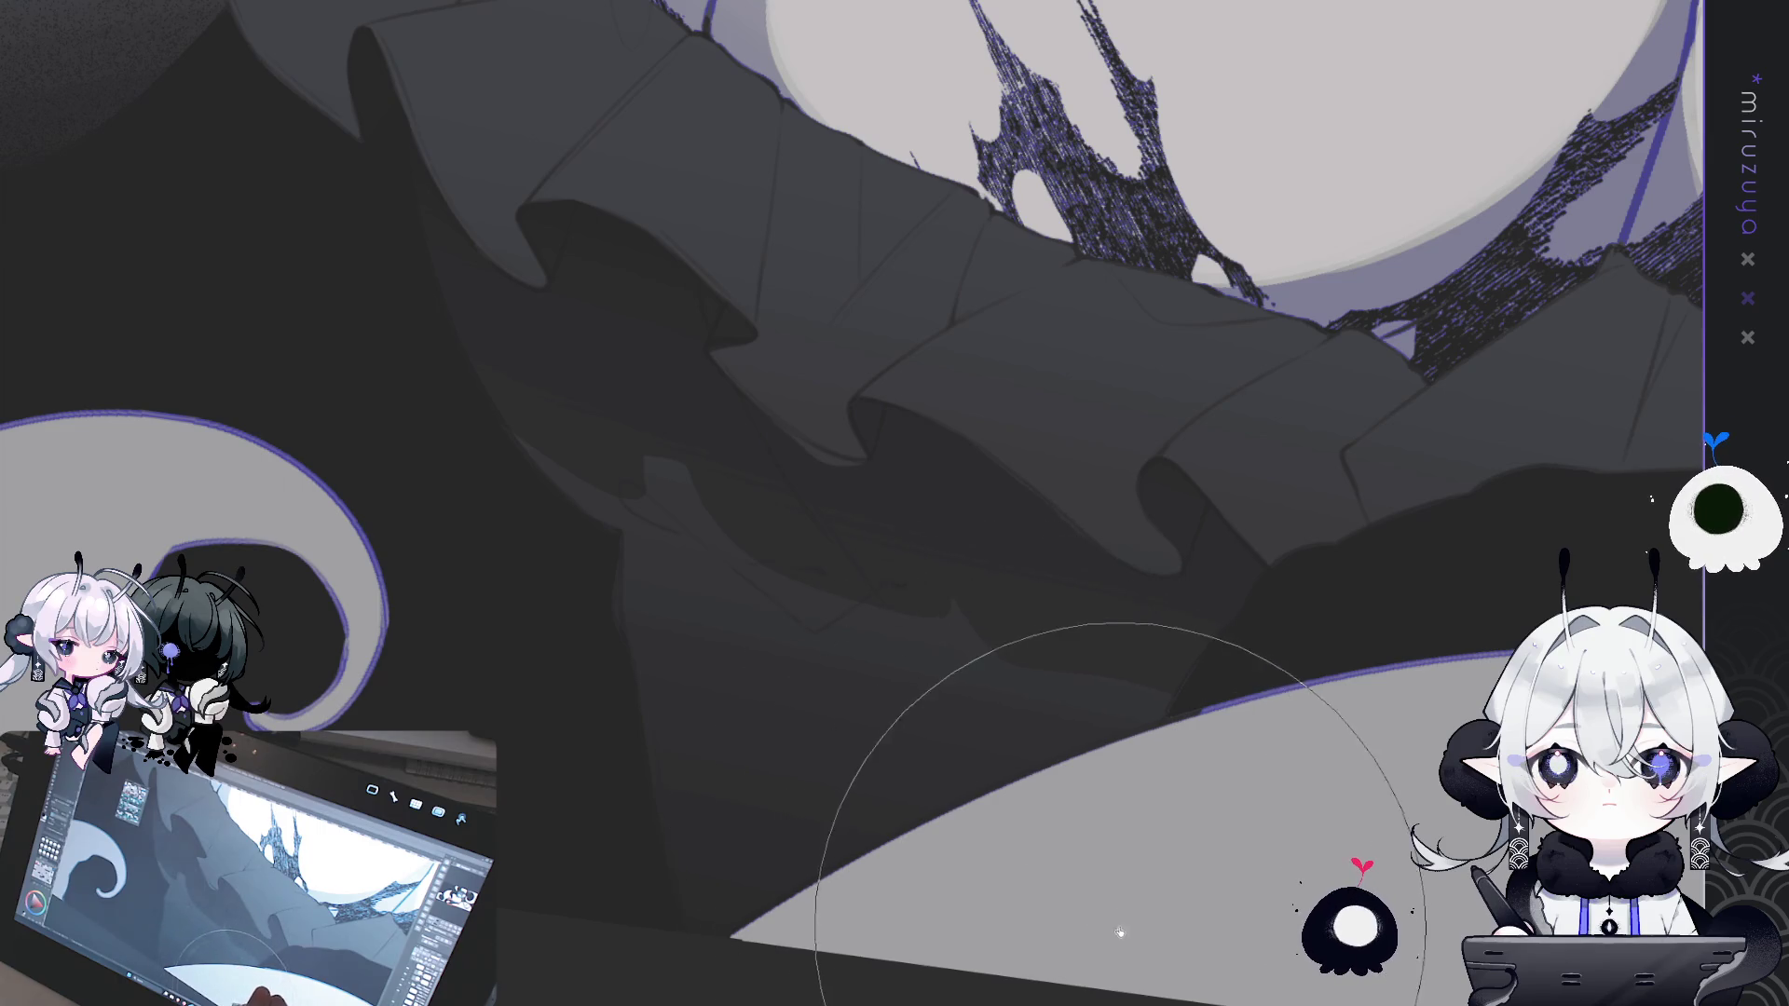
pyautogui.press('[')
pyautogui.press('[')
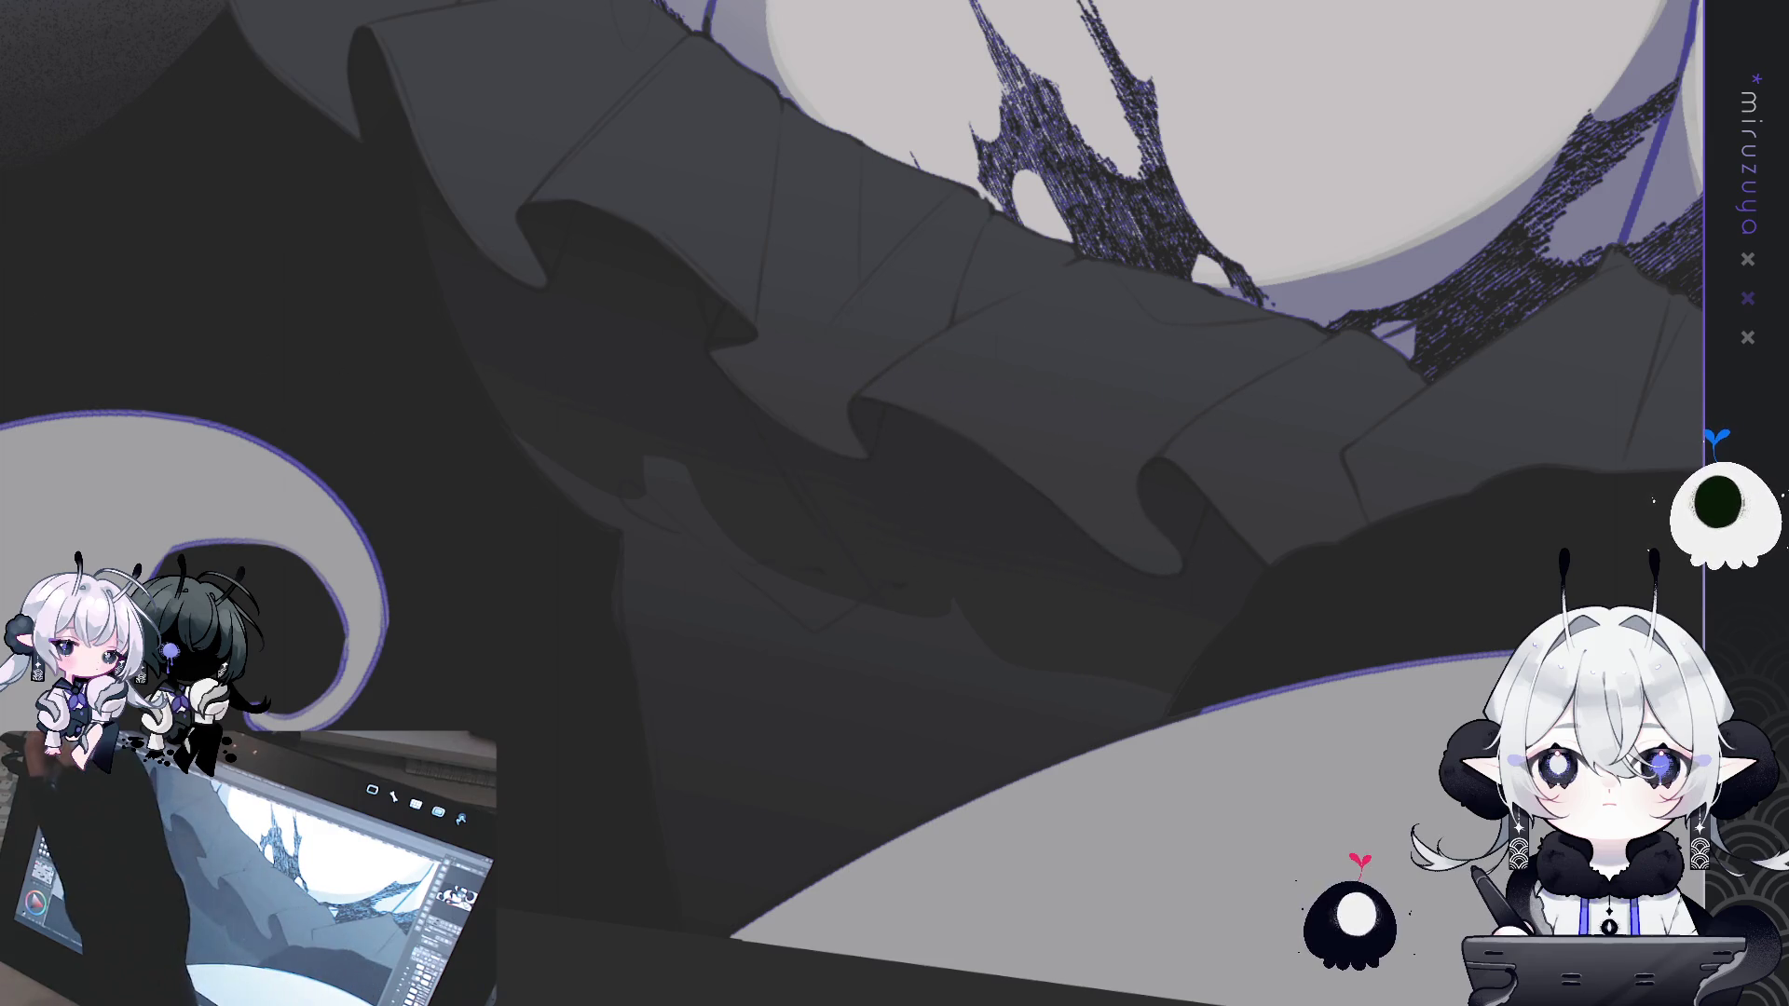
pyautogui.moveTo(307, 128); pyautogui.dragTo(1041, 242)
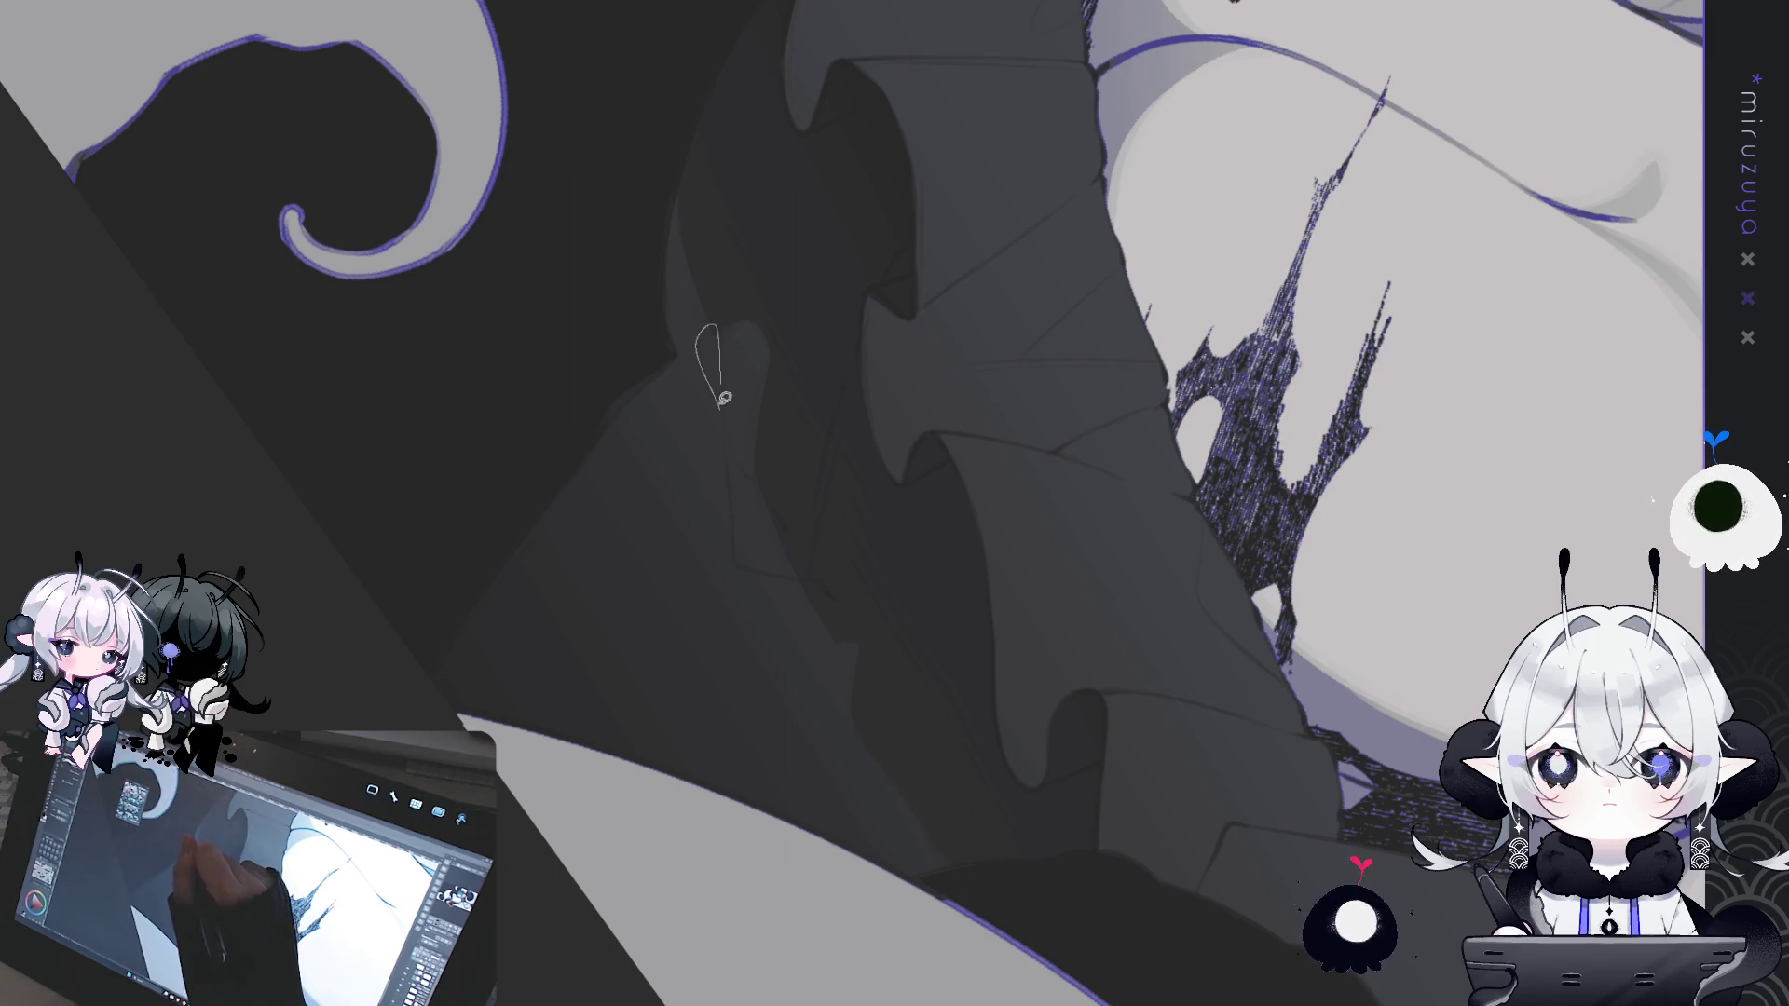
# - Fill the lassoed ruffle fold with a darker grey and deselect
pyautogui.moveTo(725, 393); pyautogui.dragTo(721, 403)
pyautogui.hotkey('alt', 'Delete')
pyautogui.hotkey('ctrl', 'd')
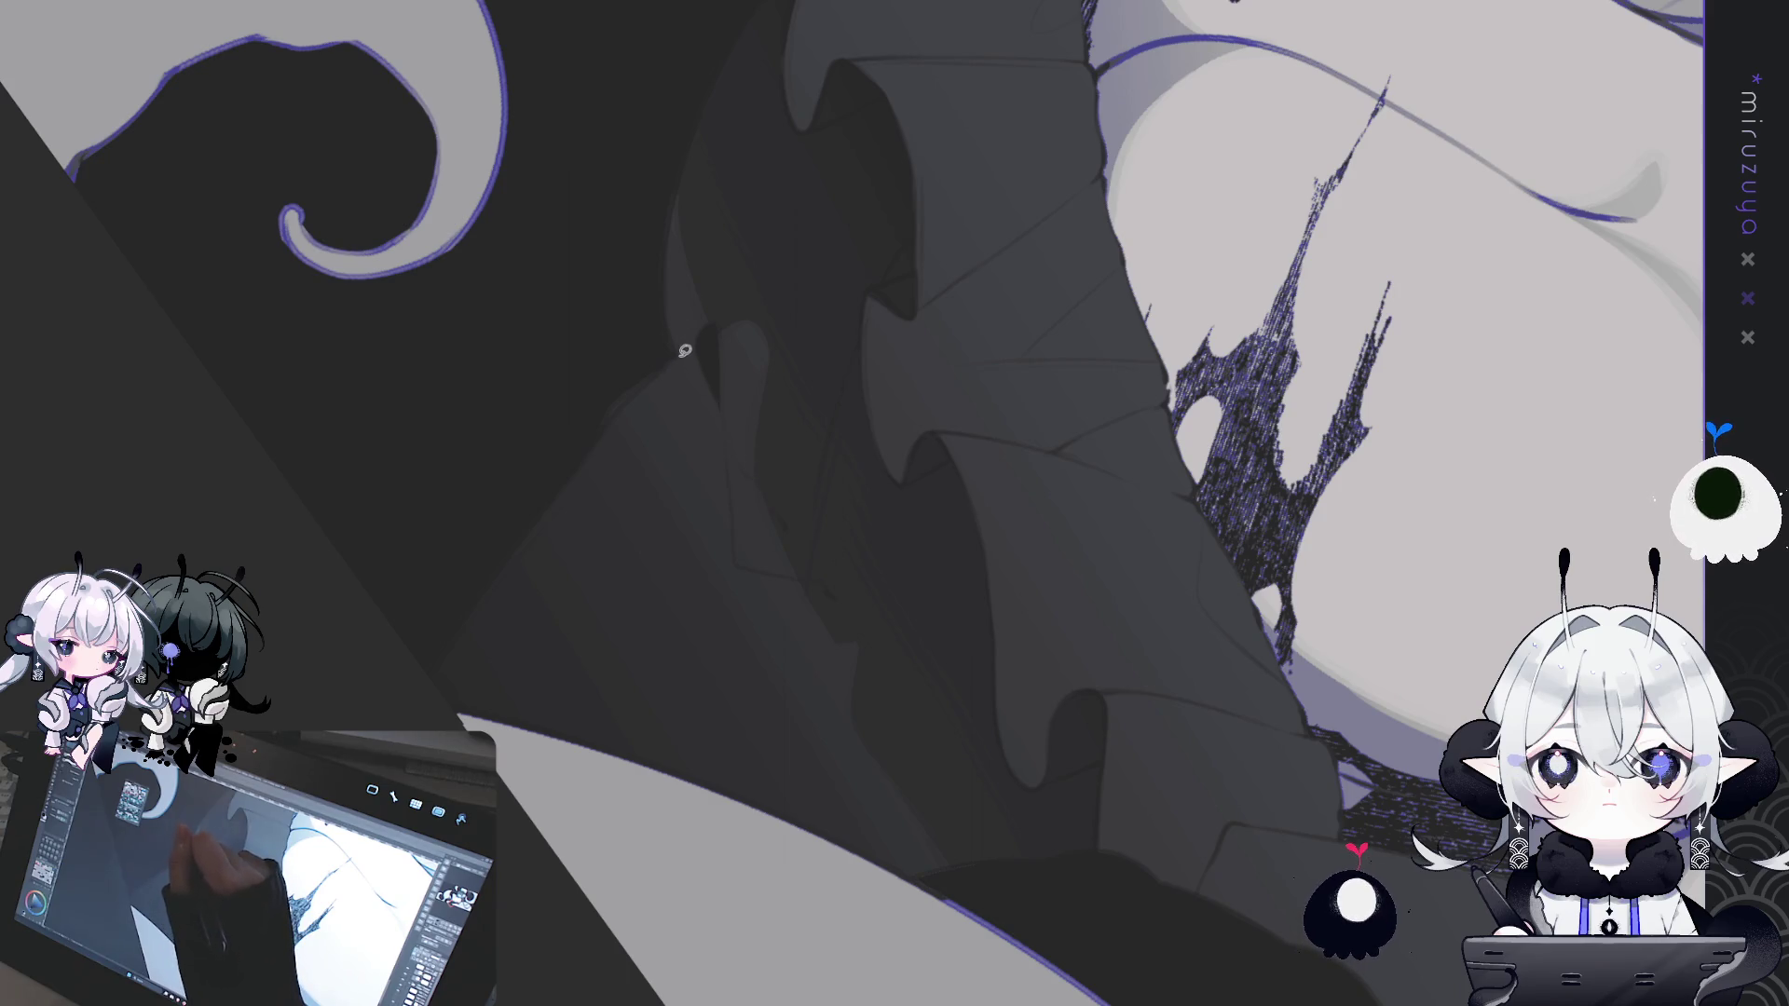
# - Lasso several small fold shapes on the ruffle, dropping one misplaced loop
pyautogui.moveTo(678, 355); pyautogui.dragTo(726, 416)
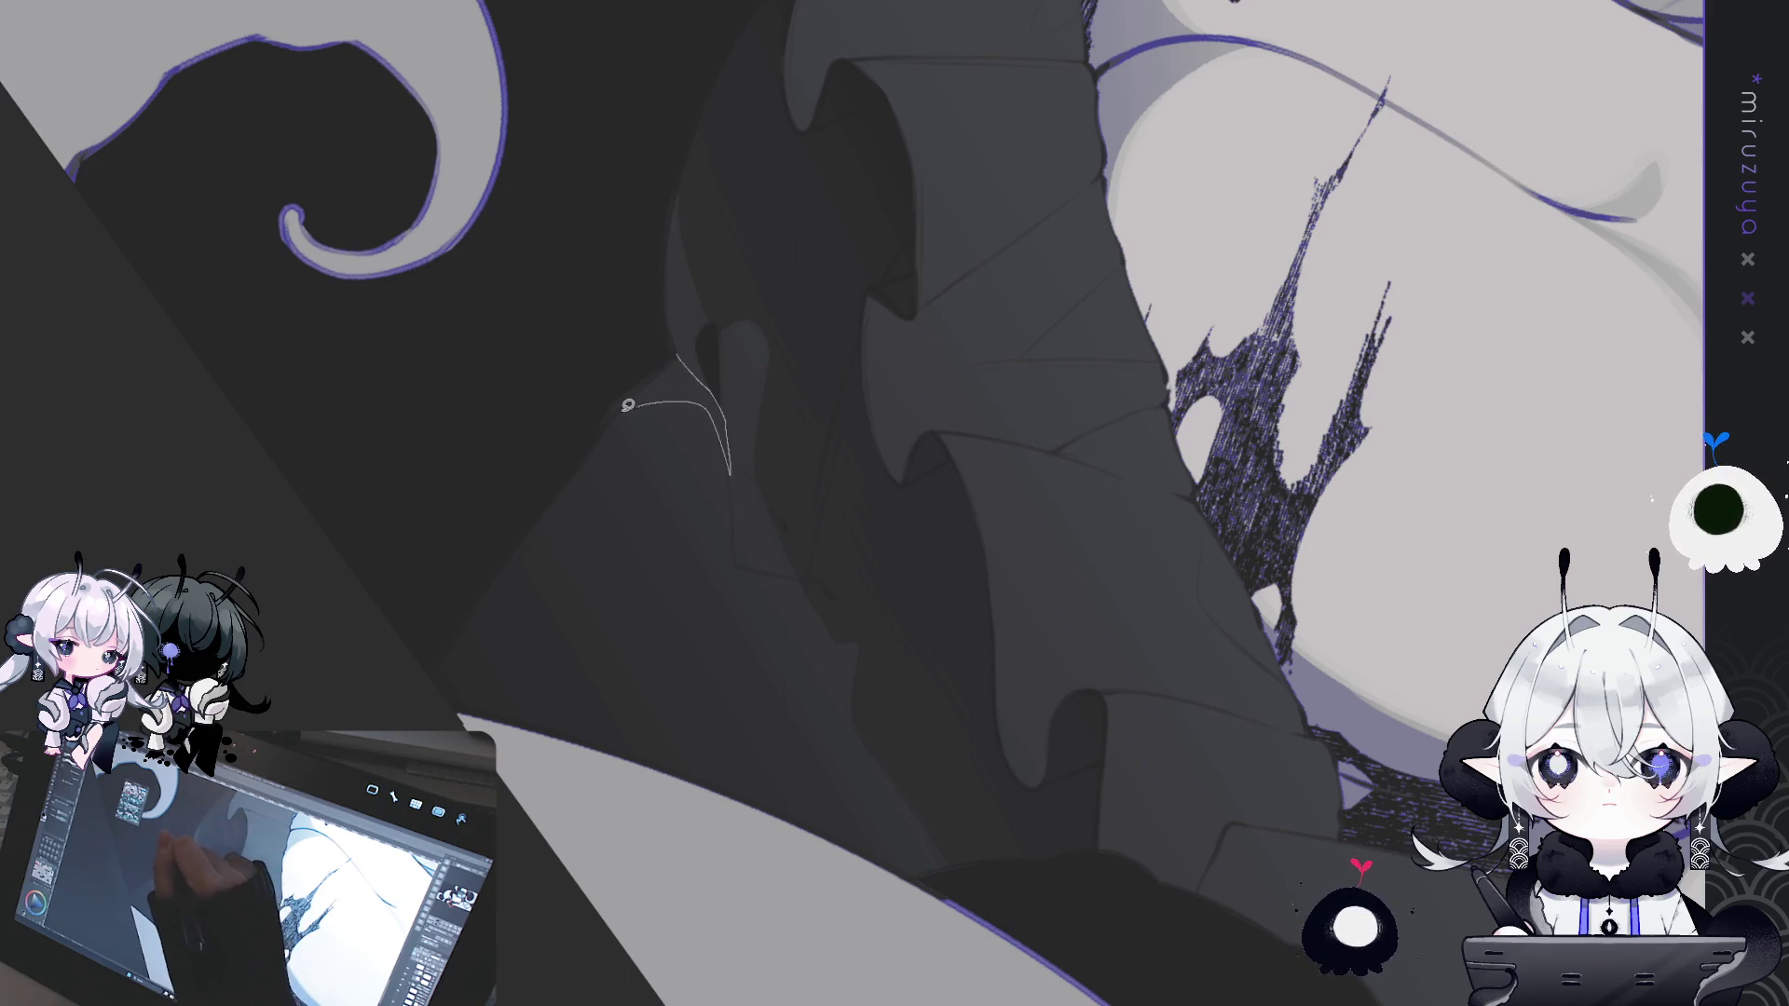
pyautogui.moveTo(658, 362); pyautogui.dragTo(671, 353)
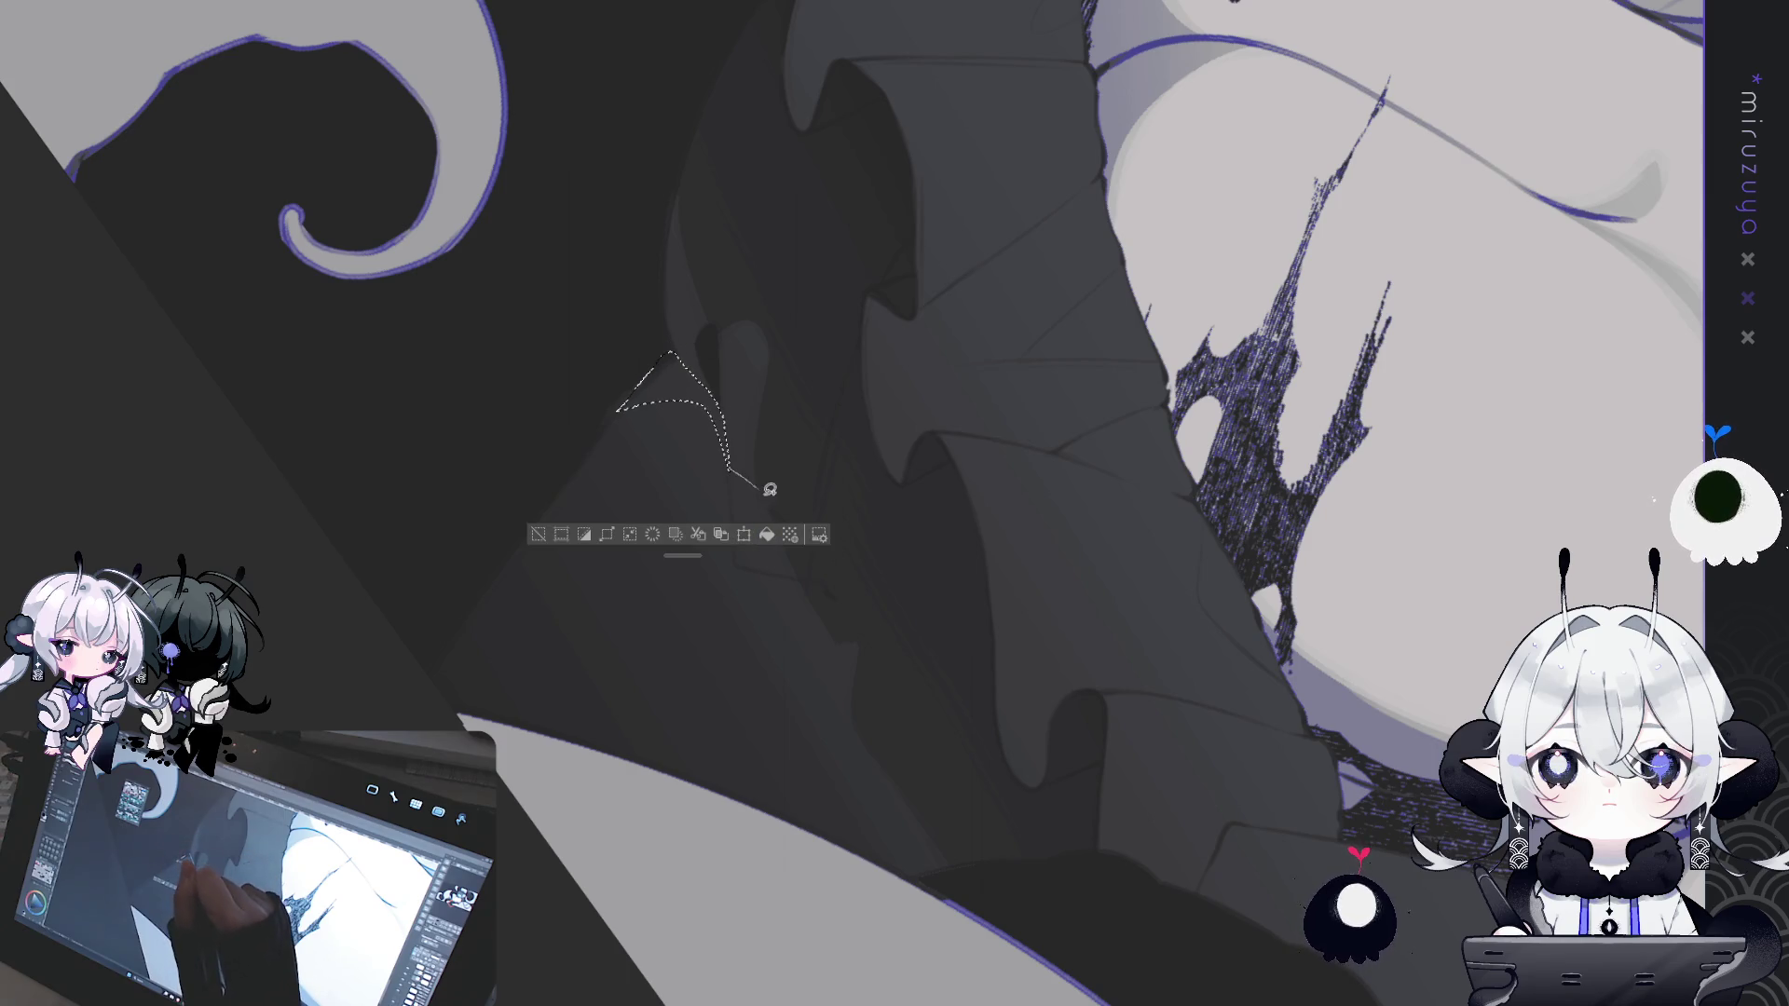
pyautogui.moveTo(801, 545); pyautogui.dragTo(790, 572)
pyautogui.moveTo(727, 466); pyautogui.dragTo(728, 484)
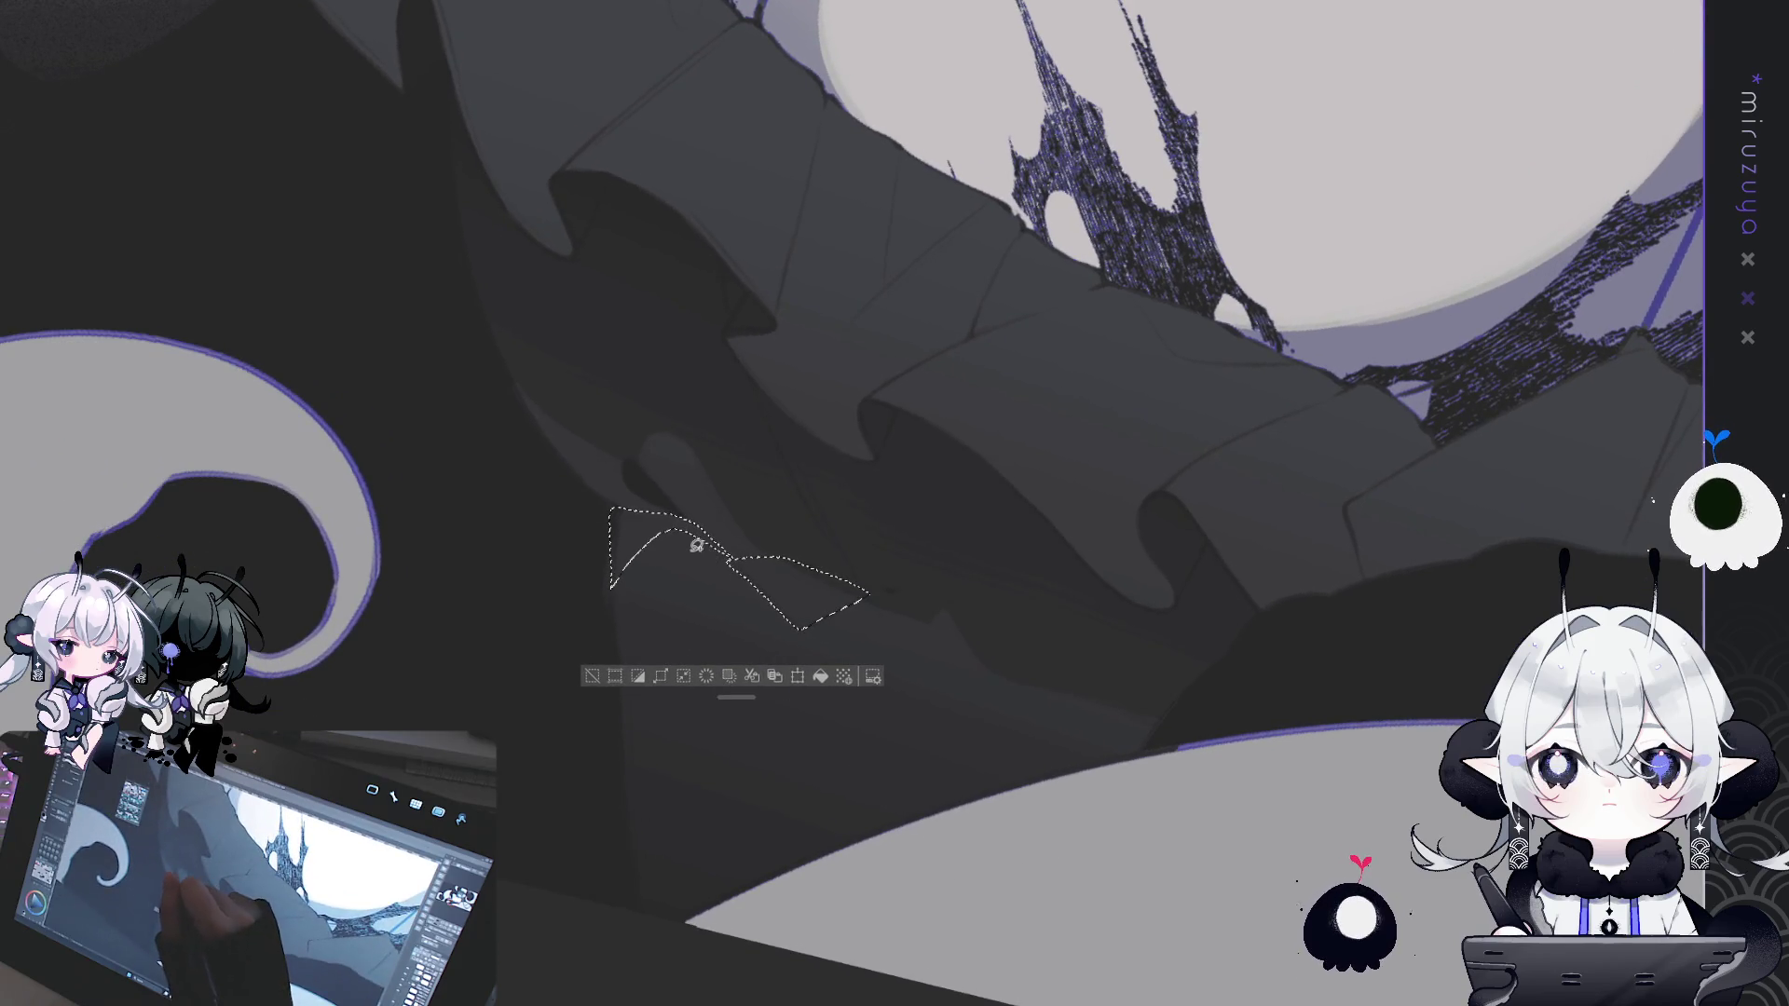
pyautogui.moveTo(754, 584)
pyautogui.mouseDown()
pyautogui.moveTo(732, 561)
pyautogui.moveTo(727, 670)
pyautogui.mouseUp()
pyautogui.hotkey('ctrl', 'z')
pyautogui.moveTo(696, 543); pyautogui.dragTo(694, 545)
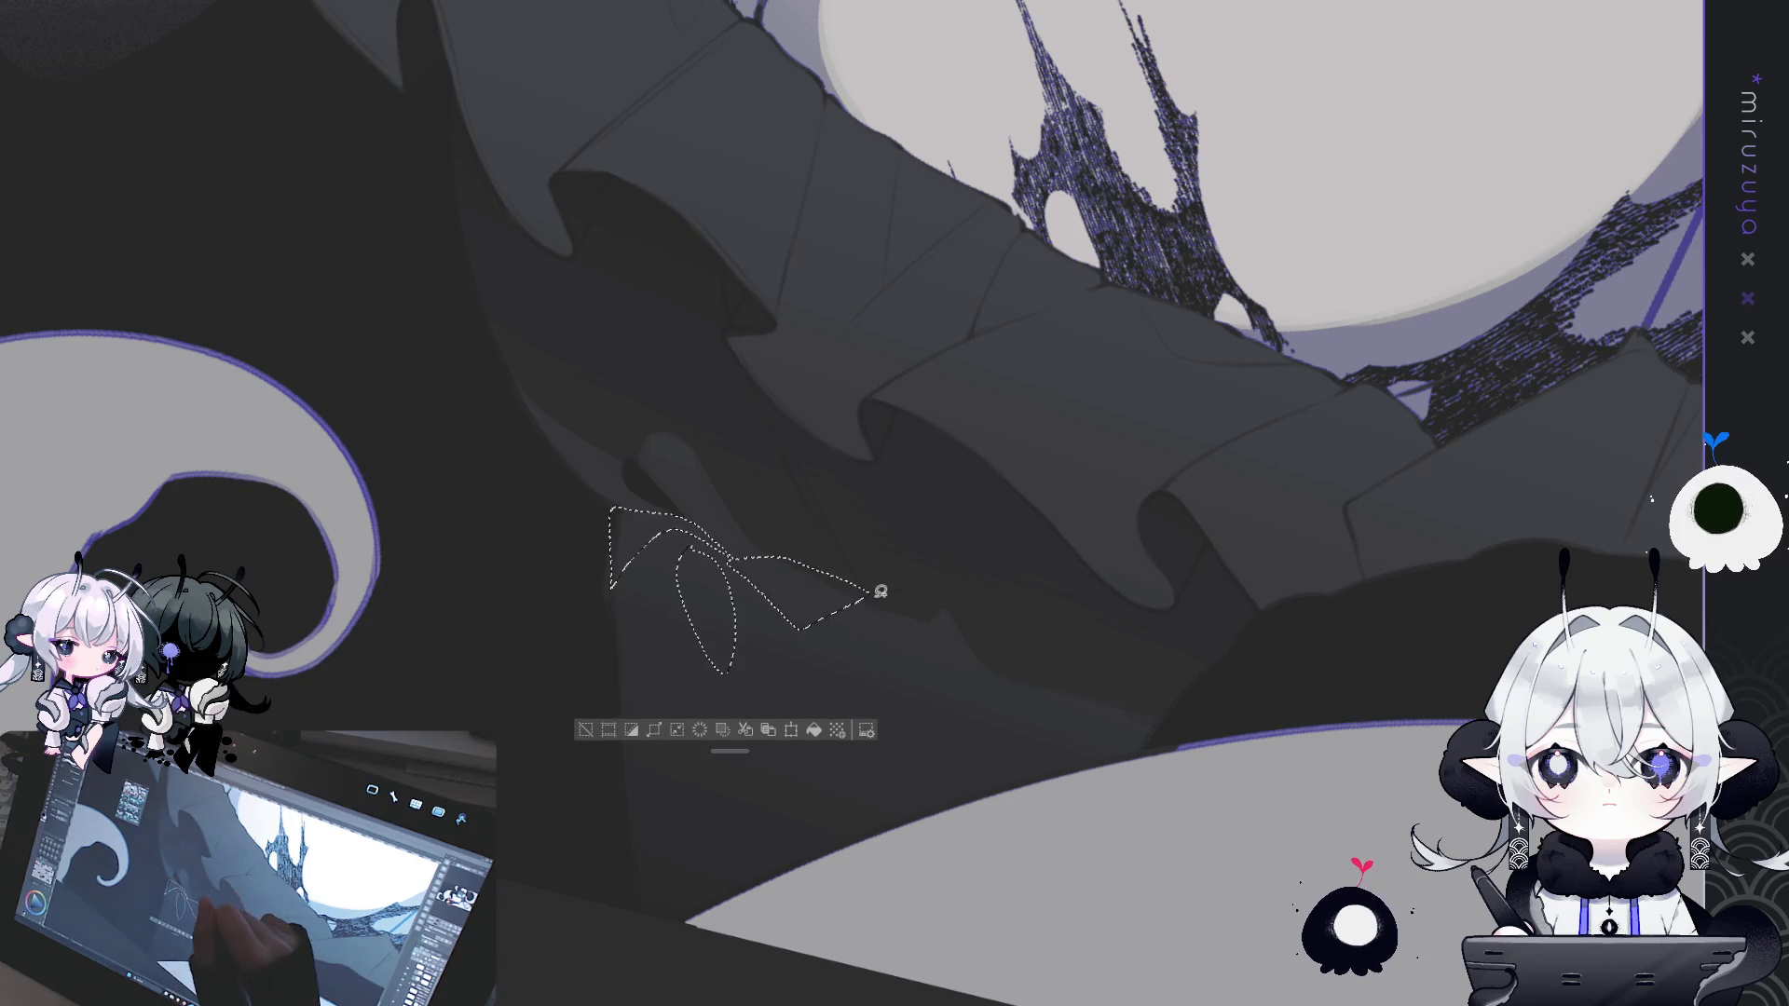
# - Add more small fold loops along the lower ruffle edge, then deselect
pyautogui.moveTo(869, 593); pyautogui.dragTo(943, 615)
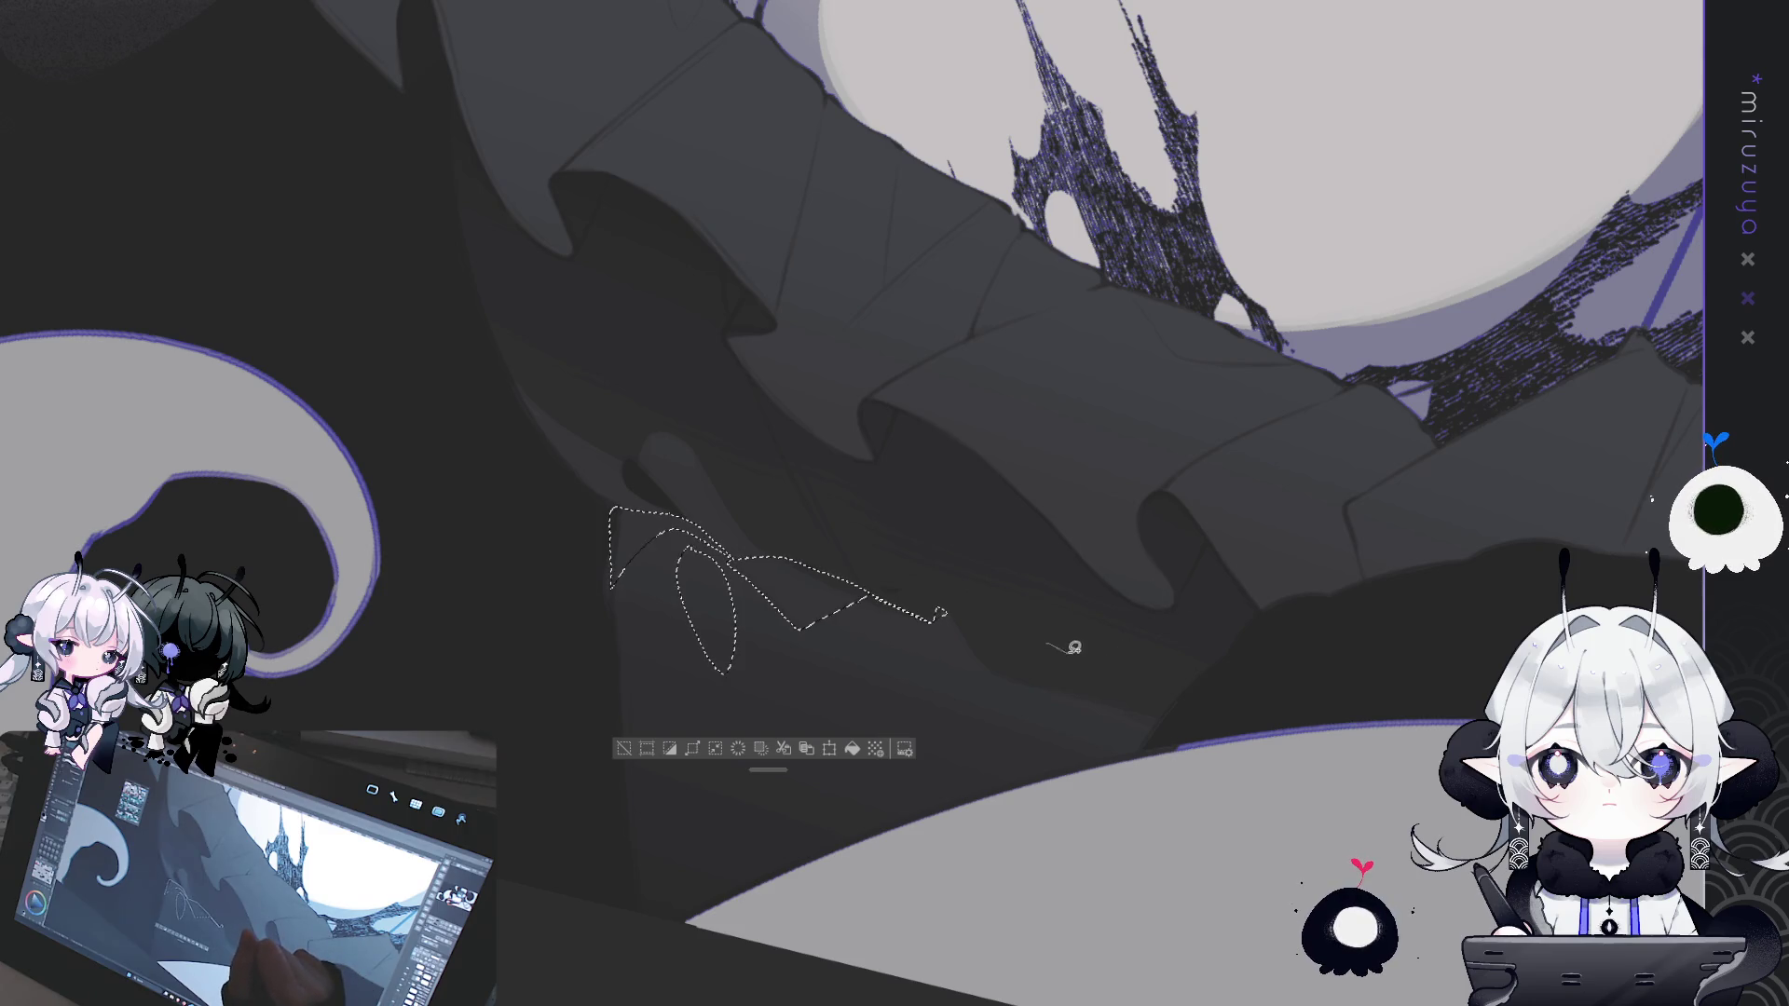
pyautogui.moveTo(1067, 644); pyautogui.dragTo(1042, 637)
pyautogui.moveTo(1142, 667)
pyautogui.mouseDown()
pyautogui.moveTo(1176, 661)
pyautogui.moveTo(1133, 677)
pyautogui.mouseUp()
pyautogui.moveTo(1124, 761); pyautogui.dragTo(1138, 727)
pyautogui.moveTo(1195, 301); pyautogui.dragTo(1084, 512)
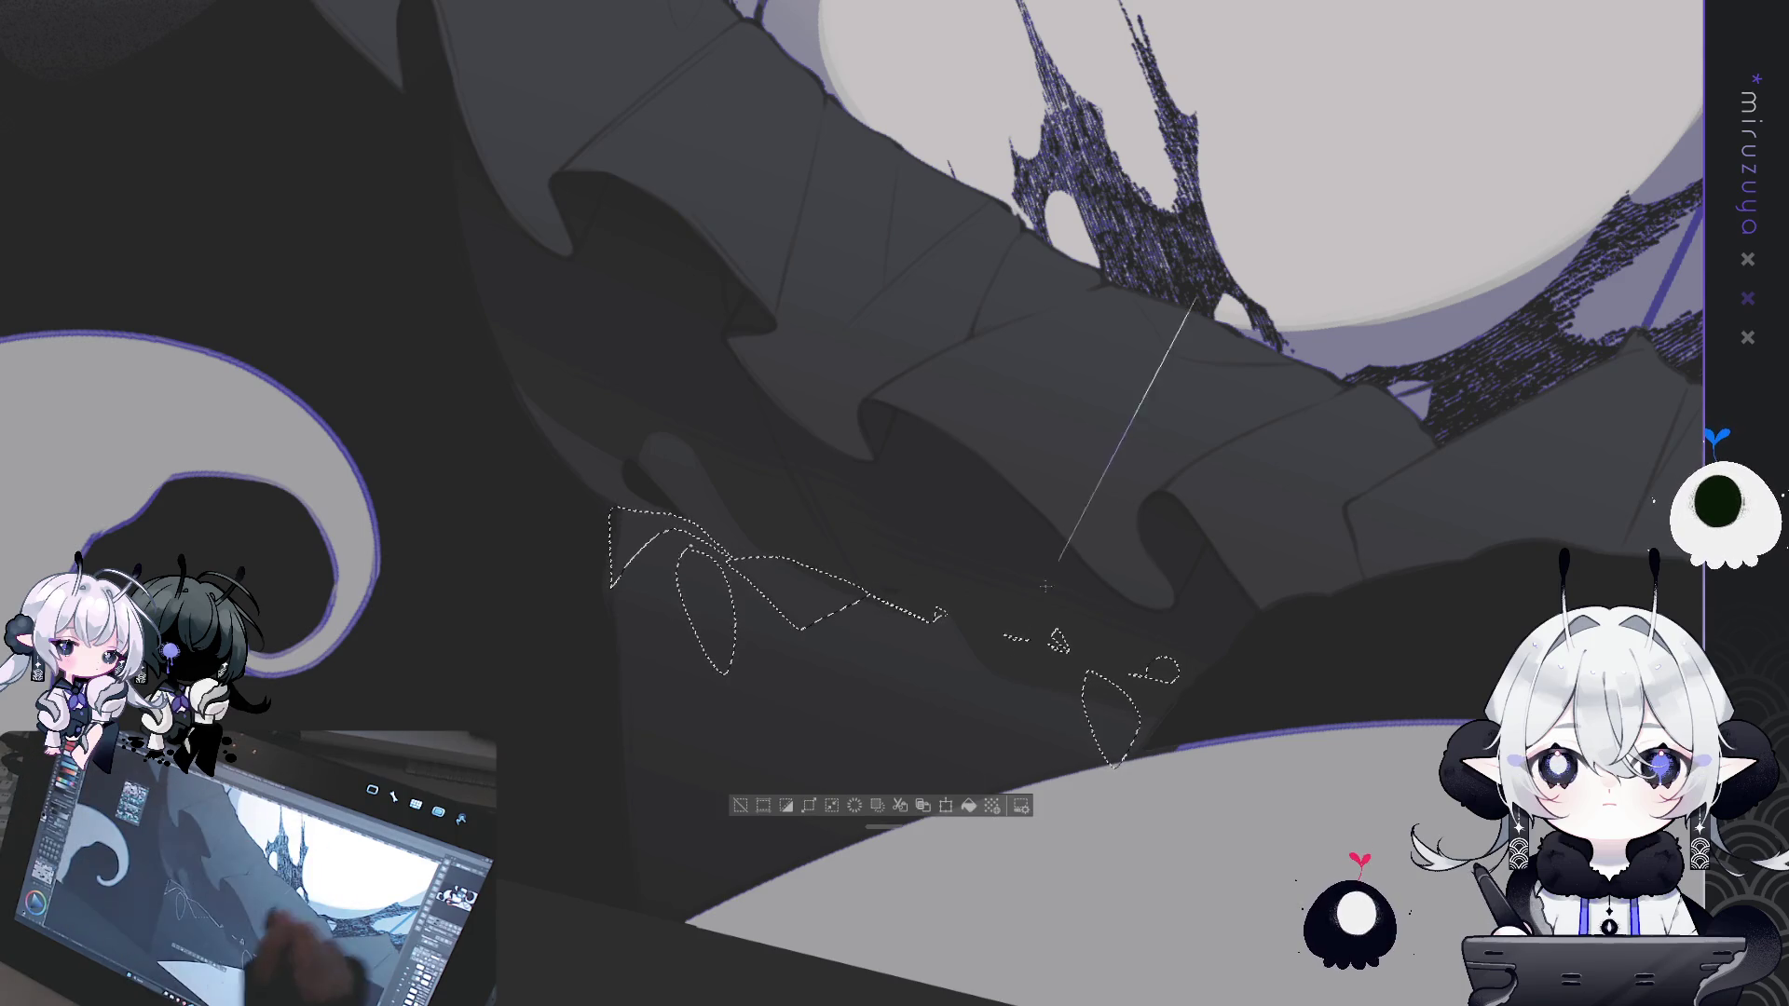
pyautogui.moveTo(1036, 280); pyautogui.dragTo(930, 543)
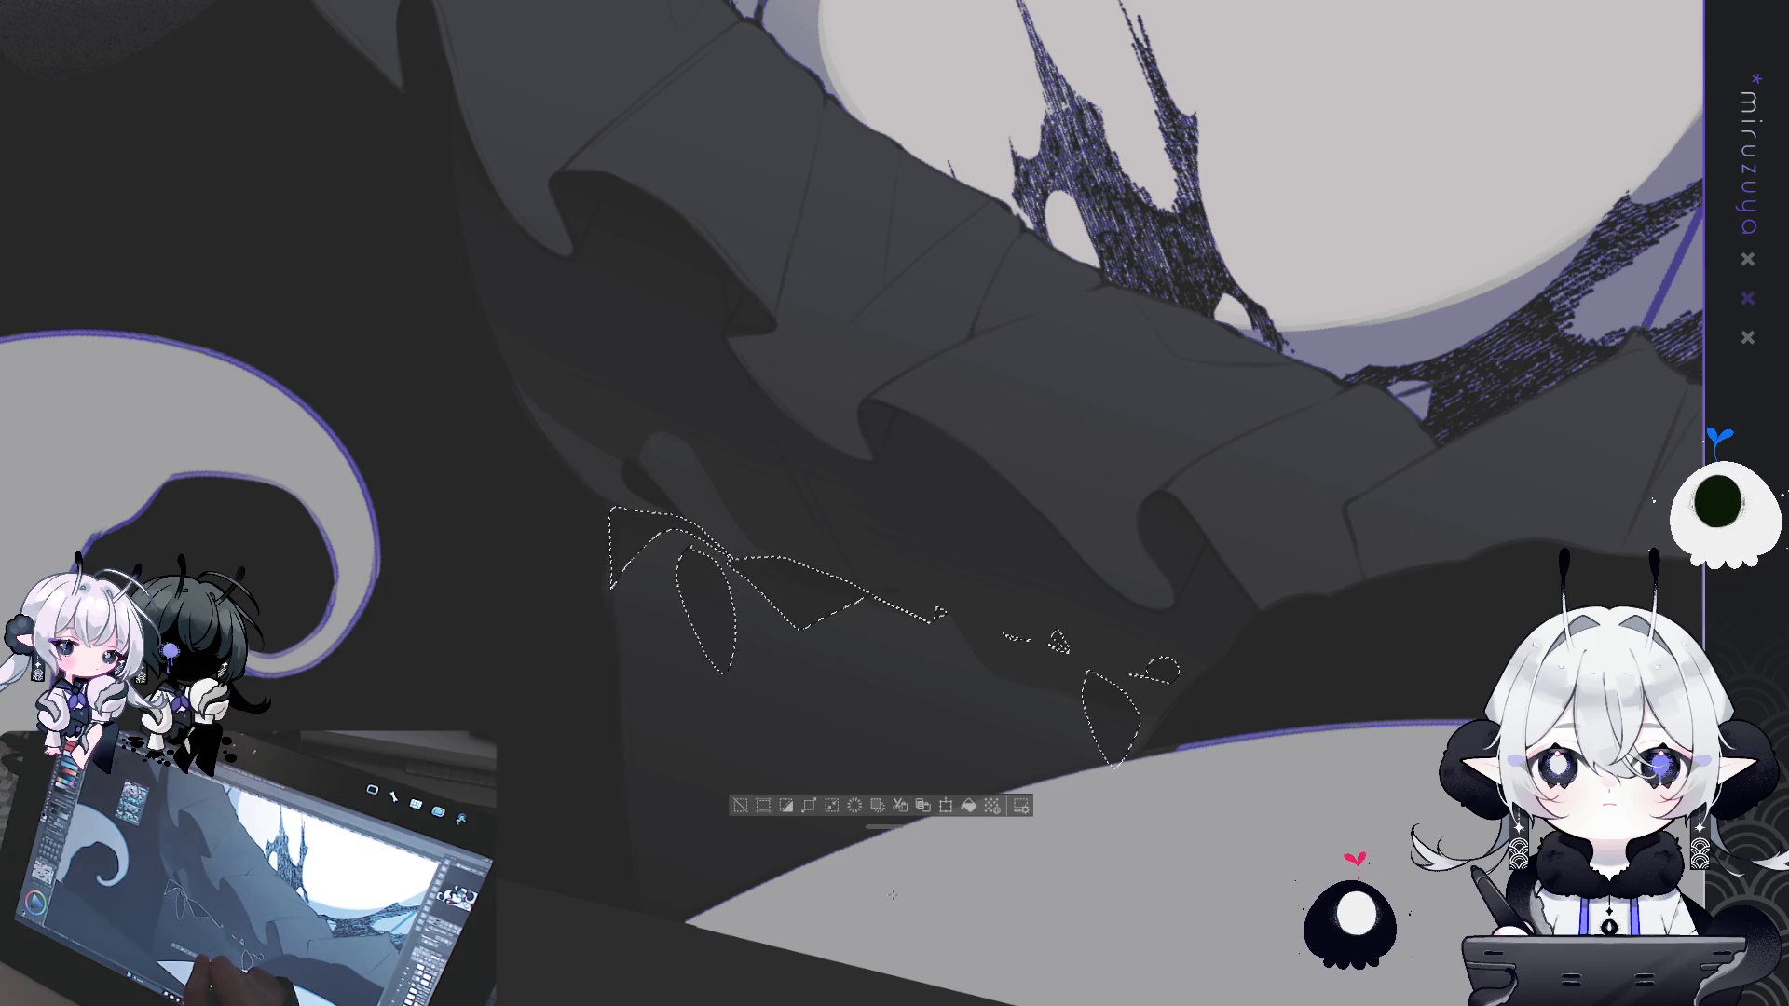
pyautogui.click(740, 805)
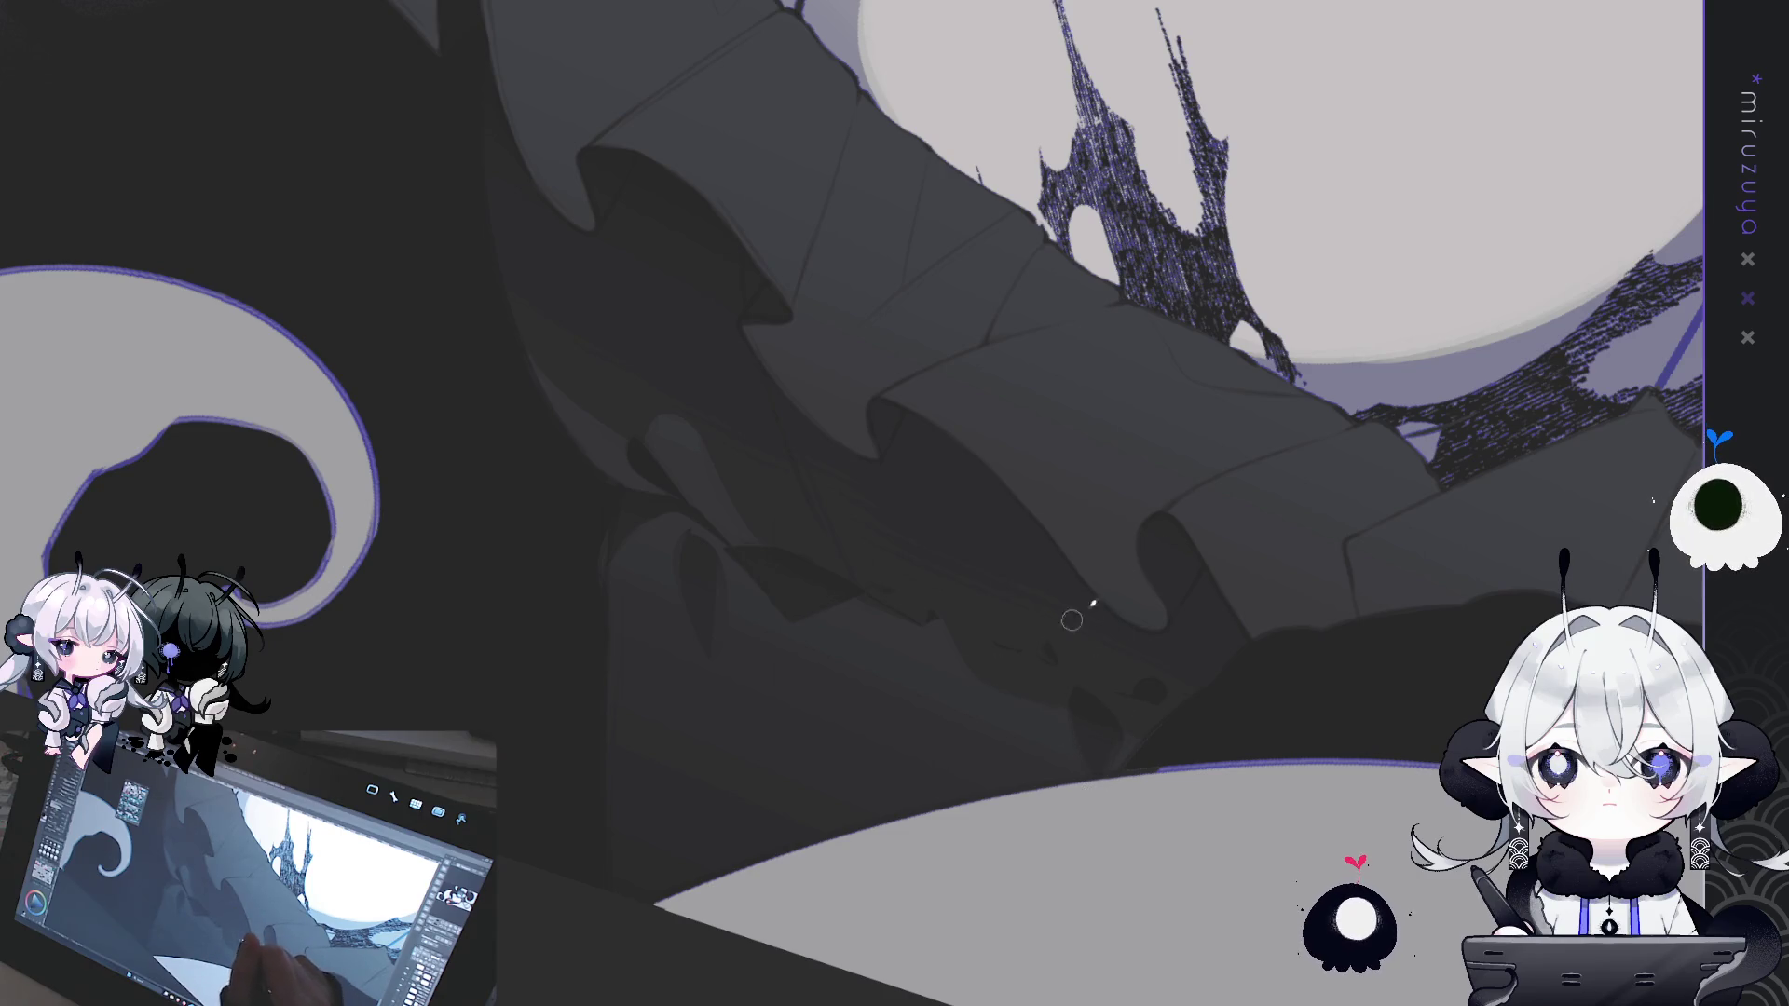
# - Draw a thin fold line on the upper ruffle and lasso a pointed fold area
pyautogui.moveTo(1351, 540)
pyautogui.mouseDown()
pyautogui.moveTo(1389, 295)
pyautogui.moveTo(1277, 351)
pyautogui.moveTo(547, 479)
pyautogui.mouseUp()
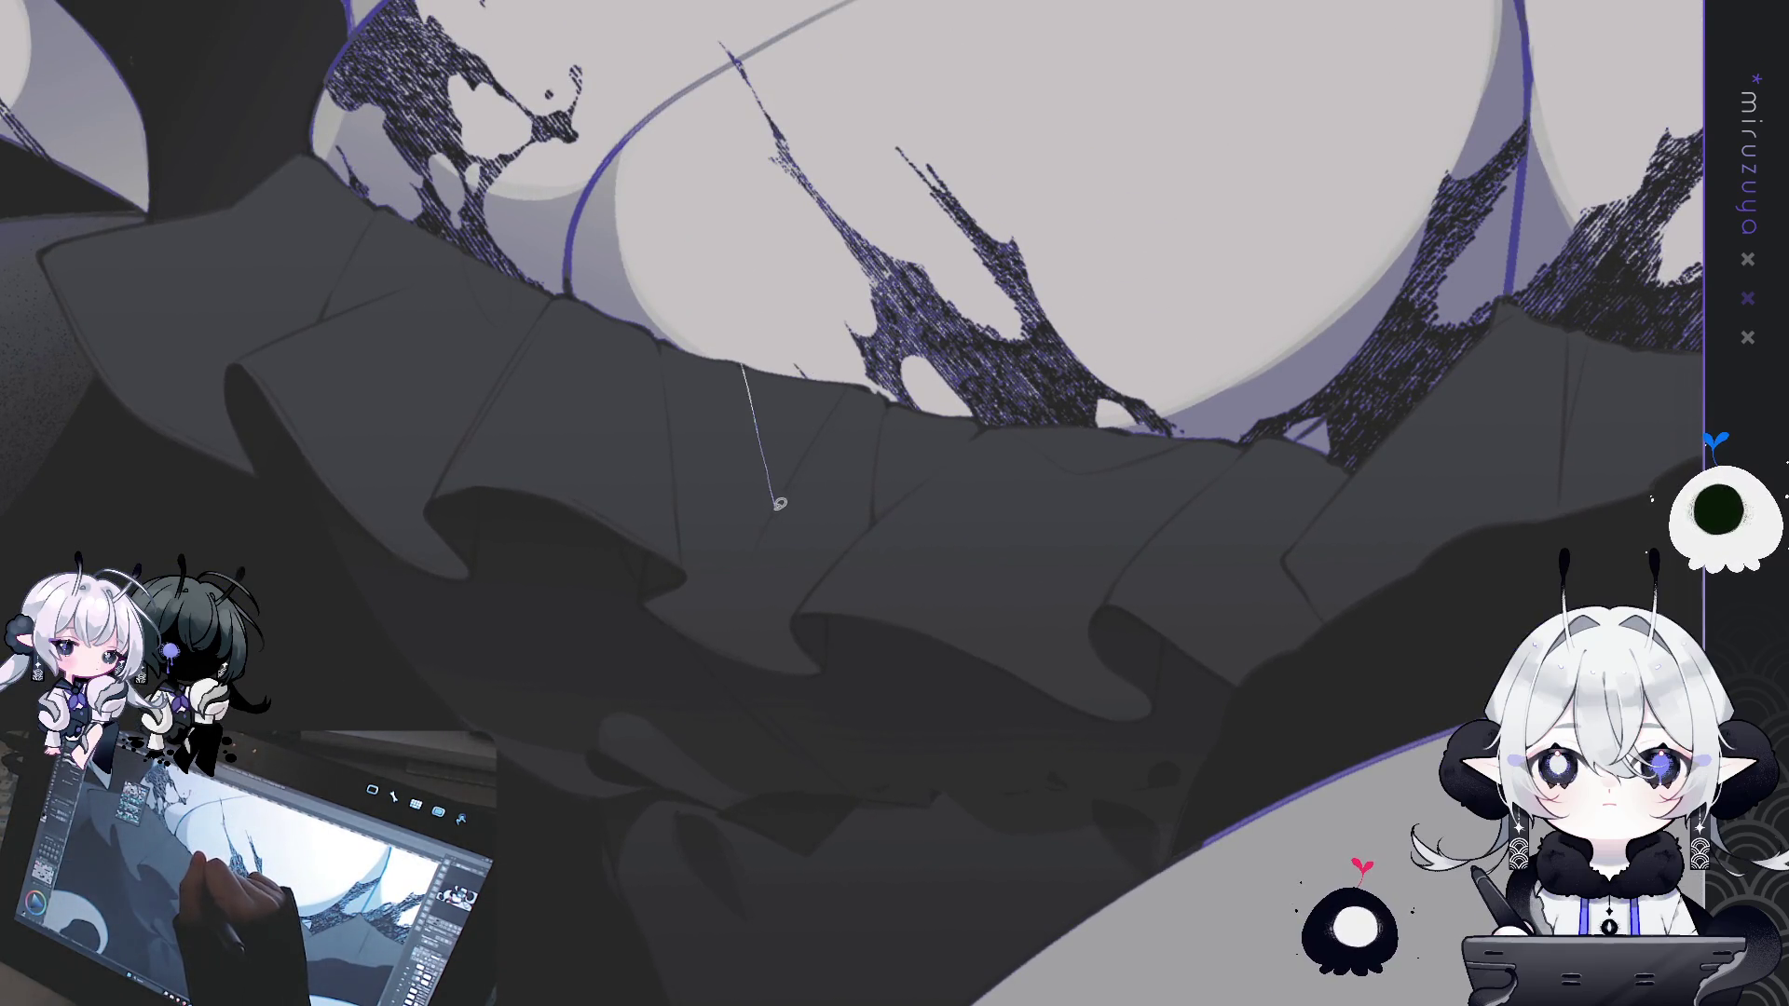
pyautogui.moveTo(775, 510); pyautogui.dragTo(843, 404)
pyautogui.moveTo(750, 331); pyautogui.dragTo(745, 348)
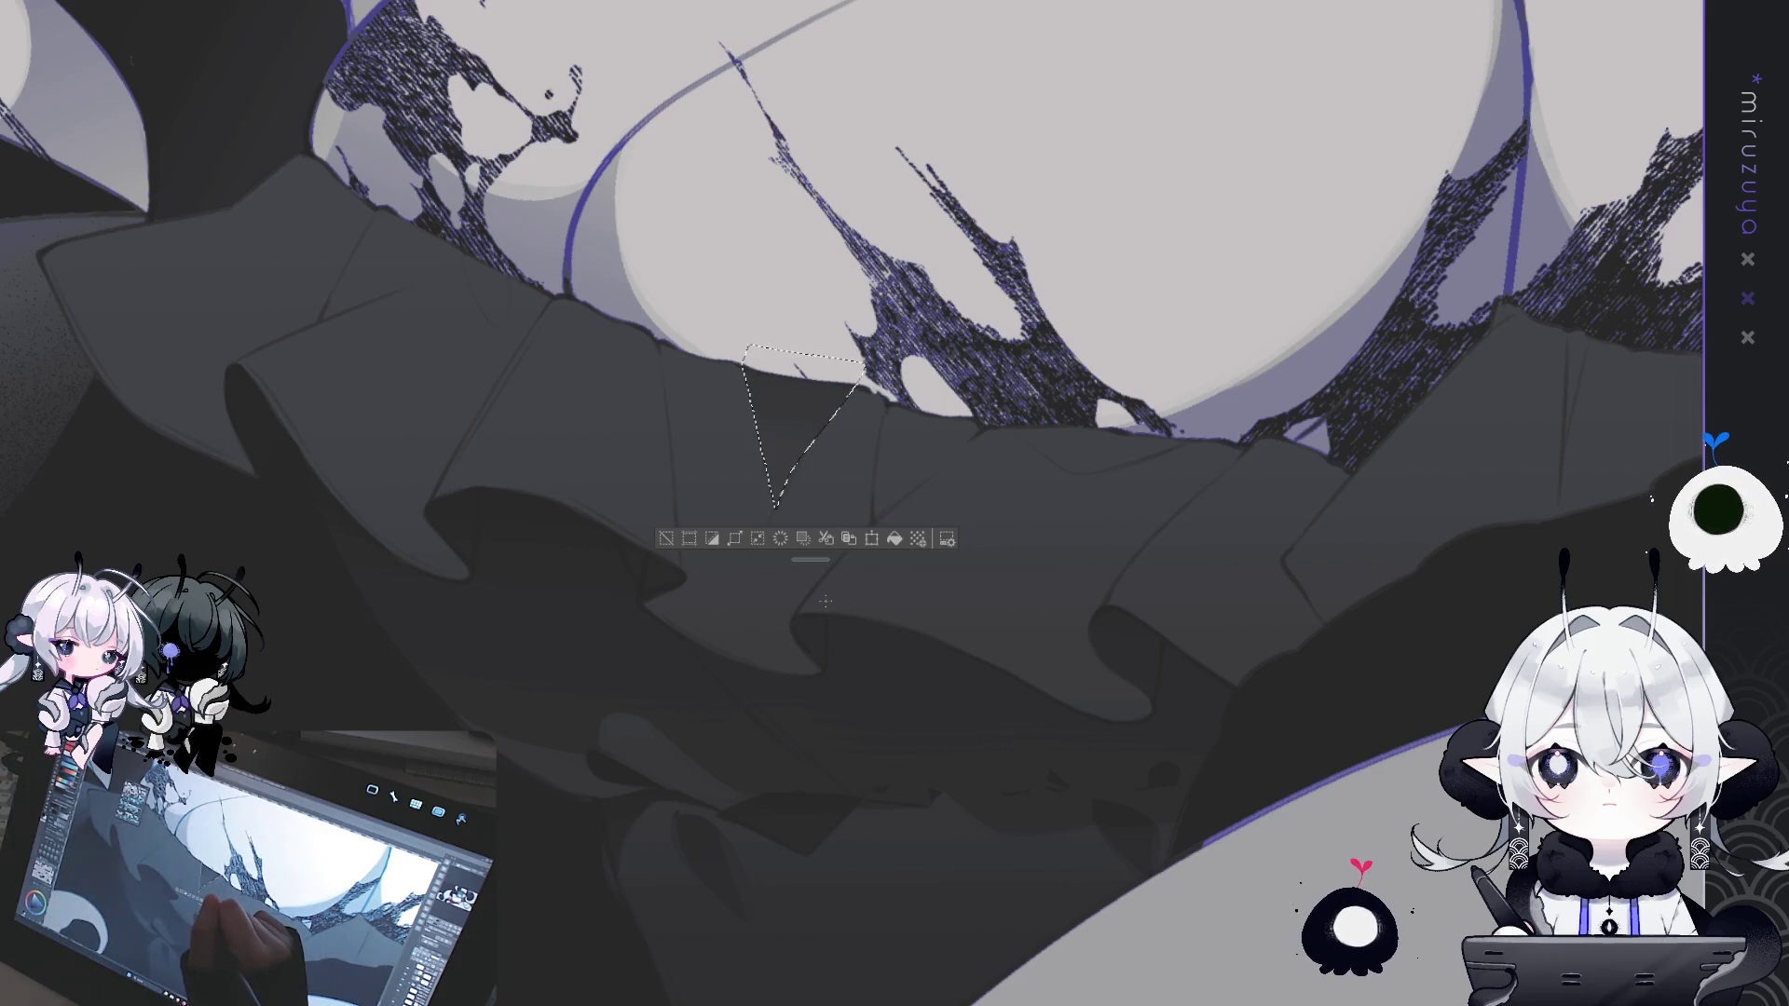
pyautogui.hotkey('ctrl', 'd')
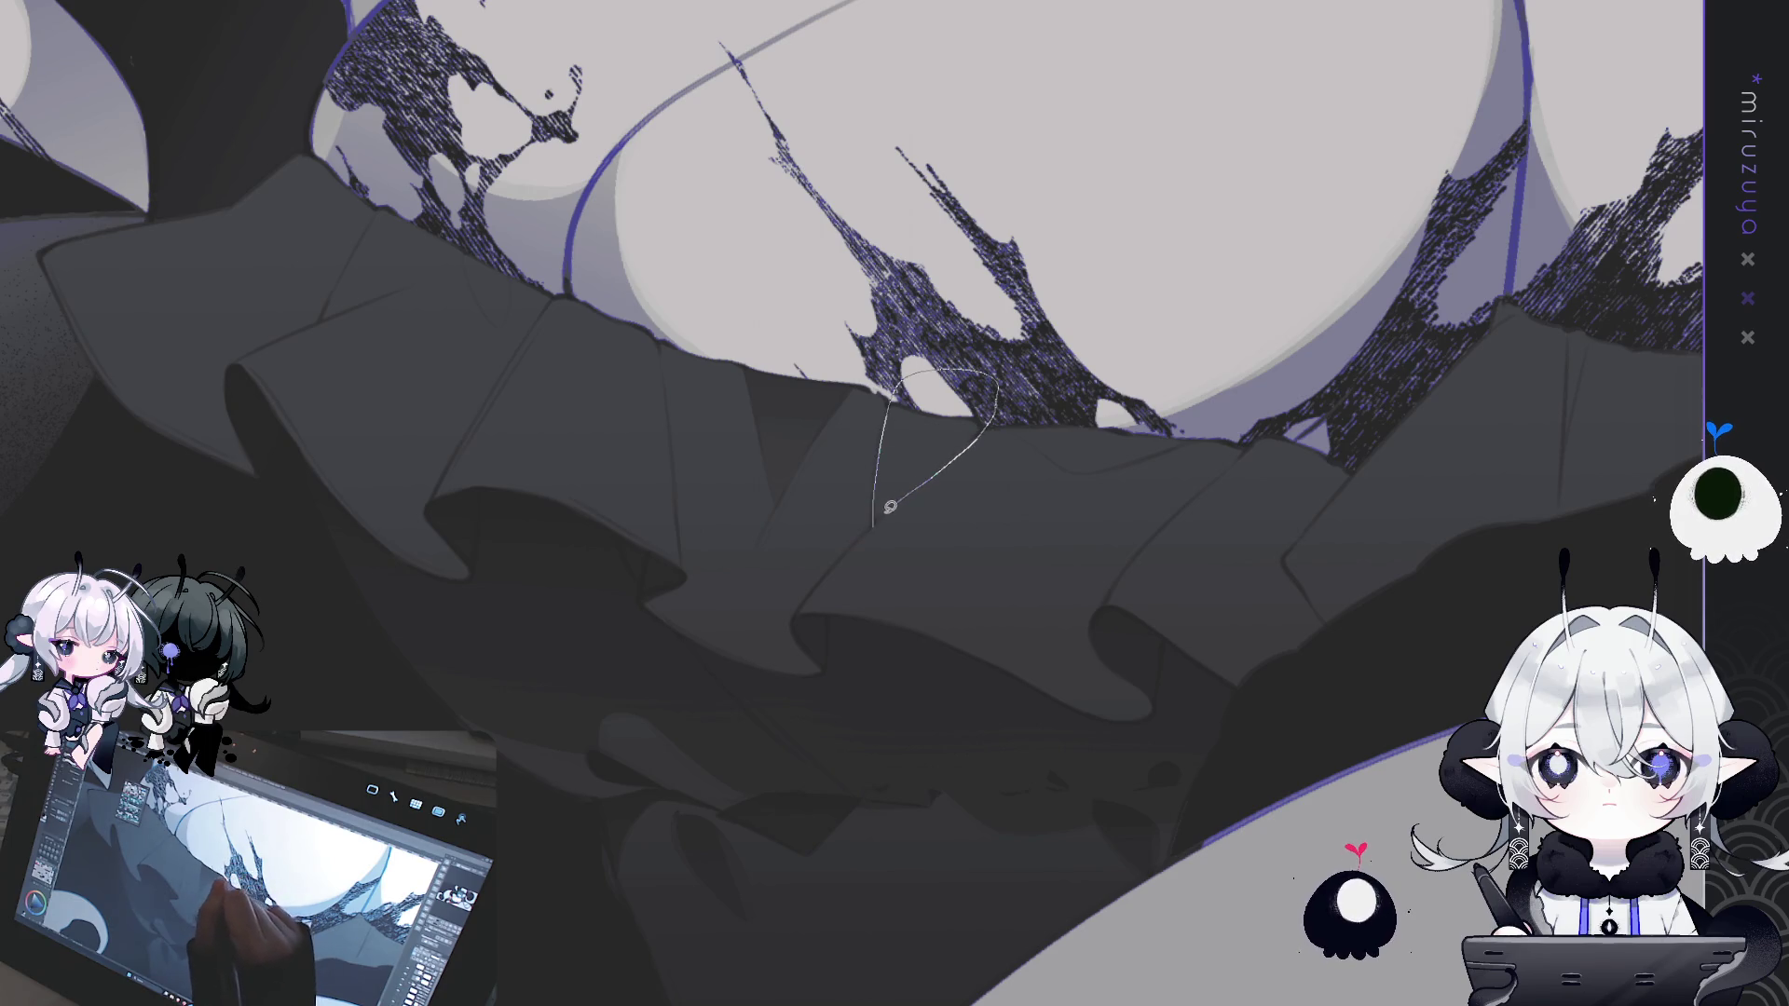
# - Outline a narrow wedge and a small loop as new ruffle folds, then deselect
pyautogui.moveTo(892, 504); pyautogui.dragTo(878, 520)
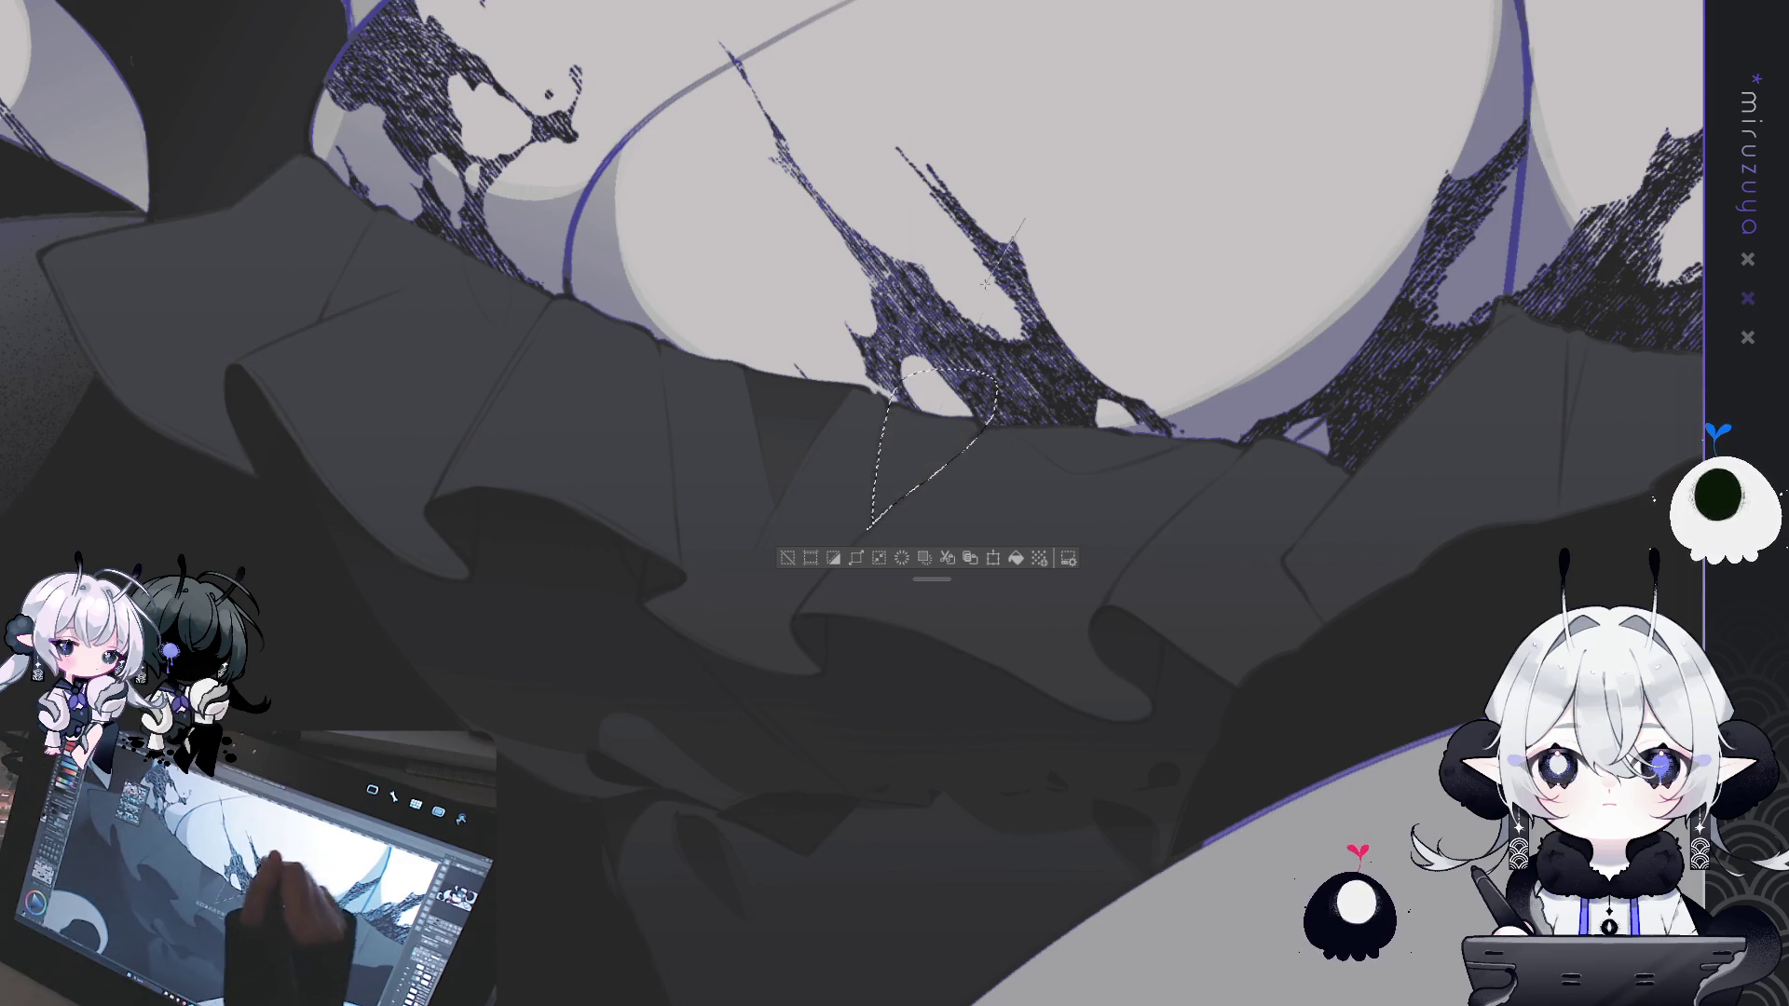
pyautogui.moveTo(759, 422)
pyautogui.mouseDown()
pyautogui.moveTo(759, 488)
pyautogui.moveTo(823, 451)
pyautogui.mouseUp()
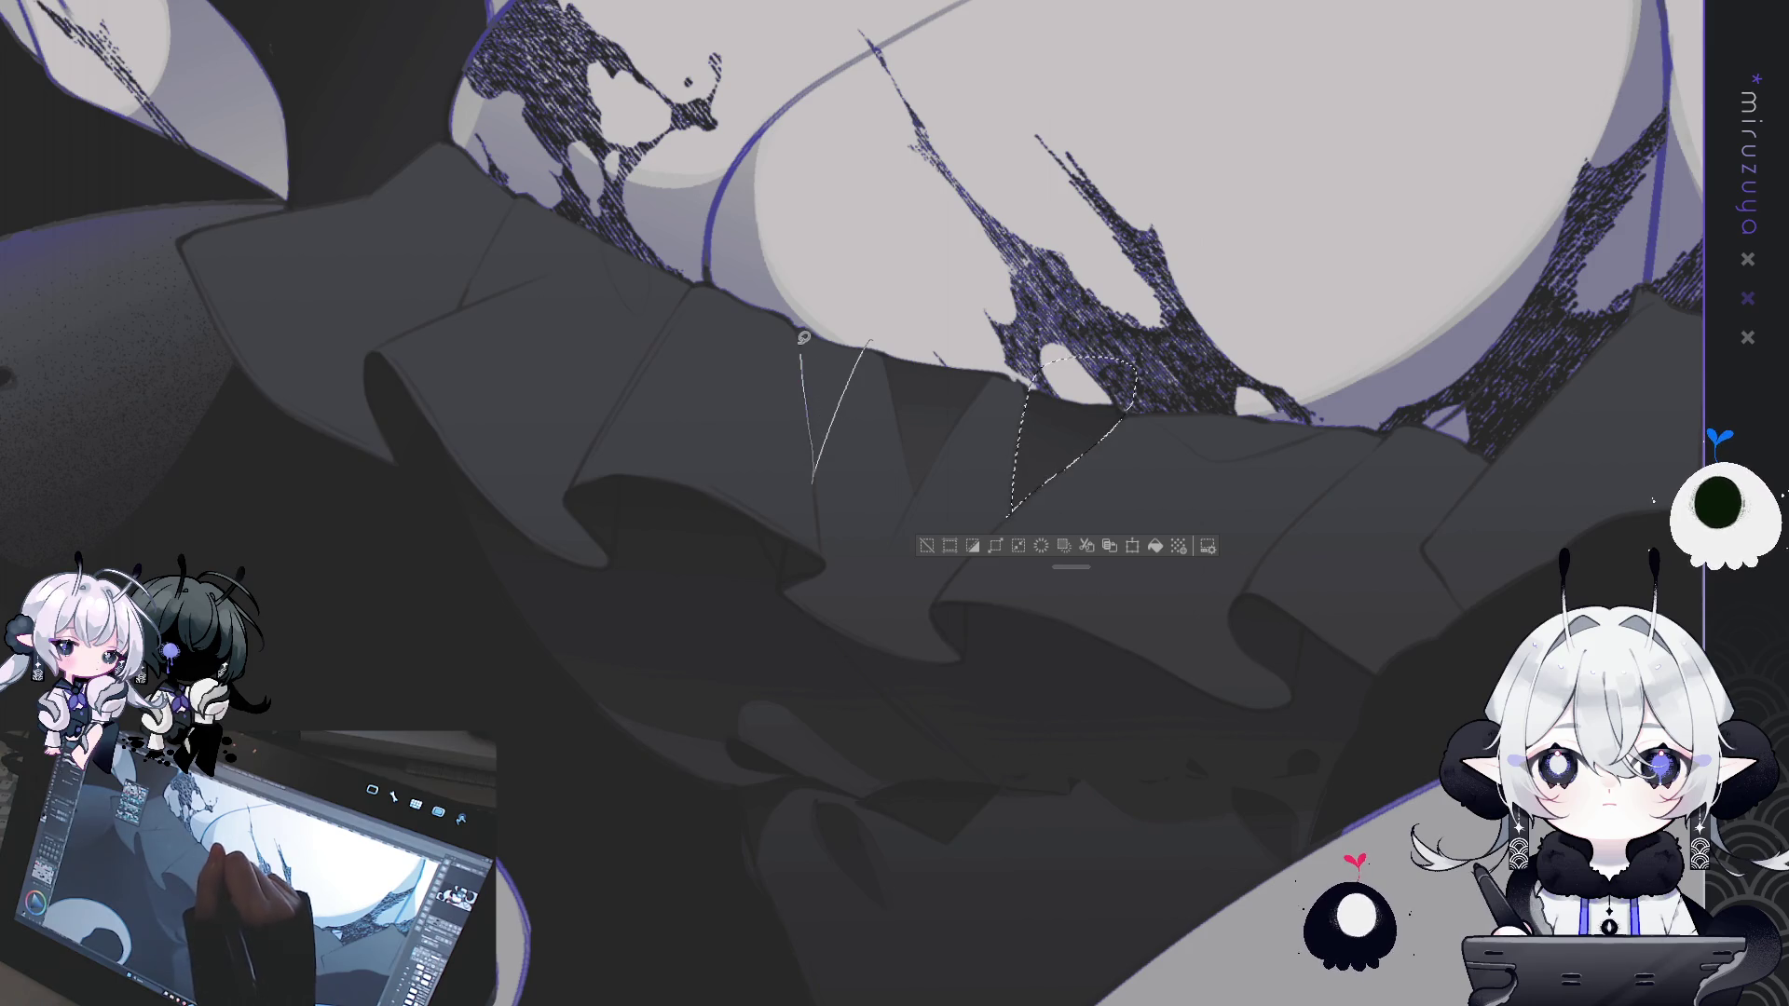
pyautogui.moveTo(803, 340); pyautogui.dragTo(909, 298)
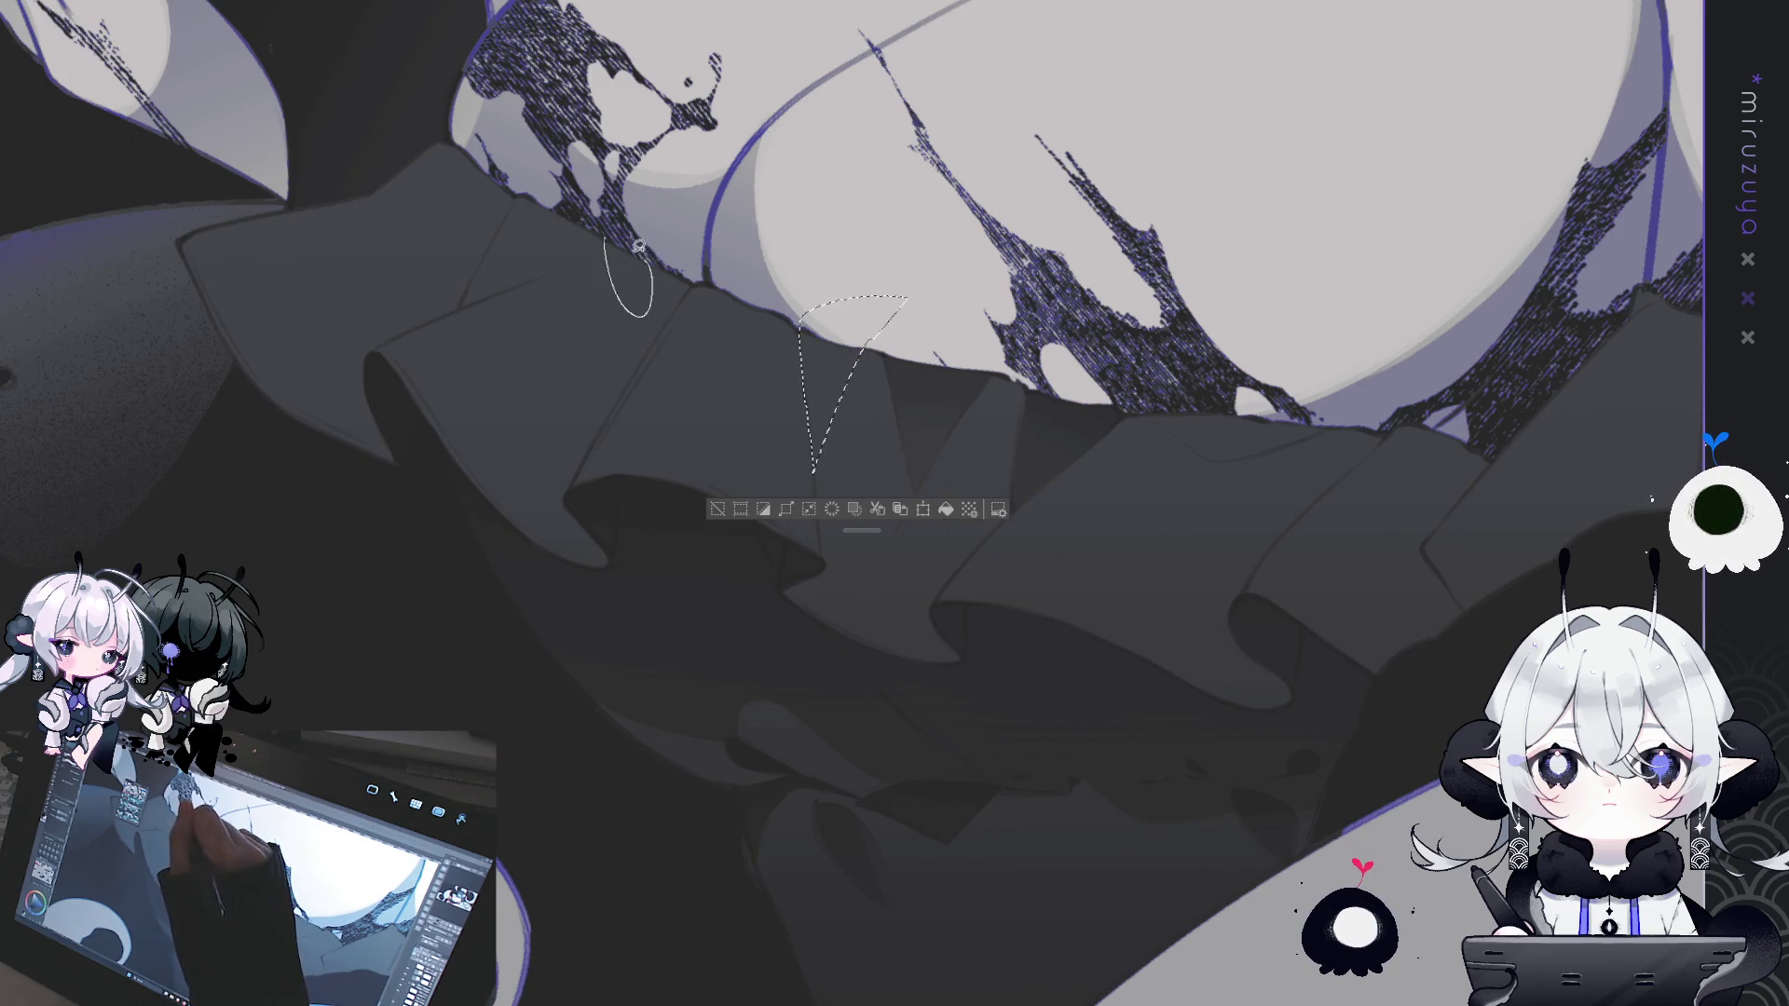
pyautogui.moveTo(643, 250); pyautogui.dragTo(801, 320)
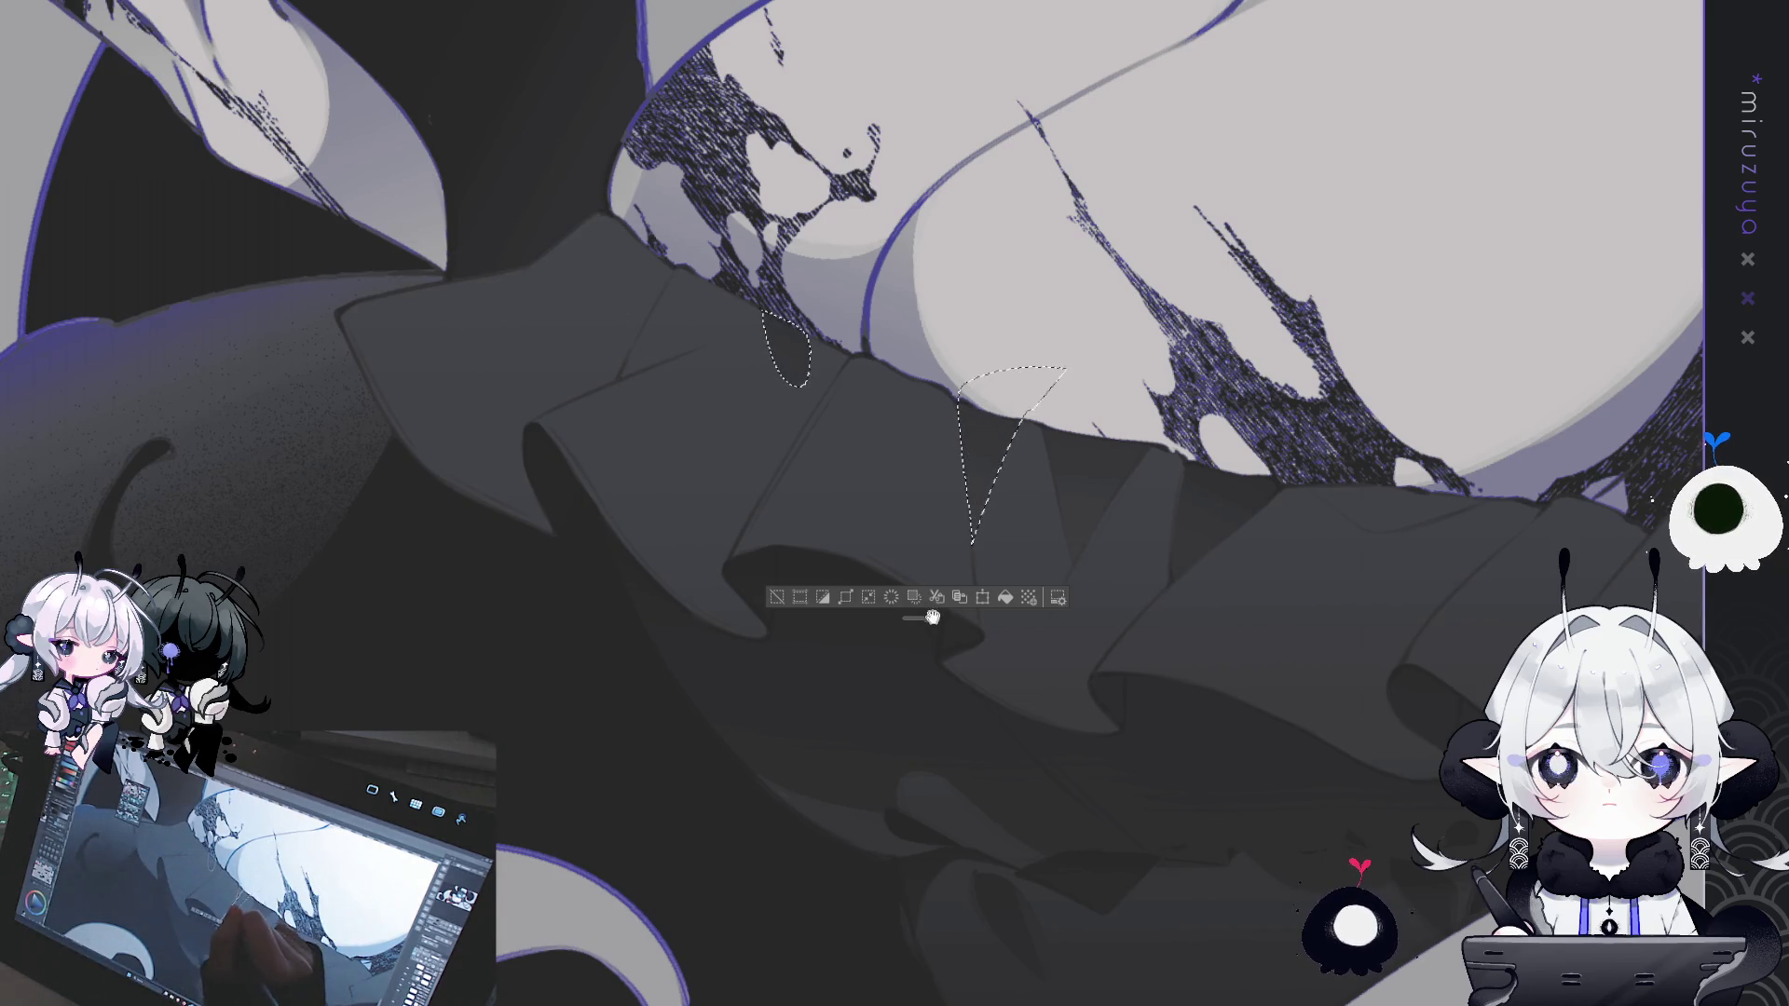
pyautogui.click(783, 601)
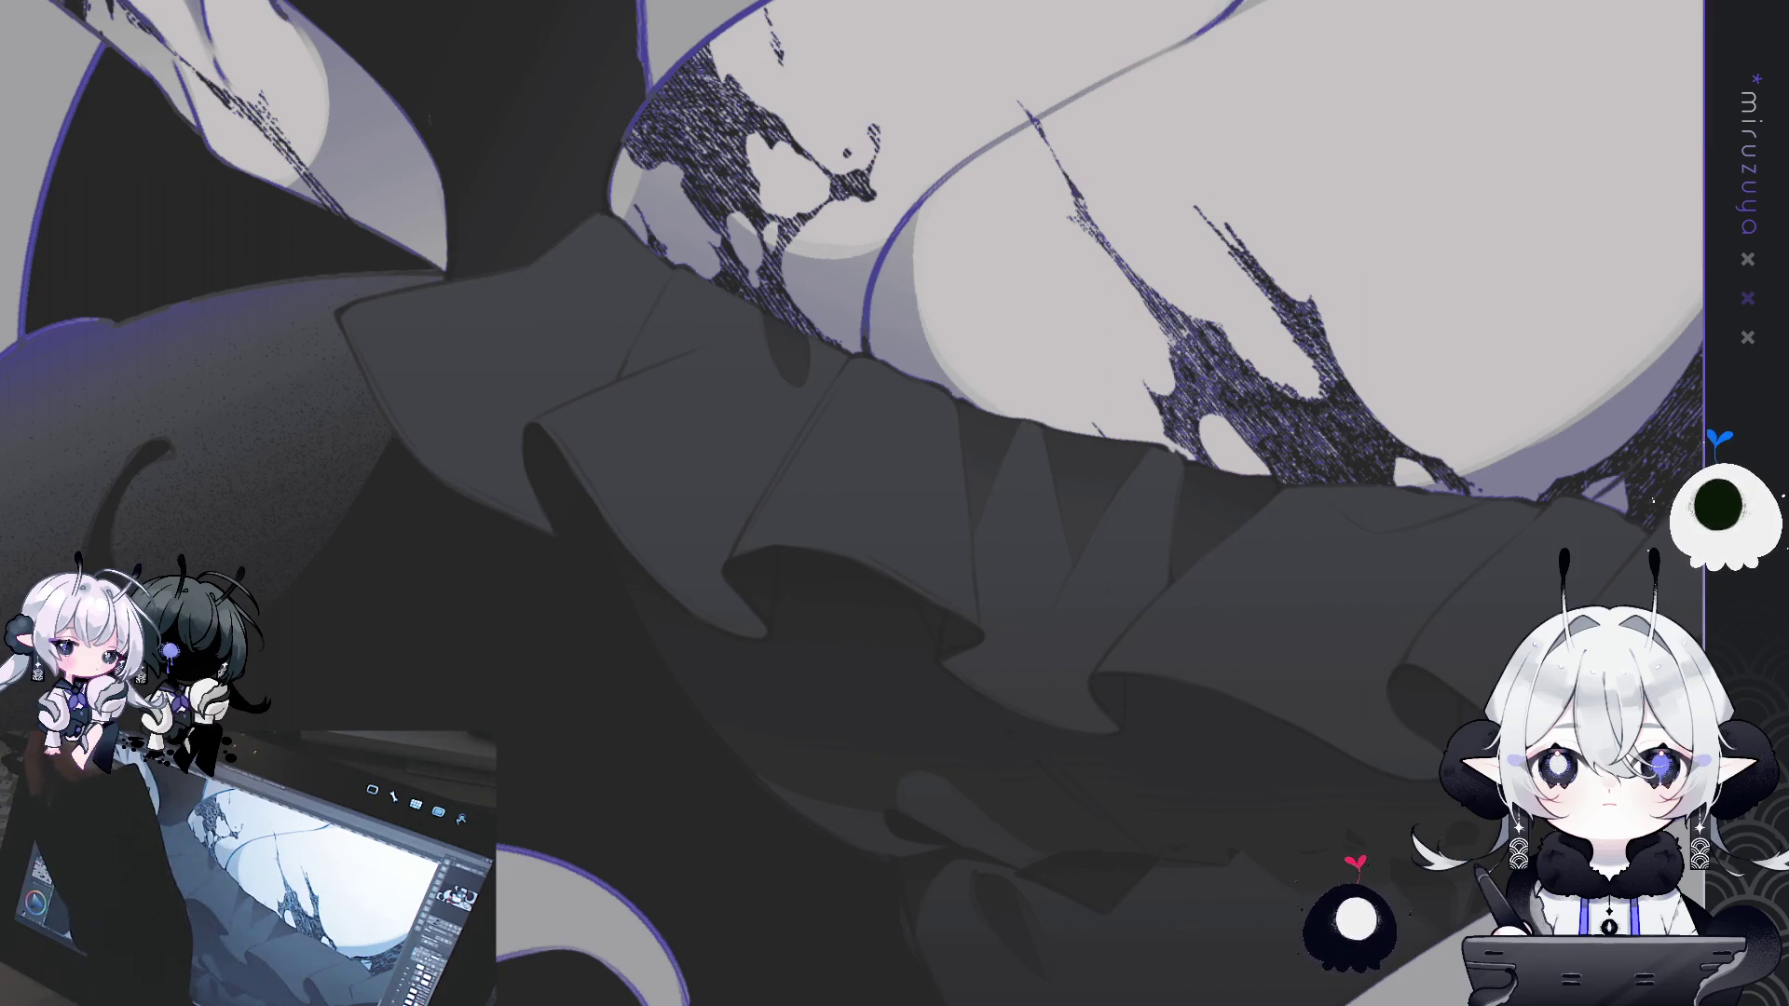
# - Draw a dark fold line on the skirt and delete the stray light stroke around it
pyautogui.moveTo(627, 375); pyautogui.dragTo(751, 435)
pyautogui.moveTo(822, 296)
pyautogui.mouseDown()
pyautogui.moveTo(760, 427)
pyautogui.moveTo(819, 305)
pyautogui.mouseUp()
pyautogui.moveTo(861, 394); pyautogui.dragTo(752, 439)
pyautogui.press('Delete')
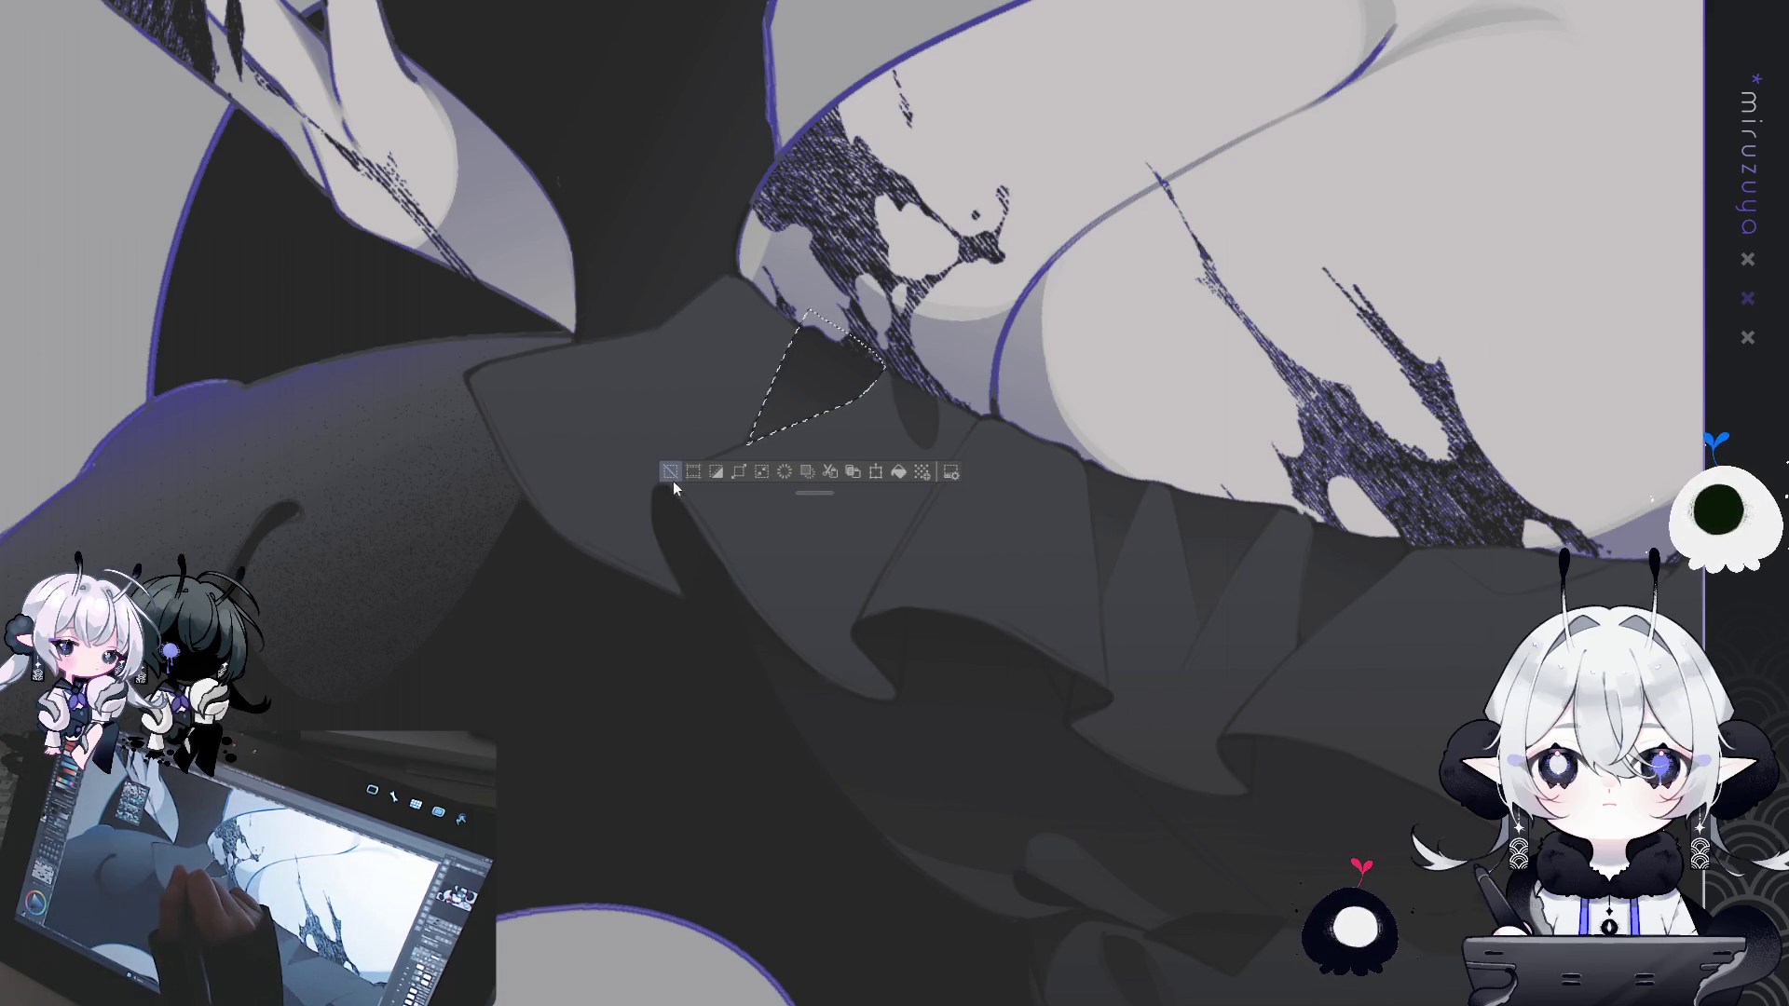
pyautogui.hotkey('ctrl', 'd')
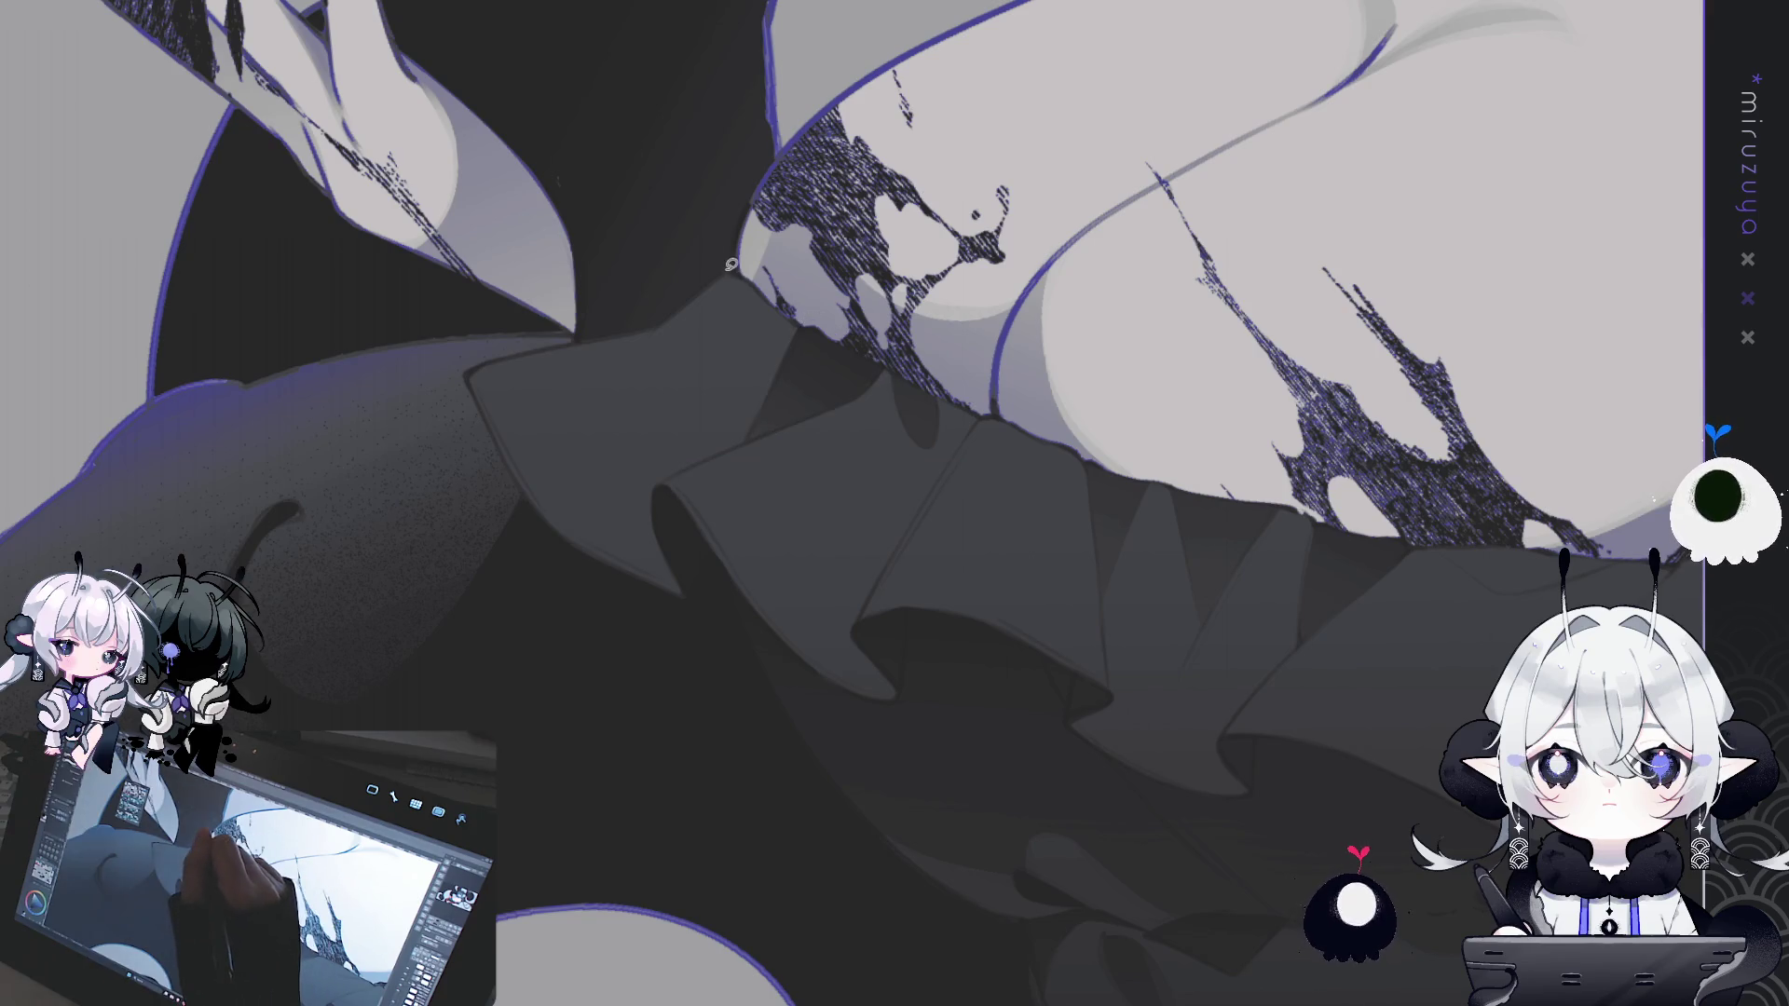
# - Lasso a fold shape and a larger ruffle area, then deselect
pyautogui.moveTo(758, 372); pyautogui.dragTo(772, 342)
pyautogui.moveTo(738, 244); pyautogui.dragTo(726, 250)
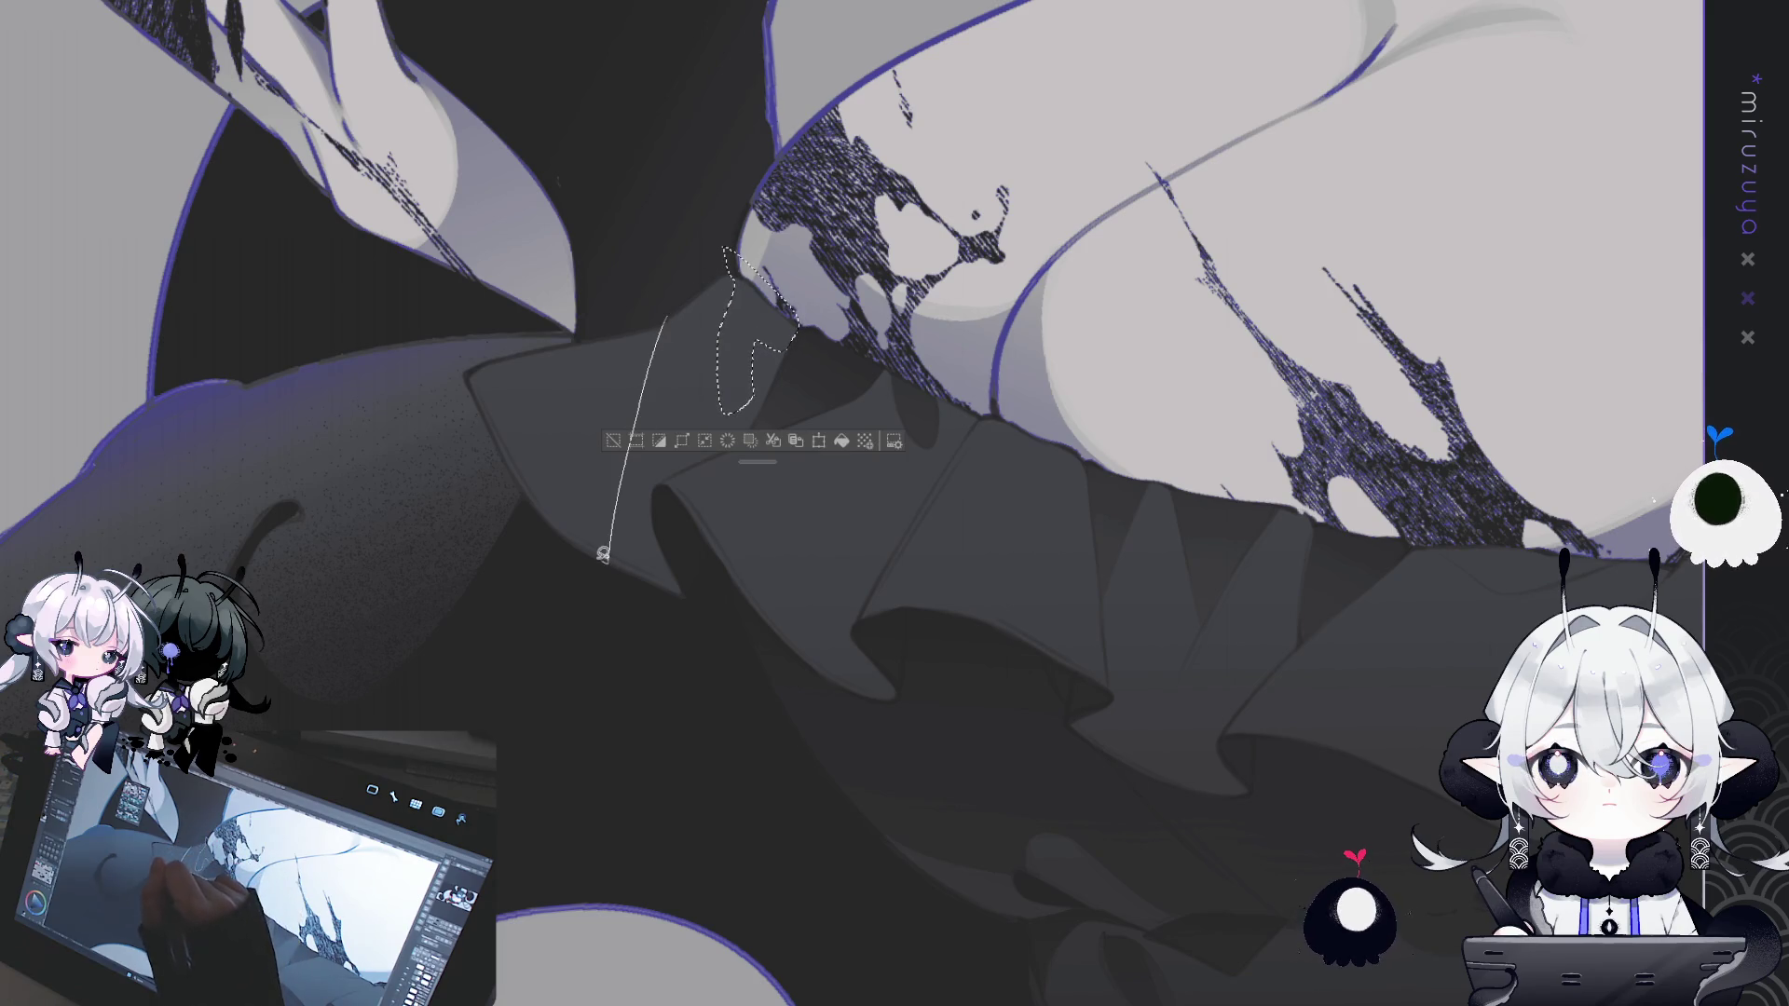
pyautogui.moveTo(604, 554); pyautogui.dragTo(537, 500)
pyautogui.moveTo(550, 263); pyautogui.dragTo(704, 259)
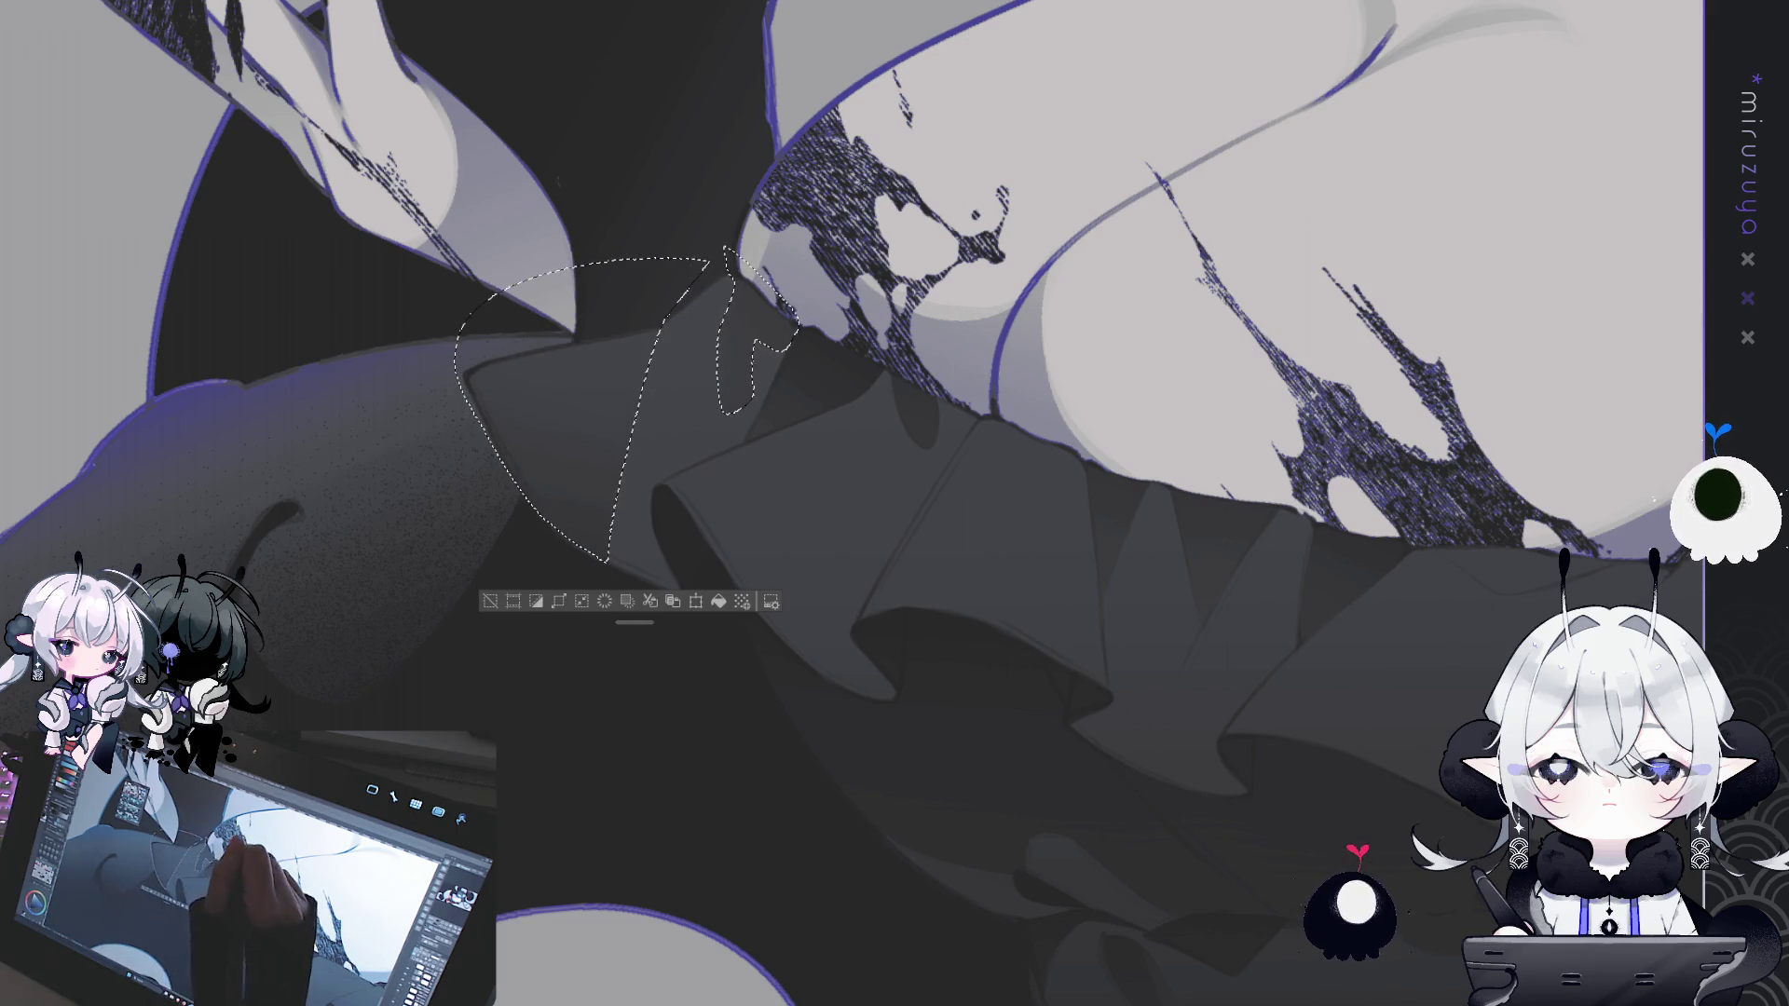
pyautogui.hotkey('ctrl', 'd')
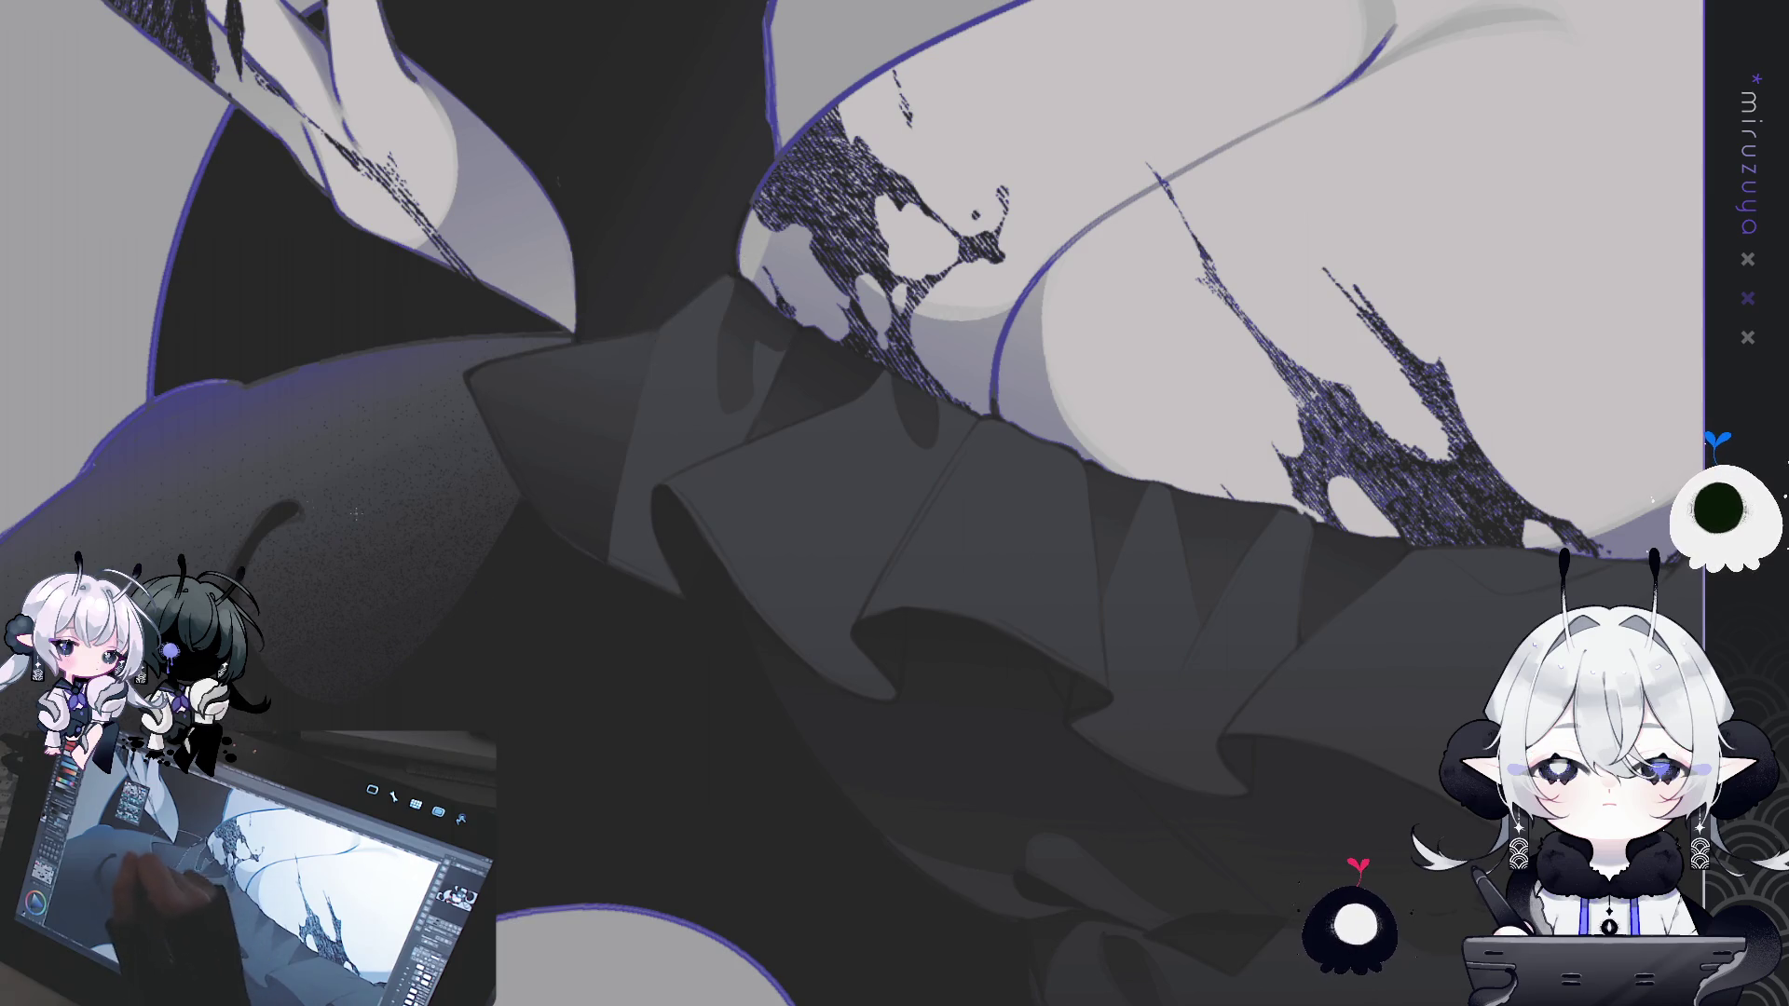
# - Shade a narrow fold on the ruffle and add a short dark stroke on its line
pyautogui.moveTo(689, 578); pyautogui.dragTo(651, 551)
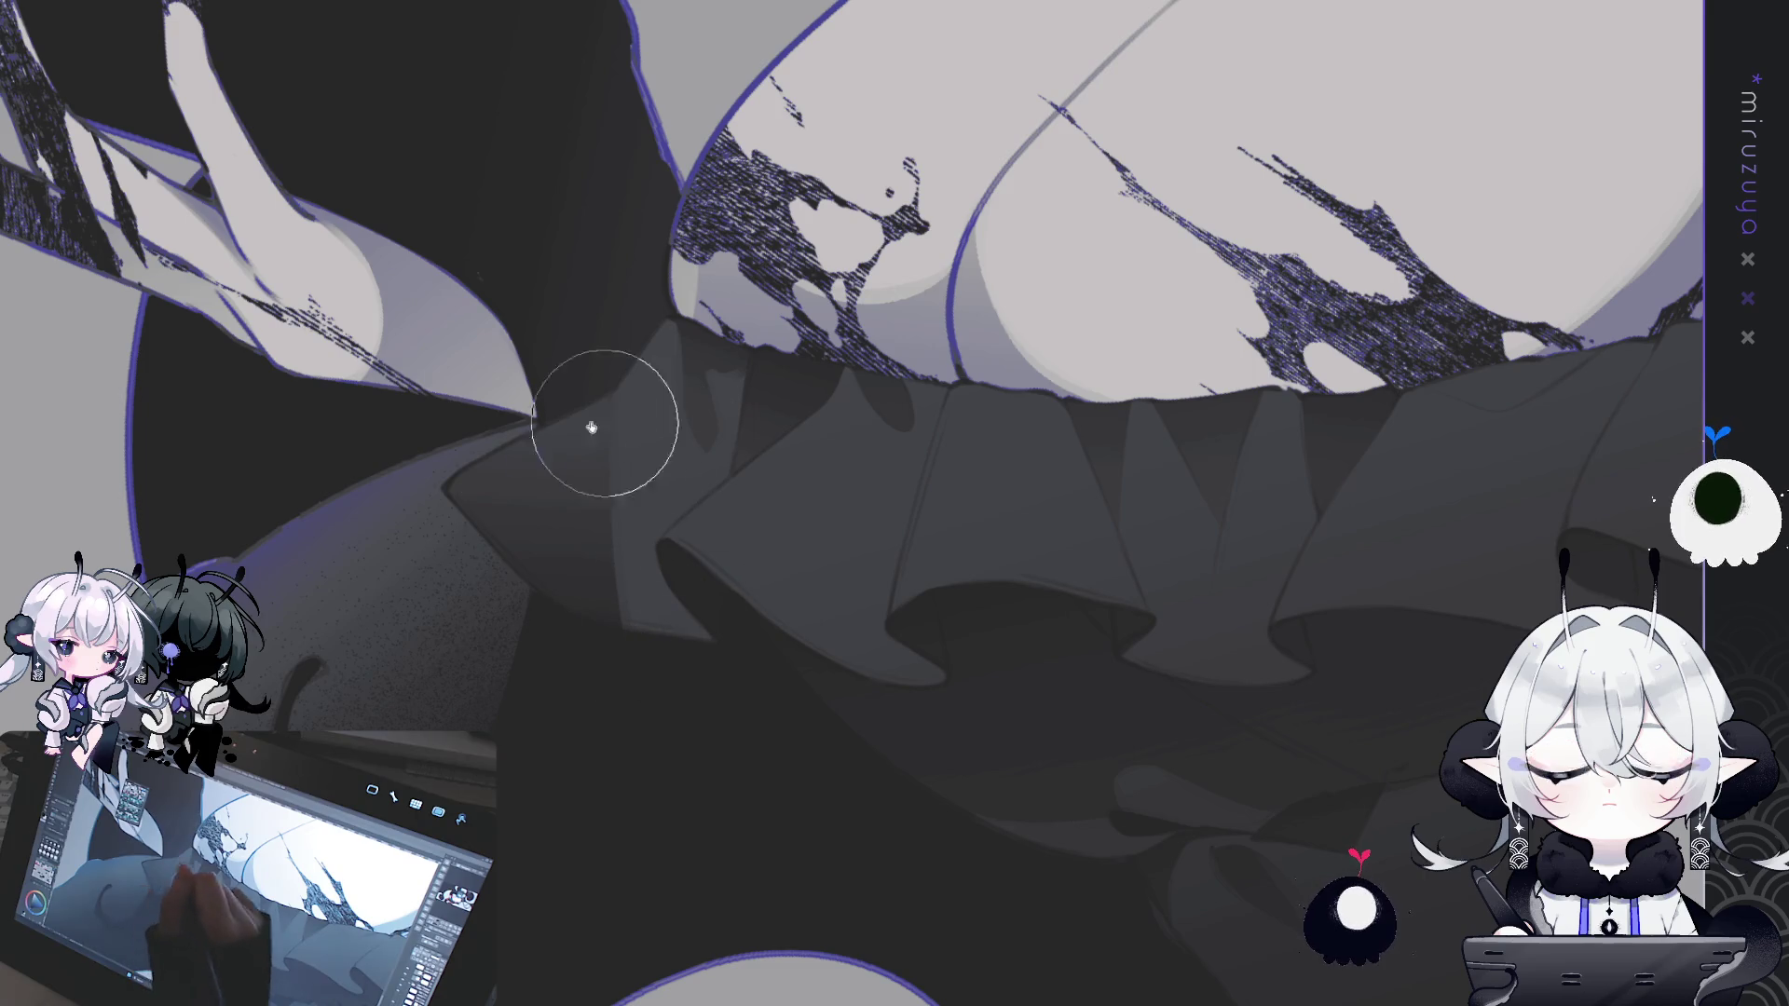
pyautogui.moveTo(1071, 651)
pyautogui.mouseDown()
pyautogui.moveTo(963, 723)
pyautogui.moveTo(878, 385)
pyautogui.moveTo(813, 493)
pyautogui.mouseUp()
pyautogui.moveTo(890, 534); pyautogui.dragTo(833, 399)
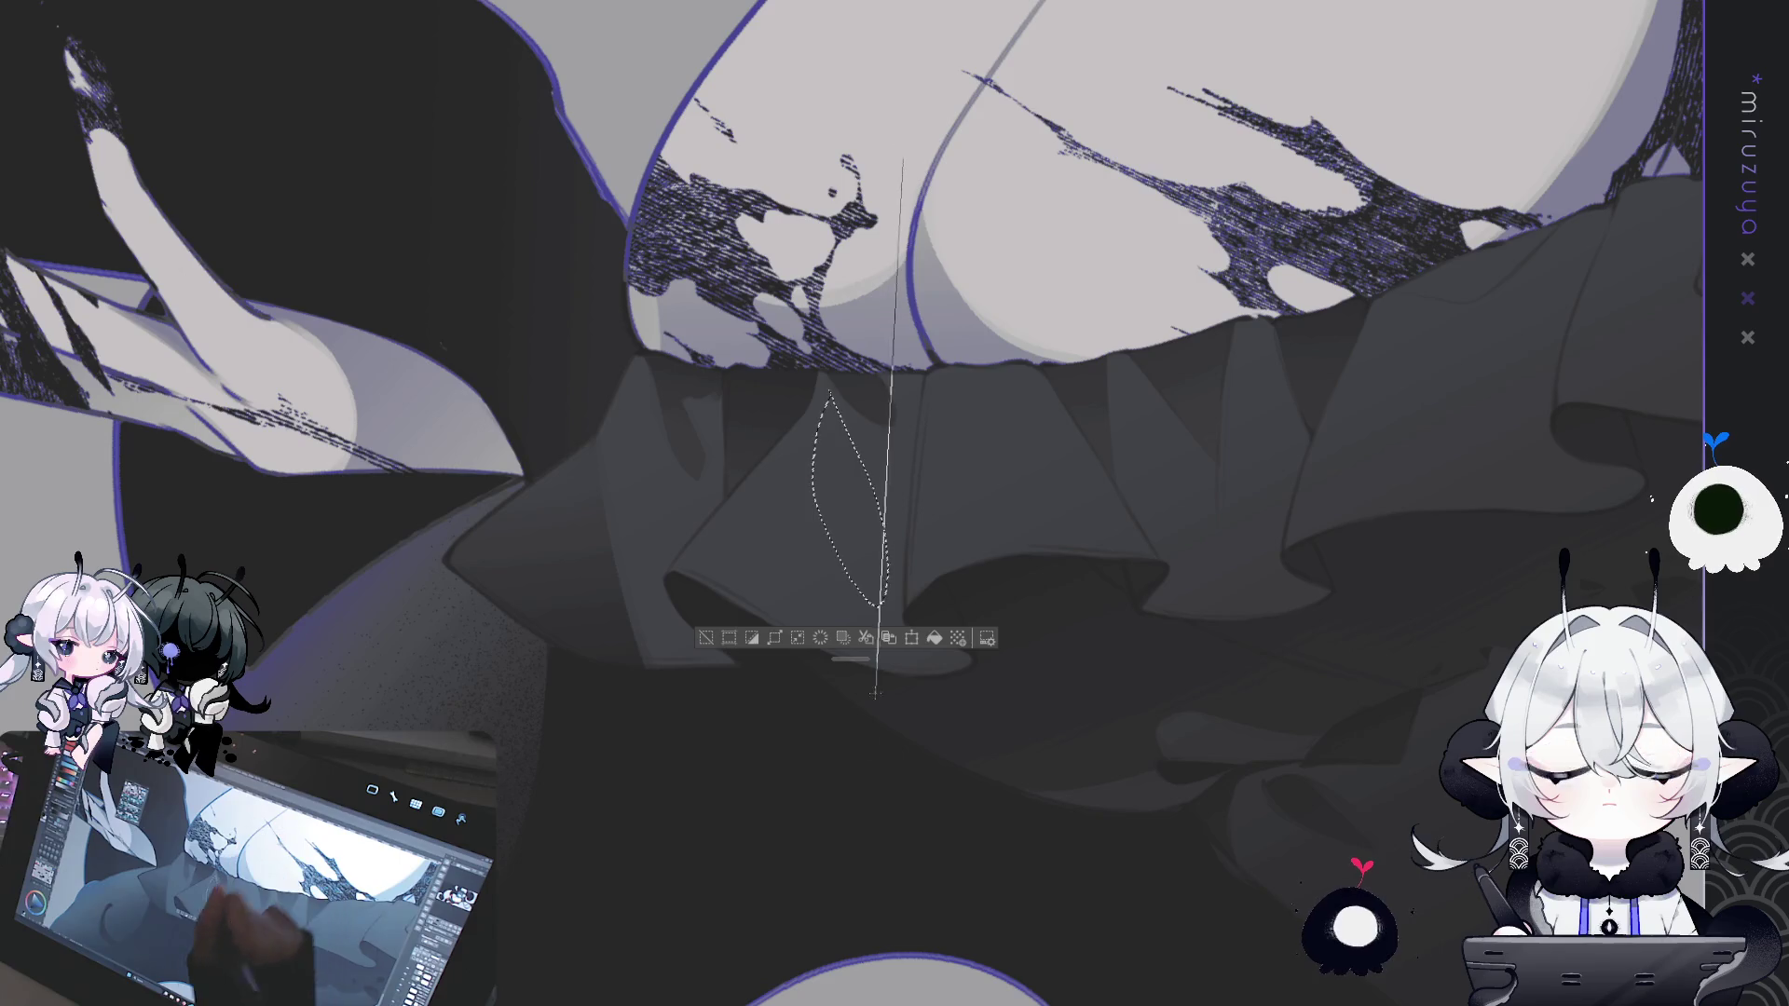
pyautogui.hotkey('ctrl', 'd')
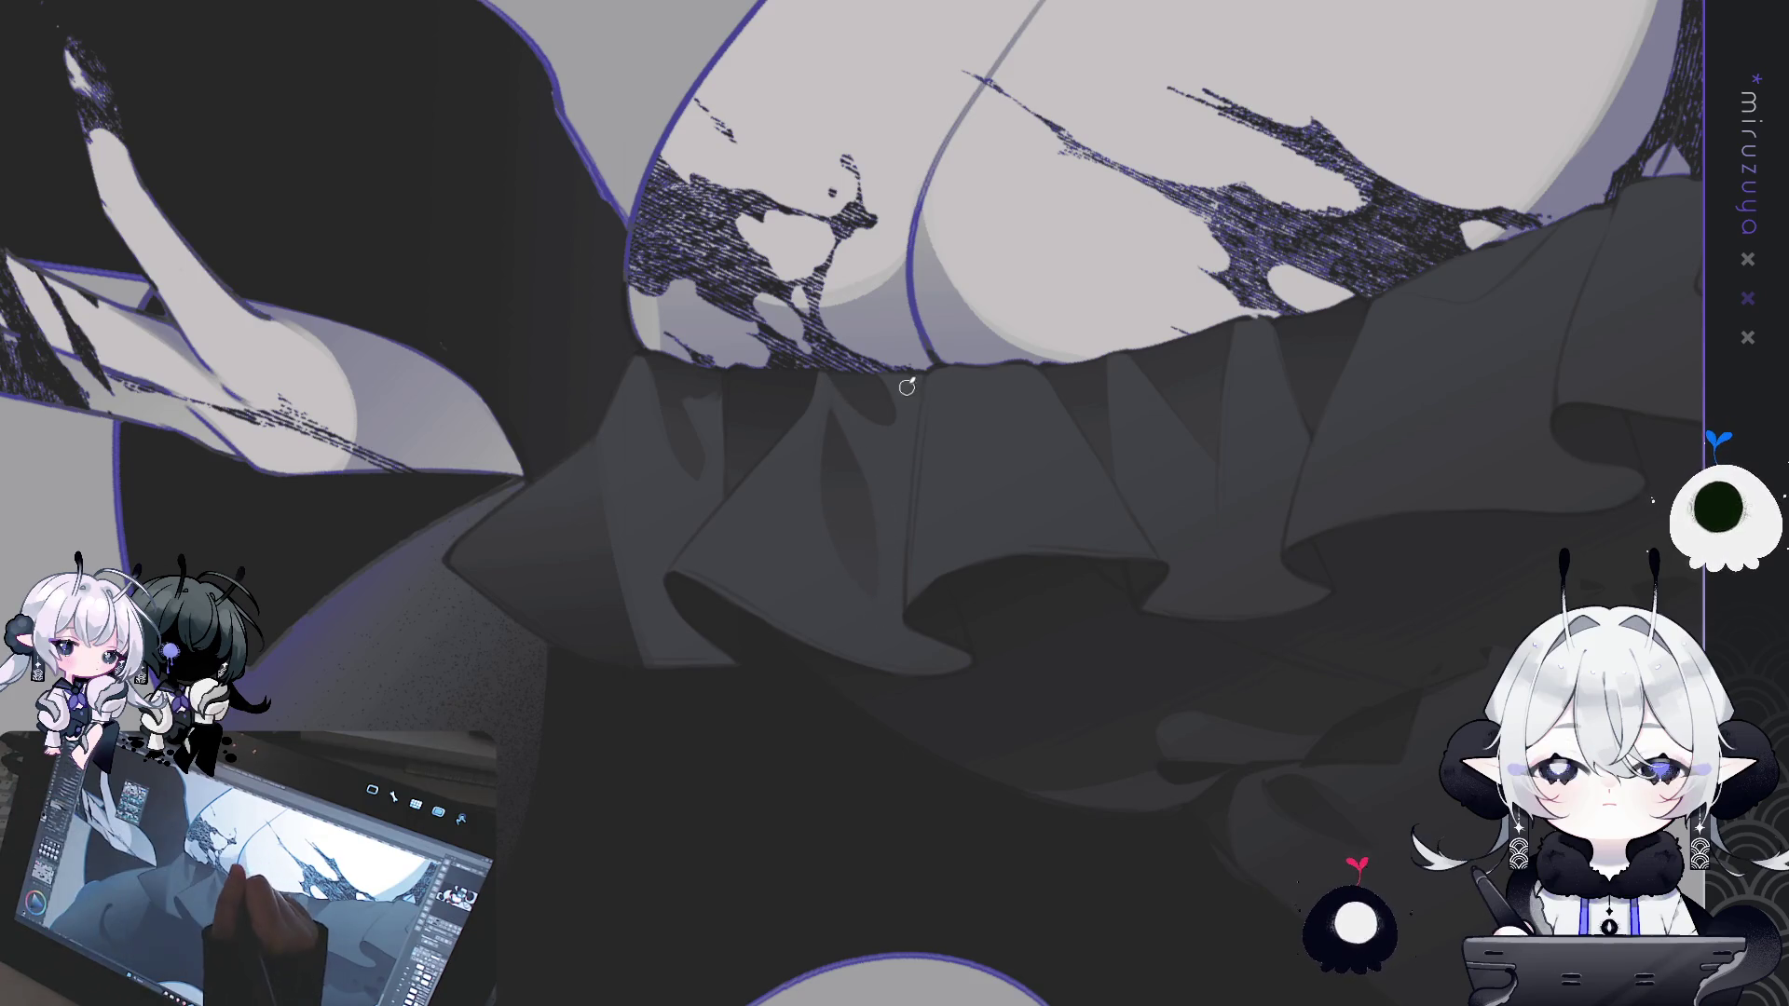
pyautogui.moveTo(916, 410); pyautogui.dragTo(917, 385)
# - Turn the ruffle horizontal and outline a thin fold shape on it
pyautogui.moveTo(918, 466); pyautogui.dragTo(974, 640)
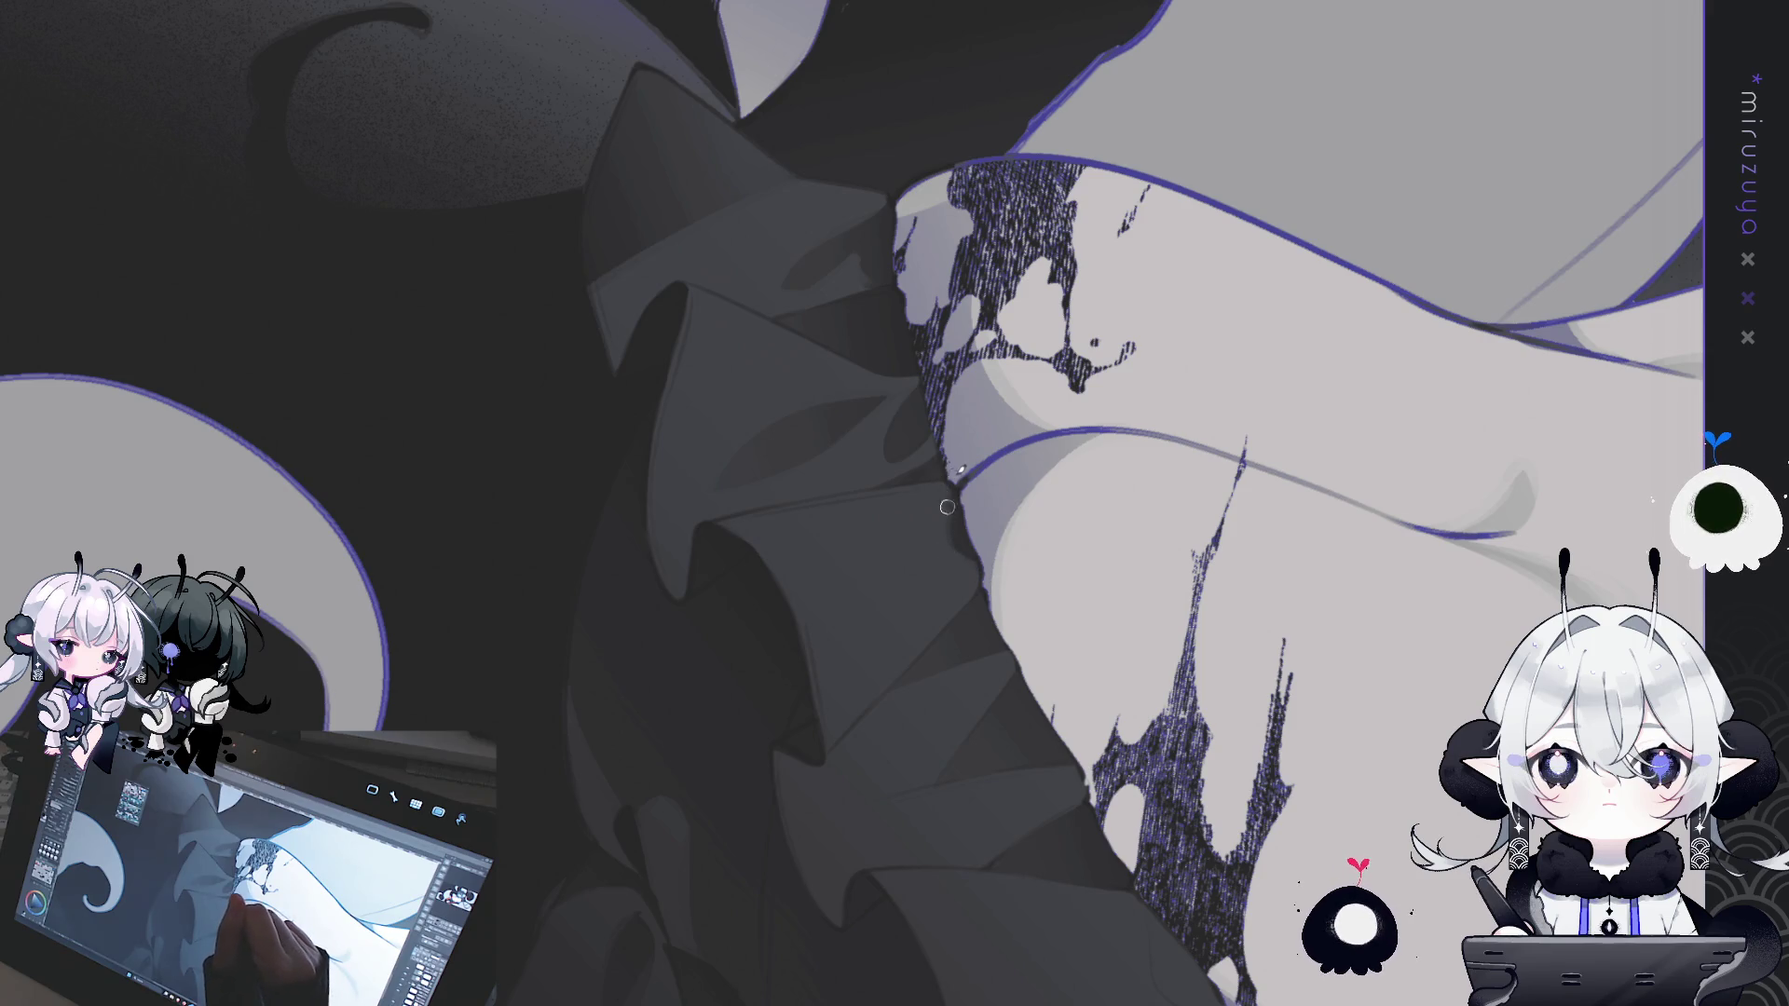
pyautogui.moveTo(883, 599); pyautogui.dragTo(1168, 766)
pyautogui.moveTo(1187, 770); pyautogui.dragTo(1001, 695)
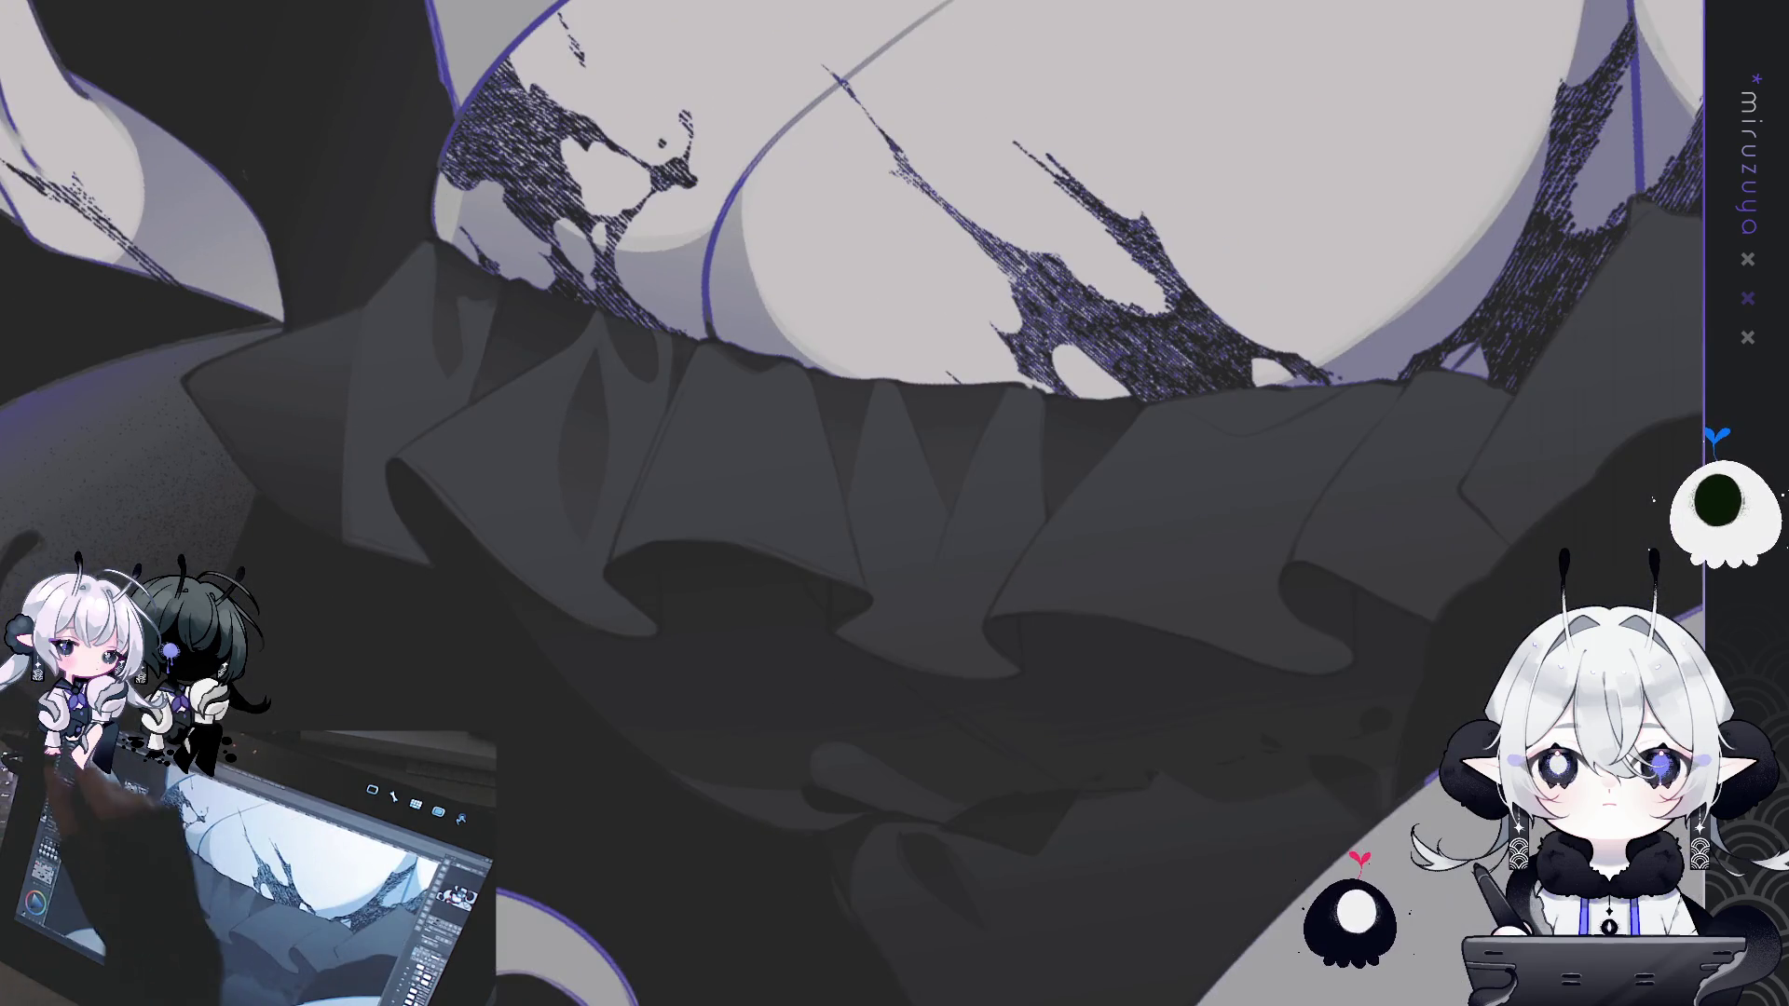
pyautogui.moveTo(799, 357)
pyautogui.mouseDown()
pyautogui.moveTo(798, 420)
pyautogui.moveTo(812, 410)
pyautogui.mouseUp()
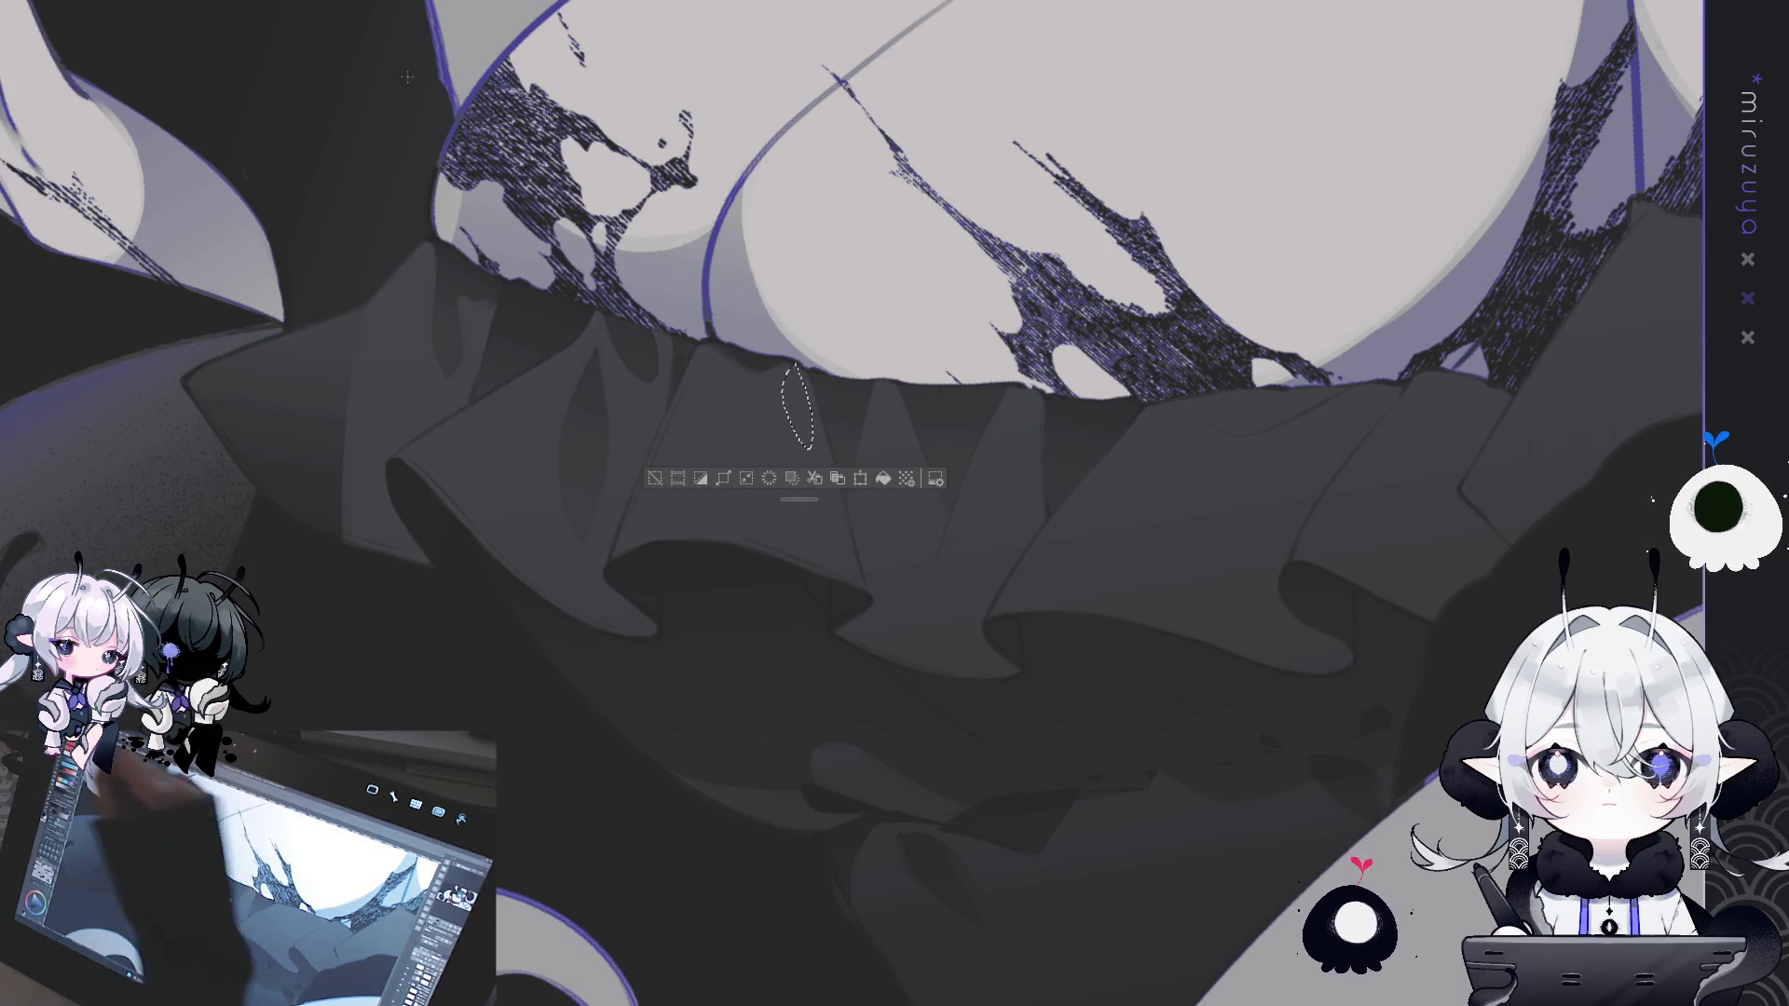
pyautogui.click(651, 478)
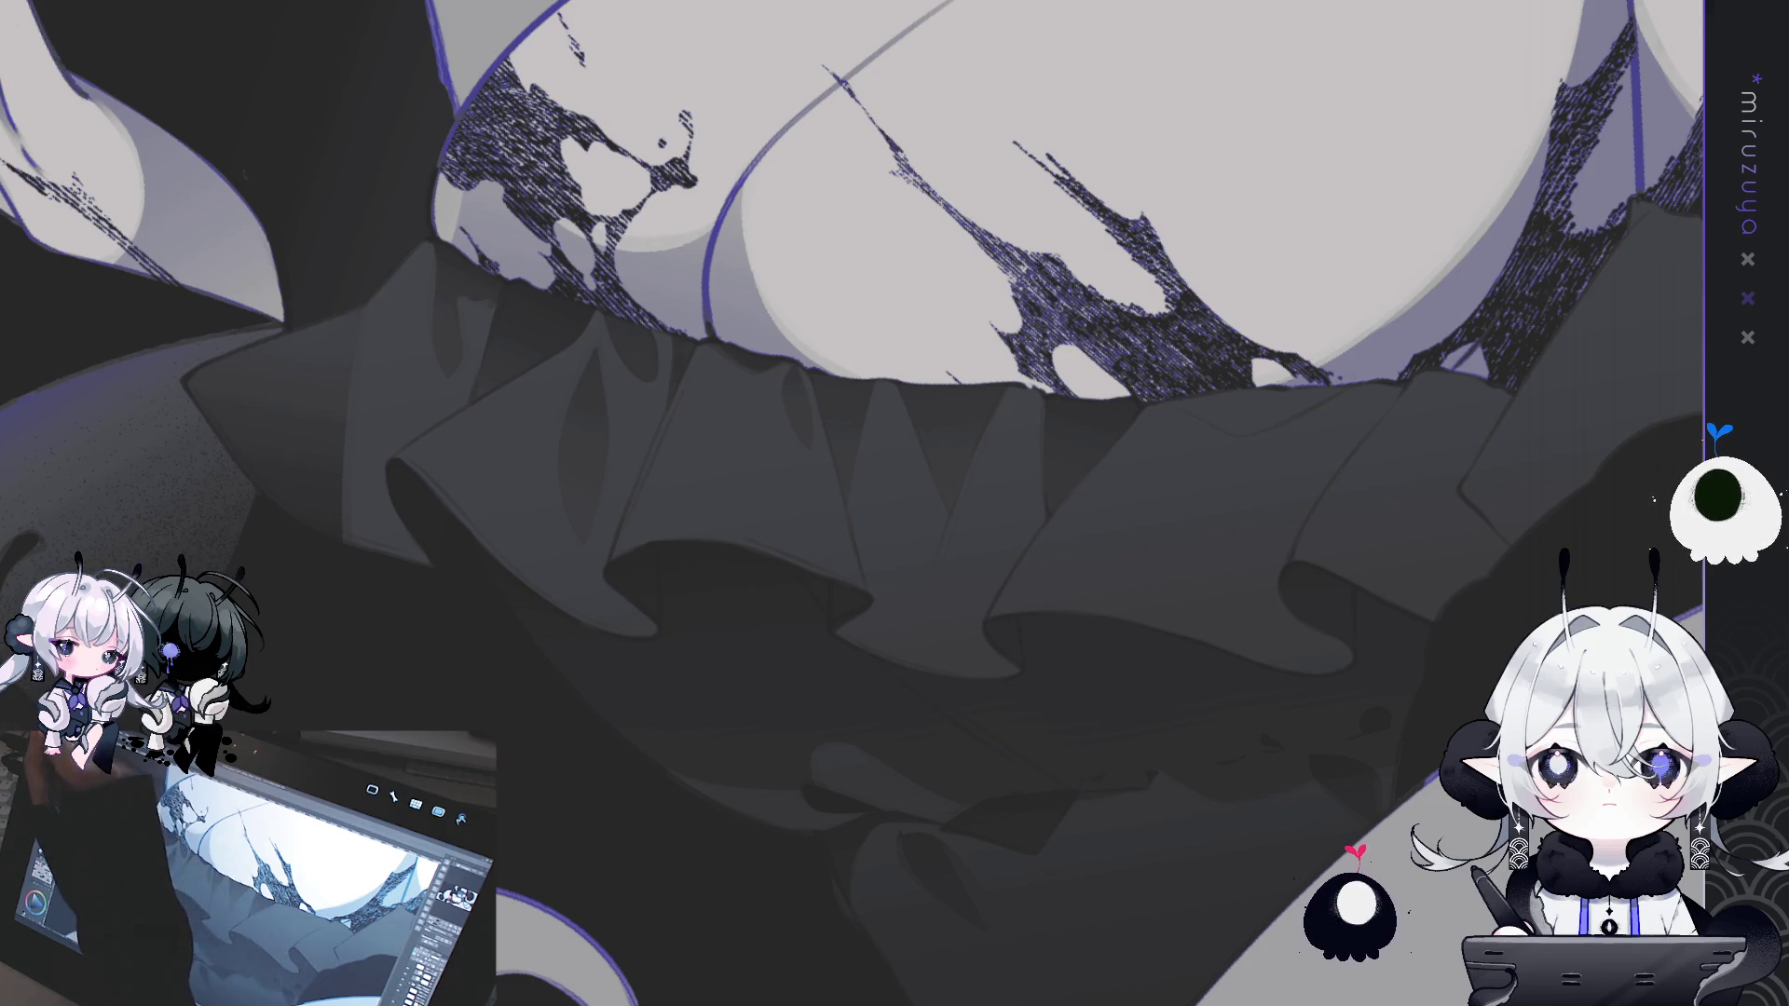
# - Outline a pointed fold below the ruffle edge, then zoom onto the lower ruffle
pyautogui.moveTo(801, 441); pyautogui.dragTo(652, 433)
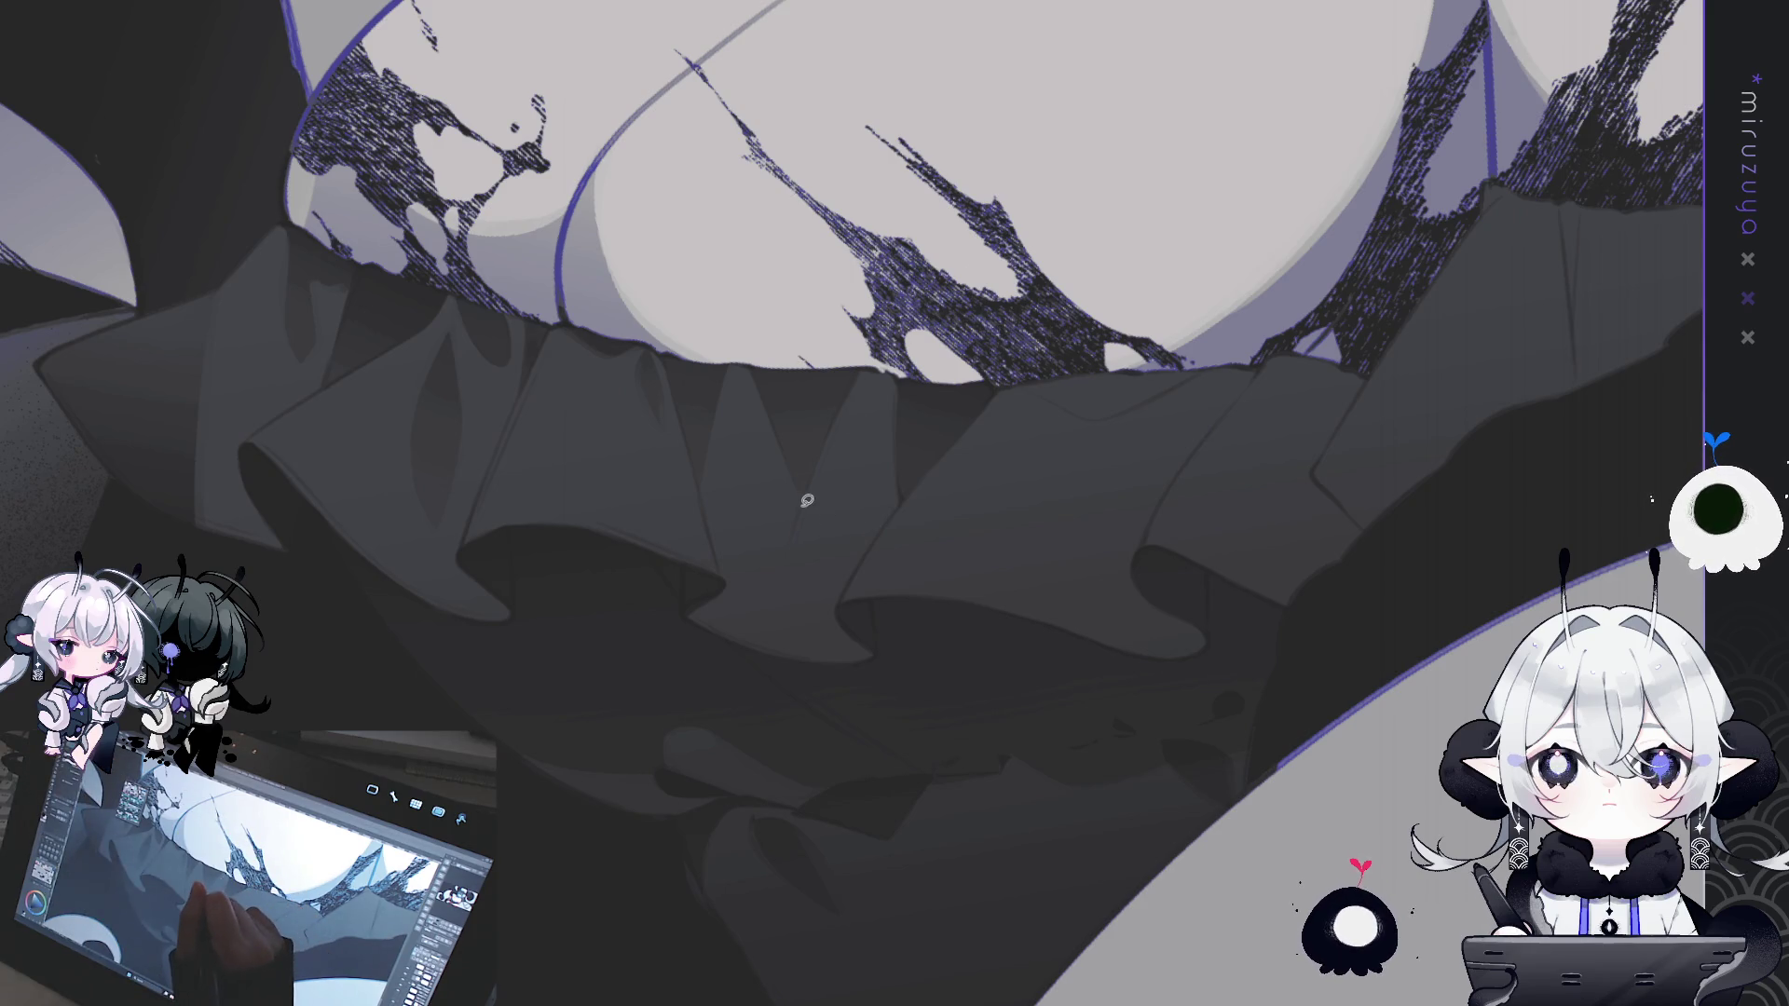
pyautogui.moveTo(817, 611); pyautogui.dragTo(813, 638)
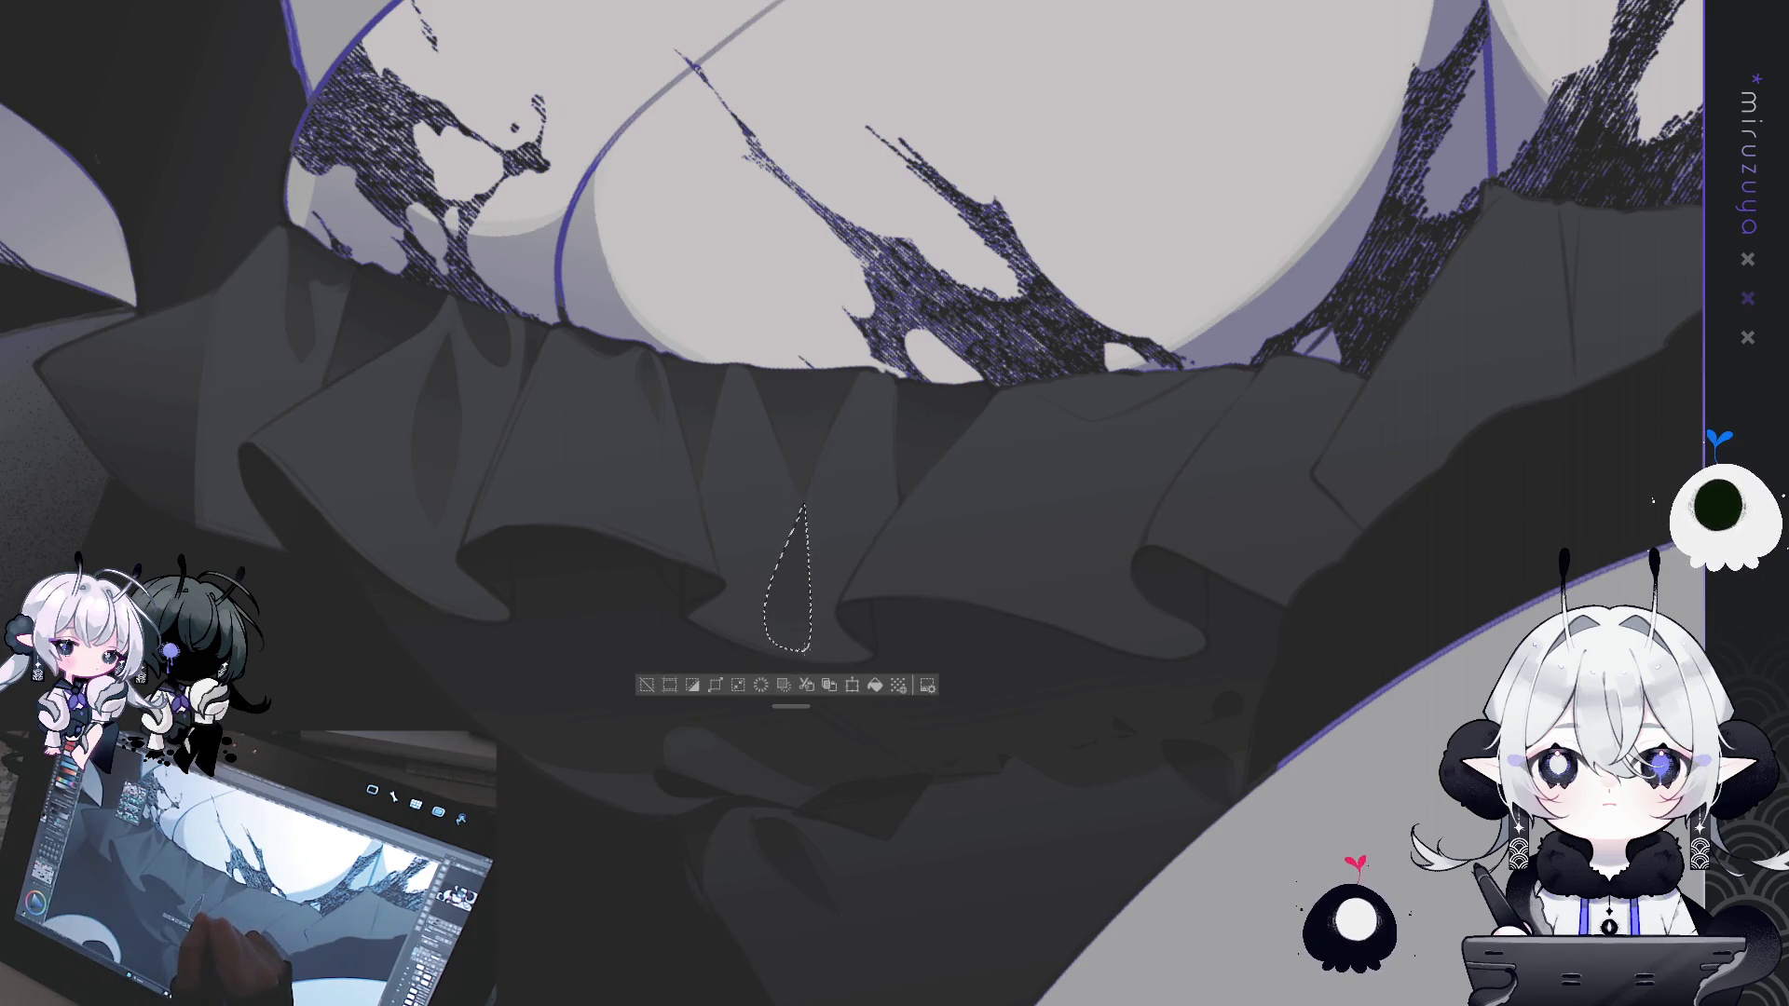
pyautogui.hotkey('ctrl', 'd')
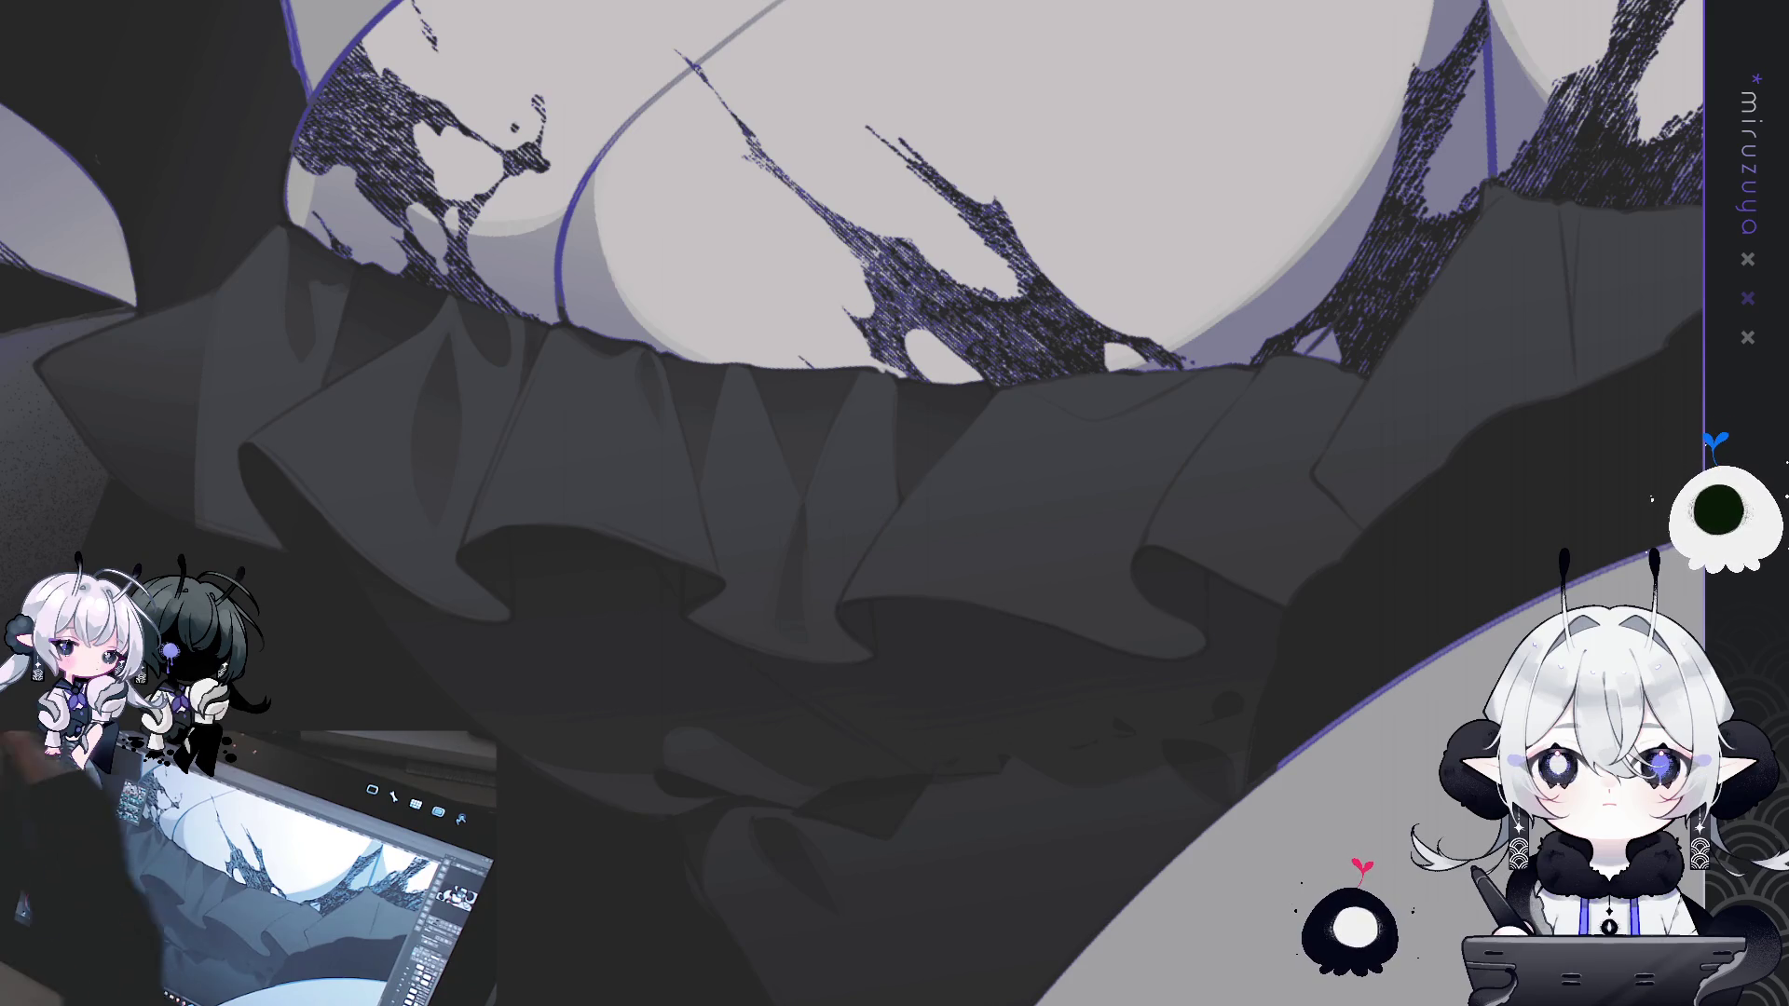
pyautogui.hotkey('ctrl', '+')
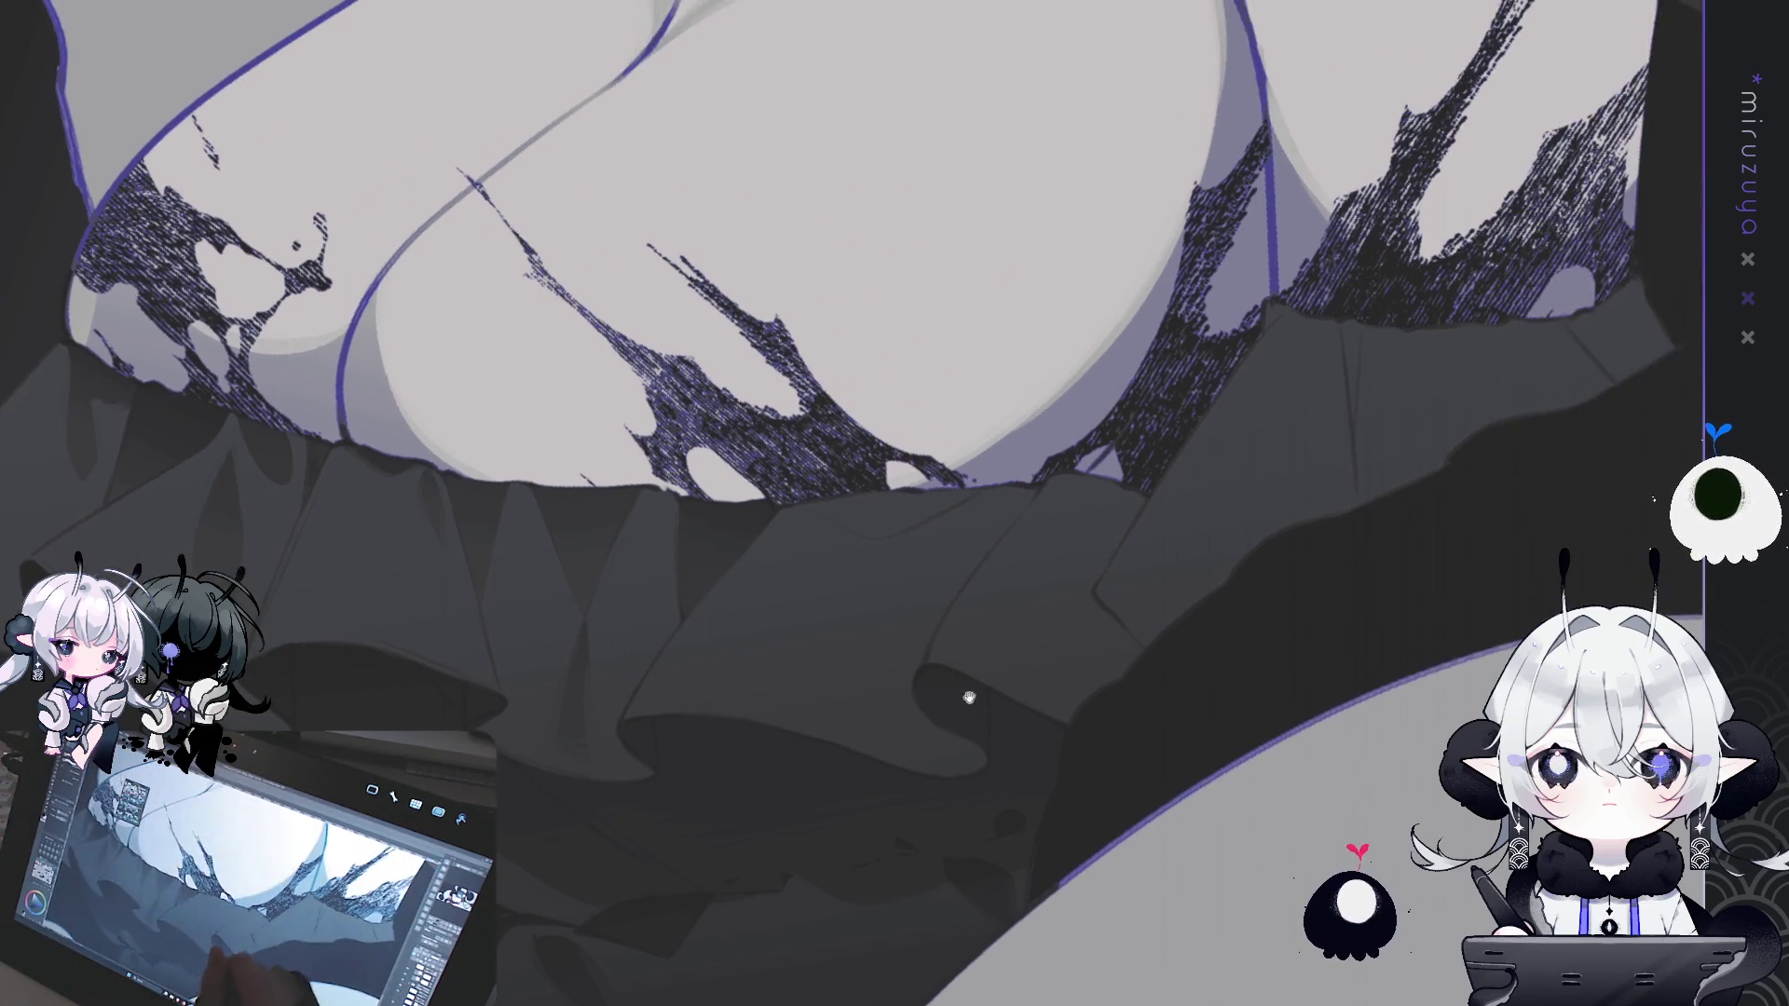
# - Select a thin strip along the ruffle edge and draw a curved fold line
pyautogui.moveTo(801, 503); pyautogui.dragTo(890, 533)
pyautogui.hotkey('ctrl', 'd')
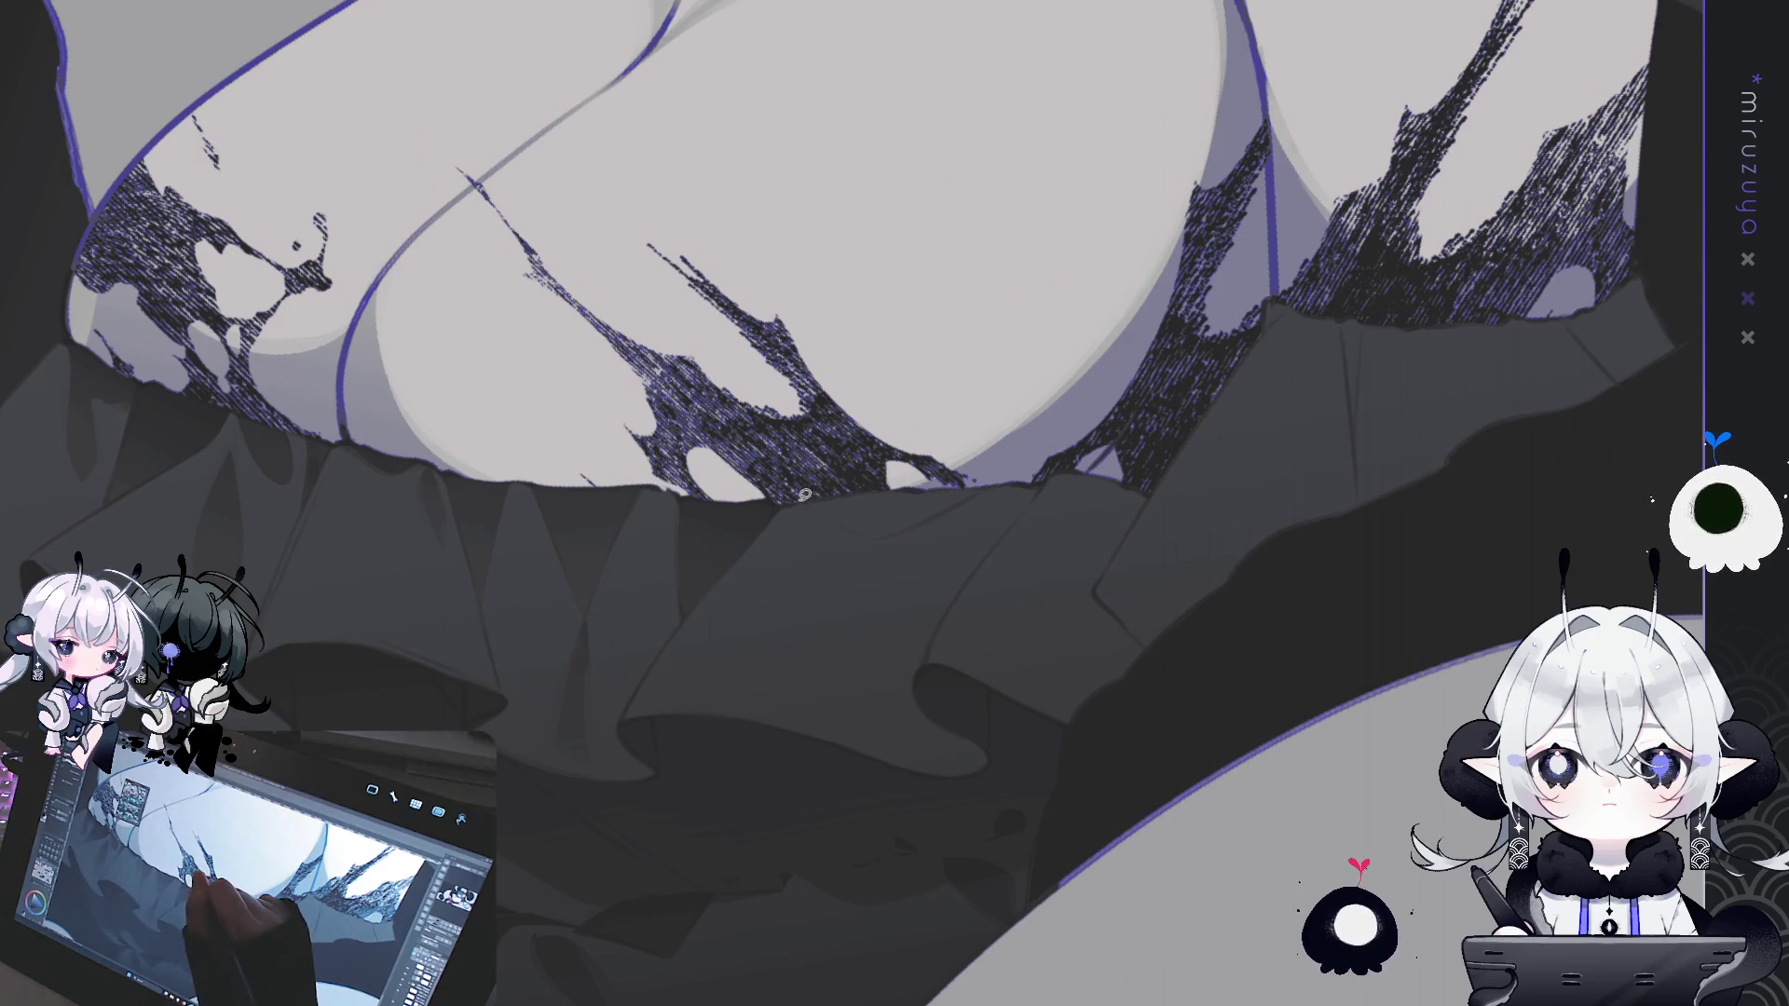
pyautogui.moveTo(792, 503)
pyautogui.mouseDown()
pyautogui.moveTo(942, 512)
pyautogui.moveTo(1019, 463)
pyautogui.moveTo(913, 428)
pyautogui.mouseUp()
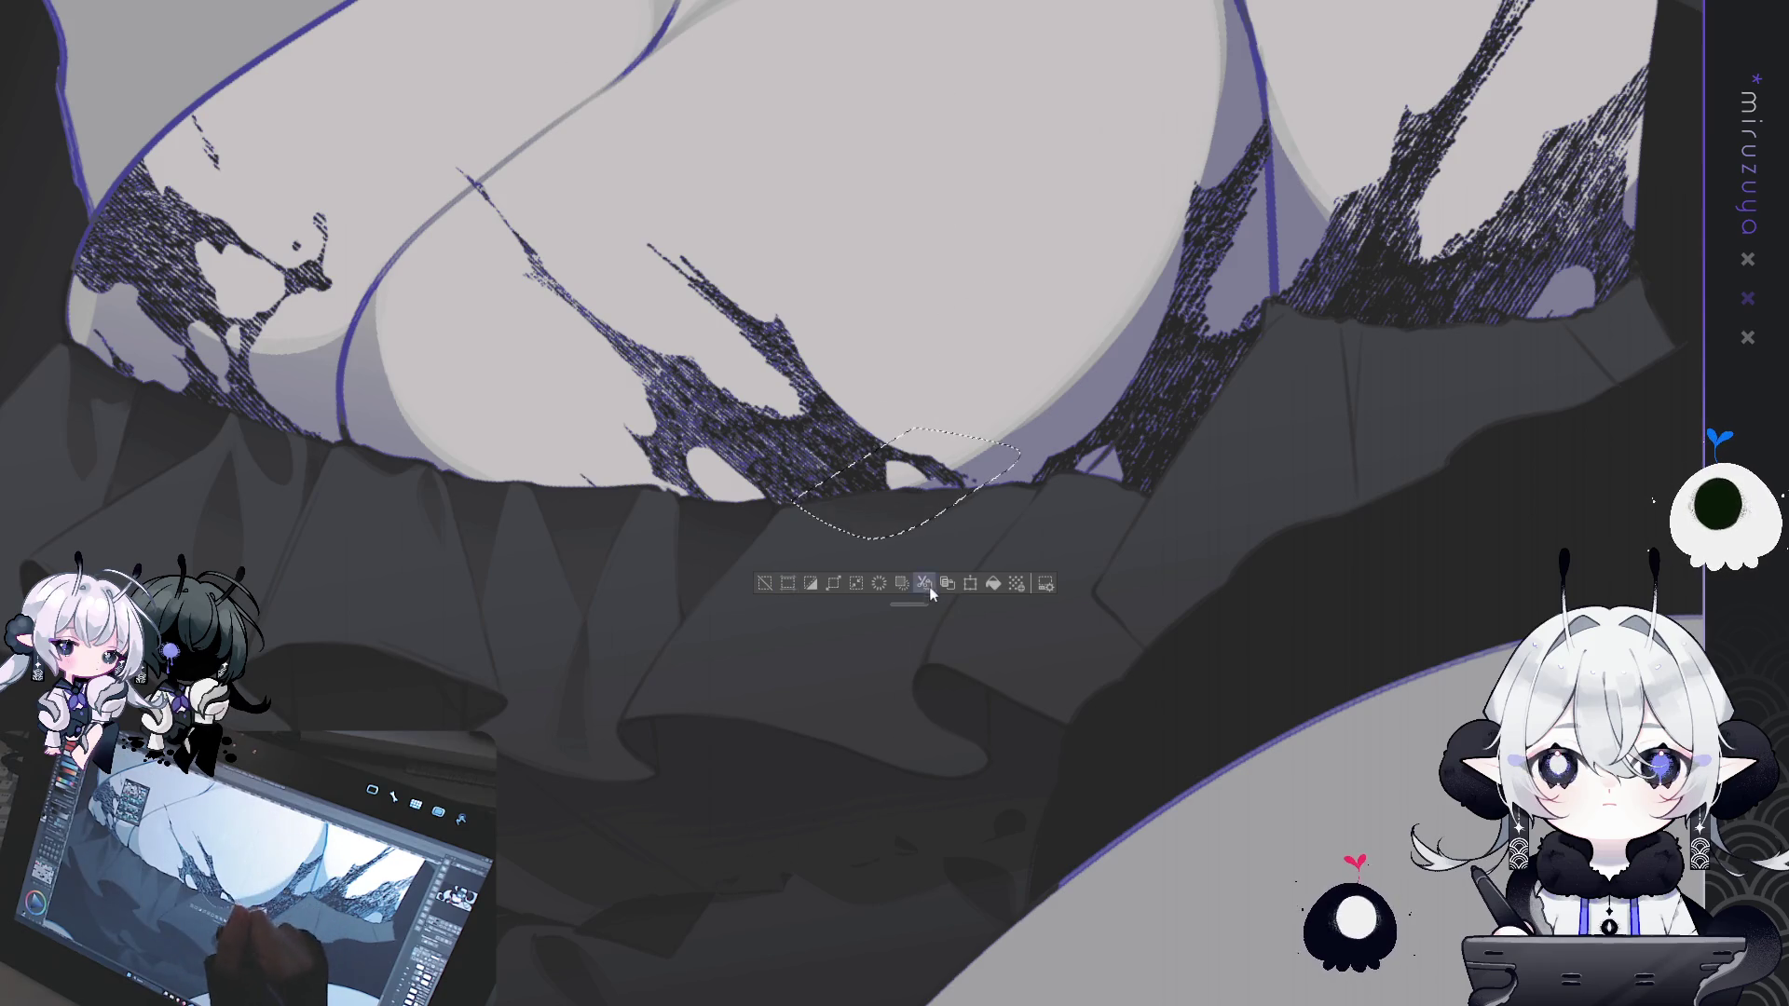
pyautogui.hotkey('ctrl', 'd')
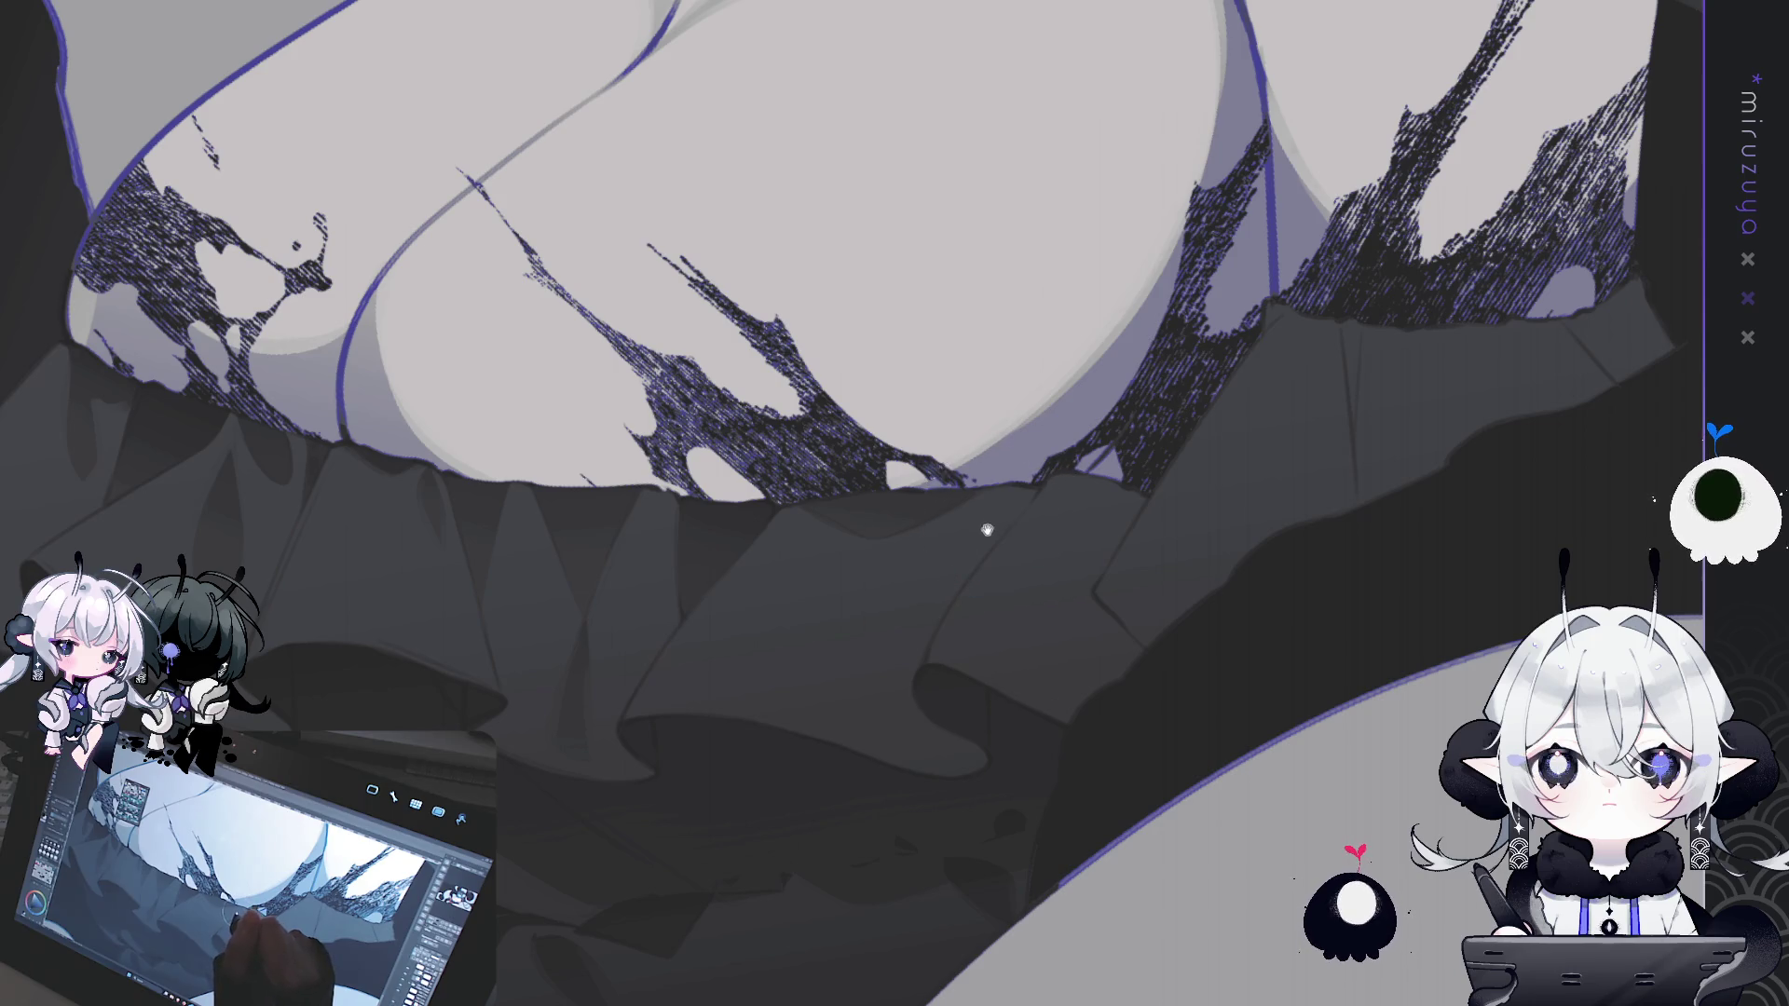
# - Outline fold shapes further down the skirt, including a drop-shaped ruffle fold
pyautogui.moveTo(978, 591); pyautogui.dragTo(963, 563)
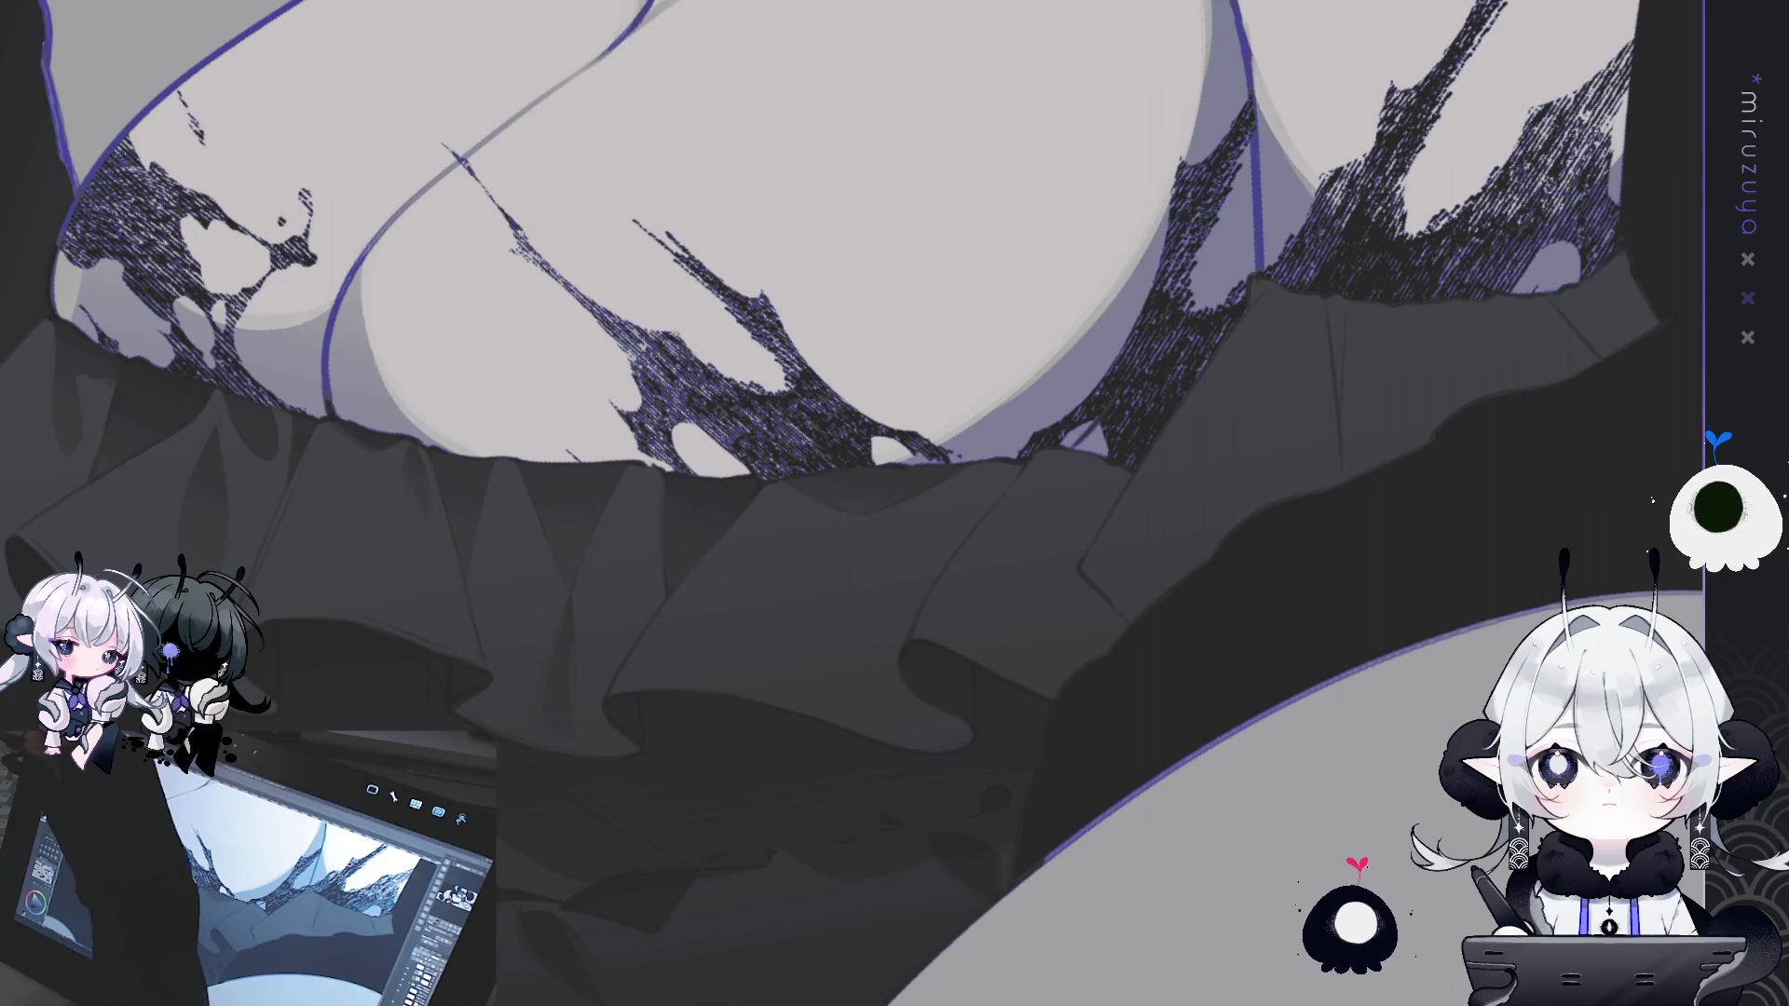
pyautogui.moveTo(1150, 591); pyautogui.dragTo(1164, 521)
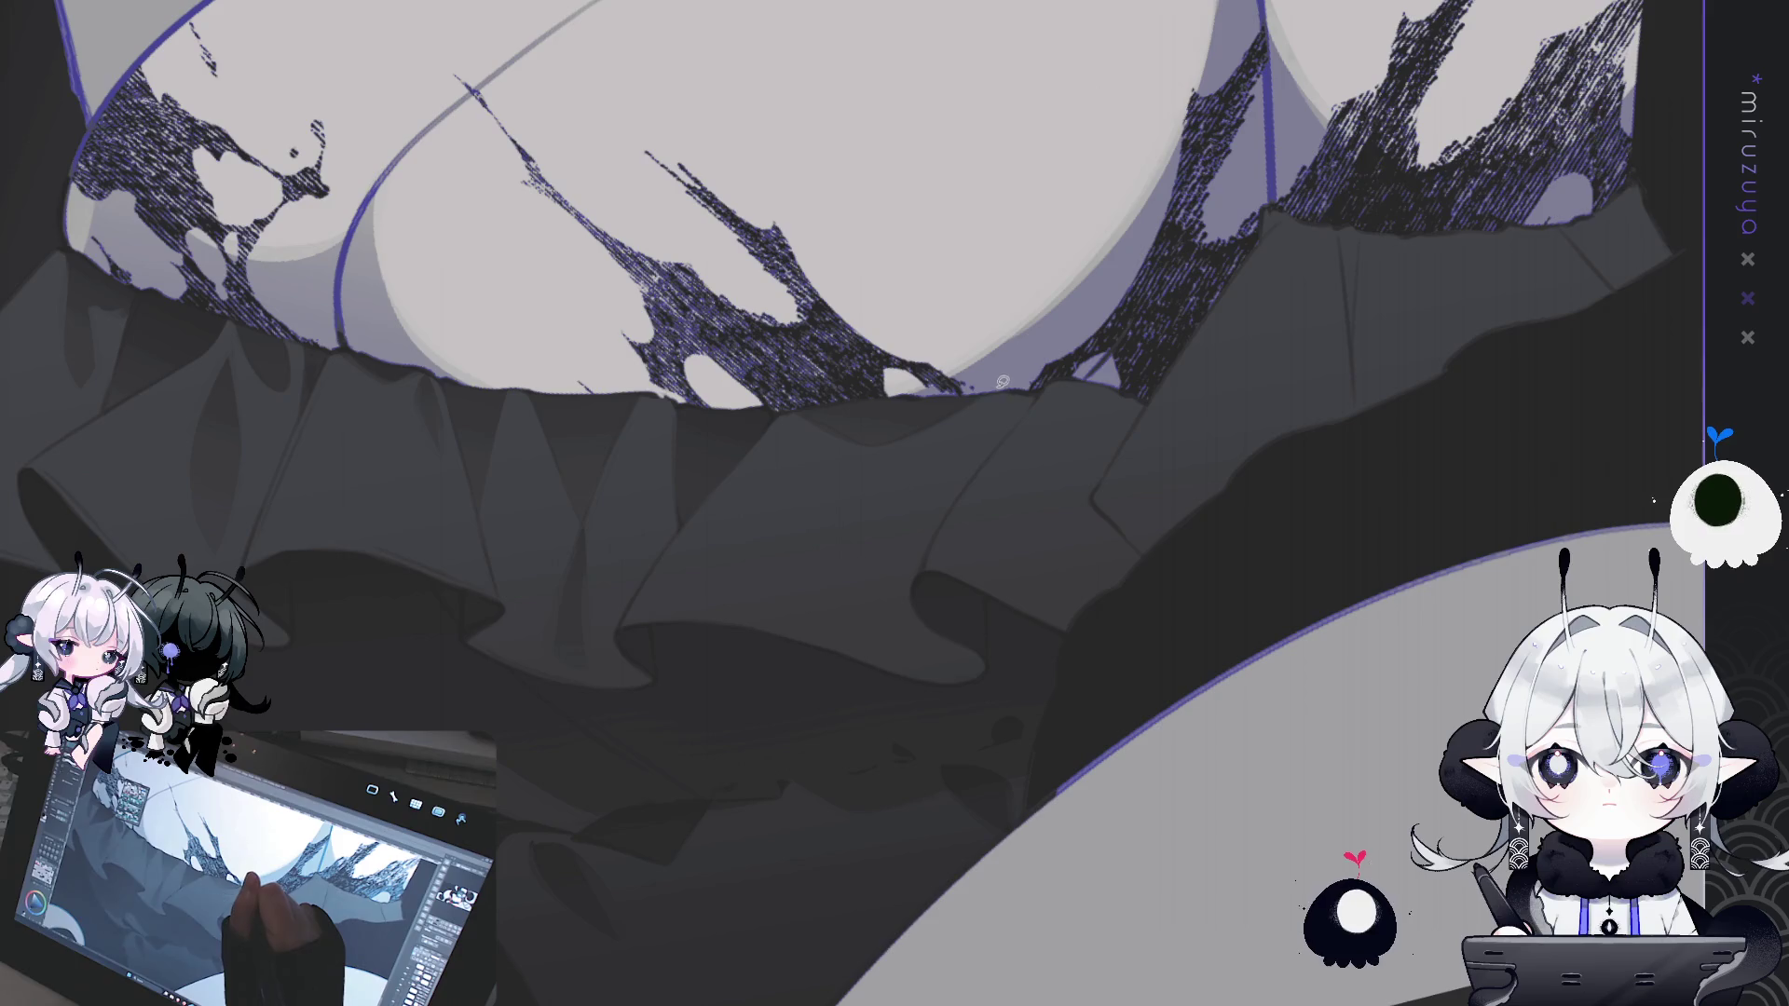
pyautogui.moveTo(1002, 446); pyautogui.dragTo(1040, 390)
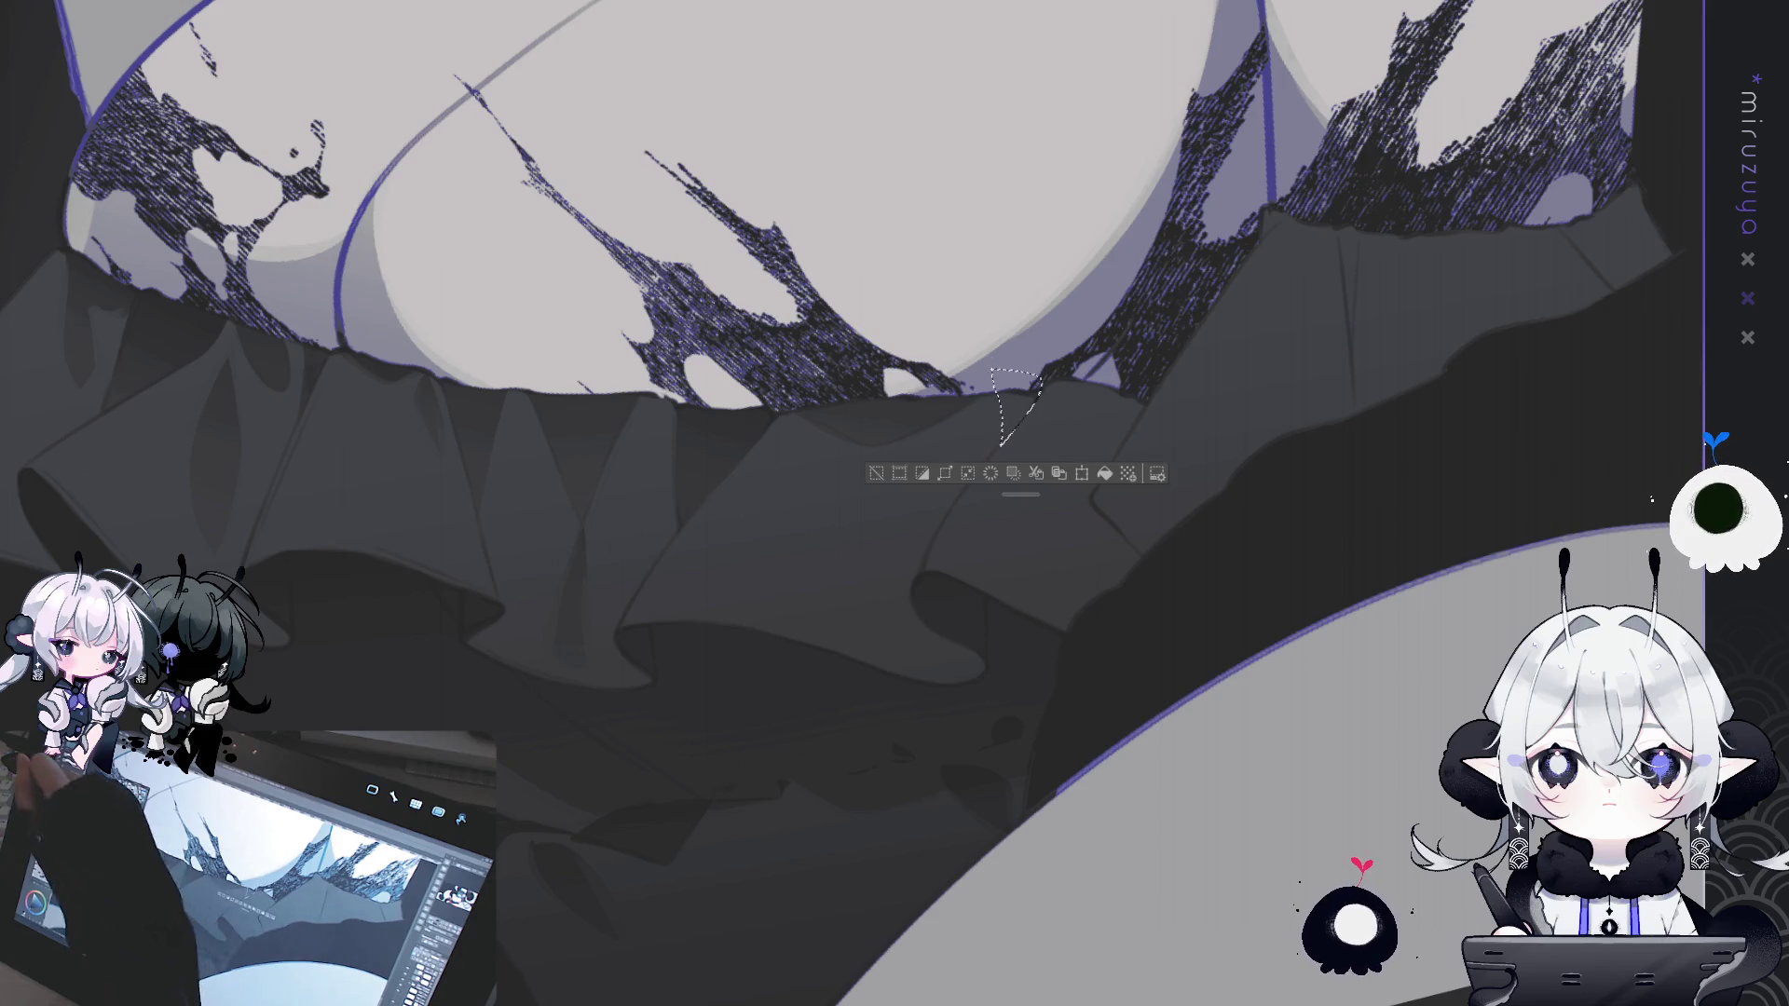
pyautogui.hotkey('ctrl', 'd')
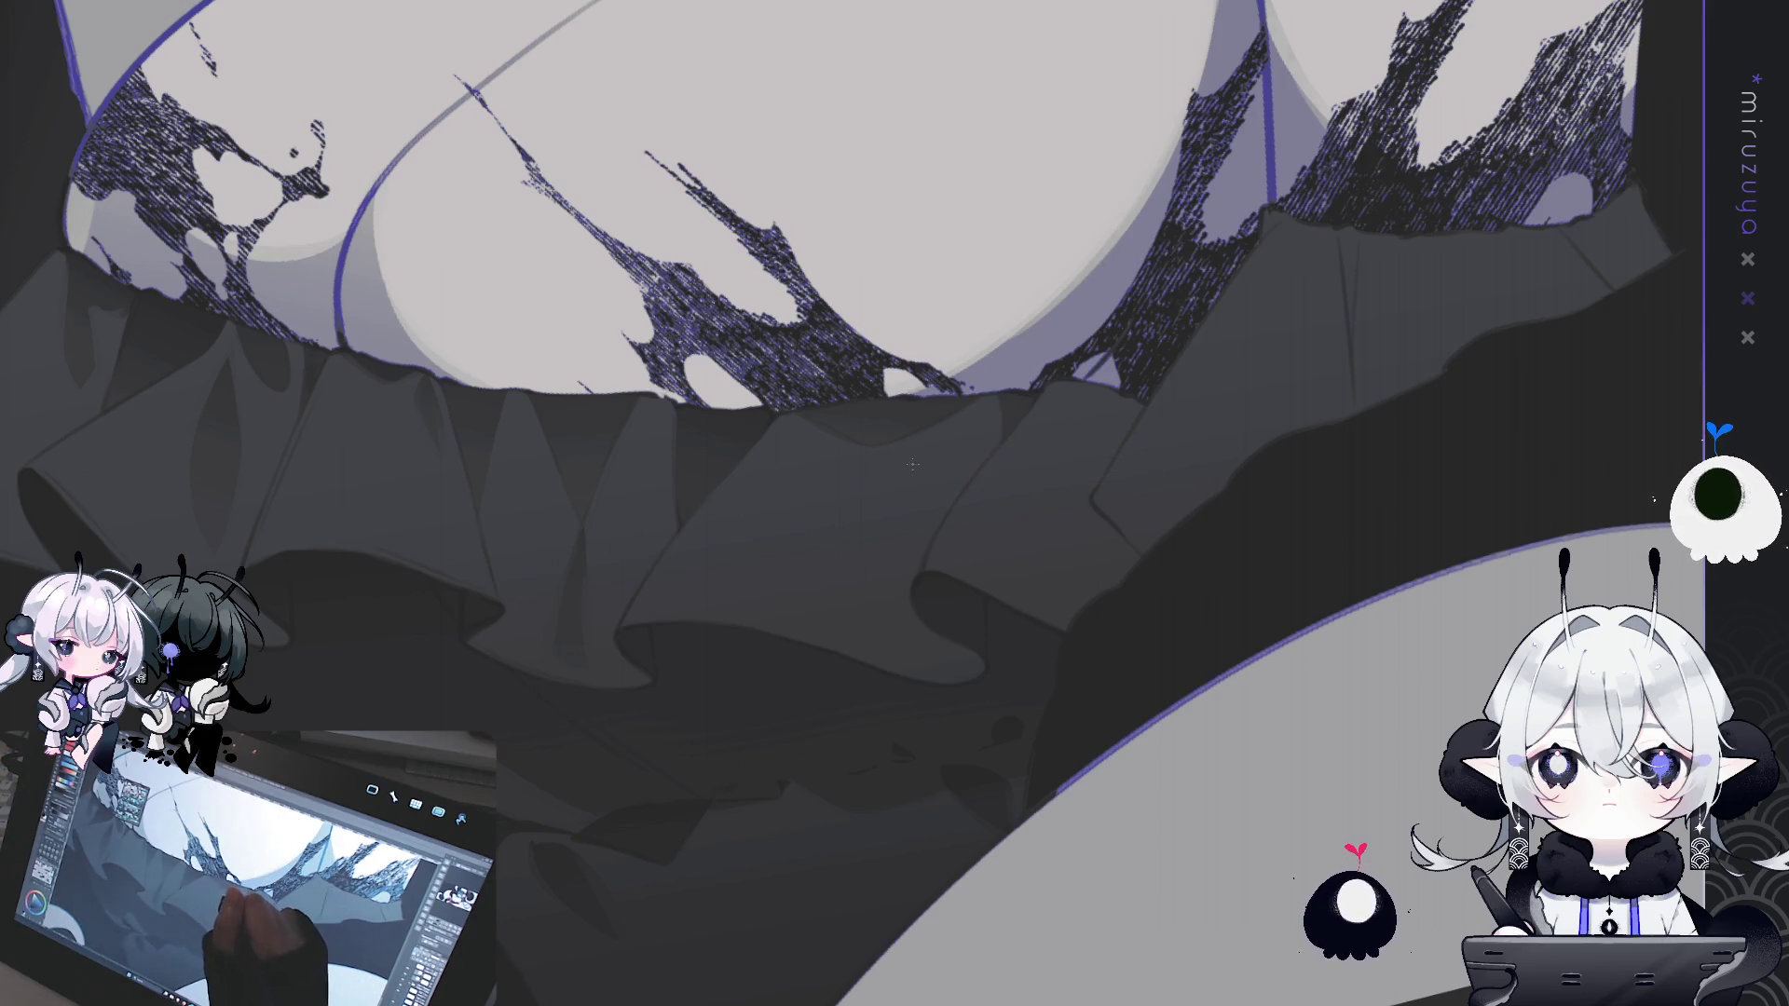
pyautogui.moveTo(1113, 469); pyautogui.dragTo(1046, 472)
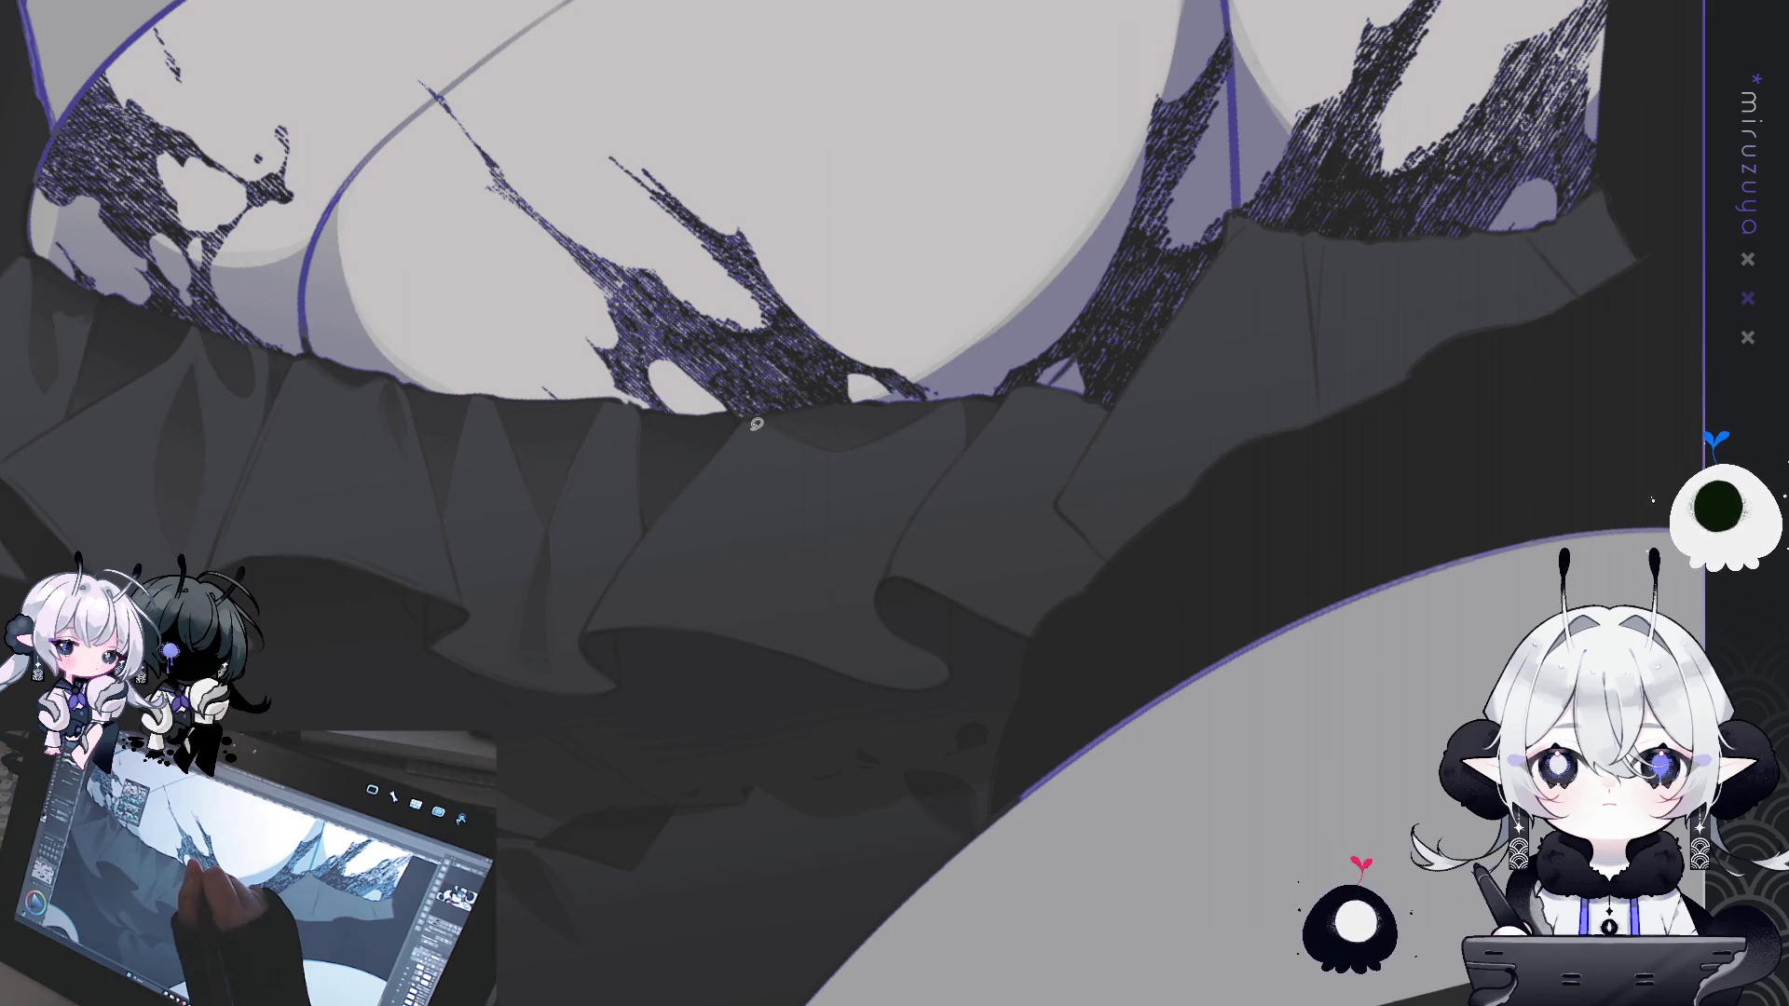
pyautogui.moveTo(765, 468)
pyautogui.mouseDown()
pyautogui.moveTo(827, 627)
pyautogui.moveTo(819, 507)
pyautogui.moveTo(783, 466)
pyautogui.mouseUp()
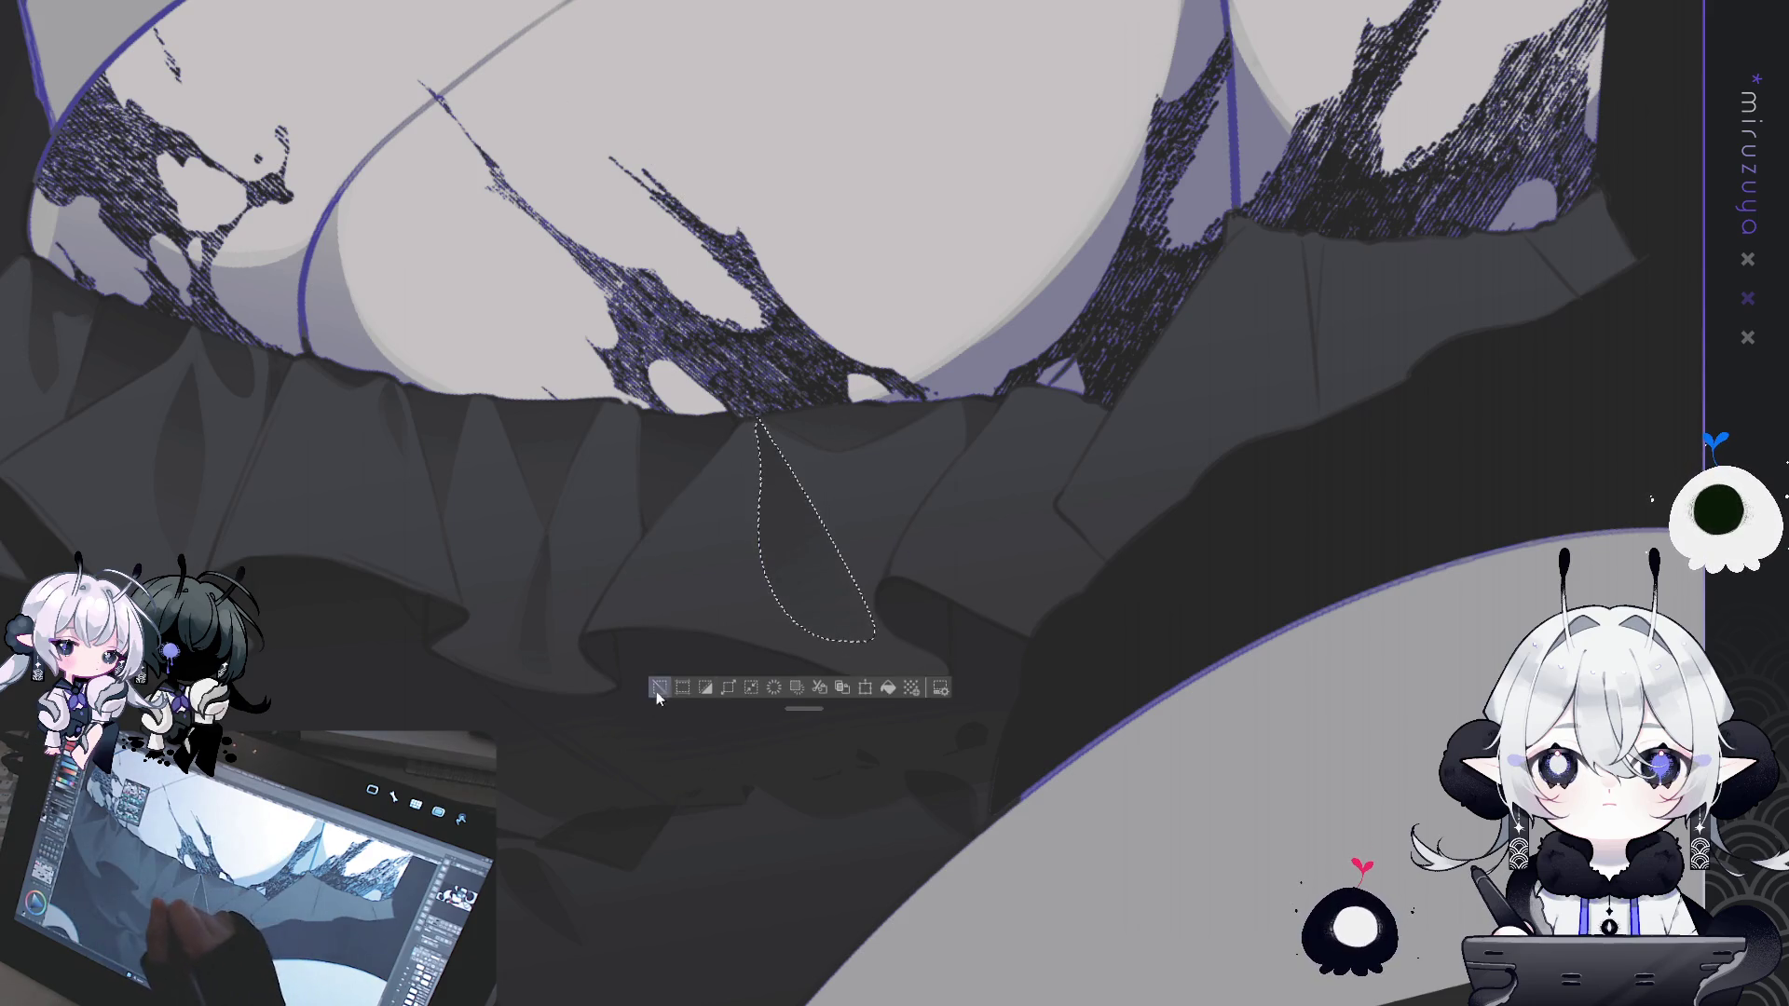
pyautogui.hotkey('ctrl', 'd')
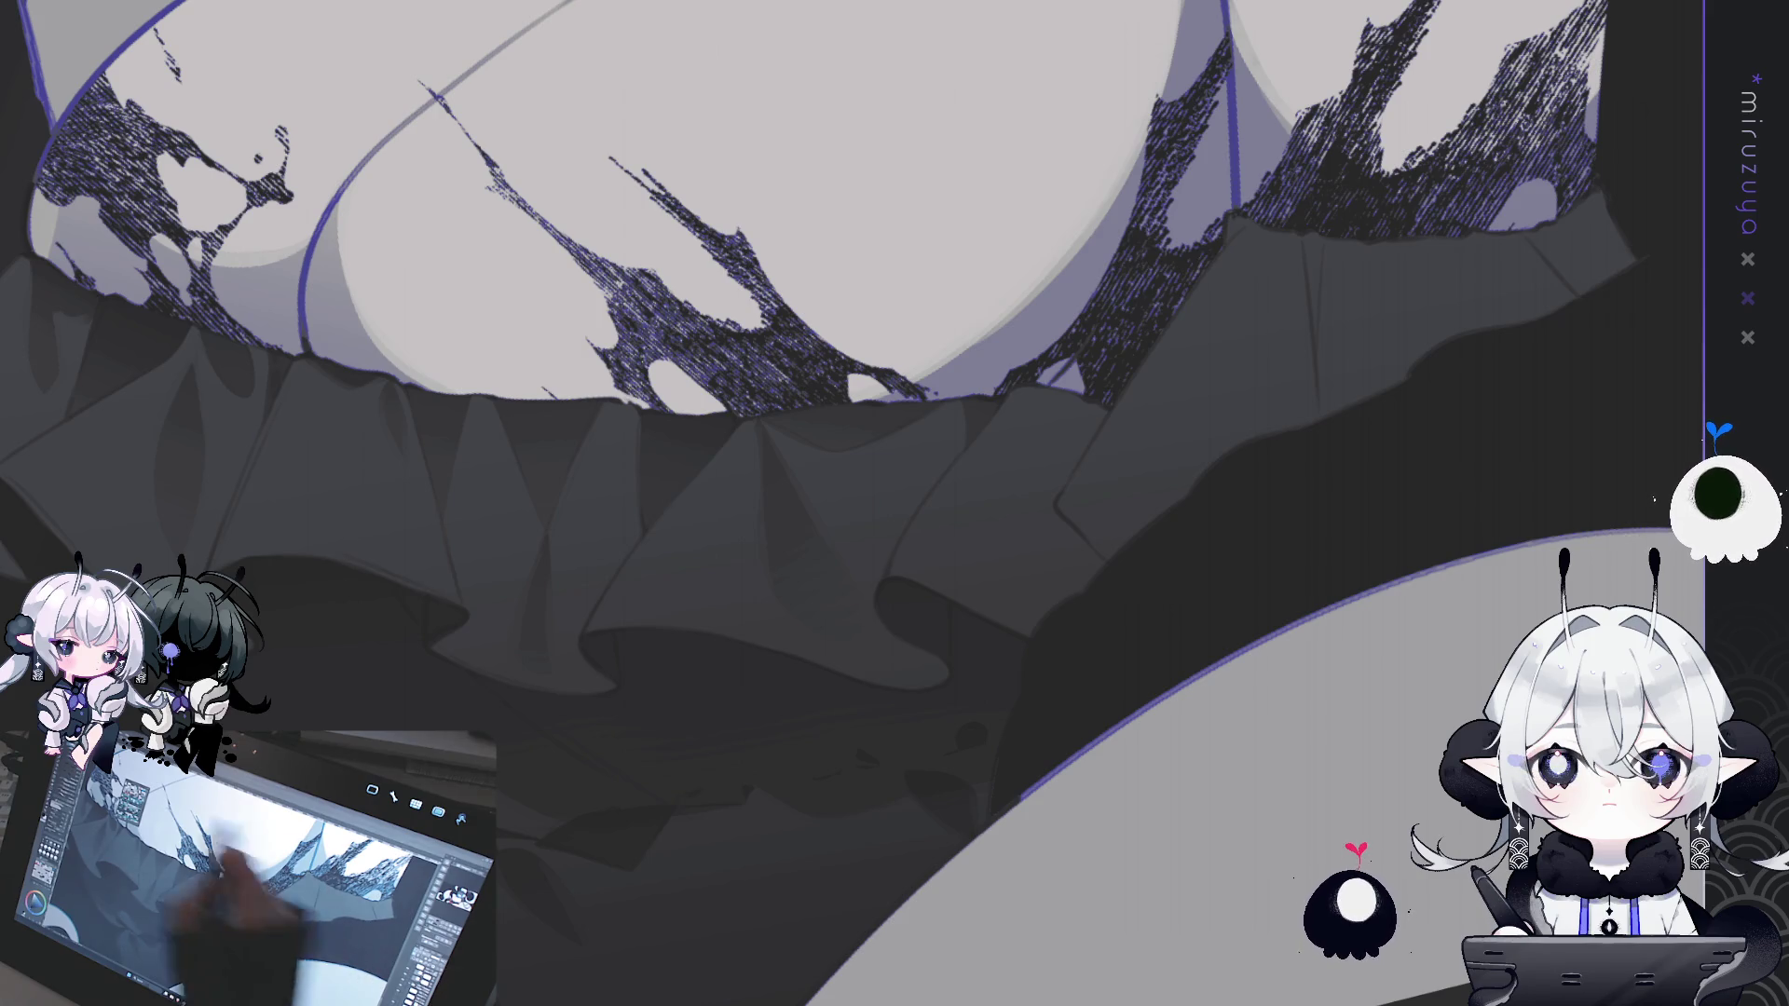
pyautogui.scroll(2, 1114, 676)
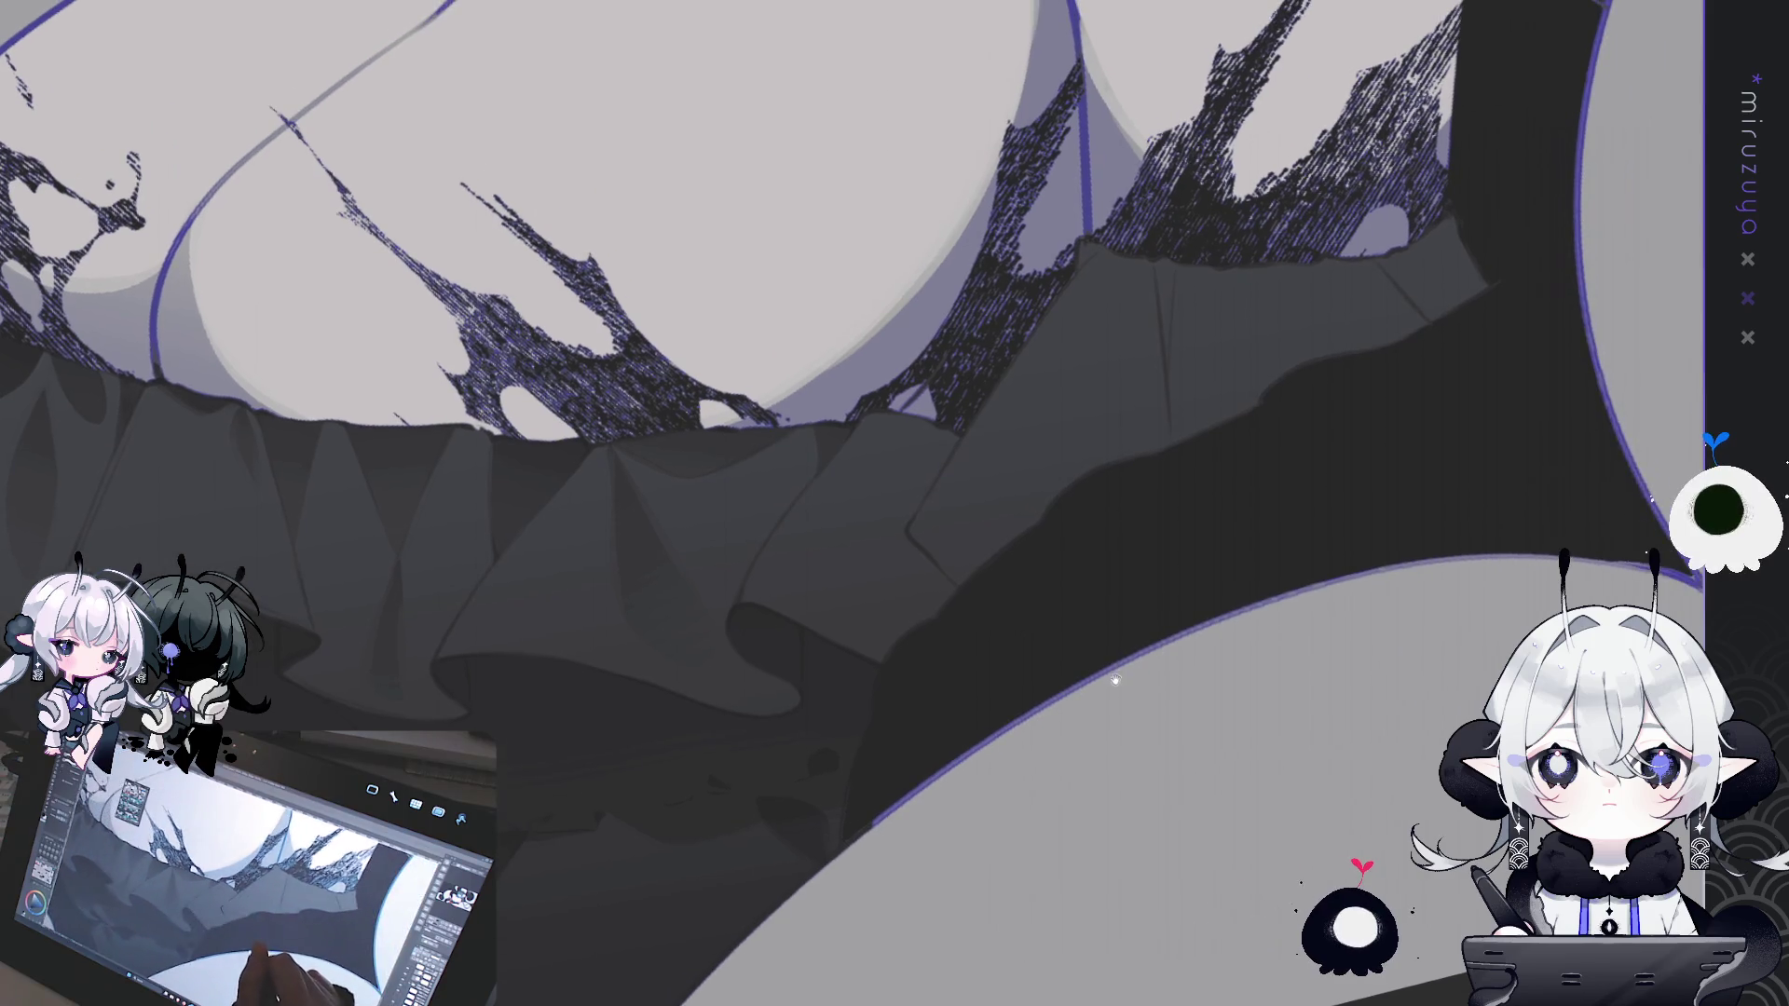
# - Trace and close a lasso outline around a new fold patch on the ruffle
pyautogui.scroll(-2, 1144, 712)
pyautogui.scroll(2, 1004, 404)
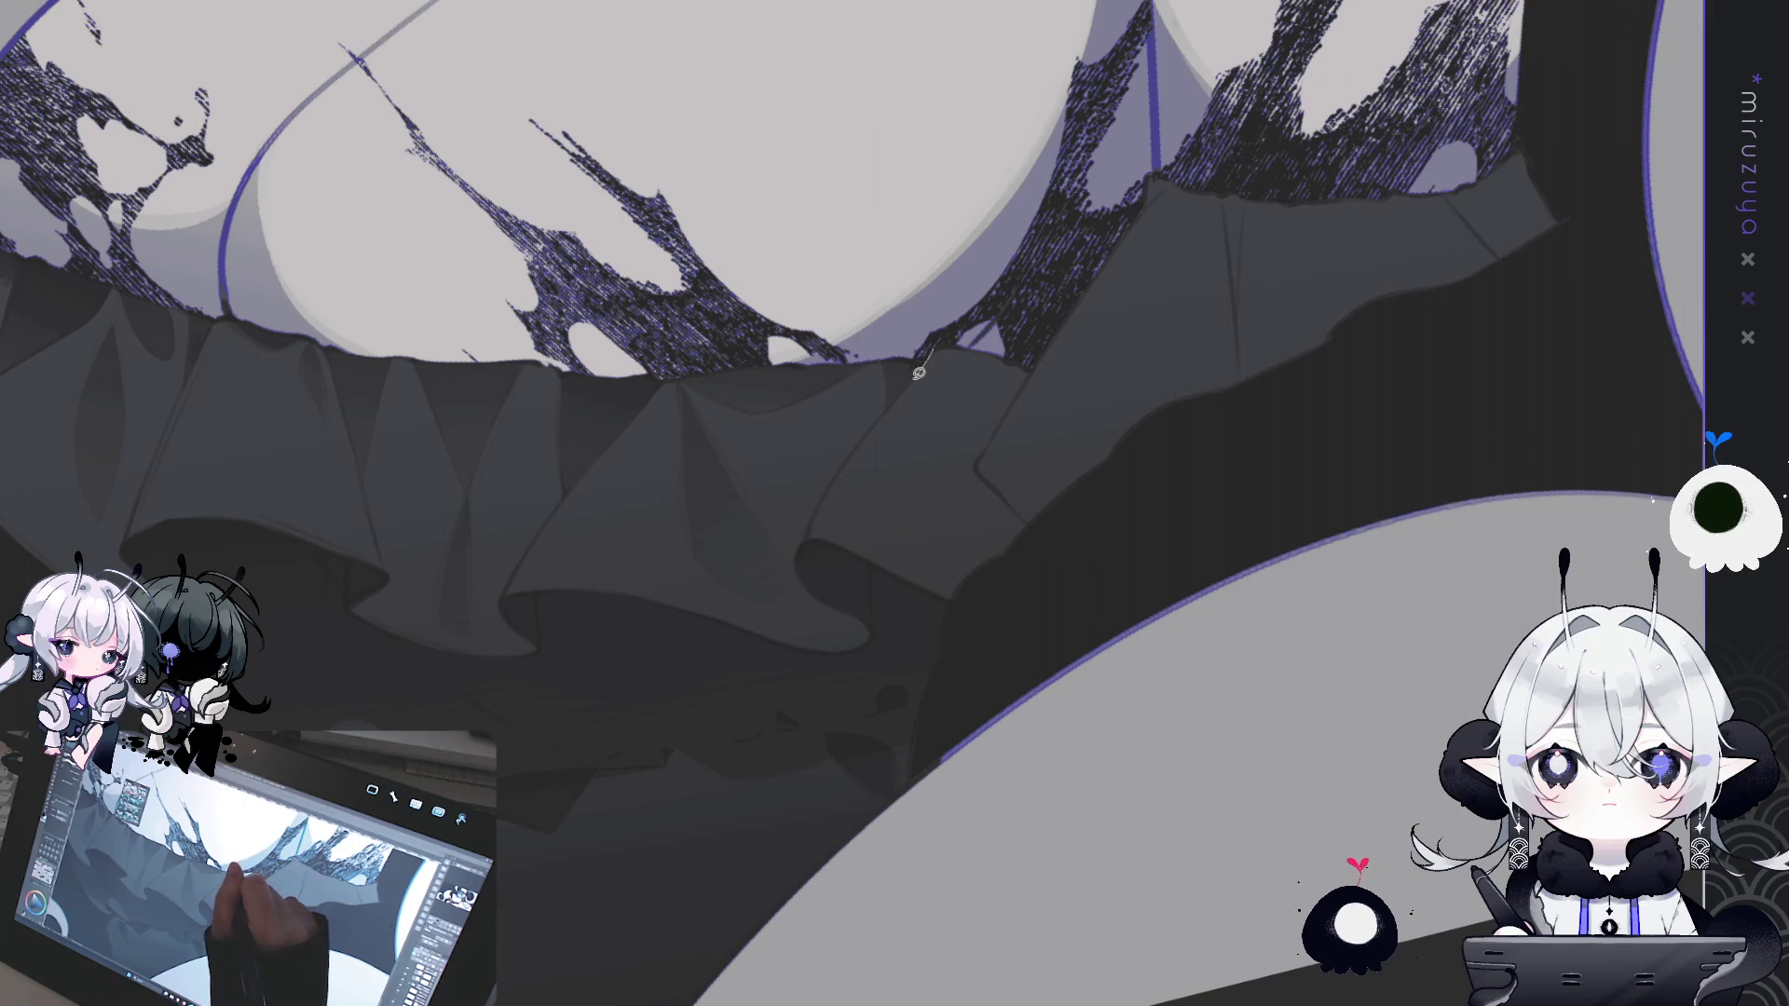
pyautogui.moveTo(932, 349); pyautogui.dragTo(896, 424)
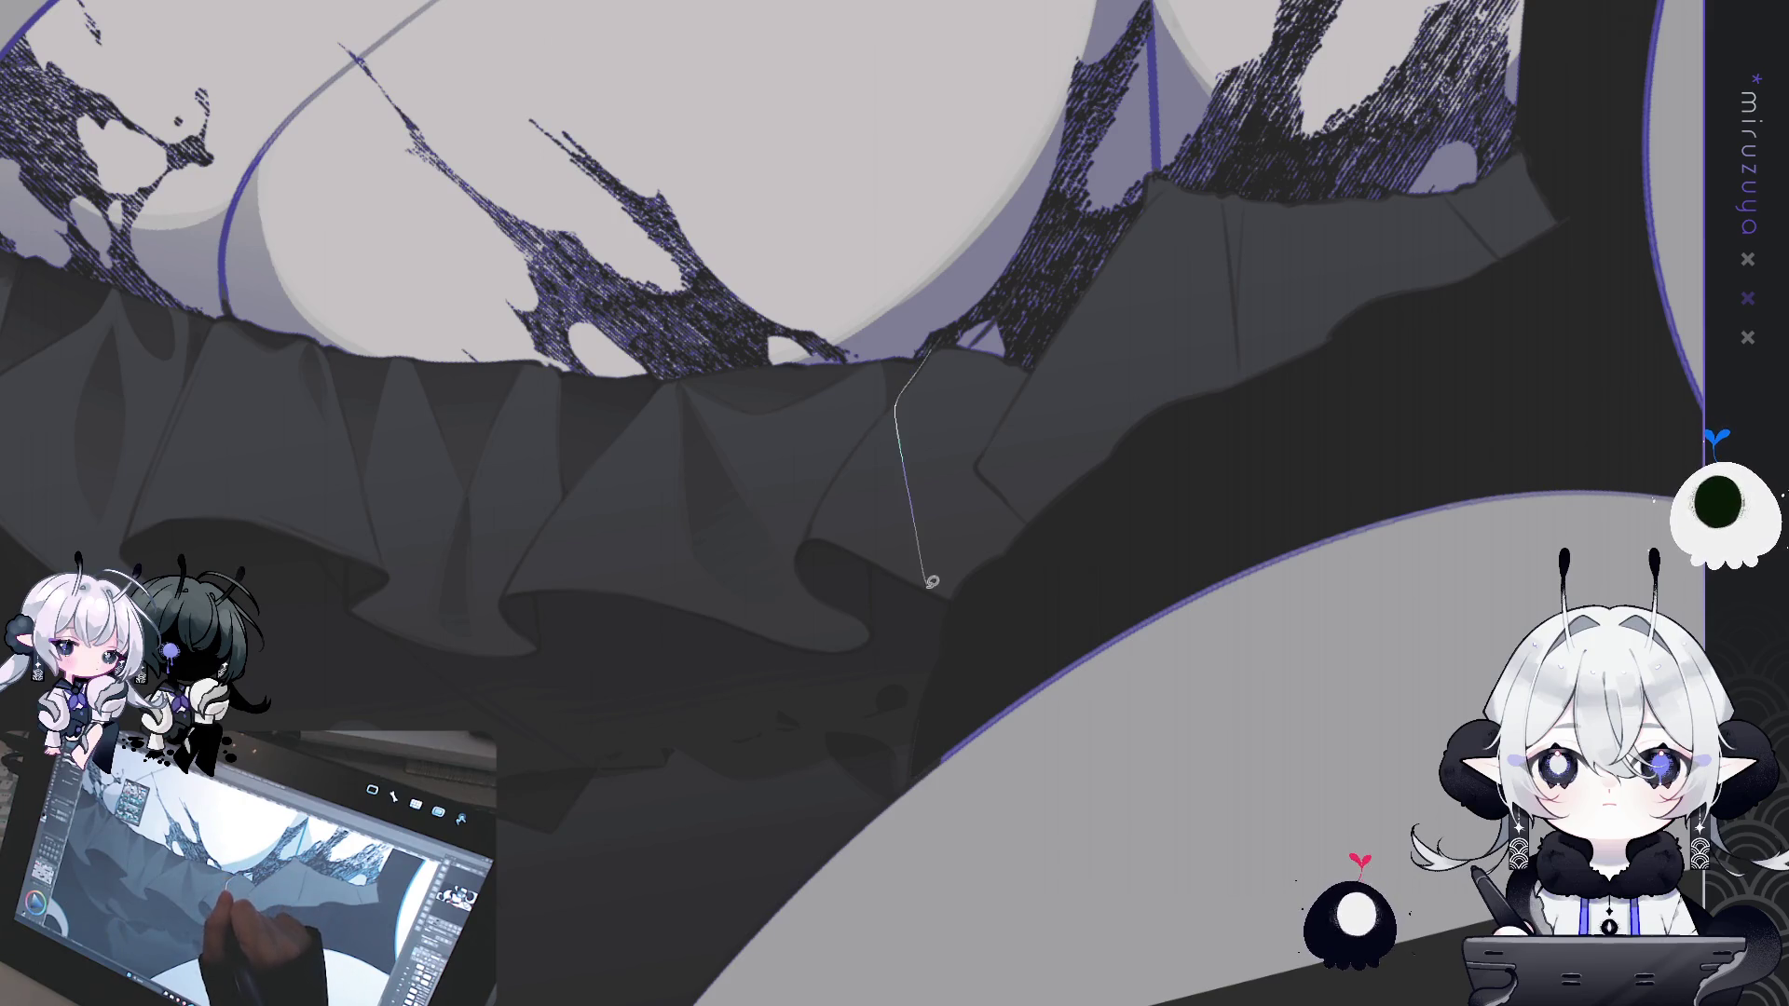
pyautogui.moveTo(1041, 529); pyautogui.dragTo(1019, 499)
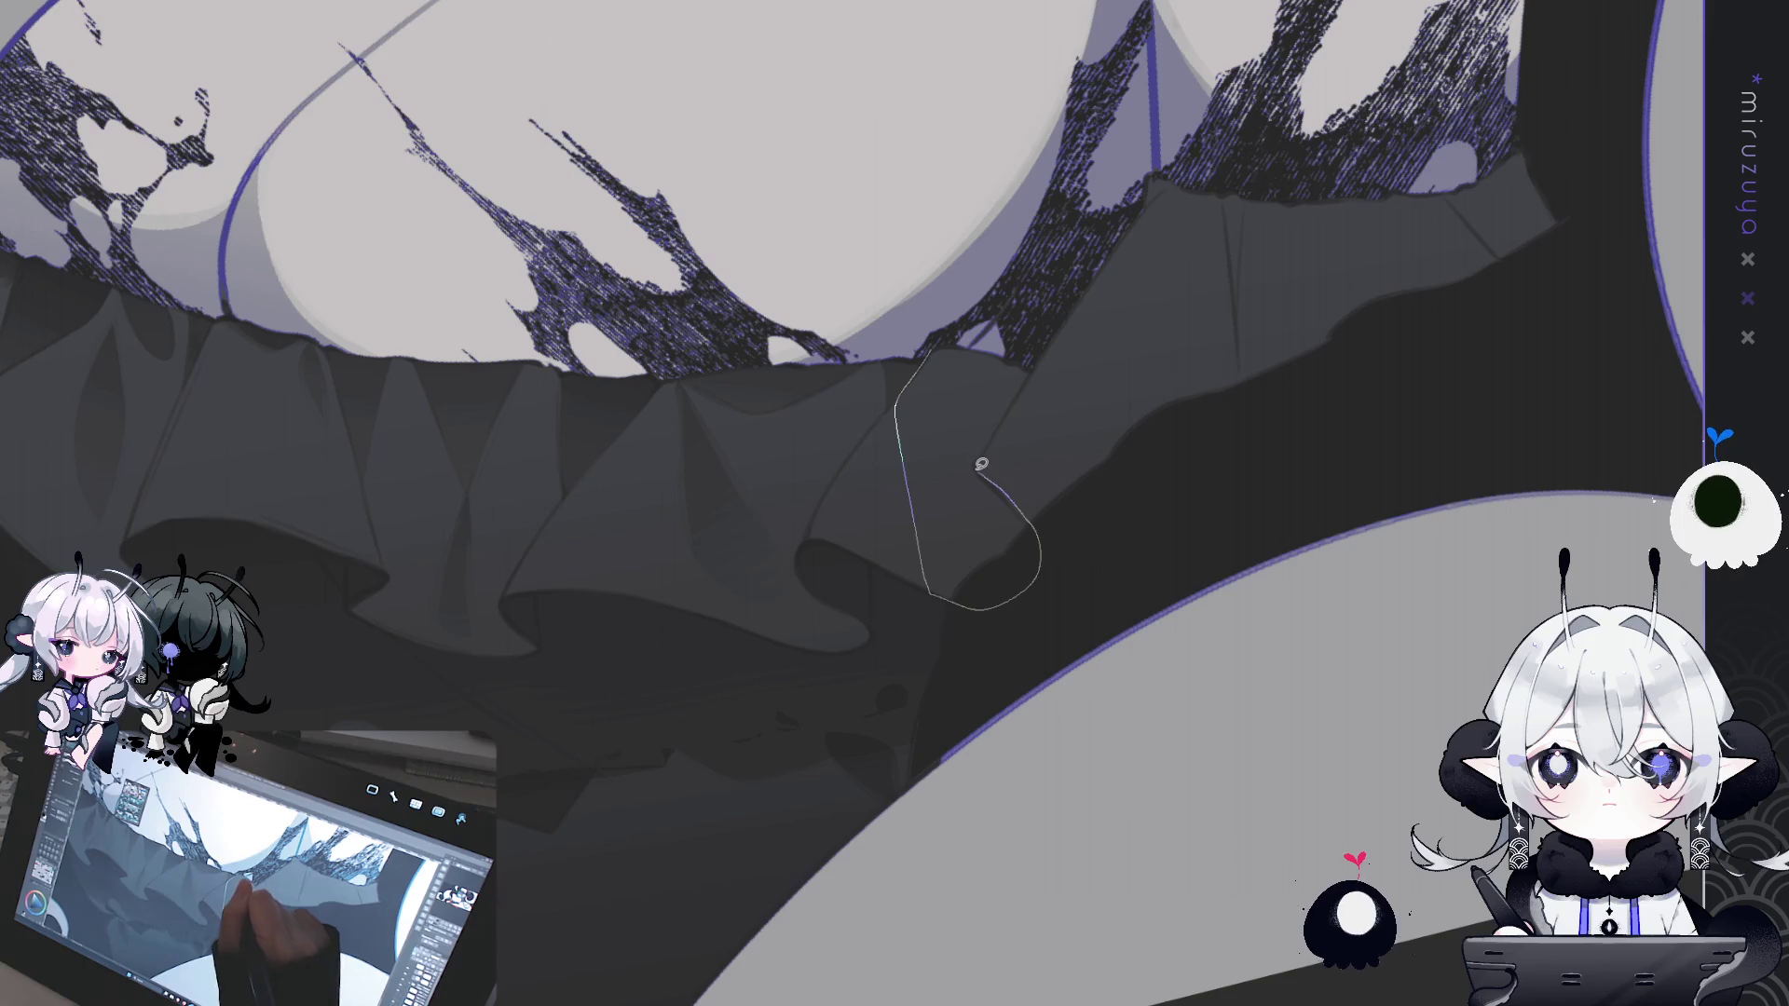
pyautogui.moveTo(1018, 397); pyautogui.dragTo(940, 298)
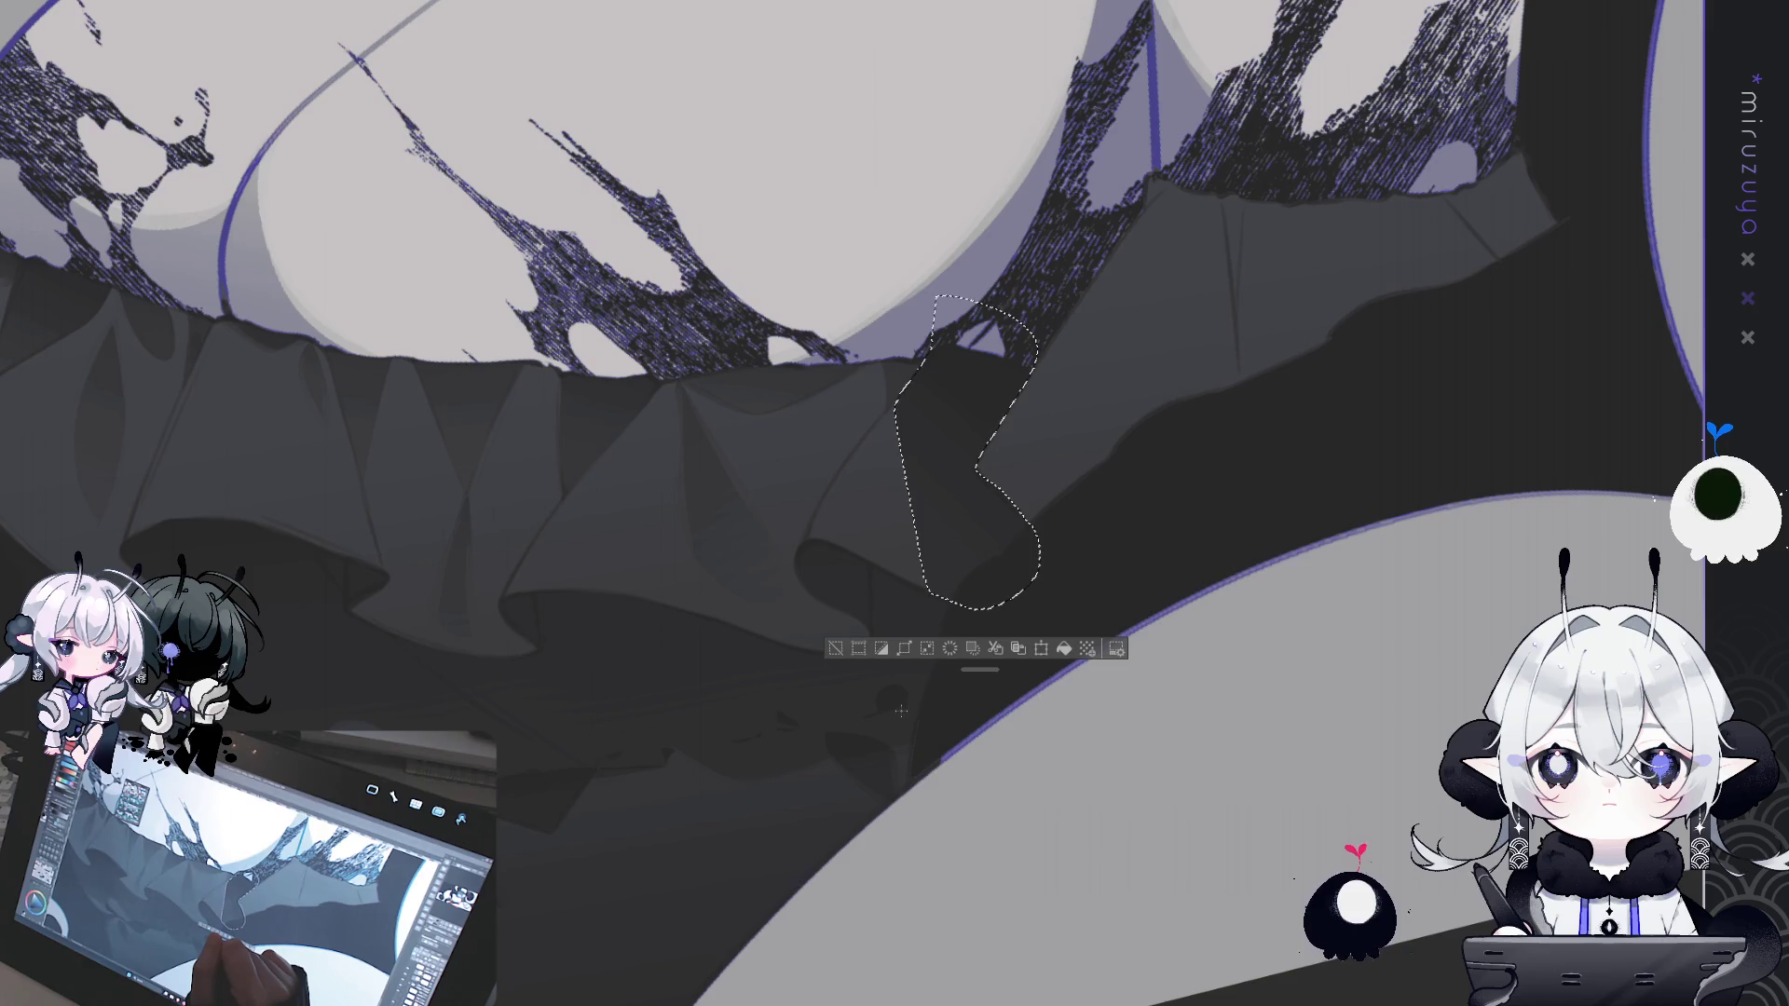
pyautogui.hotkey('ctrl', 'd')
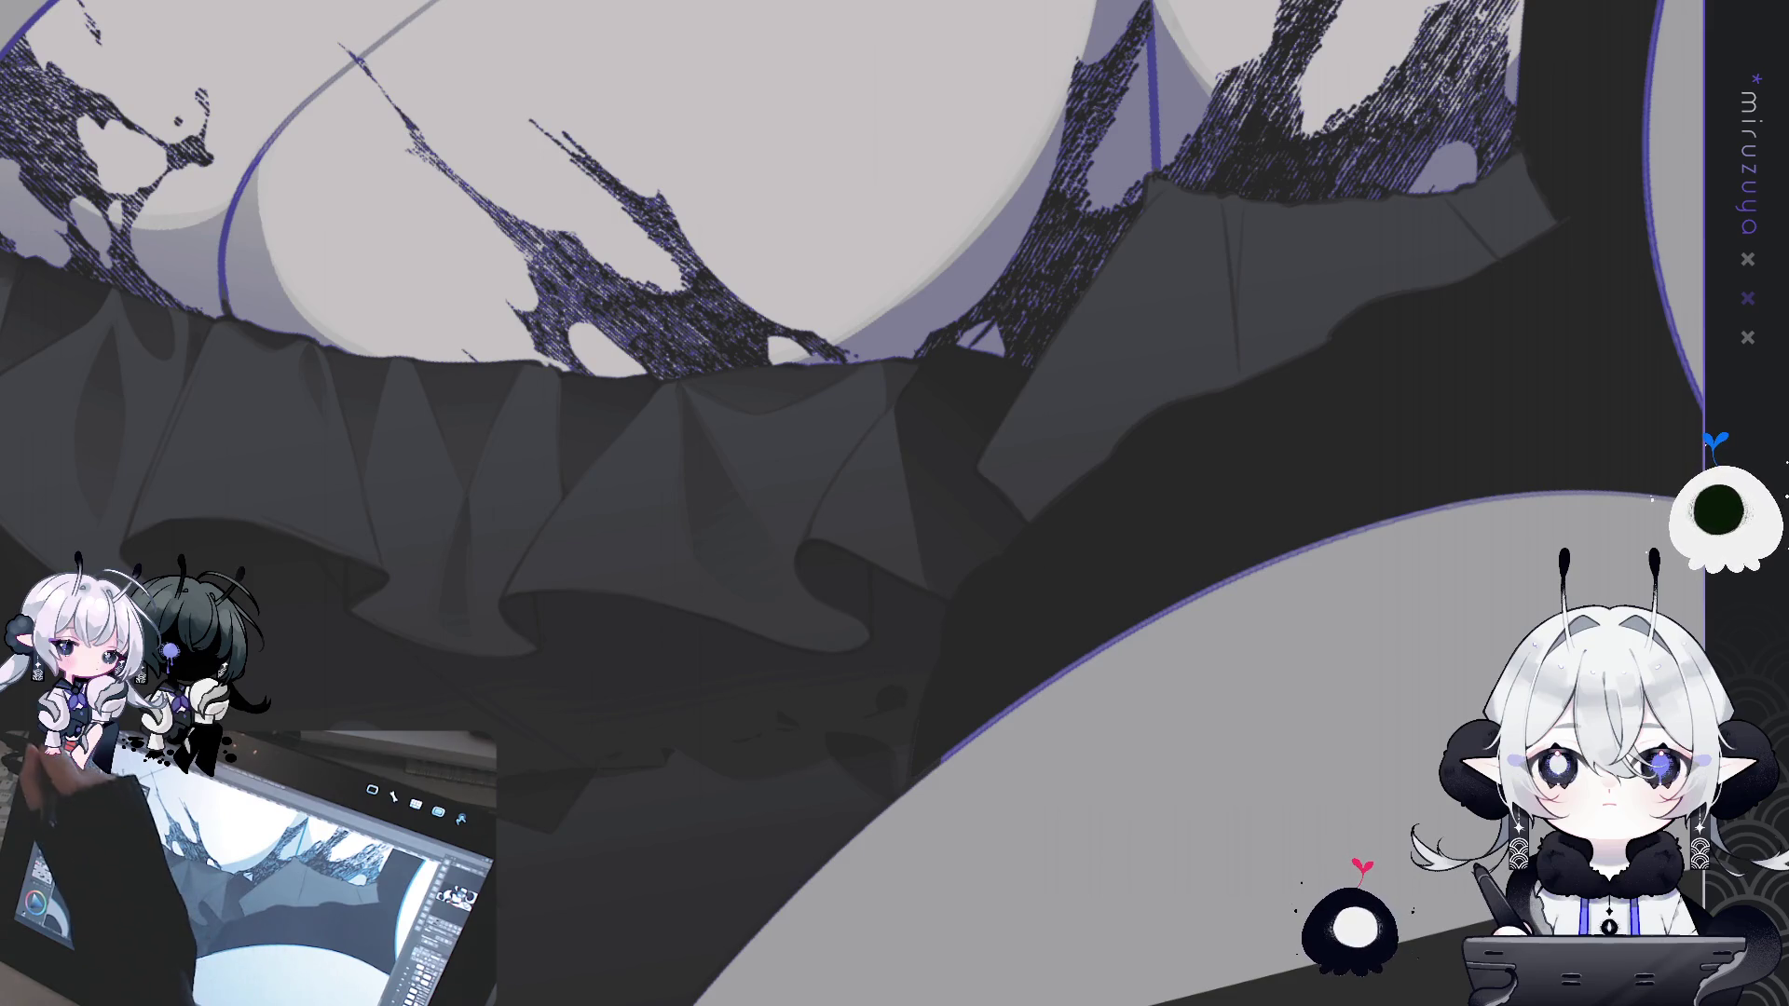
# - Paint a small light mark on the dark fabric near the ruffle and bows
pyautogui.moveTo(927, 571); pyautogui.dragTo(930, 565)
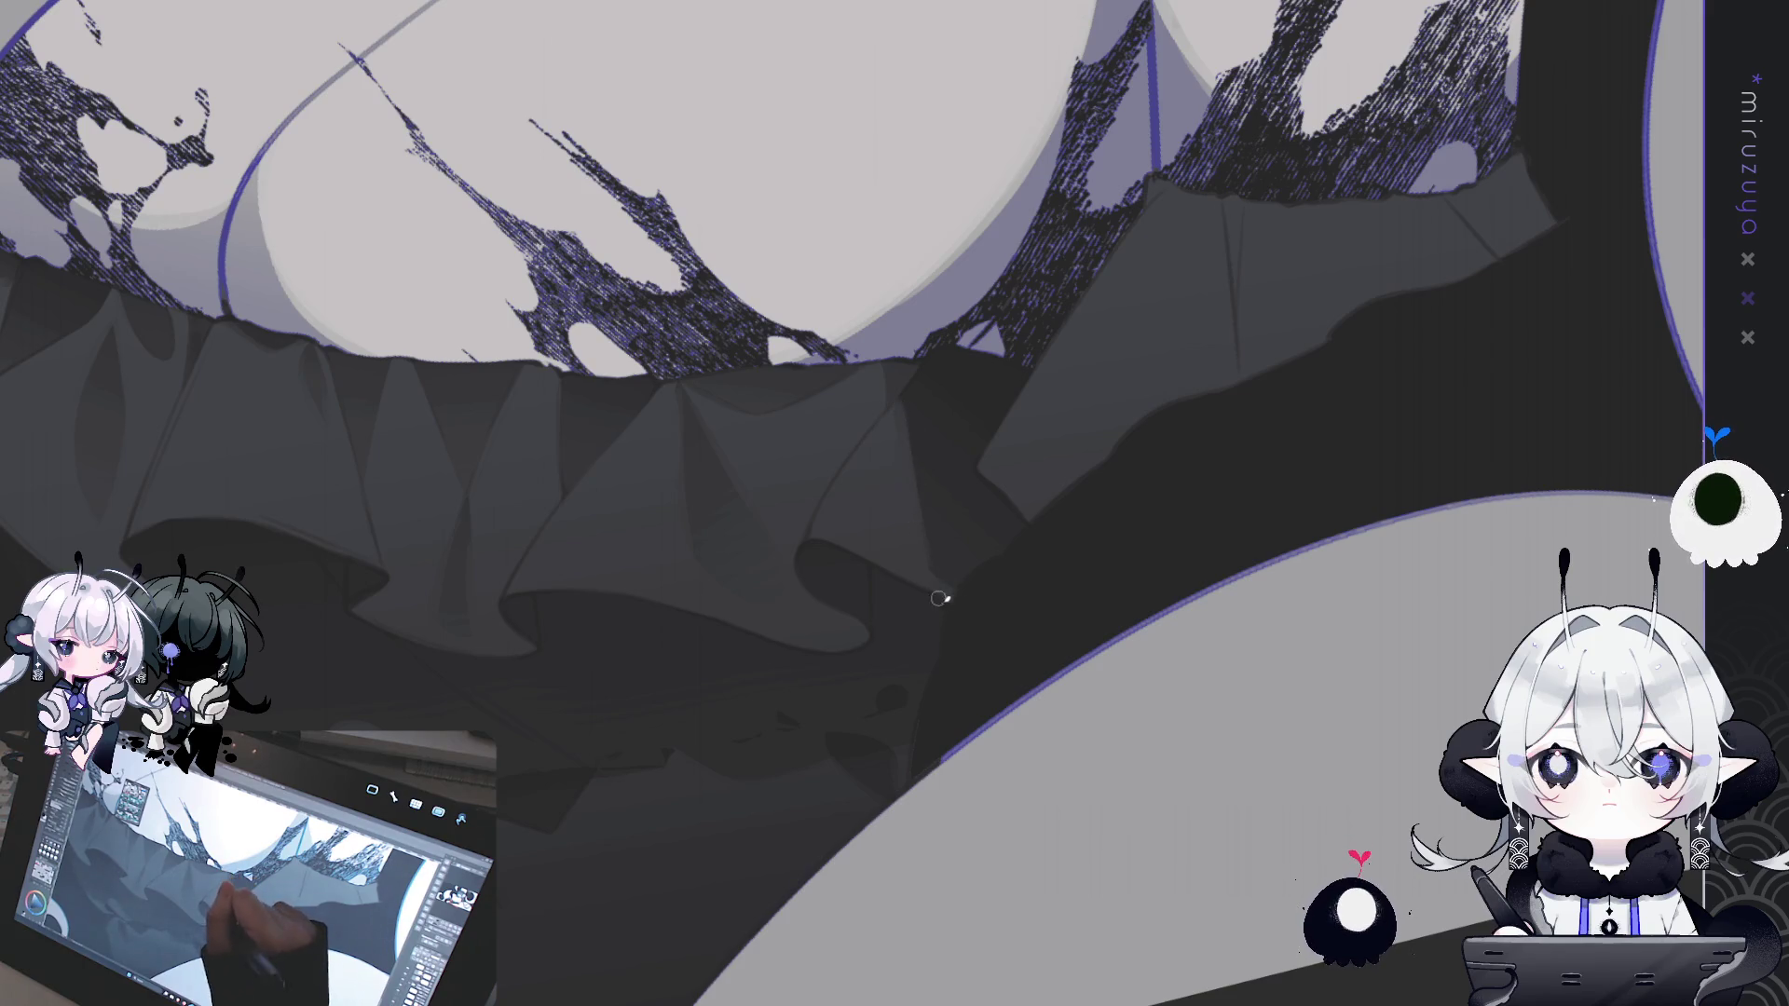
pyautogui.moveTo(970, 591); pyautogui.dragTo(1230, 624)
pyautogui.moveTo(710, 381)
pyautogui.mouseDown()
pyautogui.moveTo(755, 370)
pyautogui.moveTo(735, 384)
pyautogui.mouseUp()
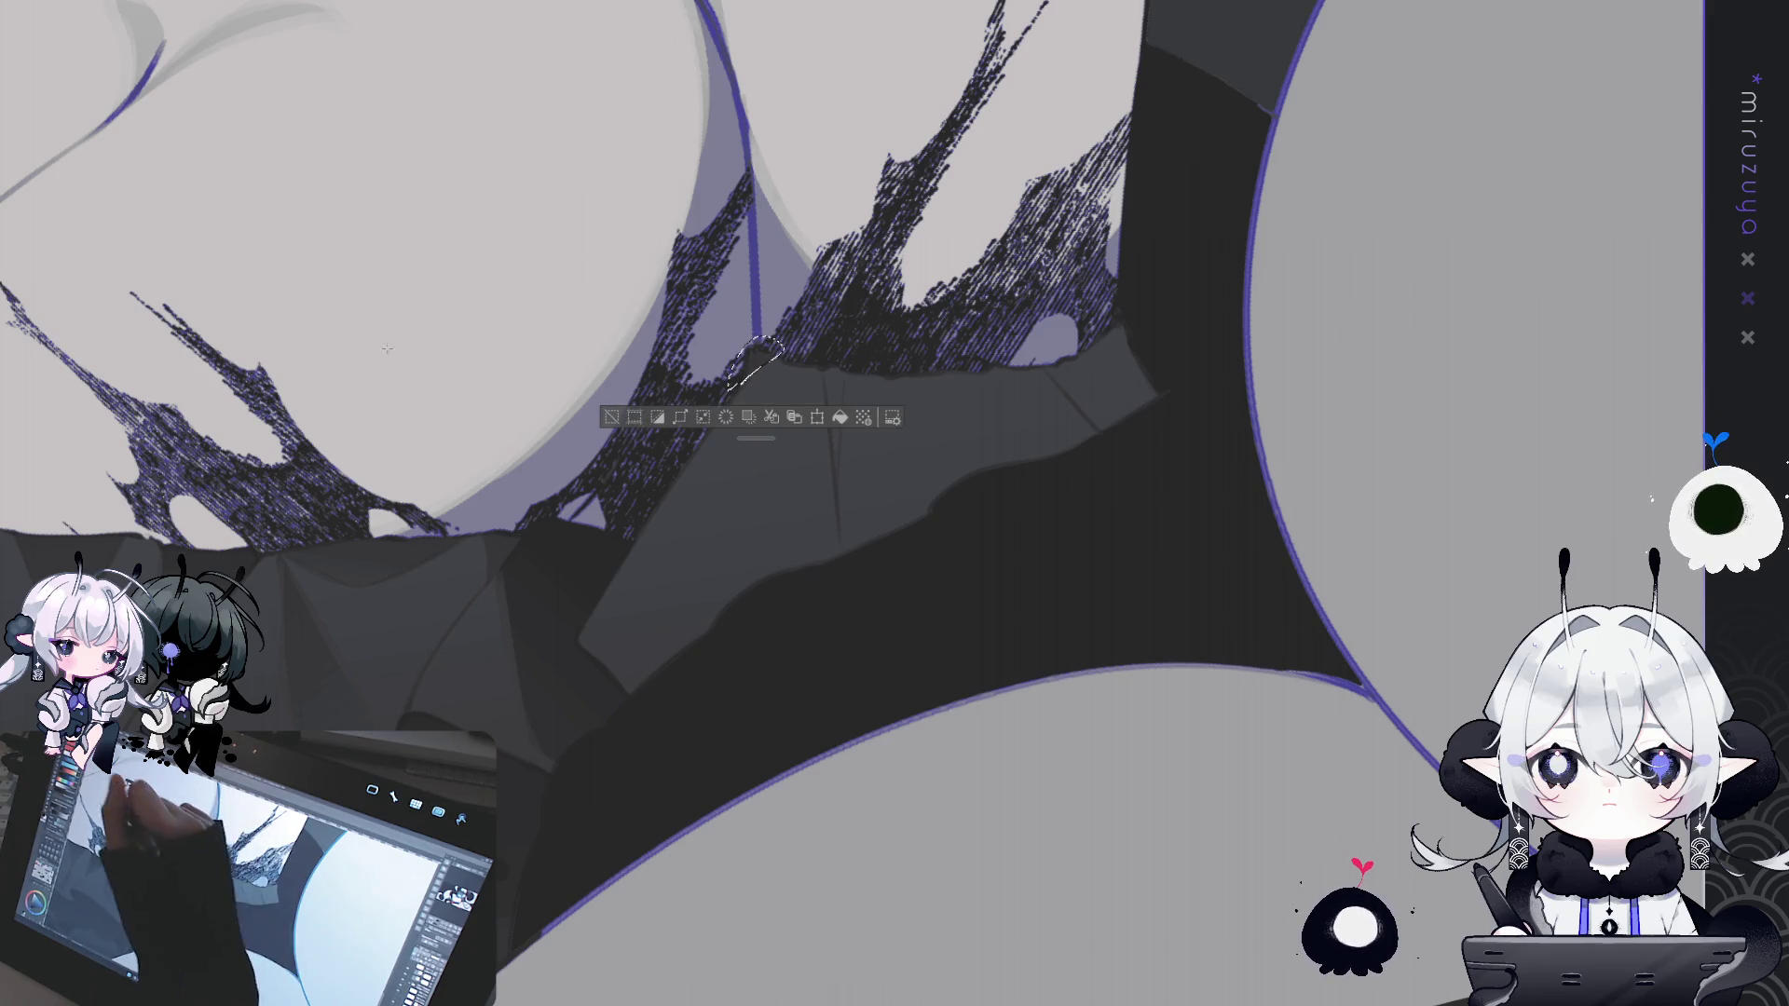
# - Fill the fold patch dark grey, then outline and fill another fold on the dark fabric
pyautogui.click(657, 416)
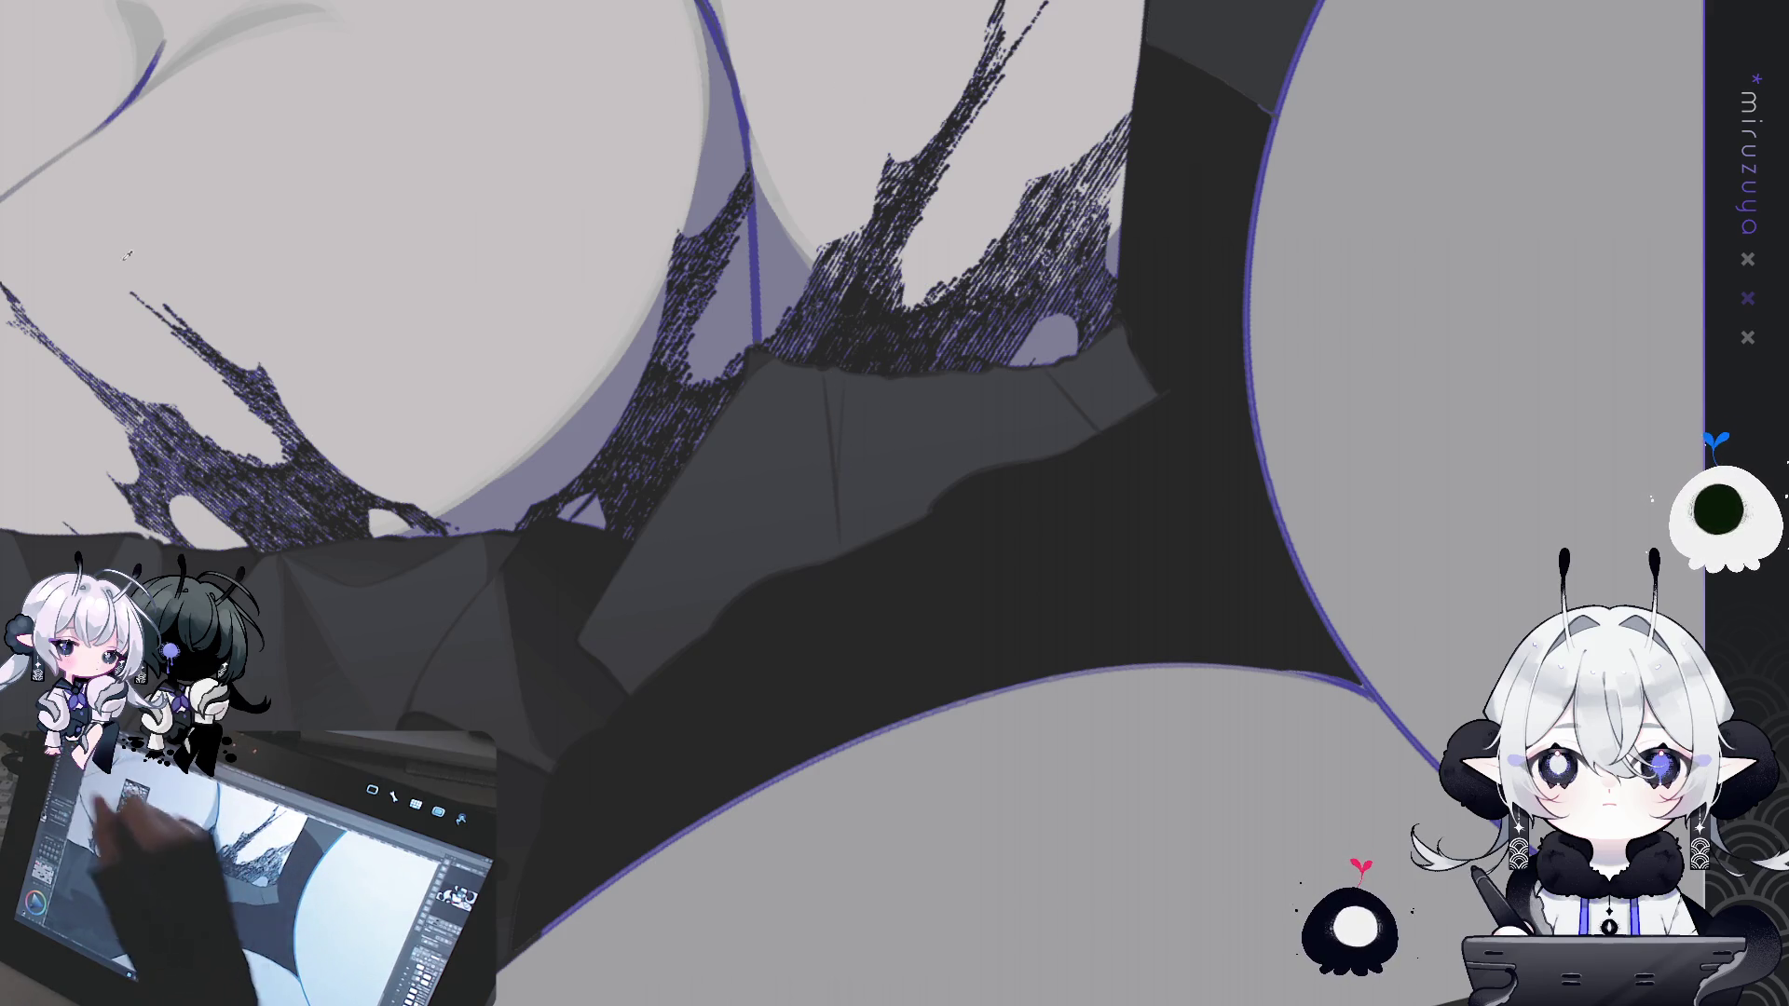
pyautogui.moveTo(836, 427)
pyautogui.mouseDown()
pyautogui.moveTo(839, 483)
pyautogui.moveTo(823, 379)
pyautogui.mouseUp()
pyautogui.click(828, 376)
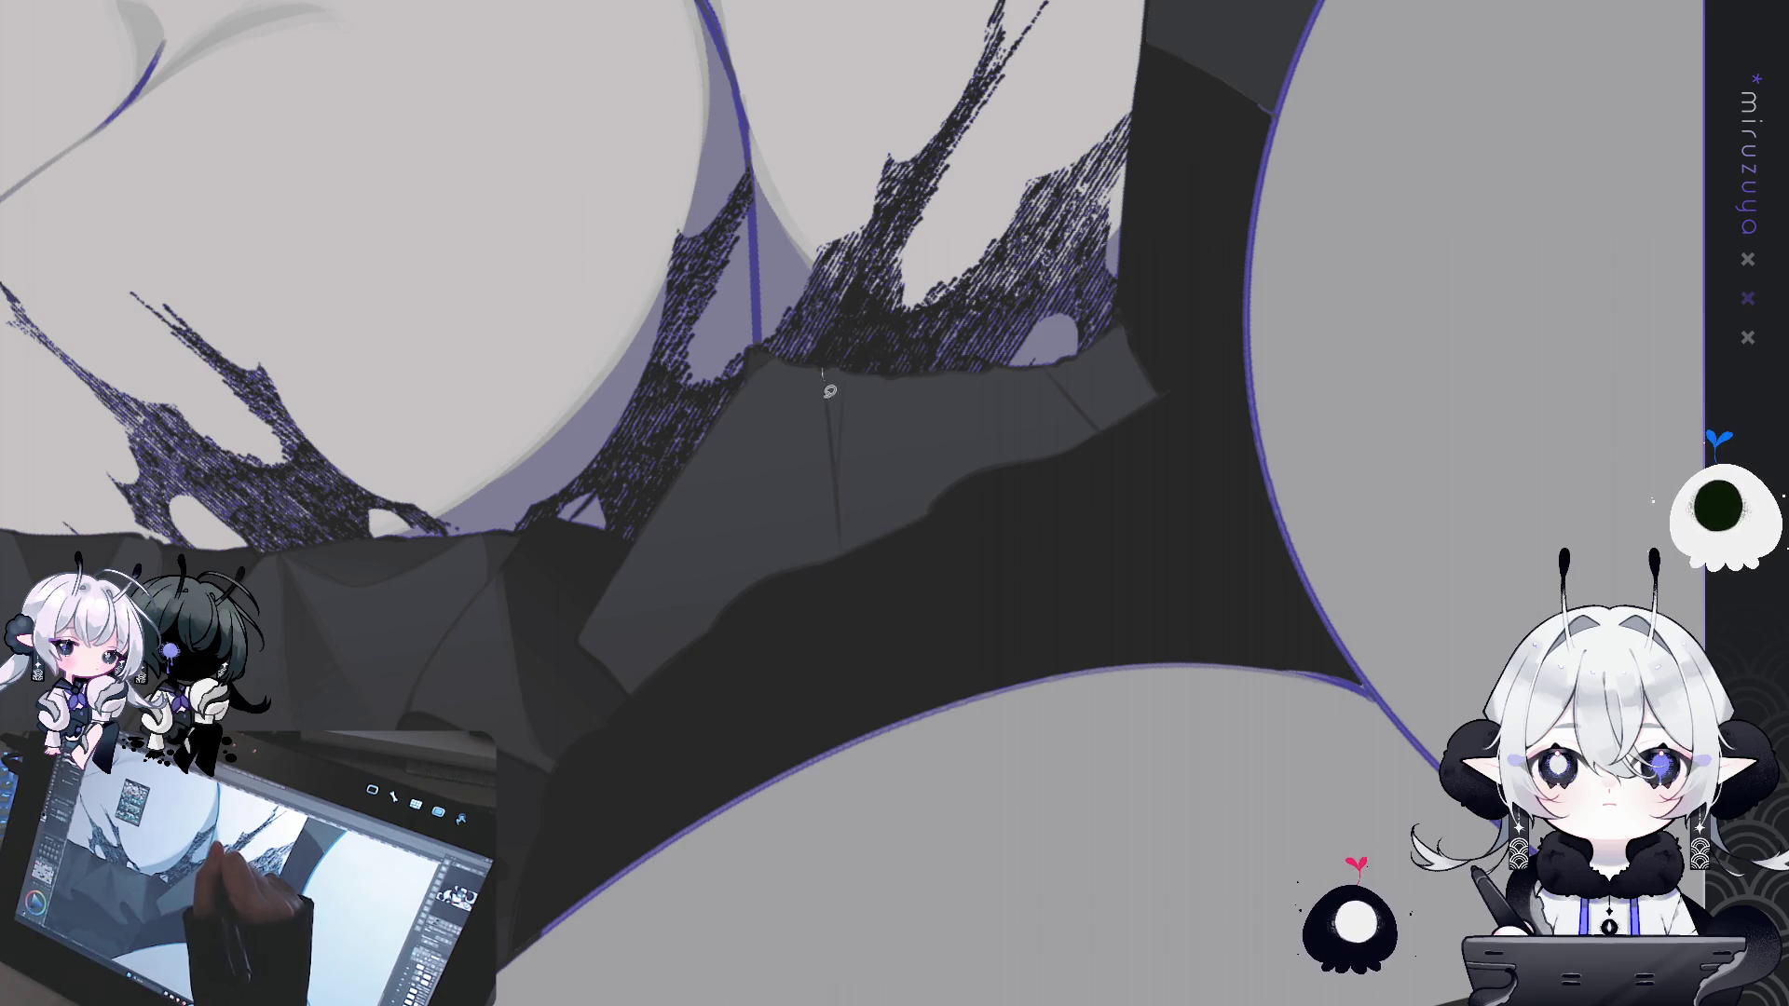
pyautogui.moveTo(842, 488)
pyautogui.mouseDown()
pyautogui.moveTo(846, 373)
pyautogui.moveTo(822, 371)
pyautogui.mouseUp()
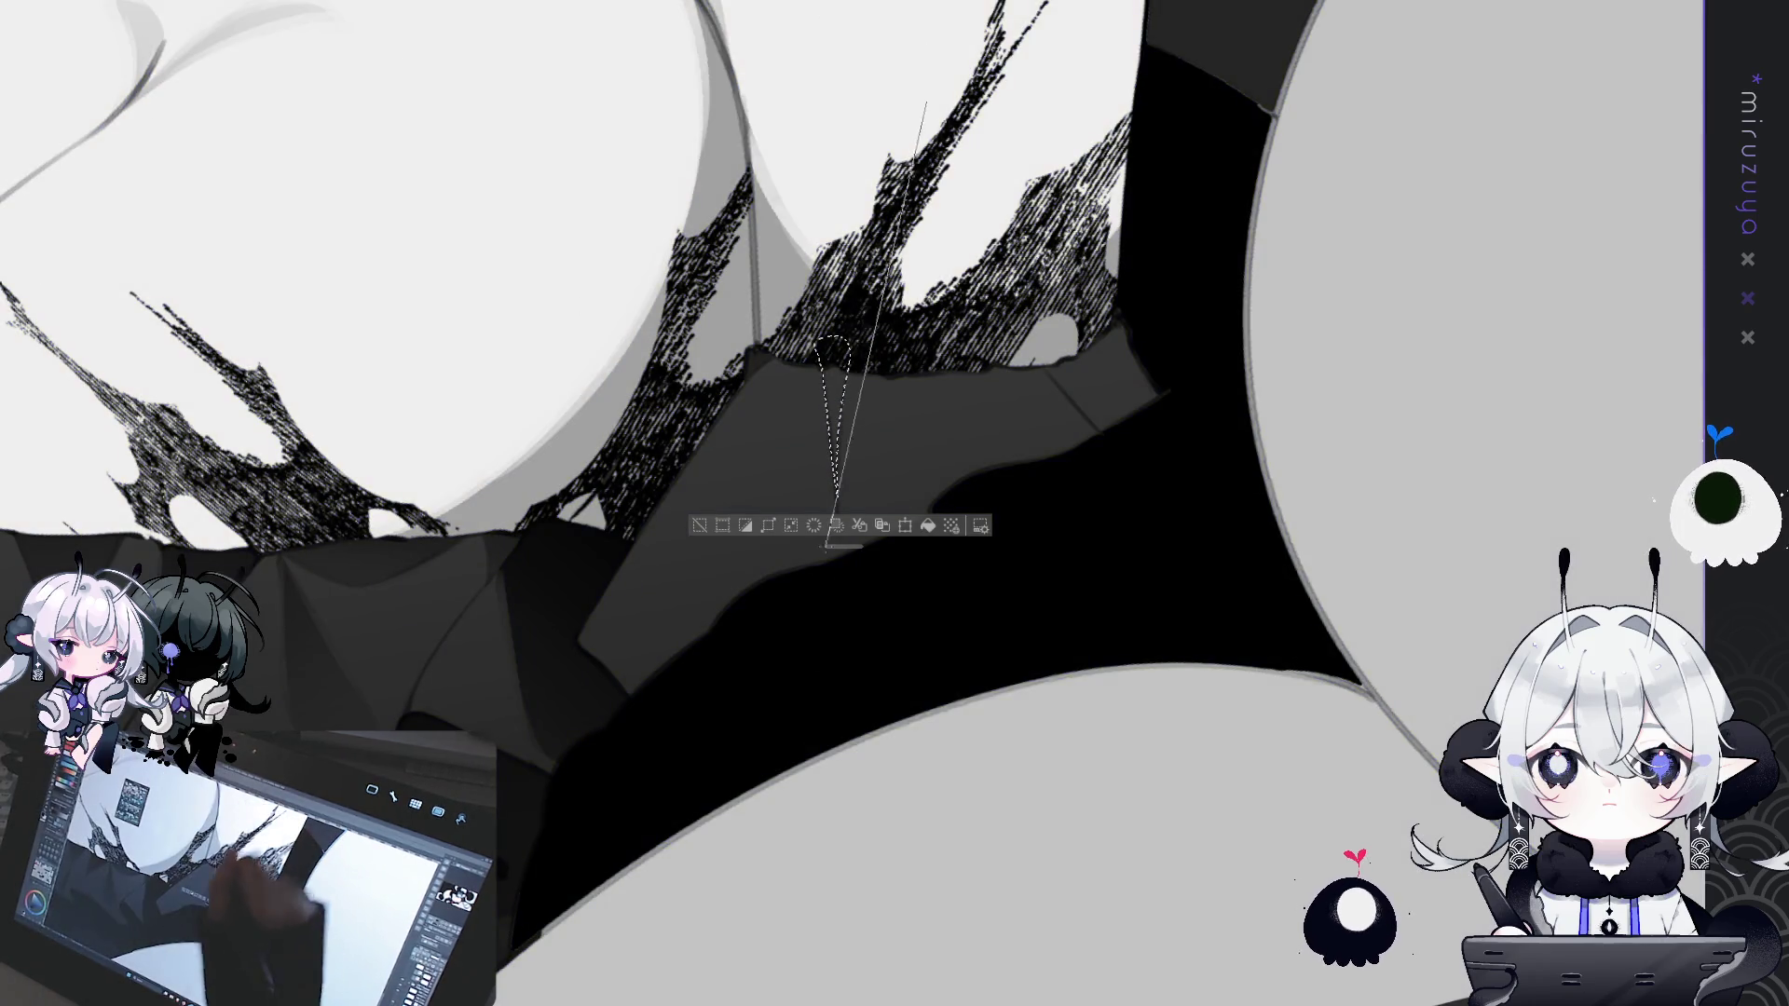
pyautogui.click(790, 526)
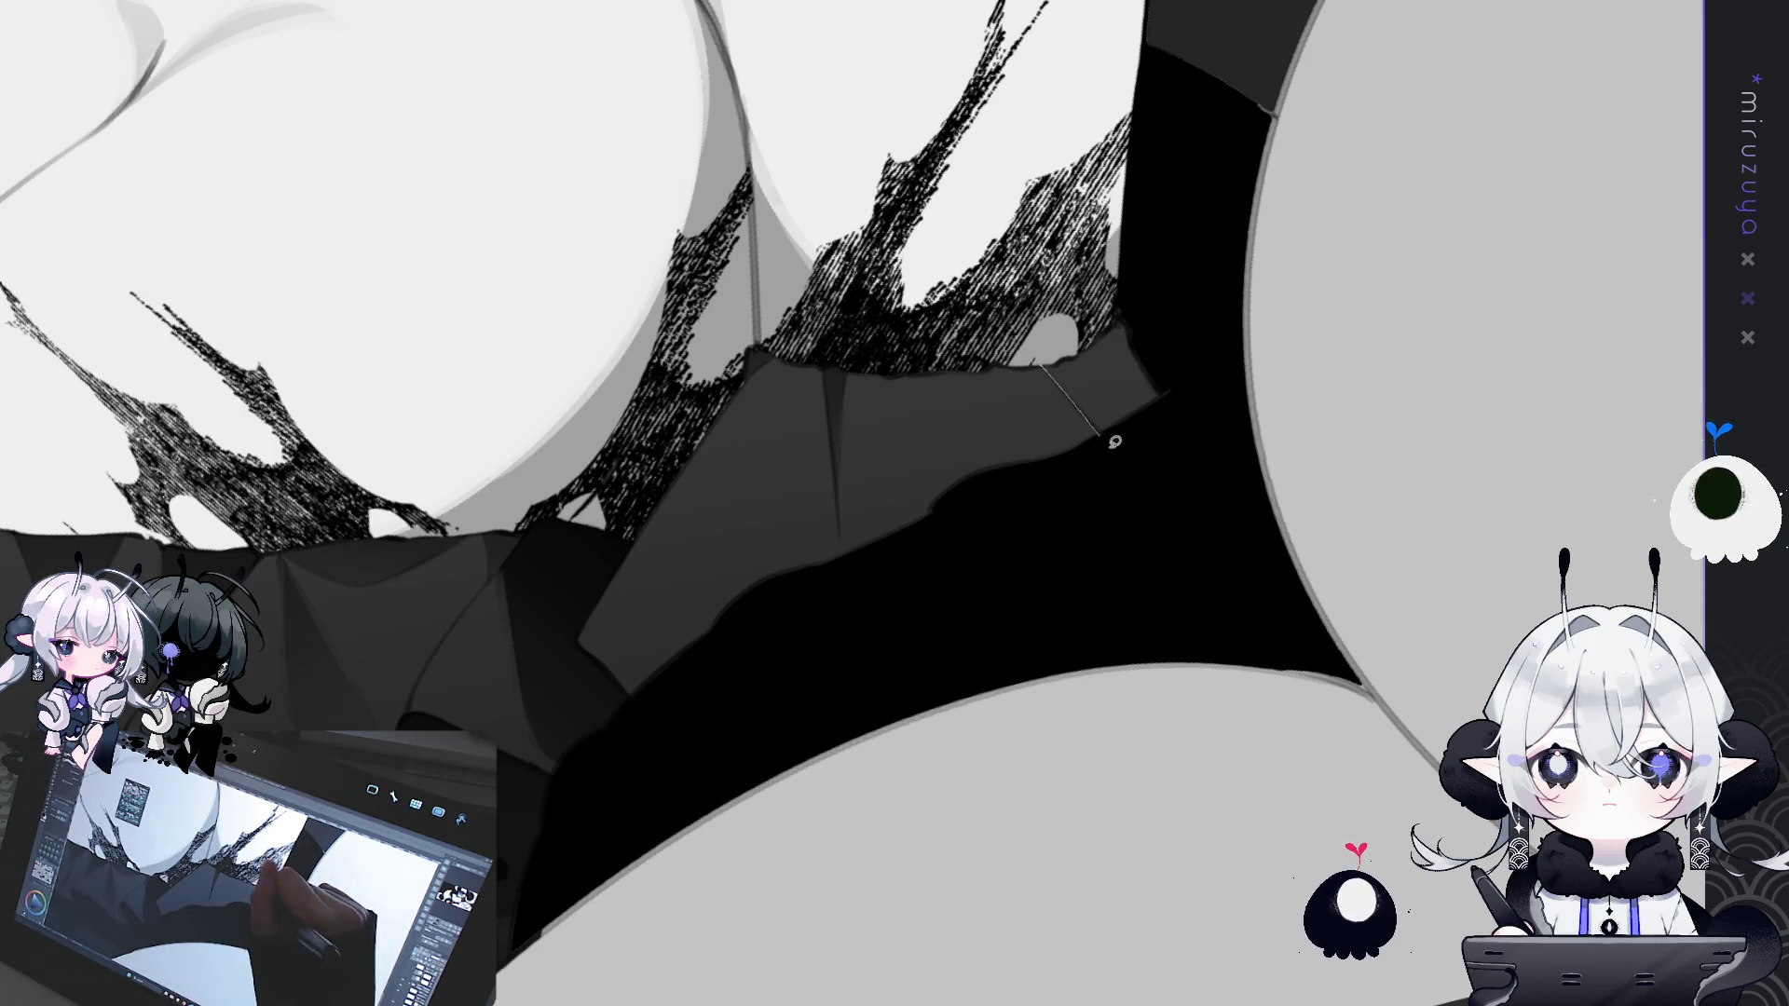
# - Lasso folds beside the torn edge and a long drop-shaped fold down the panel
pyautogui.moveTo(1025, 235); pyautogui.dragTo(1036, 354)
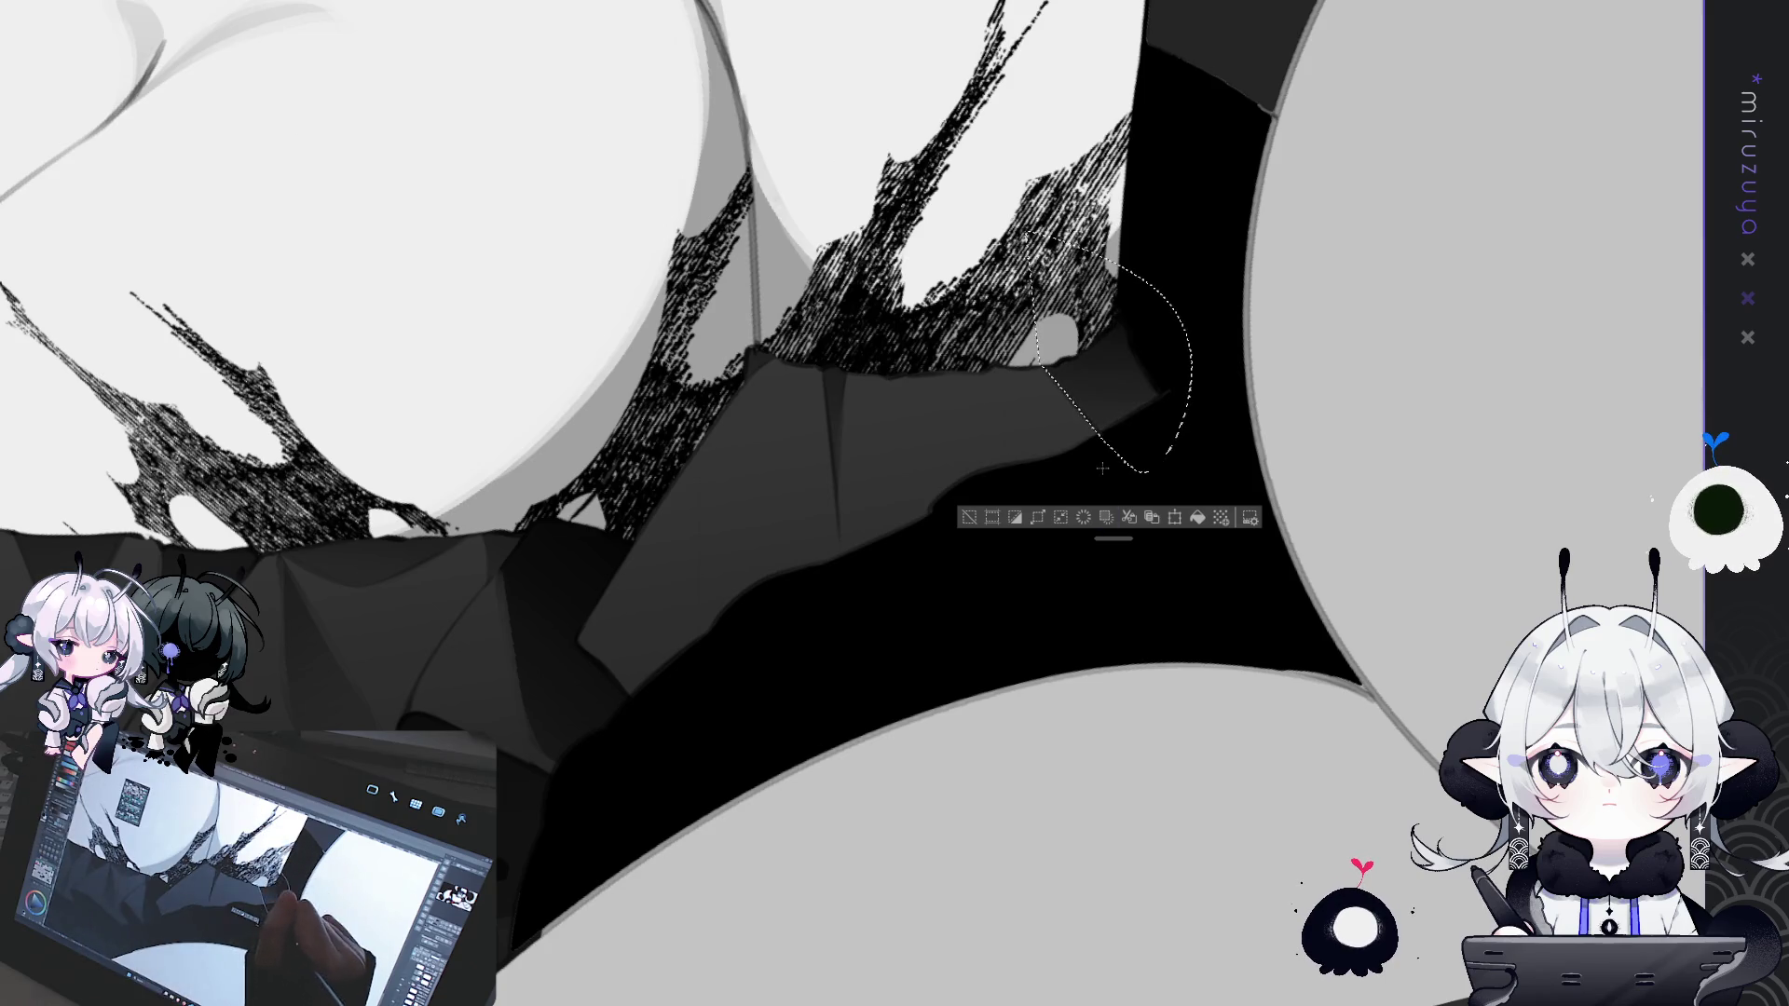
pyautogui.click(969, 517)
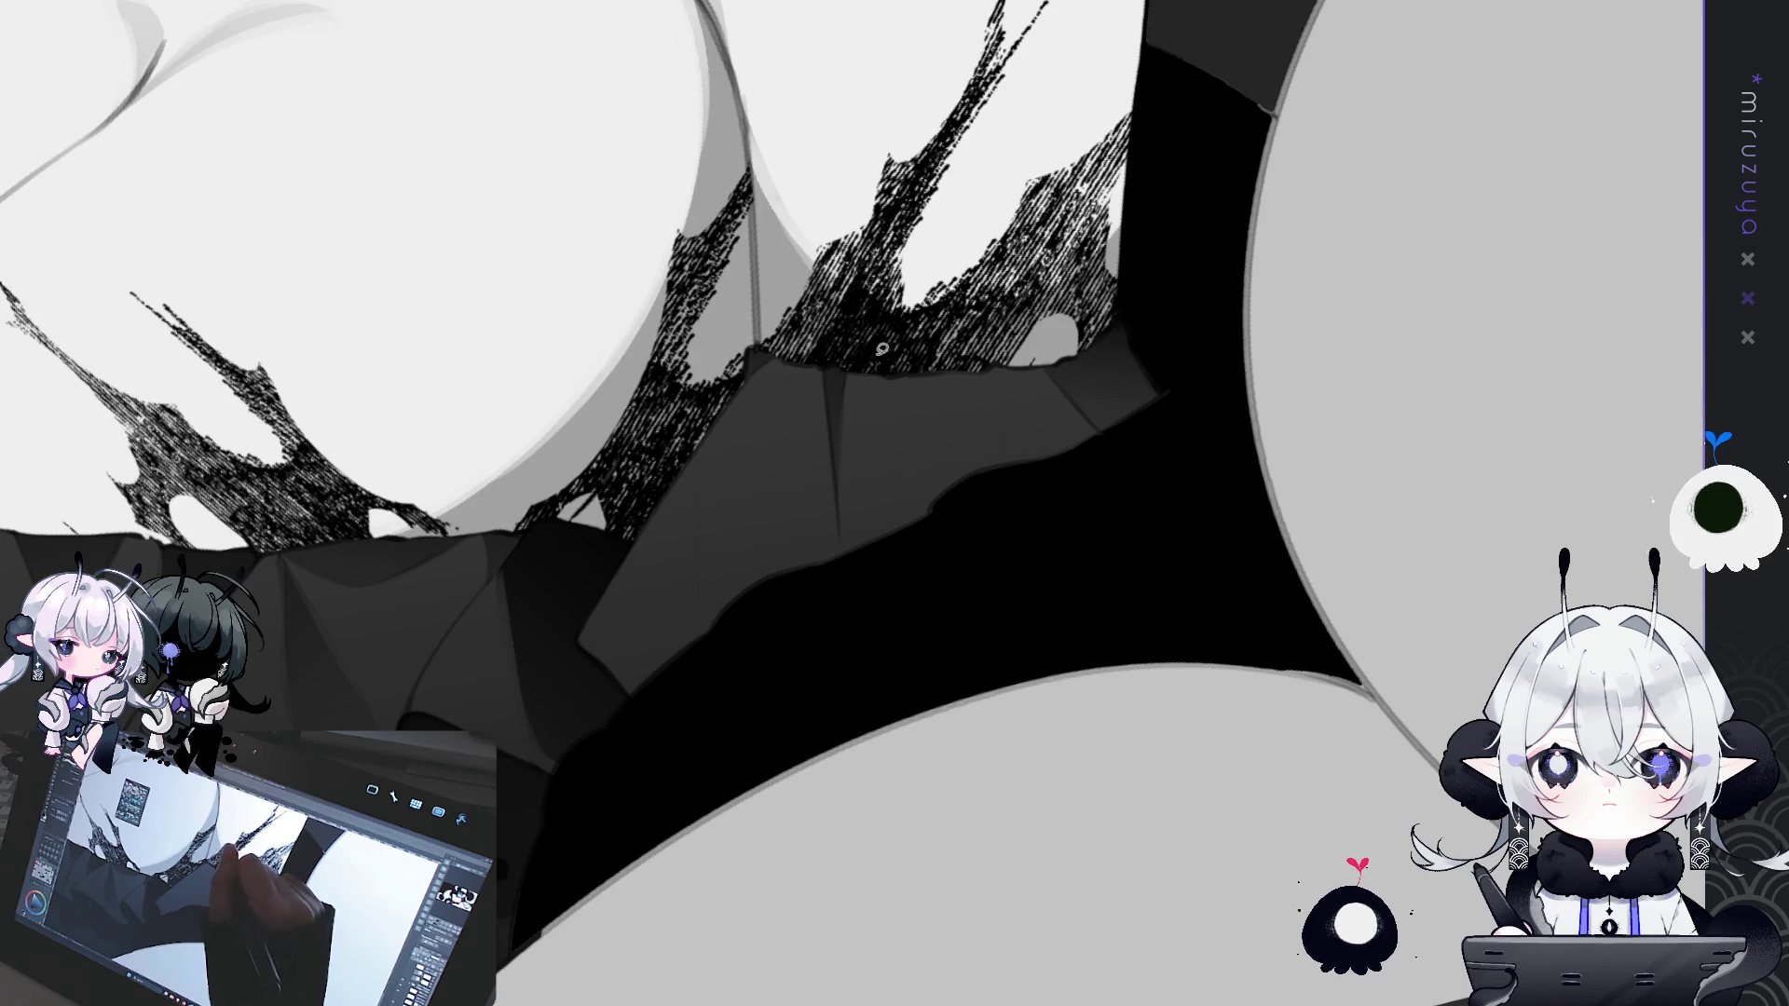
pyautogui.moveTo(980, 434)
pyautogui.mouseDown()
pyautogui.moveTo(1044, 307)
pyautogui.moveTo(932, 298)
pyautogui.mouseUp()
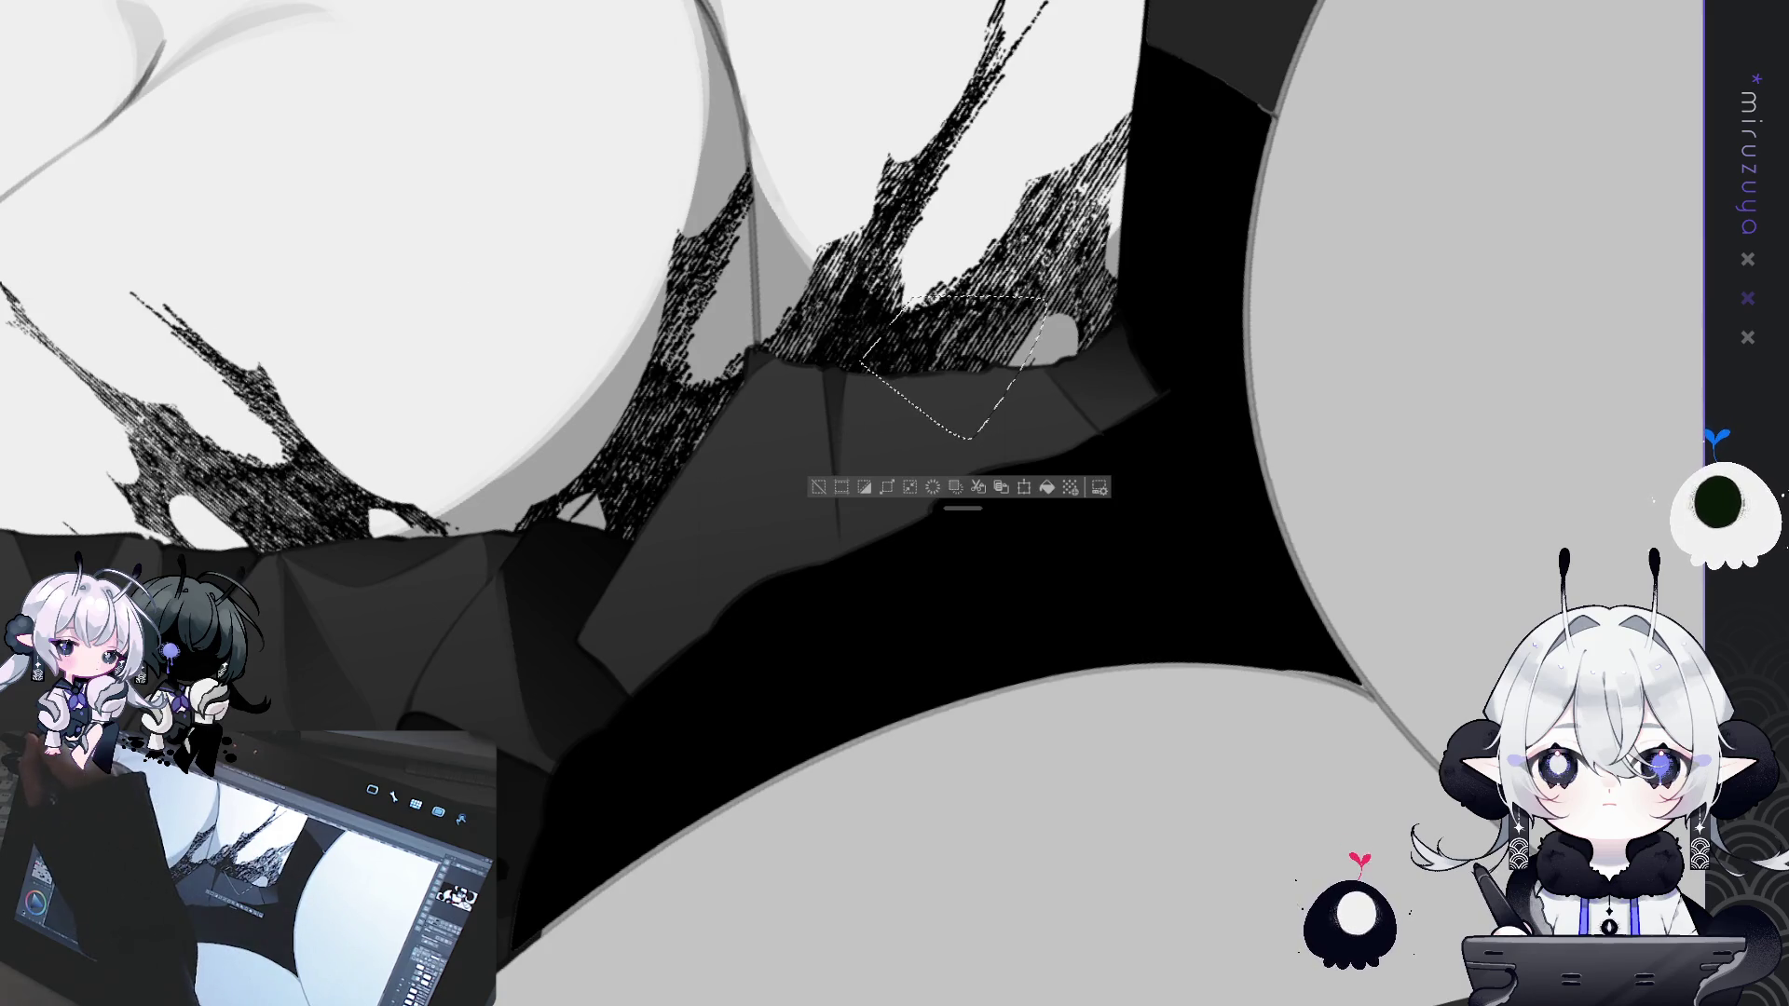
pyautogui.click(960, 503)
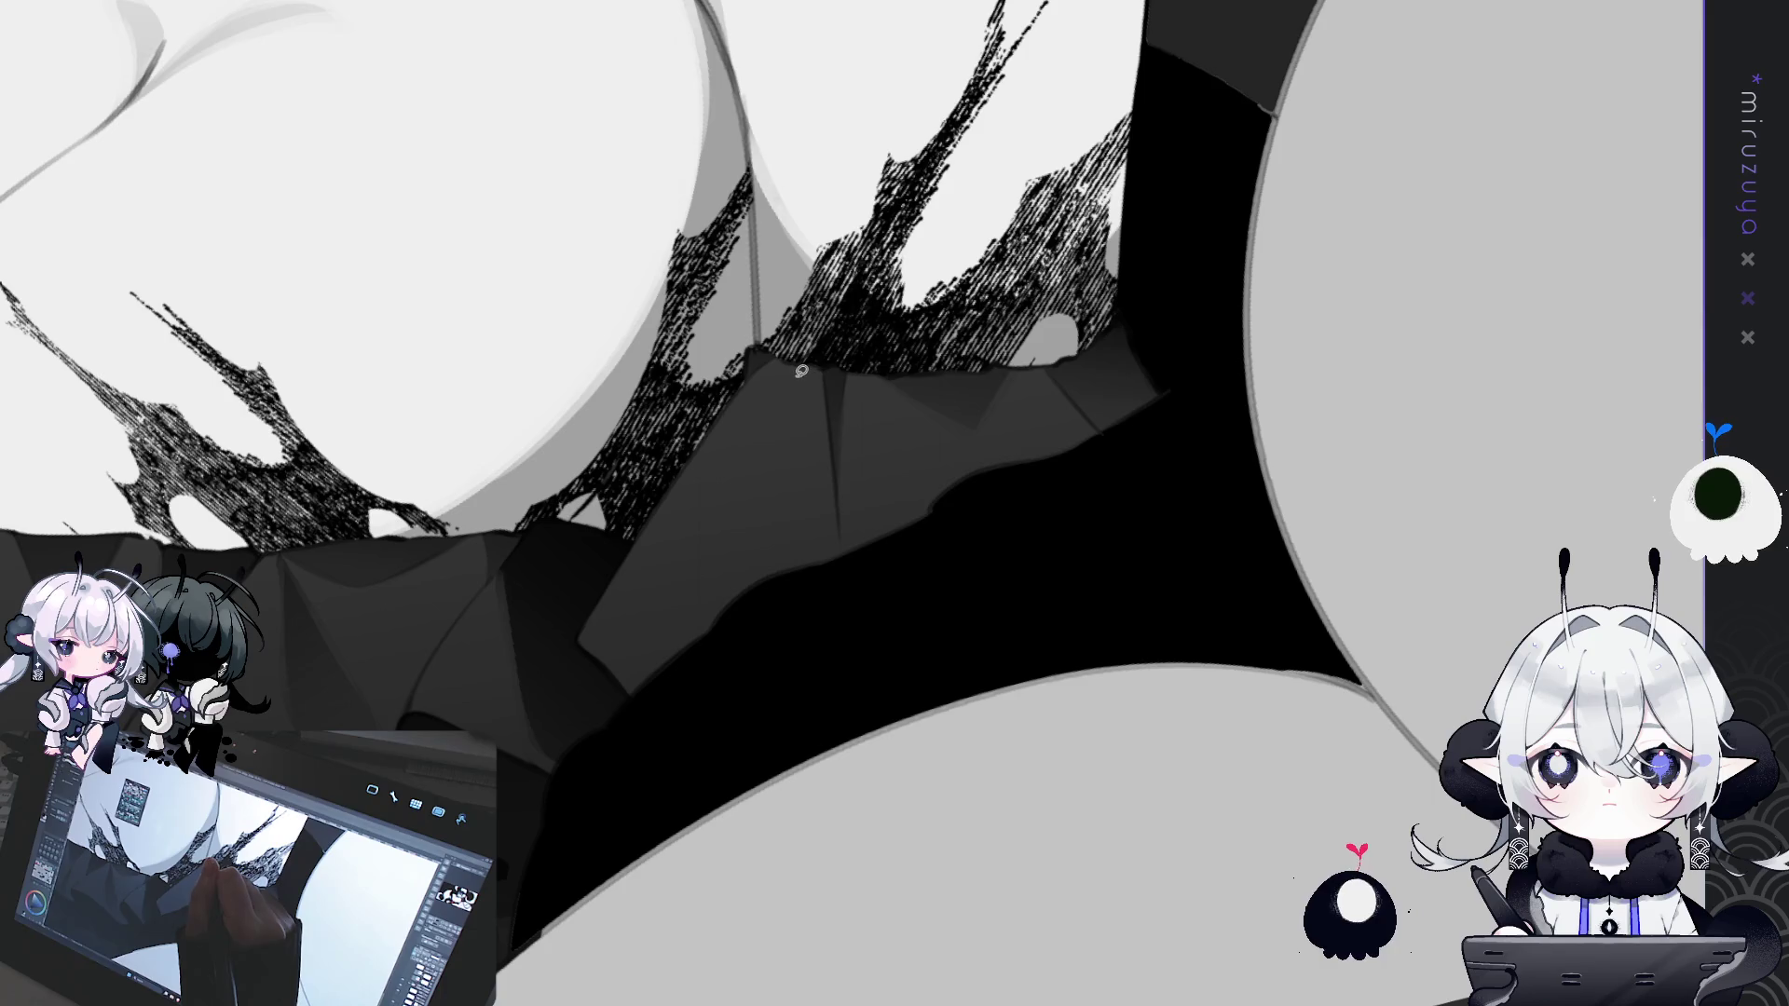
pyautogui.moveTo(744, 553)
pyautogui.mouseDown()
pyautogui.moveTo(839, 639)
pyautogui.moveTo(856, 548)
pyautogui.mouseUp()
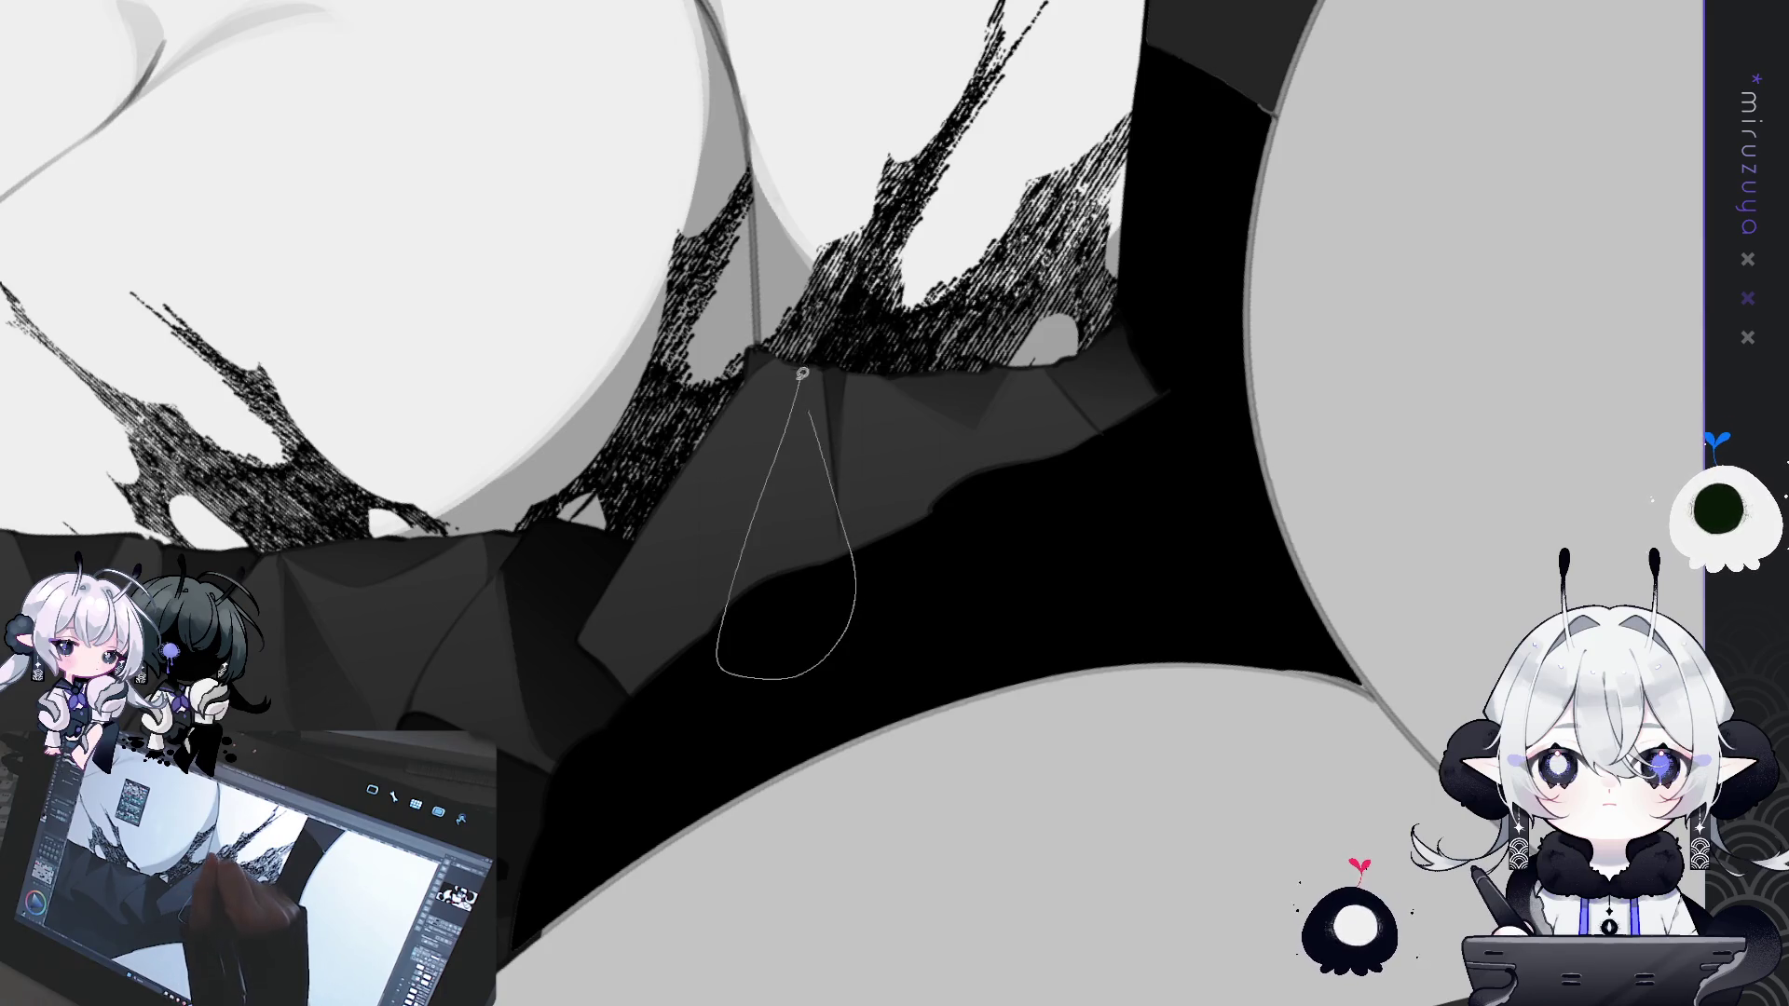
pyautogui.moveTo(805, 381); pyautogui.dragTo(798, 379)
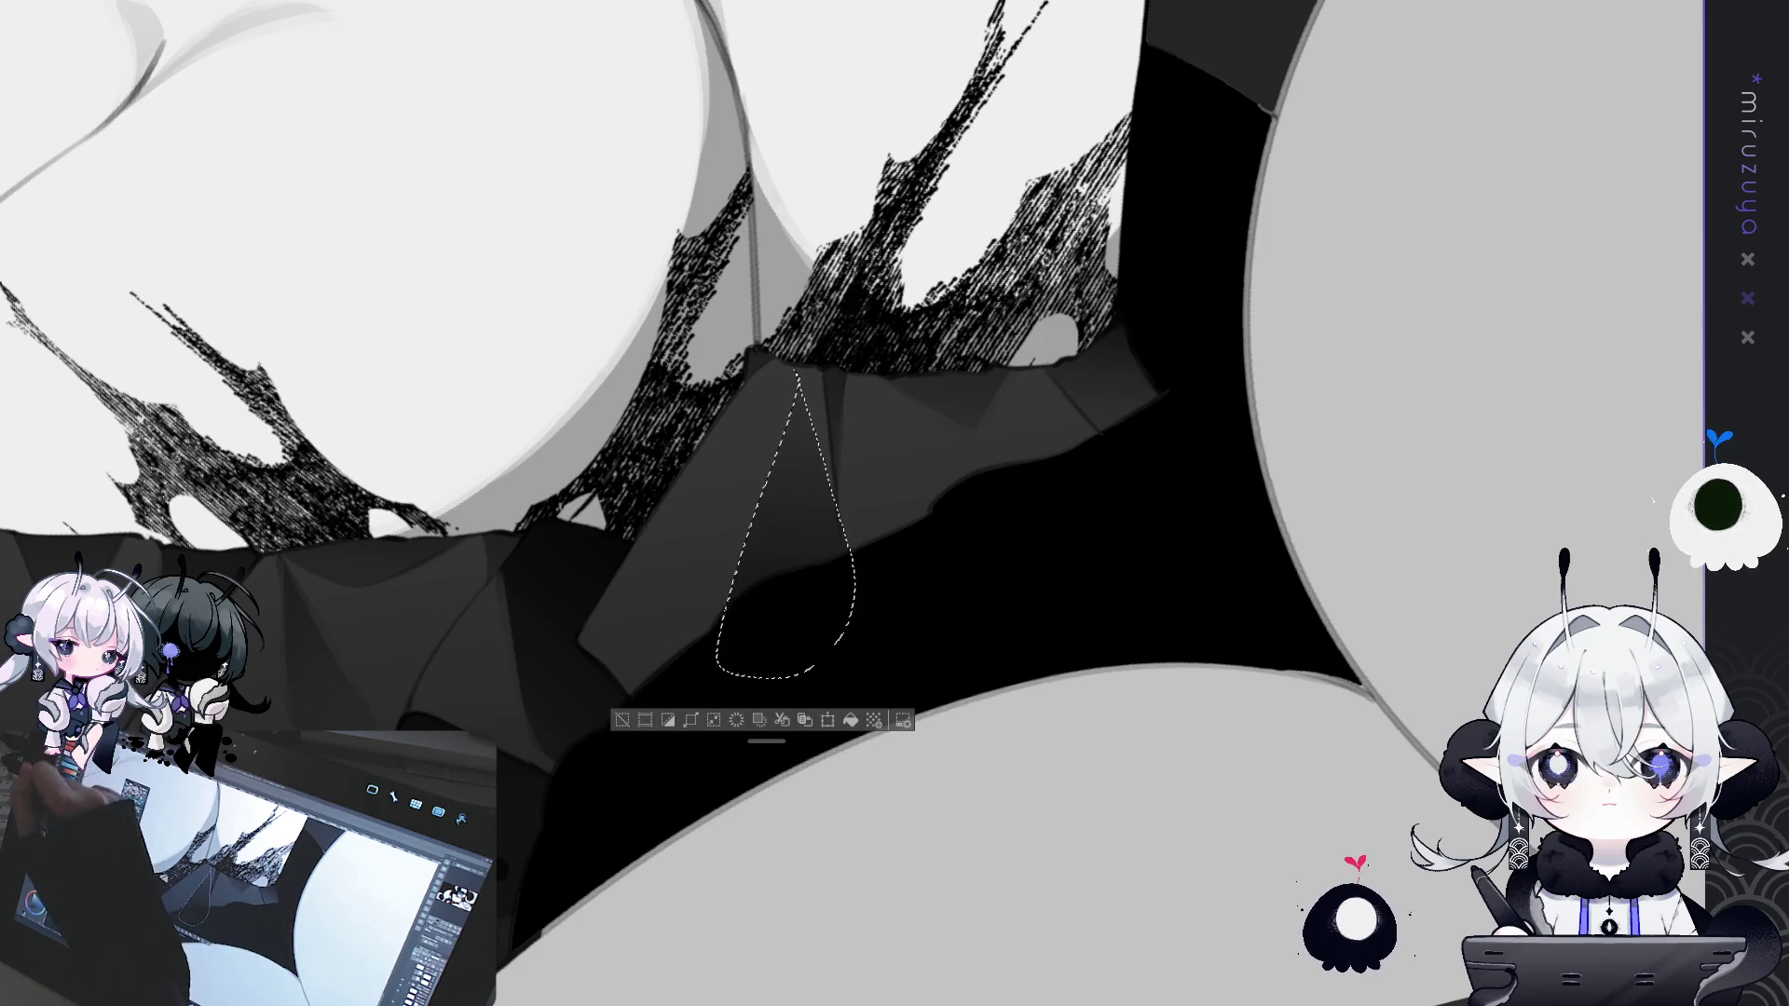
pyautogui.hotkey('ctrl', 'd')
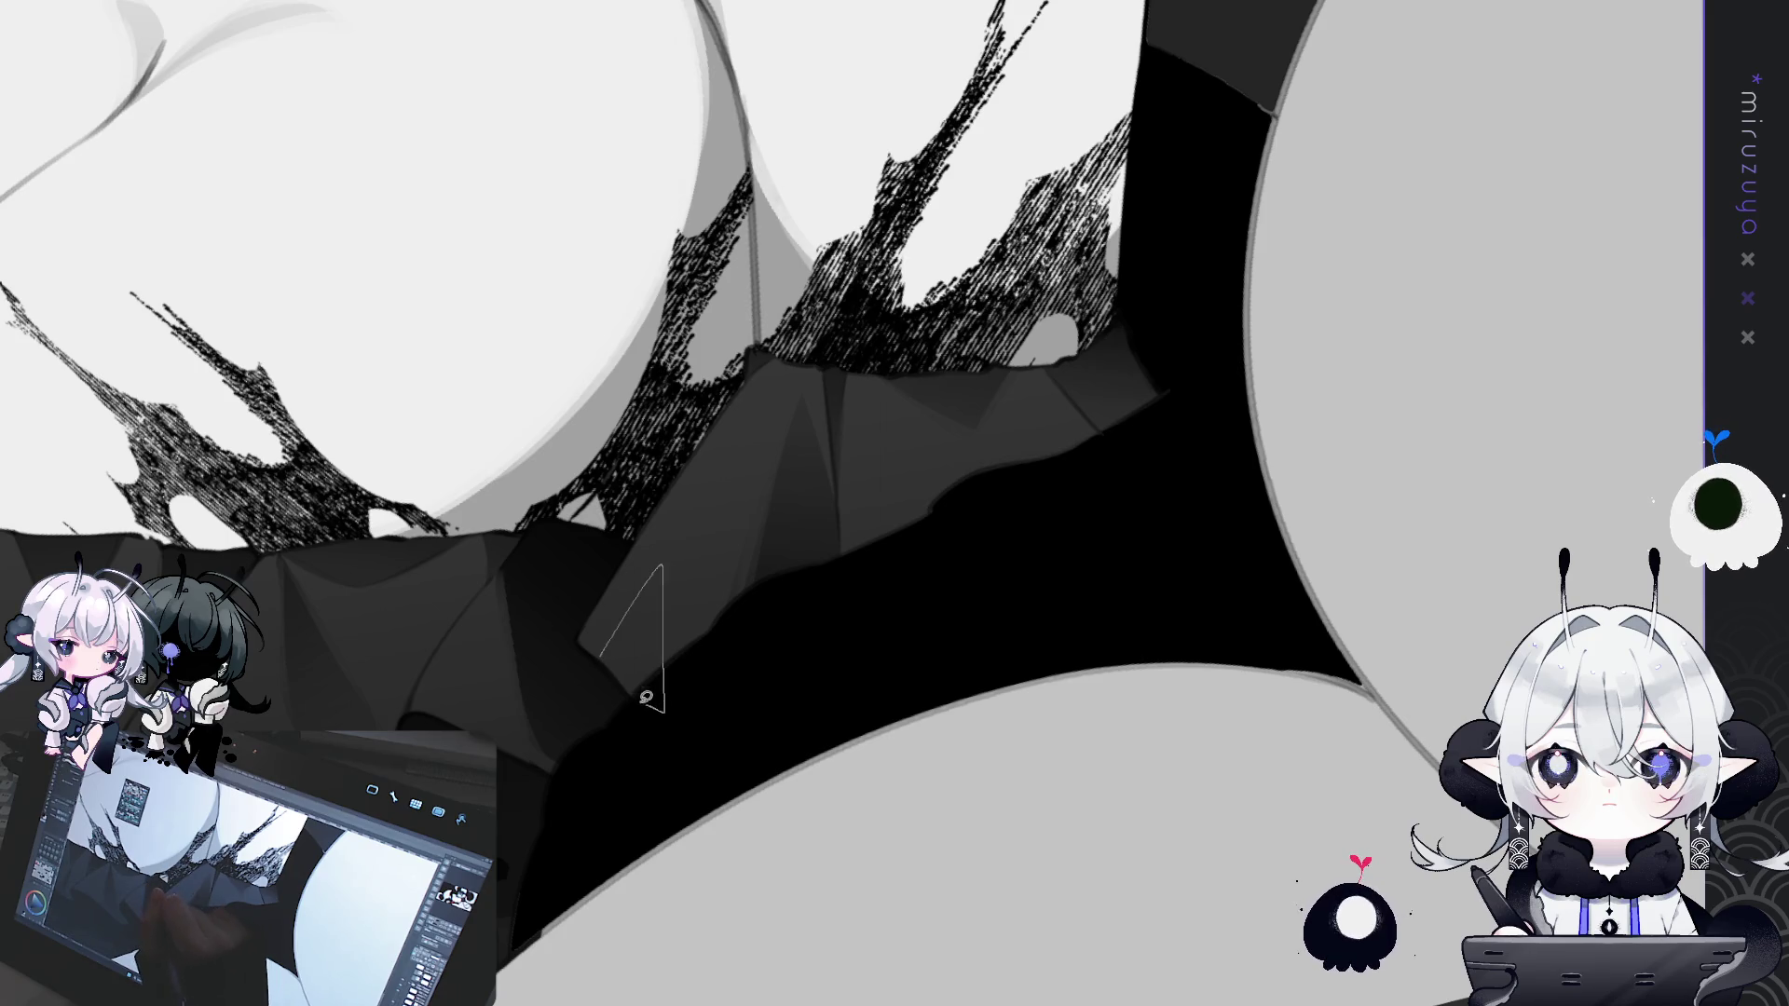
# - Fill a triangular fold near the panel's lower edge and outline another under the bodice
pyautogui.moveTo(587, 617)
pyautogui.mouseDown()
pyautogui.moveTo(596, 643)
pyautogui.moveTo(652, 653)
pyautogui.mouseUp()
pyautogui.hotkey('ctrl', 'd')
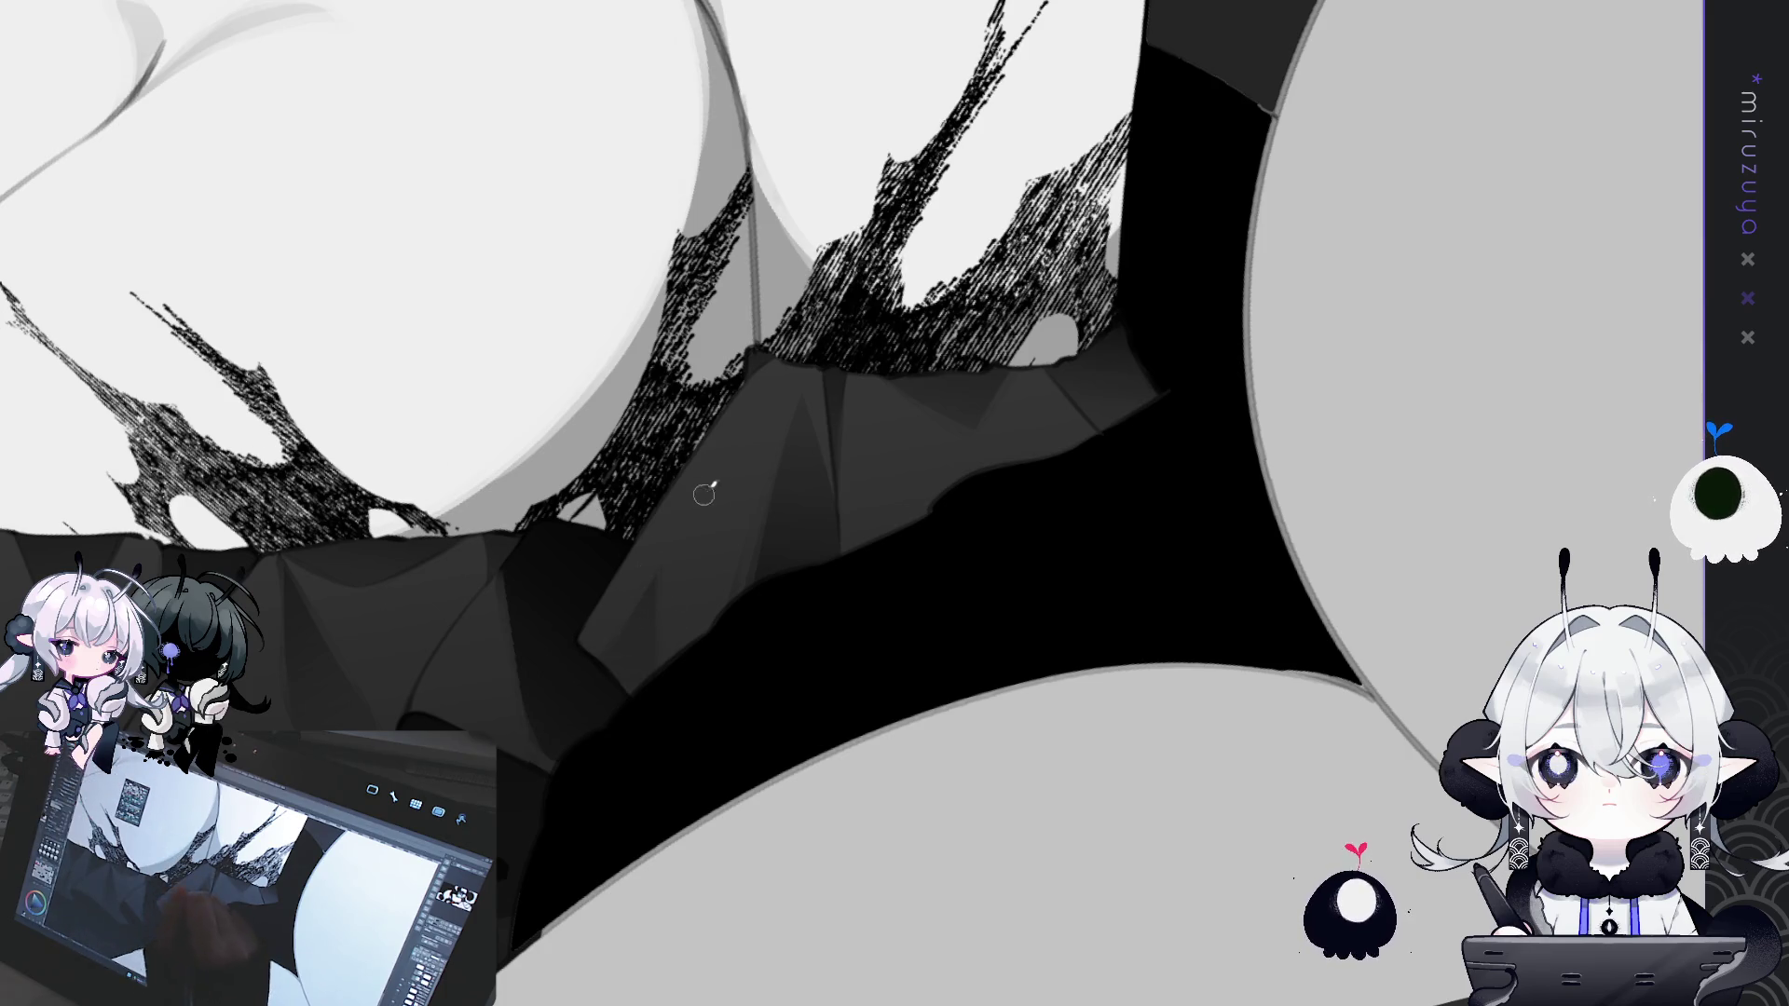
pyautogui.moveTo(876, 439); pyautogui.dragTo(736, 537)
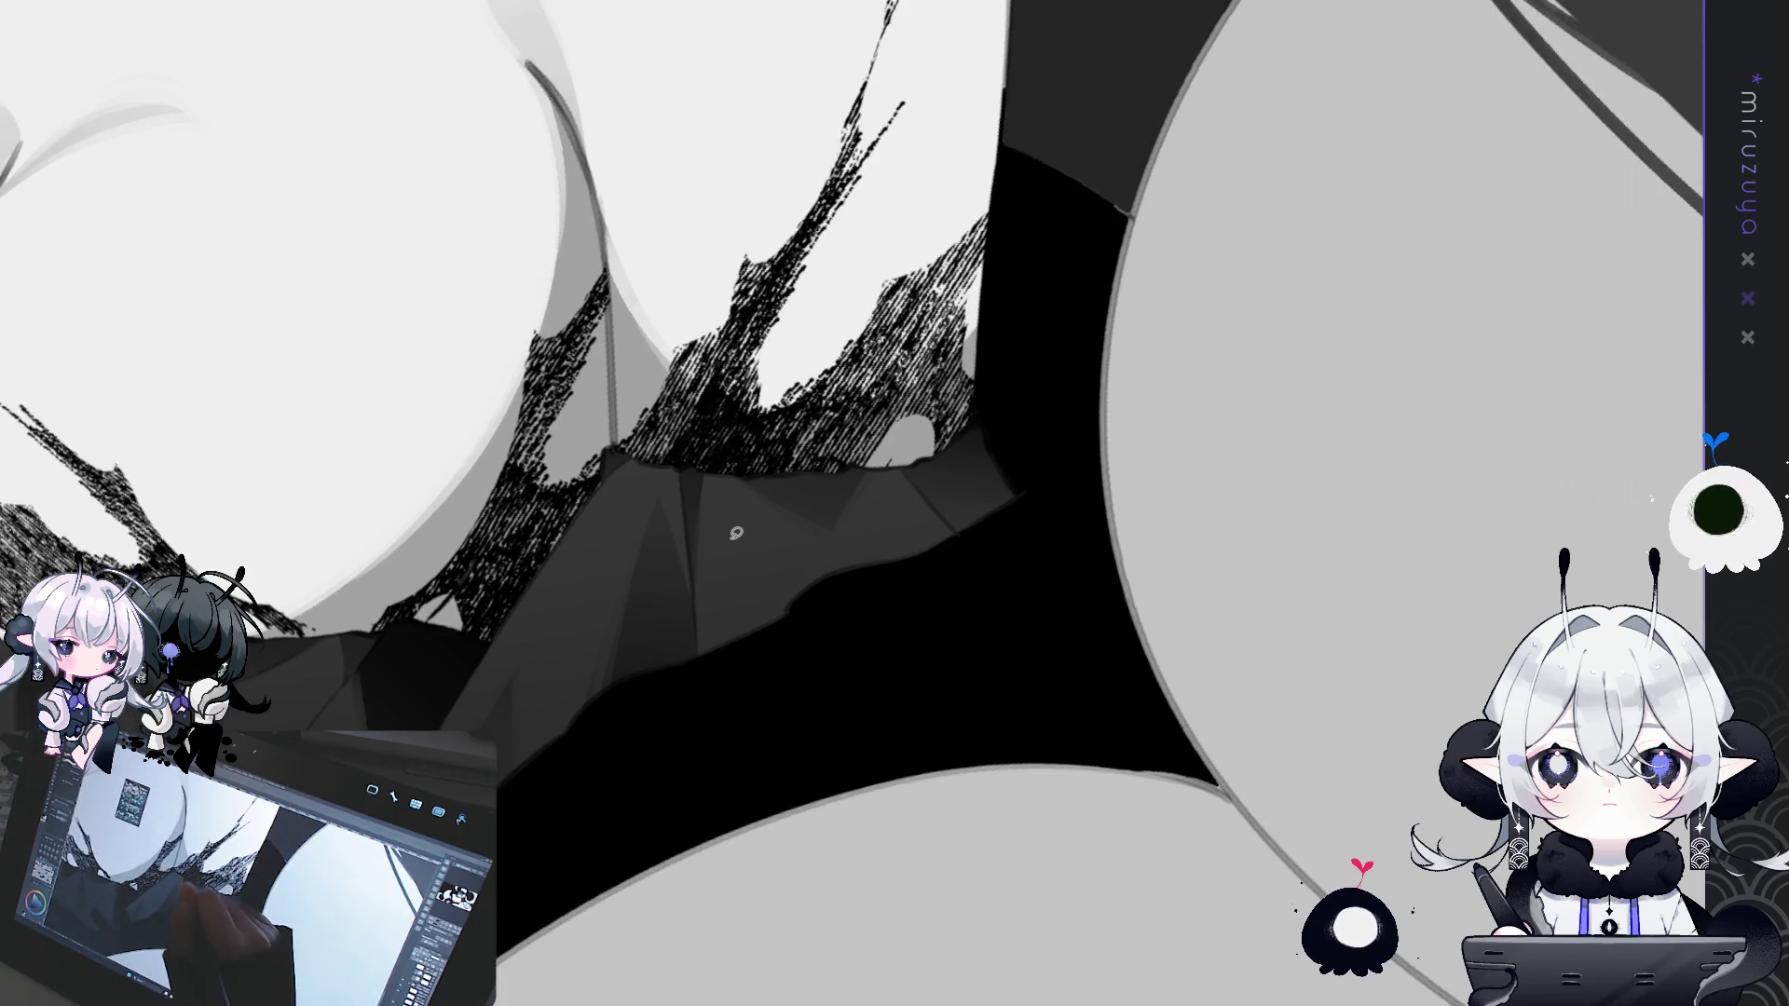
pyautogui.moveTo(733, 650)
pyautogui.mouseDown()
pyautogui.moveTo(820, 591)
pyautogui.moveTo(834, 643)
pyautogui.mouseUp()
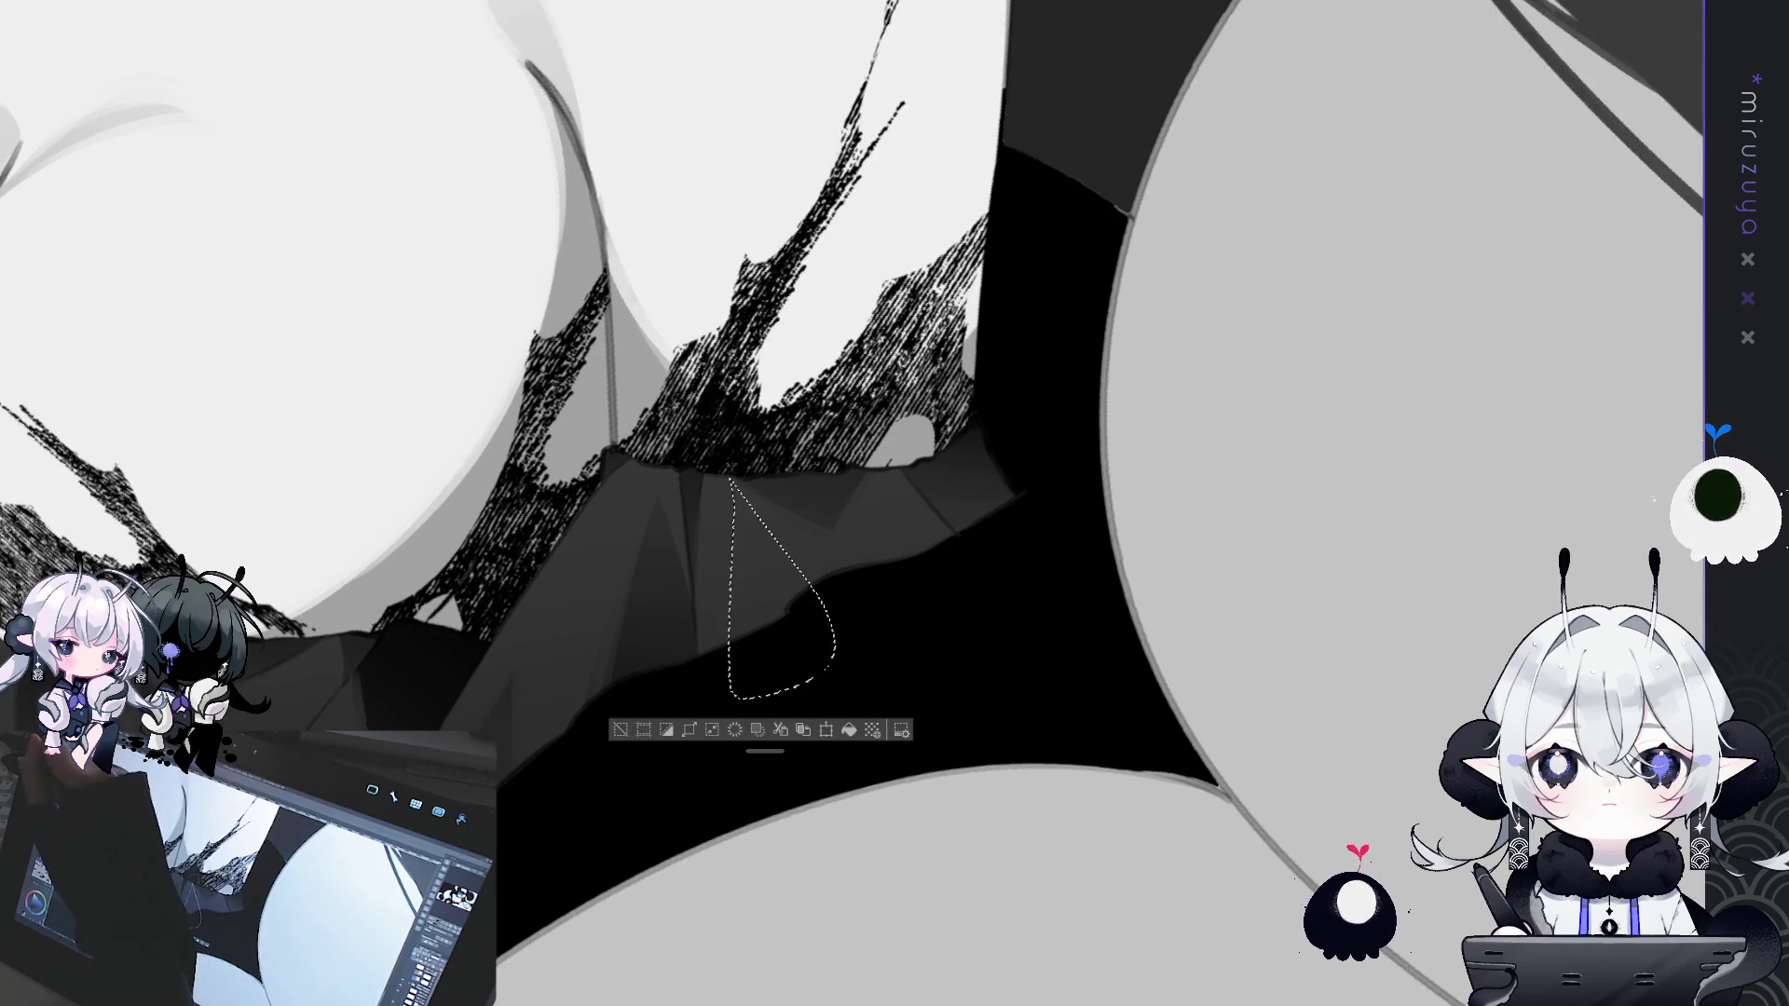
pyautogui.hotkey('ctrl', 'd')
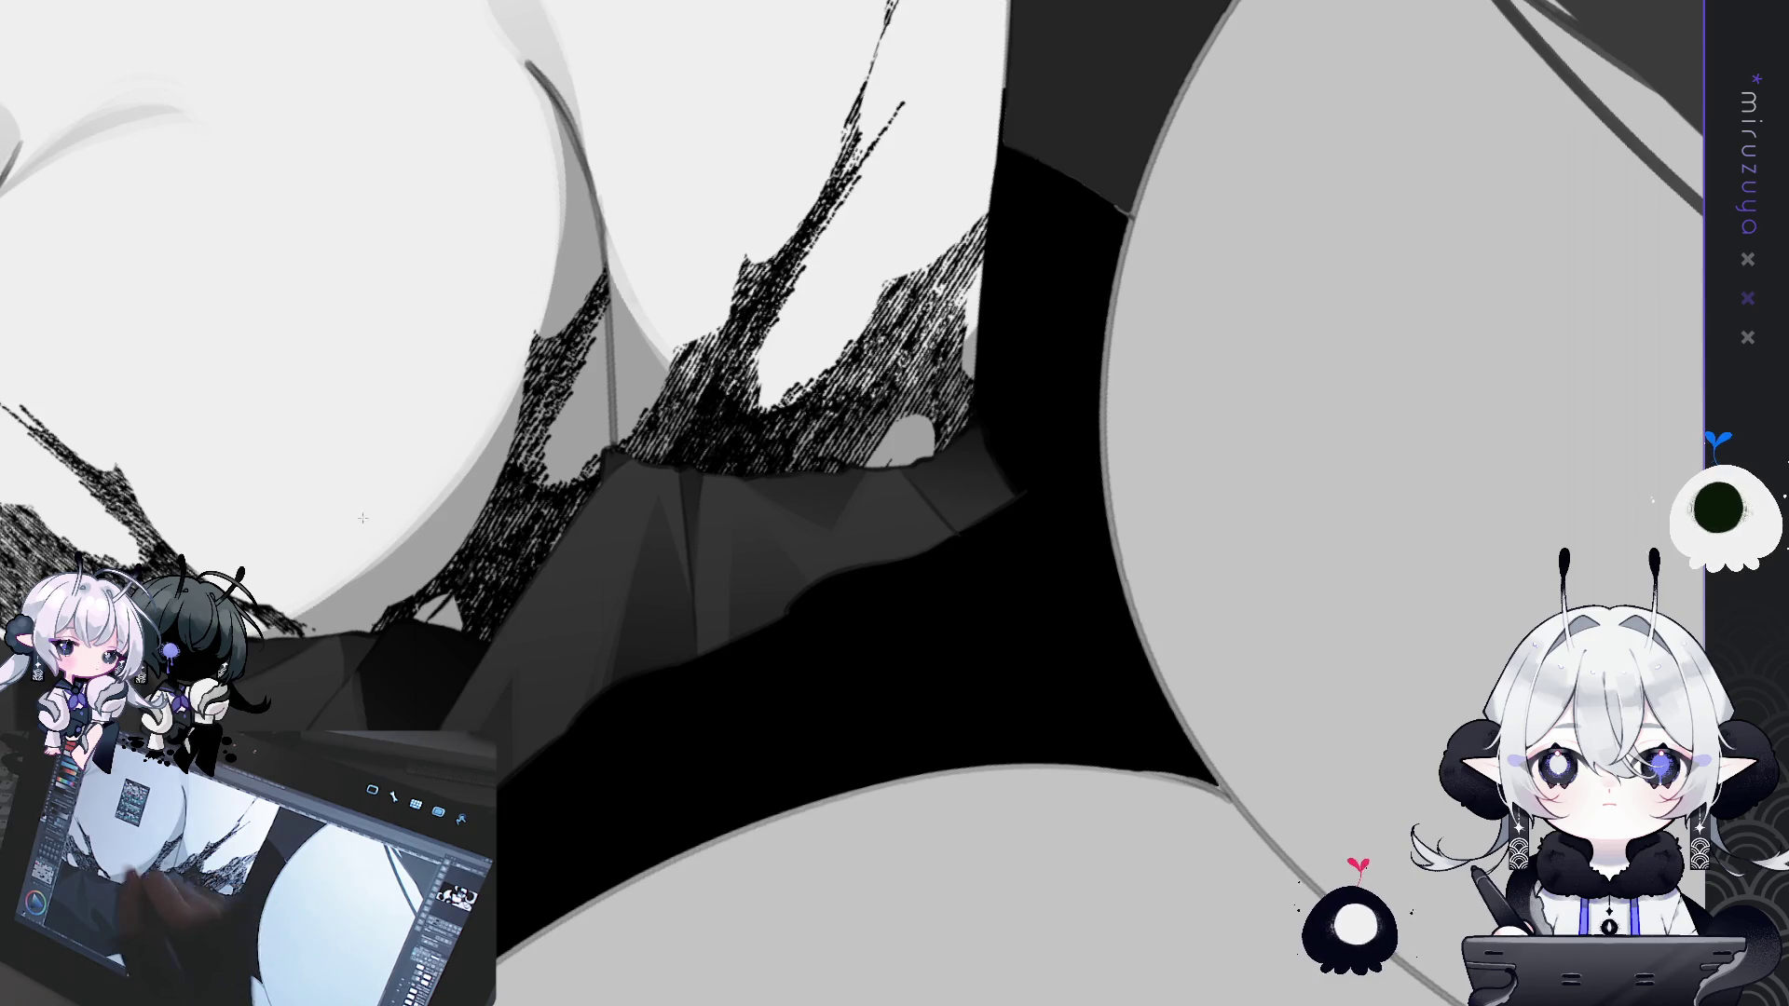